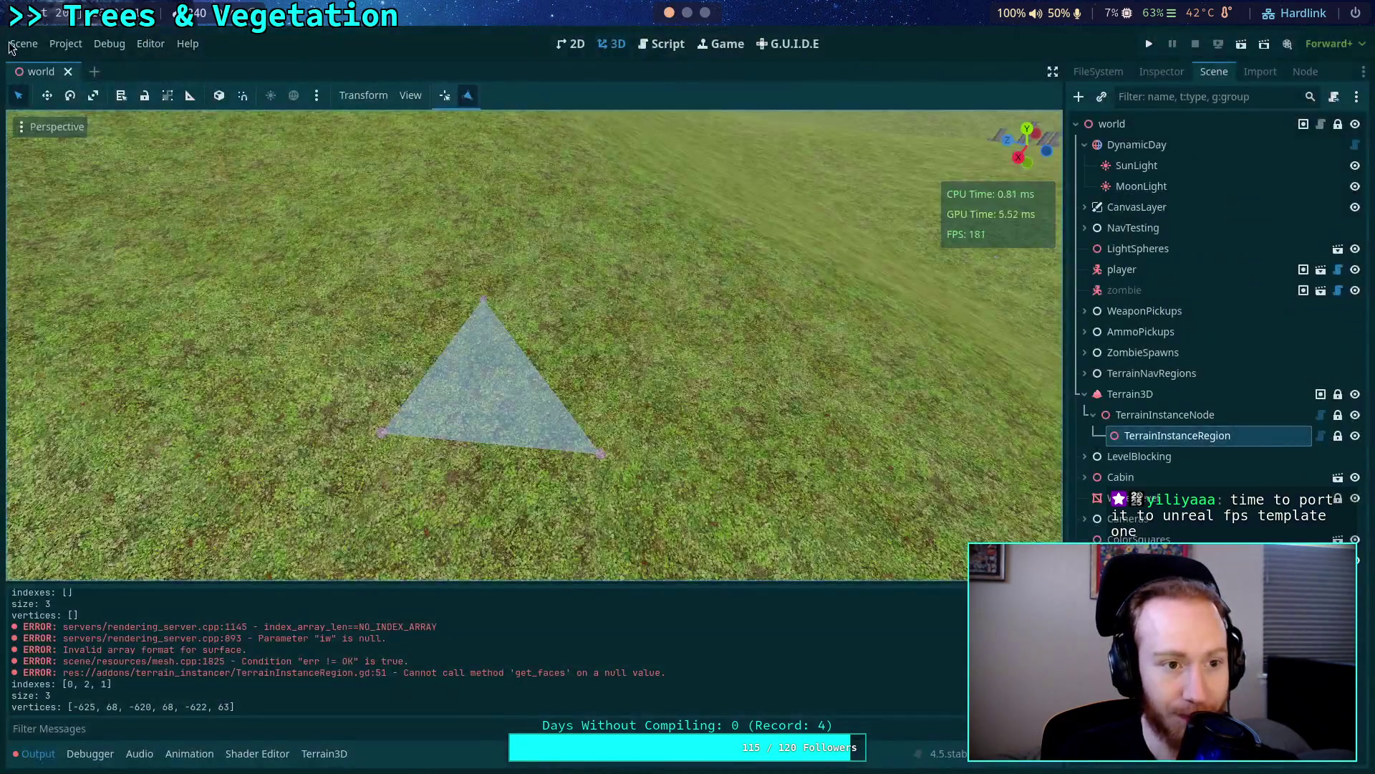
Close the current project from the Scene menu by quitting to the Project List.
{"action": "left_click", "coordinate": [24, 44]}
{"action": "left_click", "coordinate": [81, 433]}
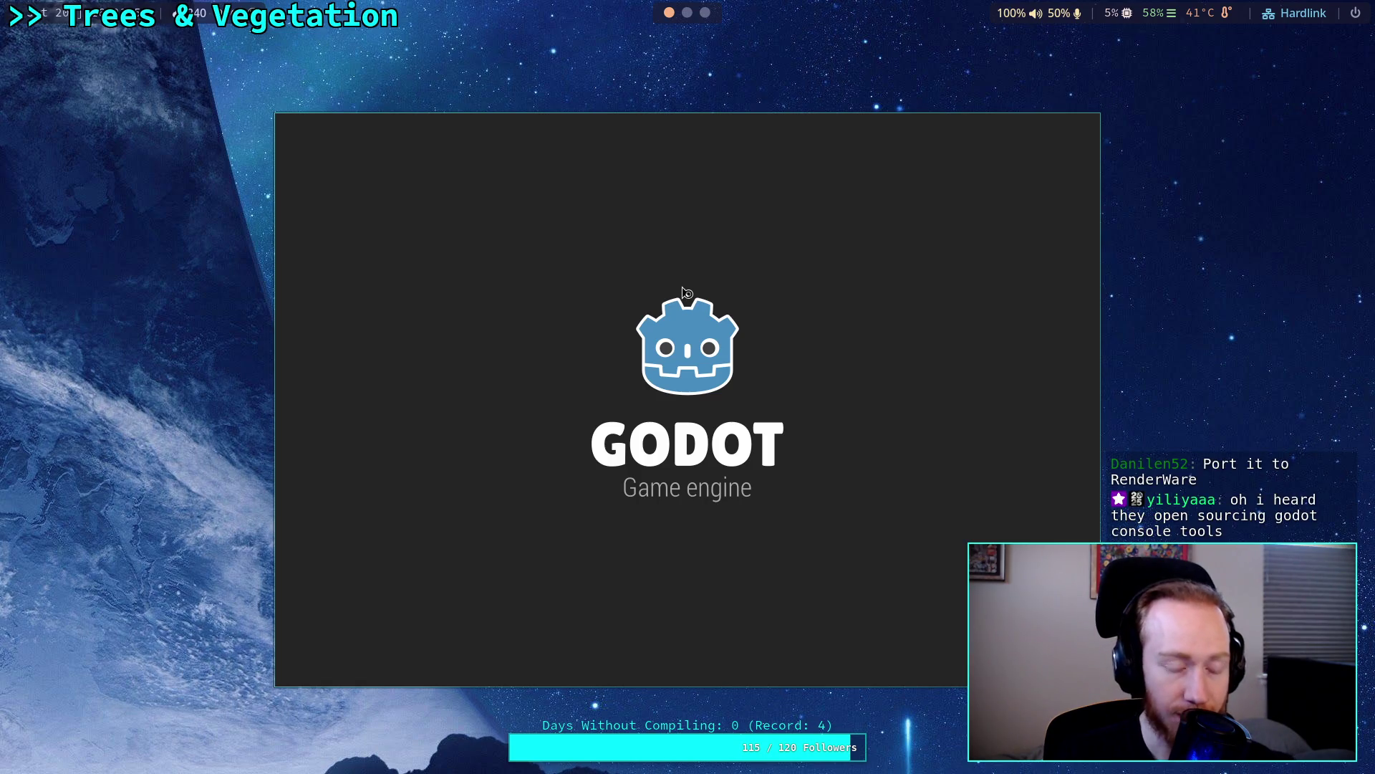
Reopen the Zombie Game project from the Project Manager.
{"action": "double_click", "coordinate": [975, 204]}
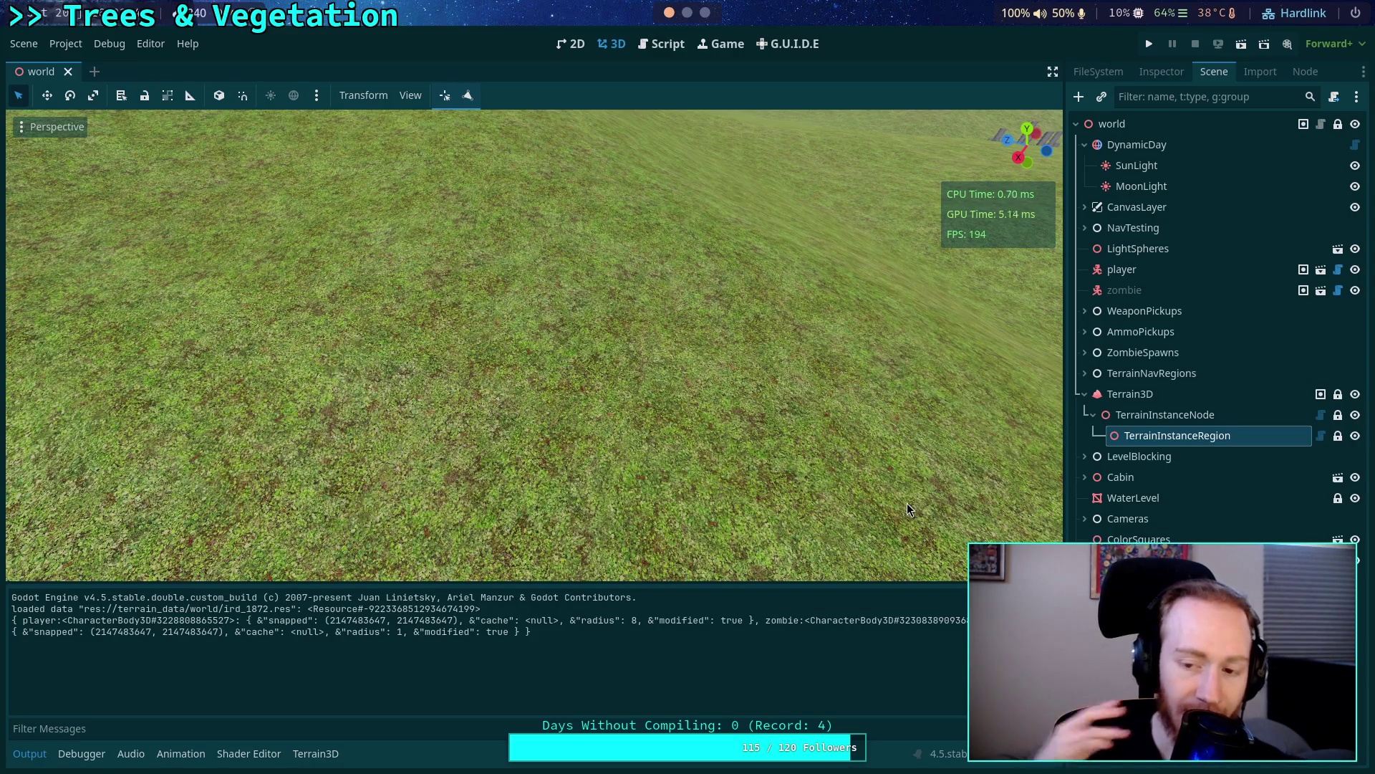
In TerrainInstanceRegion.gd, delete the two NOTE comment lines near the index-count check.
{"action": "left_click", "coordinate": [666, 53]}
{"action": "scroll", "coordinate": [566, 387], "scroll_direction": "up", "scroll_amount": 3}
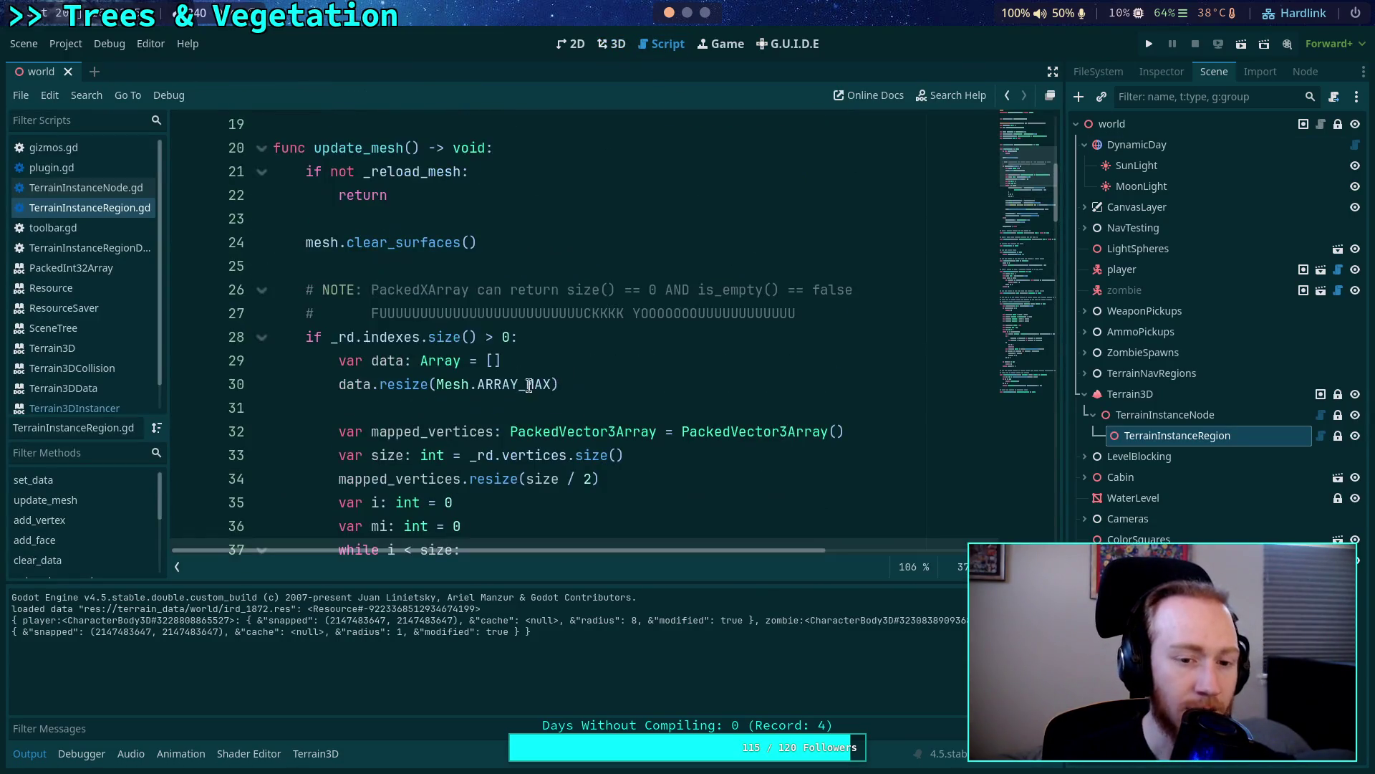
{"action": "left_click", "coordinate": [367, 338]}
{"action": "left_click_drag", "start_coordinate": [331, 338], "coordinate": [477, 333]}
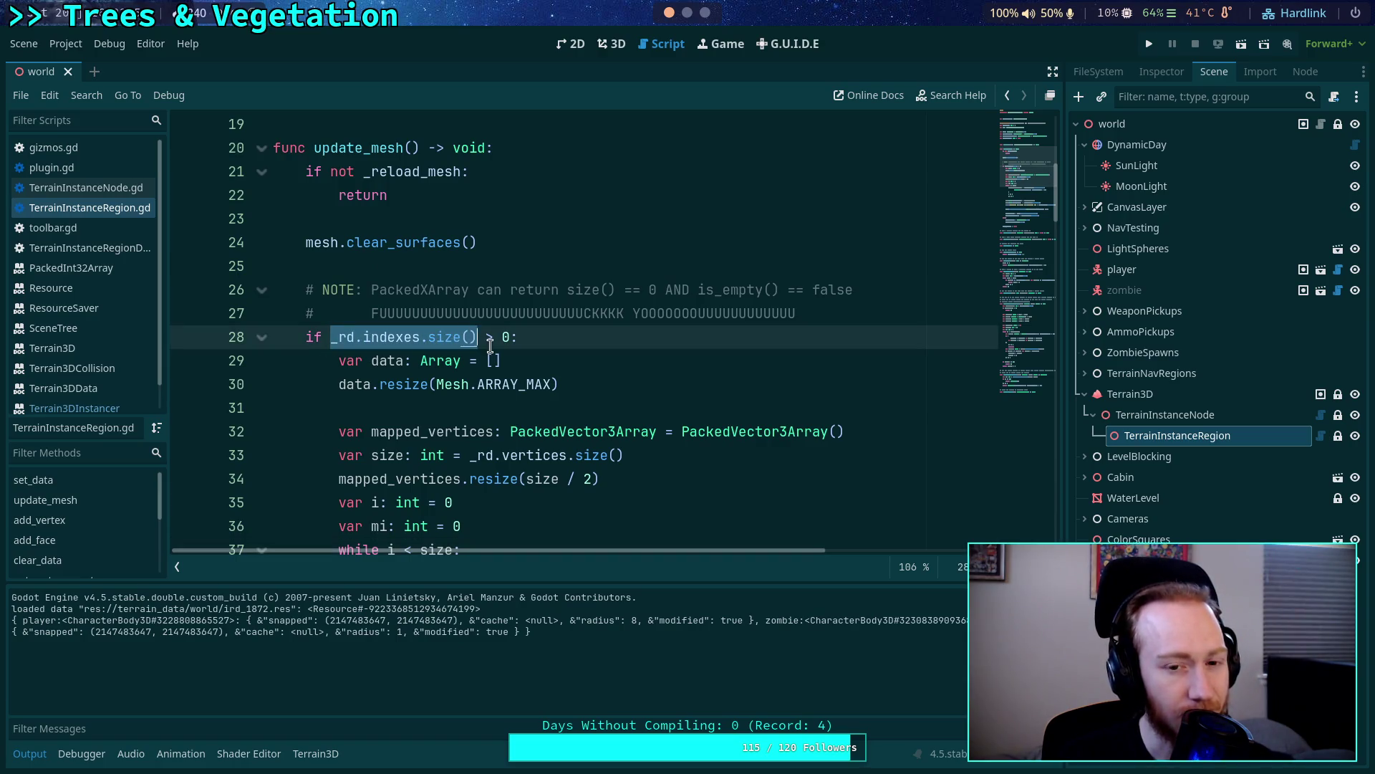
{"action": "left_click", "coordinate": [489, 338]}
{"action": "left_click_drag", "start_coordinate": [834, 315], "coordinate": [428, 313]}
{"action": "left_click", "coordinate": [215, 290], "text": "shift"}
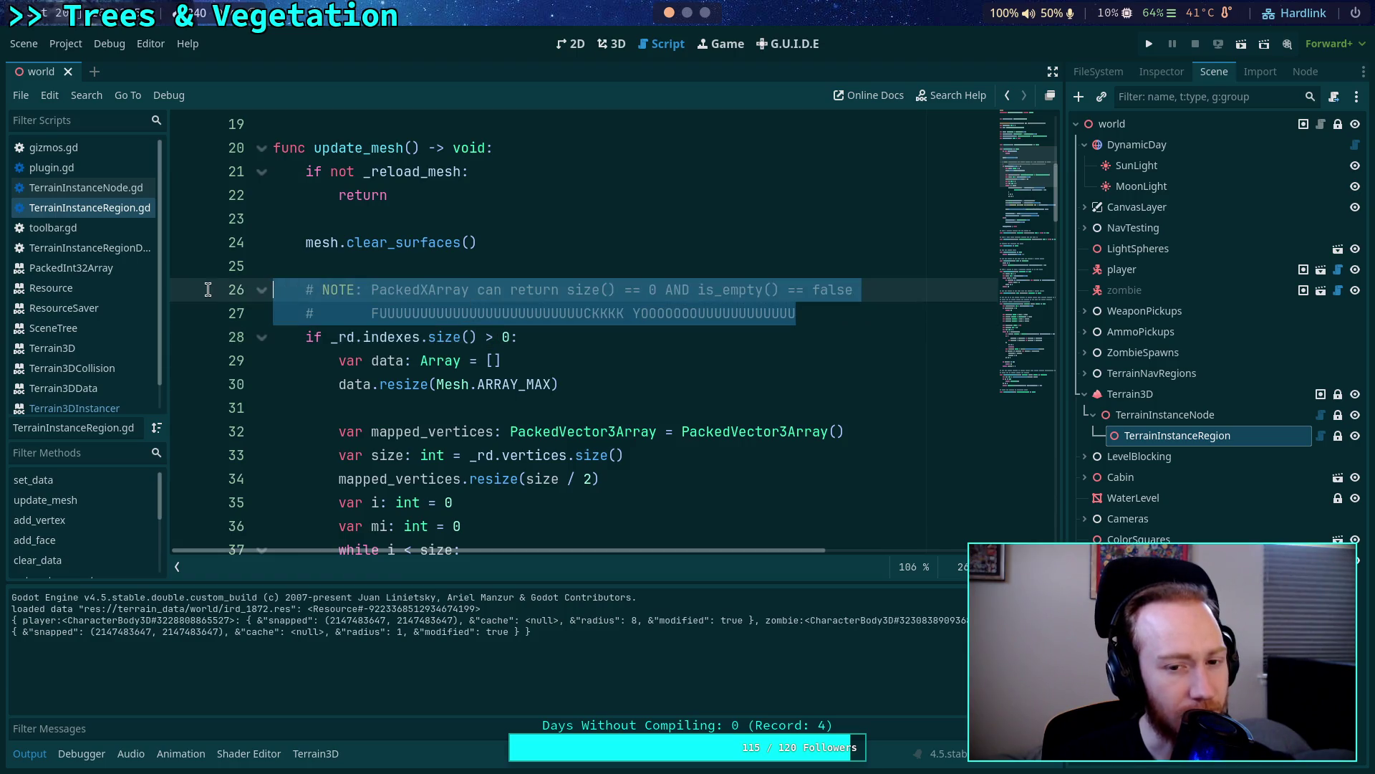
{"action": "key", "text": "BackSpace"}
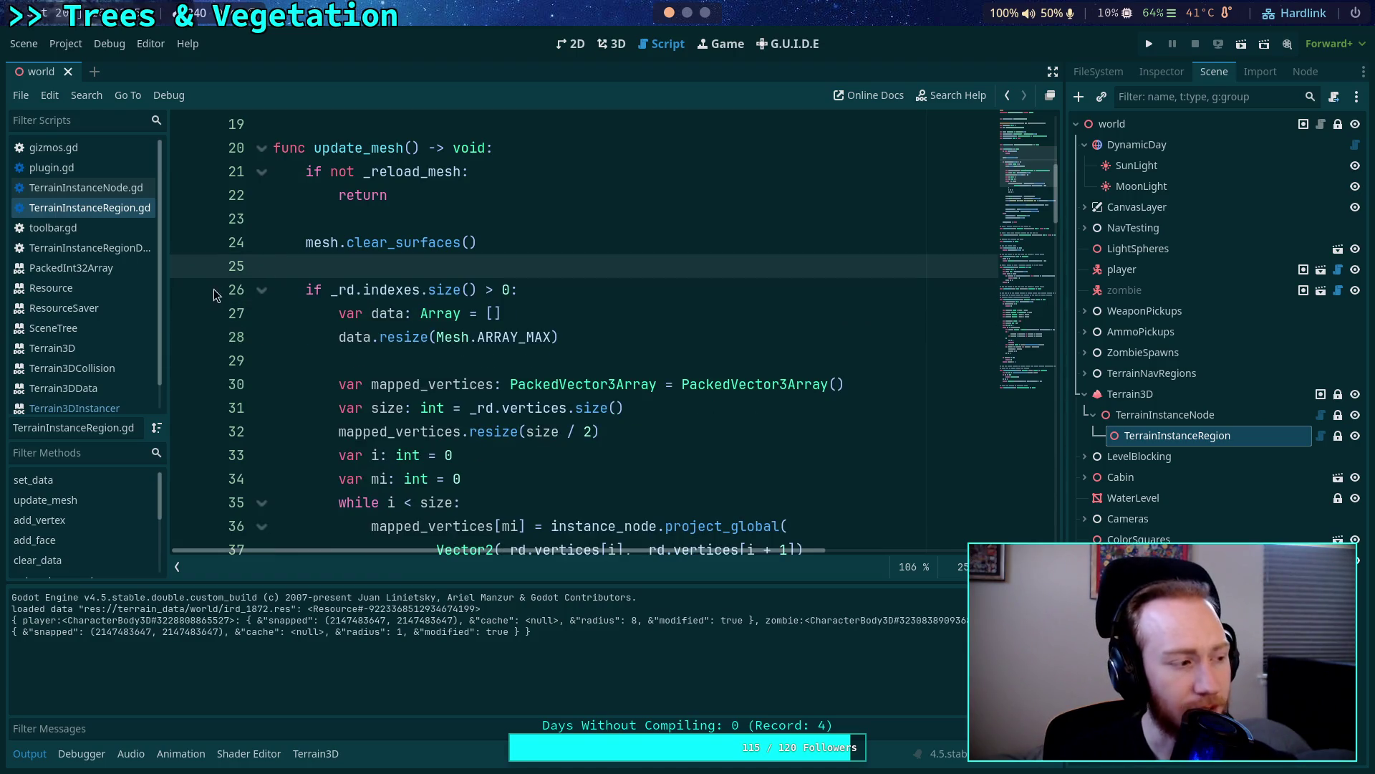
Replace the size comparison with _rd.indexes.is_empty() and save the script.
{"action": "left_click_drag", "start_coordinate": [429, 289], "coordinate": [511, 289]}
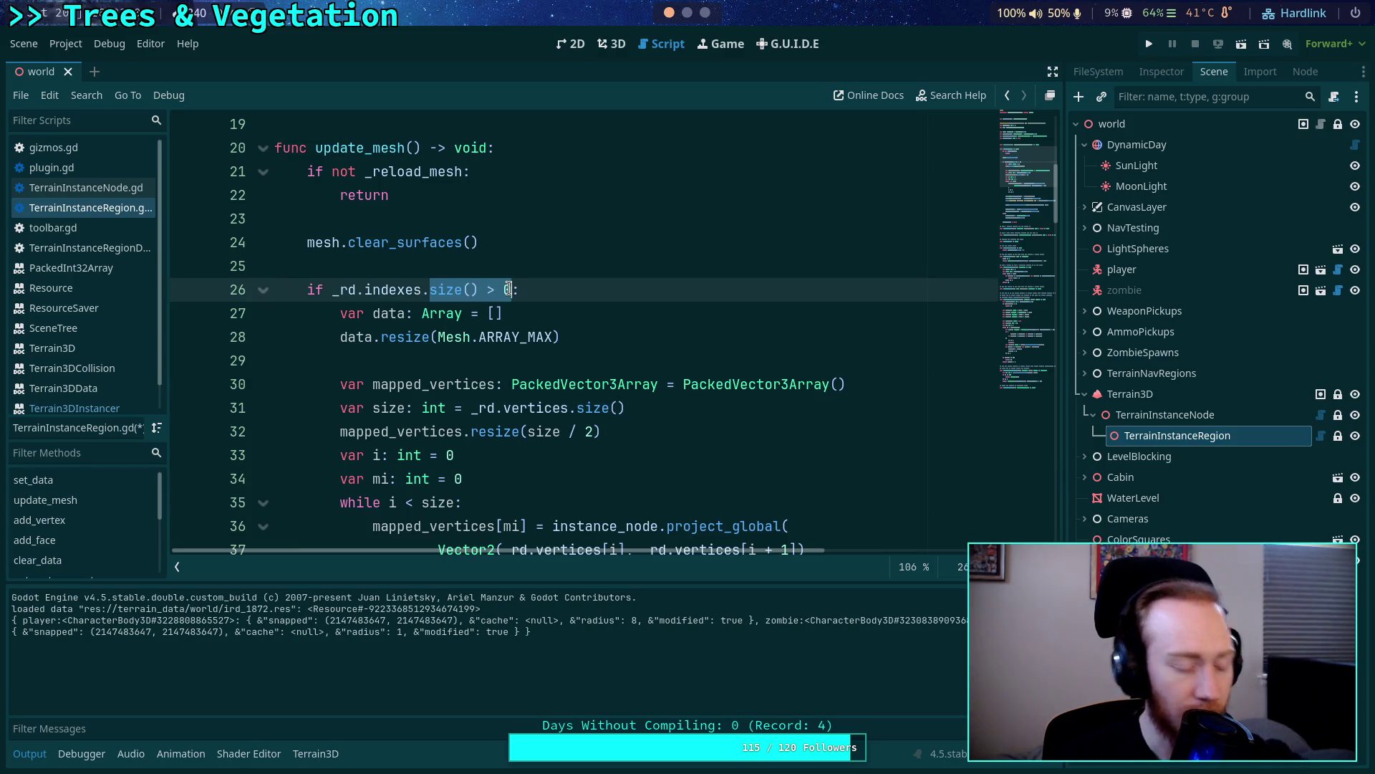
{"action": "type", "text": "is_"}
{"action": "key", "text": "Return"}
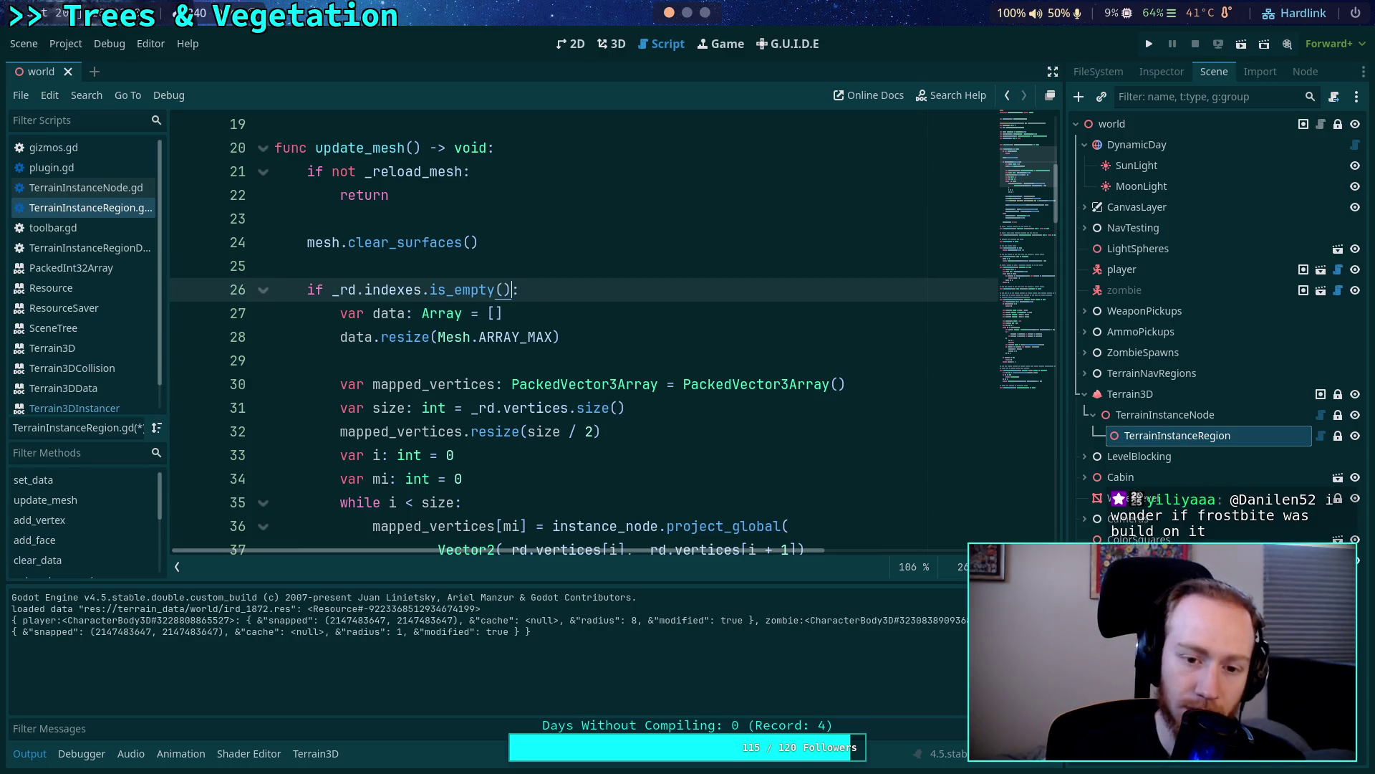
{"action": "scroll", "coordinate": [199, 567], "scroll_direction": "down", "scroll_amount": 2}
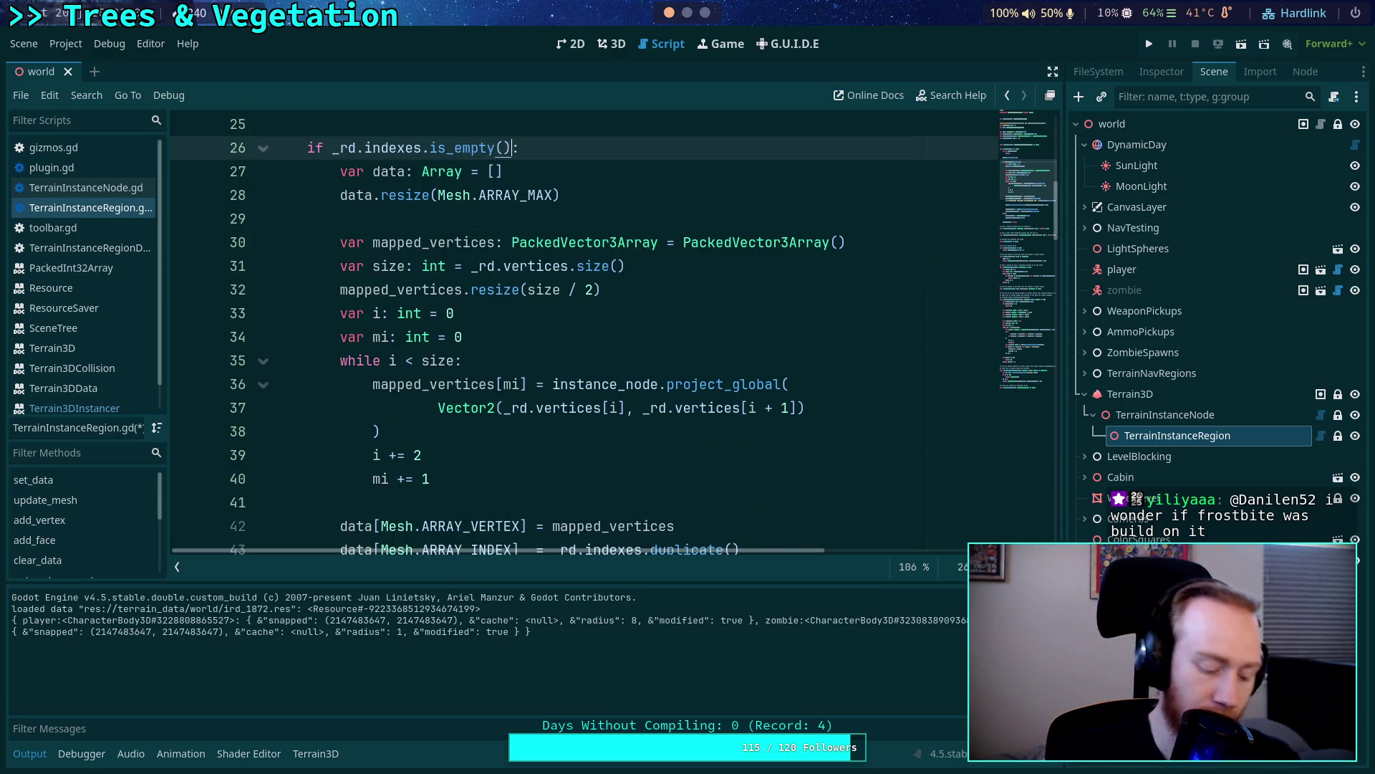
{"action": "key", "text": "ctrl+s"}
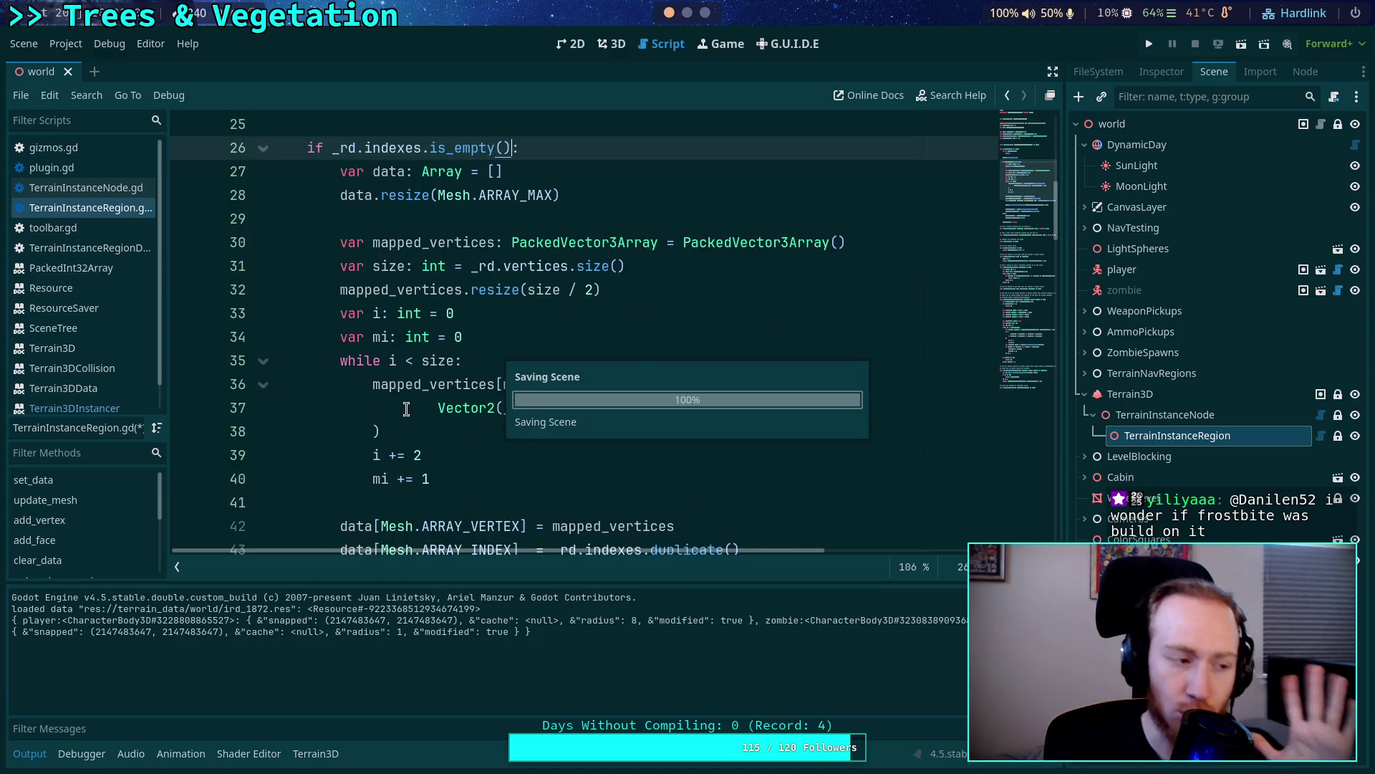
{"action": "mouse_move", "coordinate": [417, 391]}
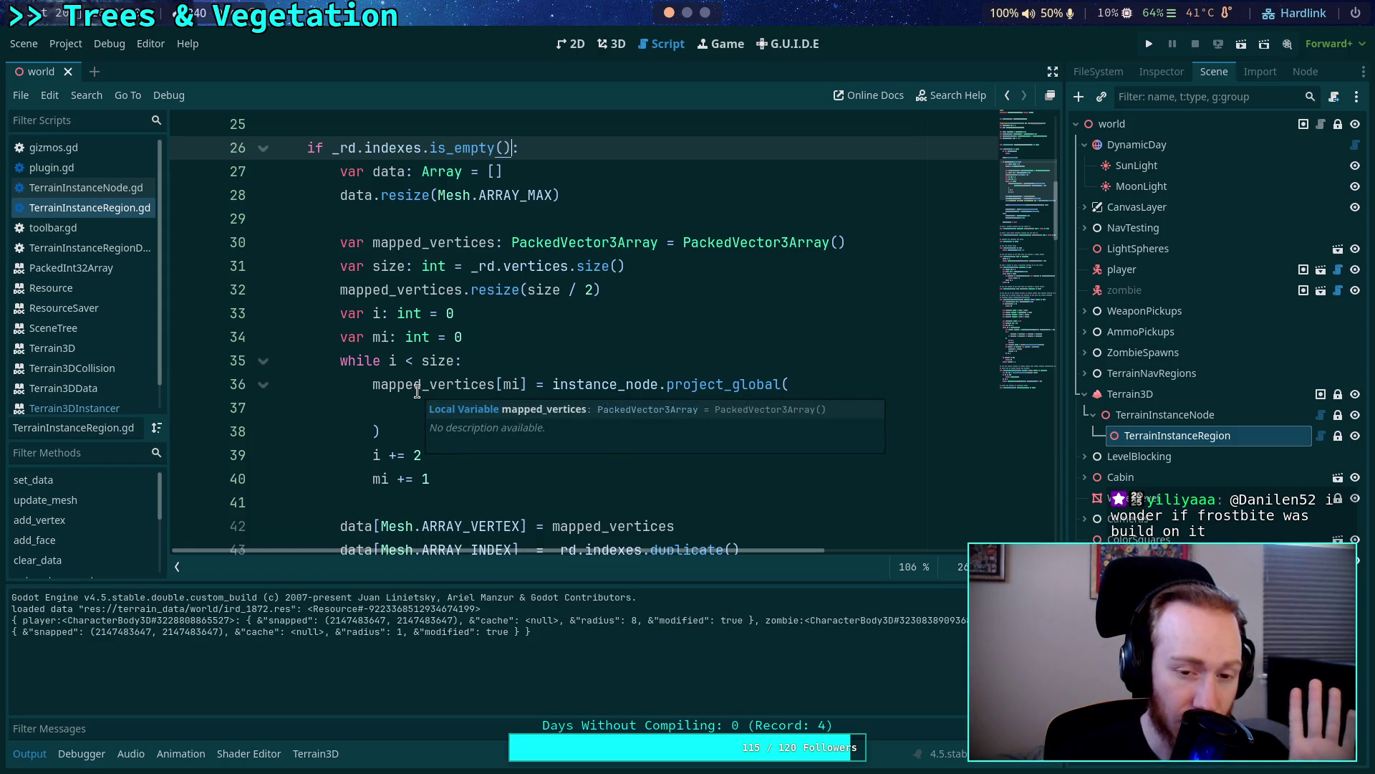
{"action": "key", "text": "super+1"}
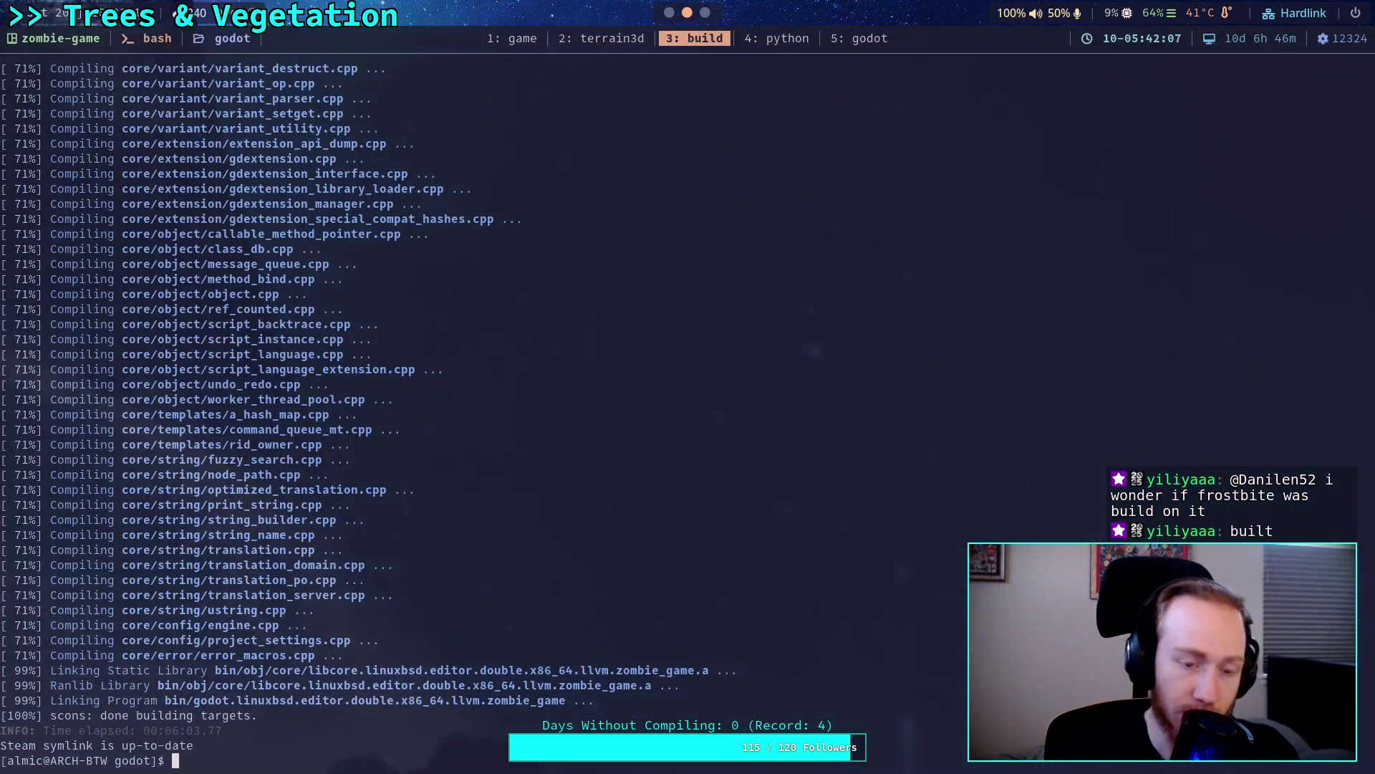
In Neovim, open core/templates/vector.h with the fuzzy file finder.
{"action": "left_click", "coordinate": [862, 39]}
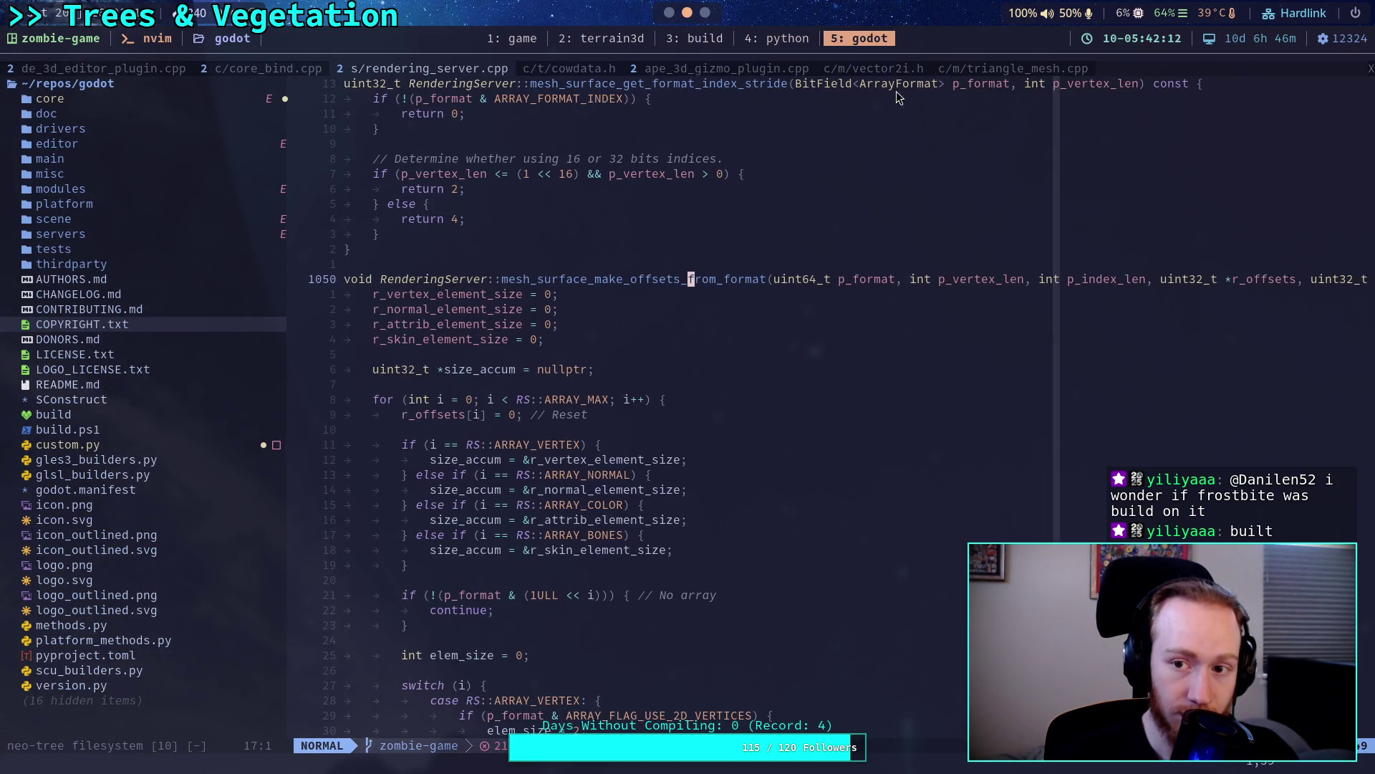
{"action": "key", "text": "ctrl+o"}
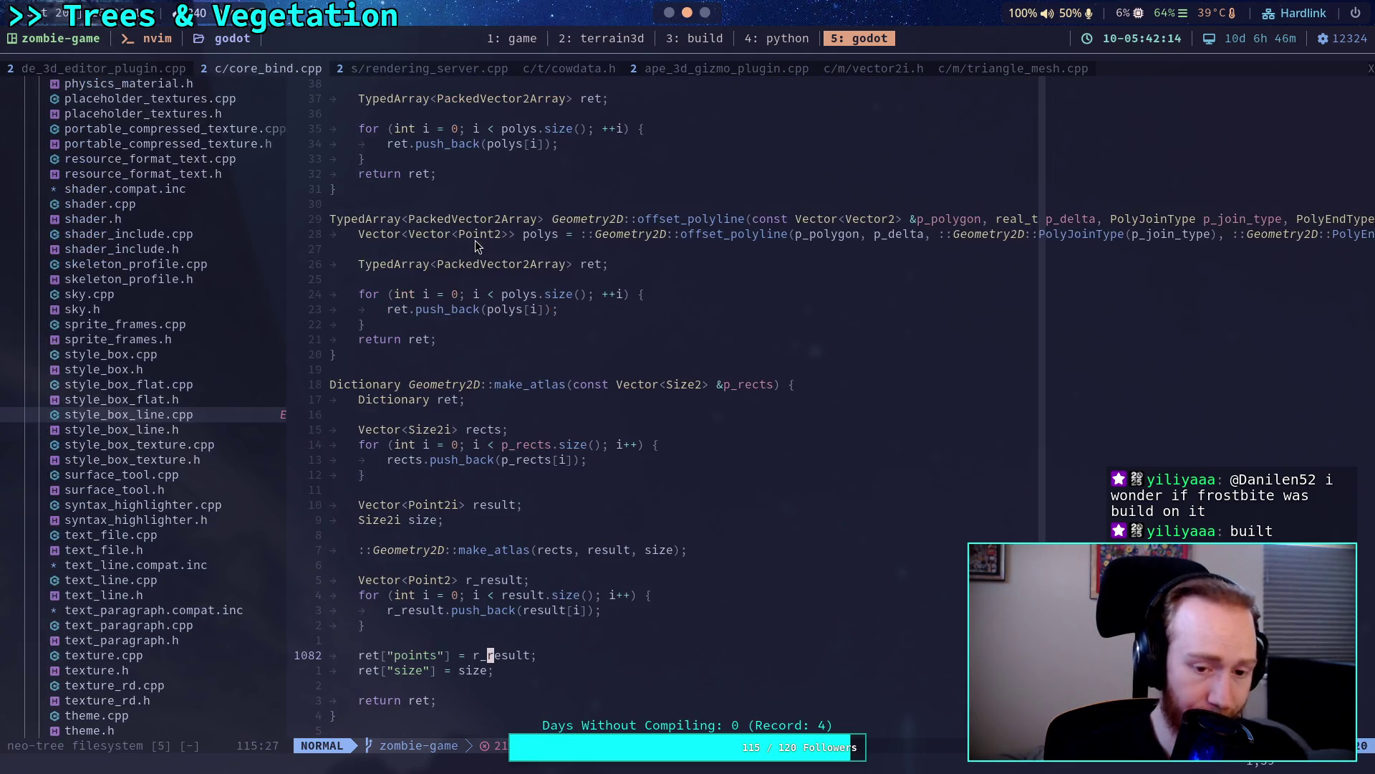
{"action": "key", "text": "space"}
{"action": "key", "text": "f"}
{"action": "key", "text": "f"}
{"action": "type", "text": "vector"}
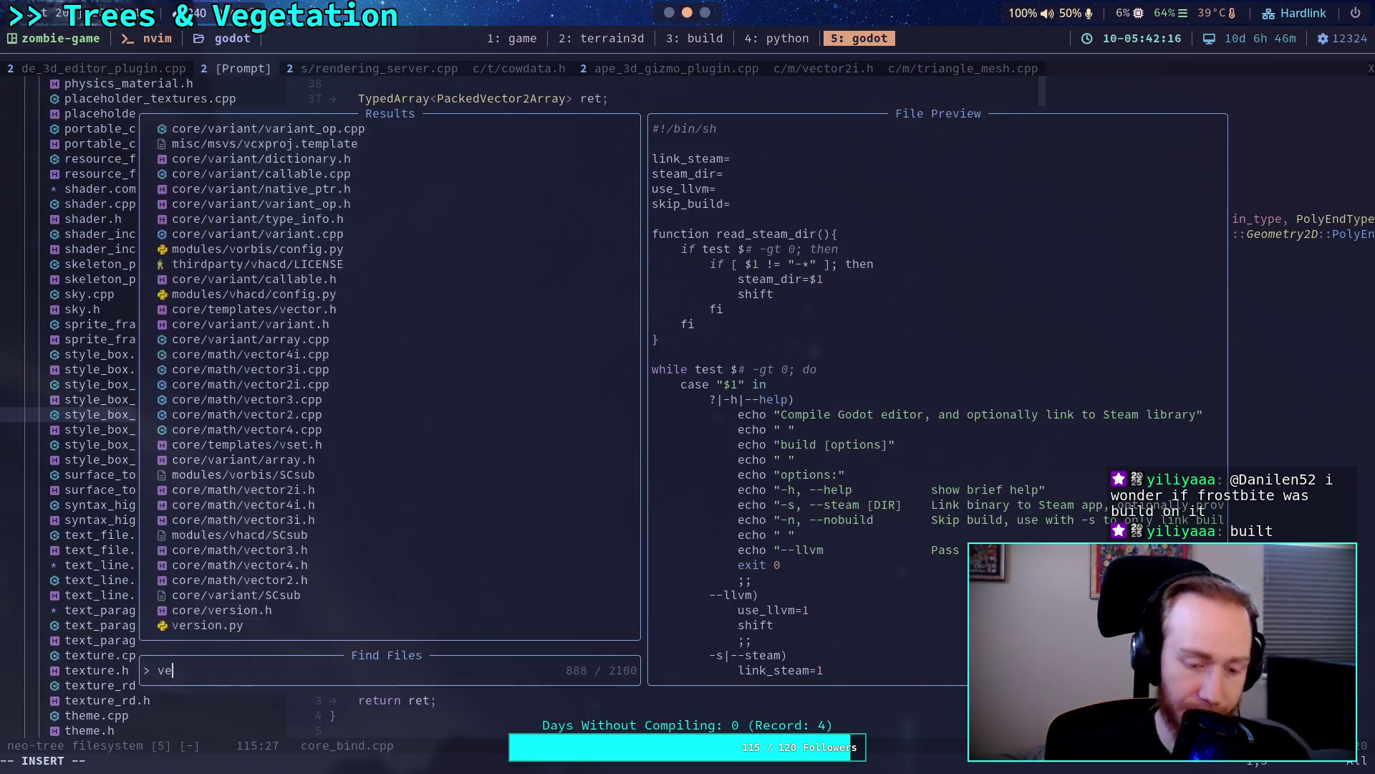
{"action": "key", "text": "Up"}
{"action": "key", "text": "Up"}
{"action": "key", "text": "Up"}
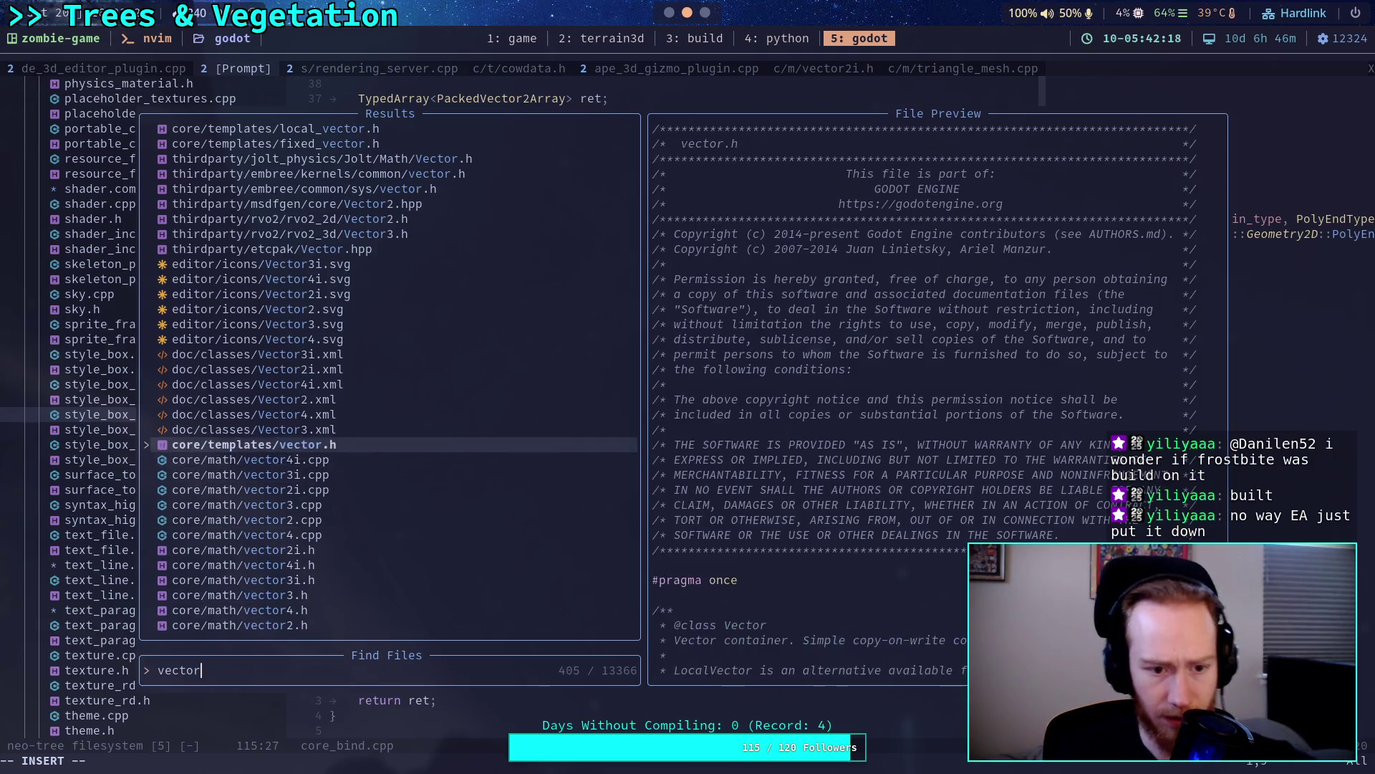
{"action": "key", "text": "Return"}
Search vector.h for is_empty and jump to the next occurrence.
{"action": "scroll", "coordinate": [609, 385], "scroll_direction": "down", "scroll_amount": 12}
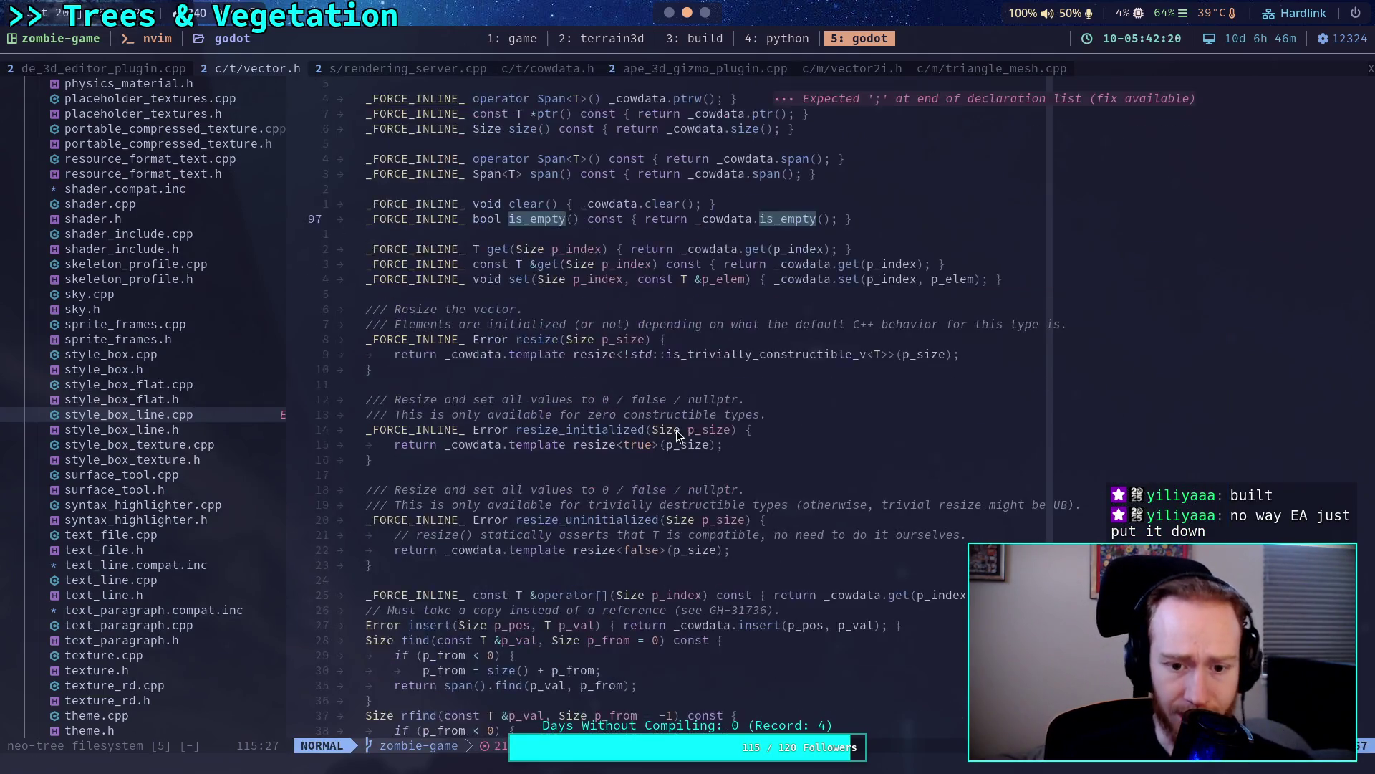
{"action": "scroll", "coordinate": [599, 414], "scroll_direction": "down", "scroll_amount": 11}
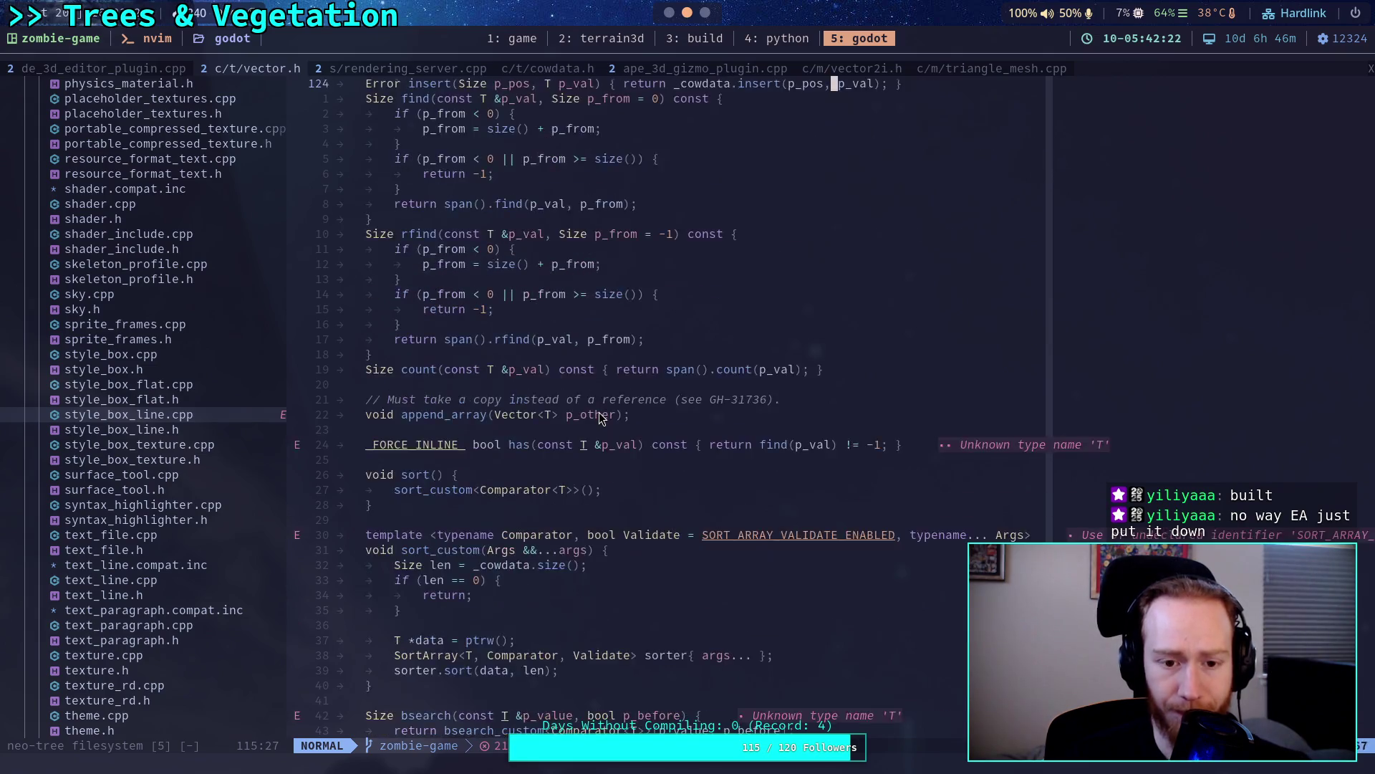
{"action": "scroll", "coordinate": [600, 419], "scroll_direction": "down", "scroll_amount": 8}
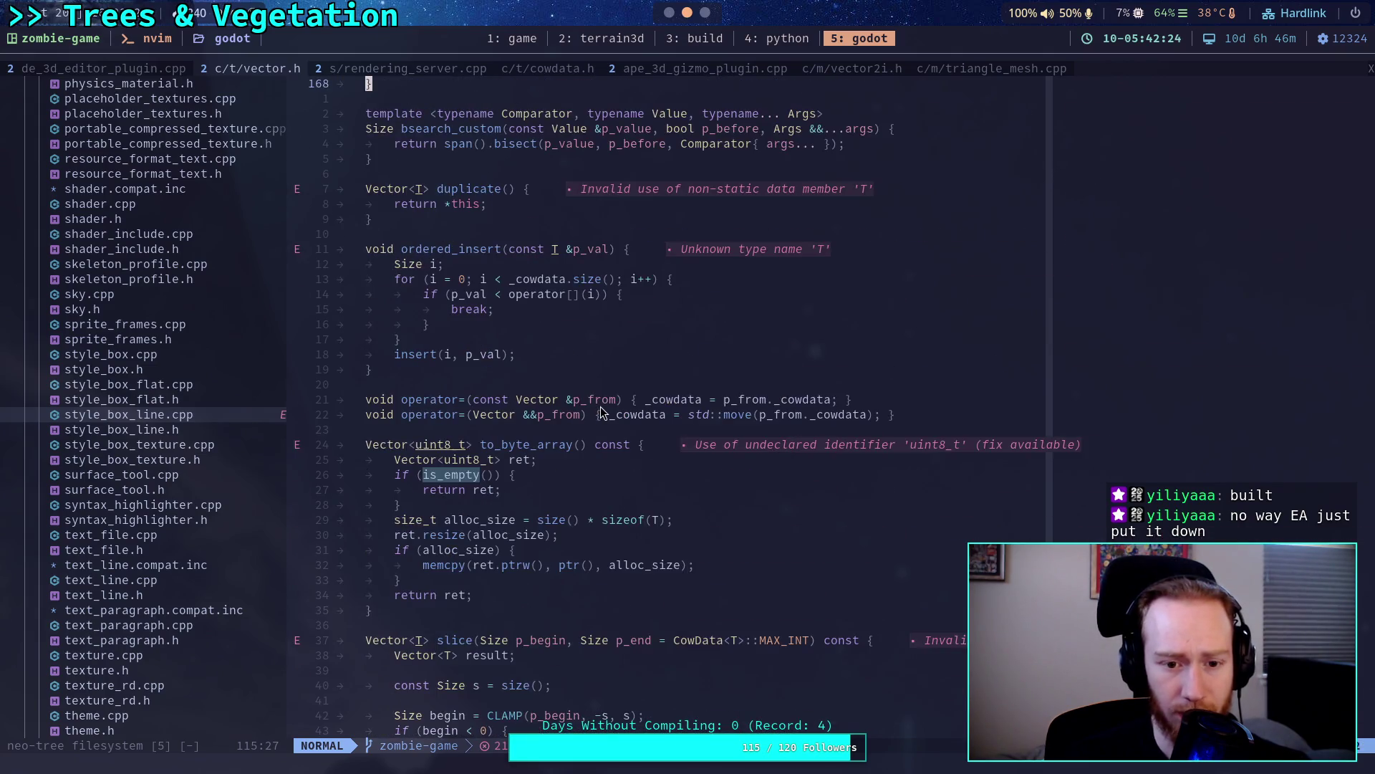
{"action": "scroll", "coordinate": [600, 410], "scroll_direction": "down", "scroll_amount": 8}
{"action": "scroll", "coordinate": [600, 410], "scroll_direction": "down", "scroll_amount": 7}
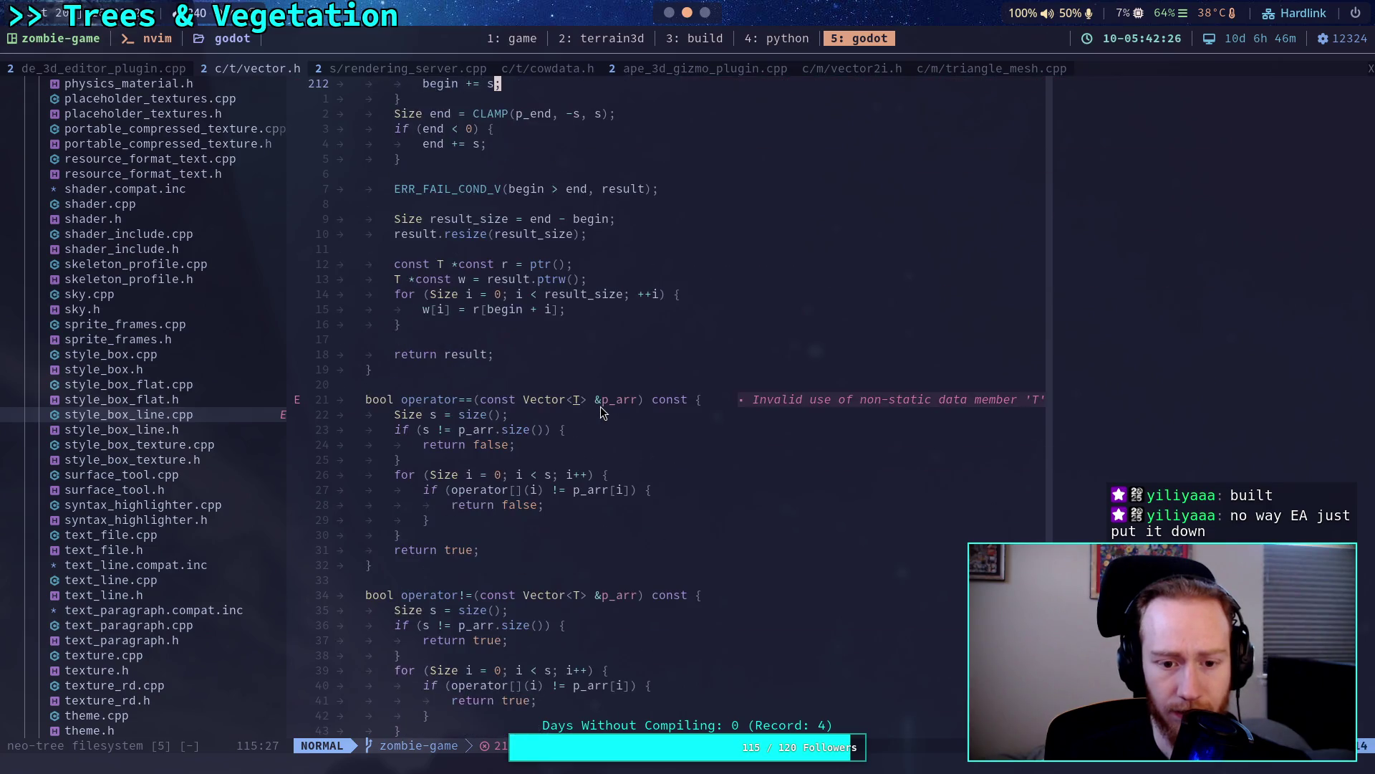
{"action": "scroll", "coordinate": [601, 406], "scroll_direction": "up", "scroll_amount": 3}
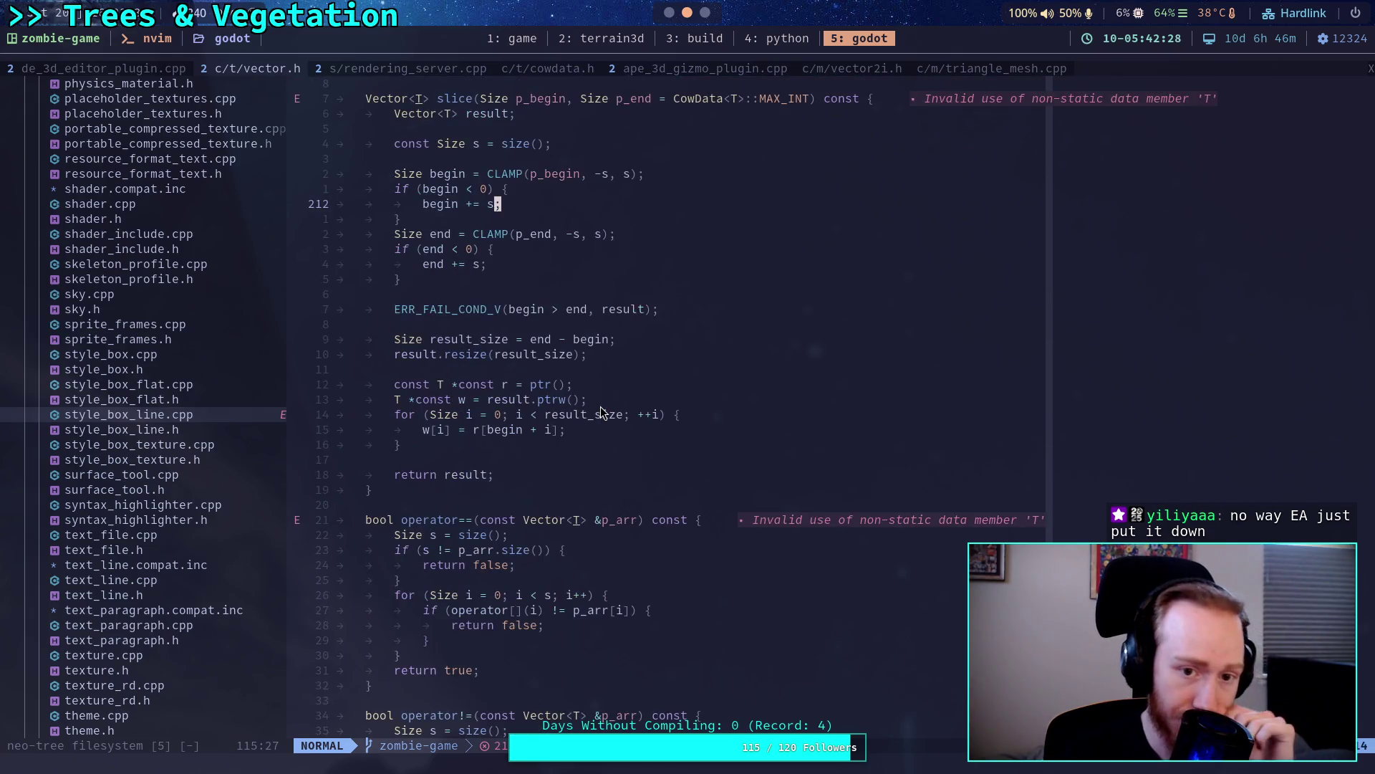
{"action": "type", "text": "/is_empty"}
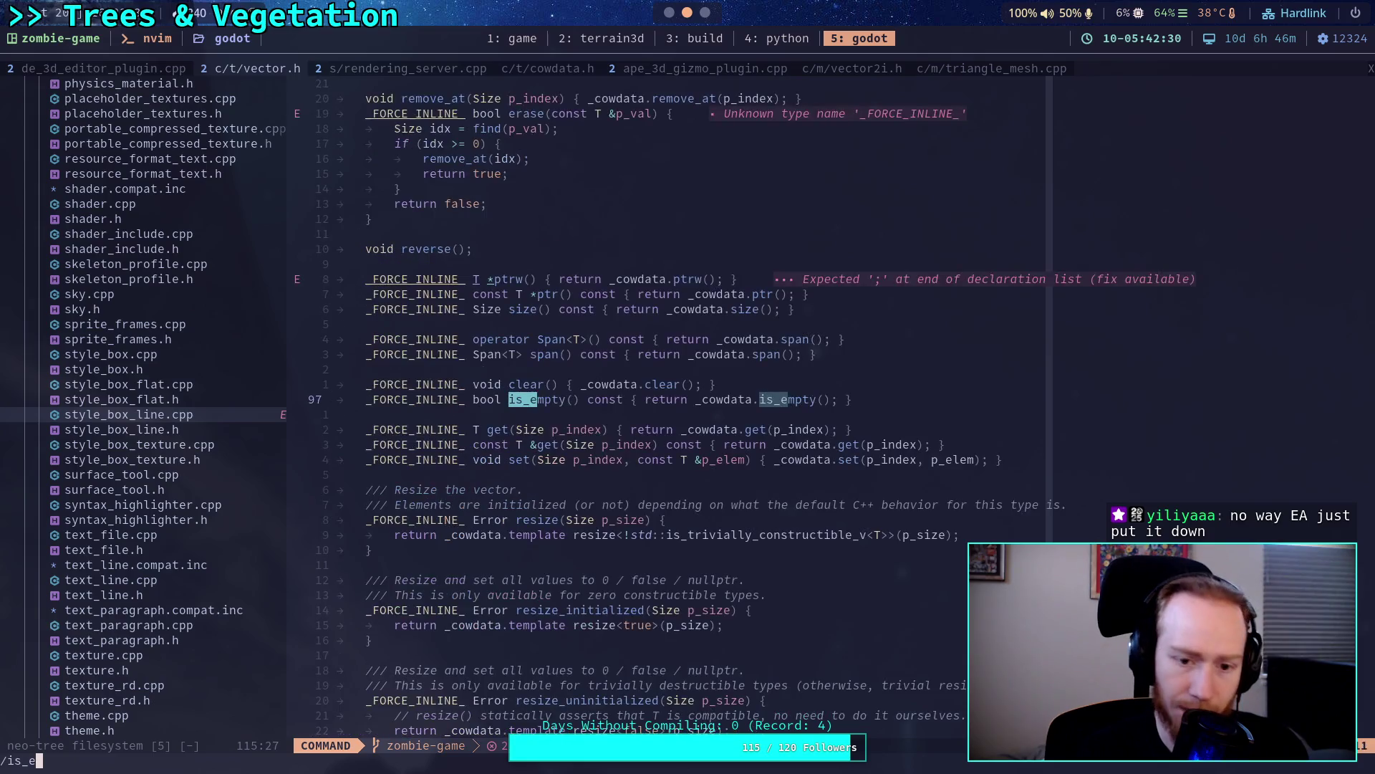
{"action": "key", "text": "Return"}
{"action": "key", "text": "n"}
{"action": "key", "text": "n"}
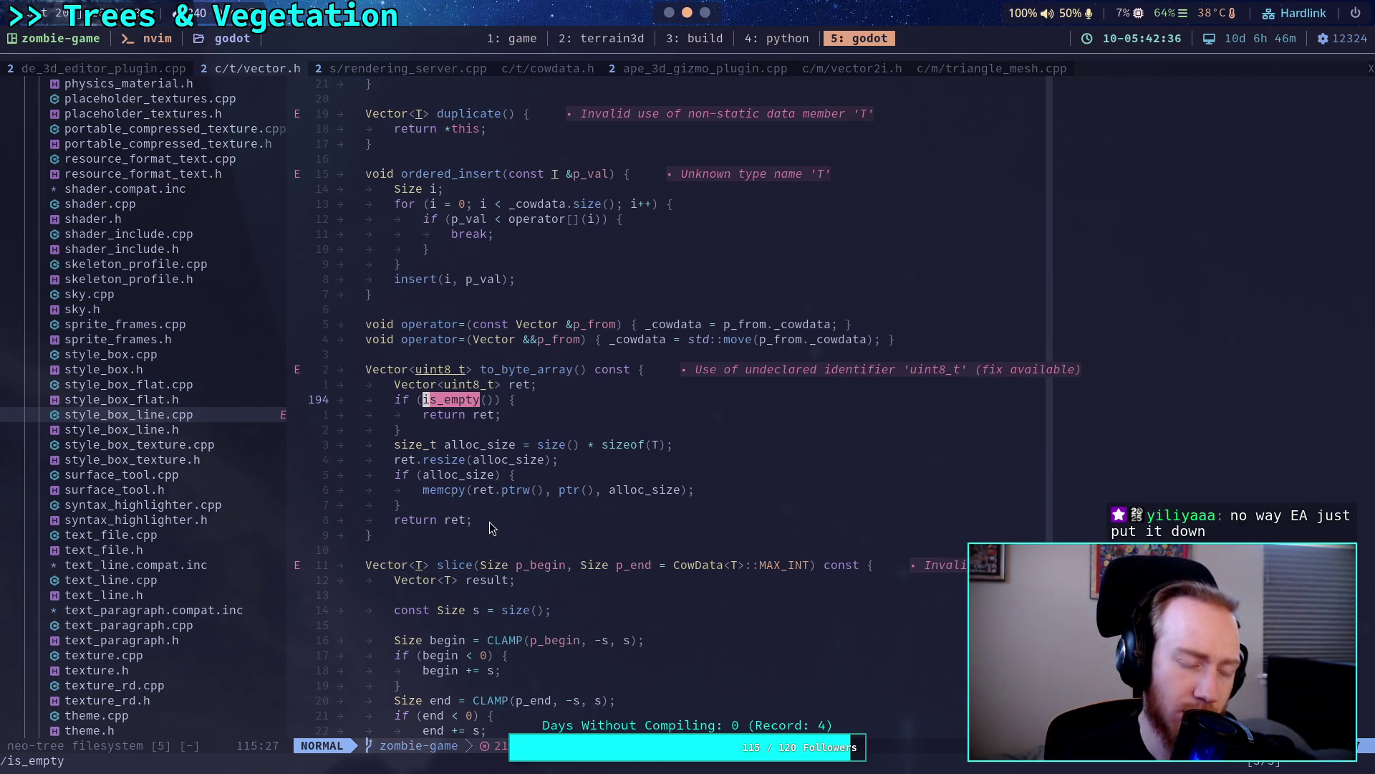
Inspect the is_empty early return, alloc_size/resize lines and memcpy call in vector.h.
{"action": "mouse_move", "coordinate": [489, 518]}
{"action": "left_mouse_down"}
{"action": "mouse_move", "coordinate": [402, 433]}
{"action": "mouse_move", "coordinate": [430, 415]}
{"action": "left_mouse_up"}
{"action": "left_click", "coordinate": [507, 466]}
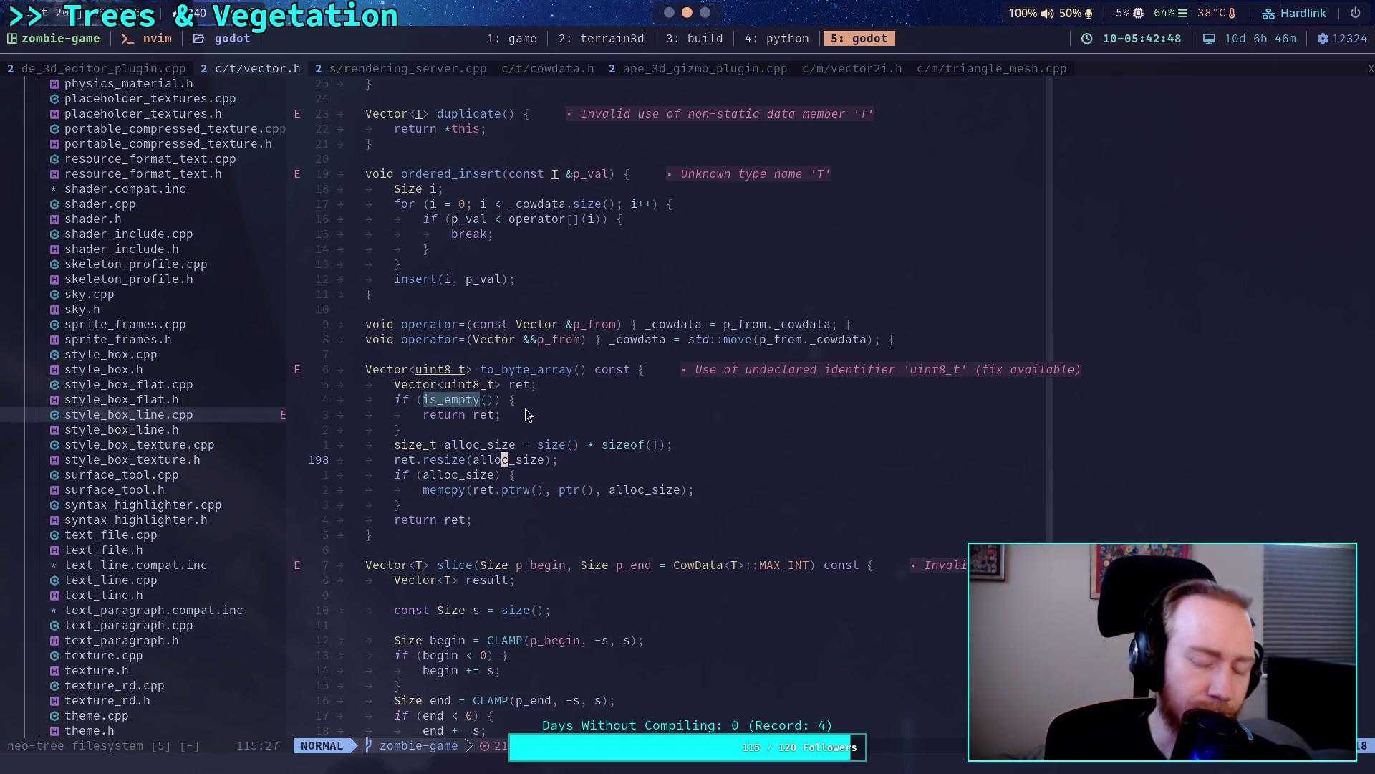
{"action": "left_click", "coordinate": [498, 415]}
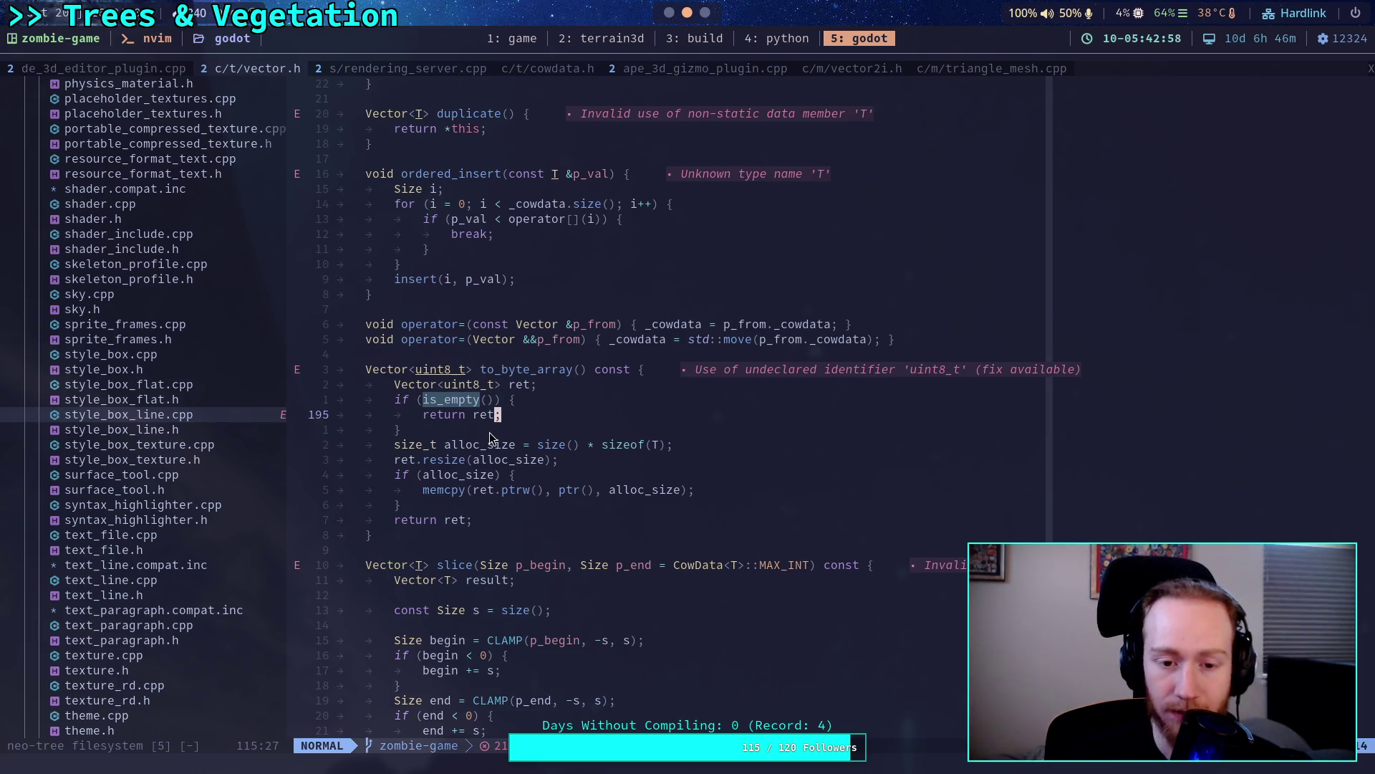
{"action": "left_click_drag", "start_coordinate": [490, 490], "coordinate": [613, 493]}
{"action": "left_click", "coordinate": [626, 504]}
{"action": "left_click", "coordinate": [568, 494]}
{"action": "left_click_drag", "start_coordinate": [455, 446], "coordinate": [601, 462]}
{"action": "left_click", "coordinate": [605, 476]}
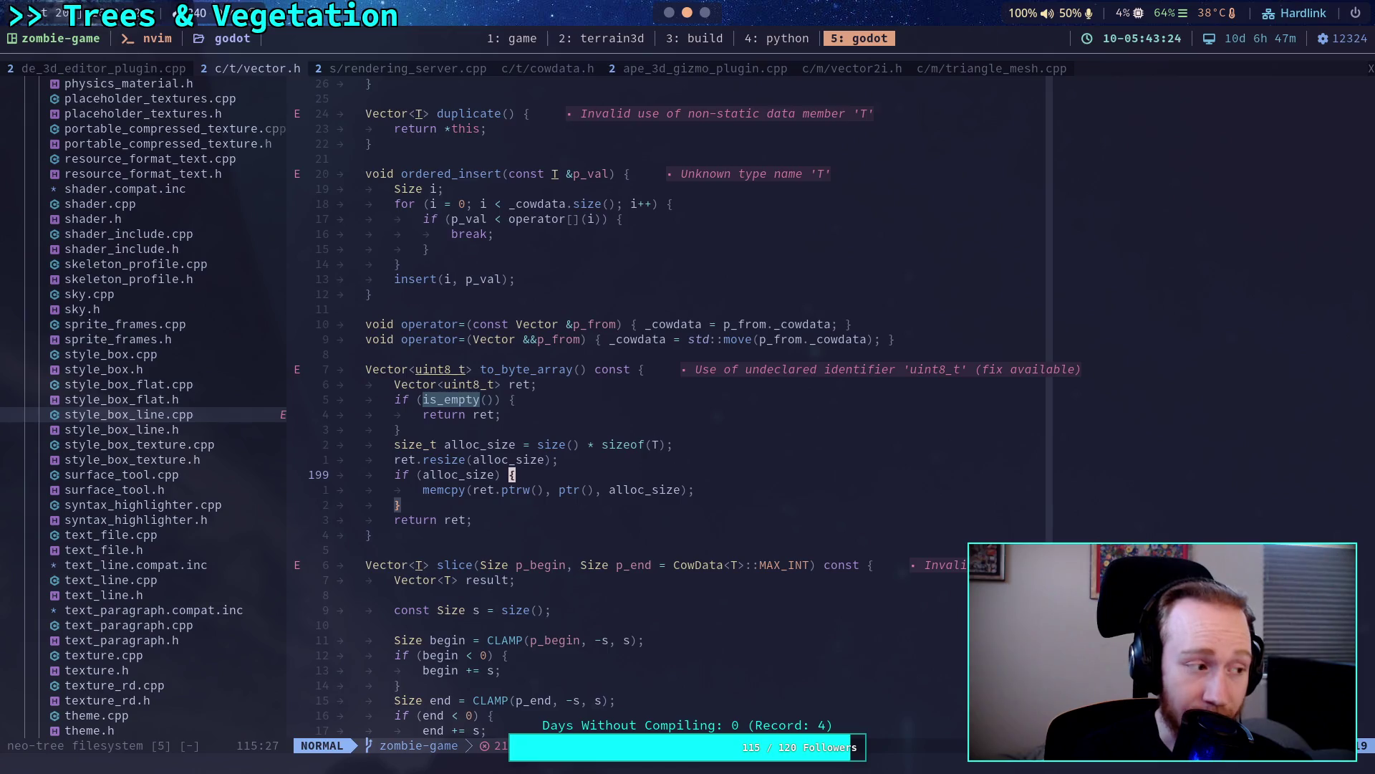
Back in Godot's script editor, select the is_empty() check in update_mesh.
{"action": "key", "text": "super+1"}
{"action": "scroll", "coordinate": [439, 358], "scroll_direction": "up", "scroll_amount": 3}
{"action": "left_click_drag", "start_coordinate": [438, 361], "coordinate": [503, 360]}
{"action": "mouse_move", "coordinate": [478, 361]}
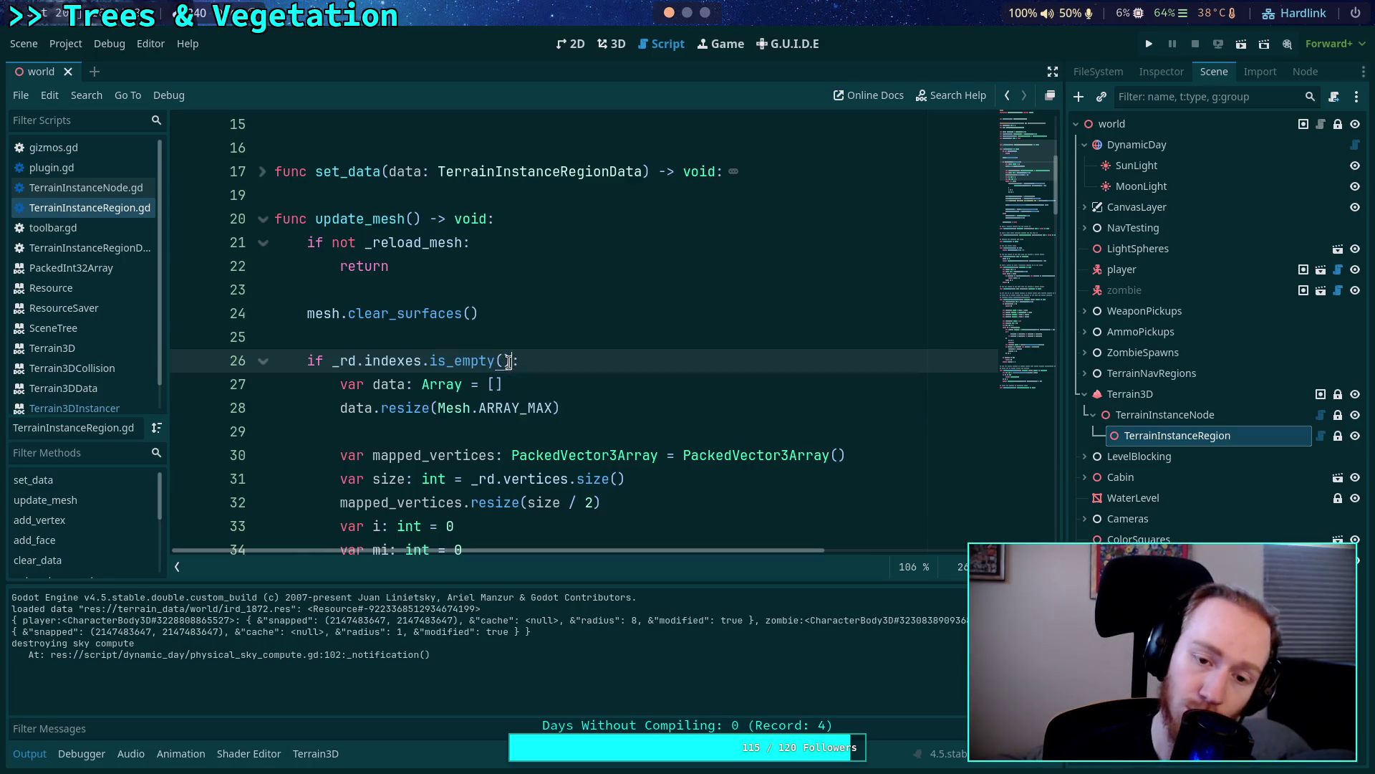
Review the is_empty() check on line 26 and place the cursor on empty line 25.
{"action": "left_click_drag", "start_coordinate": [512, 360], "coordinate": [430, 360]}
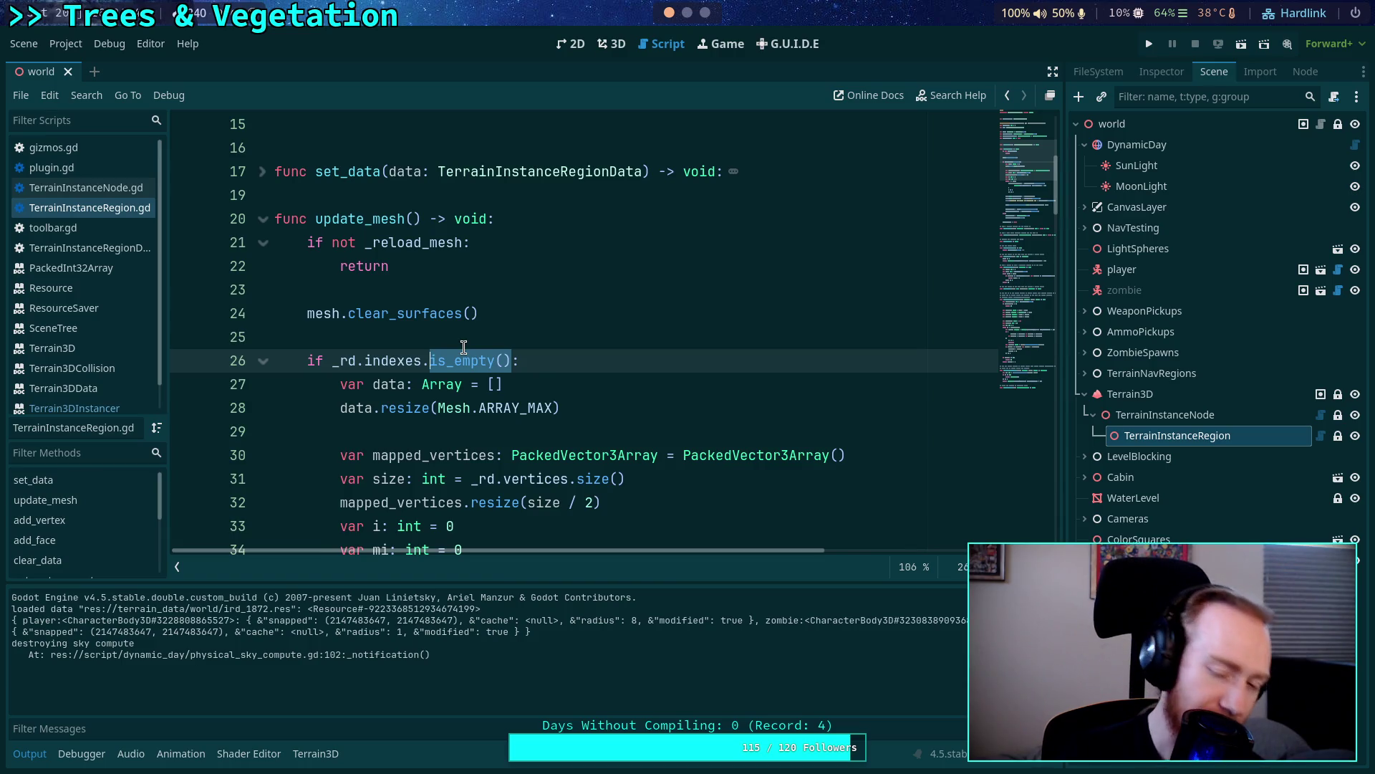
{"action": "left_click", "coordinate": [542, 362]}
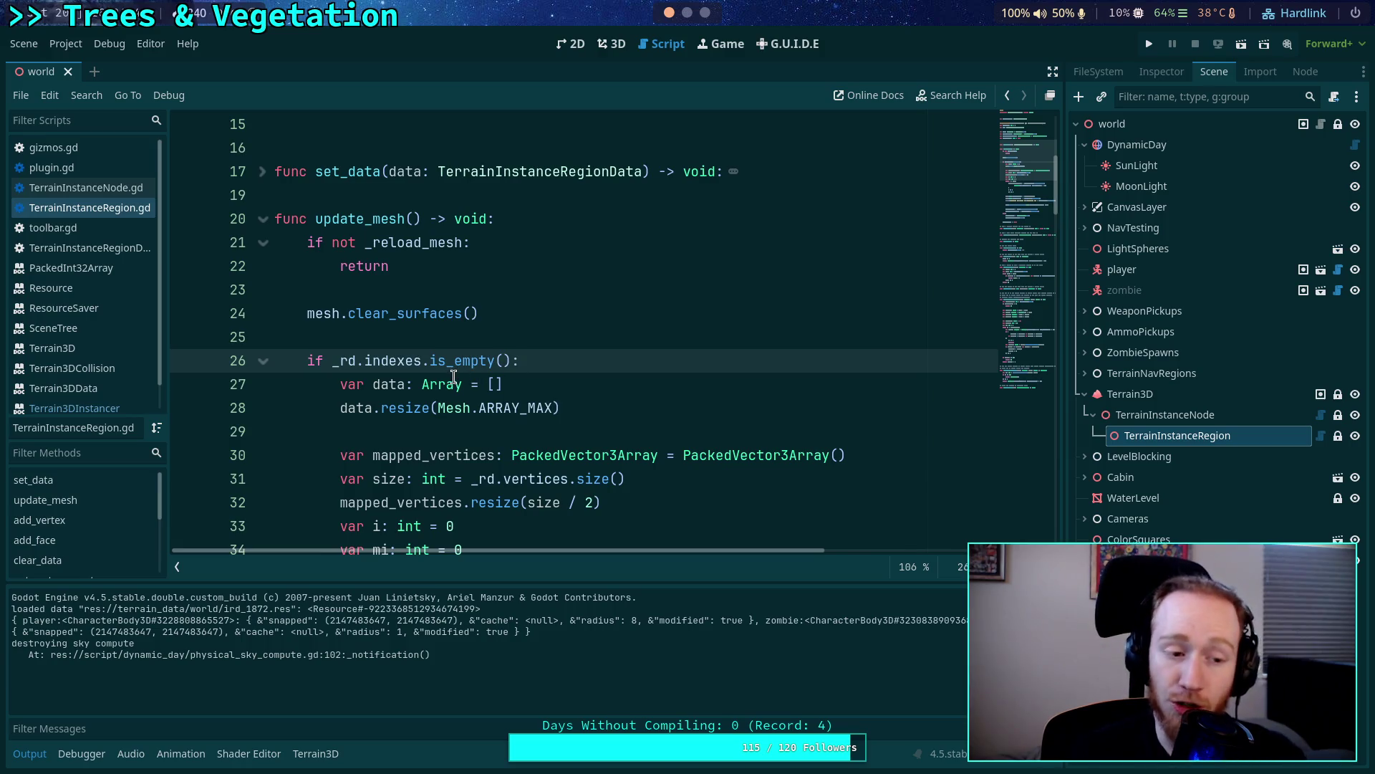
{"action": "left_click", "coordinate": [471, 338]}
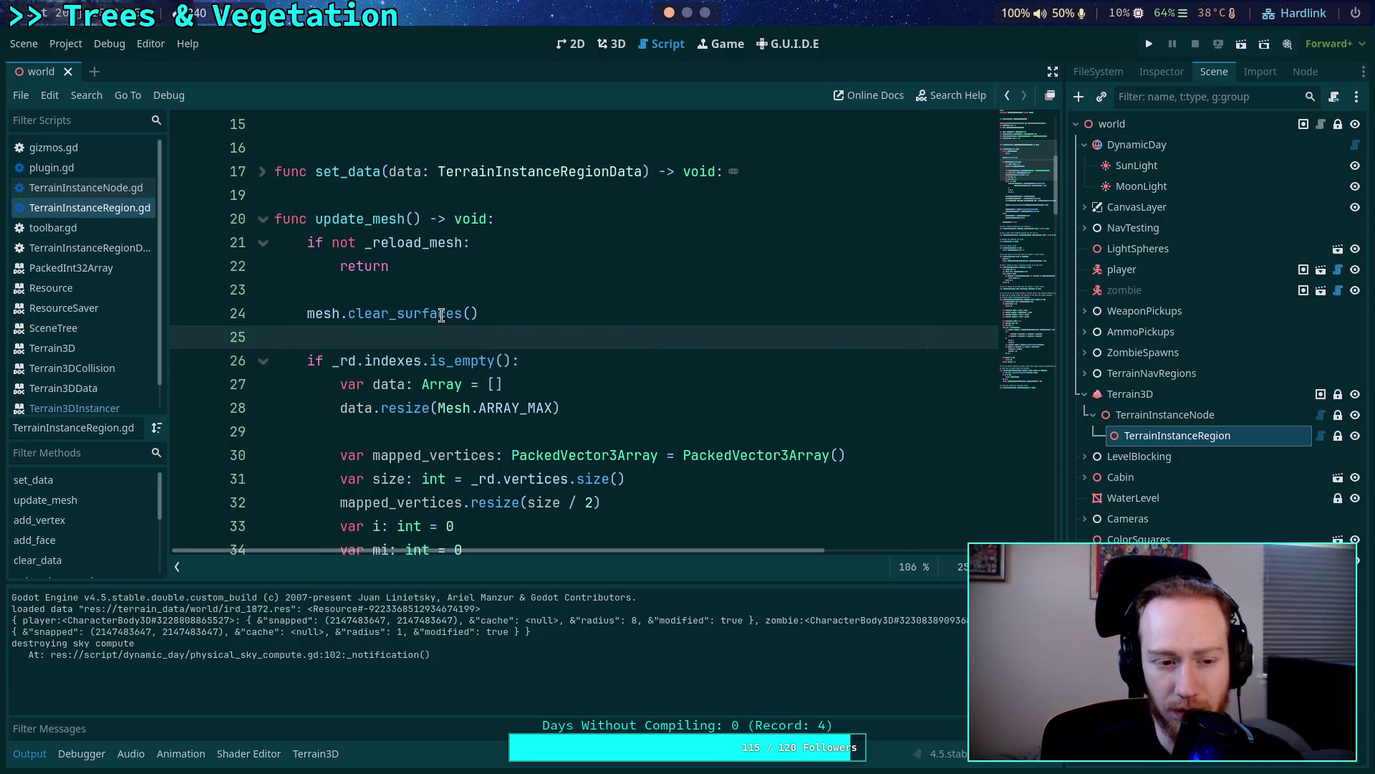
{"action": "mouse_move", "coordinate": [443, 315]}
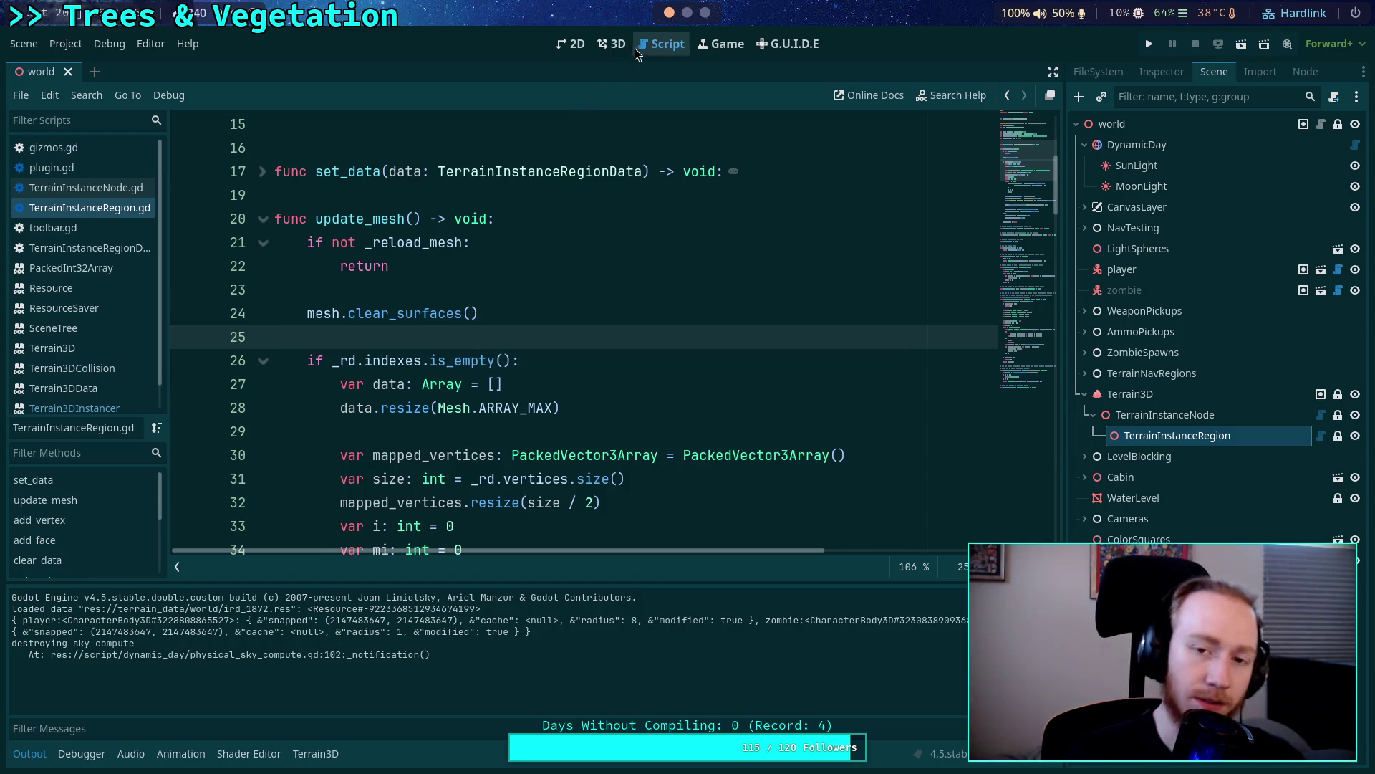
In the 3D view, select TerrainInstanceRegion and click three vertex points on the terrain.
{"action": "left_click", "coordinate": [613, 45]}
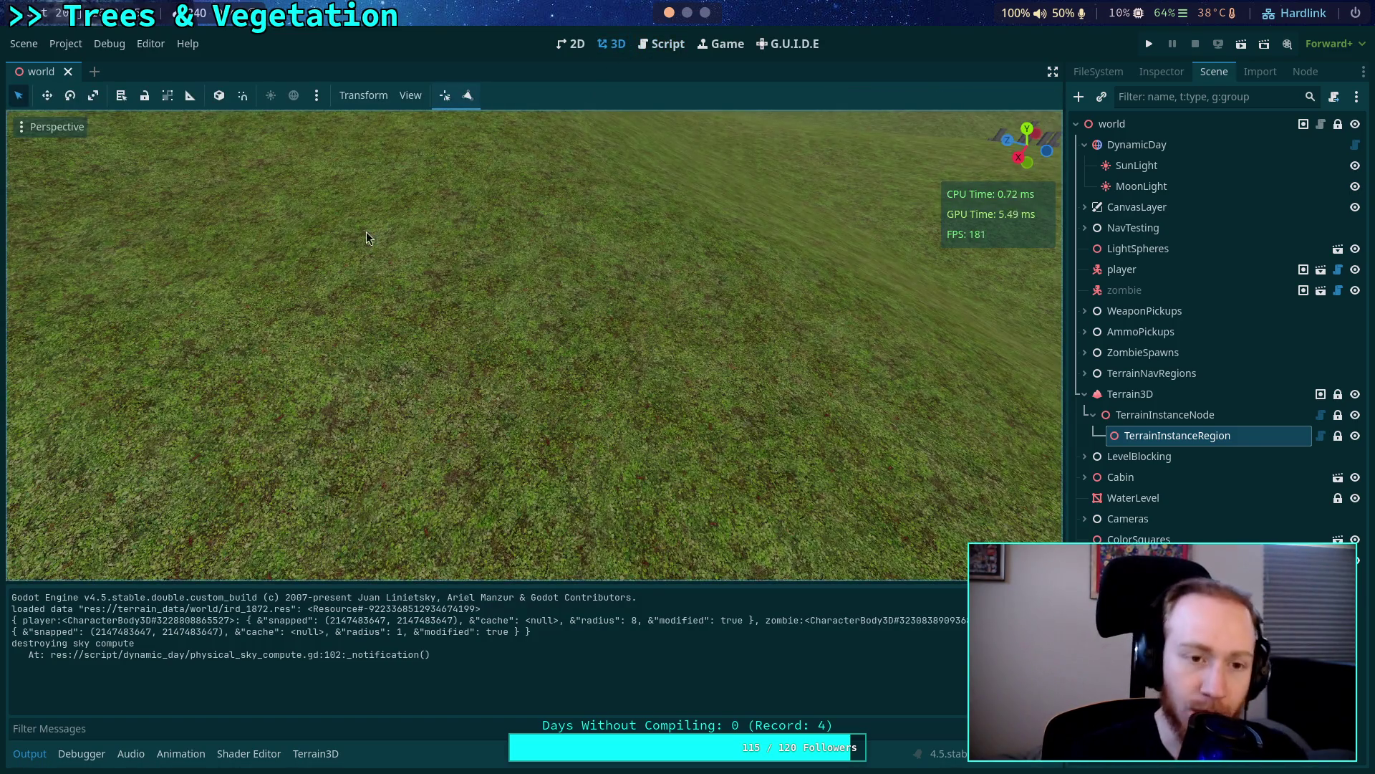
{"action": "left_click", "coordinate": [1162, 71]}
{"action": "left_click", "coordinate": [1214, 72]}
{"action": "left_click", "coordinate": [1140, 436]}
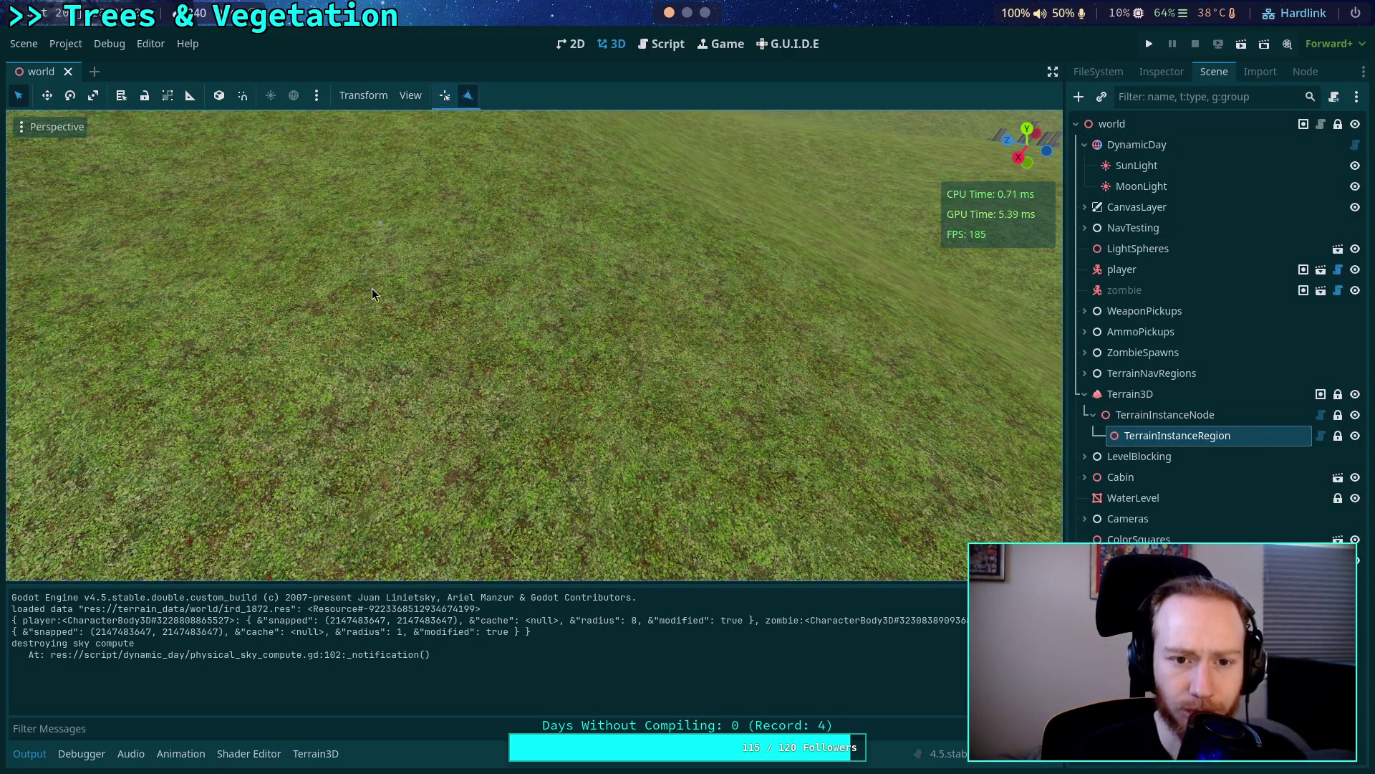
{"action": "left_click", "coordinate": [338, 442]}
{"action": "left_click", "coordinate": [338, 439]}
{"action": "left_click", "coordinate": [569, 372]}
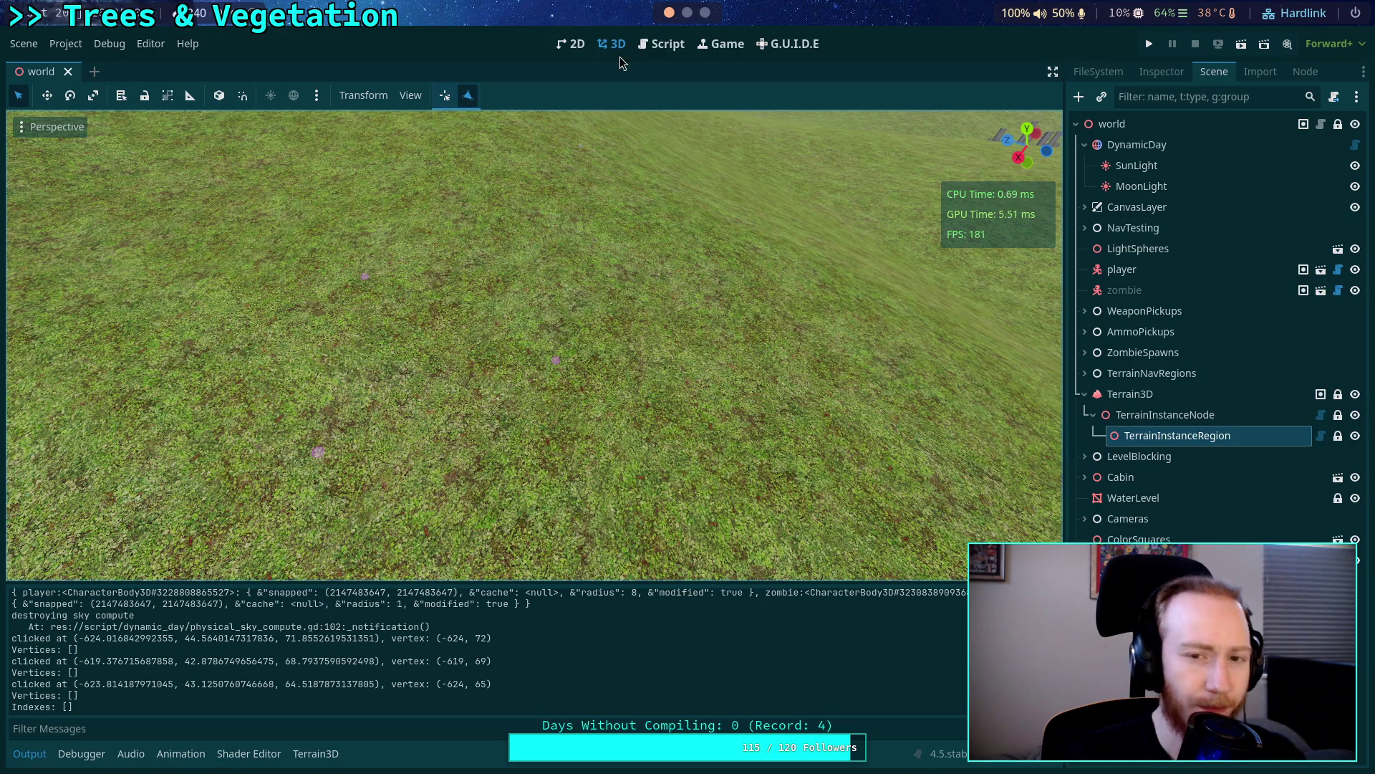
{"action": "left_click", "coordinate": [665, 48]}
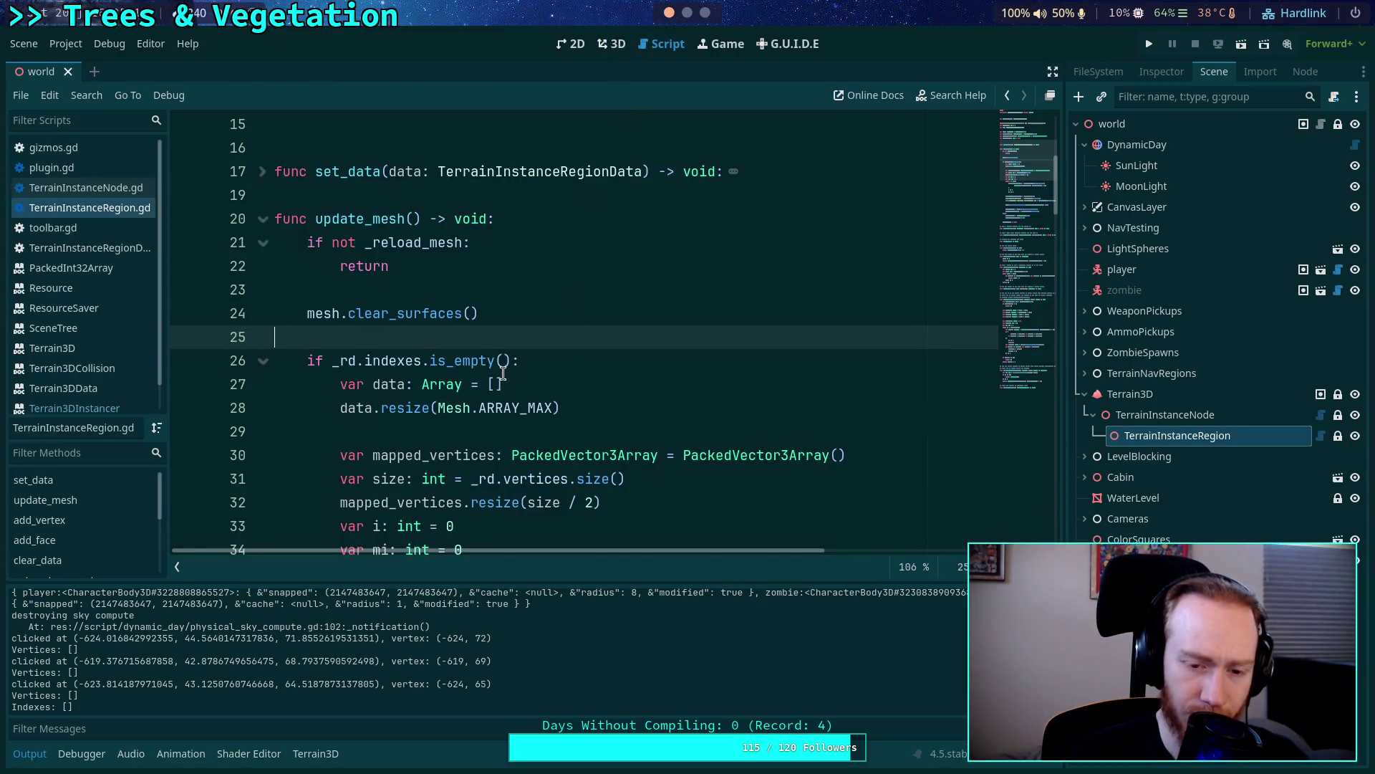
Unfold add_vertex and make its print call output _rd.vertices.duplicate().
{"action": "scroll", "coordinate": [503, 373], "scroll_direction": "down", "scroll_amount": 3}
{"action": "scroll", "coordinate": [507, 396], "scroll_direction": "down", "scroll_amount": 3}
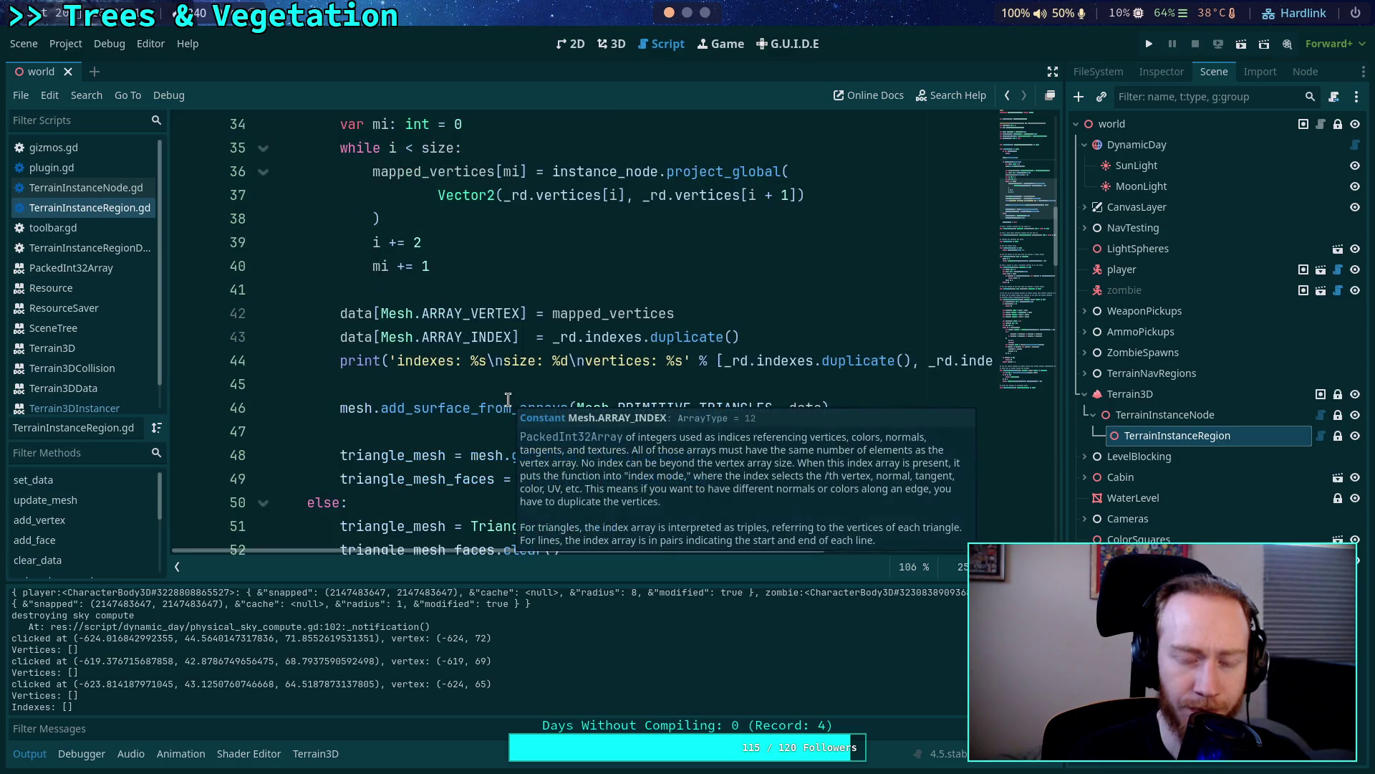
{"action": "scroll", "coordinate": [383, 393], "scroll_direction": "down", "scroll_amount": 4}
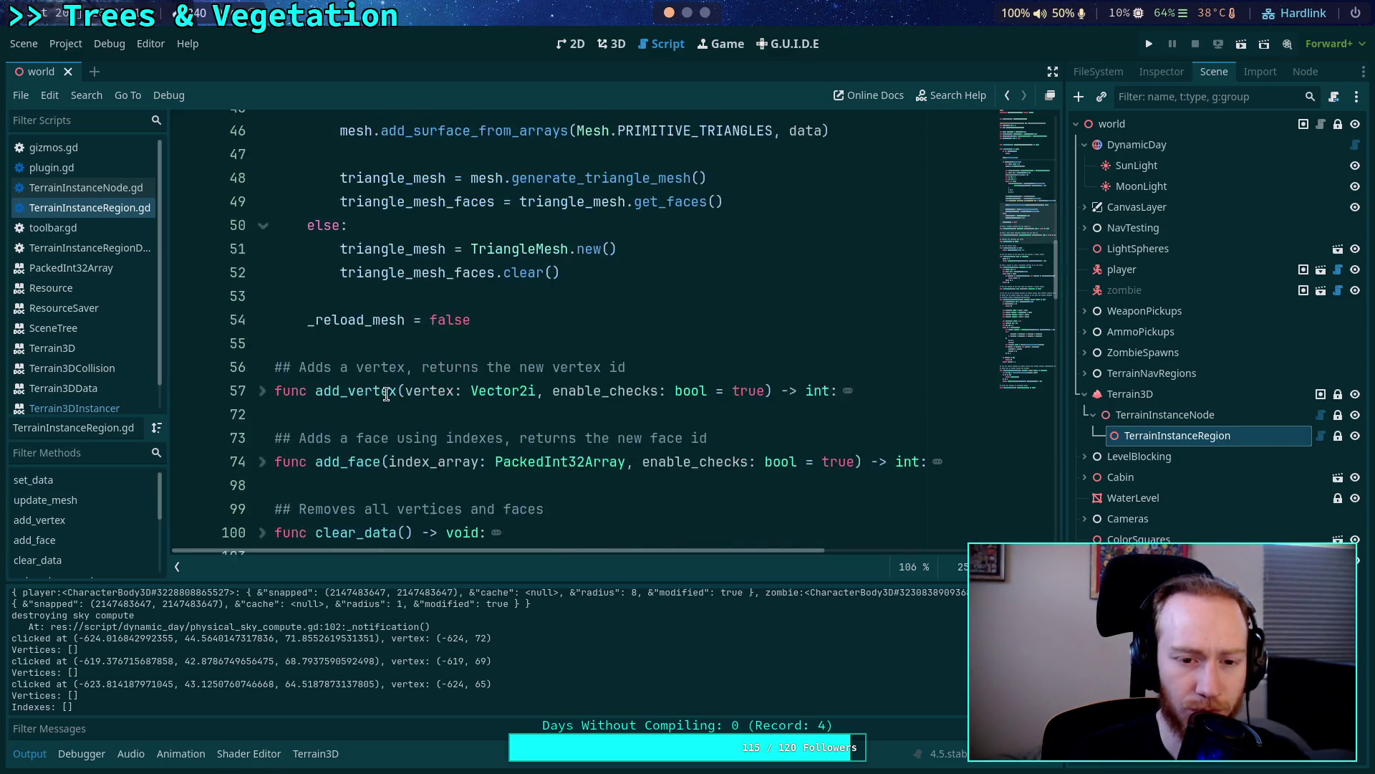
{"action": "left_click", "coordinate": [262, 384]}
{"action": "scroll", "coordinate": [365, 404], "scroll_direction": "down", "scroll_amount": 5}
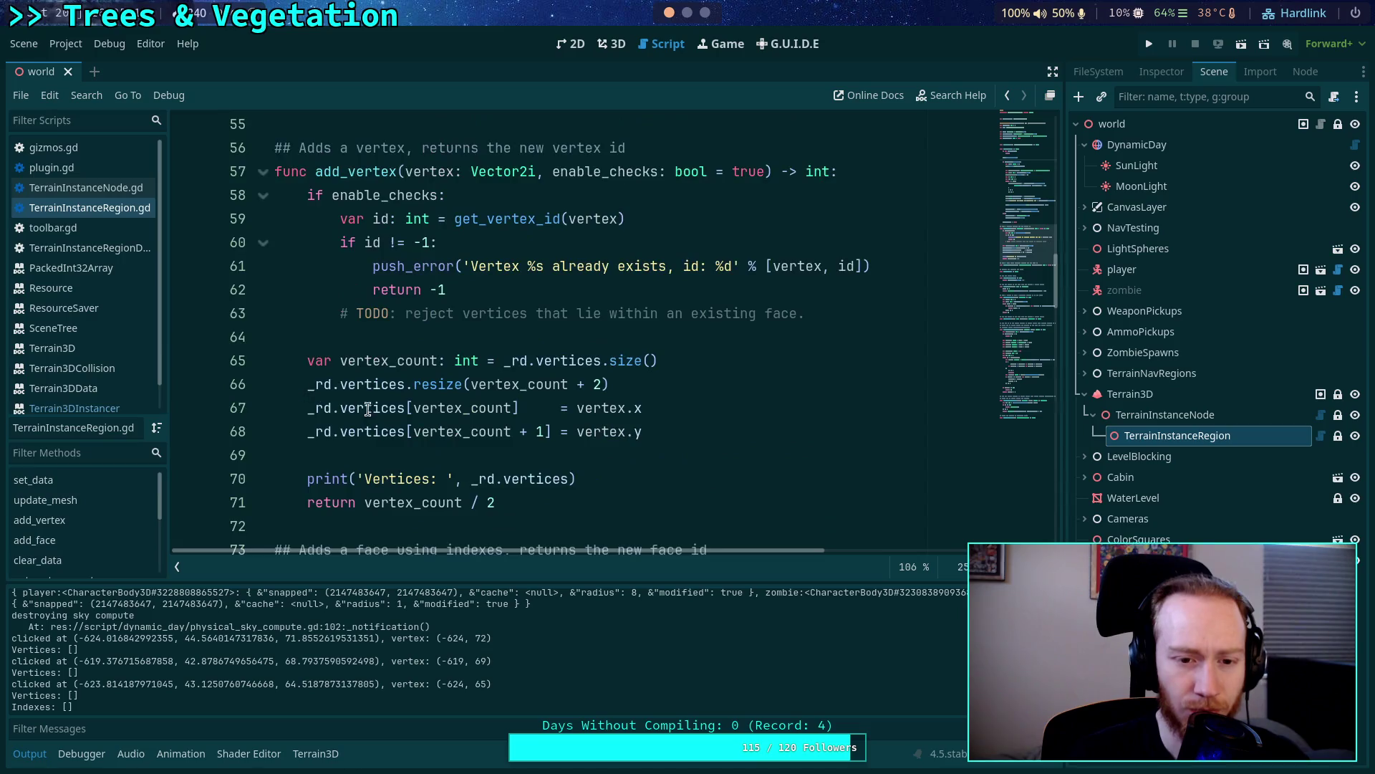
{"action": "left_click", "coordinate": [570, 338]}
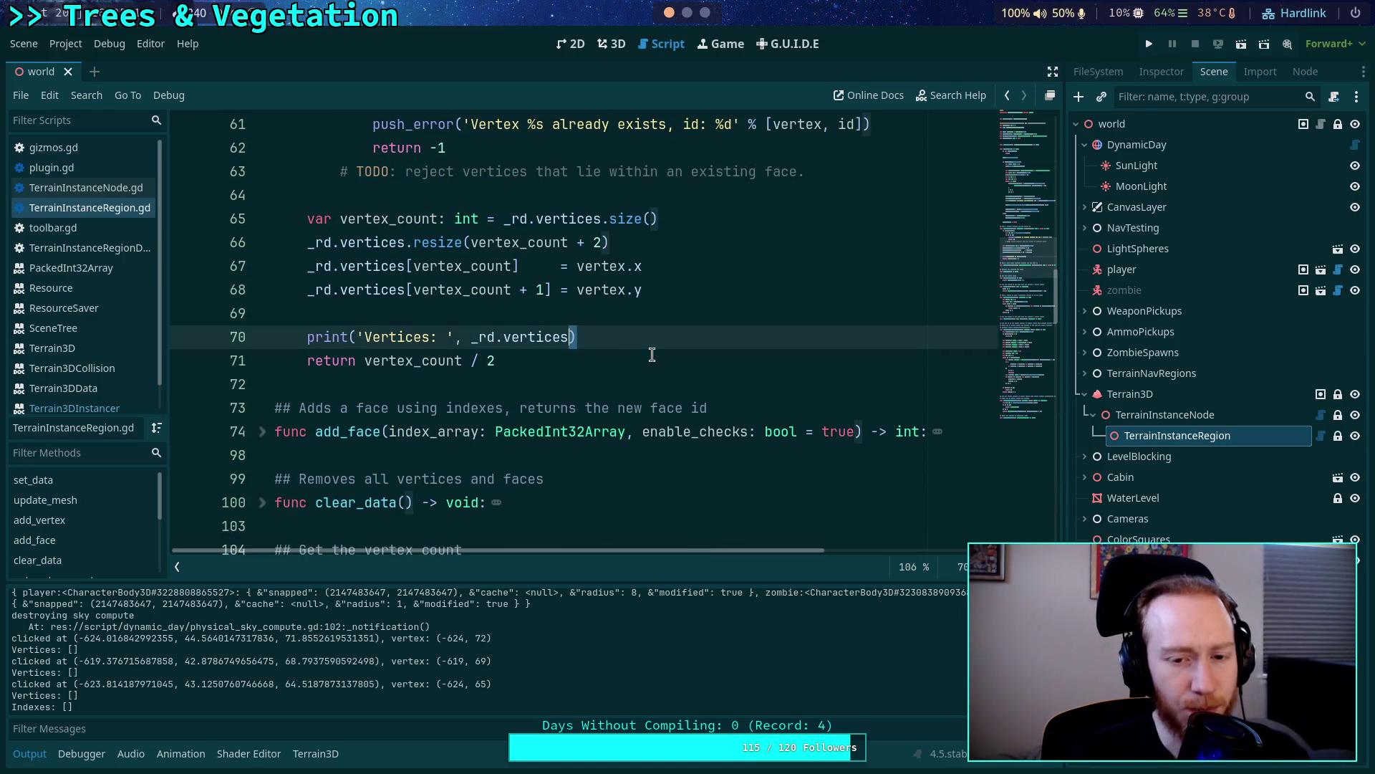
{"action": "type", "text": ".d"}
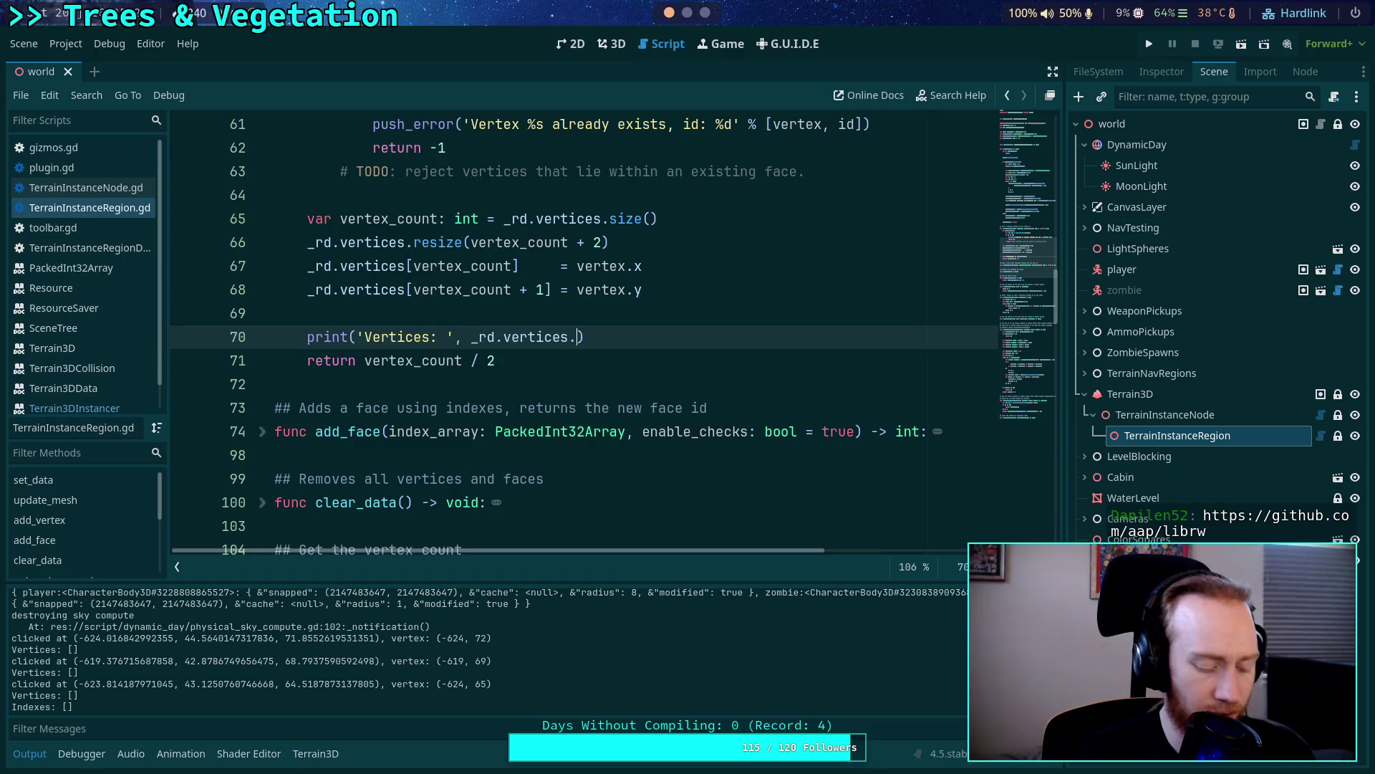
{"action": "key", "text": "Return"}
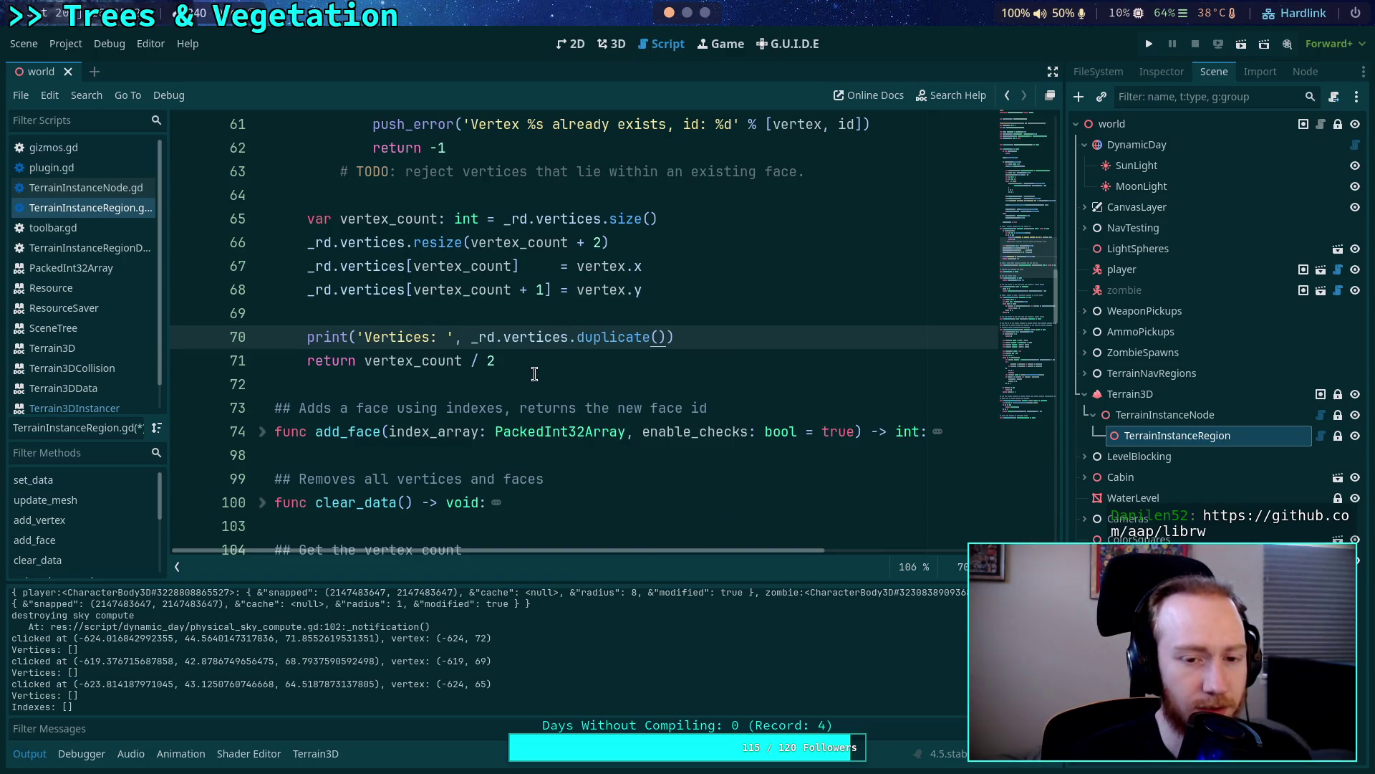
{"action": "left_click", "coordinate": [534, 373]}
Unfold add_face to its printed indexes, then open the godot repository page in the browser.
{"action": "scroll", "coordinate": [534, 374], "scroll_direction": "up", "scroll_amount": 1}
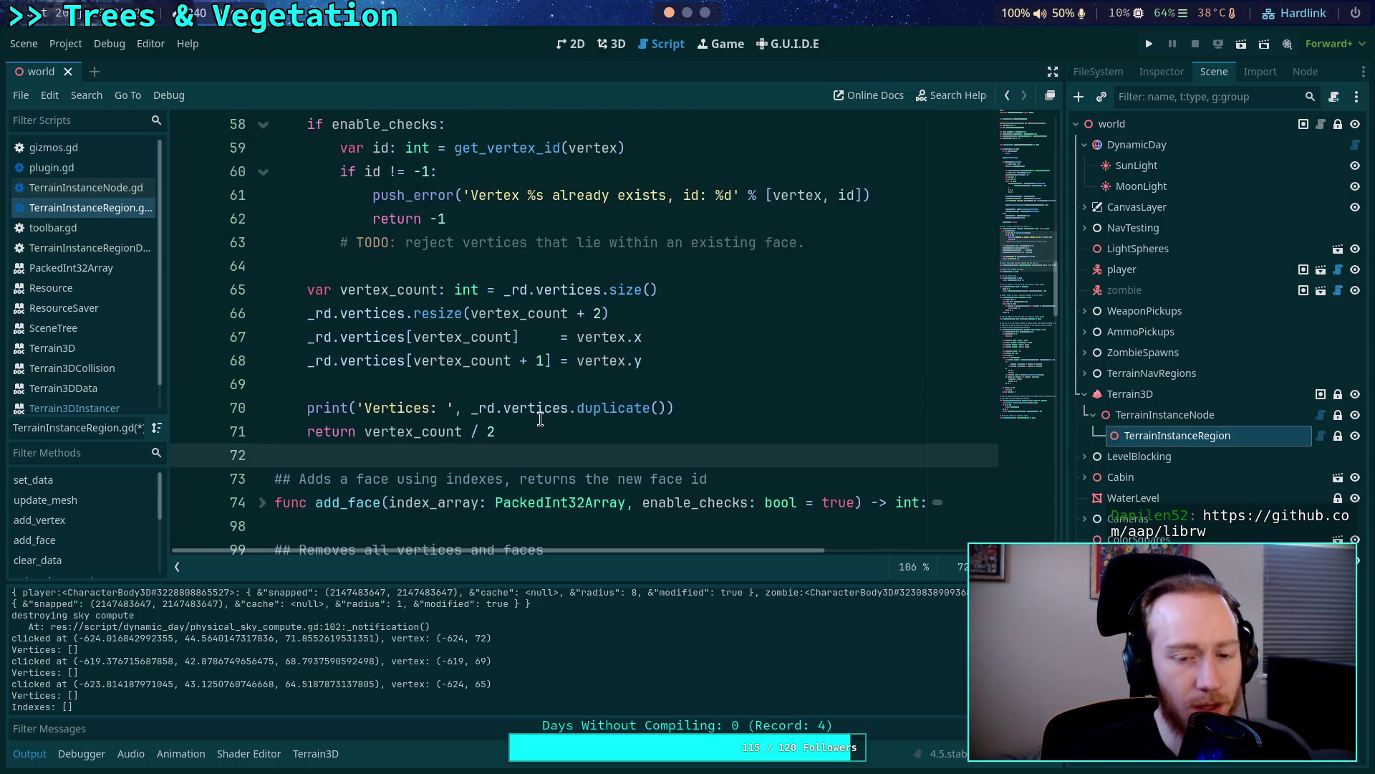
{"action": "double_click", "coordinate": [542, 406]}
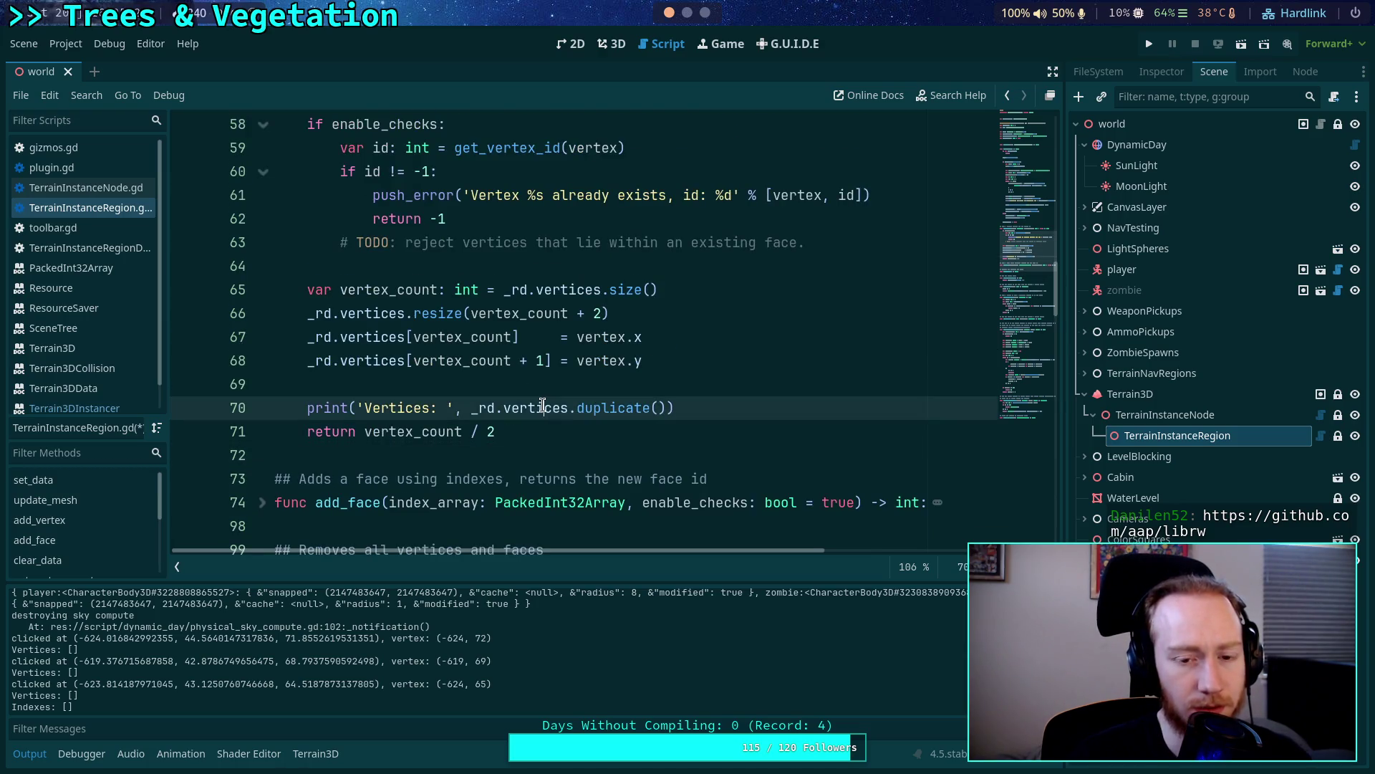
{"action": "left_click", "coordinate": [500, 382]}
{"action": "scroll", "coordinate": [500, 382], "scroll_direction": "down", "scroll_amount": 4}
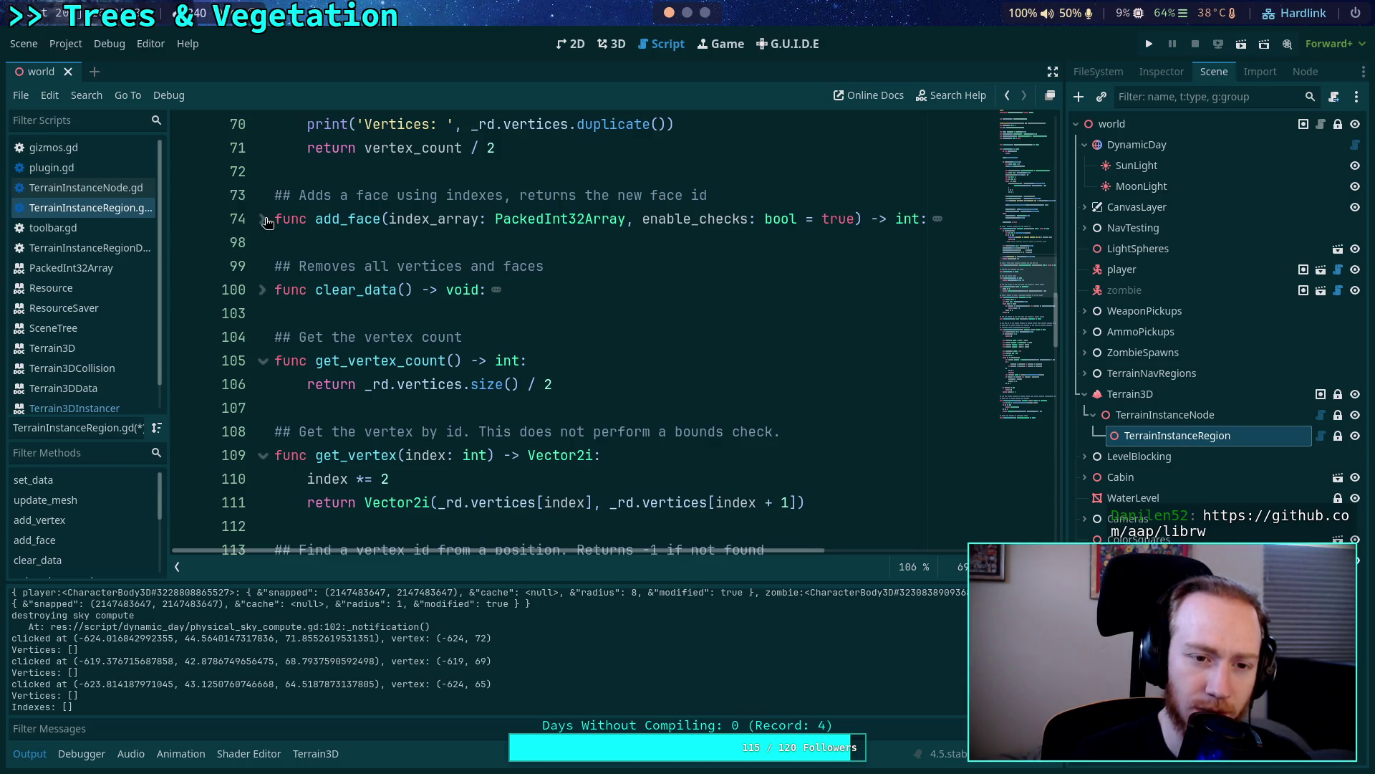
{"action": "left_click", "coordinate": [262, 219]}
{"action": "scroll", "coordinate": [423, 347], "scroll_direction": "down", "scroll_amount": 5}
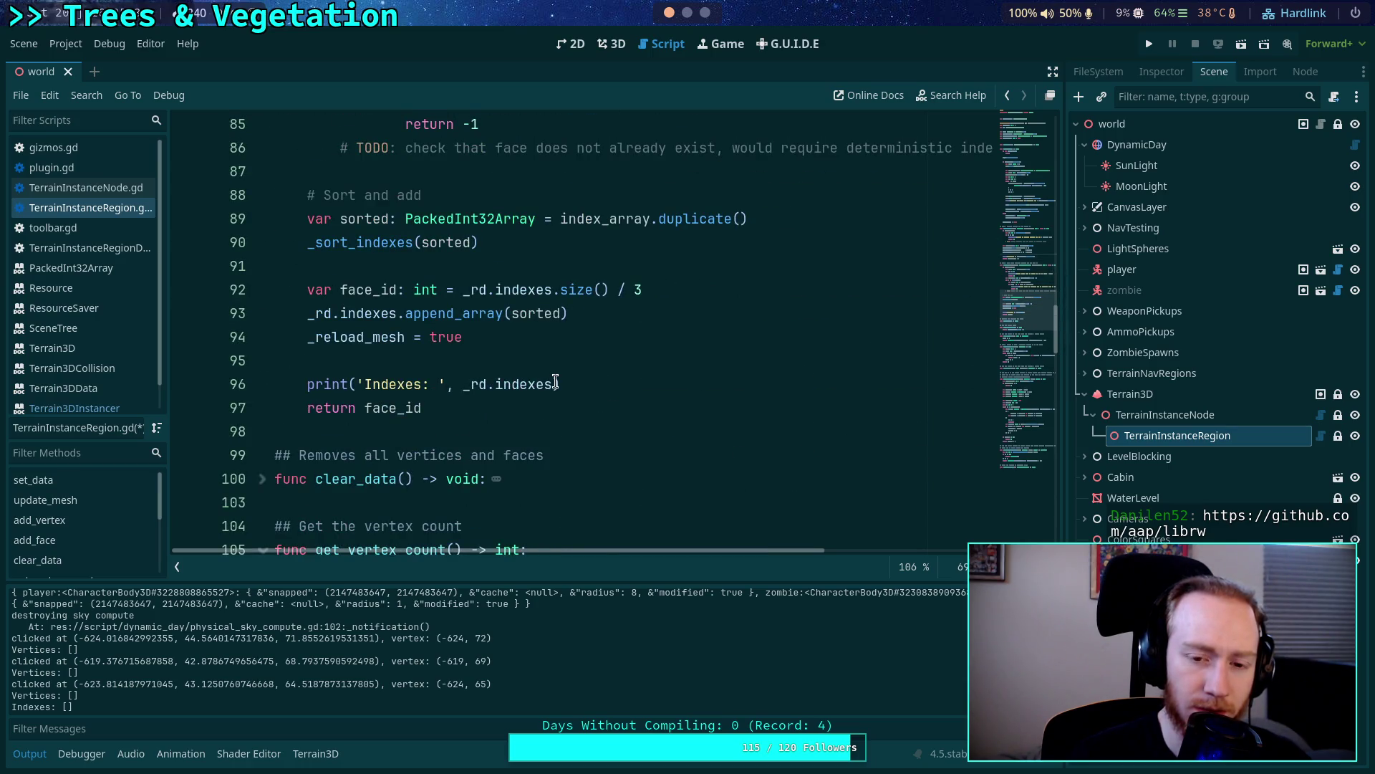
{"action": "left_click", "coordinate": [552, 384]}
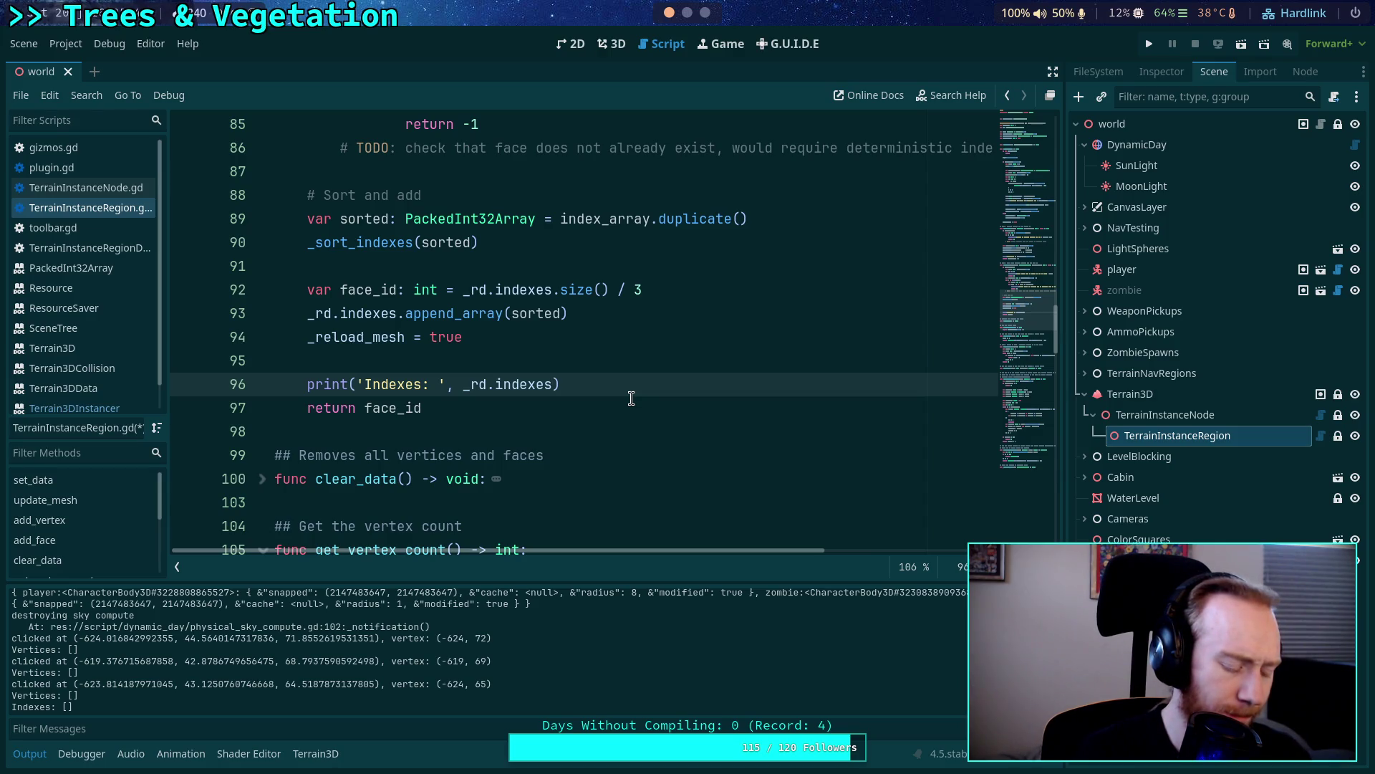
{"action": "key", "text": "alt+Tab"}
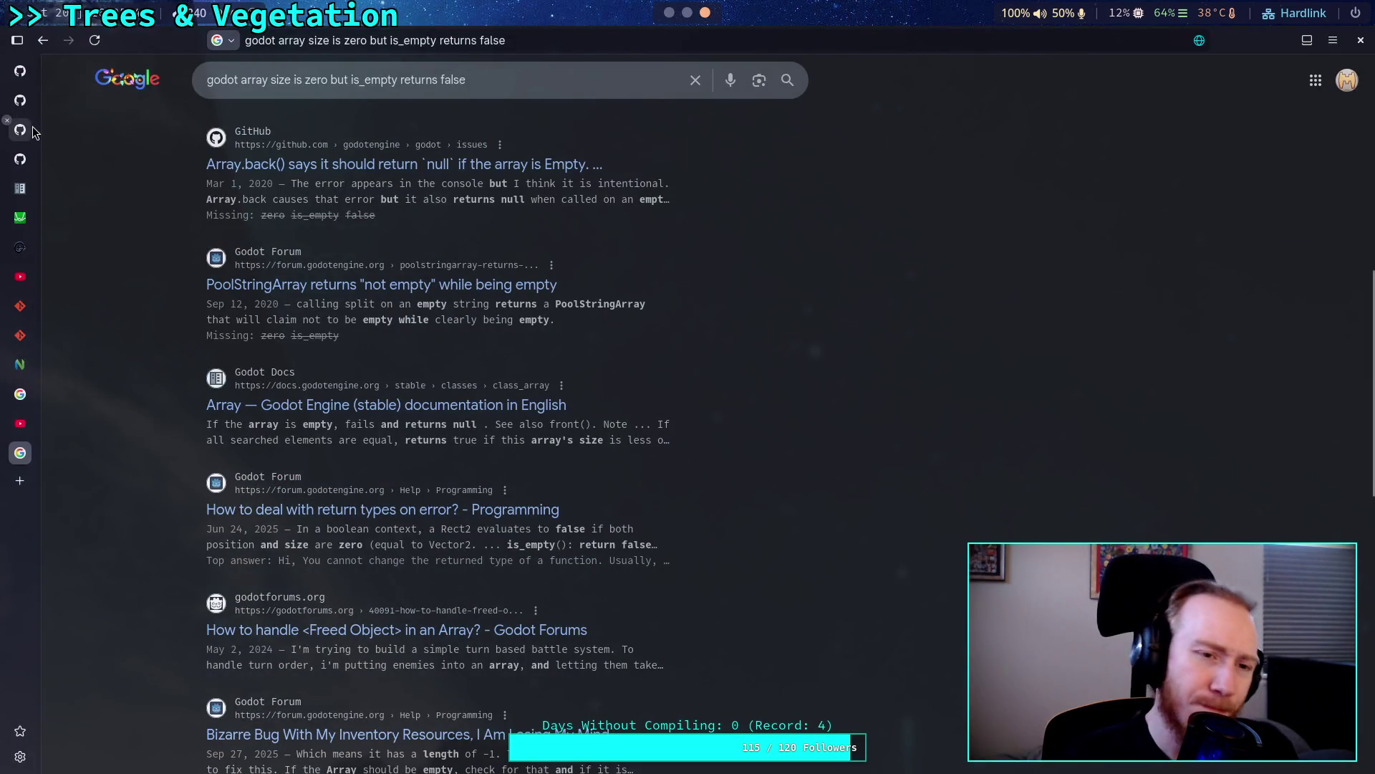
{"action": "left_click", "coordinate": [32, 105]}
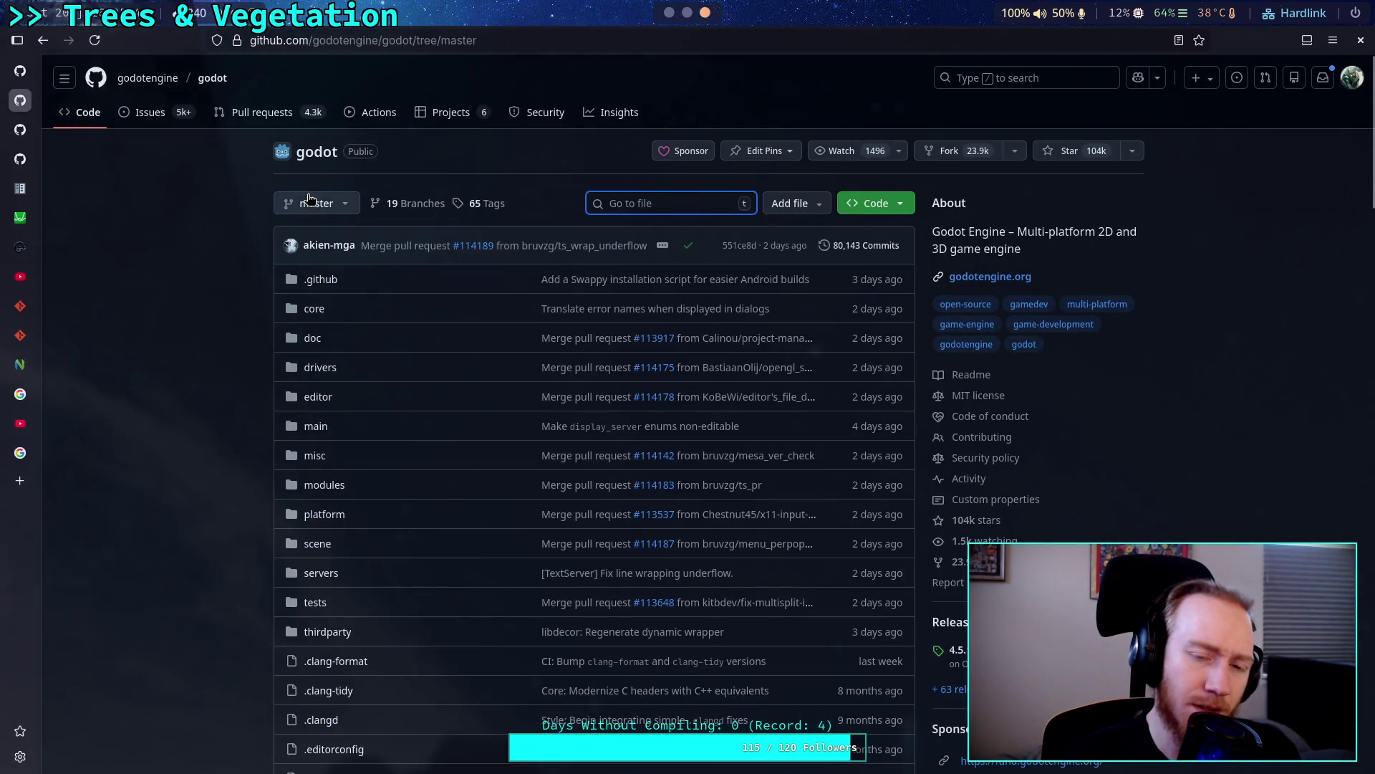
Browse the Zombie Game board, godot and Terrain3D pages, then the owner's GitHub profile.
{"action": "left_click", "coordinate": [20, 70]}
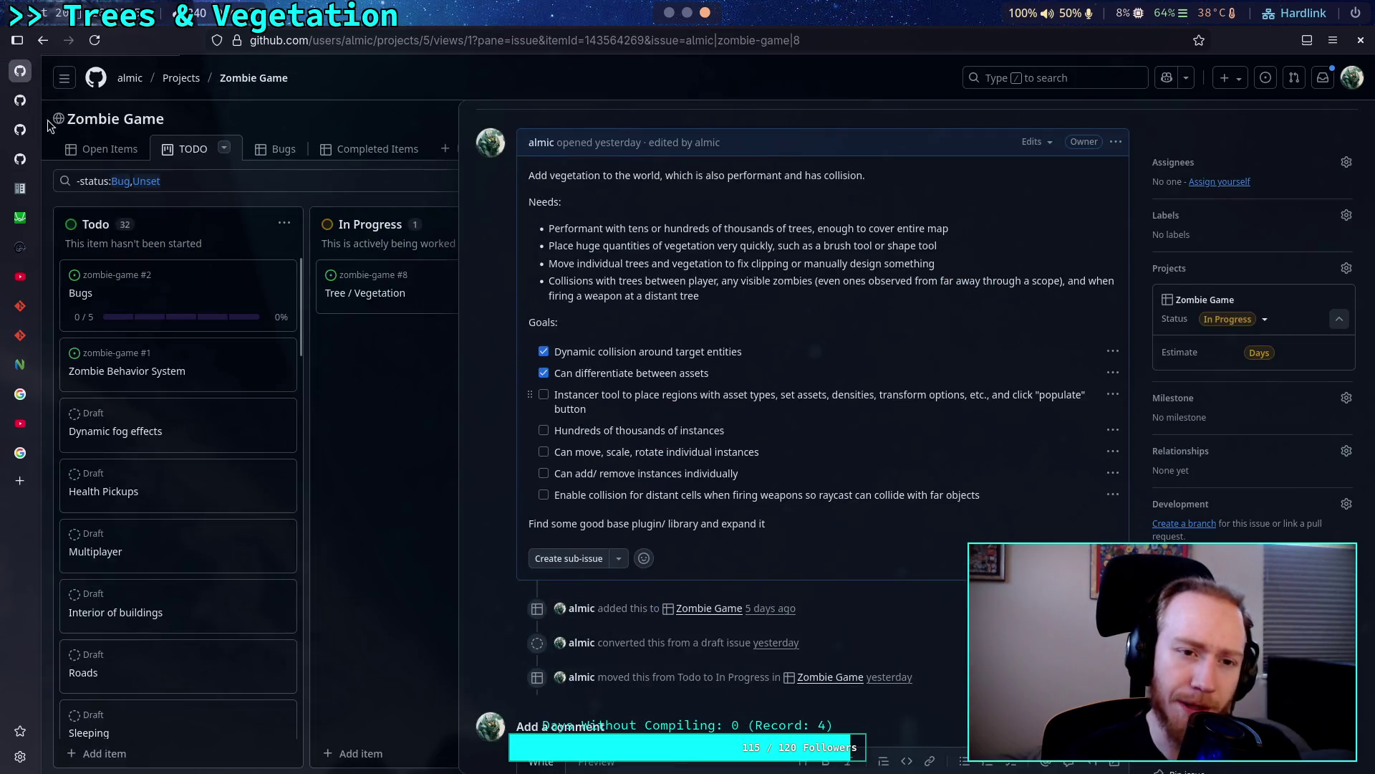
{"action": "left_click", "coordinate": [26, 106]}
{"action": "left_click", "coordinate": [32, 117]}
{"action": "left_click", "coordinate": [31, 106]}
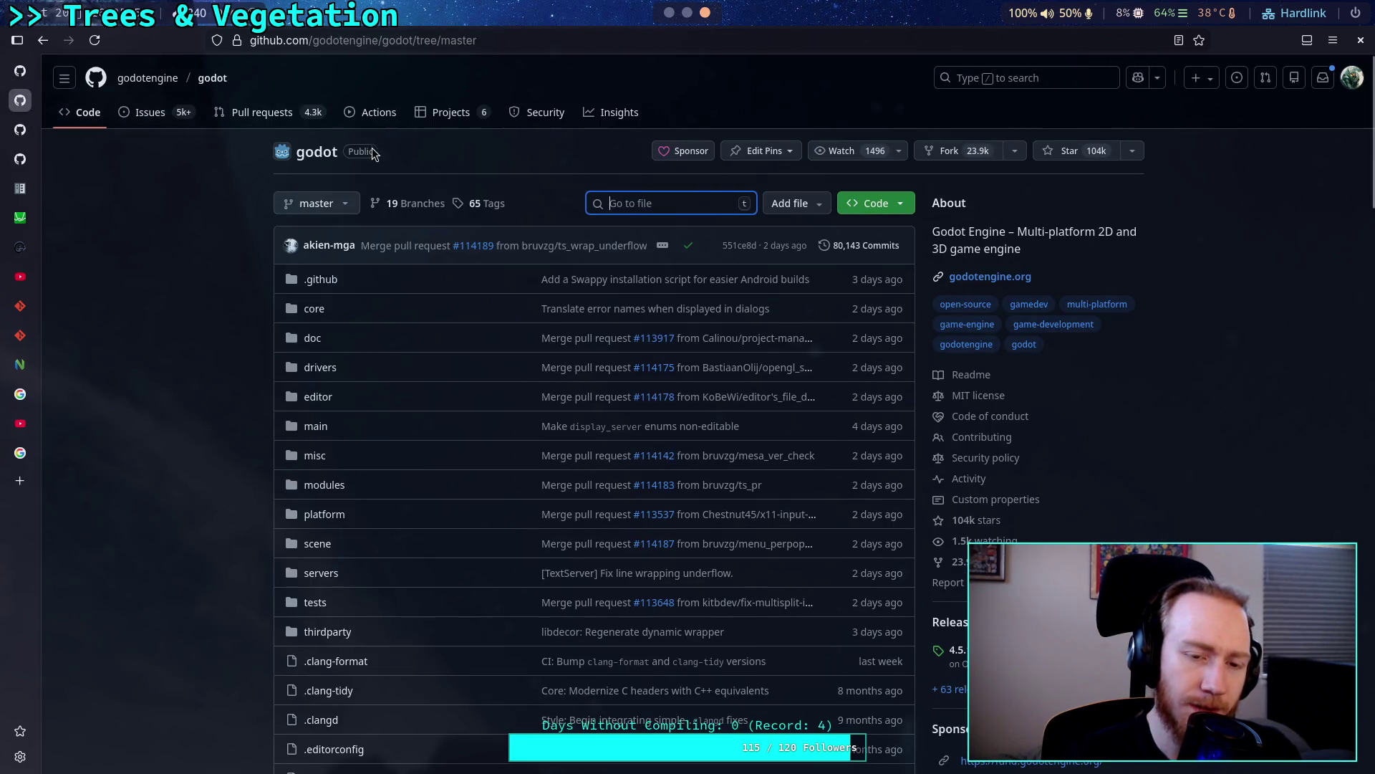
{"action": "left_click", "coordinate": [20, 129]}
{"action": "left_click", "coordinate": [20, 159]}
{"action": "left_click", "coordinate": [20, 129]}
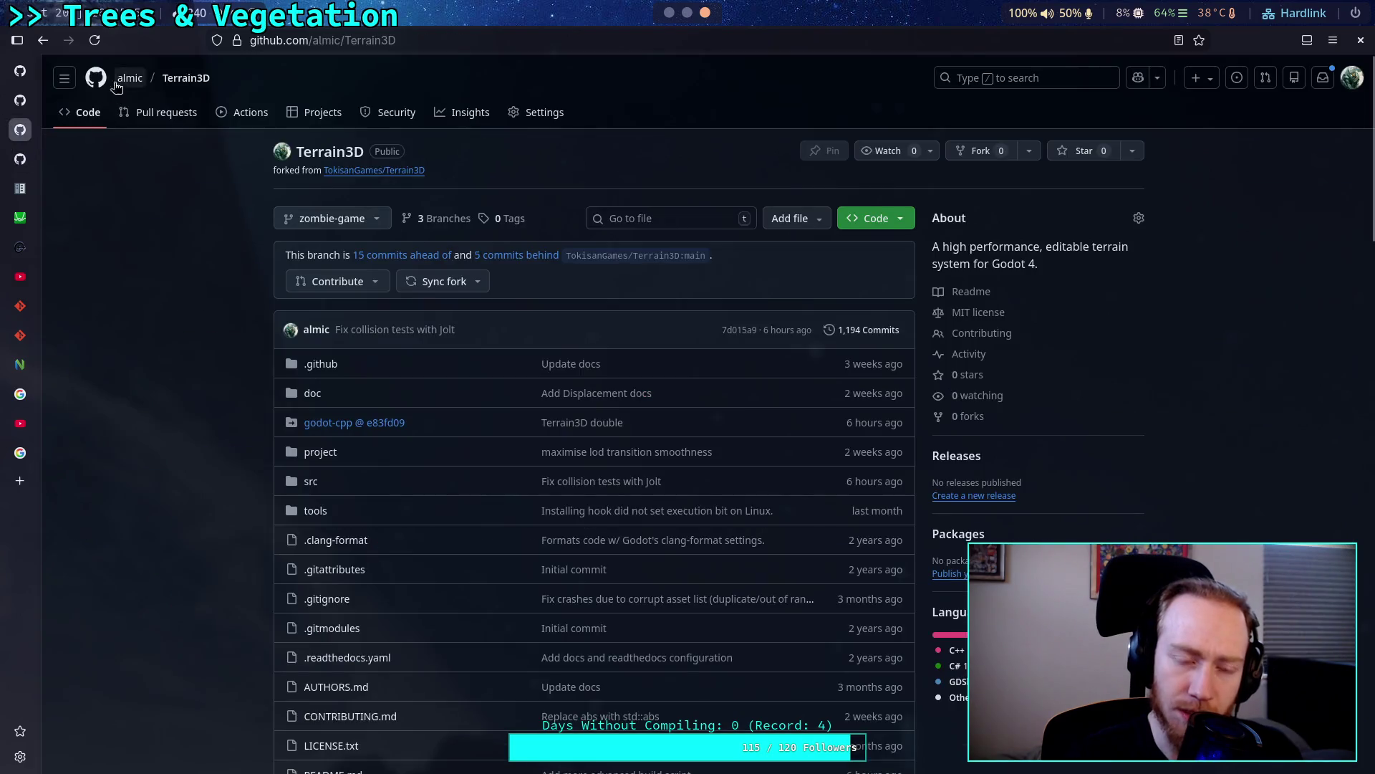
{"action": "left_click", "coordinate": [130, 78]}
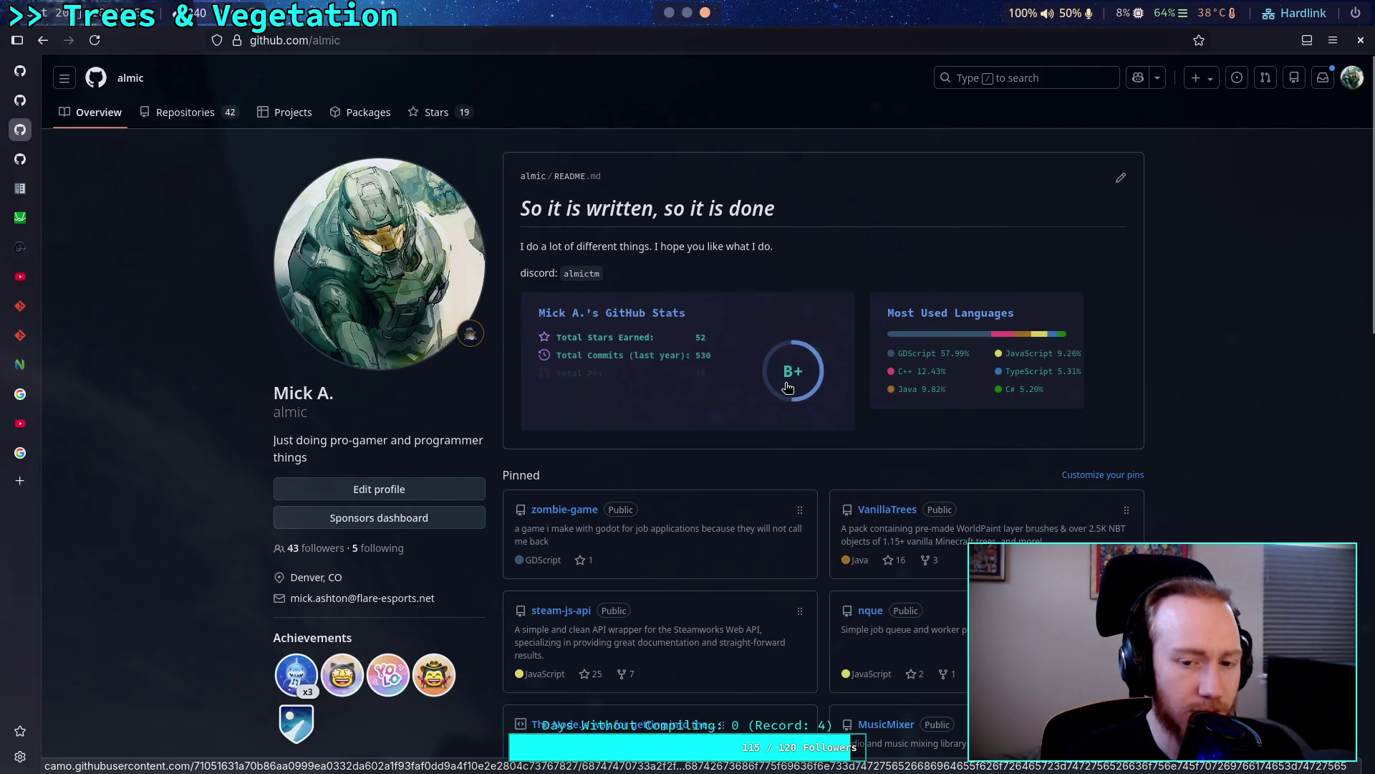
{"action": "scroll", "coordinate": [748, 419], "scroll_direction": "down", "scroll_amount": 2}
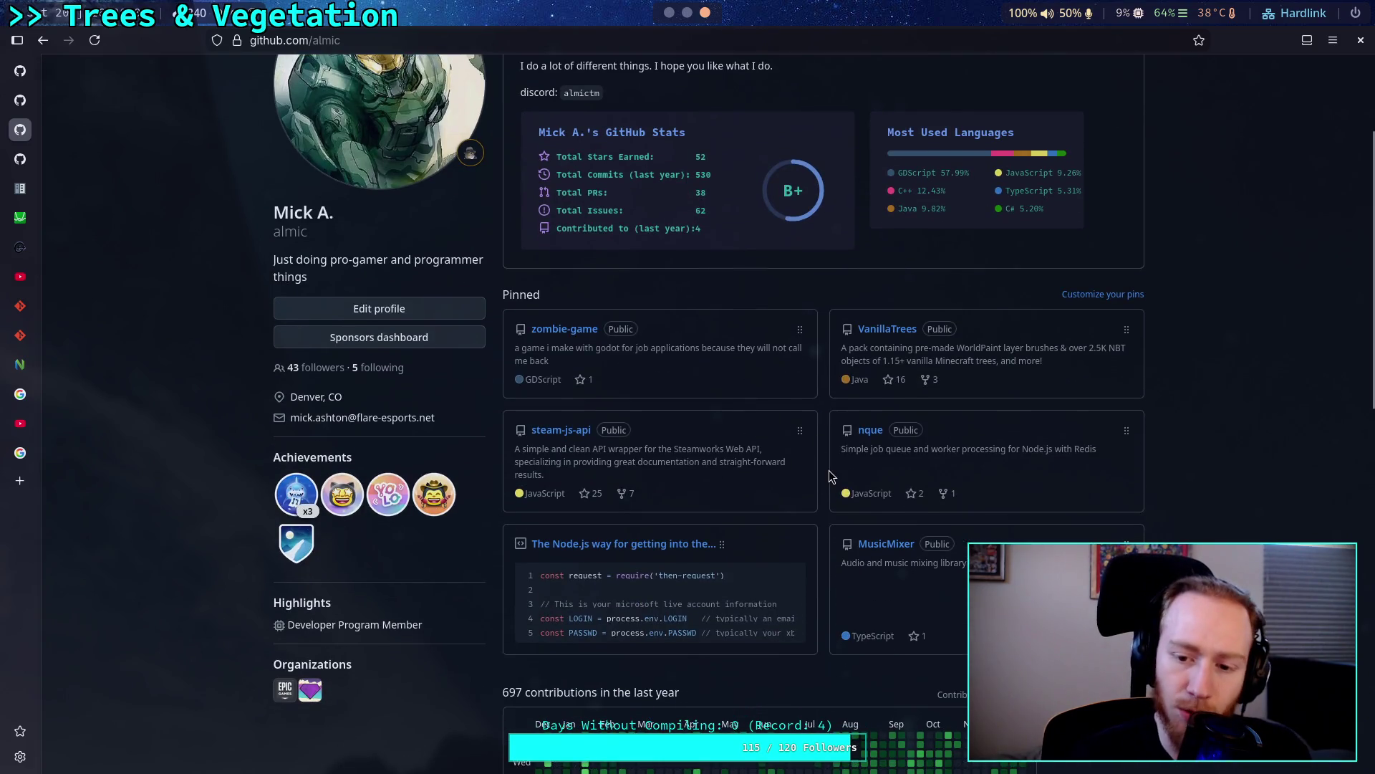
{"action": "scroll", "coordinate": [831, 477], "scroll_direction": "down", "scroll_amount": 5}
{"action": "scroll", "coordinate": [828, 470], "scroll_direction": "down", "scroll_amount": 4}
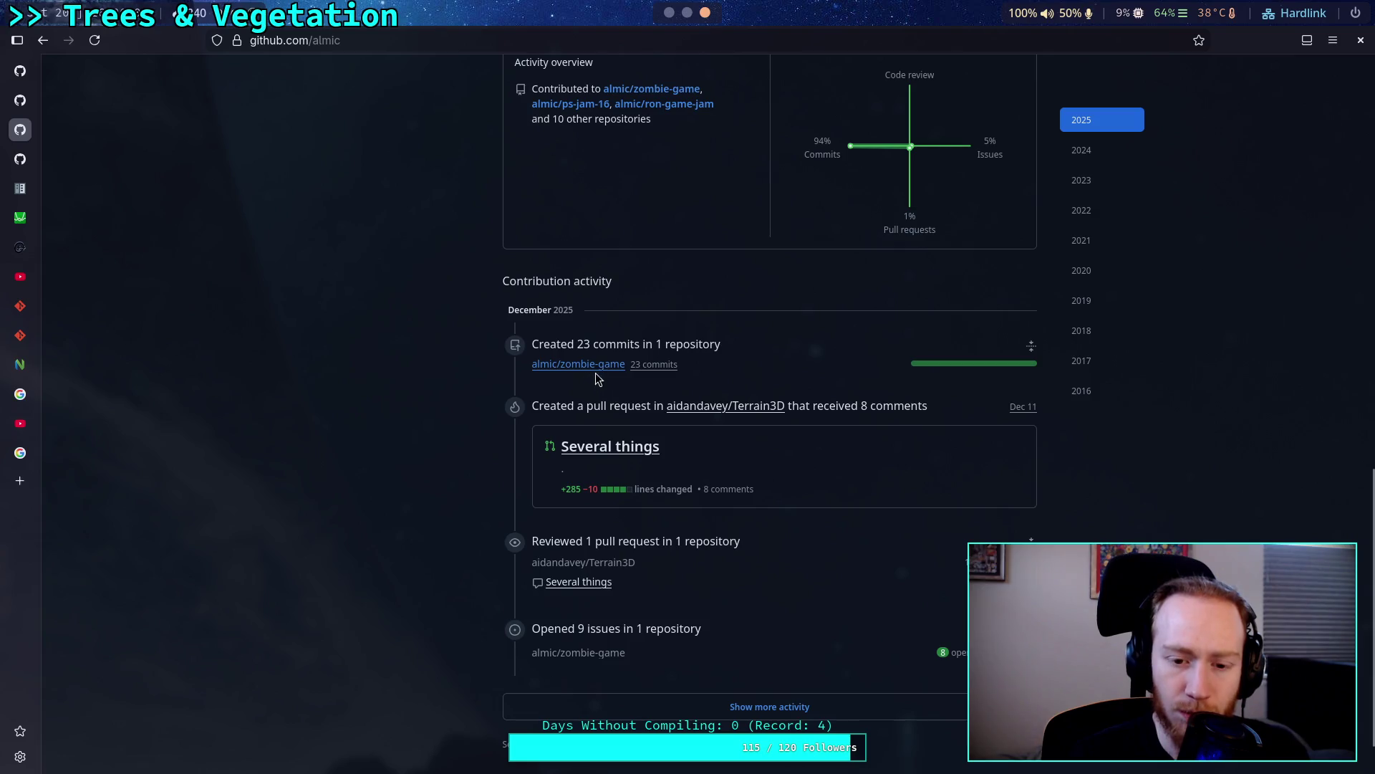
{"action": "scroll", "coordinate": [642, 369], "scroll_direction": "up", "scroll_amount": 5}
{"action": "scroll", "coordinate": [643, 369], "scroll_direction": "up", "scroll_amount": 5}
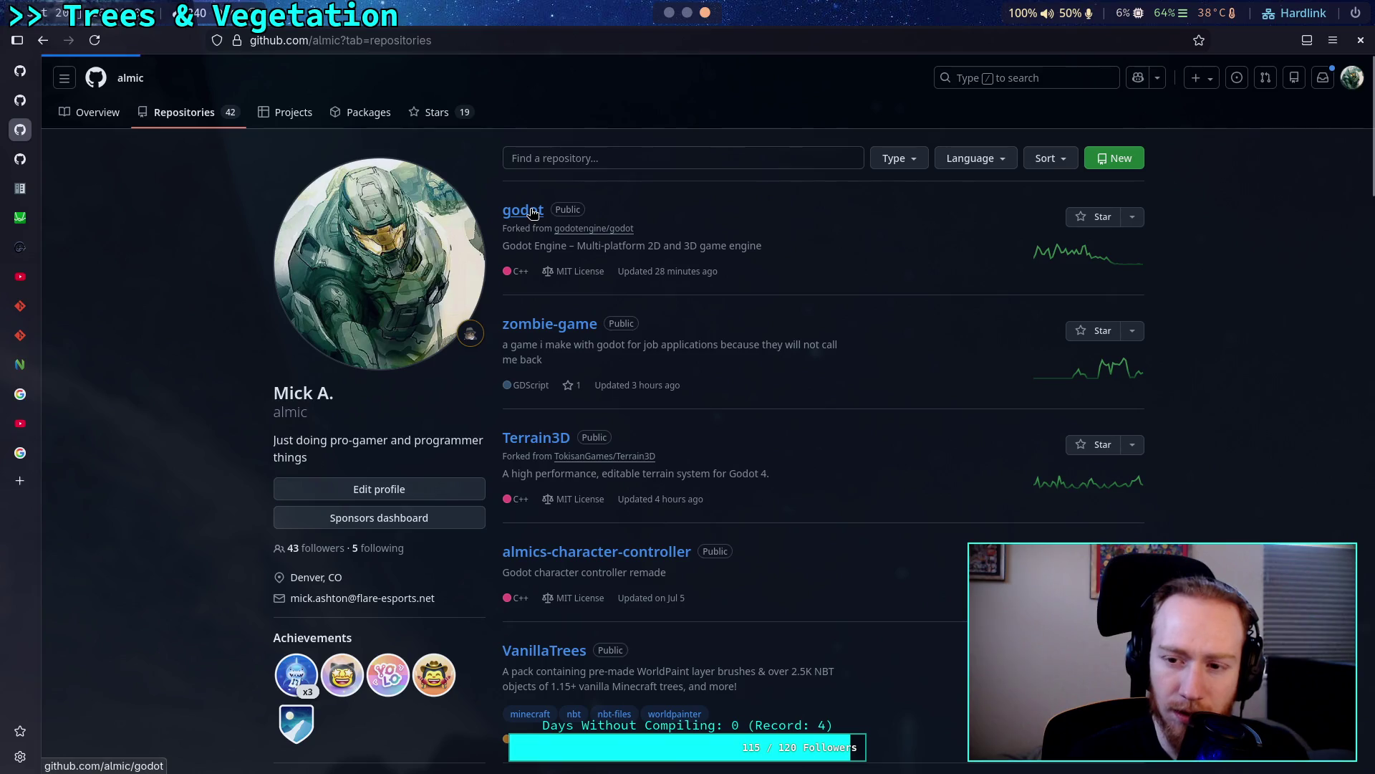
Open the forked godot repository's commits and view 3dfa330 'Fix frame draw signal bug'.
{"action": "left_click", "coordinate": [531, 210]}
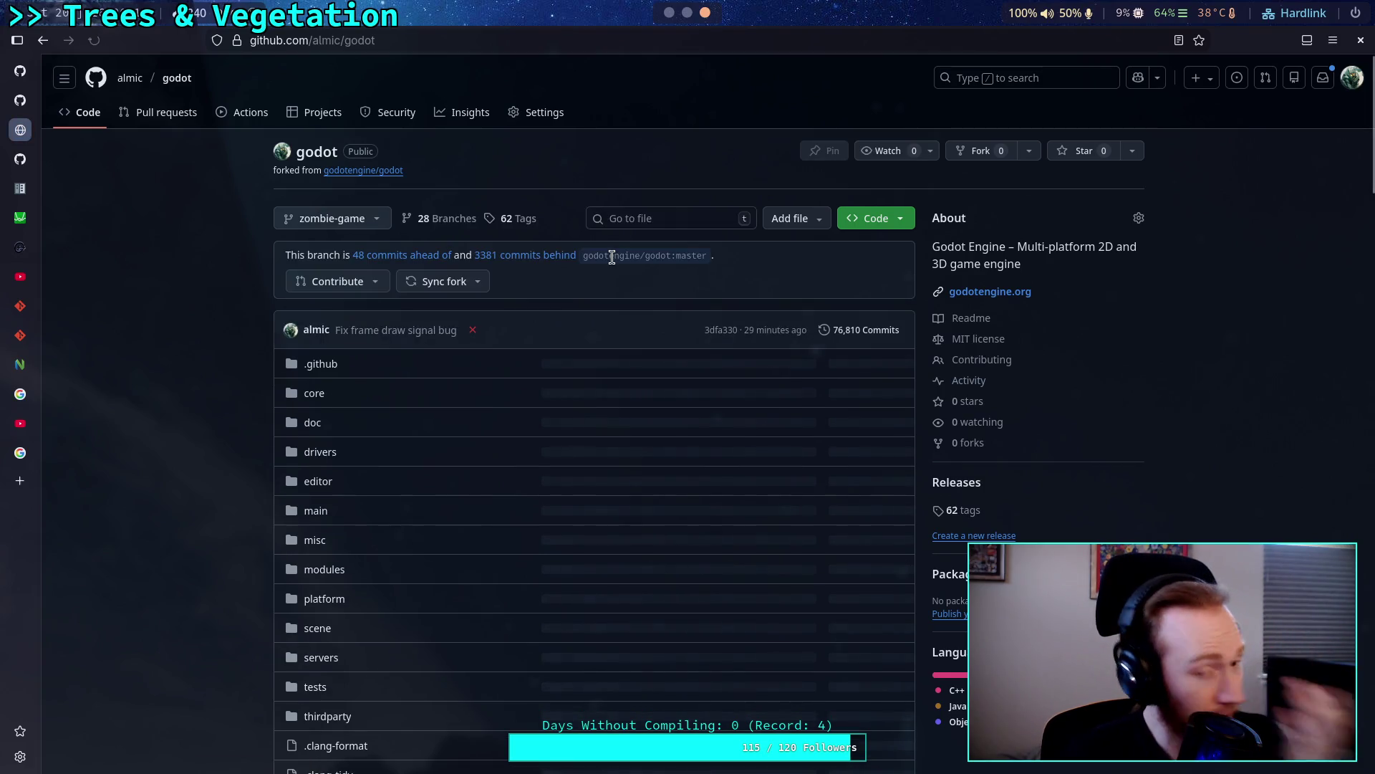
{"action": "left_click", "coordinate": [864, 331]}
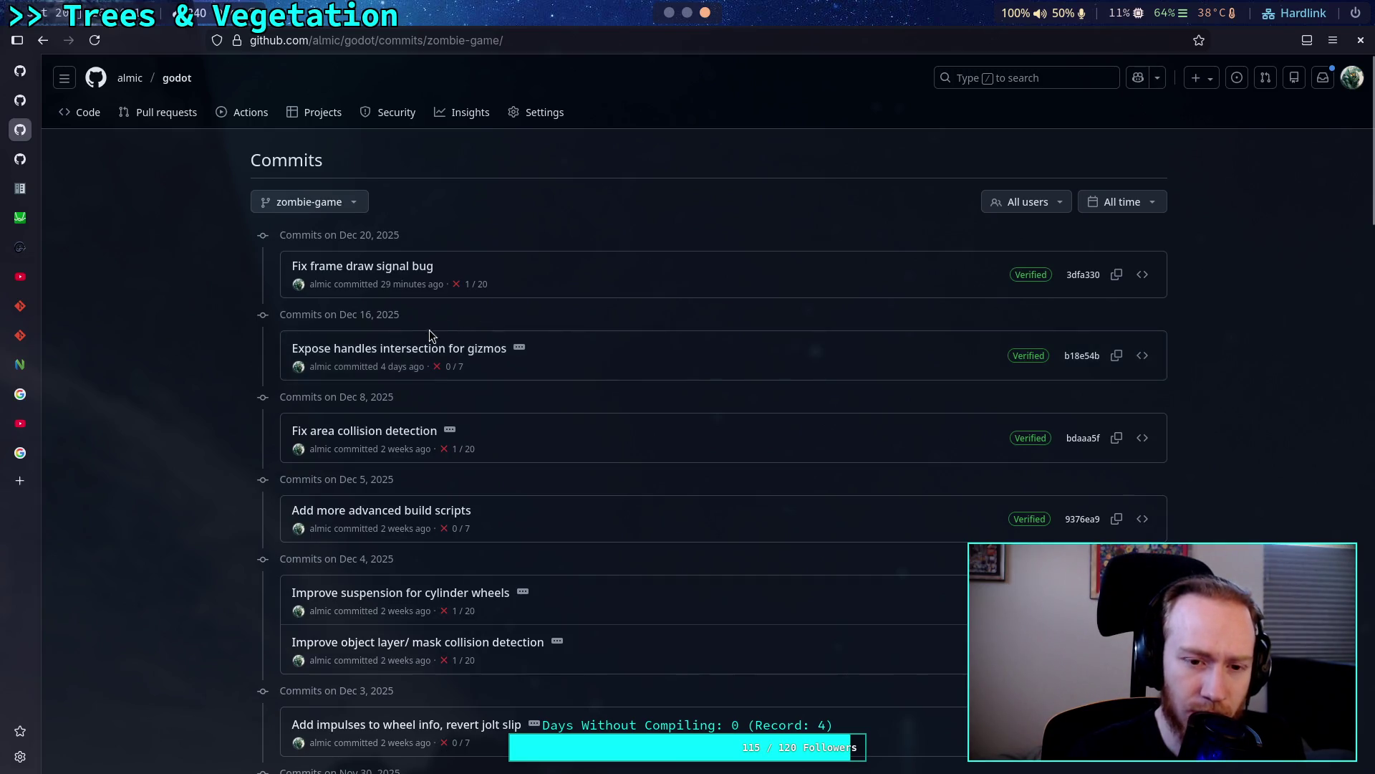
{"action": "left_click", "coordinate": [377, 266]}
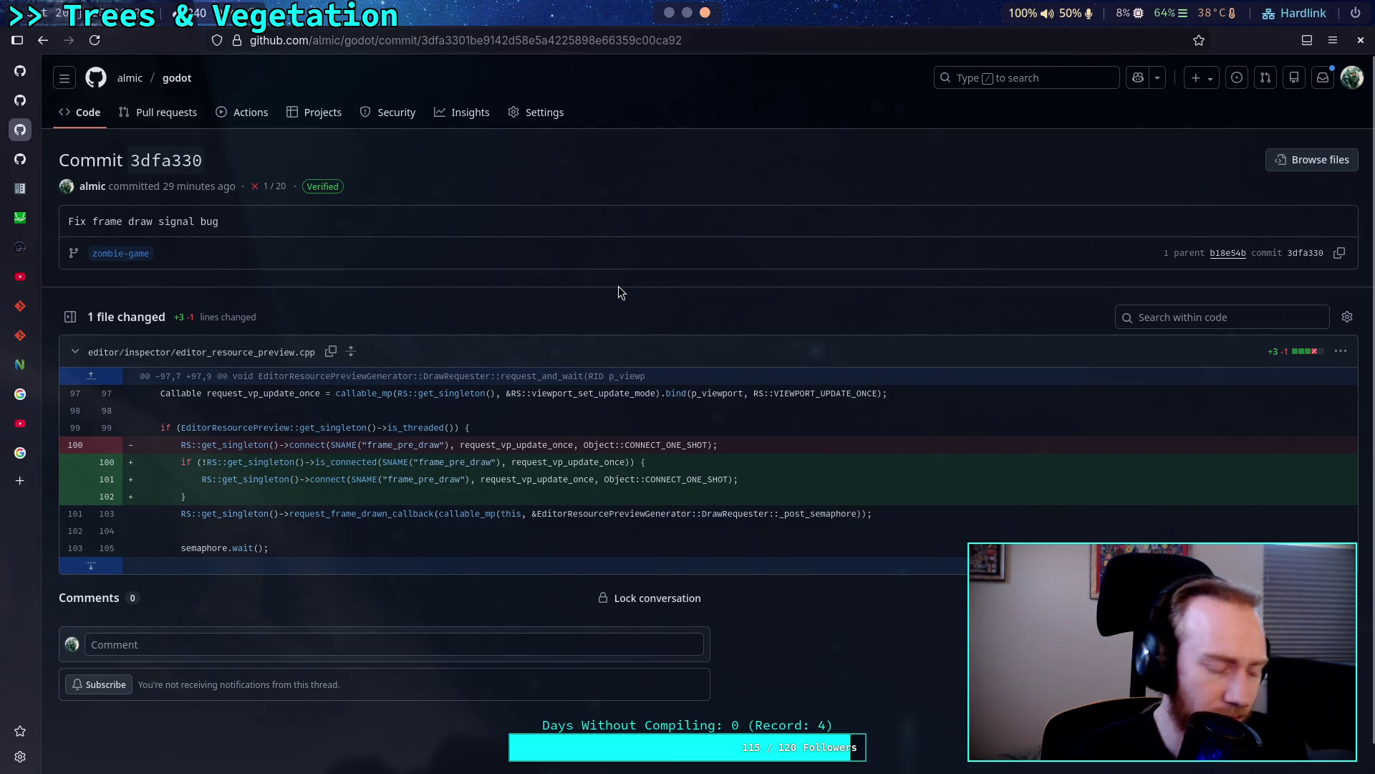
{"action": "key", "text": "alt+Tab"}
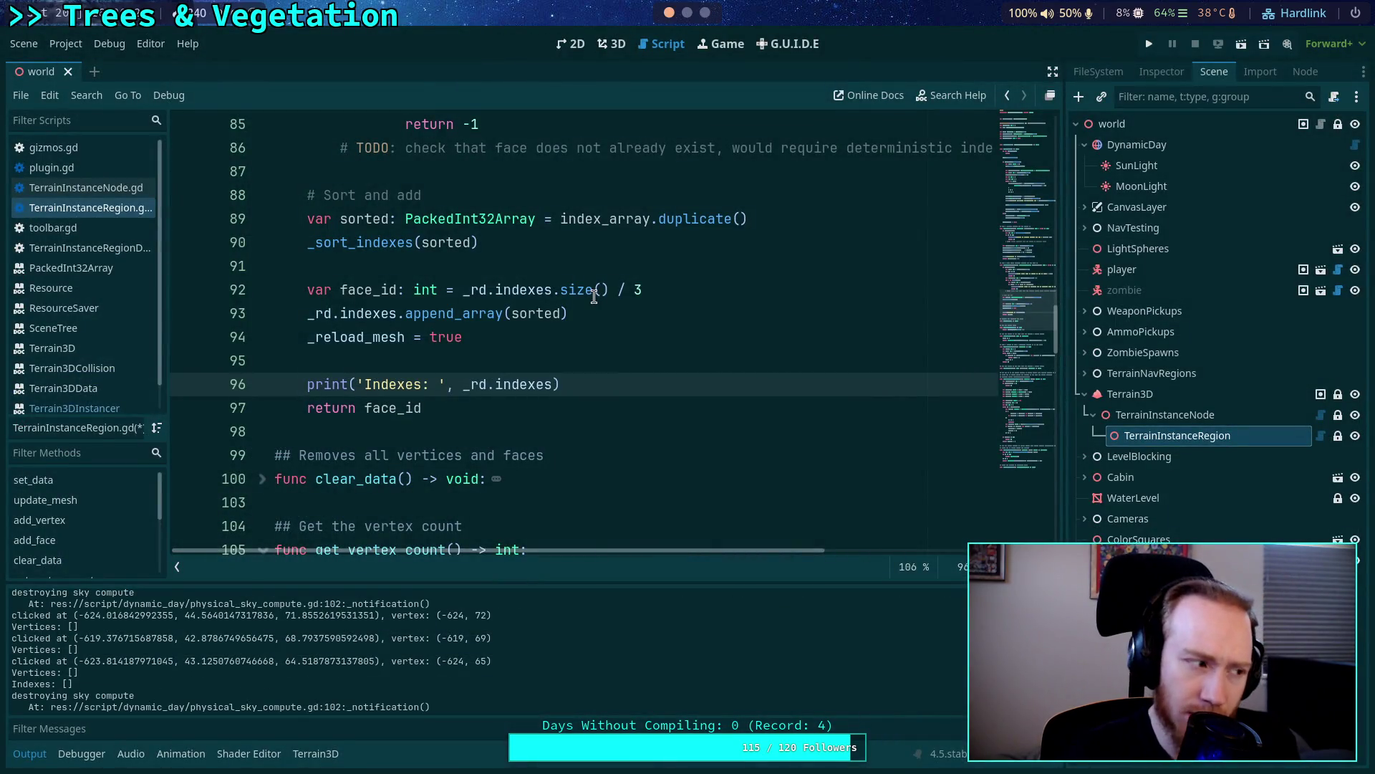
{"action": "key", "text": "alt+Tab"}
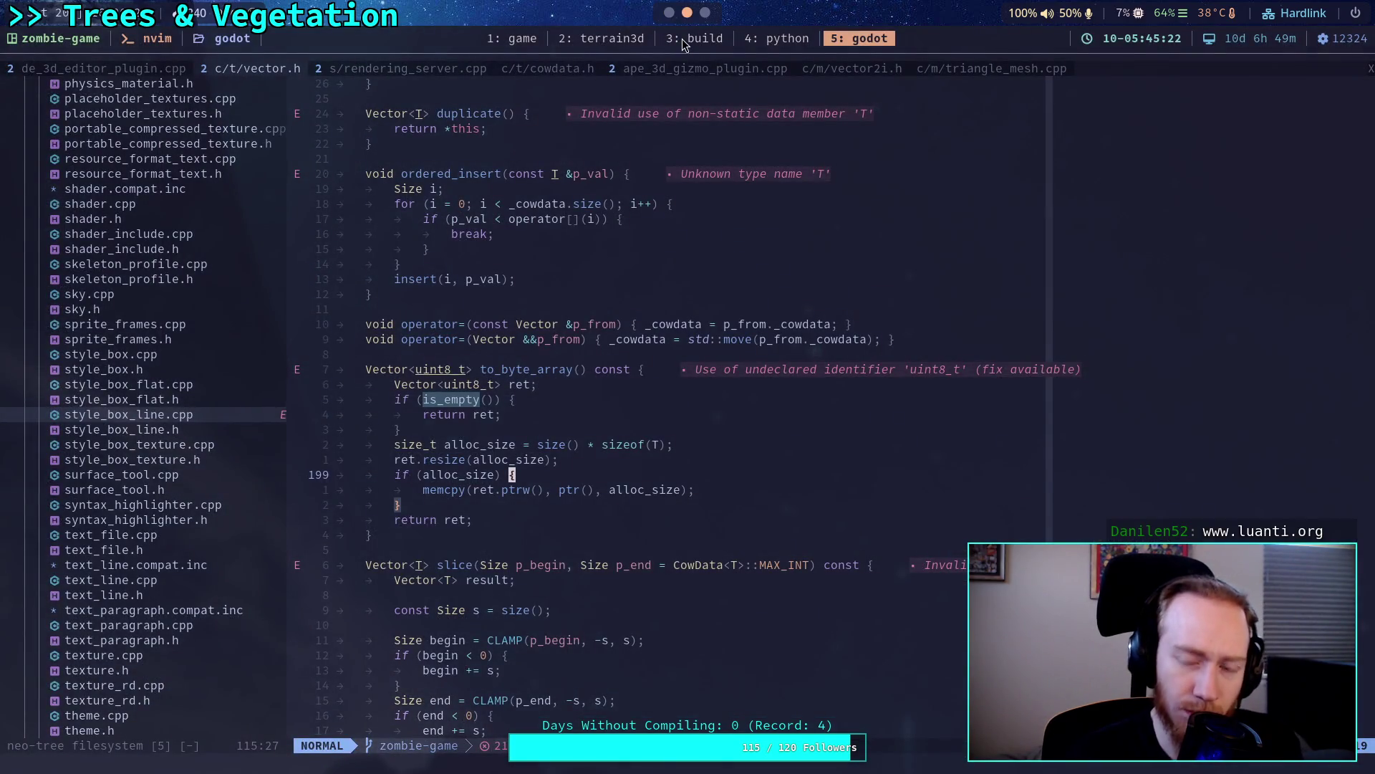
Run git status in tmux window 3 to check modified files on zombie-game.
{"action": "key", "text": "ctrl+b"}
{"action": "type", "text": "3git status"}
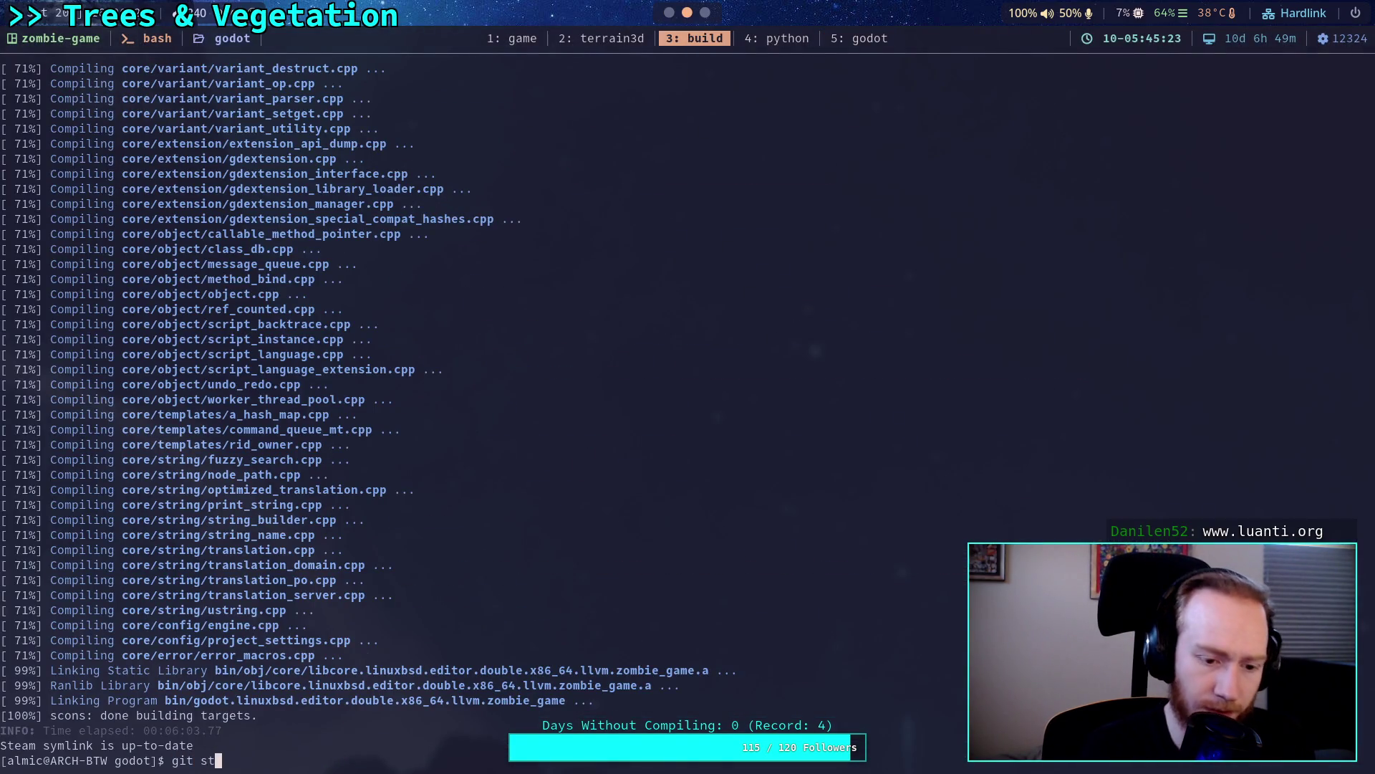
{"action": "key", "text": "Return"}
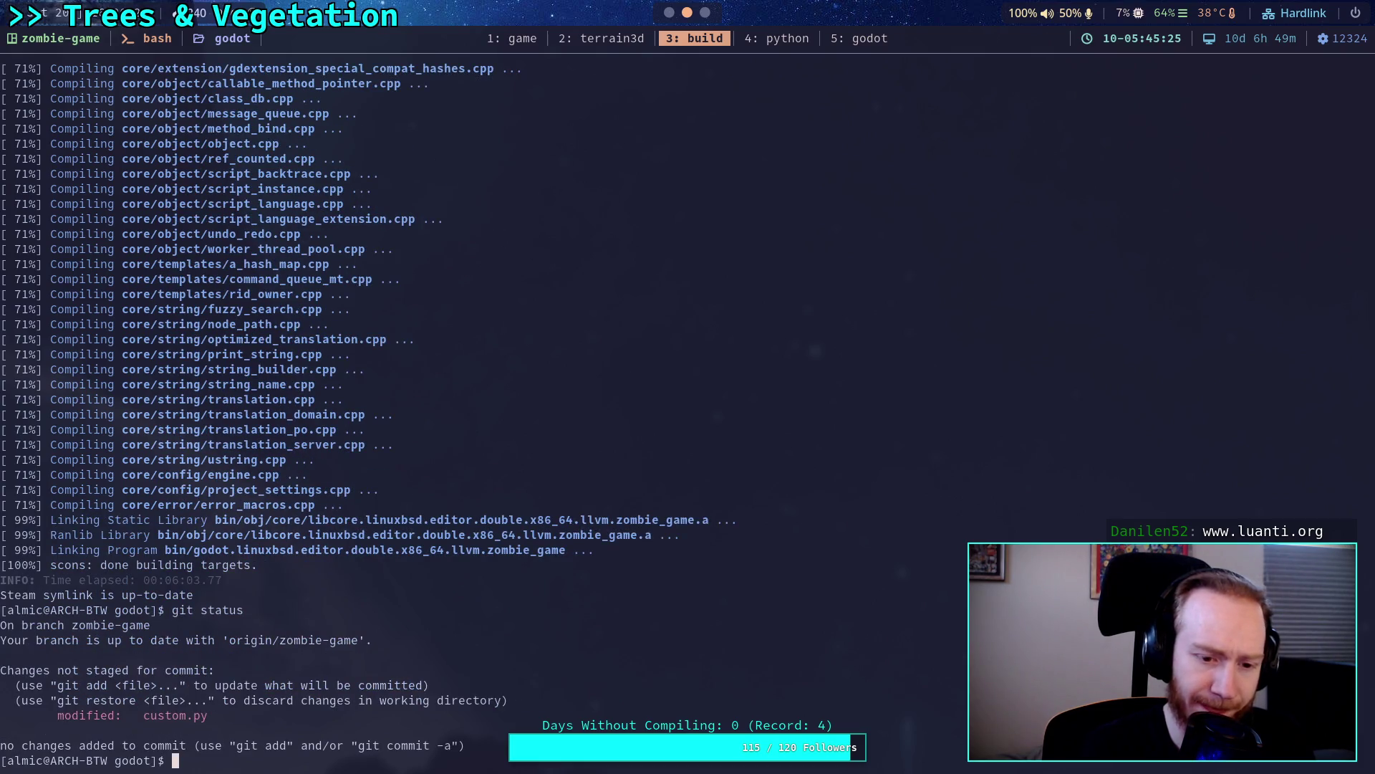
Remove the generated Godot build files with scons --clean.
{"action": "type", "text": "git"}
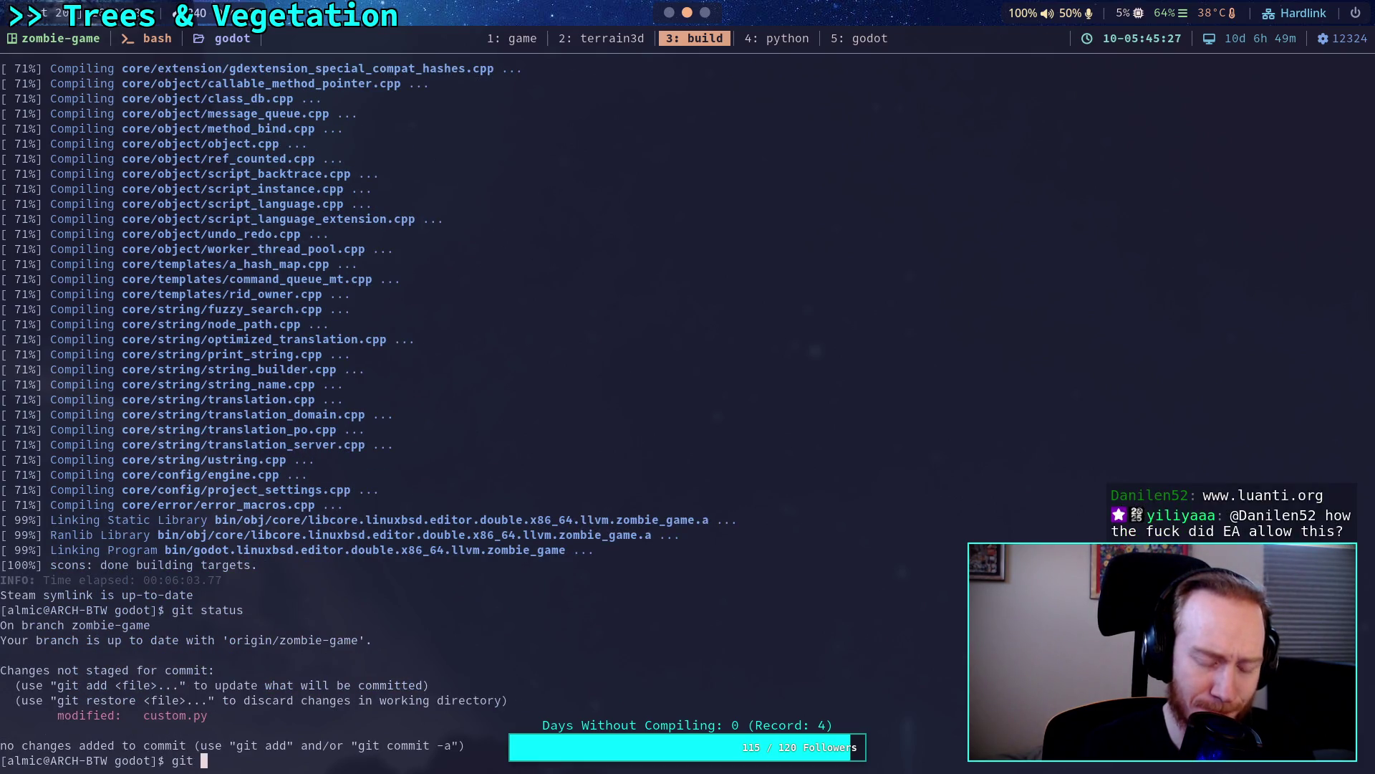
{"action": "key", "text": "BackSpace"}
{"action": "key", "text": "BackSpace"}
{"action": "key", "text": "BackSpace"}
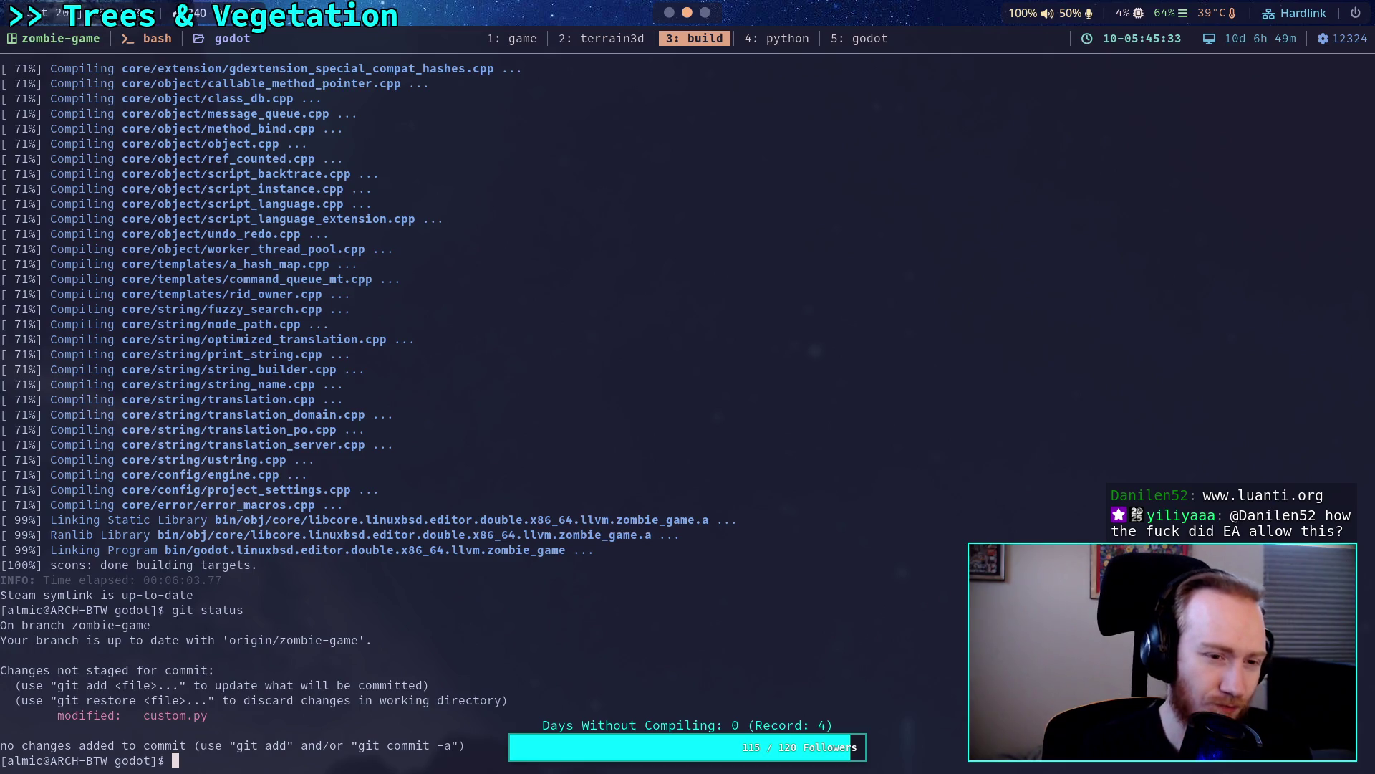
{"action": "type", "text": "scons --clean"}
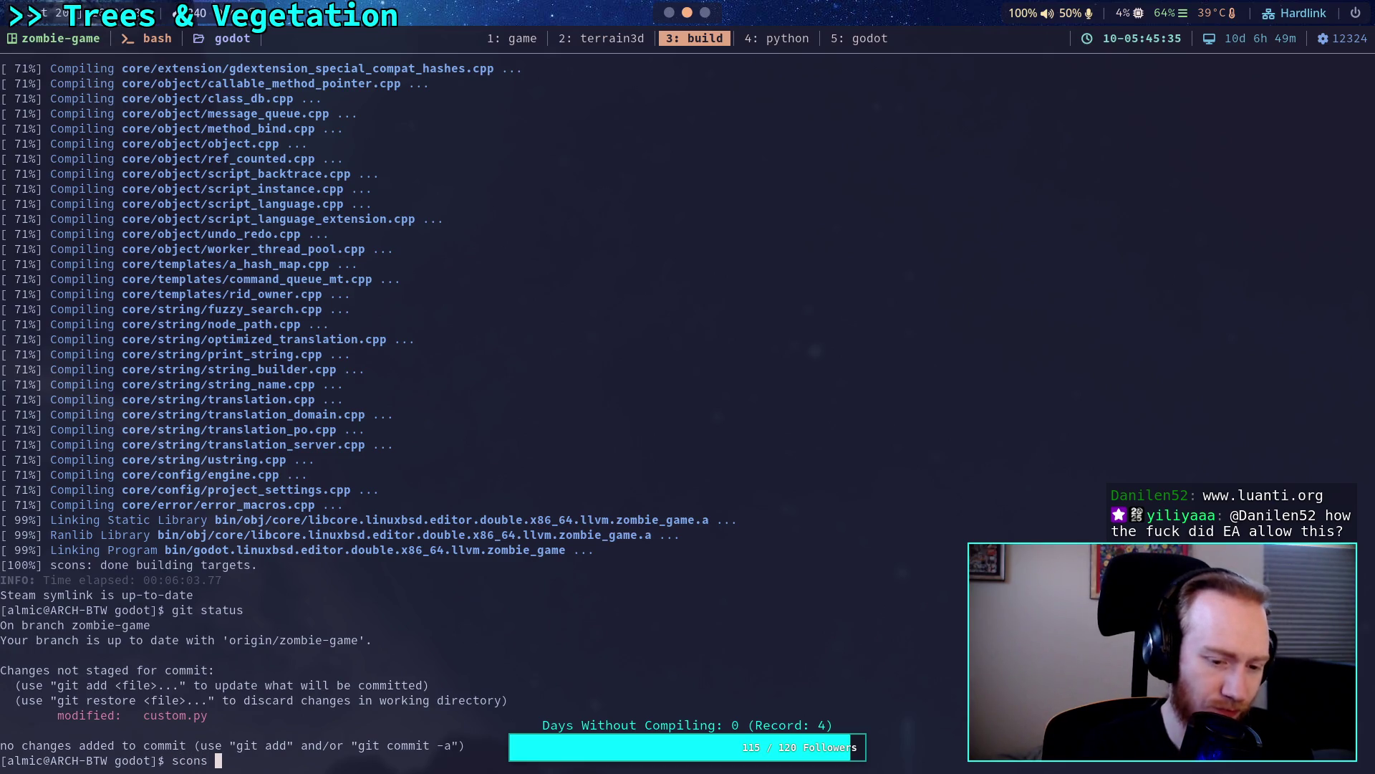
{"action": "key", "text": "Return"}
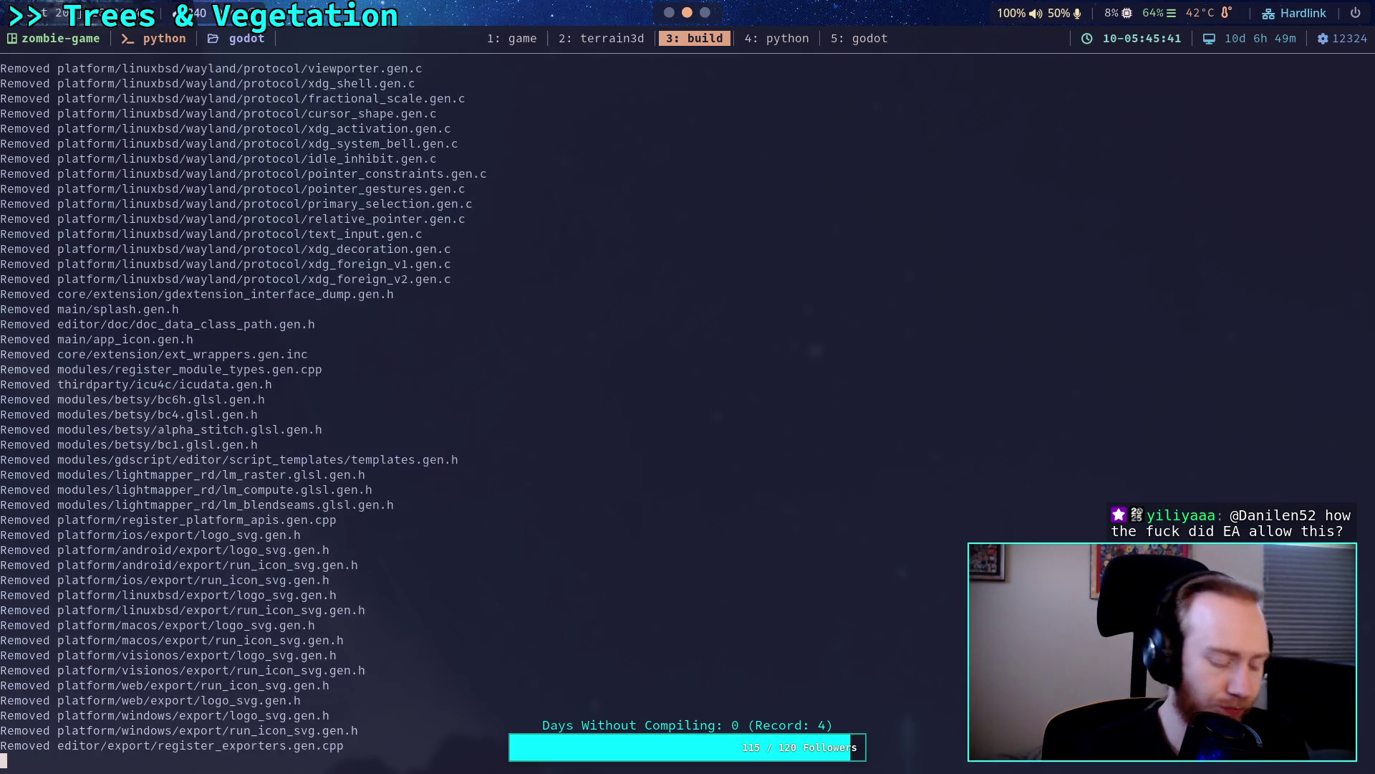
{"action": "key", "text": "super+5"}
{"action": "key", "text": "super+3"}
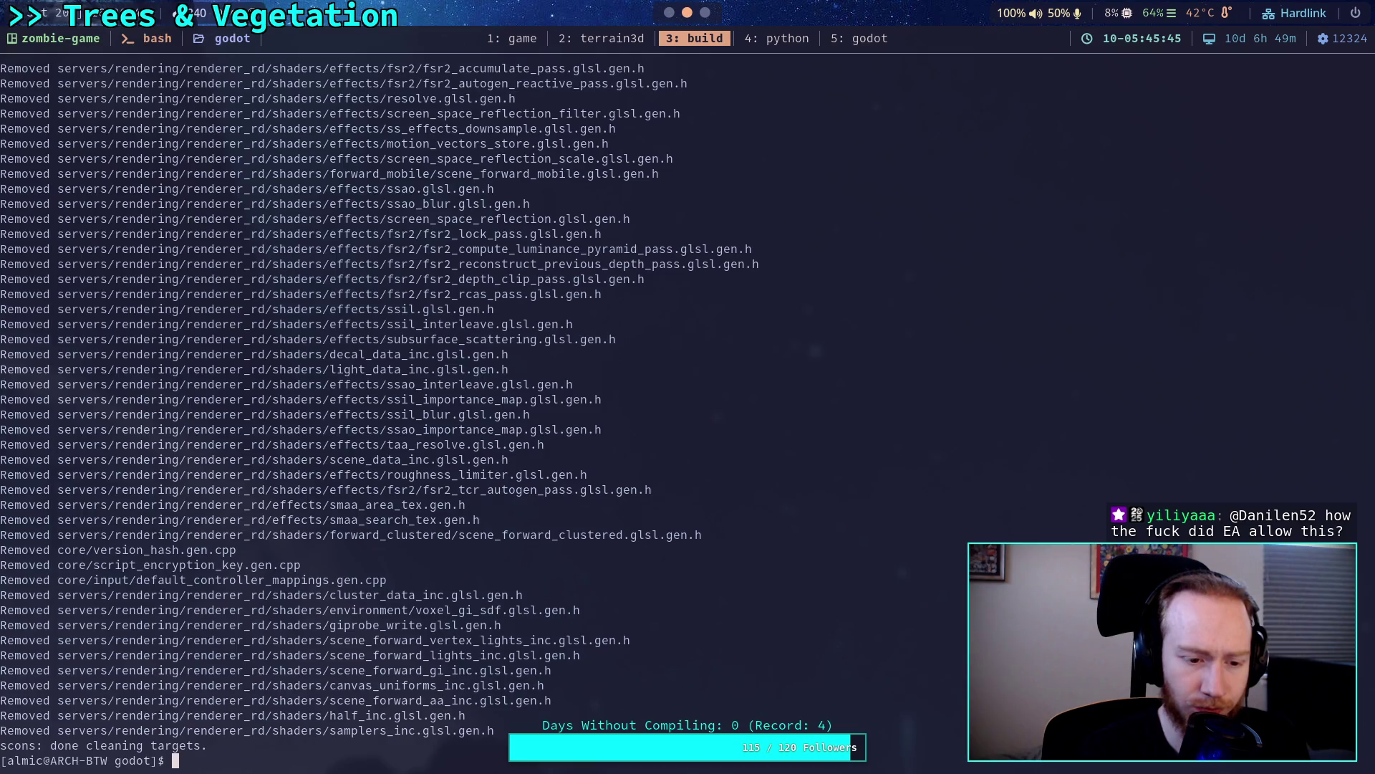
{"action": "key", "text": "super+5"}
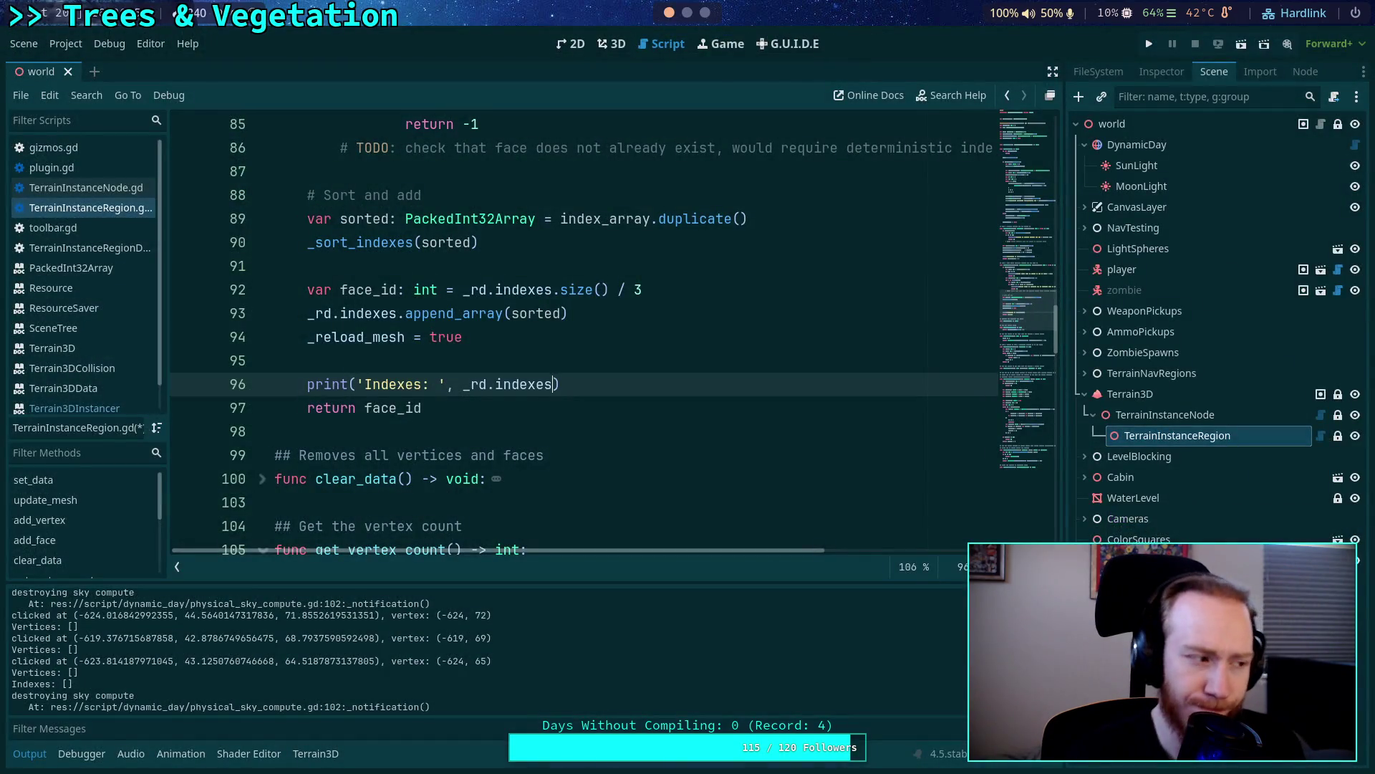
Quit Godot from the Scene menu without saving the TerrainInstanceRegion.gd changes.
{"action": "left_click", "coordinate": [24, 43]}
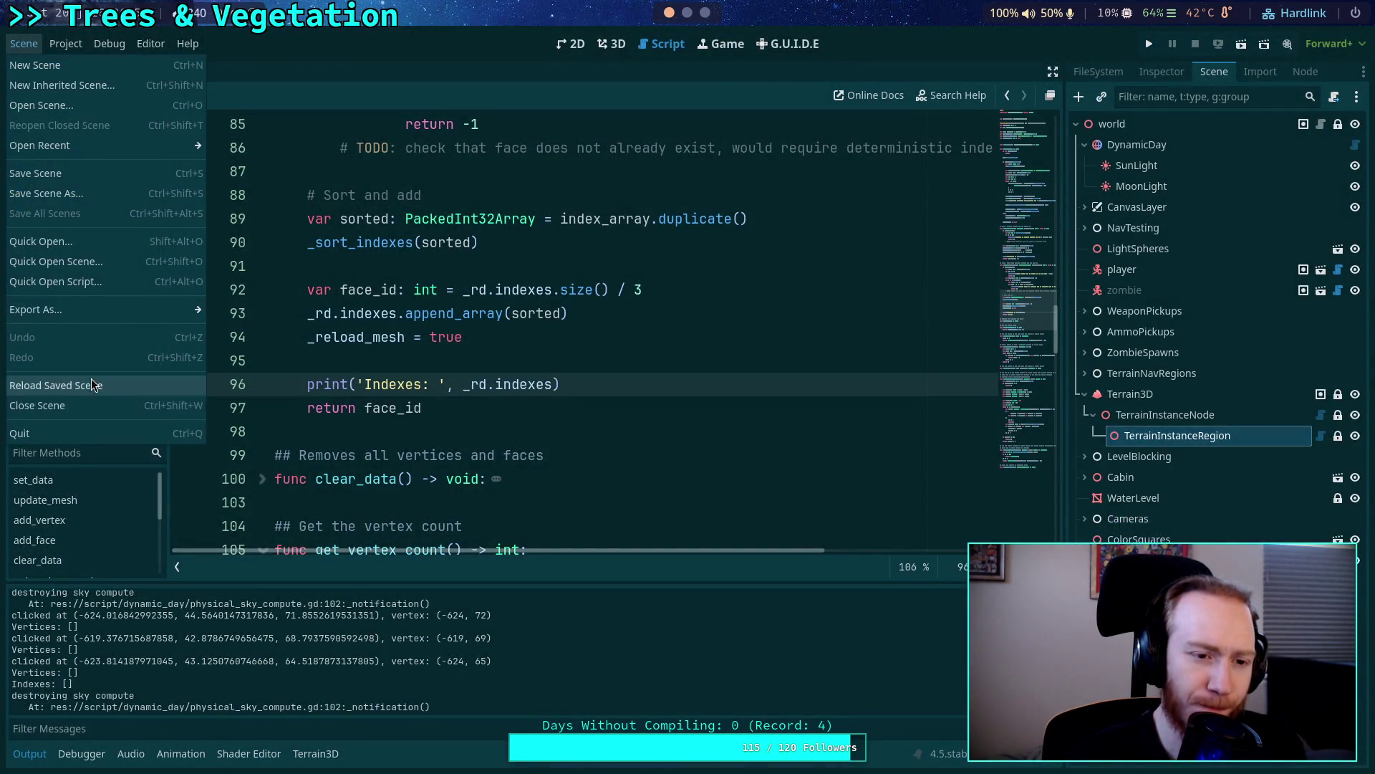
{"action": "left_click", "coordinate": [93, 432]}
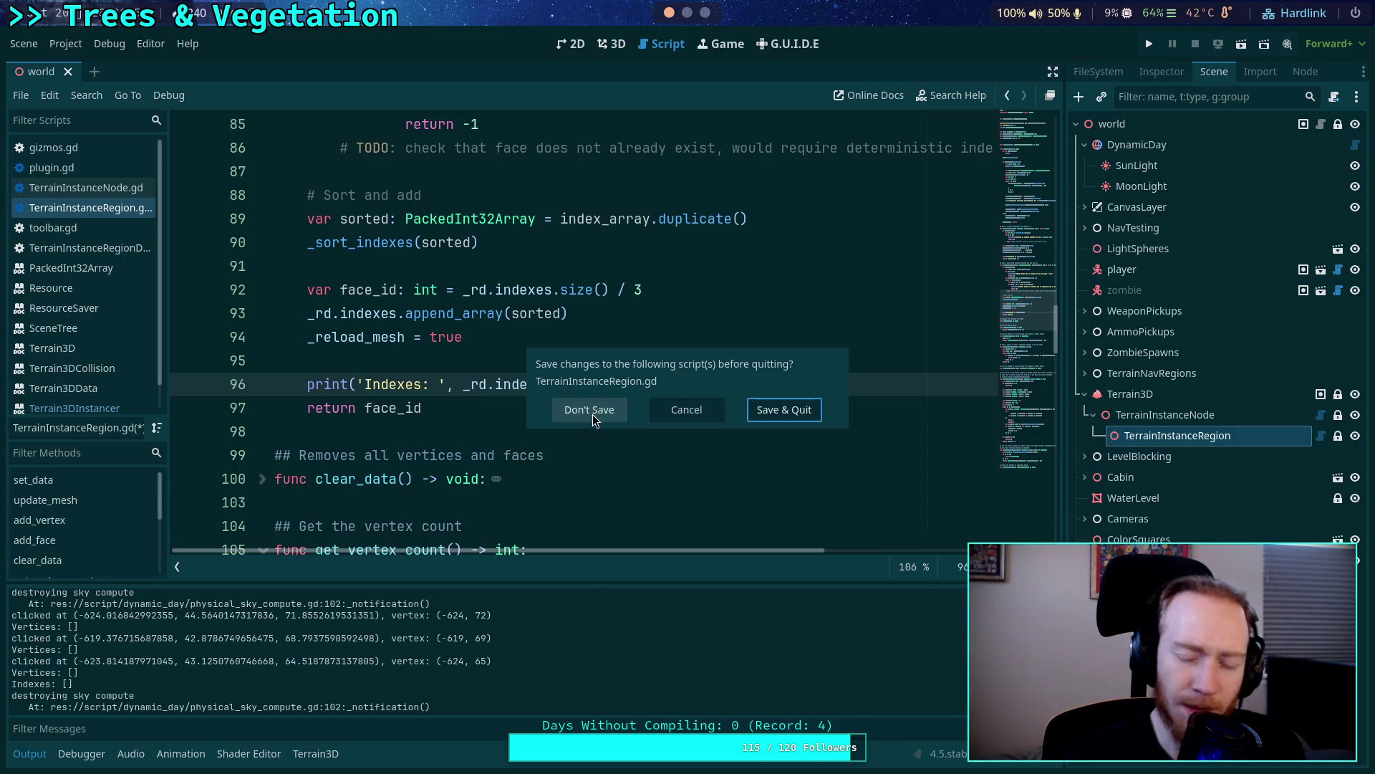
{"action": "left_click", "coordinate": [600, 416]}
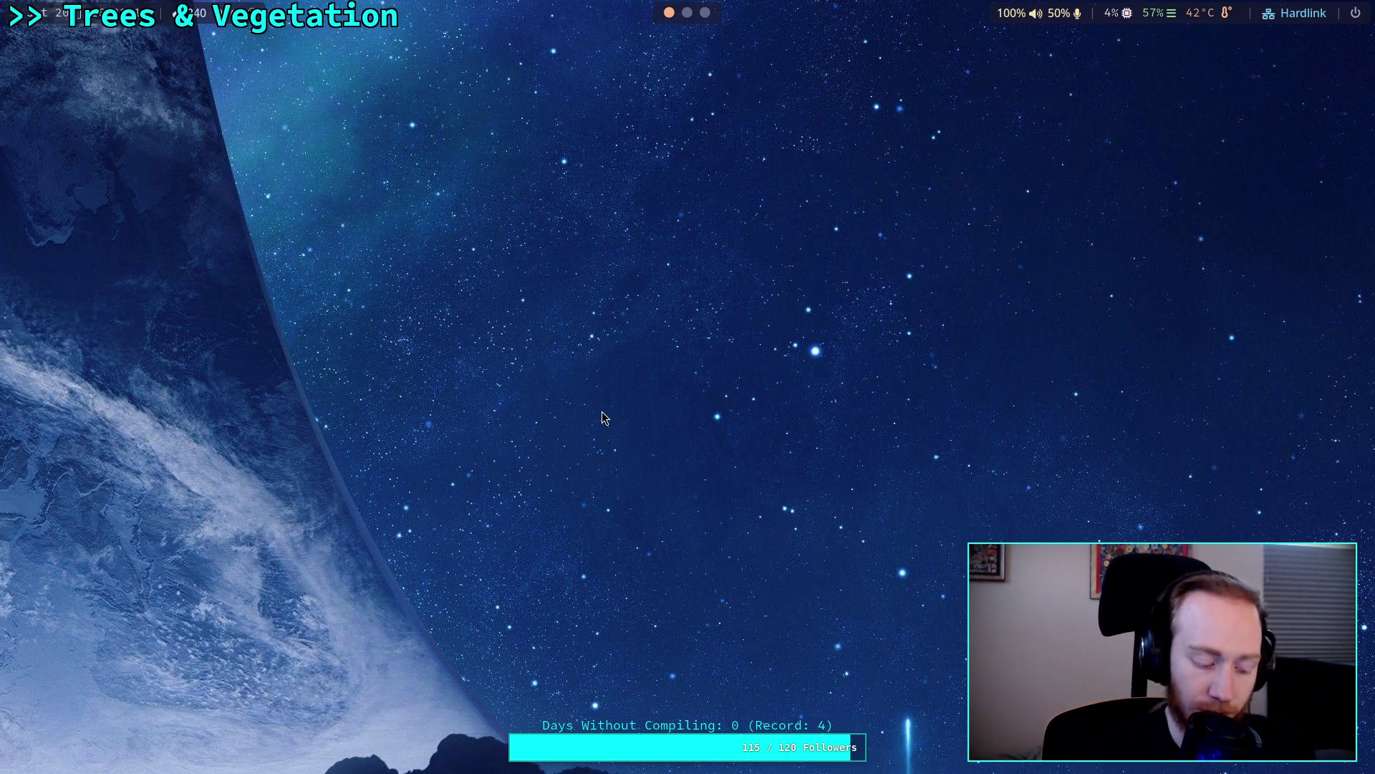
Rerun the full ./build -a Godot rebuild and scroll through its scons output.
{"action": "key", "text": "super+2"}
{"action": "key", "text": "Up"}
{"action": "key", "text": "Up"}
{"action": "key", "text": "Up"}
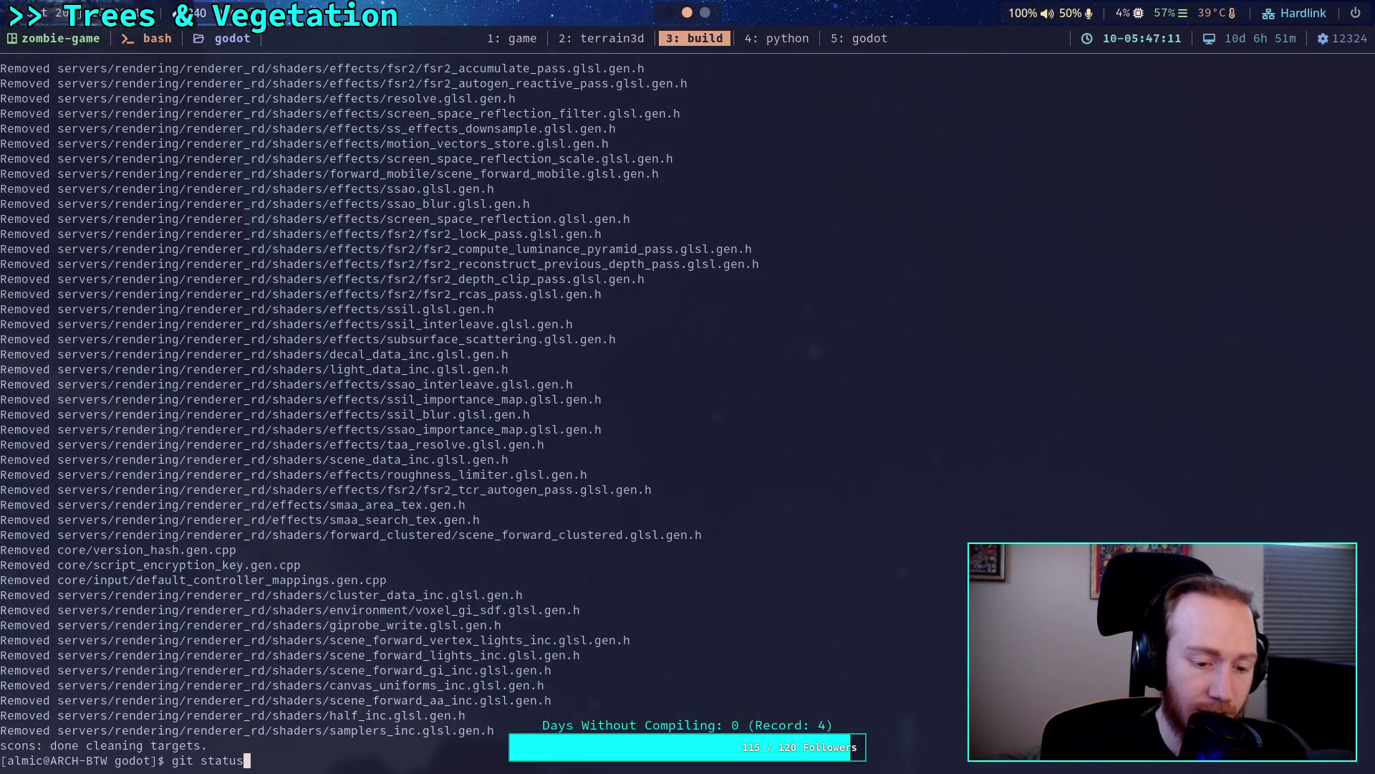
{"action": "key", "text": "Return"}
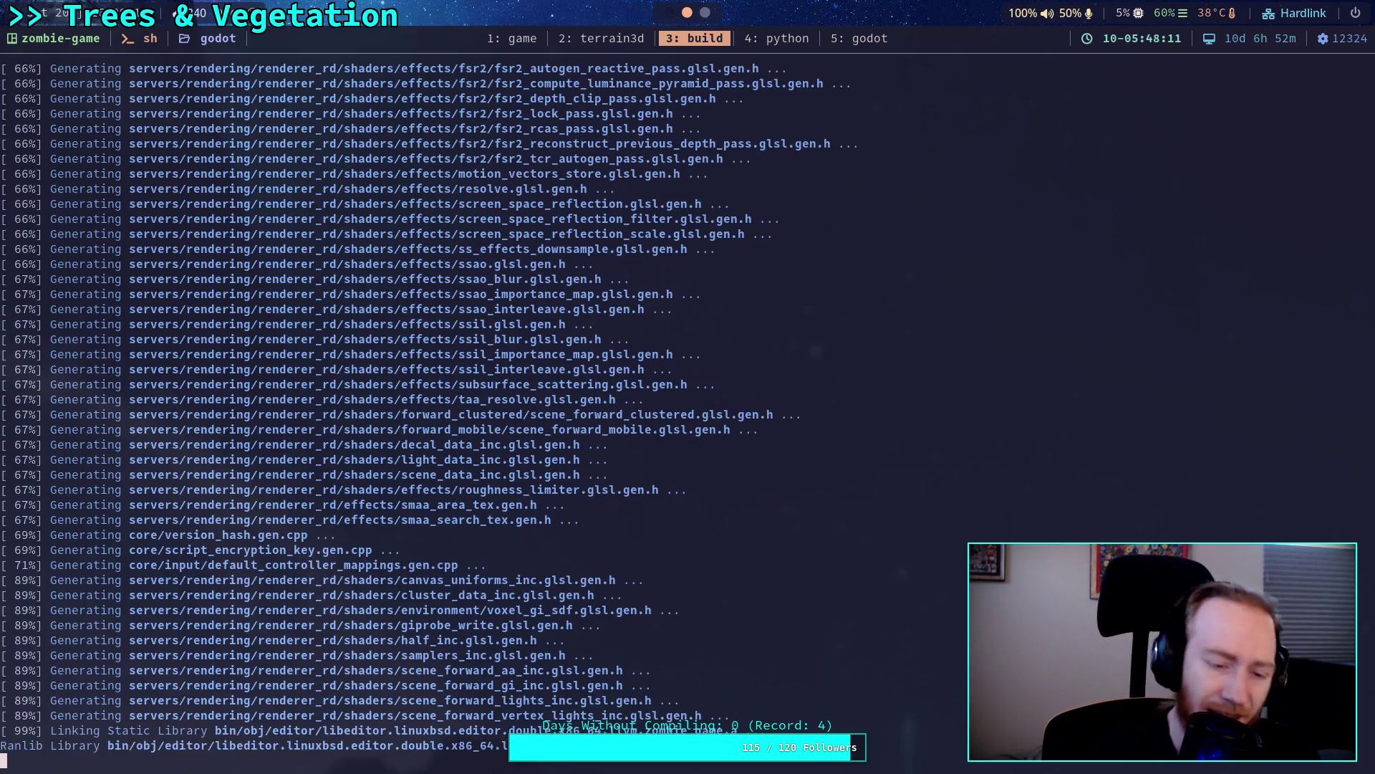
{"action": "scroll", "coordinate": [581, 559], "scroll_direction": "up", "scroll_amount": 20}
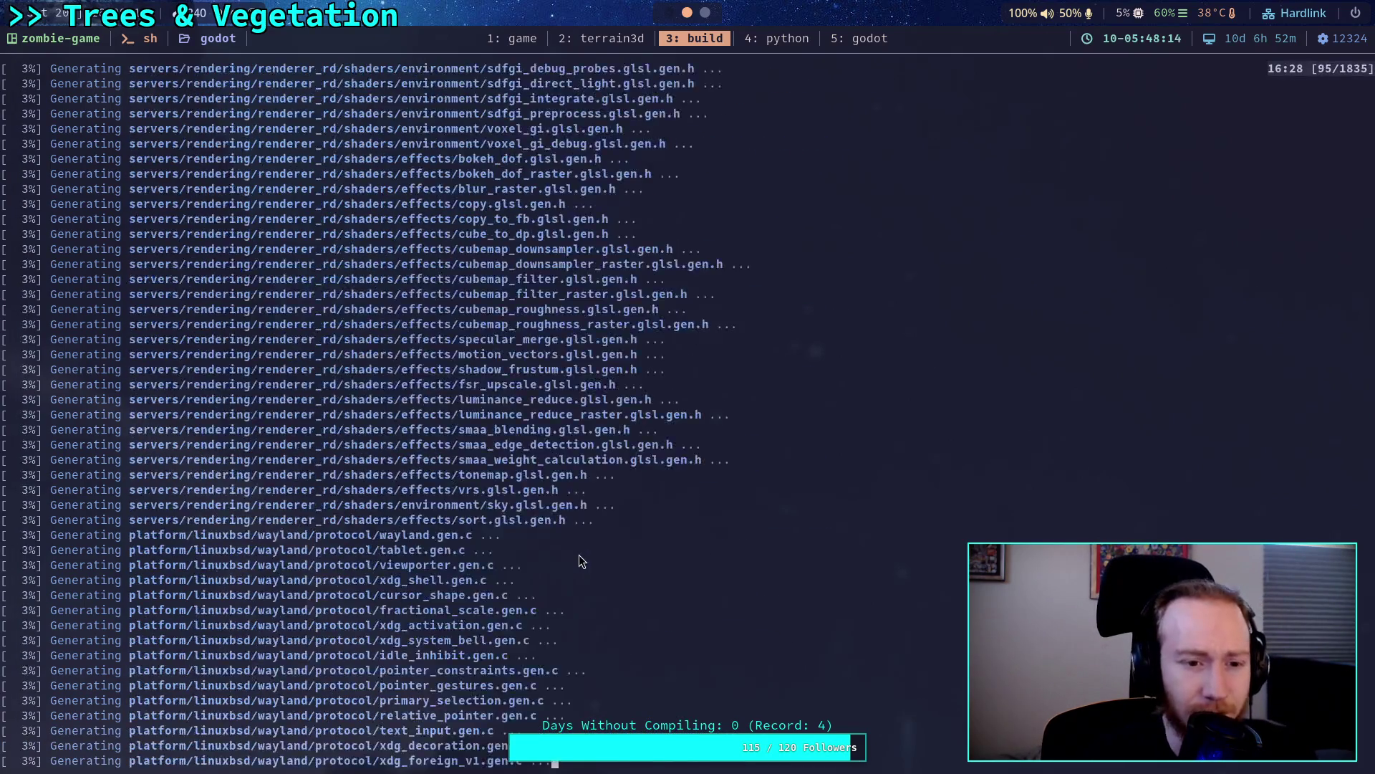
{"action": "scroll", "coordinate": [579, 555], "scroll_direction": "up", "scroll_amount": 7}
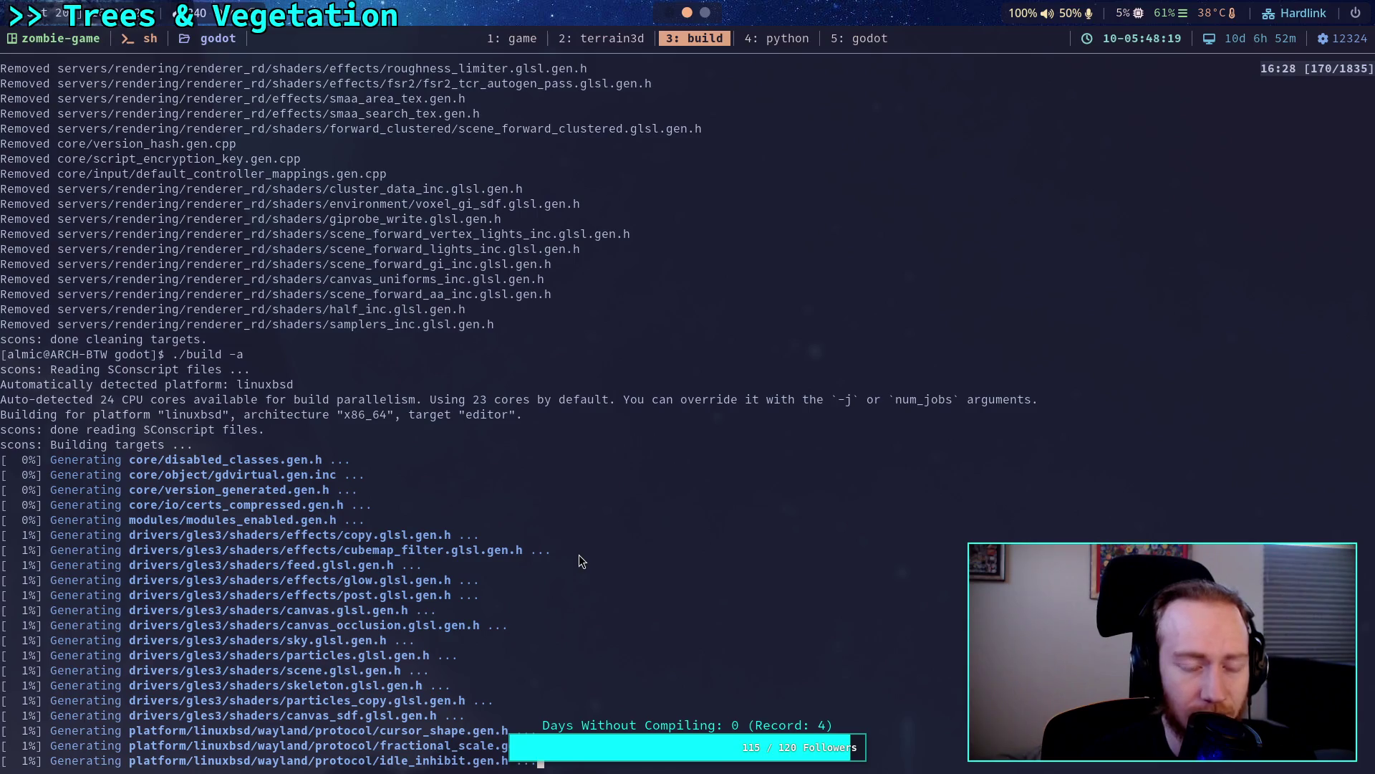
{"action": "scroll", "coordinate": [578, 555], "scroll_direction": "down", "scroll_amount": 10}
{"action": "scroll", "coordinate": [579, 554], "scroll_direction": "down", "scroll_amount": 20}
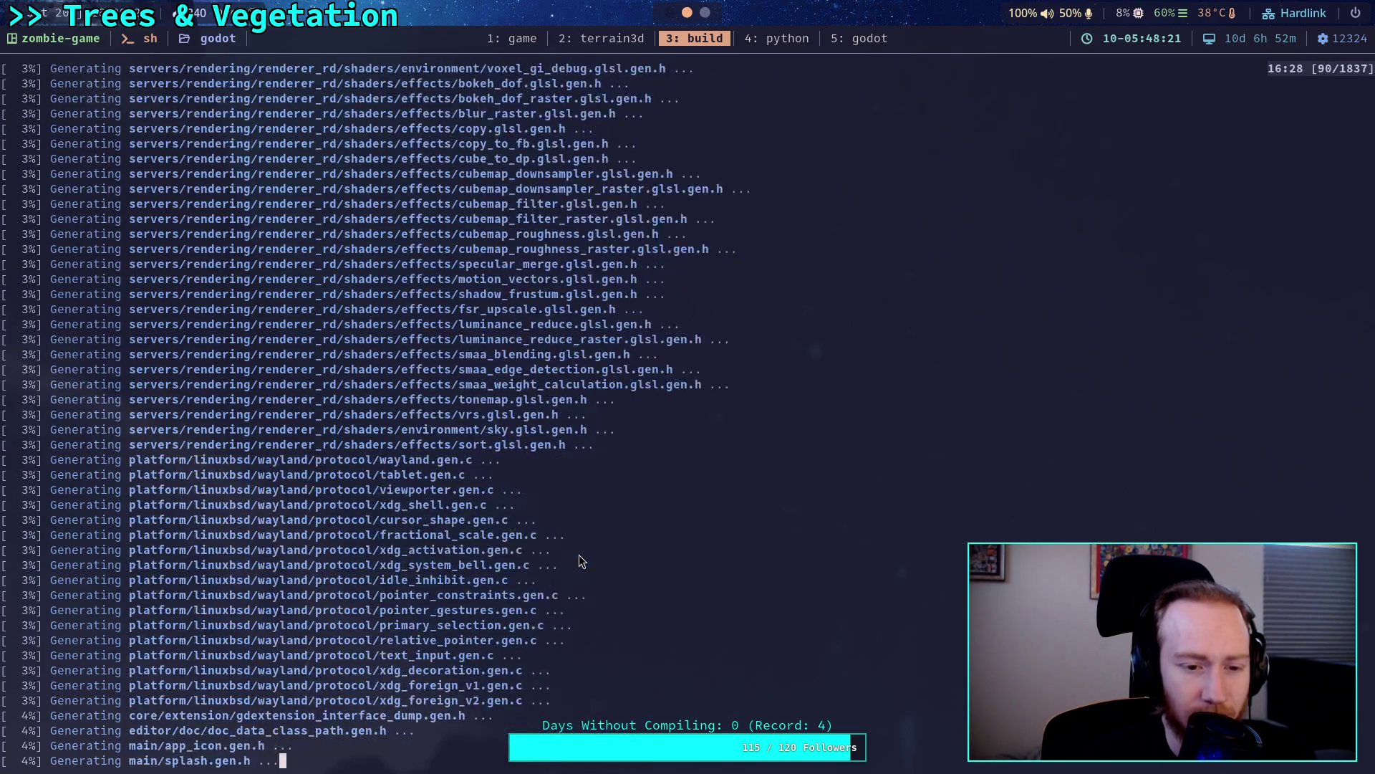
{"action": "scroll", "coordinate": [580, 560], "scroll_direction": "down", "scroll_amount": 2}
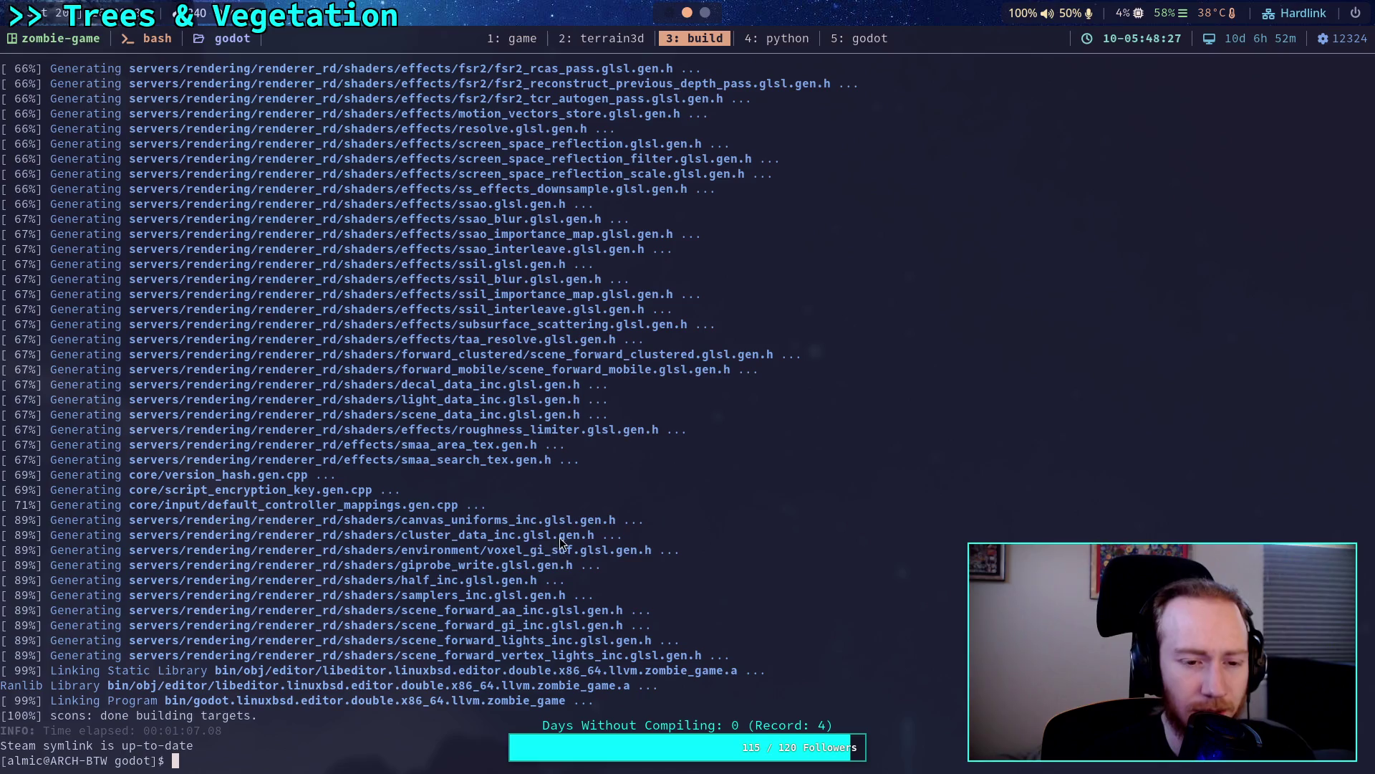
{"action": "scroll", "coordinate": [574, 533], "scroll_direction": "up", "scroll_amount": 20}
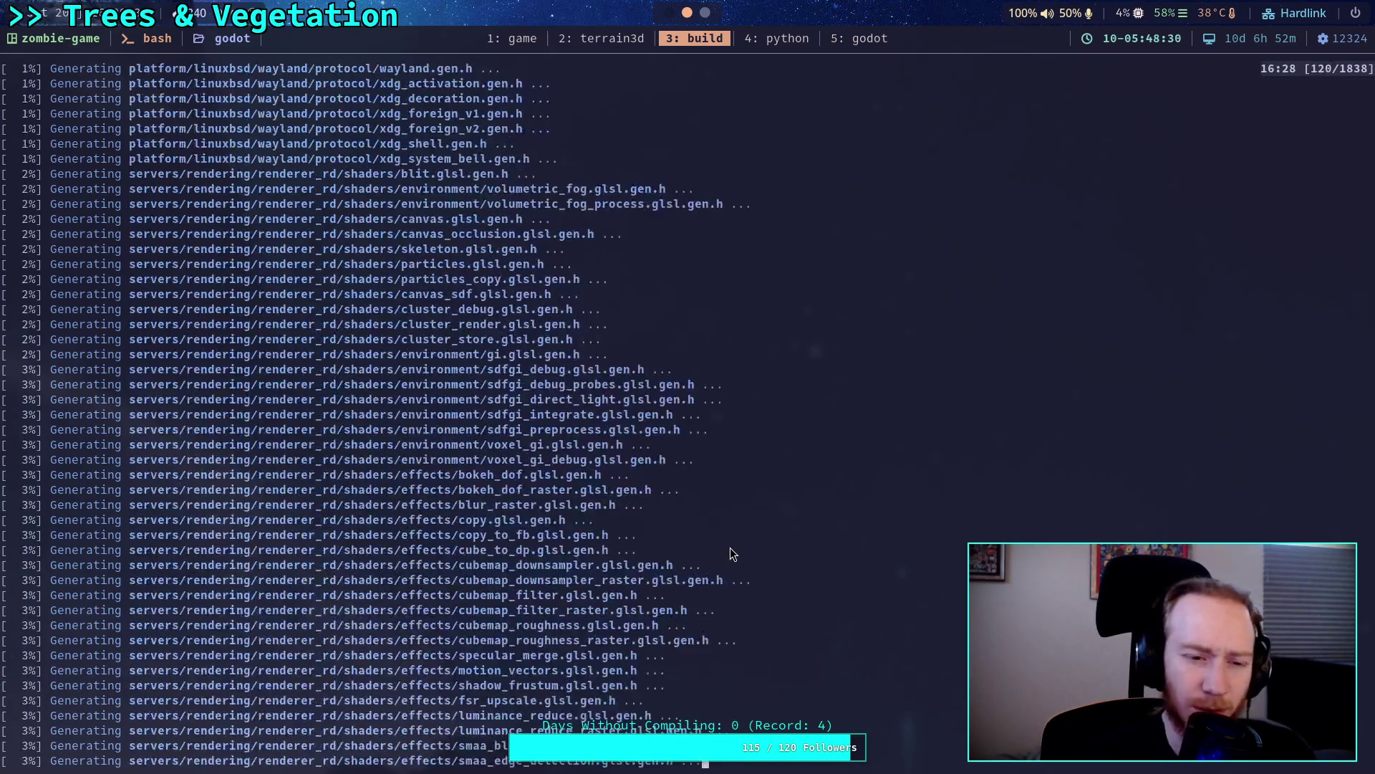
{"action": "scroll", "coordinate": [730, 548], "scroll_direction": "up", "scroll_amount": 8}
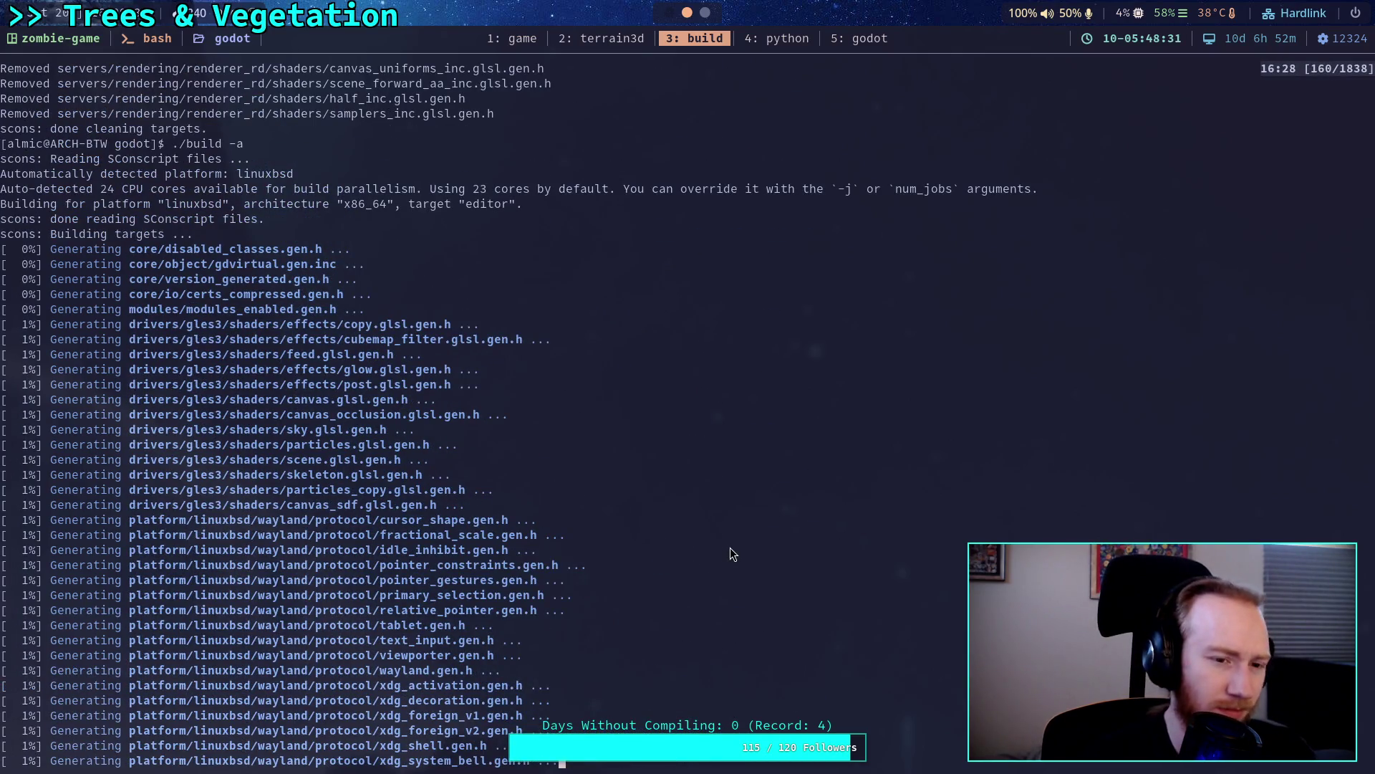
{"action": "scroll", "coordinate": [729, 547], "scroll_direction": "up", "scroll_amount": 6}
{"action": "scroll", "coordinate": [758, 548], "scroll_direction": "up", "scroll_amount": 3}
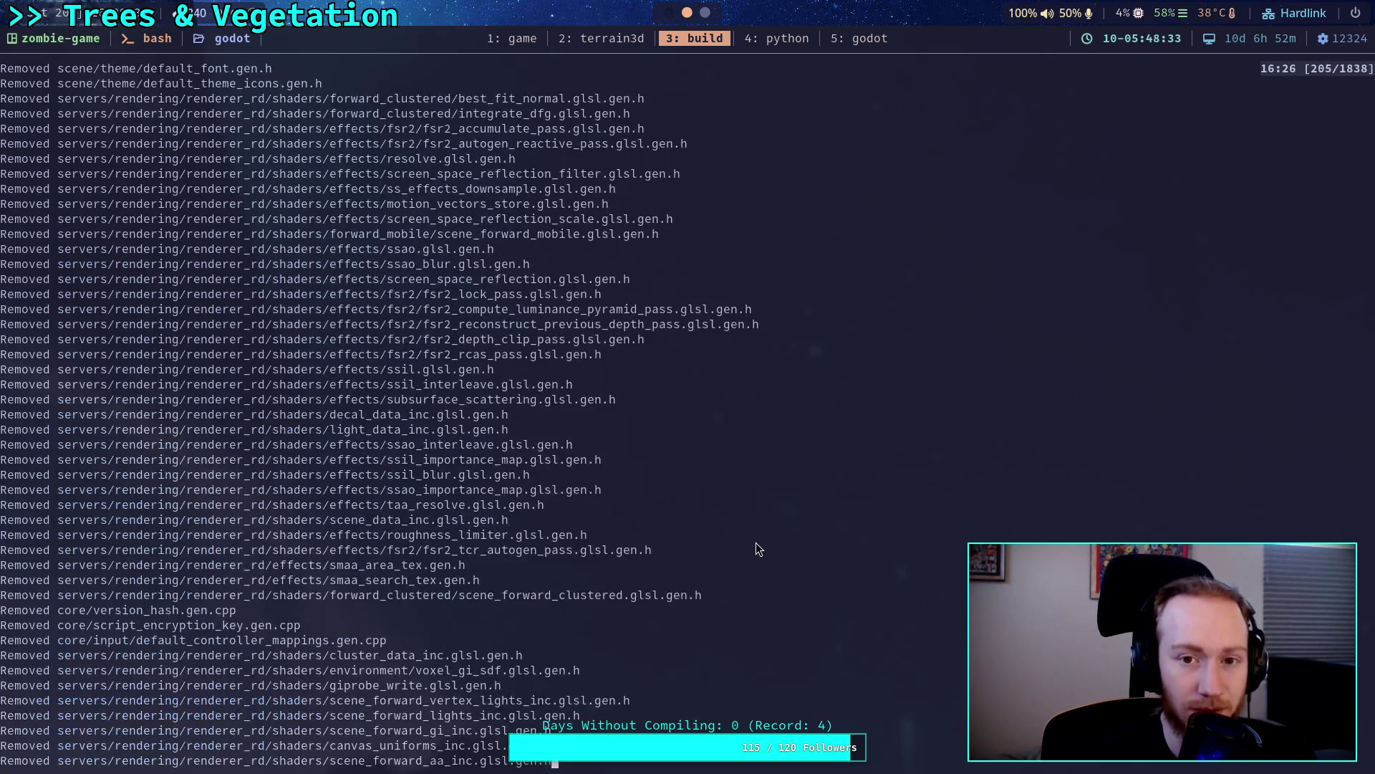
{"action": "scroll", "coordinate": [755, 543], "scroll_direction": "down", "scroll_amount": 20}
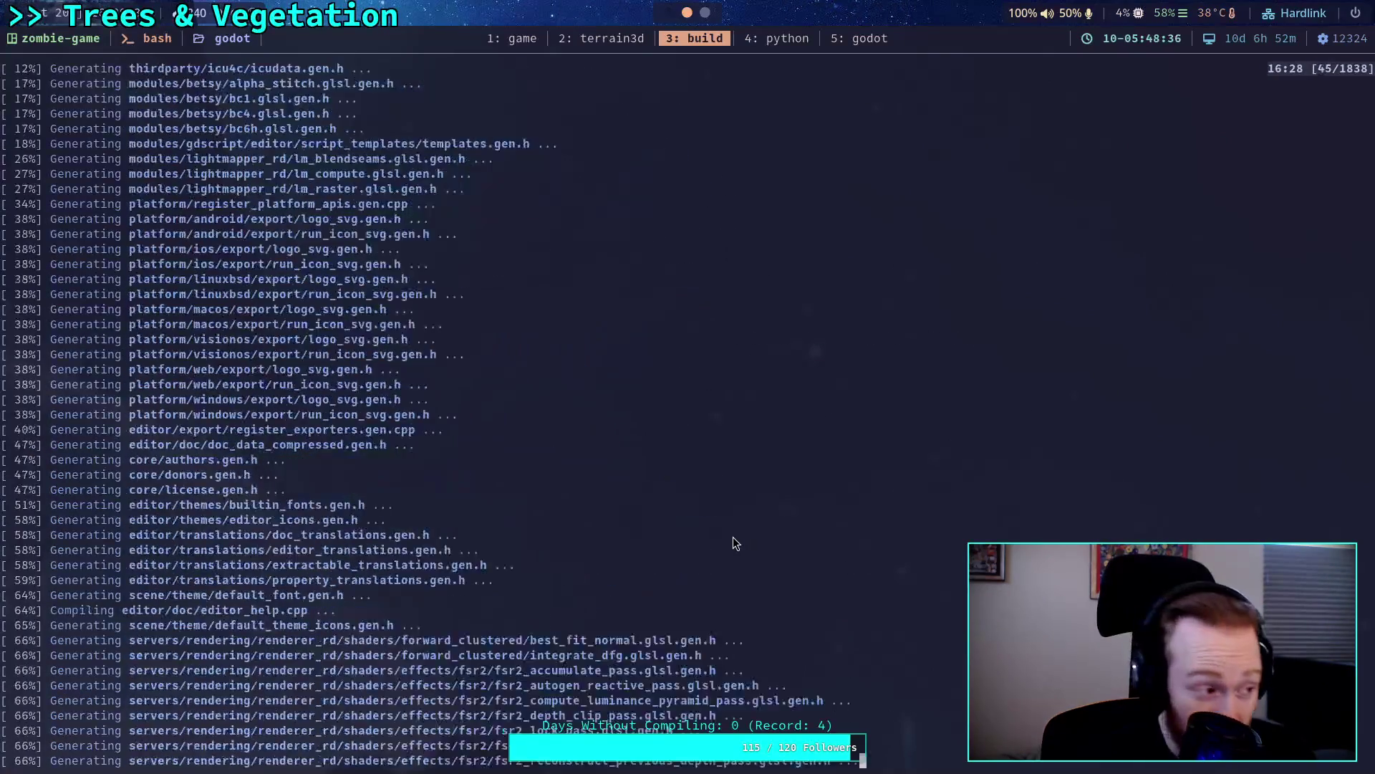
{"action": "scroll", "coordinate": [695, 532], "scroll_direction": "down", "scroll_amount": 1}
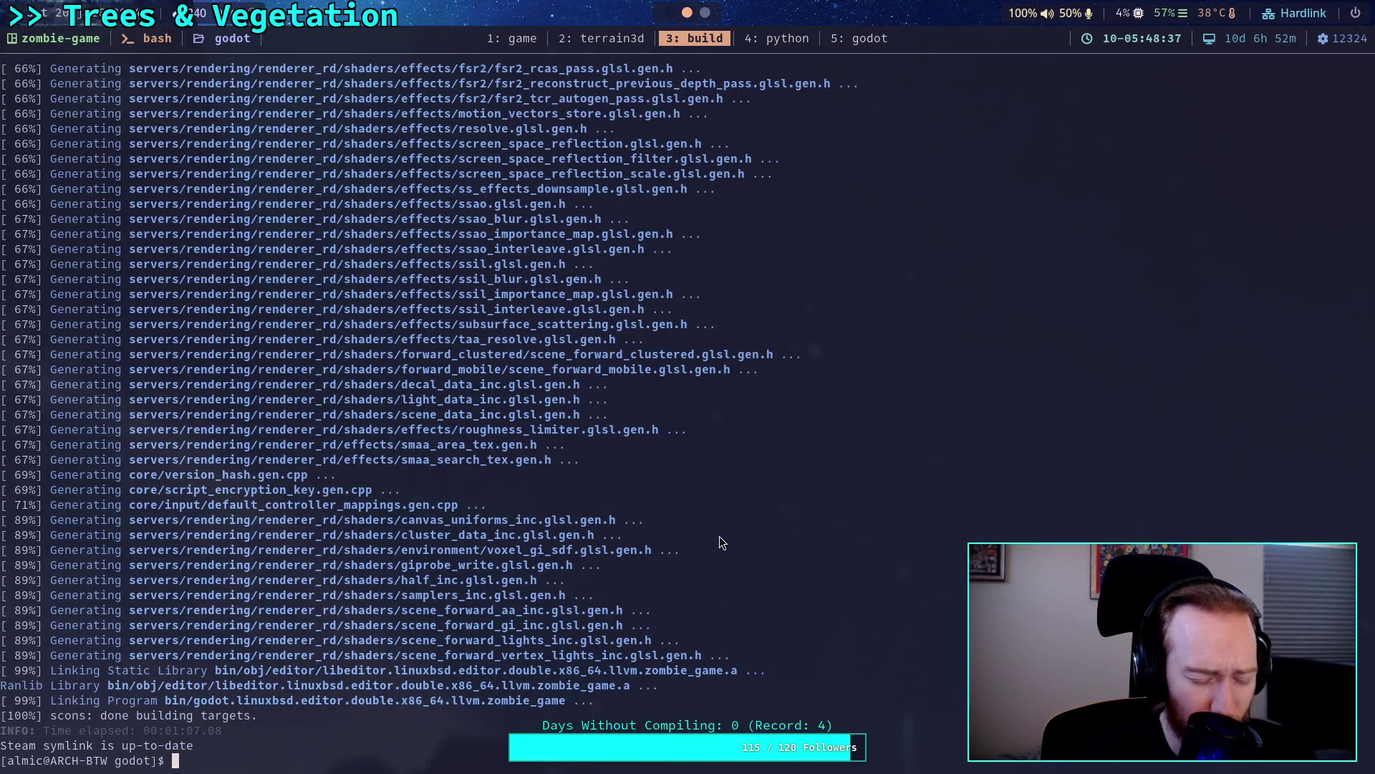
Return the shell to the godot source folder with cd .. and cd godot.
{"action": "type", "text": "cd .."}
{"action": "key", "text": "Return"}
{"action": "type", "text": "cd godot"}
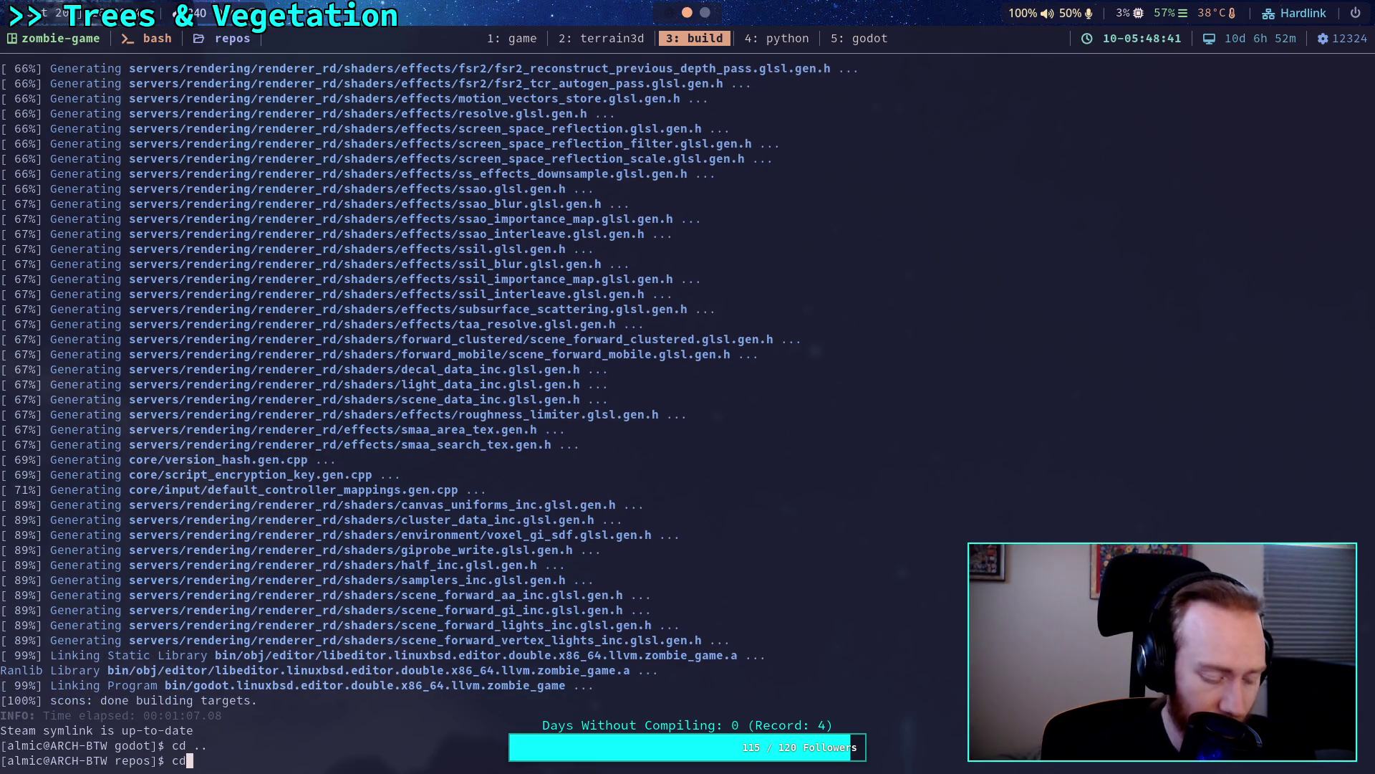
{"action": "key", "text": "Return"}
{"action": "key", "text": "super+2"}
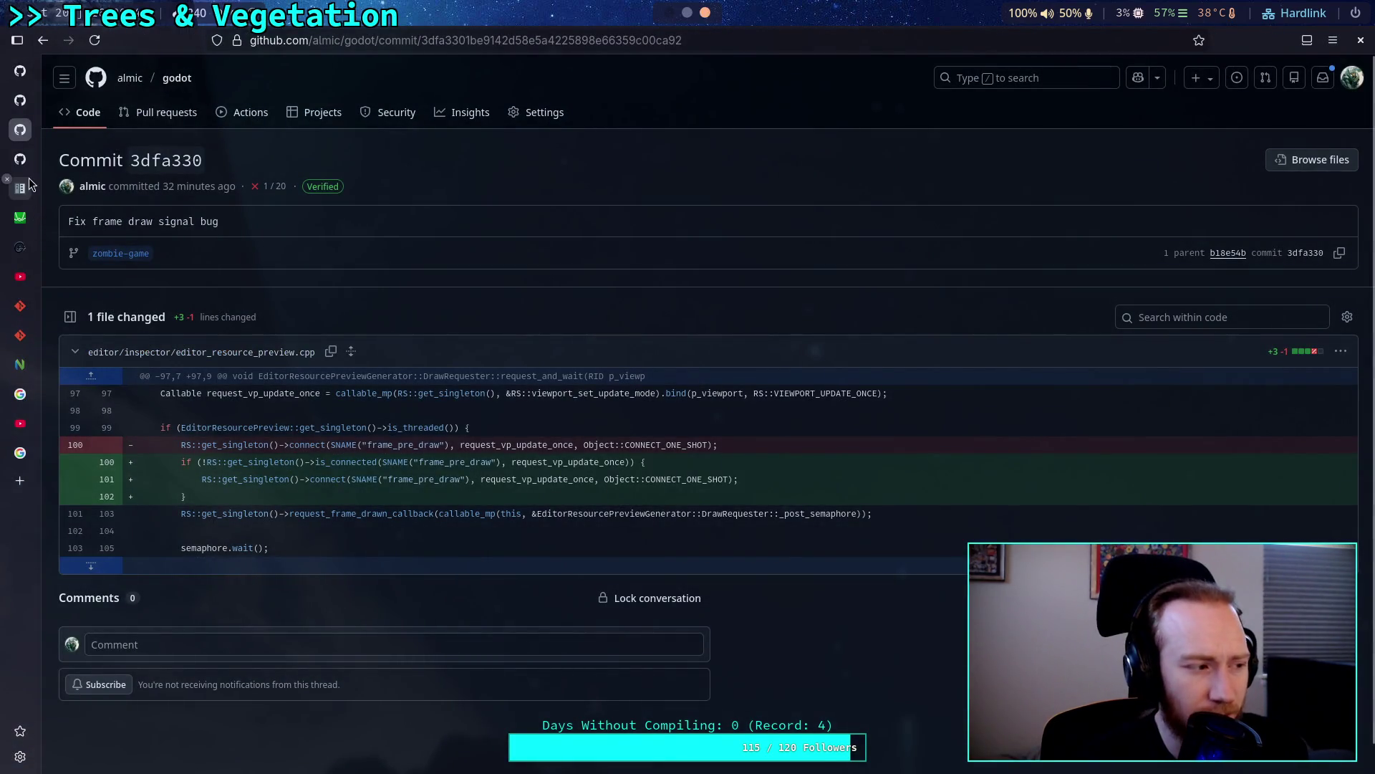
Open the GDScript format strings documentation page and skim it.
{"action": "mouse_move", "coordinate": [34, 177]}
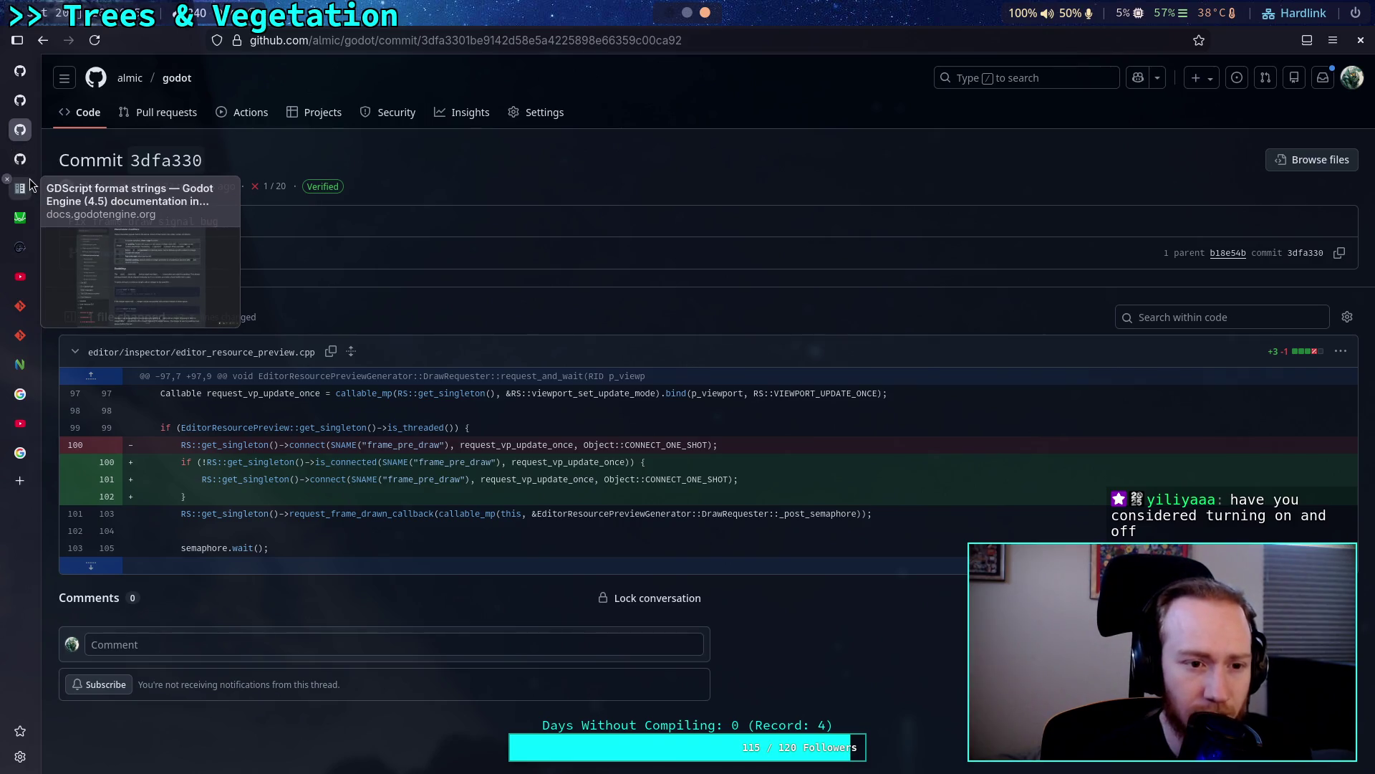
{"action": "left_click", "coordinate": [29, 179]}
{"action": "scroll", "coordinate": [399, 515], "scroll_direction": "down", "scroll_amount": 3}
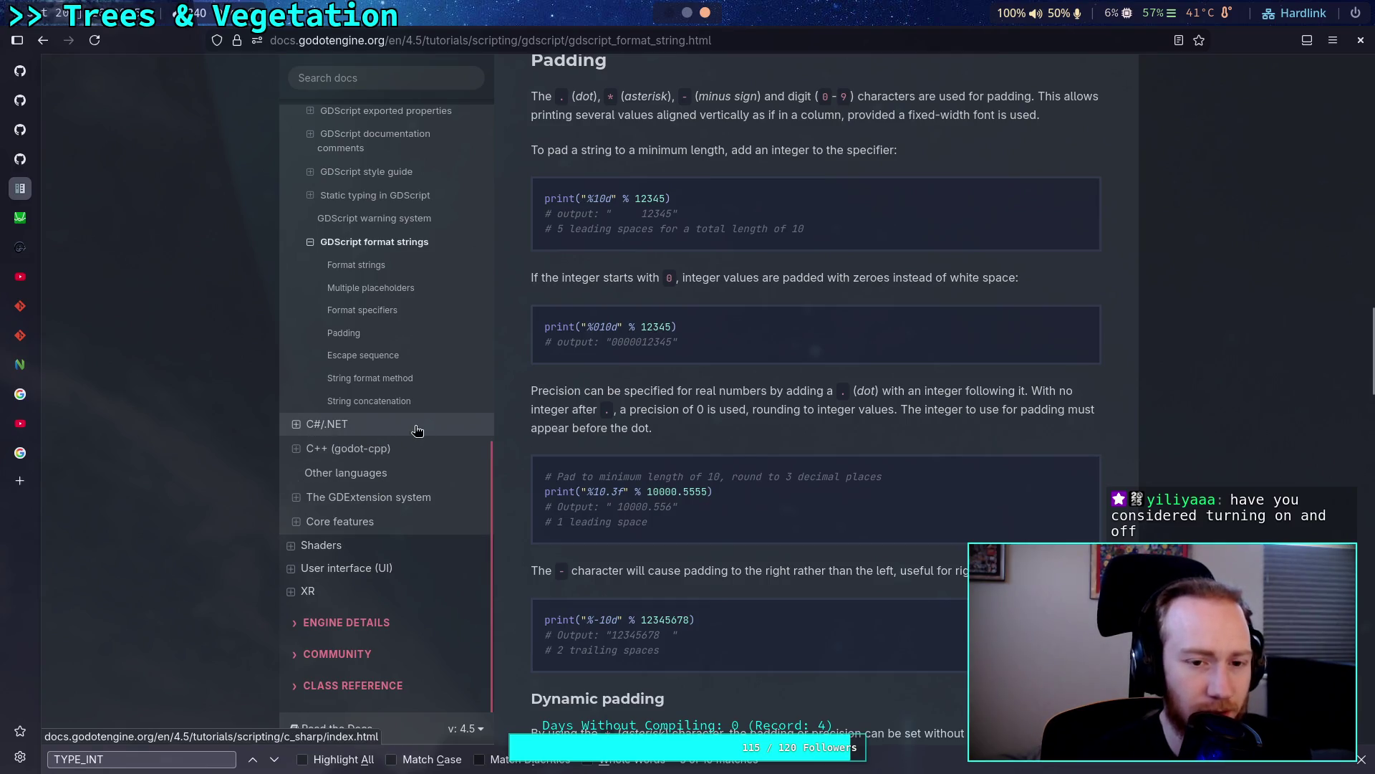
{"action": "scroll", "coordinate": [410, 538], "scroll_direction": "up", "scroll_amount": 2}
{"action": "scroll", "coordinate": [423, 480], "scroll_direction": "up", "scroll_amount": 2}
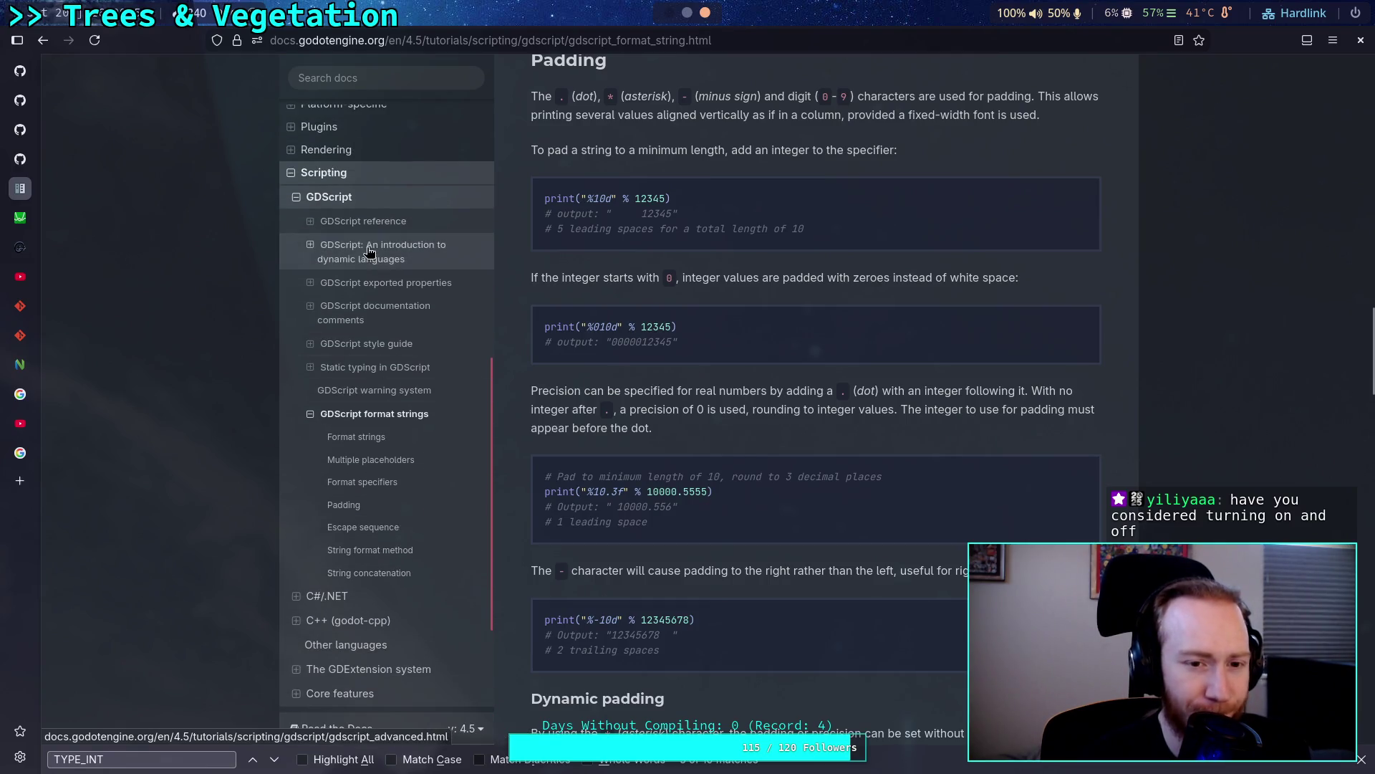
{"action": "scroll", "coordinate": [437, 402], "scroll_direction": "up", "scroll_amount": 3}
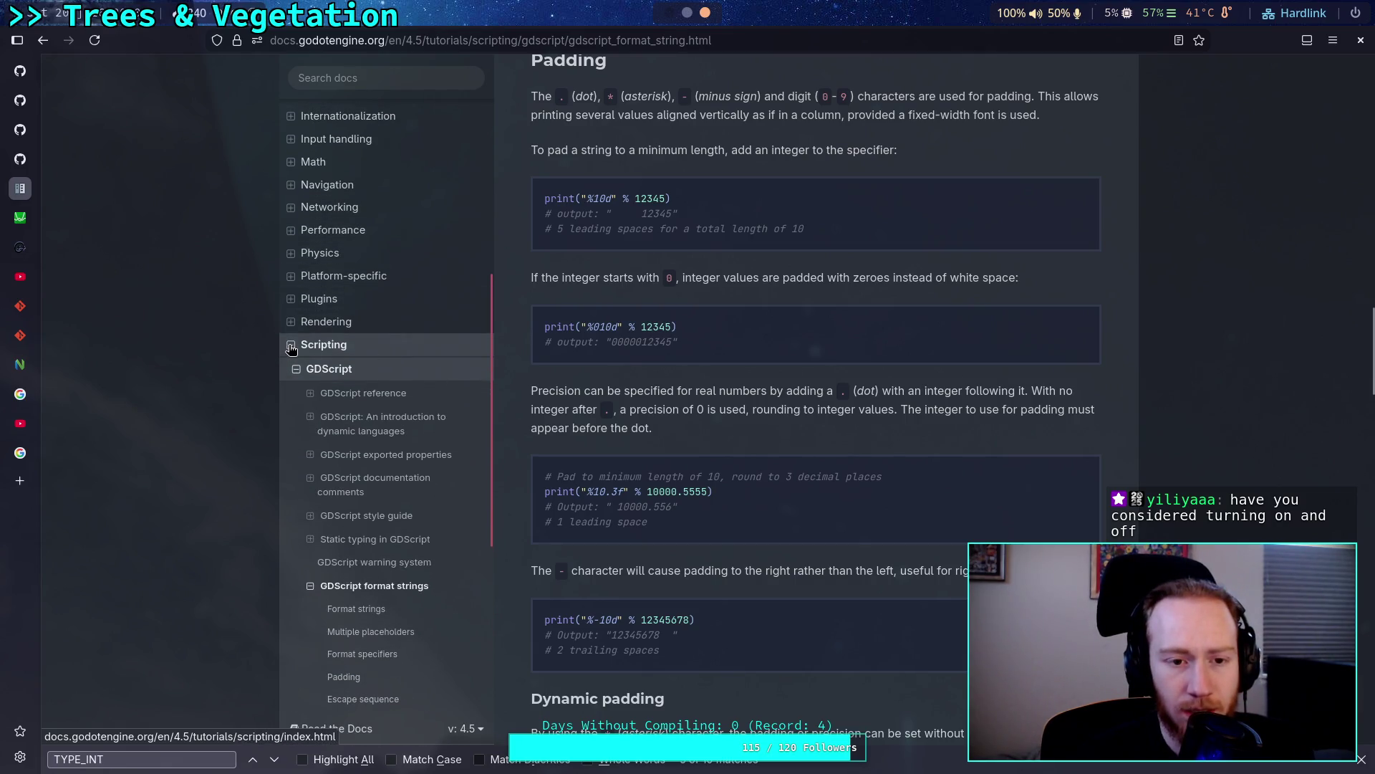
Collapse the Scripting and Manual contents sections and expand Engine Details.
{"action": "left_click", "coordinate": [382, 354]}
{"action": "scroll", "coordinate": [362, 423], "scroll_direction": "up", "scroll_amount": 3}
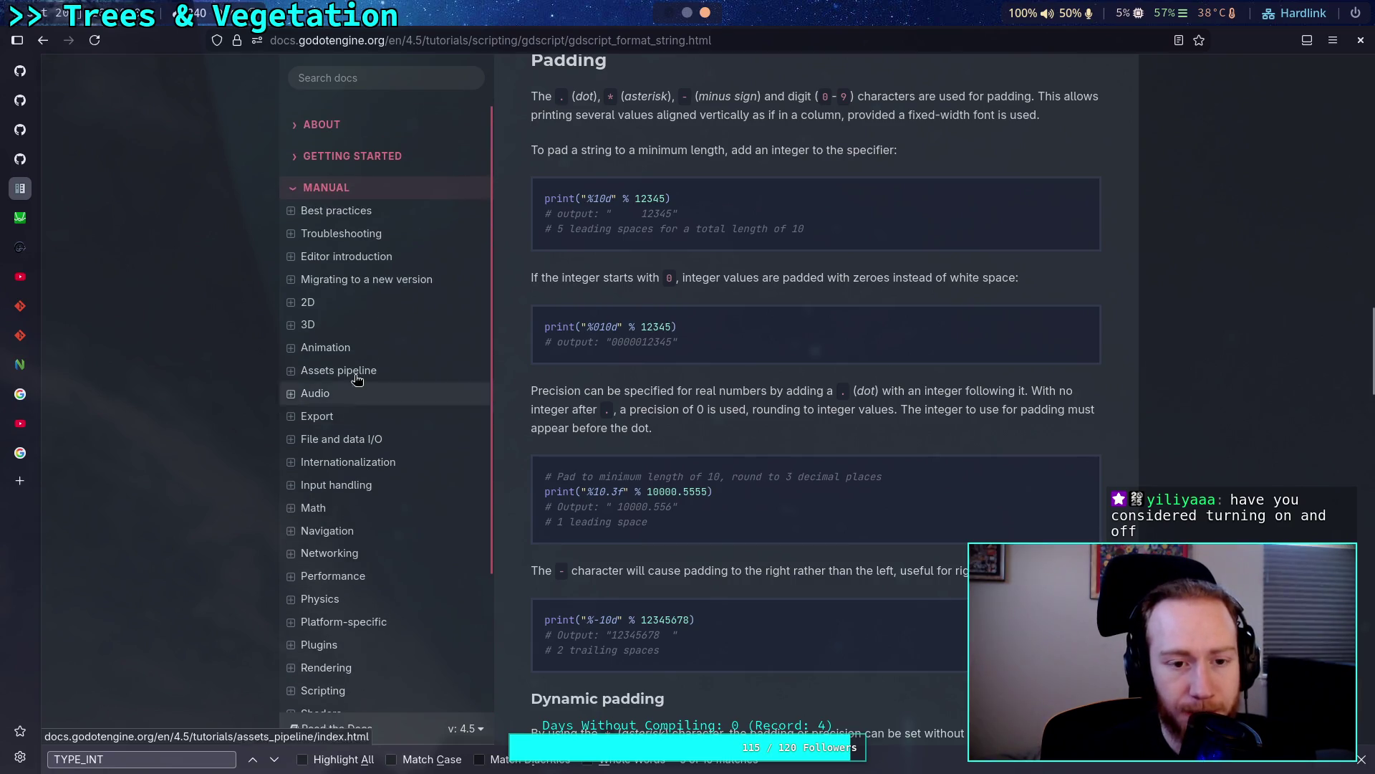
{"action": "left_click", "coordinate": [297, 188]}
{"action": "left_click", "coordinate": [329, 218]}
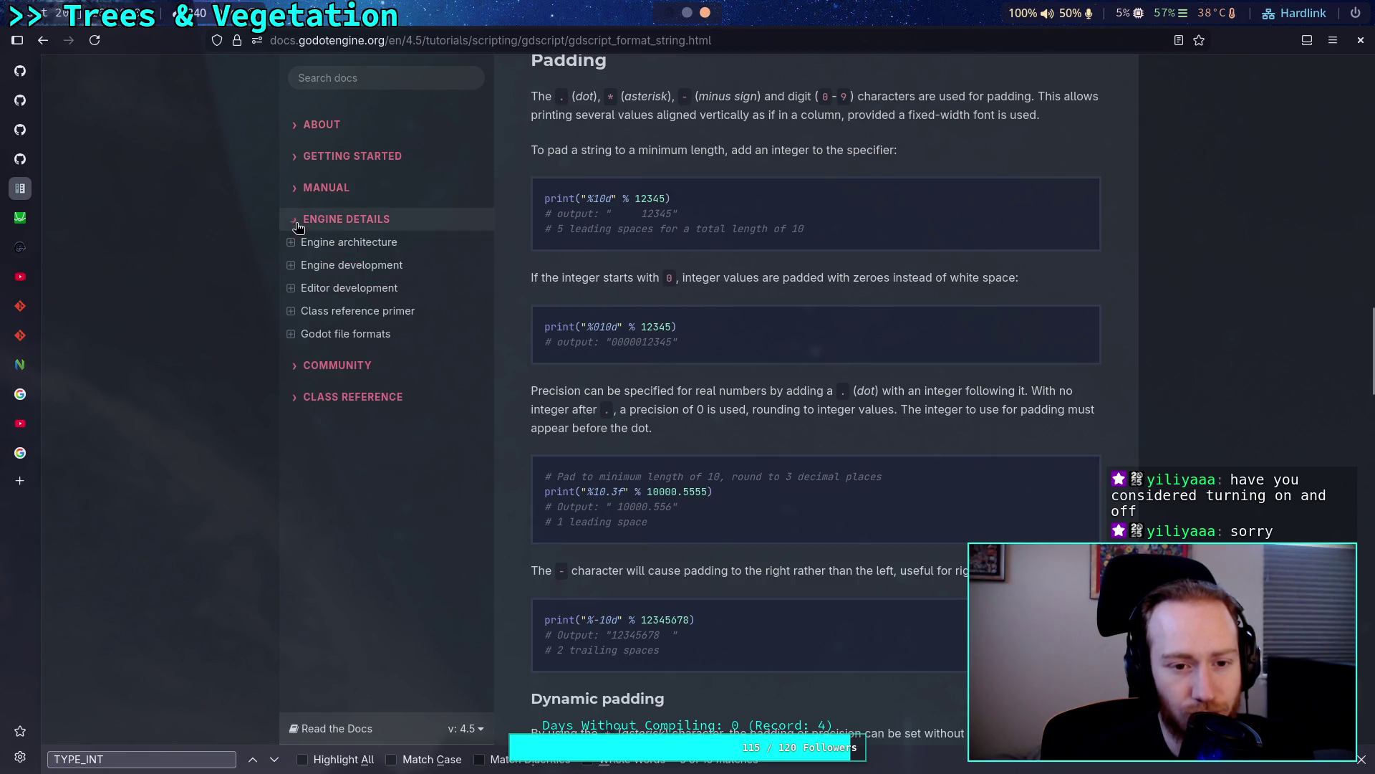
Go through Engine development and Building from source to the Compiling for Linux, *BSD guide.
{"action": "left_click", "coordinate": [375, 267]}
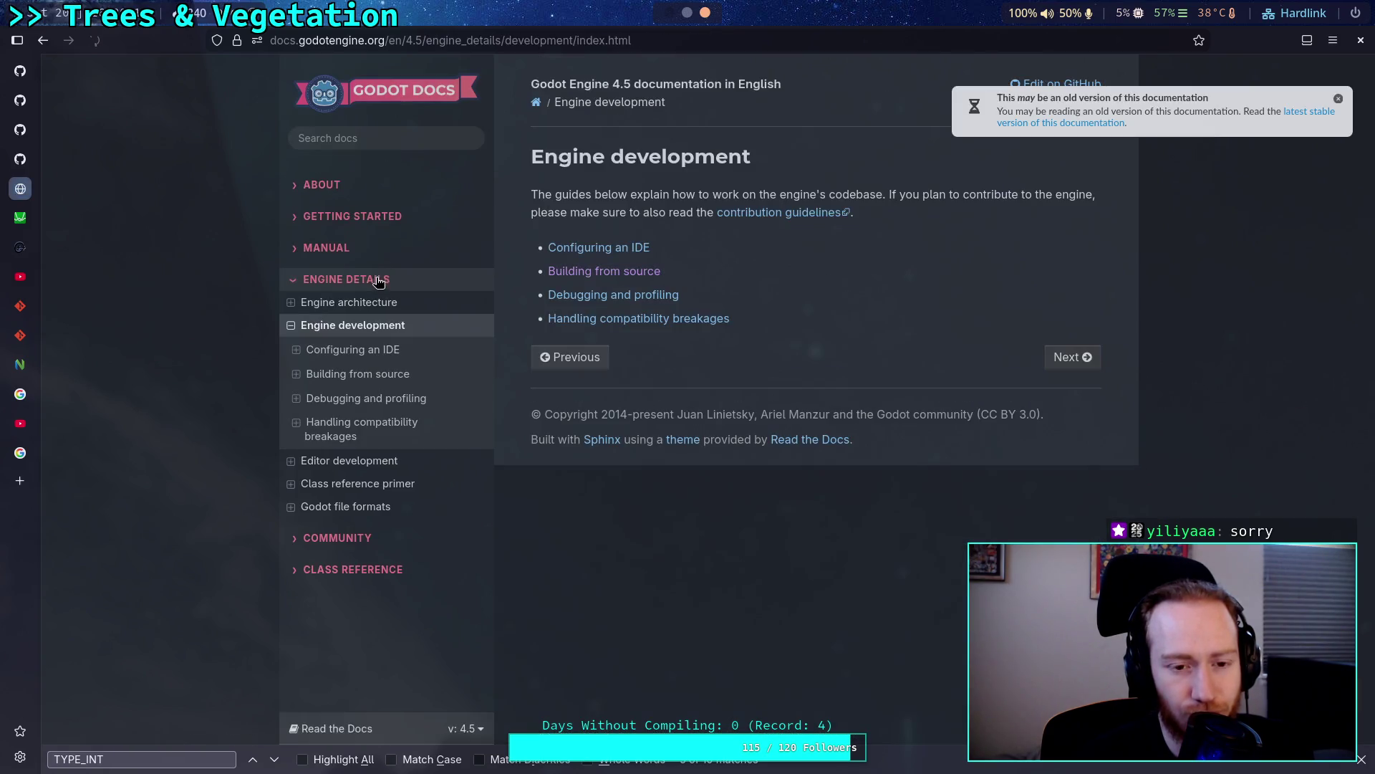
{"action": "left_click", "coordinate": [363, 372]}
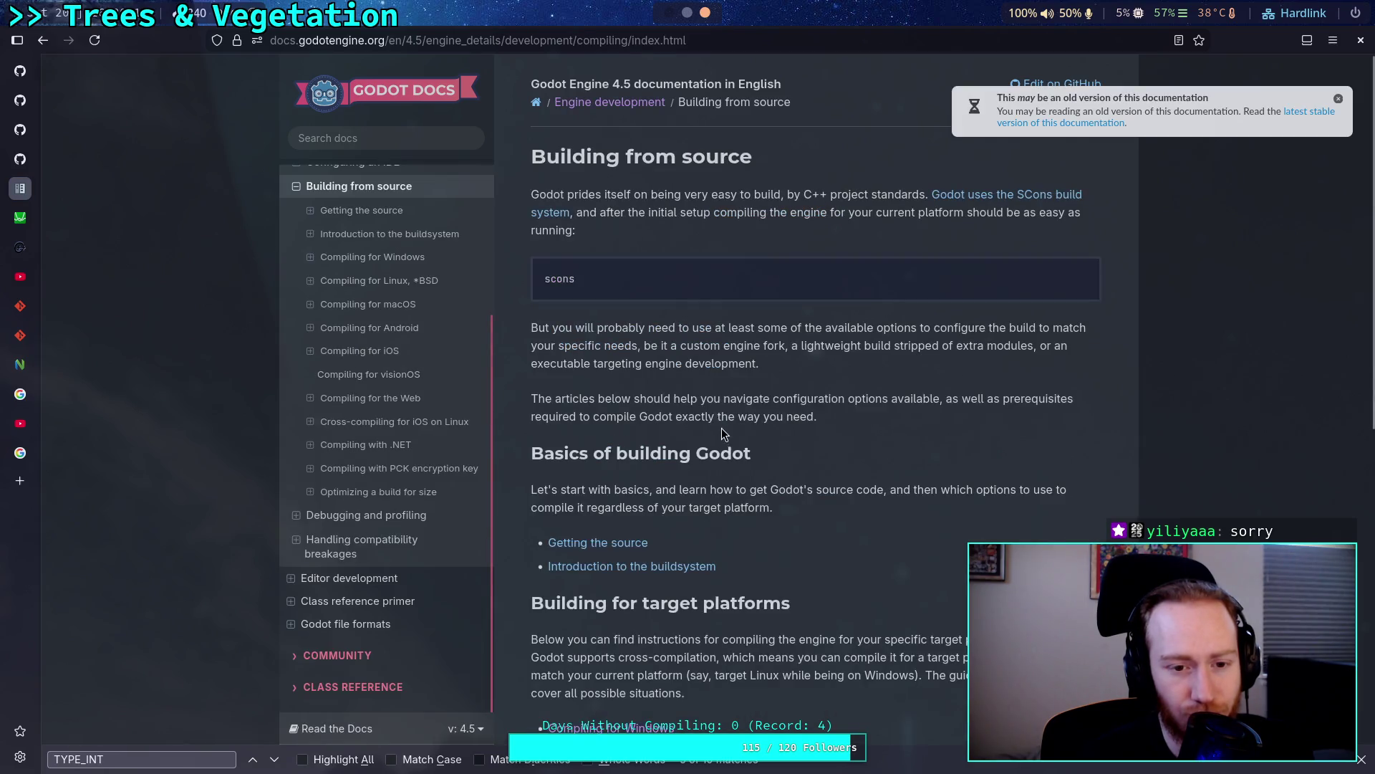
{"action": "scroll", "coordinate": [720, 427], "scroll_direction": "down", "scroll_amount": 7}
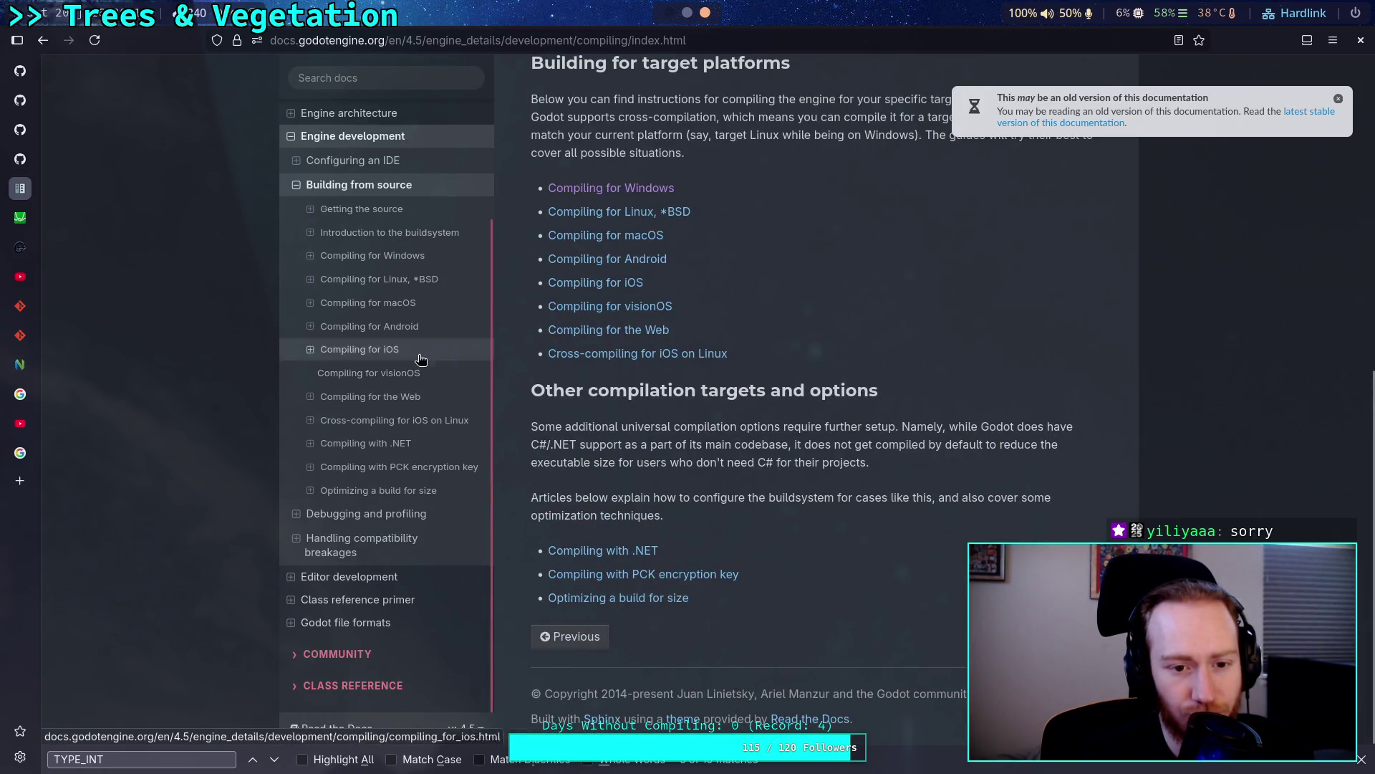
{"action": "left_click", "coordinate": [606, 213]}
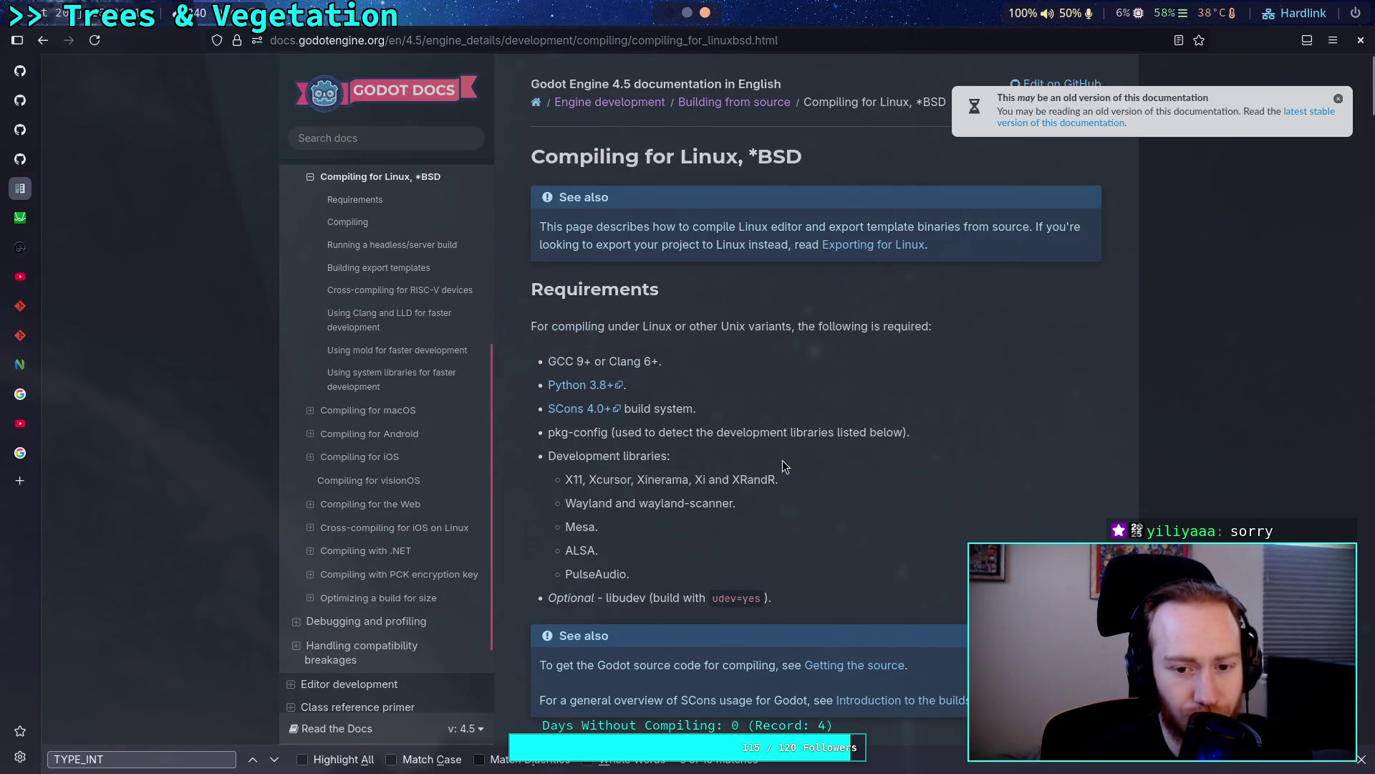
Read through the Linux, *BSD build guide, then move on to Compiling for Windows.
{"action": "scroll", "coordinate": [782, 460], "scroll_direction": "down", "scroll_amount": 12}
{"action": "scroll", "coordinate": [784, 459], "scroll_direction": "down", "scroll_amount": 9}
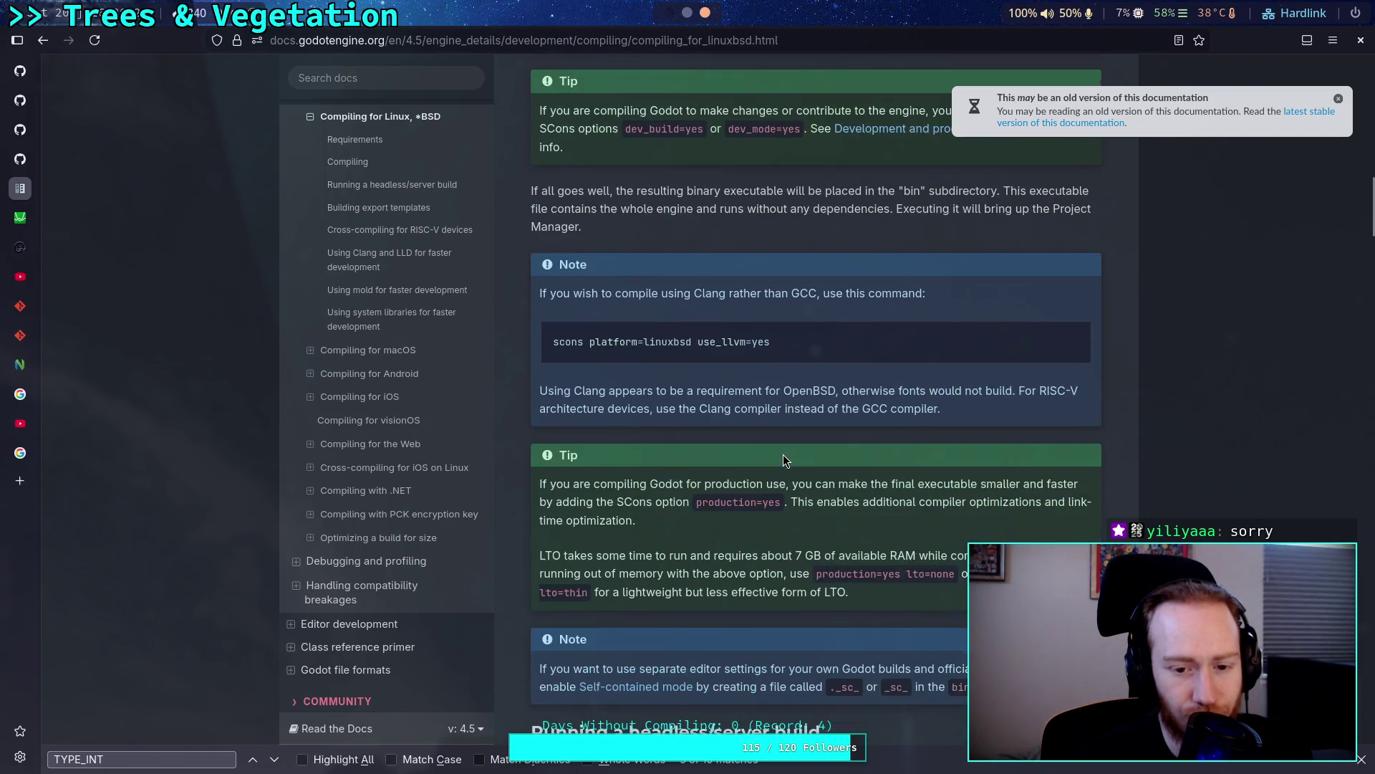
{"action": "scroll", "coordinate": [782, 452], "scroll_direction": "down", "scroll_amount": 4}
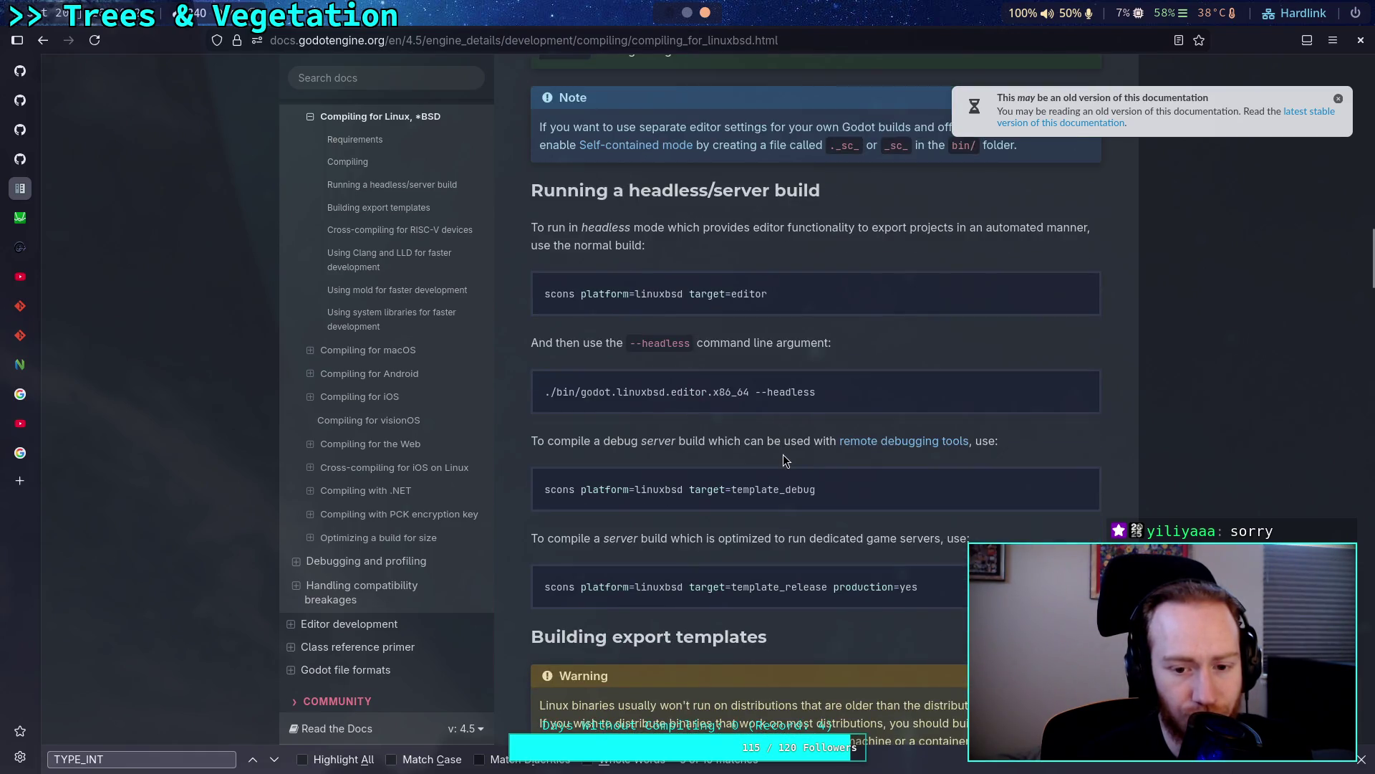
{"action": "scroll", "coordinate": [782, 452], "scroll_direction": "down", "scroll_amount": 8}
{"action": "scroll", "coordinate": [784, 456], "scroll_direction": "down", "scroll_amount": 13}
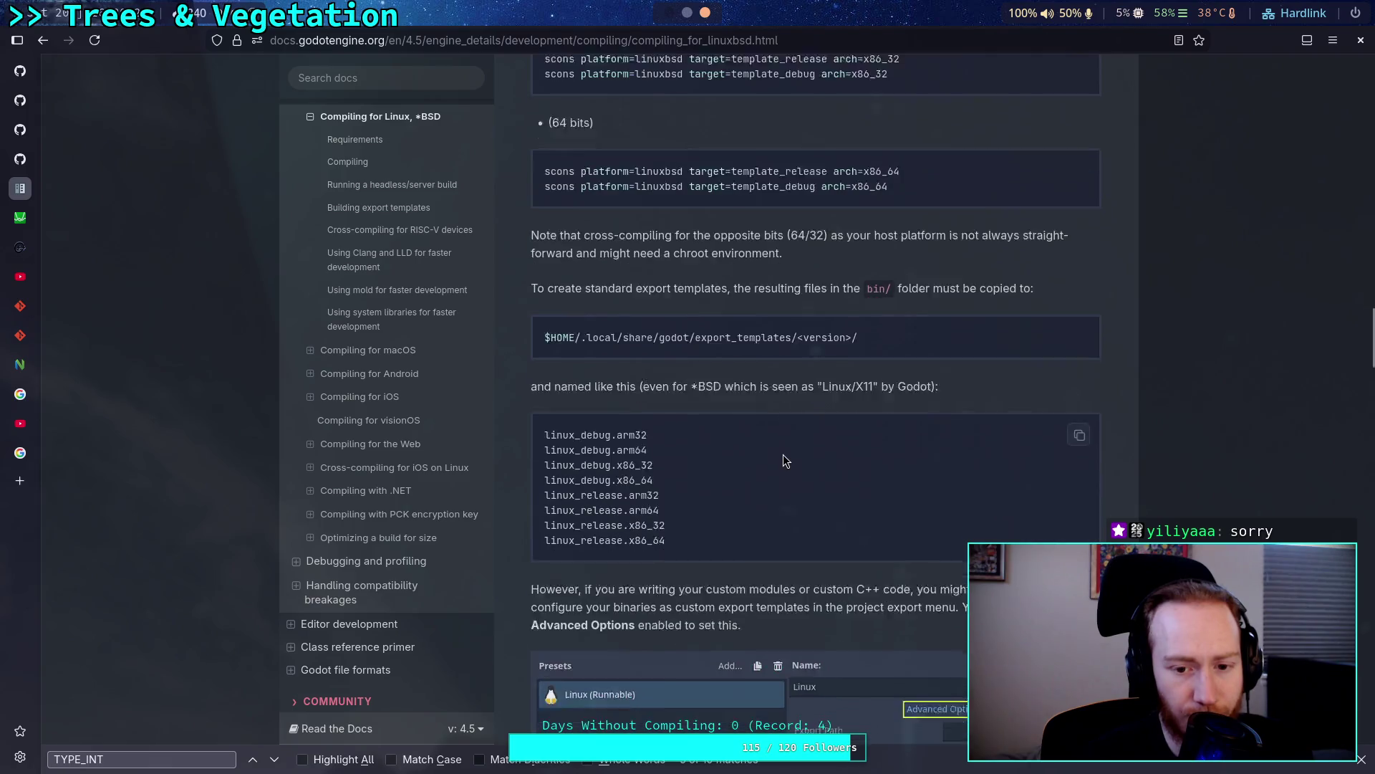
{"action": "scroll", "coordinate": [784, 457], "scroll_direction": "down", "scroll_amount": 11}
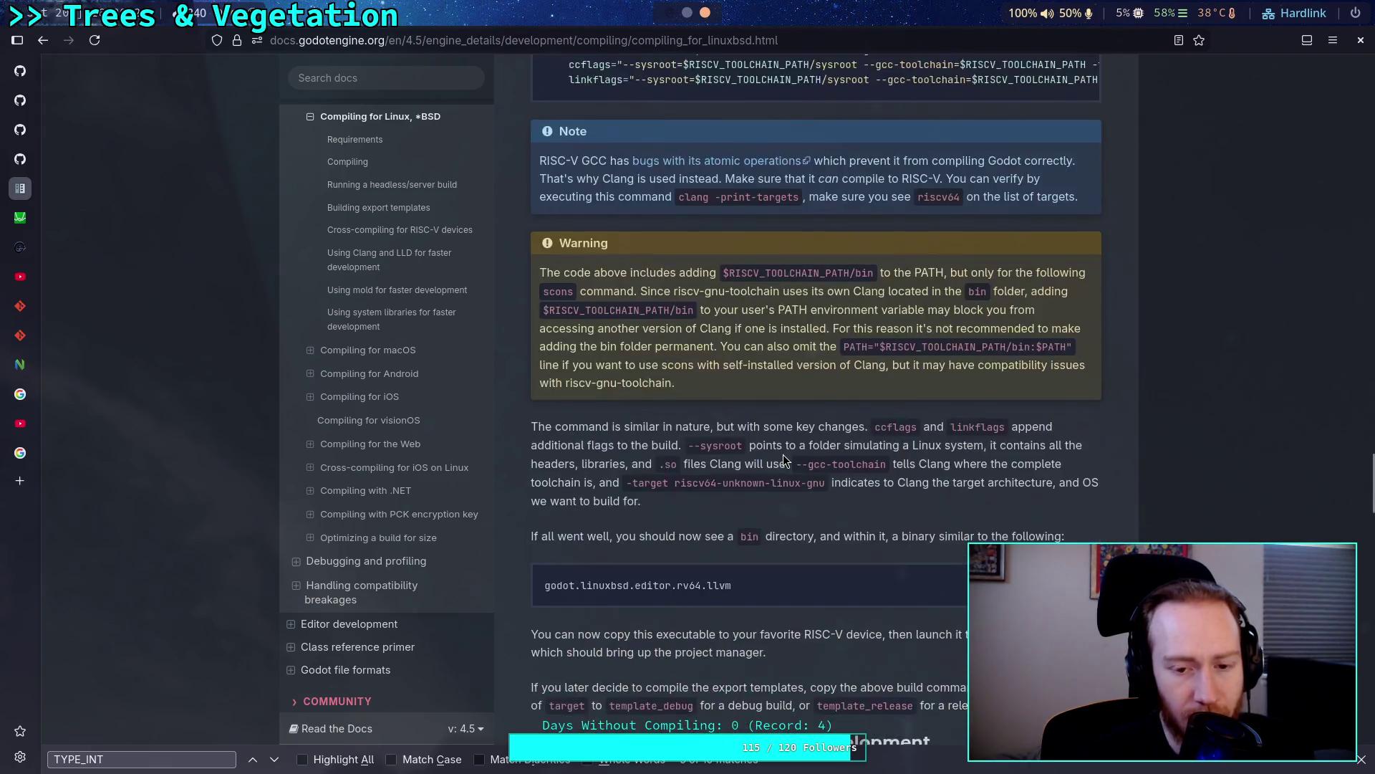
{"action": "scroll", "coordinate": [784, 454], "scroll_direction": "down", "scroll_amount": 3}
{"action": "scroll", "coordinate": [784, 454], "scroll_direction": "down", "scroll_amount": 11}
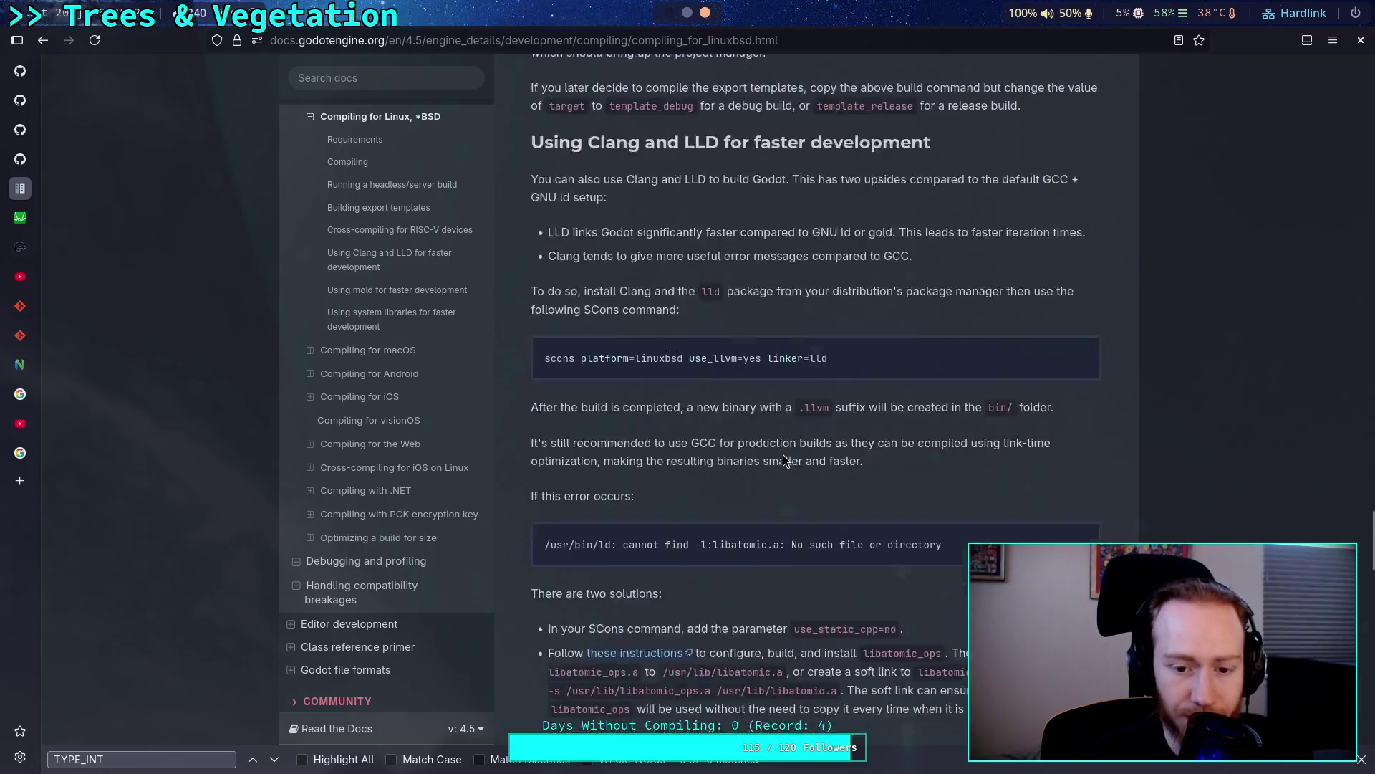
{"action": "scroll", "coordinate": [786, 461], "scroll_direction": "down", "scroll_amount": 17}
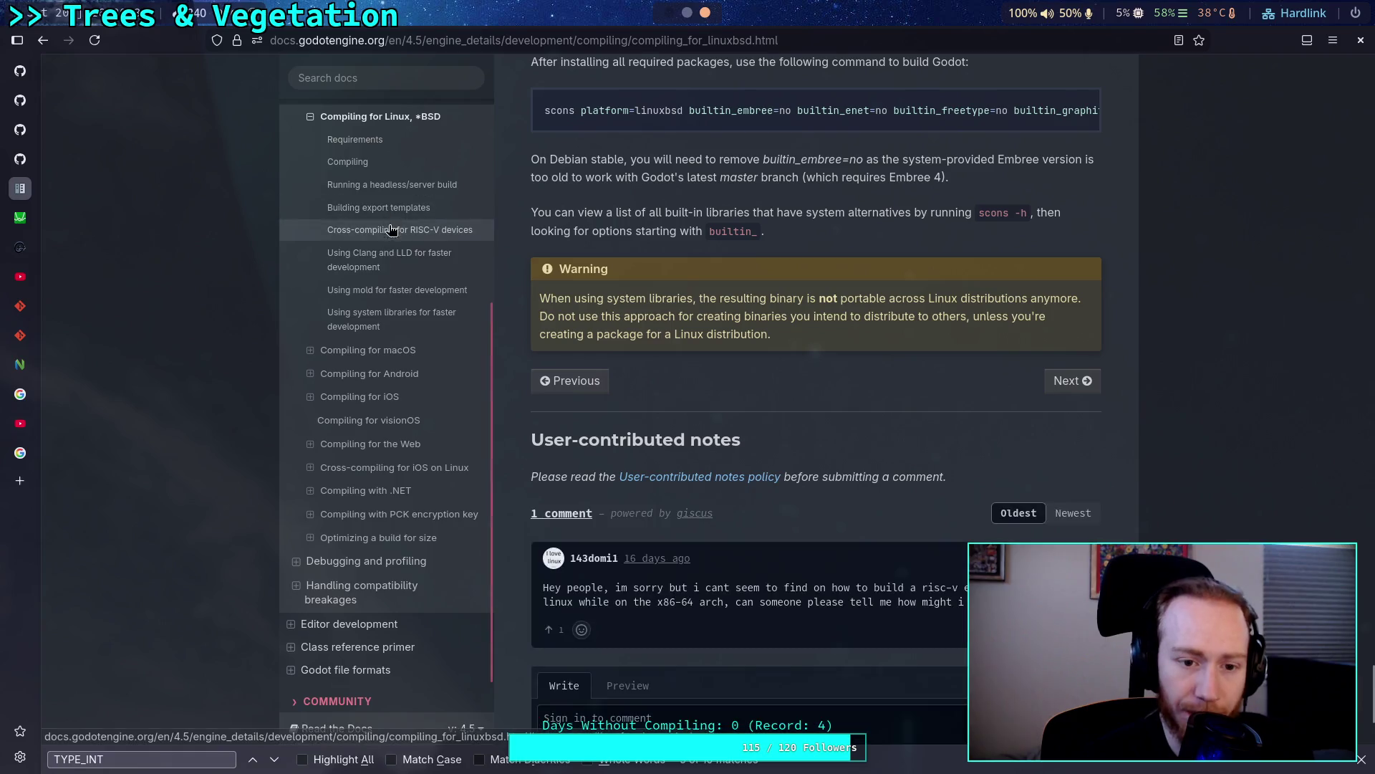
{"action": "scroll", "coordinate": [380, 222], "scroll_direction": "up", "scroll_amount": 3}
{"action": "left_click", "coordinate": [373, 247]}
{"action": "scroll", "coordinate": [684, 396], "scroll_direction": "down", "scroll_amount": 10}
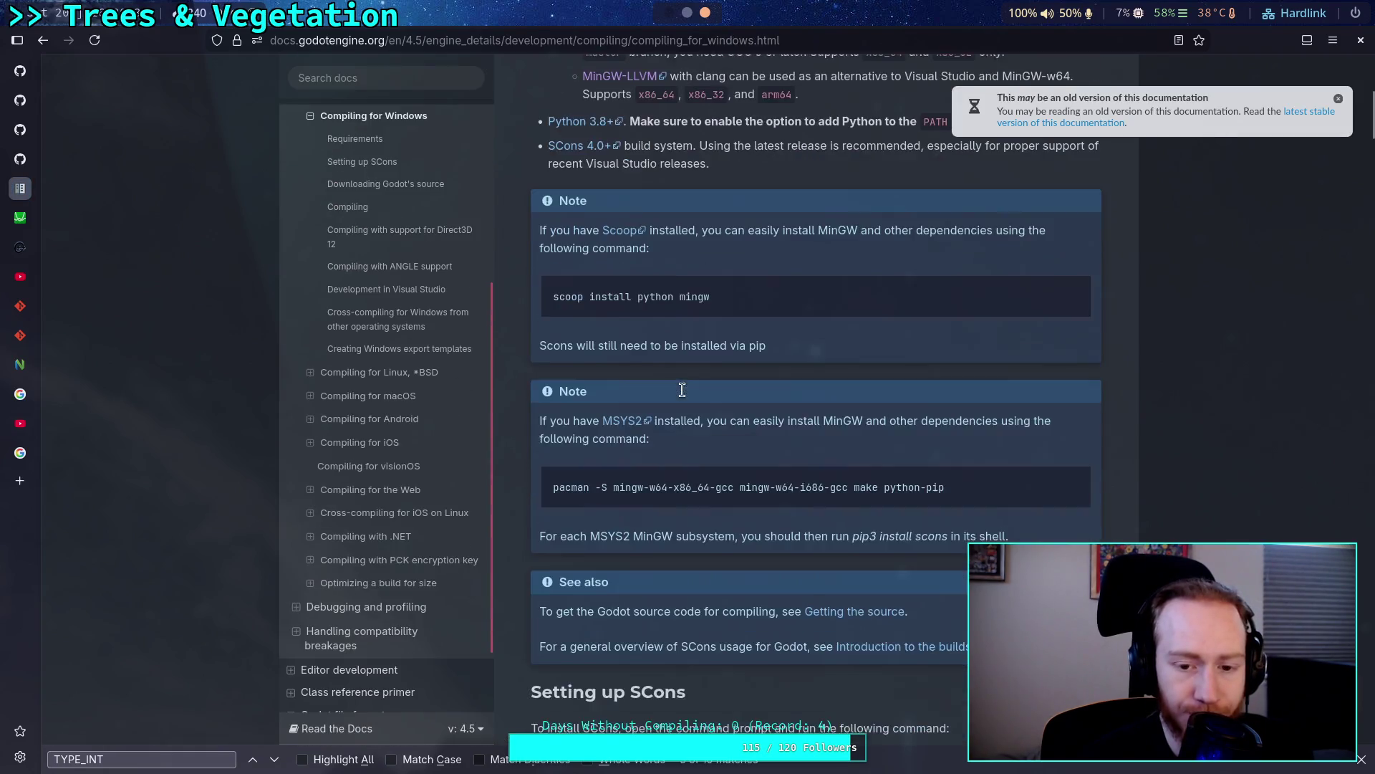
Read through the Compiling for Windows guide, checking the platform option in its scons command.
{"action": "scroll", "coordinate": [684, 396], "scroll_direction": "down", "scroll_amount": 5}
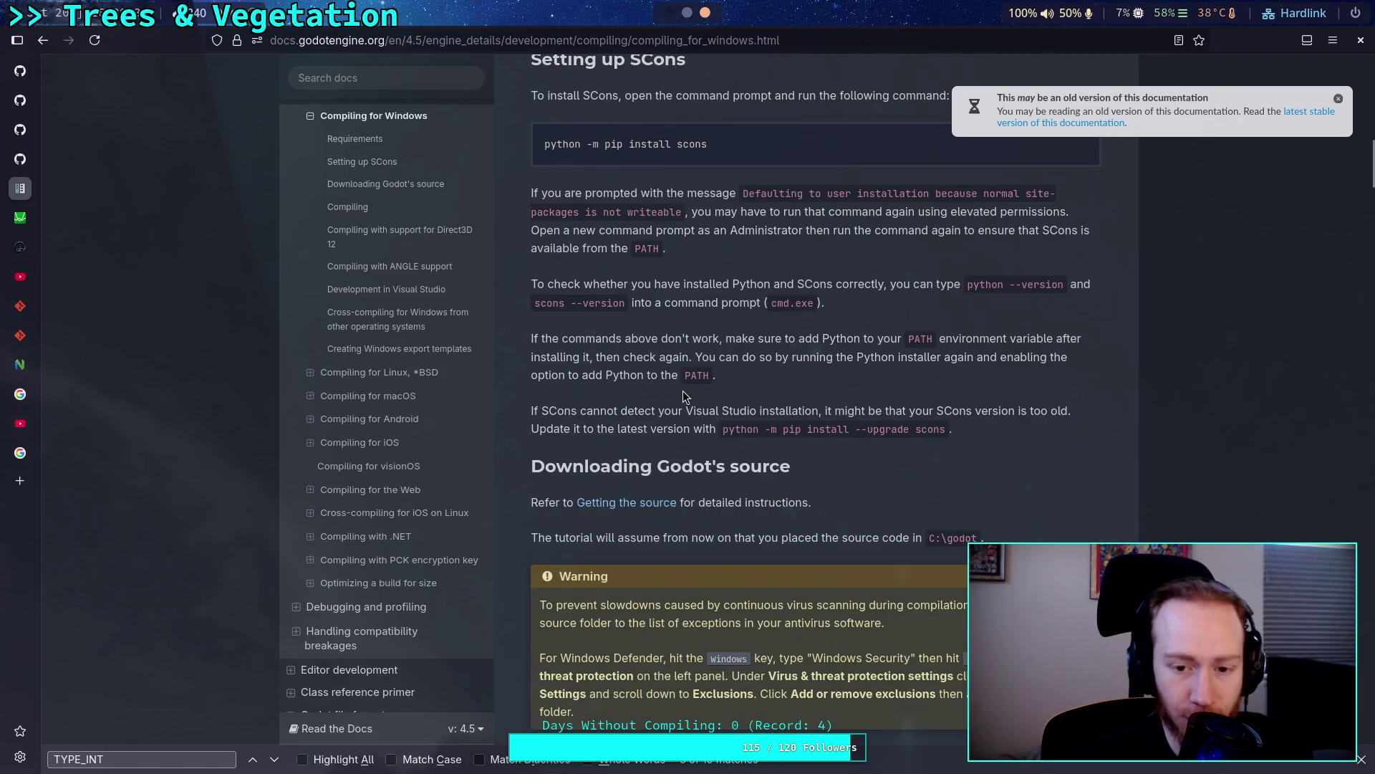
{"action": "scroll", "coordinate": [692, 391], "scroll_direction": "down", "scroll_amount": 8}
{"action": "scroll", "coordinate": [692, 389], "scroll_direction": "down", "scroll_amount": 15}
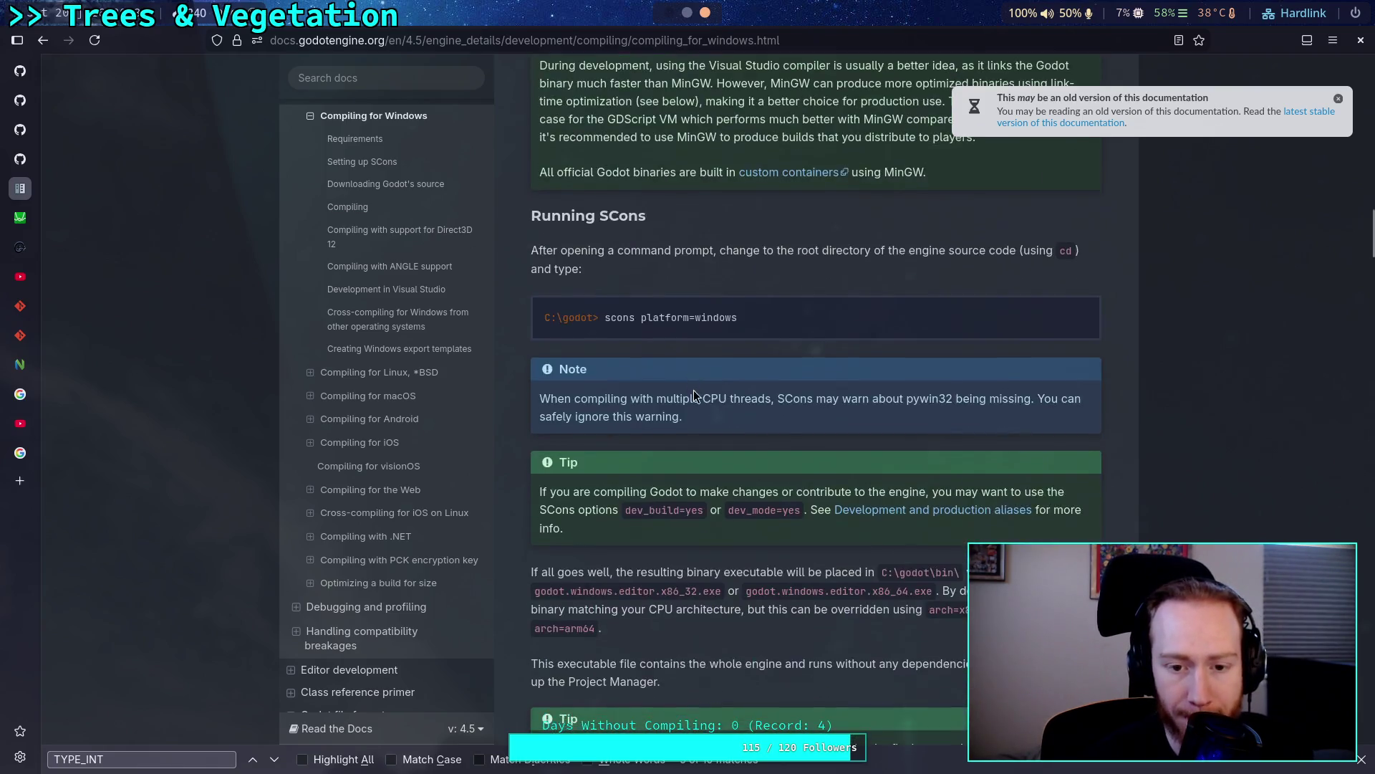
{"action": "scroll", "coordinate": [694, 390], "scroll_direction": "down", "scroll_amount": 18}
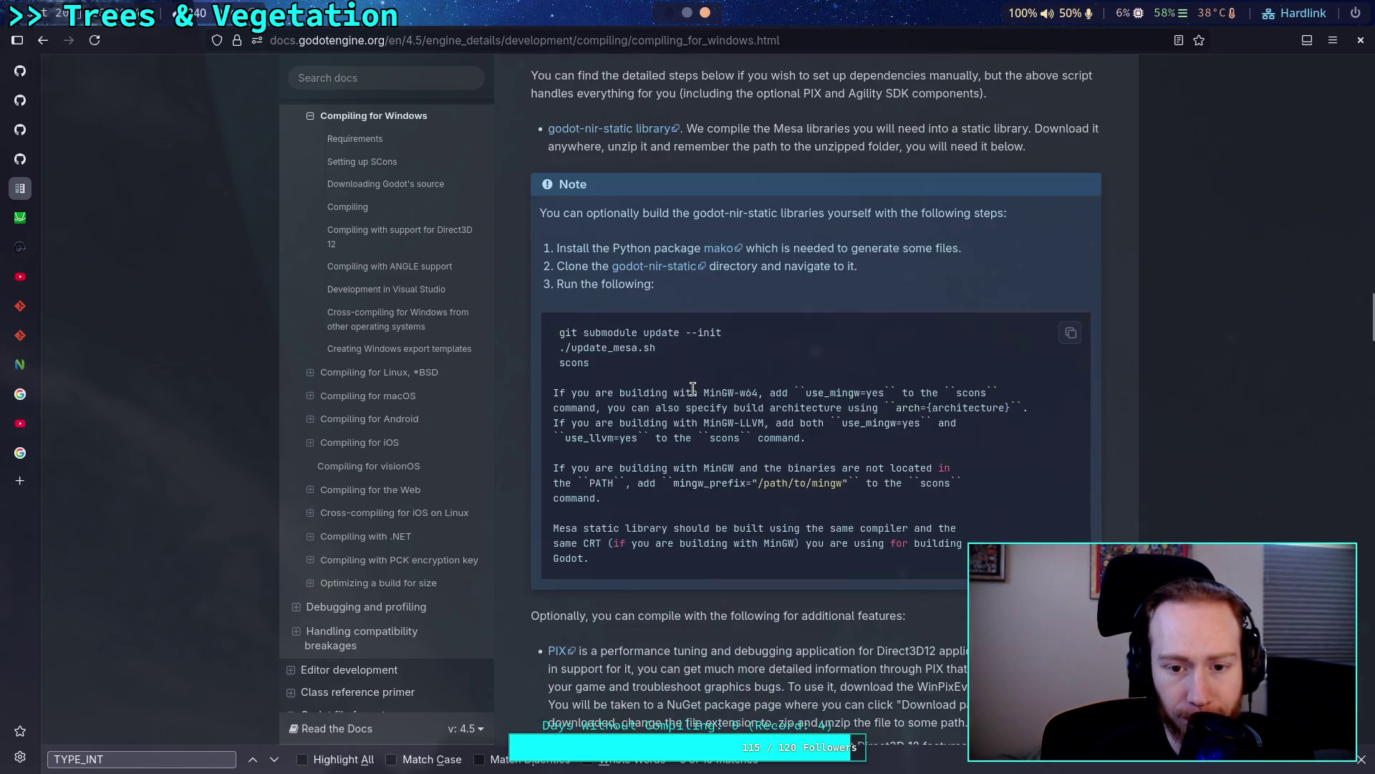
{"action": "scroll", "coordinate": [694, 390], "scroll_direction": "down", "scroll_amount": 5}
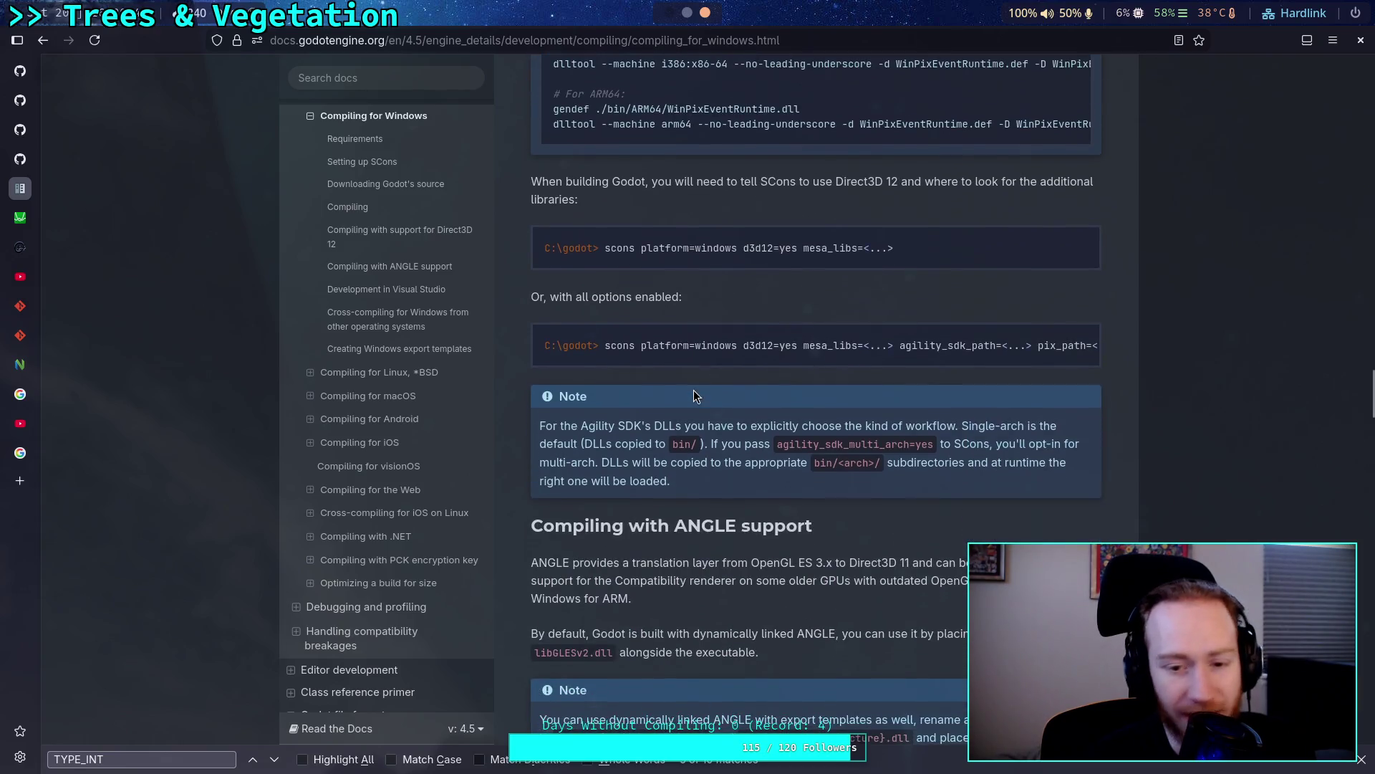
{"action": "mouse_move", "coordinate": [691, 248]}
{"action": "left_mouse_down"}
{"action": "mouse_move", "coordinate": [609, 248]}
{"action": "mouse_move", "coordinate": [641, 248]}
{"action": "left_mouse_up"}
{"action": "left_click", "coordinate": [630, 344]}
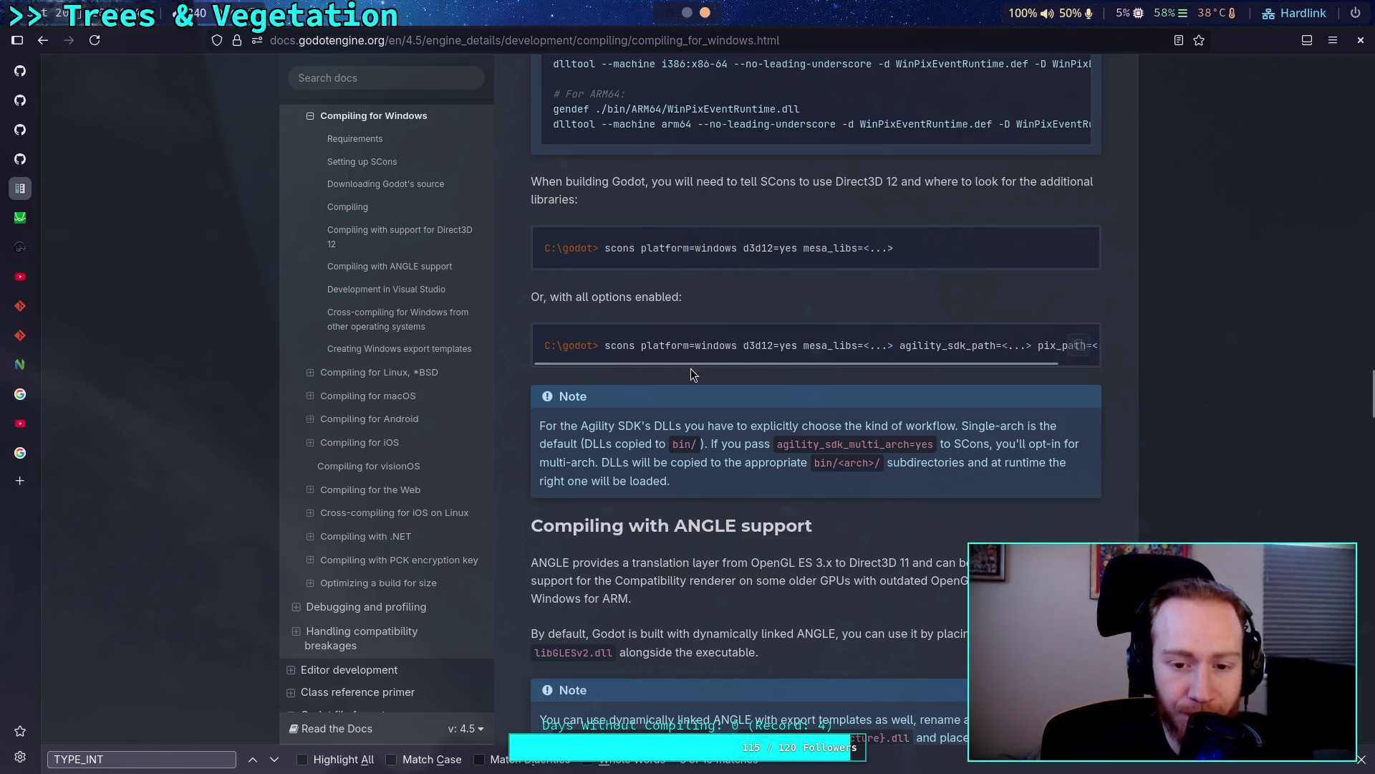
{"action": "scroll", "coordinate": [666, 386], "scroll_direction": "down", "scroll_amount": 18}
{"action": "scroll", "coordinate": [696, 387], "scroll_direction": "down", "scroll_amount": 10}
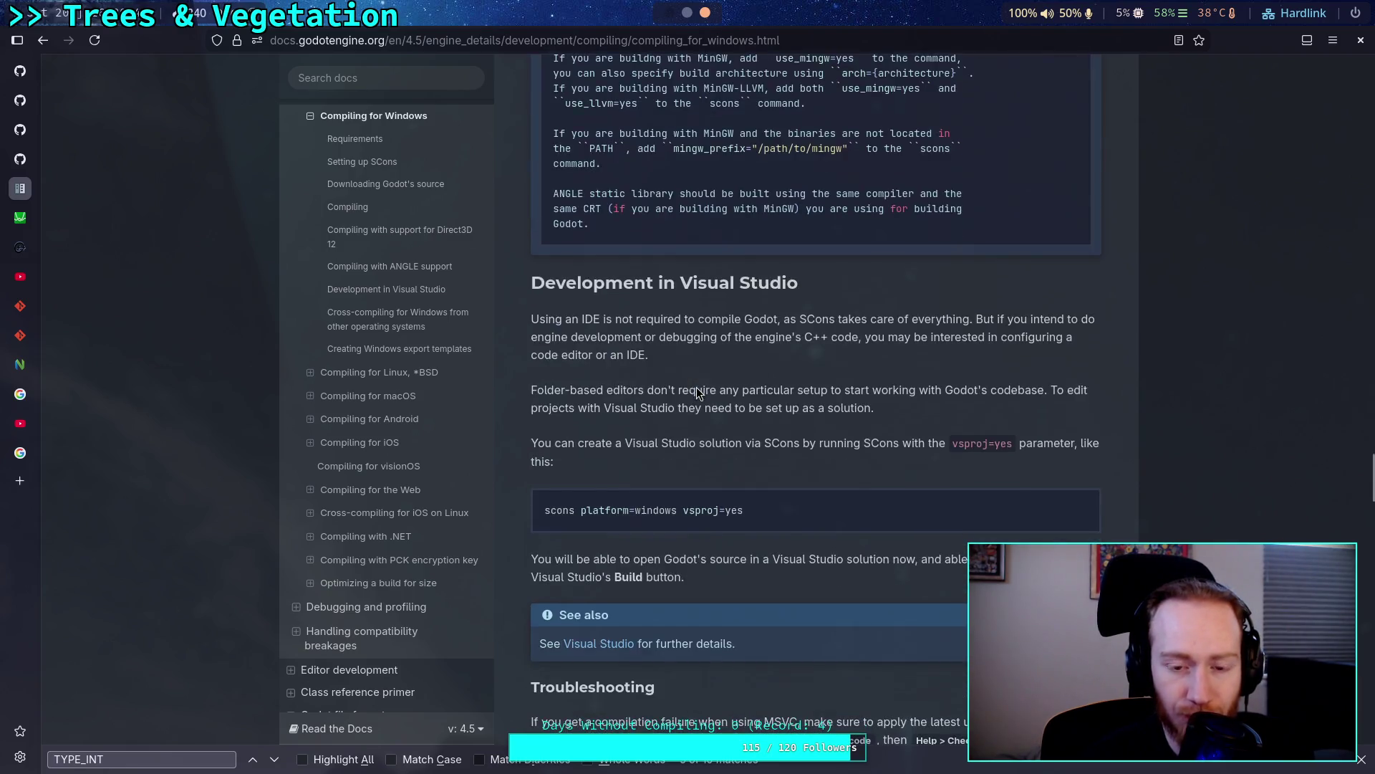
{"action": "scroll", "coordinate": [695, 386], "scroll_direction": "down", "scroll_amount": 17}
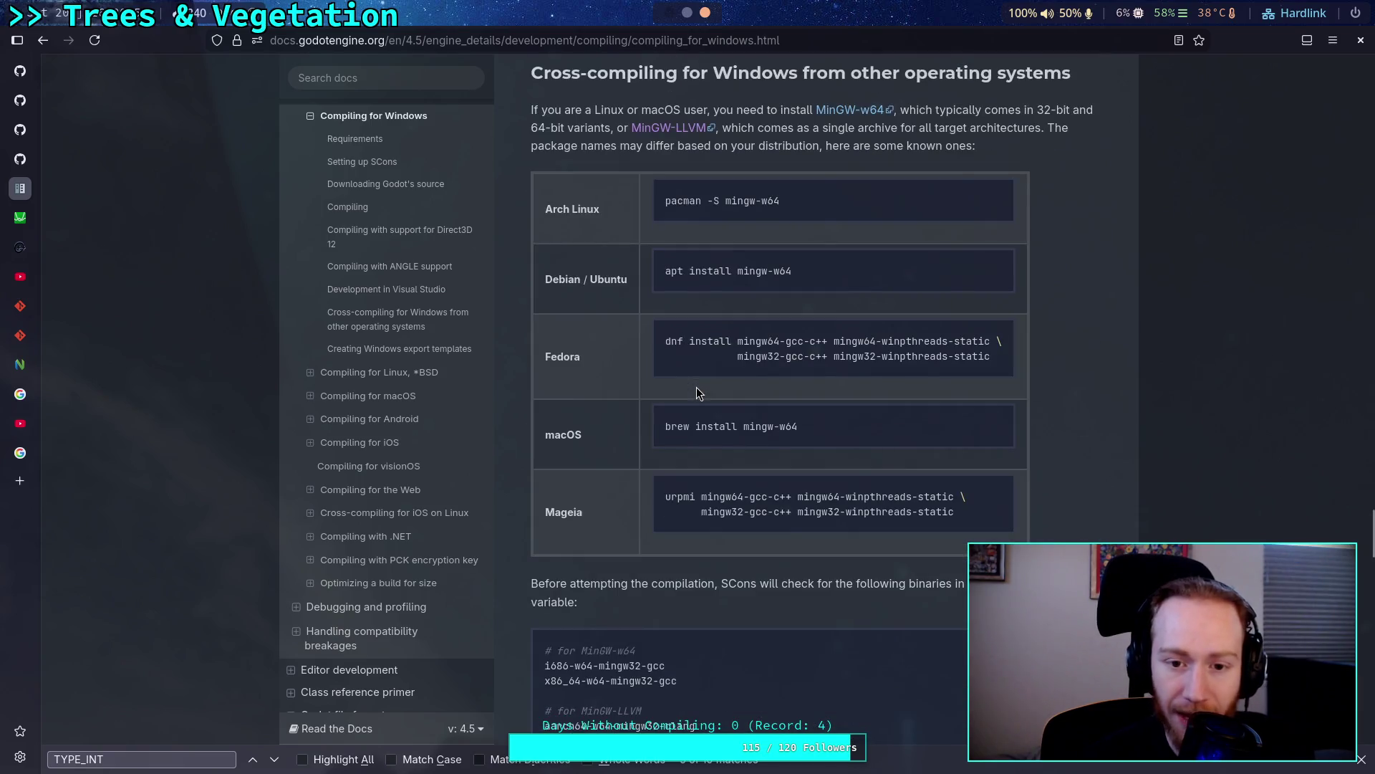
{"action": "scroll", "coordinate": [696, 387], "scroll_direction": "down", "scroll_amount": 20}
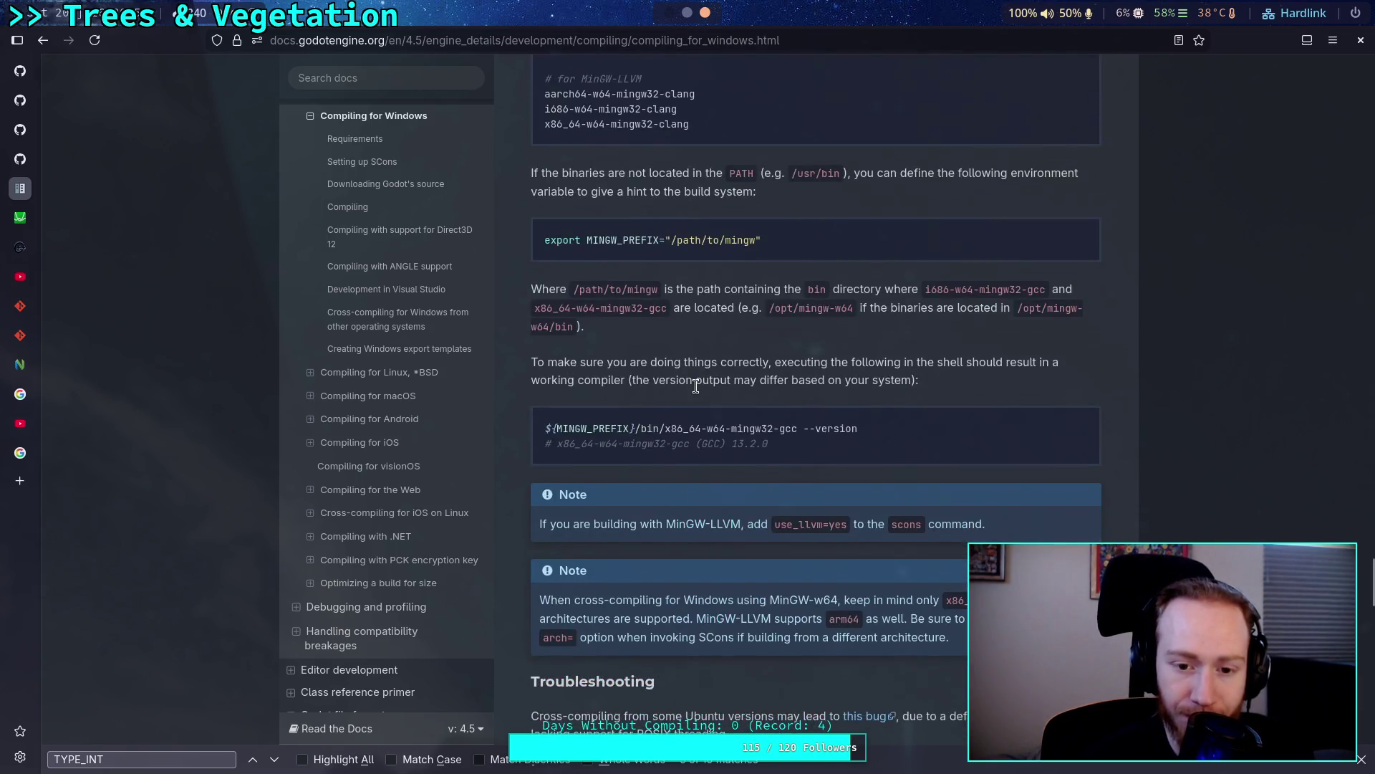
{"action": "scroll", "coordinate": [696, 387], "scroll_direction": "down", "scroll_amount": 17}
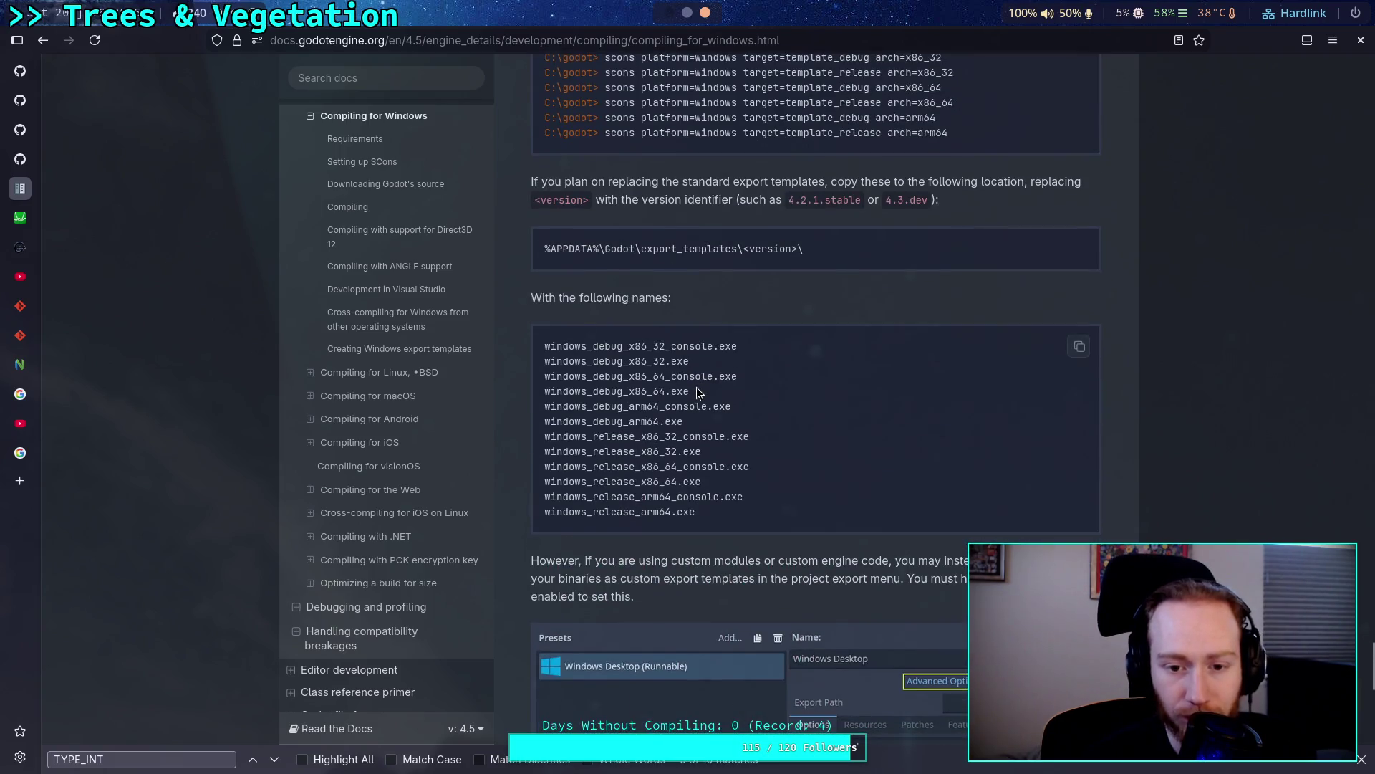
{"action": "scroll", "coordinate": [696, 393], "scroll_direction": "down", "scroll_amount": 10}
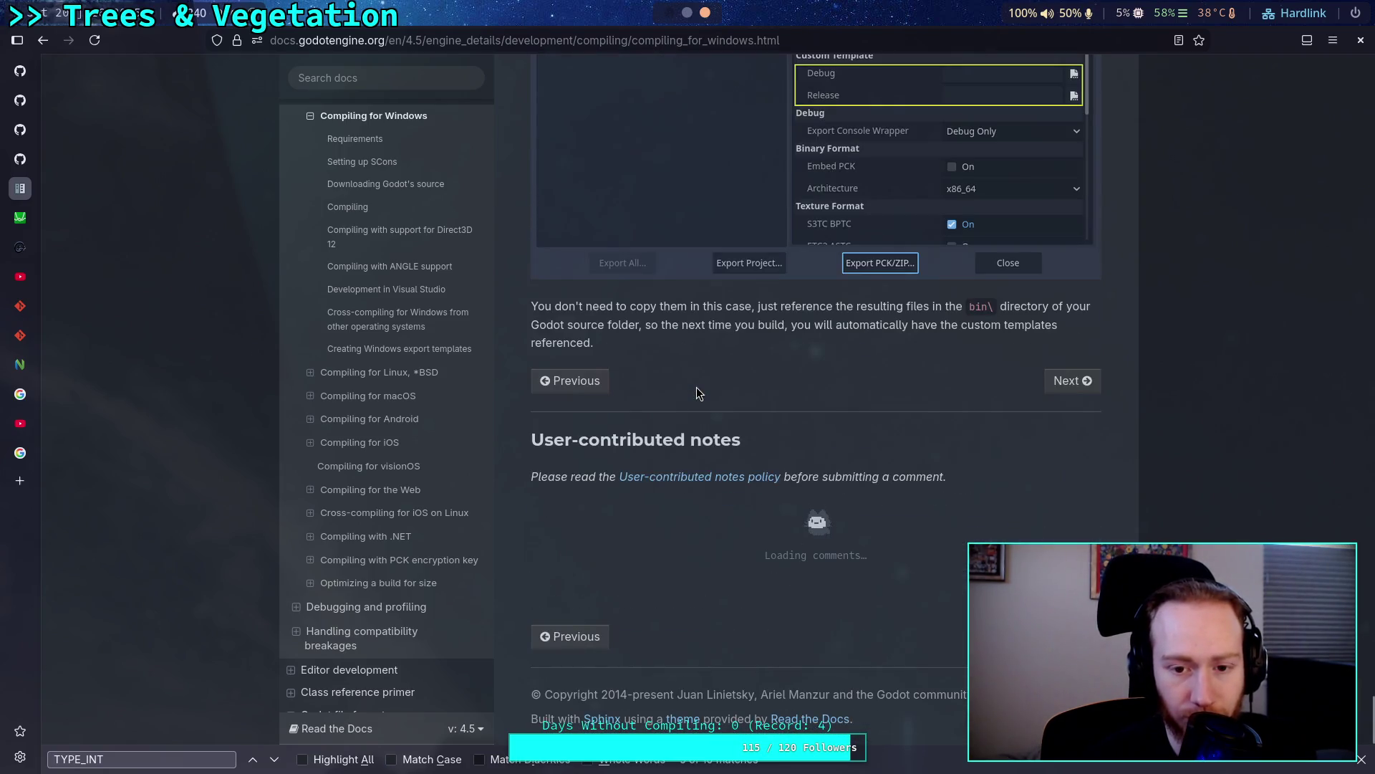
{"action": "scroll", "coordinate": [401, 354], "scroll_direction": "up", "scroll_amount": 4}
Open and read the Introduction to the buildsystem docs page.
{"action": "left_click", "coordinate": [387, 264]}
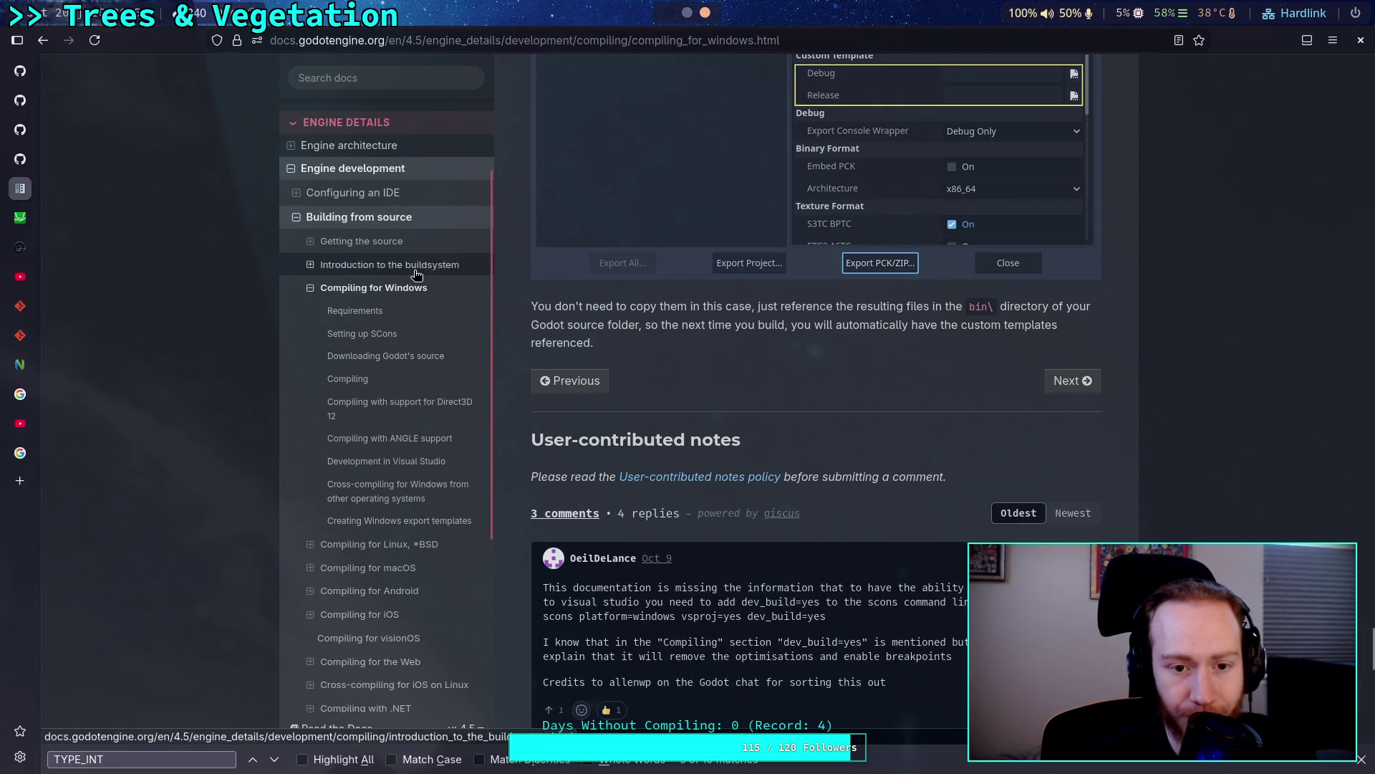
{"action": "scroll", "coordinate": [669, 363], "scroll_direction": "down", "scroll_amount": 15}
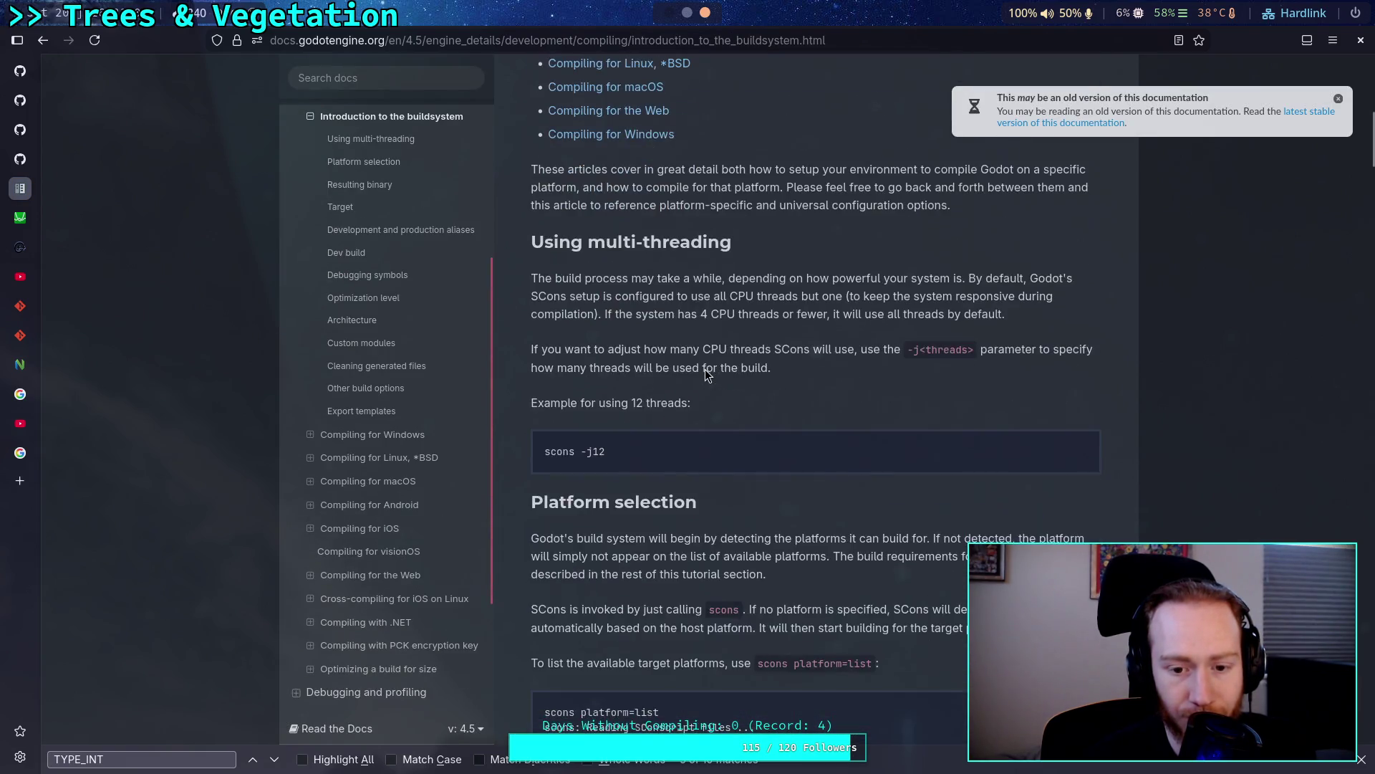
{"action": "scroll", "coordinate": [705, 370], "scroll_direction": "down", "scroll_amount": 11}
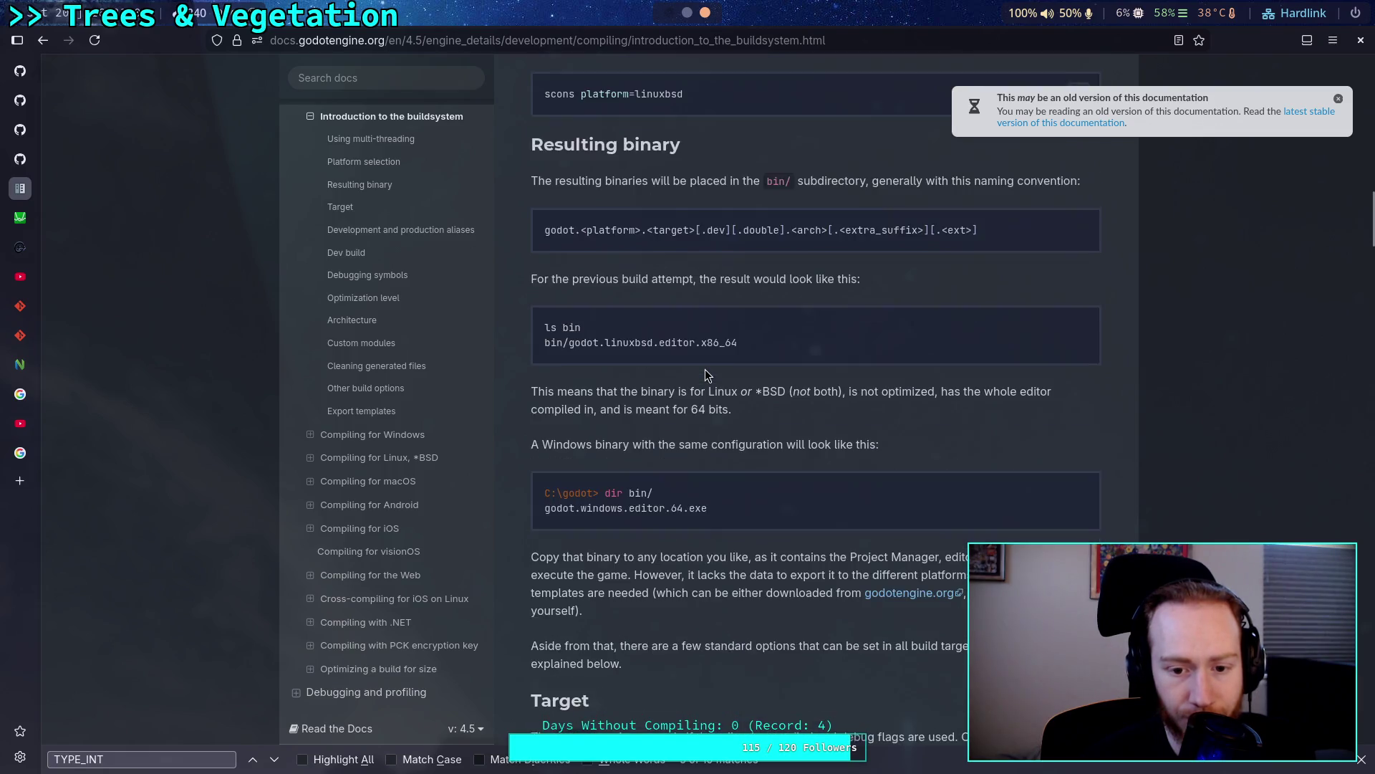
{"action": "scroll", "coordinate": [705, 368], "scroll_direction": "down", "scroll_amount": 13}
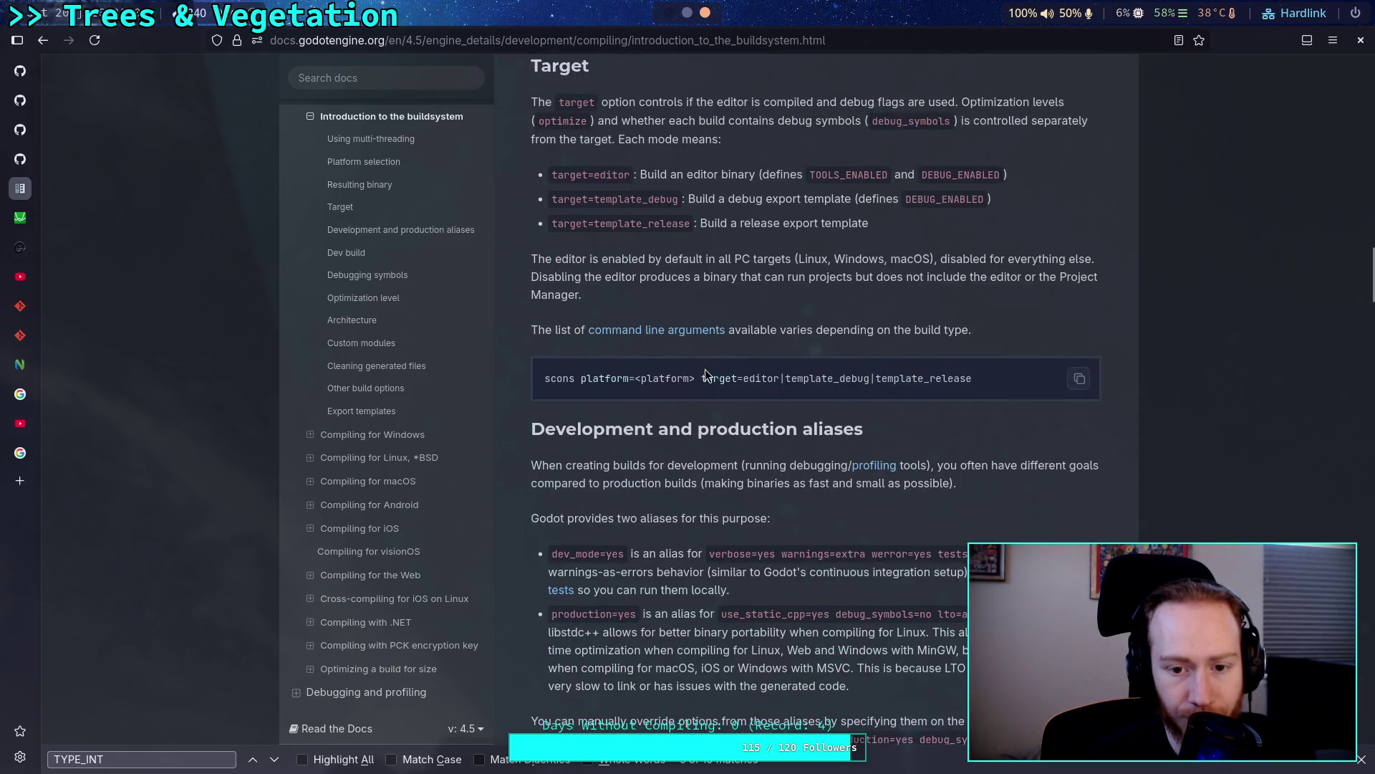
{"action": "scroll", "coordinate": [705, 368], "scroll_direction": "down", "scroll_amount": 14}
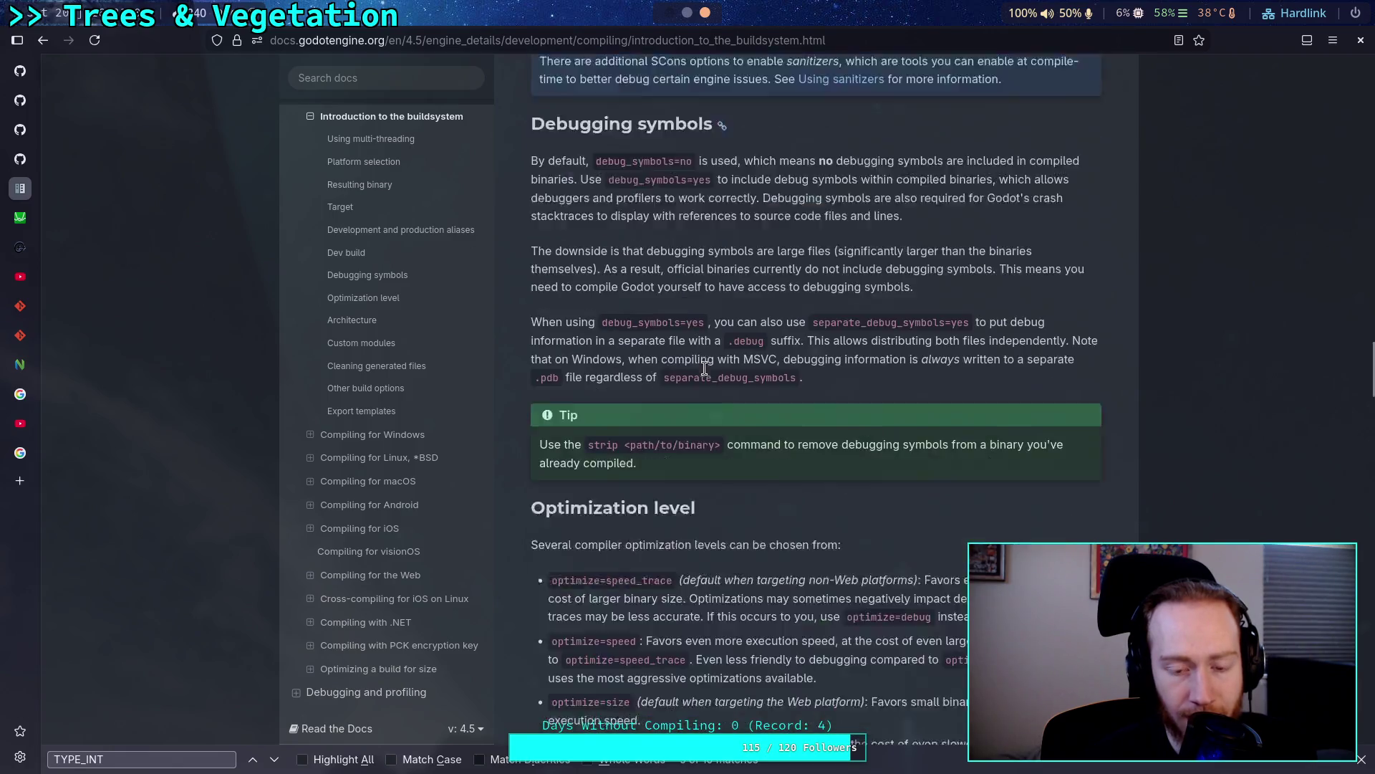
{"action": "scroll", "coordinate": [705, 368], "scroll_direction": "down", "scroll_amount": 8}
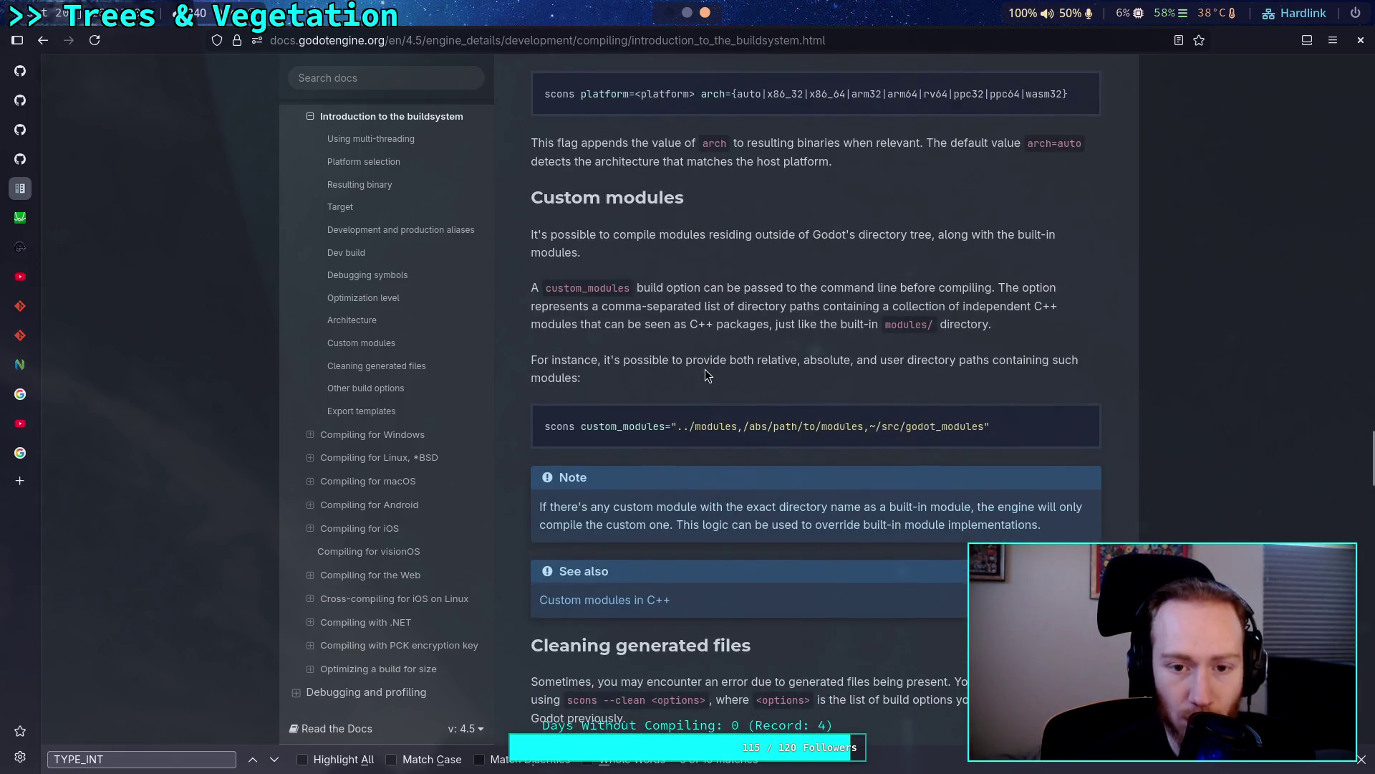
{"action": "scroll", "coordinate": [705, 368], "scroll_direction": "down", "scroll_amount": 3}
{"action": "key", "text": "super+5"}
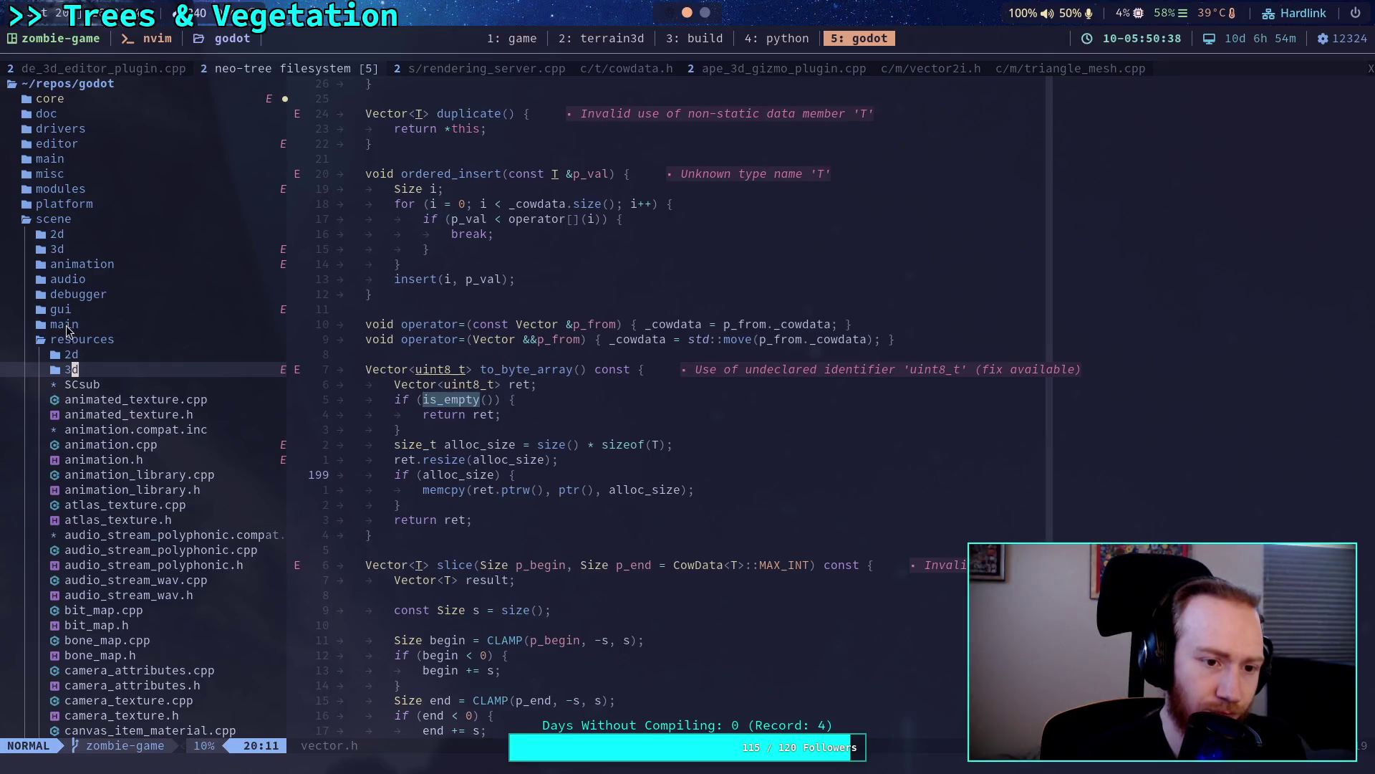
Show hidden files in Neo-tree, expand bin, and delete its obj build folder.
{"action": "left_click", "coordinate": [74, 339]}
{"action": "left_click", "coordinate": [177, 421]}
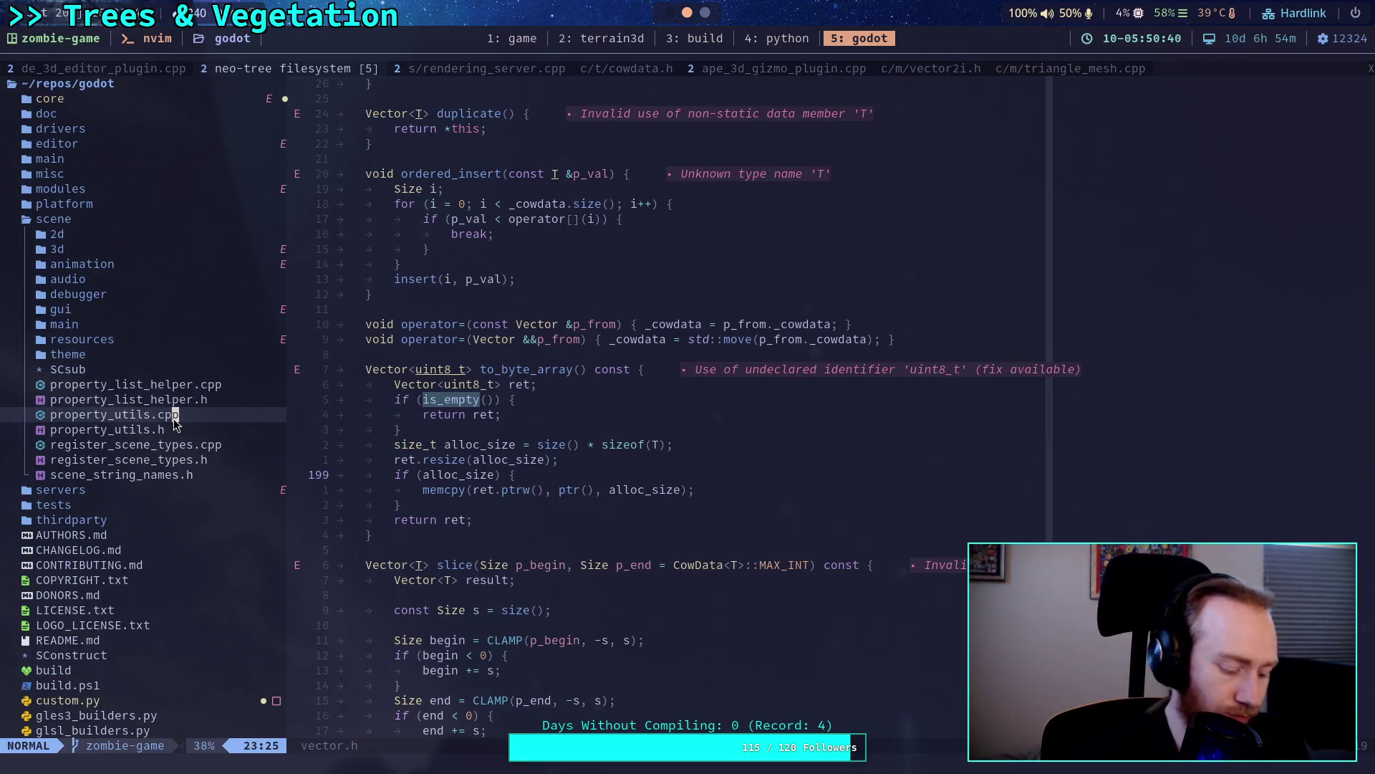
{"action": "key", "text": "H"}
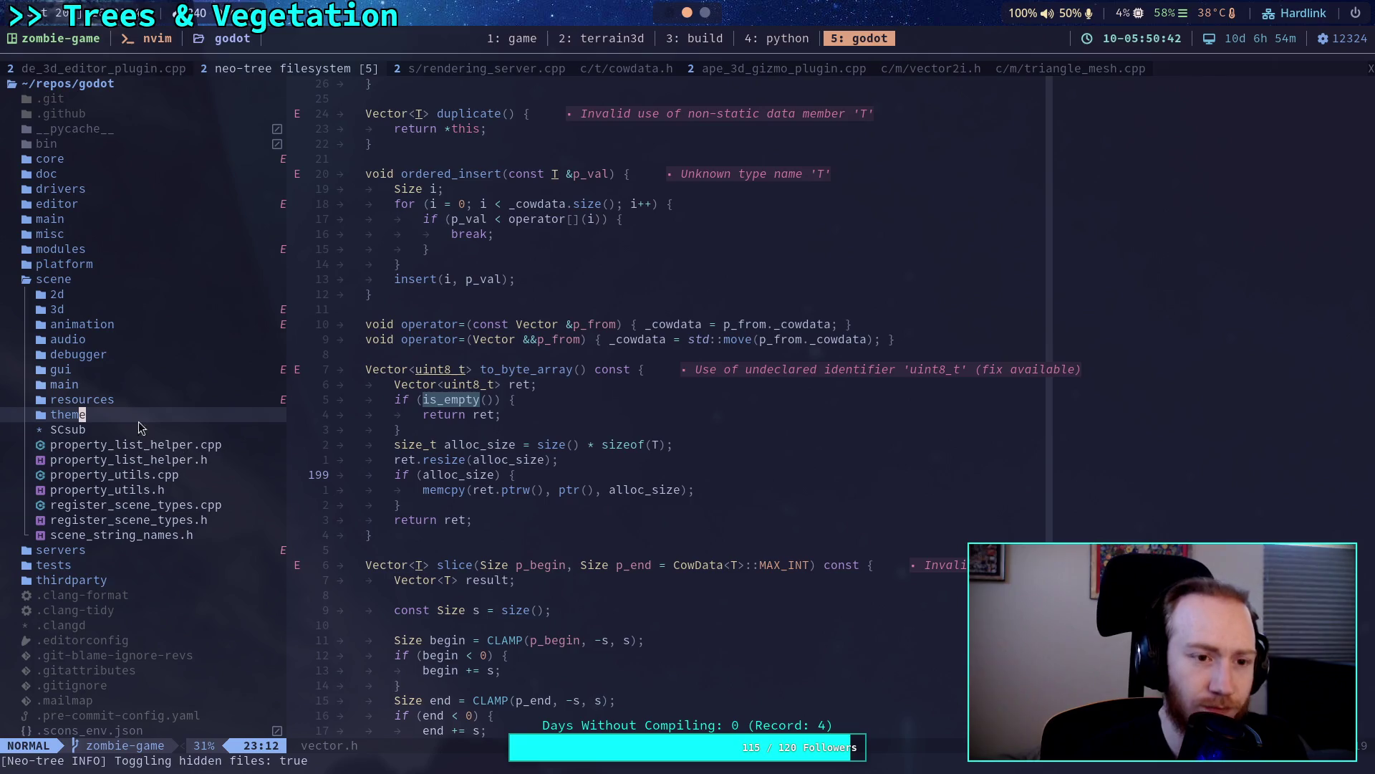
{"action": "left_click", "coordinate": [123, 145]}
{"action": "double_click", "coordinate": [123, 146]}
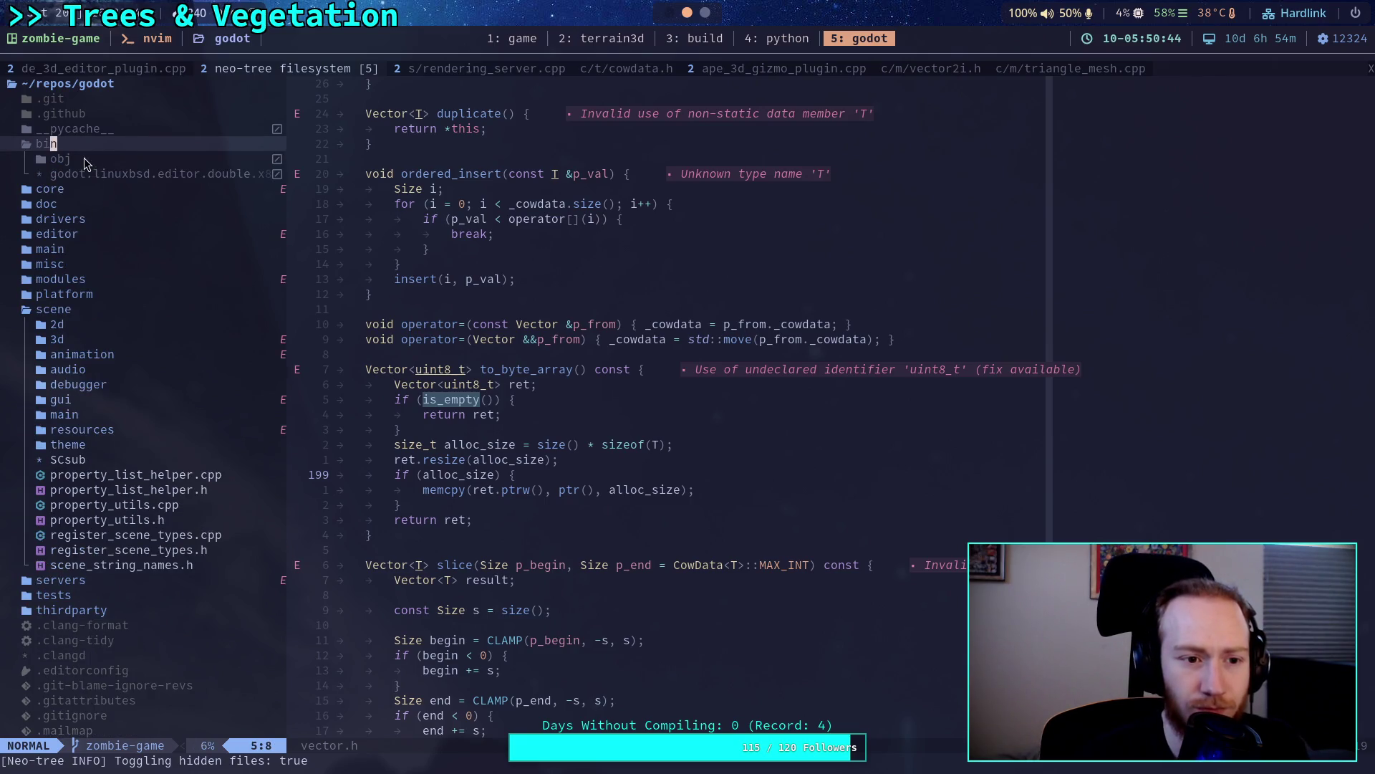
{"action": "double_click", "coordinate": [92, 159]}
{"action": "left_click", "coordinate": [74, 151]}
{"action": "left_click", "coordinate": [86, 165]}
{"action": "type", "text": "dn"}
{"action": "key", "text": "Return"}
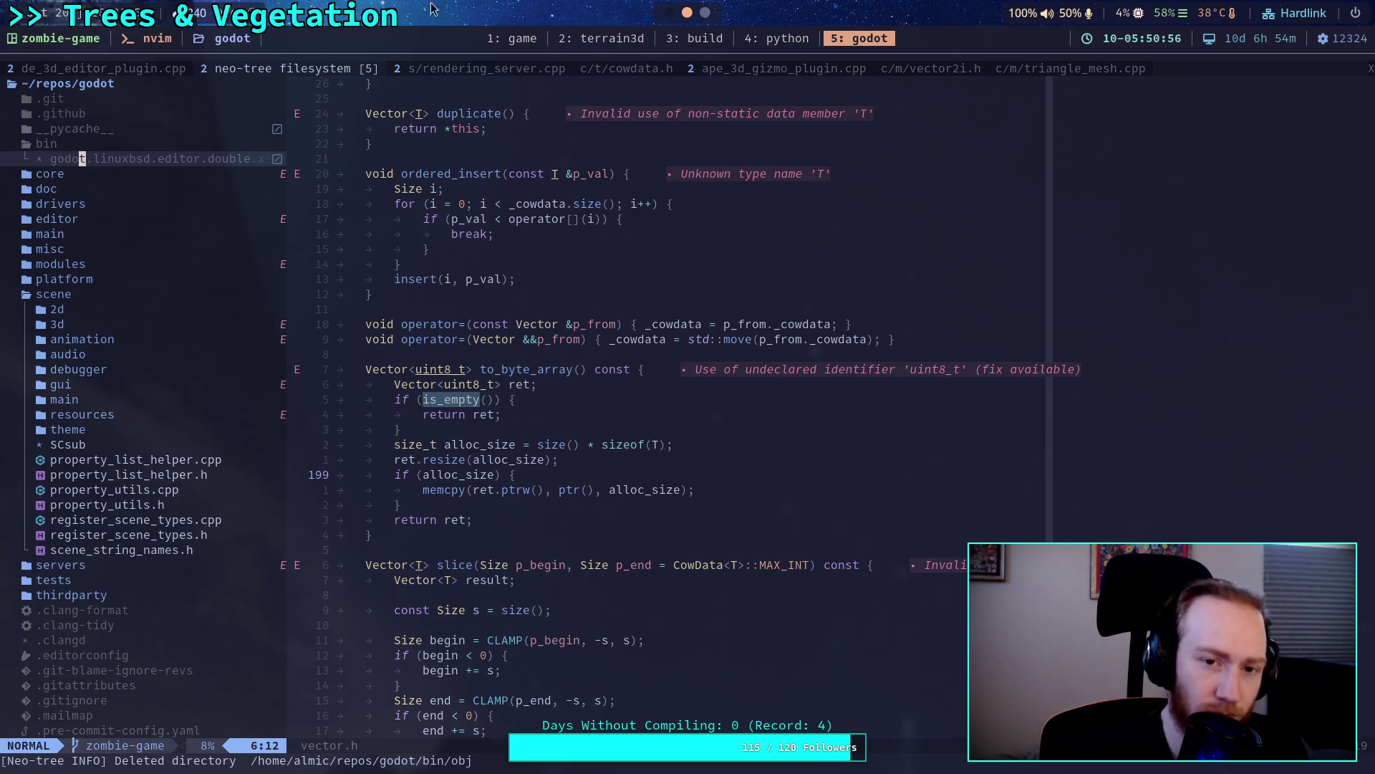
{"action": "left_click", "coordinate": [625, 44]}
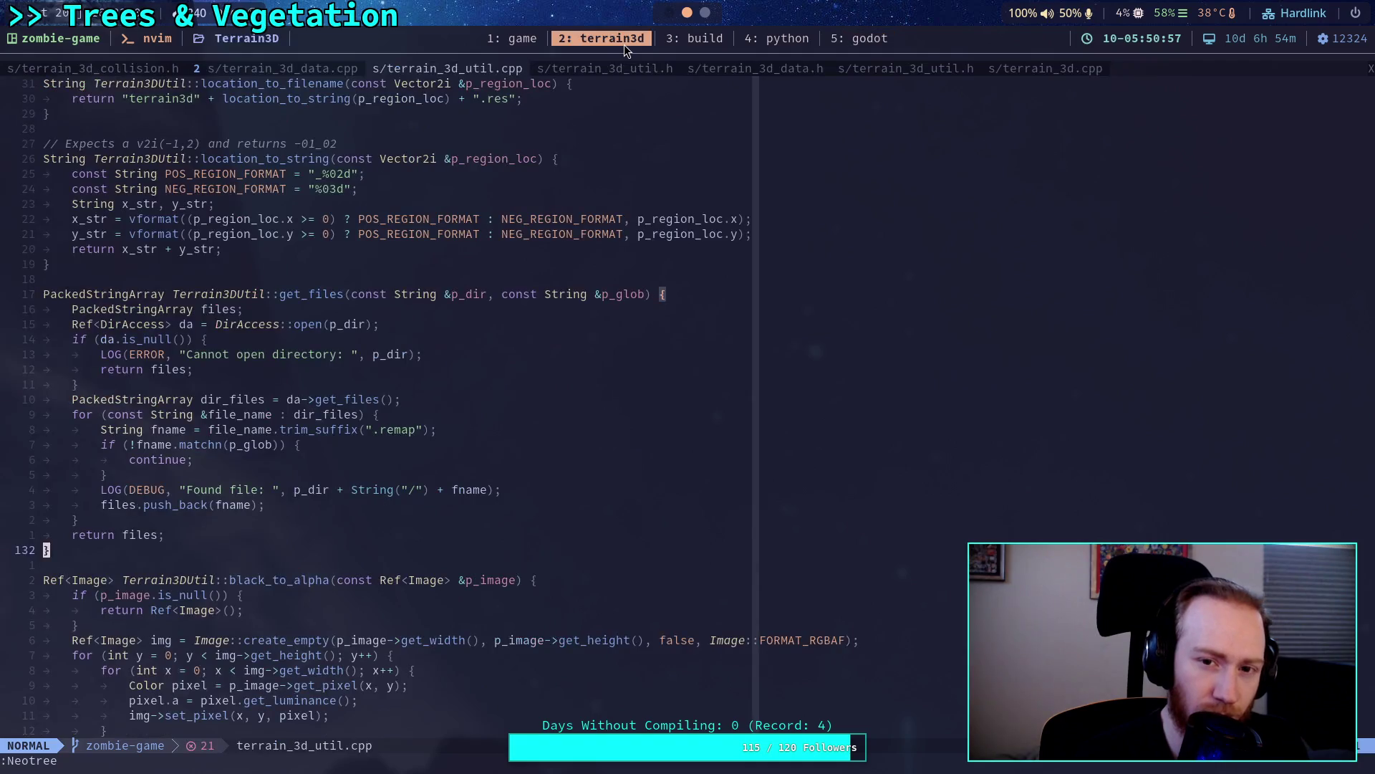
Run ./build -a in the build workspace and watch compilation reach about 49%.
{"action": "left_click", "coordinate": [689, 40]}
{"action": "type", "text": "./build -a"}
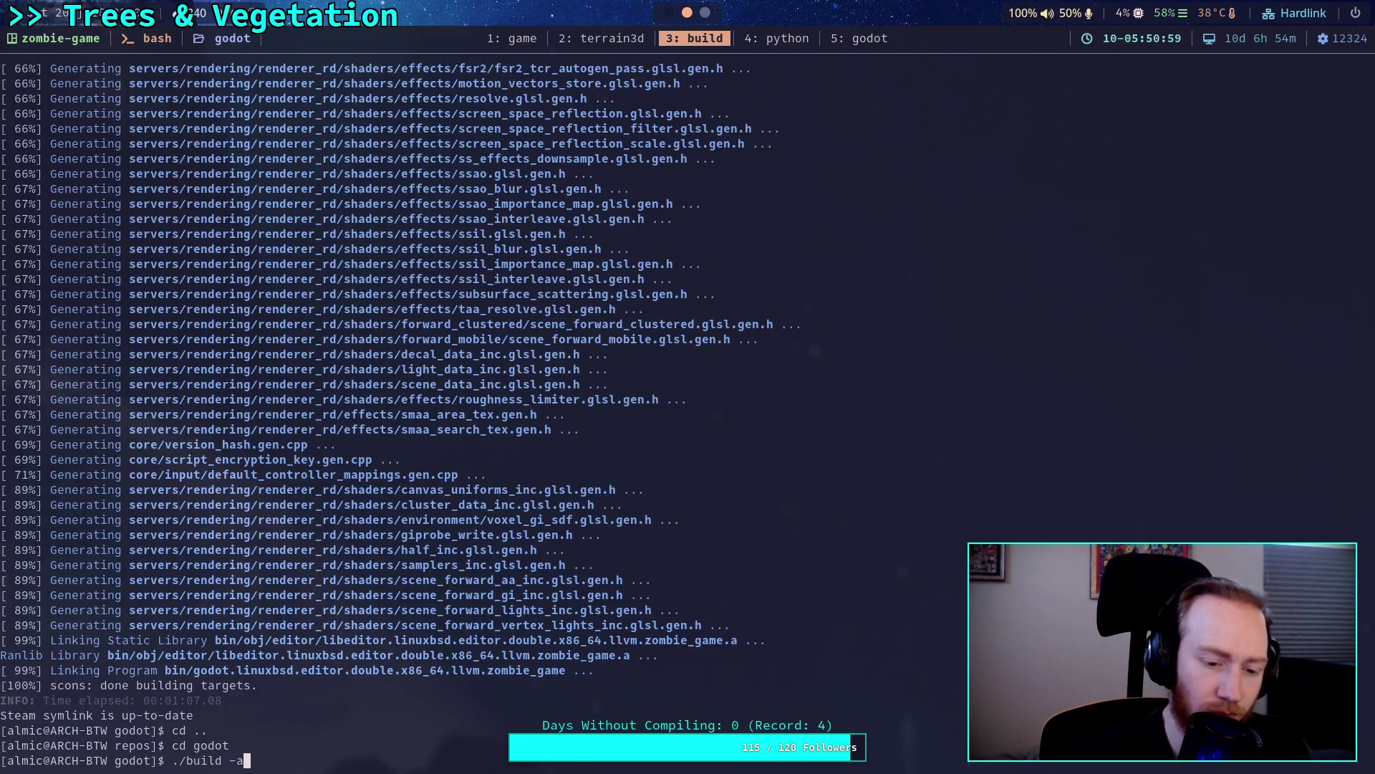
{"action": "key", "text": "Return"}
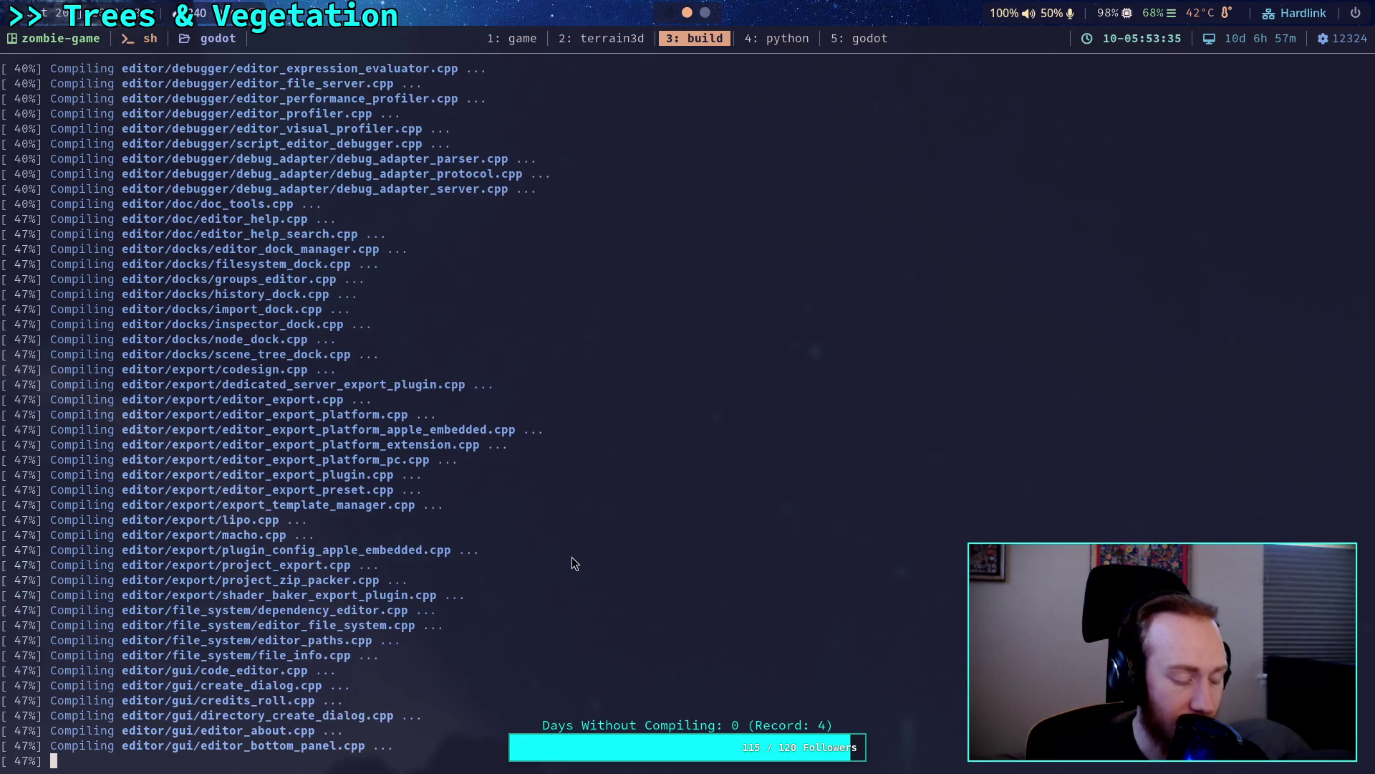
{"action": "scroll", "coordinate": [572, 563], "scroll_direction": "up", "scroll_amount": 2}
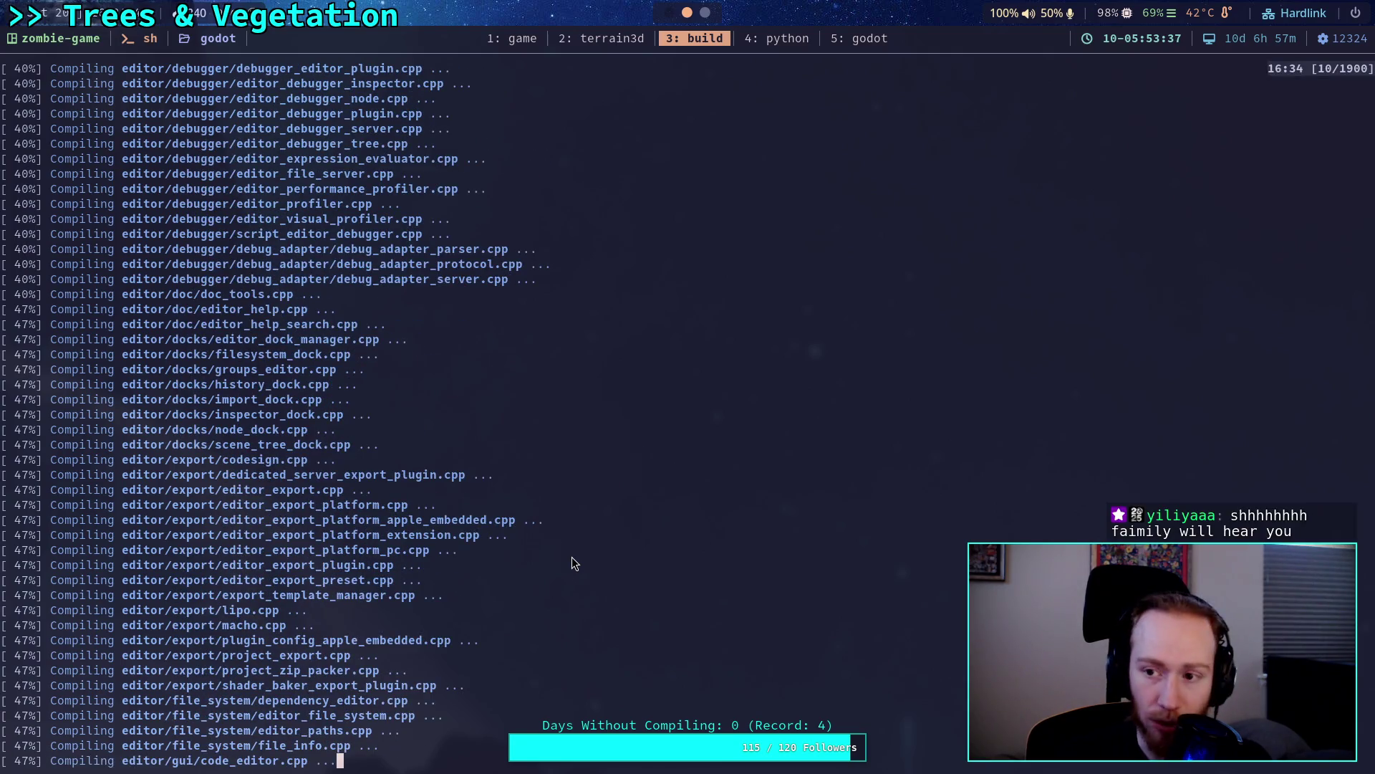
{"action": "scroll", "coordinate": [572, 557], "scroll_direction": "down", "scroll_amount": 2}
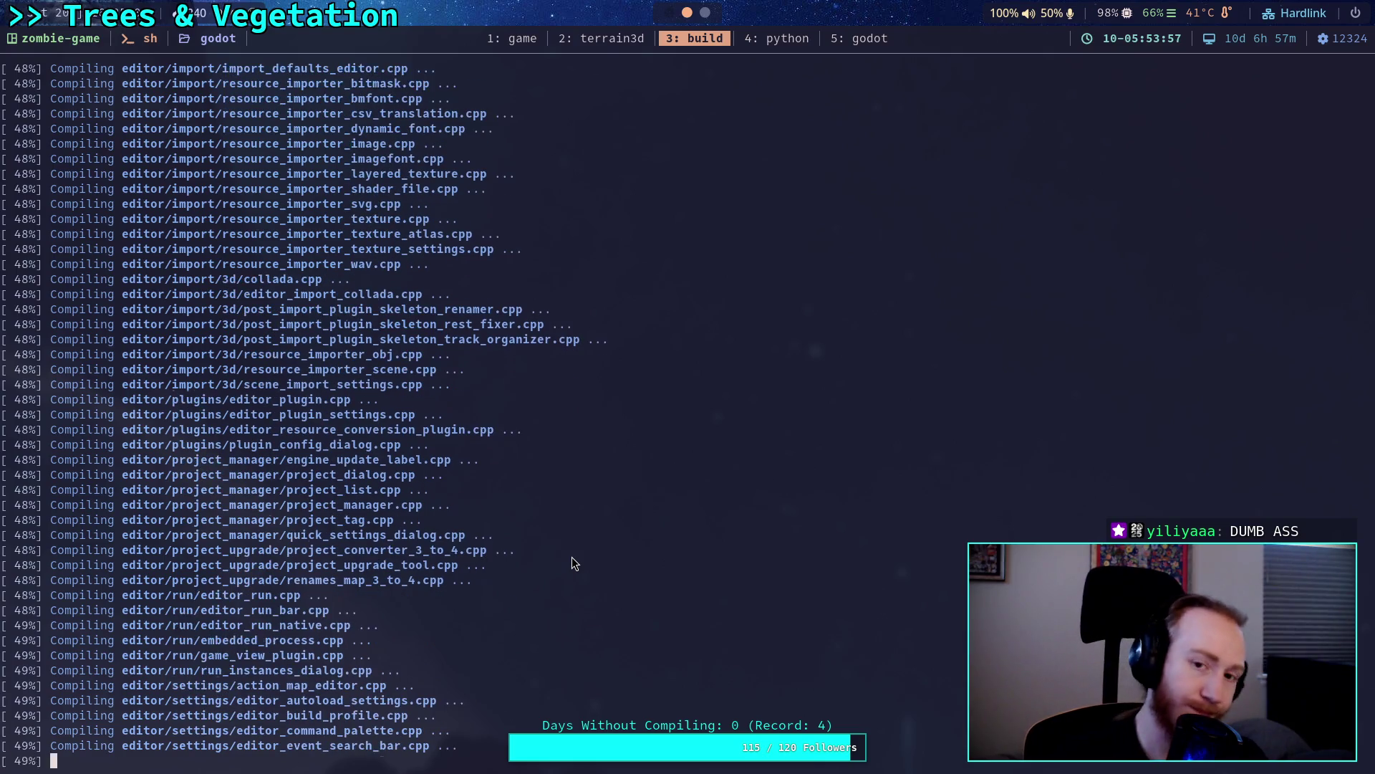
{"action": "left_click", "coordinate": [880, 46]}
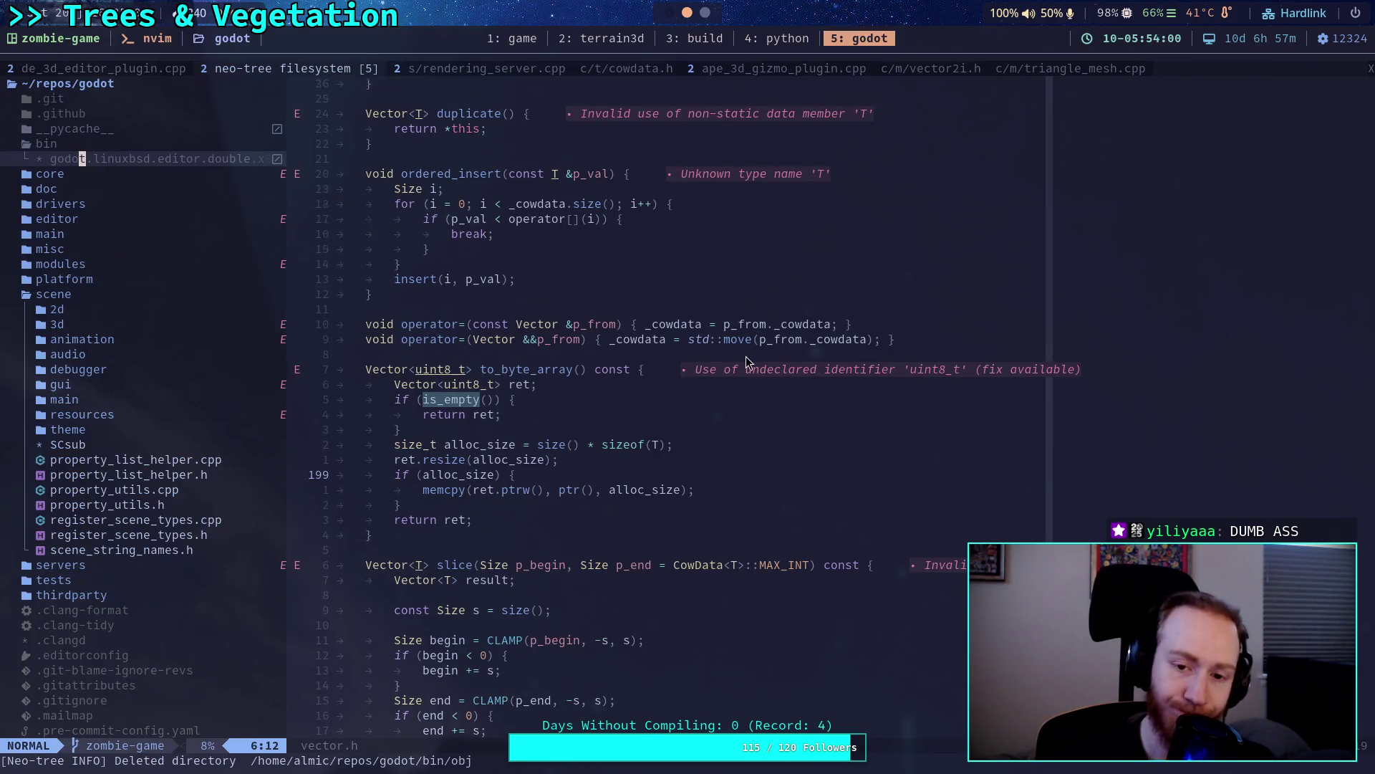
Highlight and inspect the is_empty line in vector.h.
{"action": "scroll", "coordinate": [747, 363], "scroll_direction": "up", "scroll_amount": 20}
{"action": "scroll", "coordinate": [751, 438], "scroll_direction": "down", "scroll_amount": 3}
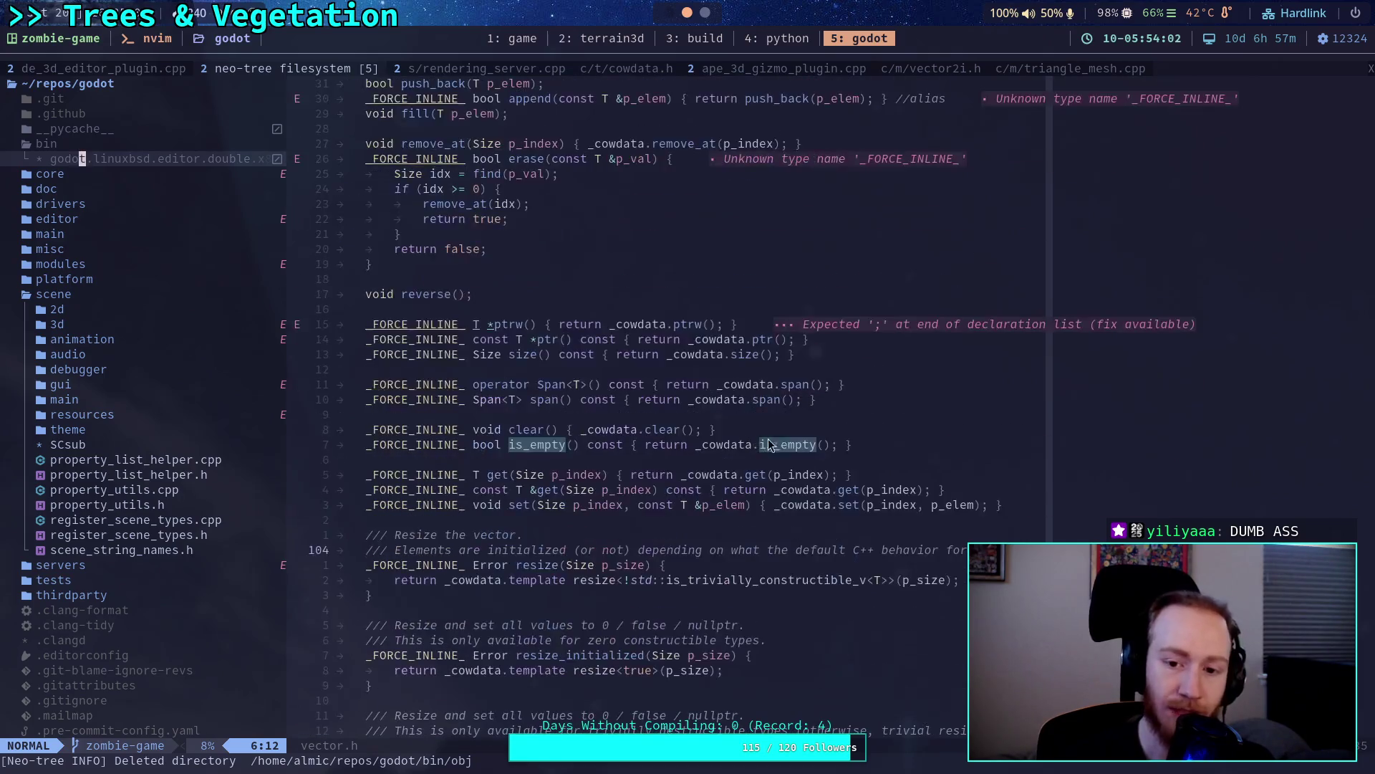
{"action": "left_click_drag", "start_coordinate": [884, 443], "coordinate": [364, 451]}
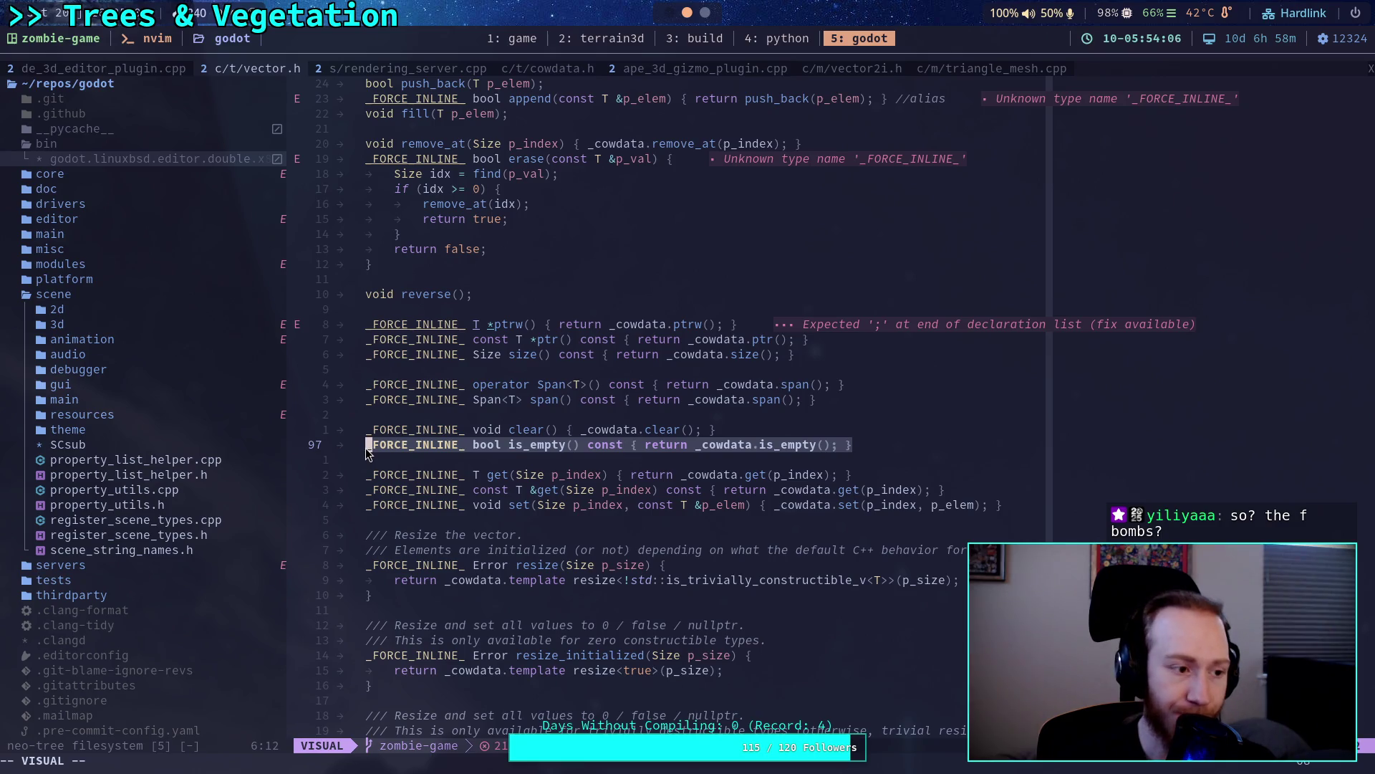
{"action": "scroll", "coordinate": [716, 499], "scroll_direction": "down", "scroll_amount": 2}
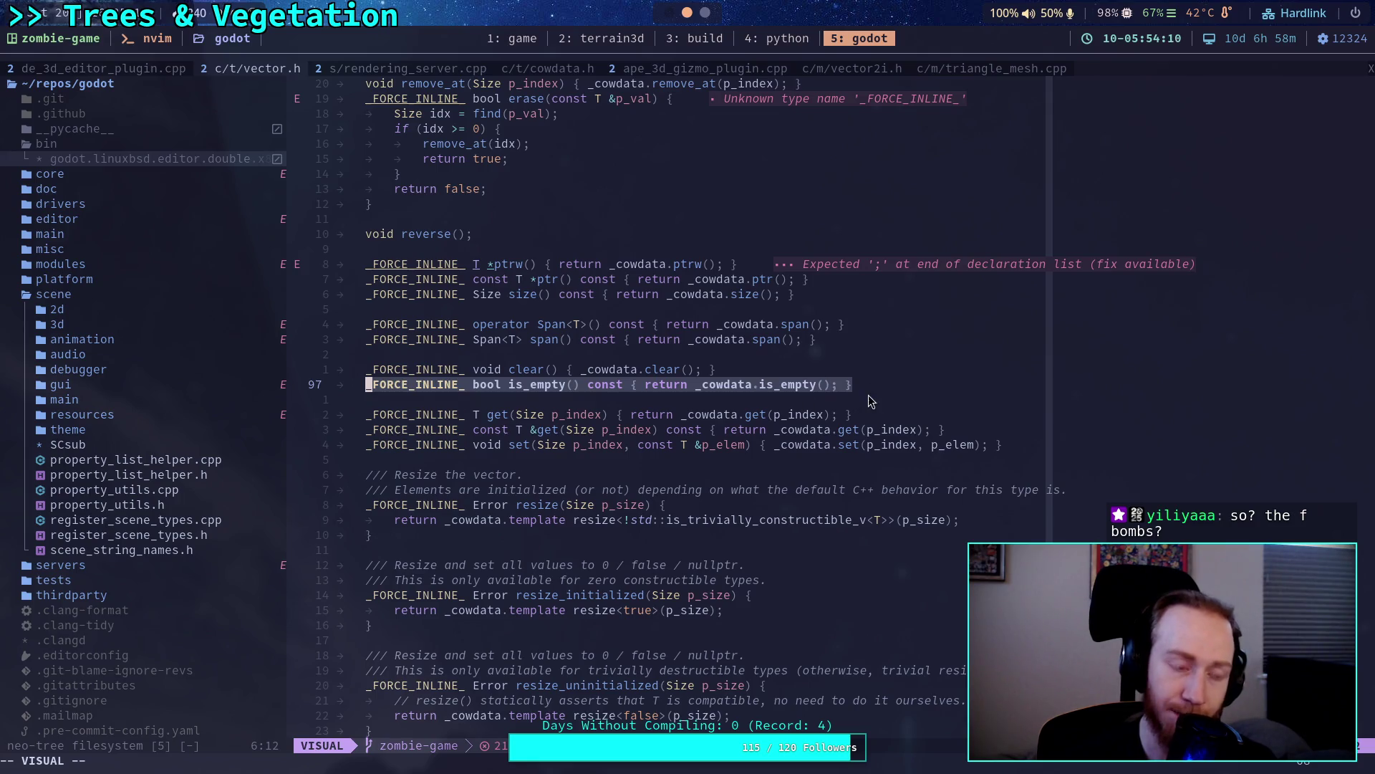
{"action": "left_click", "coordinate": [798, 401]}
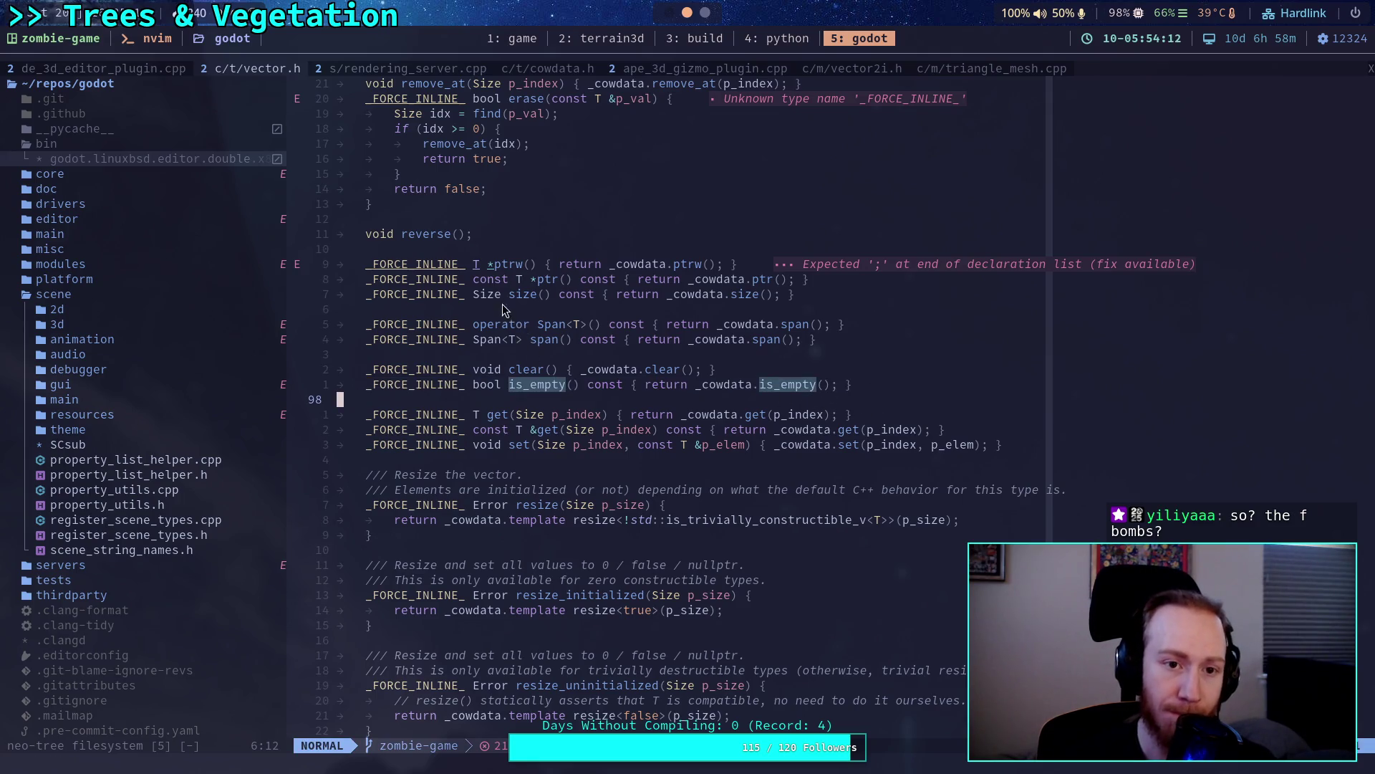
Inspect the is_empty definition in the cowdata.h buffer.
{"action": "left_click", "coordinate": [528, 66]}
{"action": "scroll", "coordinate": [538, 354], "scroll_direction": "up", "scroll_amount": 5}
{"action": "scroll", "coordinate": [538, 354], "scroll_direction": "down", "scroll_amount": 5}
{"action": "scroll", "coordinate": [538, 352], "scroll_direction": "up", "scroll_amount": 20}
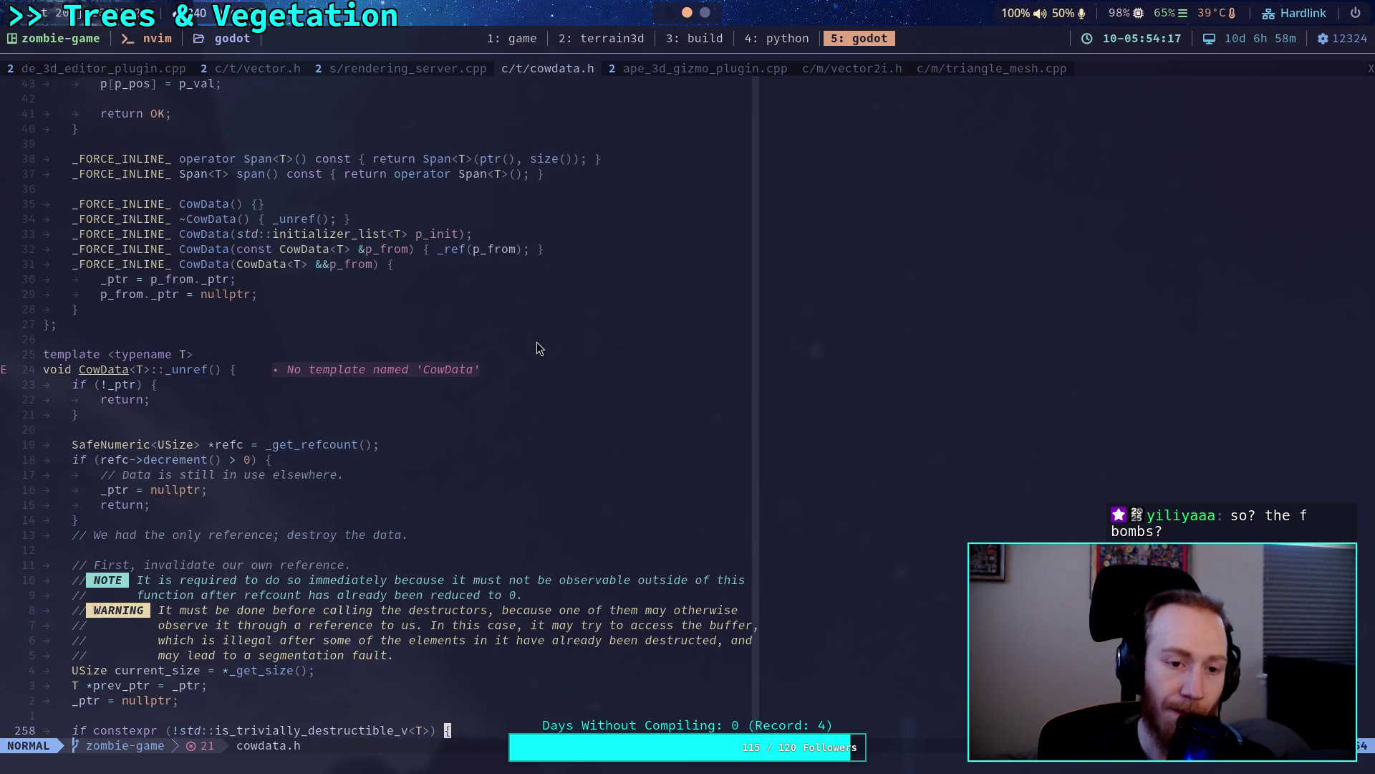
{"action": "scroll", "coordinate": [525, 356], "scroll_direction": "up", "scroll_amount": 20}
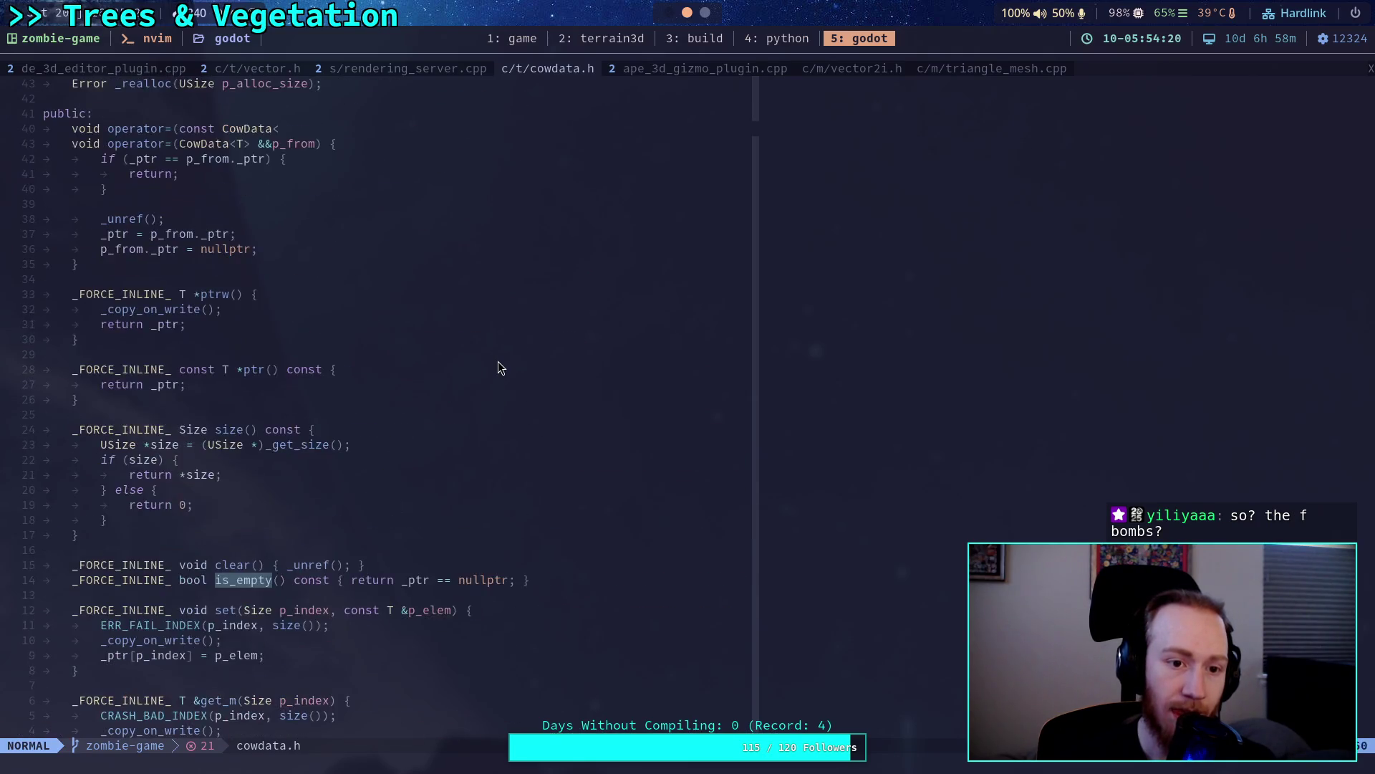
{"action": "left_click_drag", "start_coordinate": [545, 397], "coordinate": [75, 406]}
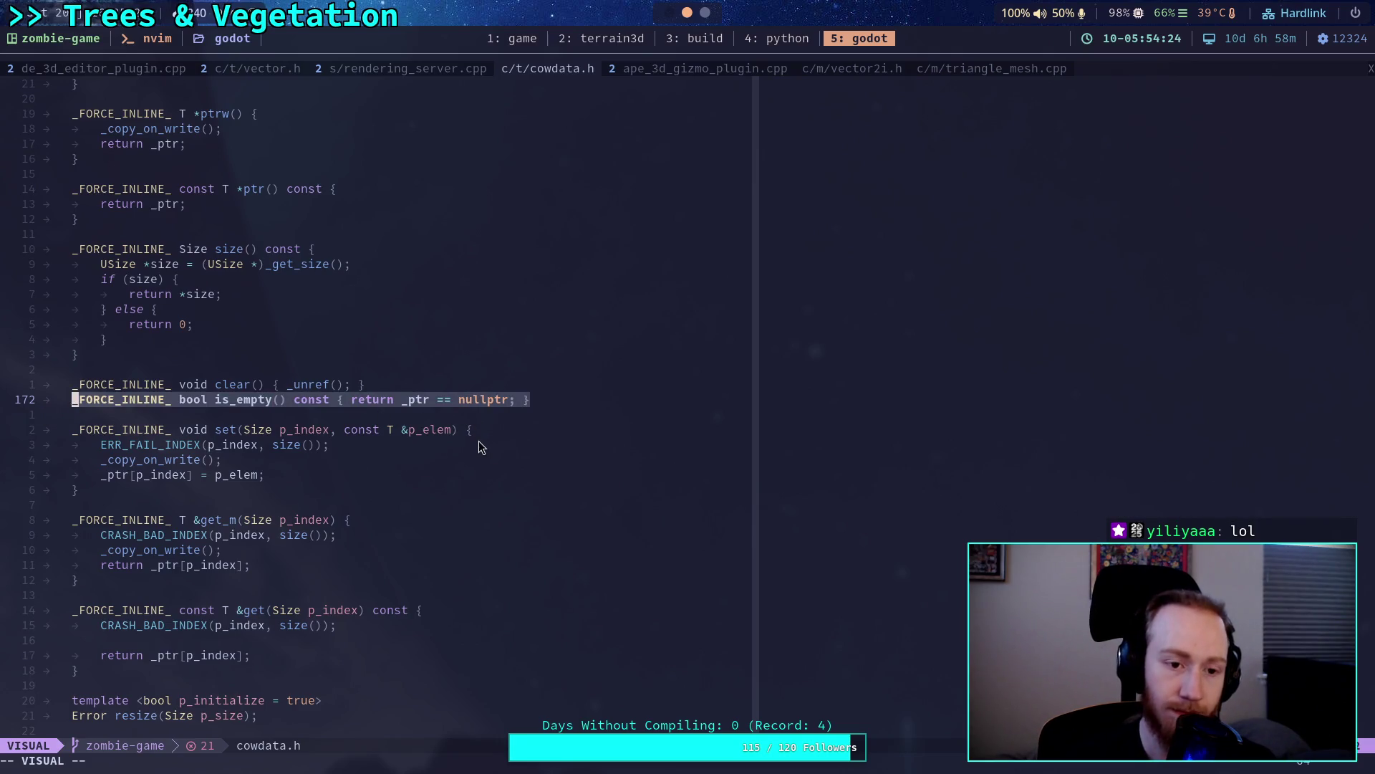
{"action": "left_click", "coordinate": [505, 399]}
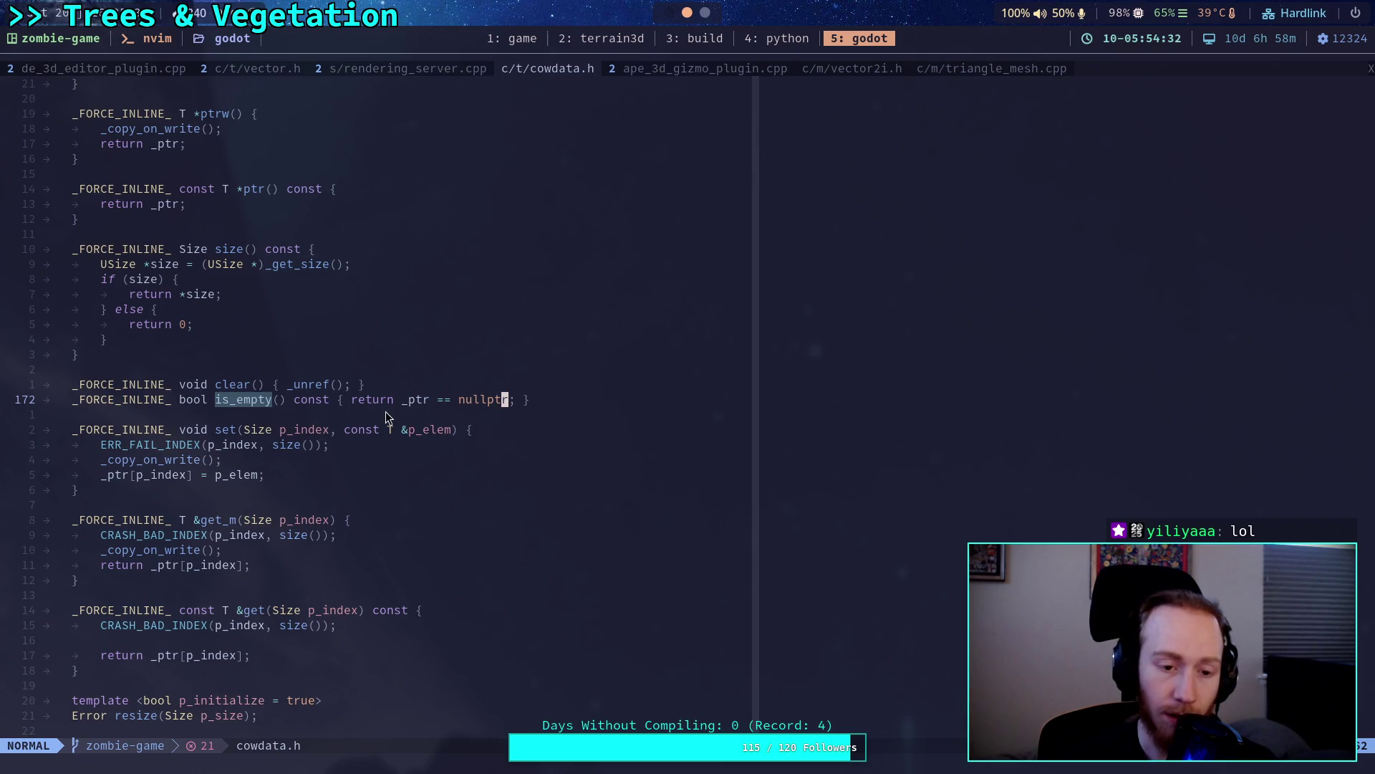
{"action": "scroll", "coordinate": [328, 428], "scroll_direction": "up", "scroll_amount": 4}
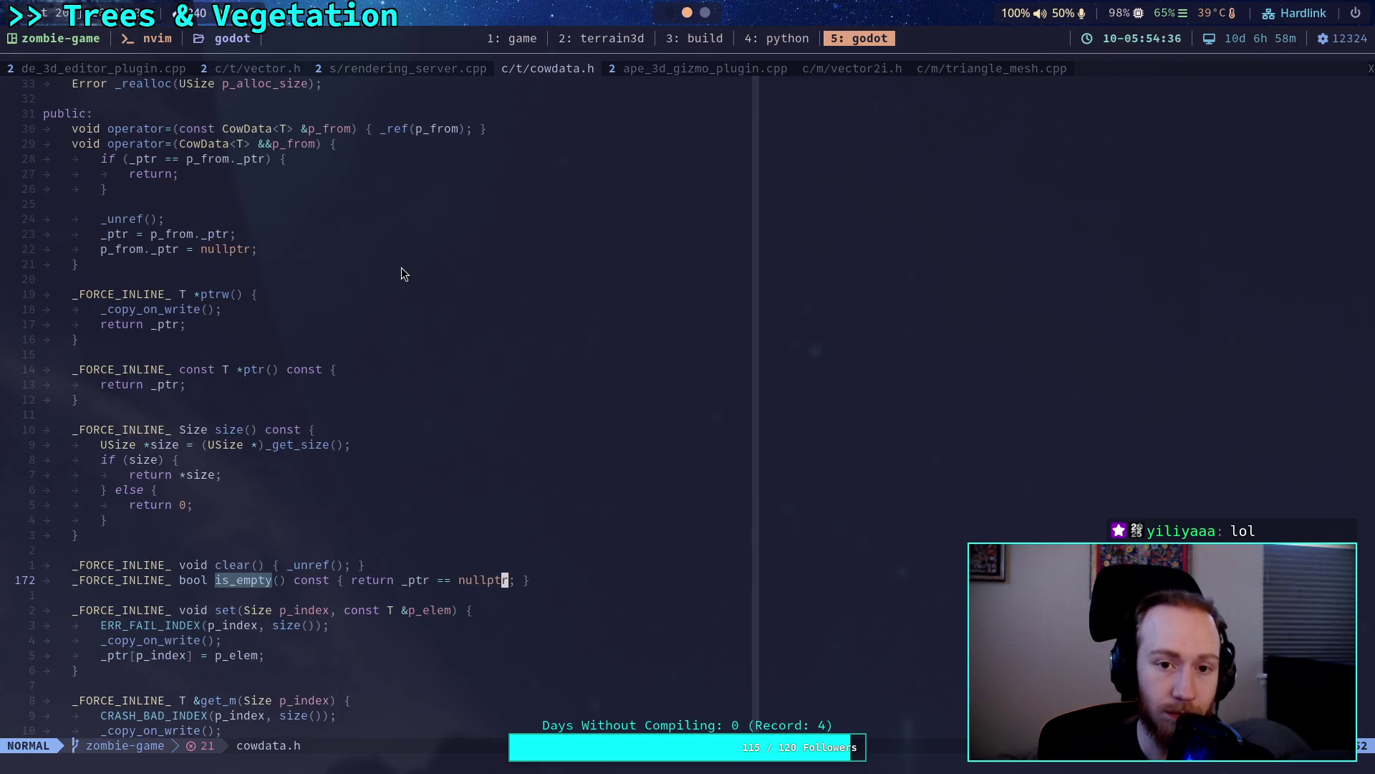
Look at the ptrw declaration in vector.h, then jump back to cowdata.h.
{"action": "left_click", "coordinate": [267, 71]}
{"action": "scroll", "coordinate": [661, 523], "scroll_direction": "up", "scroll_amount": 5}
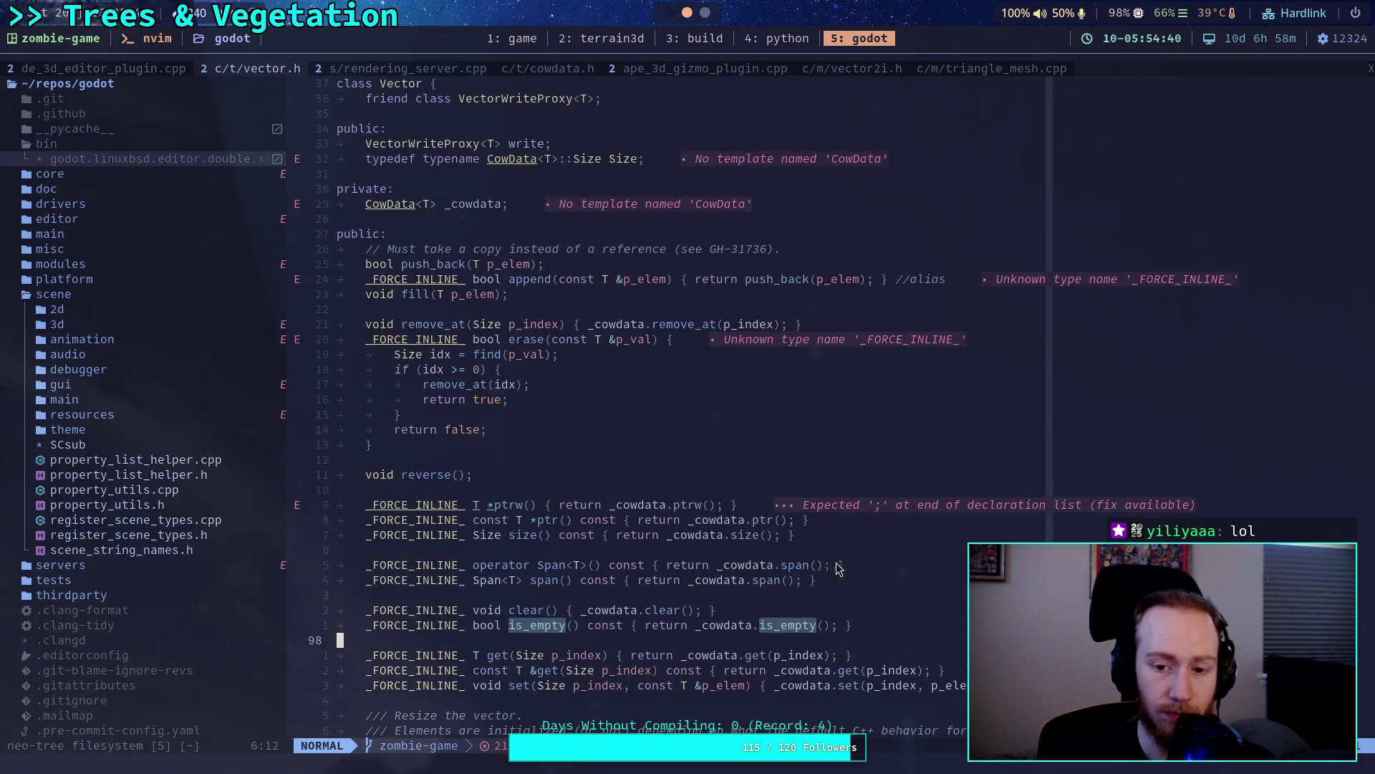
{"action": "left_click", "coordinate": [534, 504]}
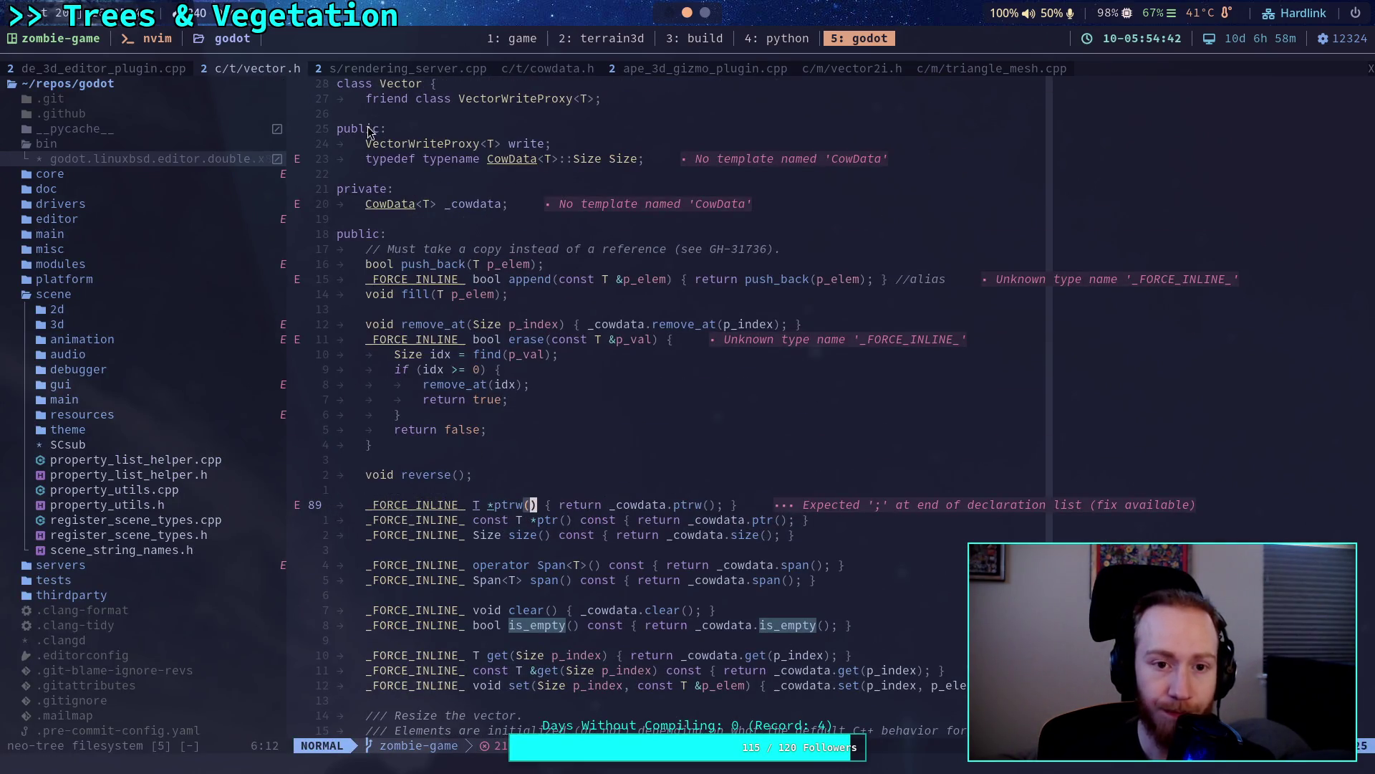
{"action": "key", "text": "ctrl+o"}
{"action": "scroll", "coordinate": [596, 437], "scroll_direction": "up", "scroll_amount": 20}
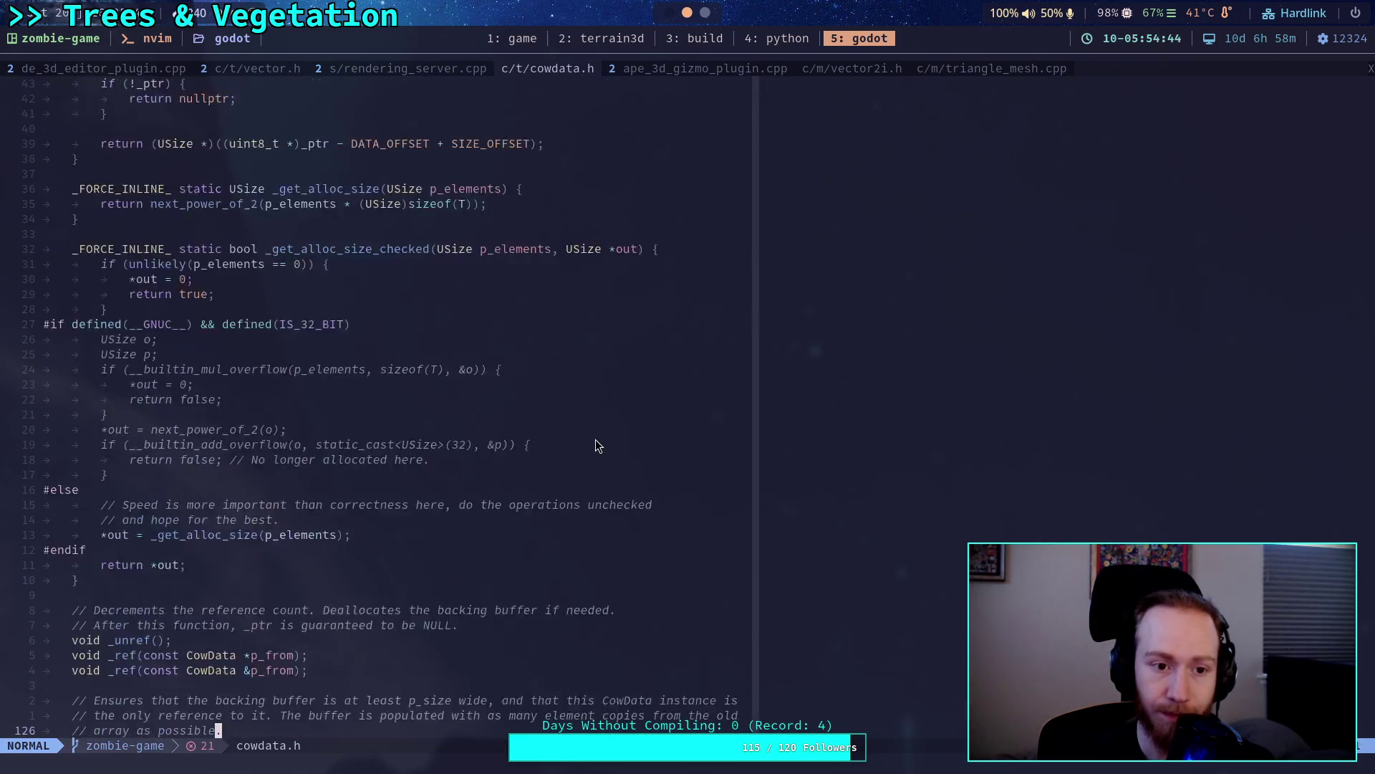
{"action": "scroll", "coordinate": [596, 440], "scroll_direction": "up", "scroll_amount": 7}
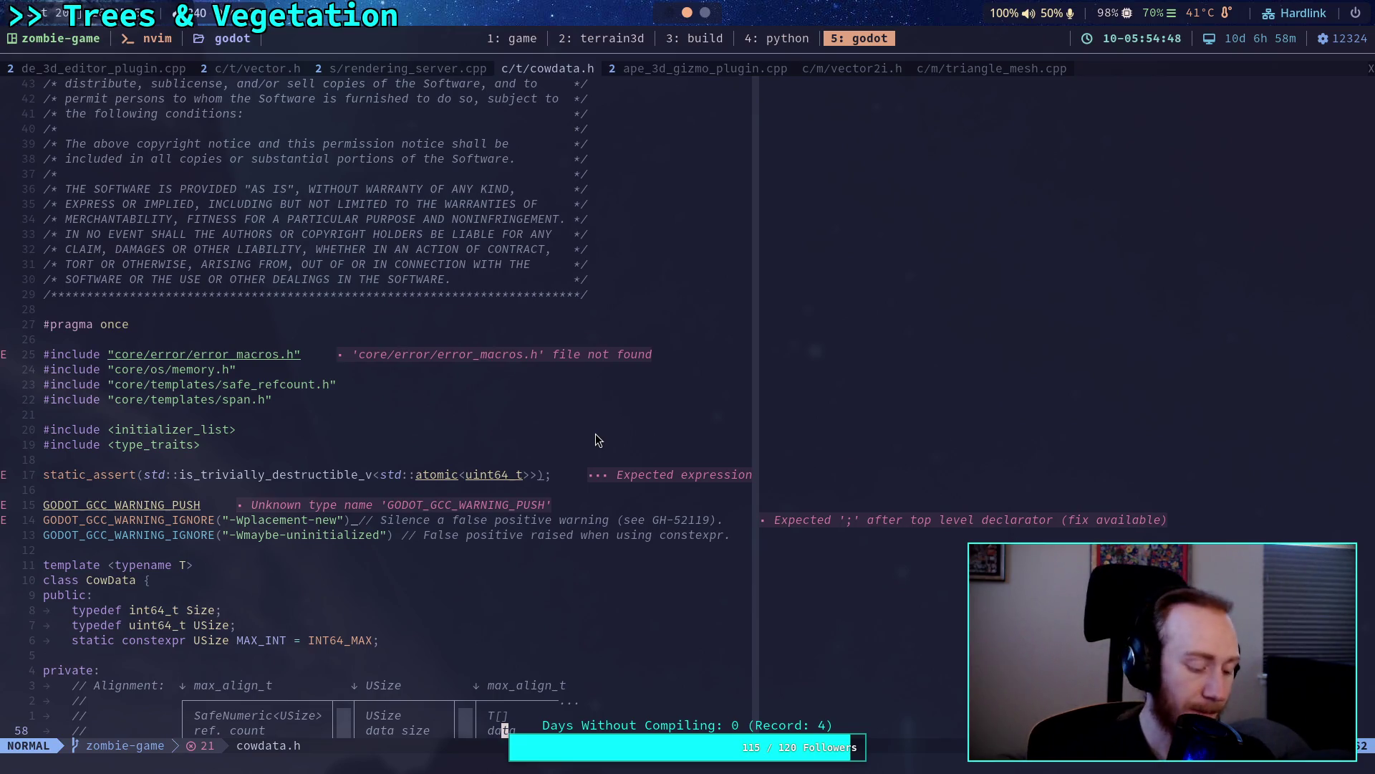
Open cowdata.h through the Telescope file finder.
{"action": "key", "text": "space"}
{"action": "key", "text": "f"}
{"action": "key", "text": "f"}
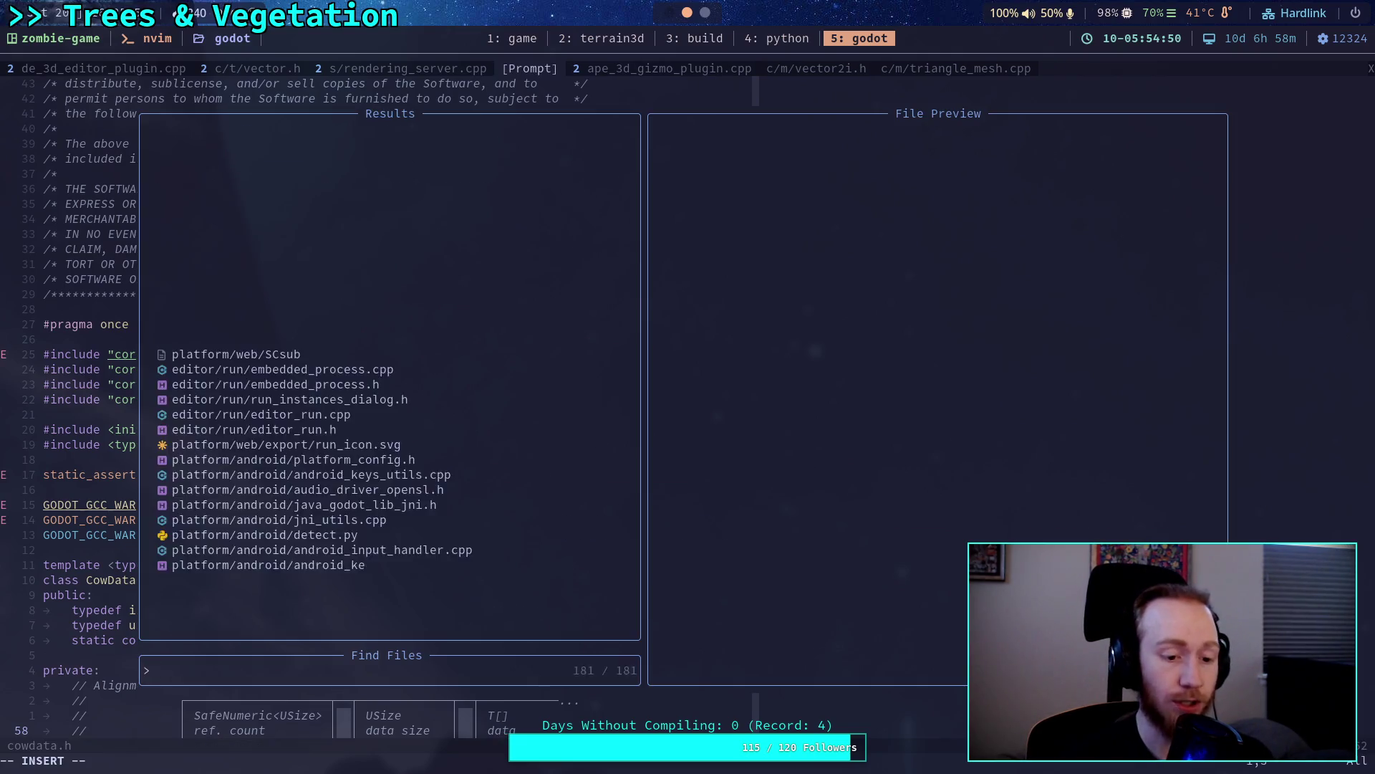
{"action": "type", "text": "cowdata.h"}
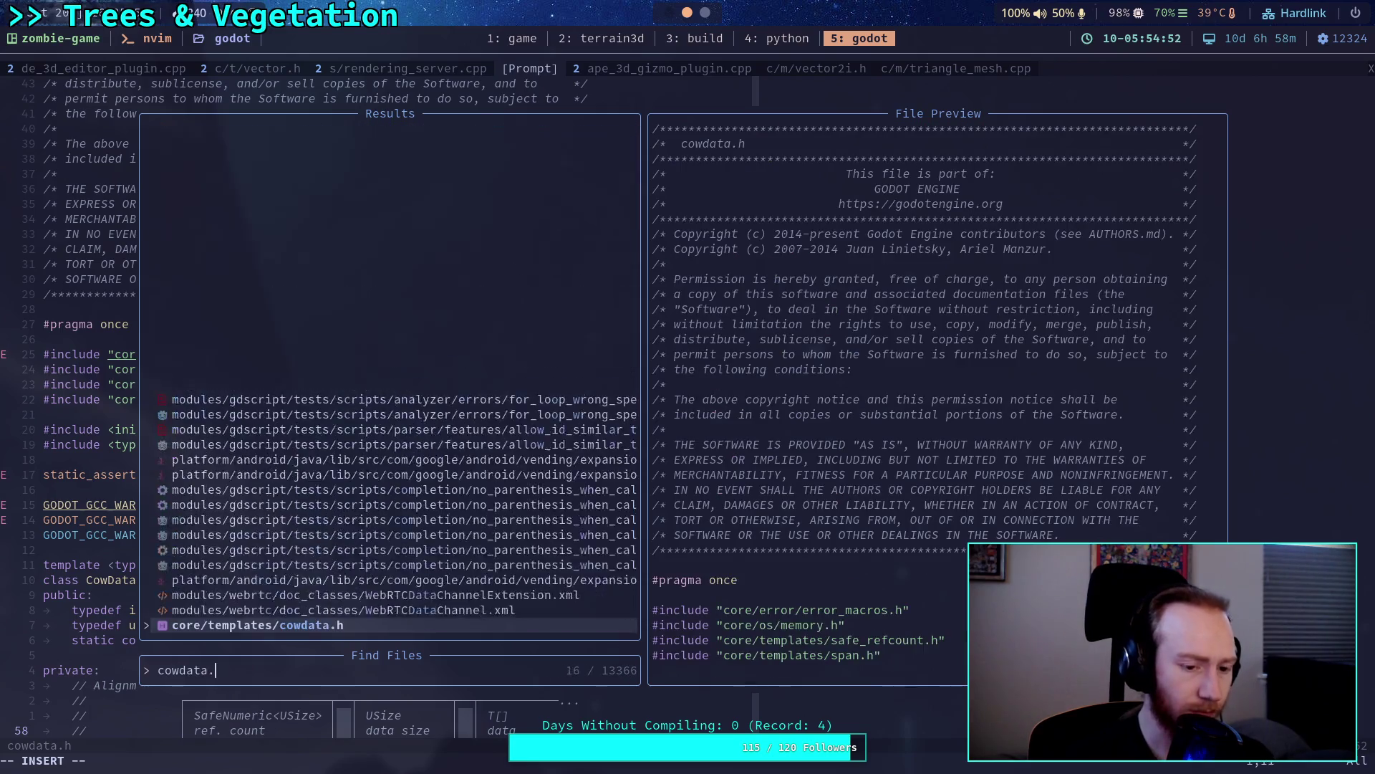
{"action": "key", "text": "Return"}
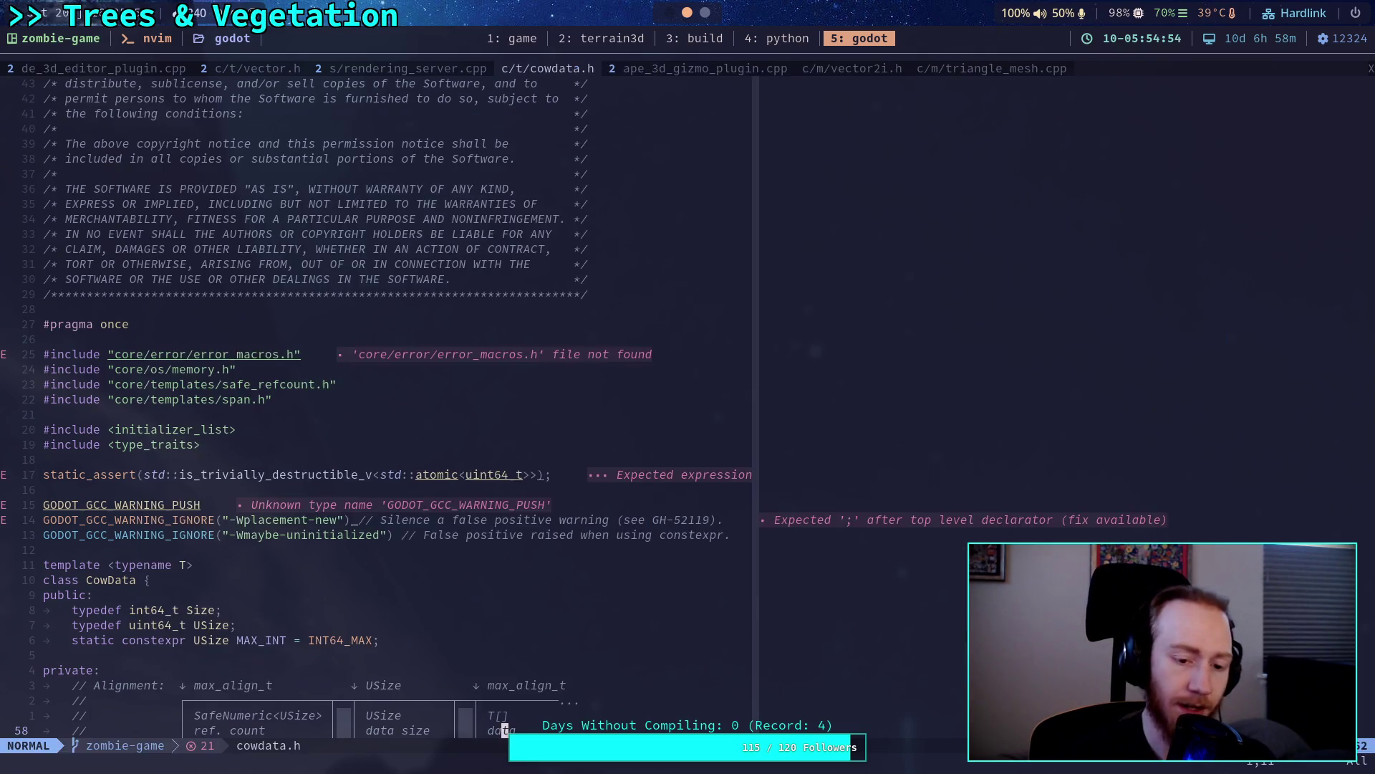
Grep the repository for cowdata.h and browse matches toward the ustring.h include.
{"action": "key", "text": "space"}
{"action": "type", "text": "fgcowdata."}
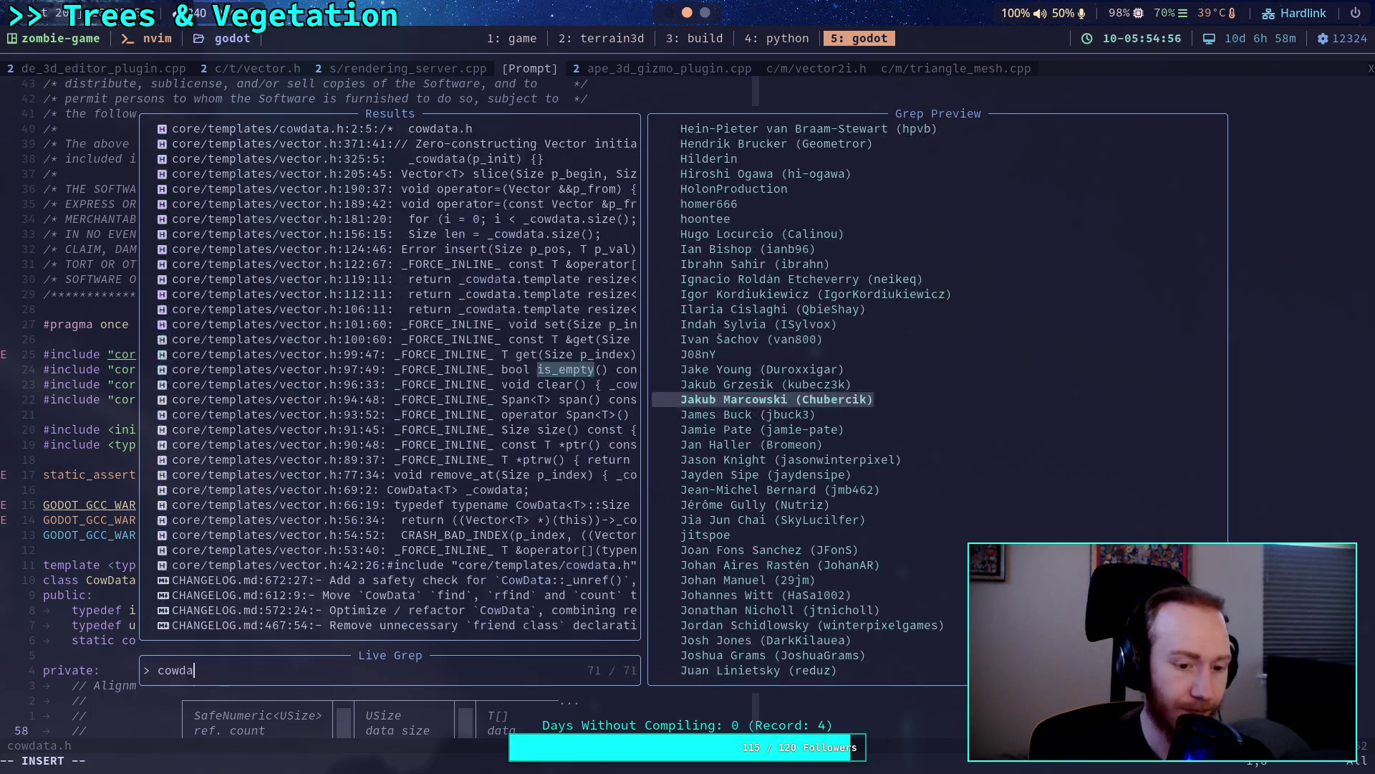
{"action": "type", "text": "h"}
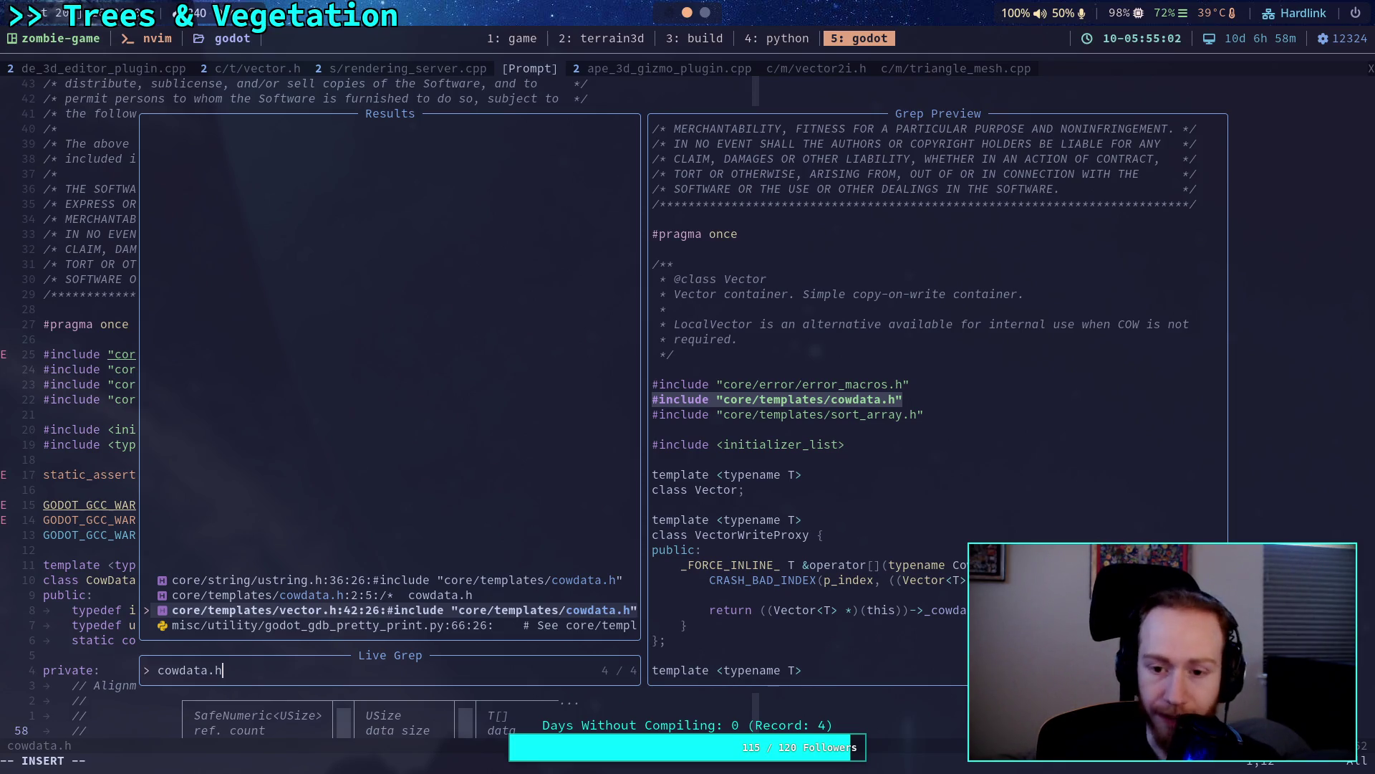
{"action": "key", "text": "Up"}
{"action": "key", "text": "Up"}
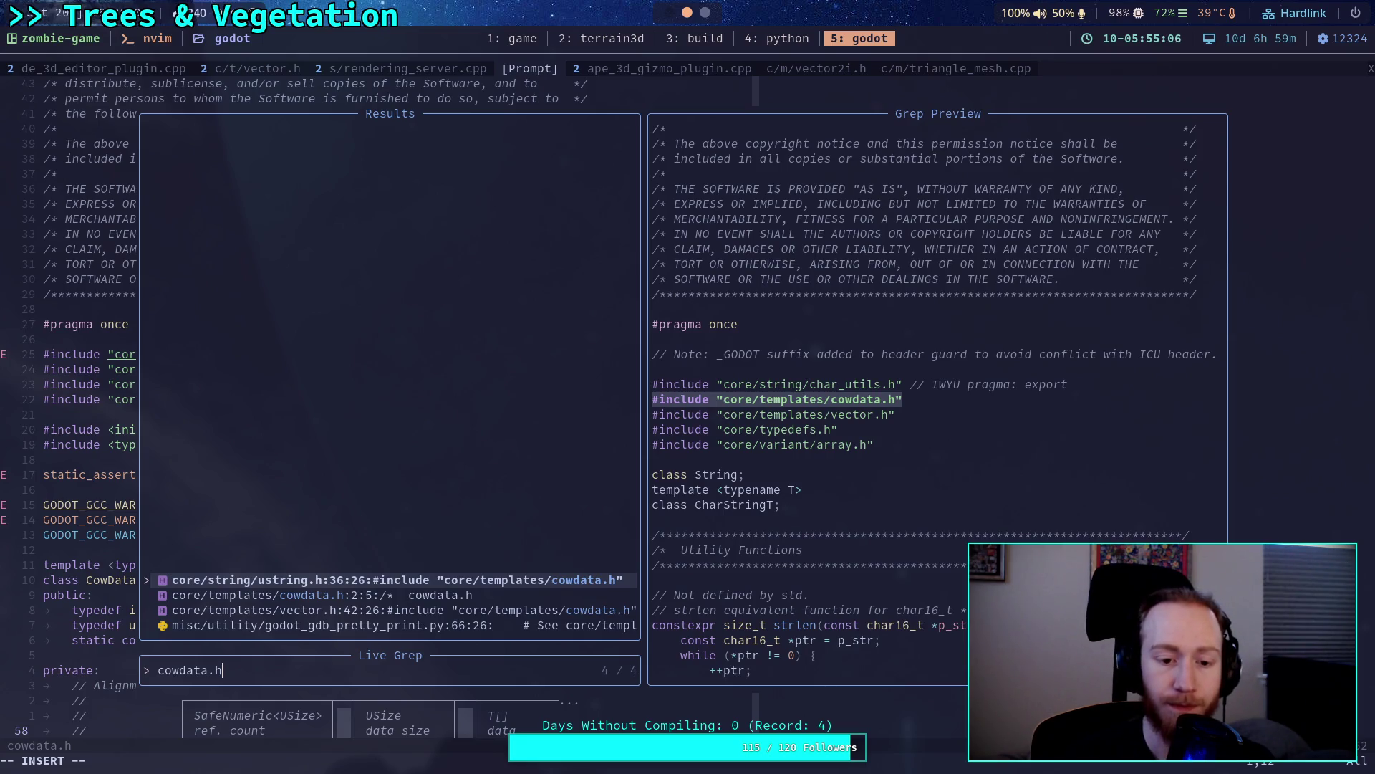
{"action": "key", "text": "BackSpace"}
{"action": "key", "text": "BackSpace"}
{"action": "key", "text": "BackSpace"}
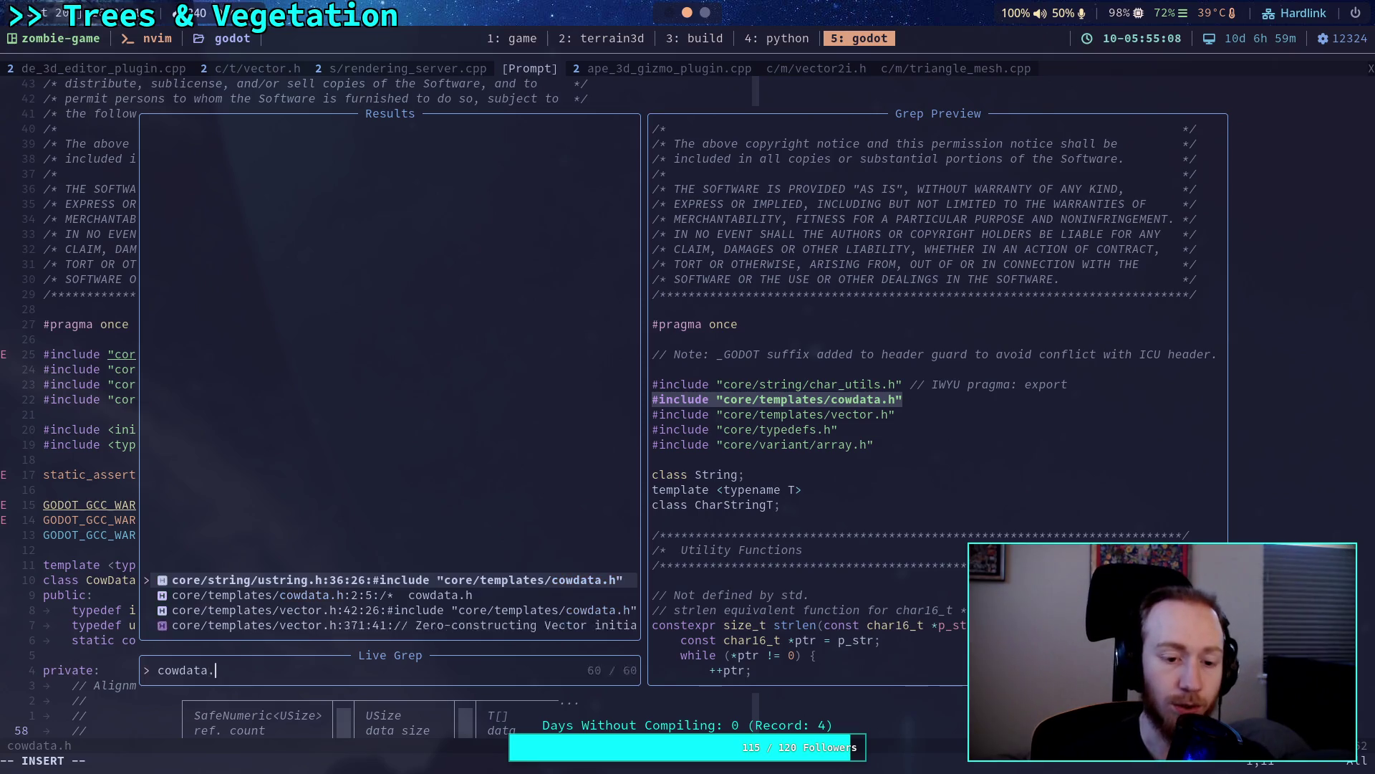
{"action": "key", "text": "Escape"}
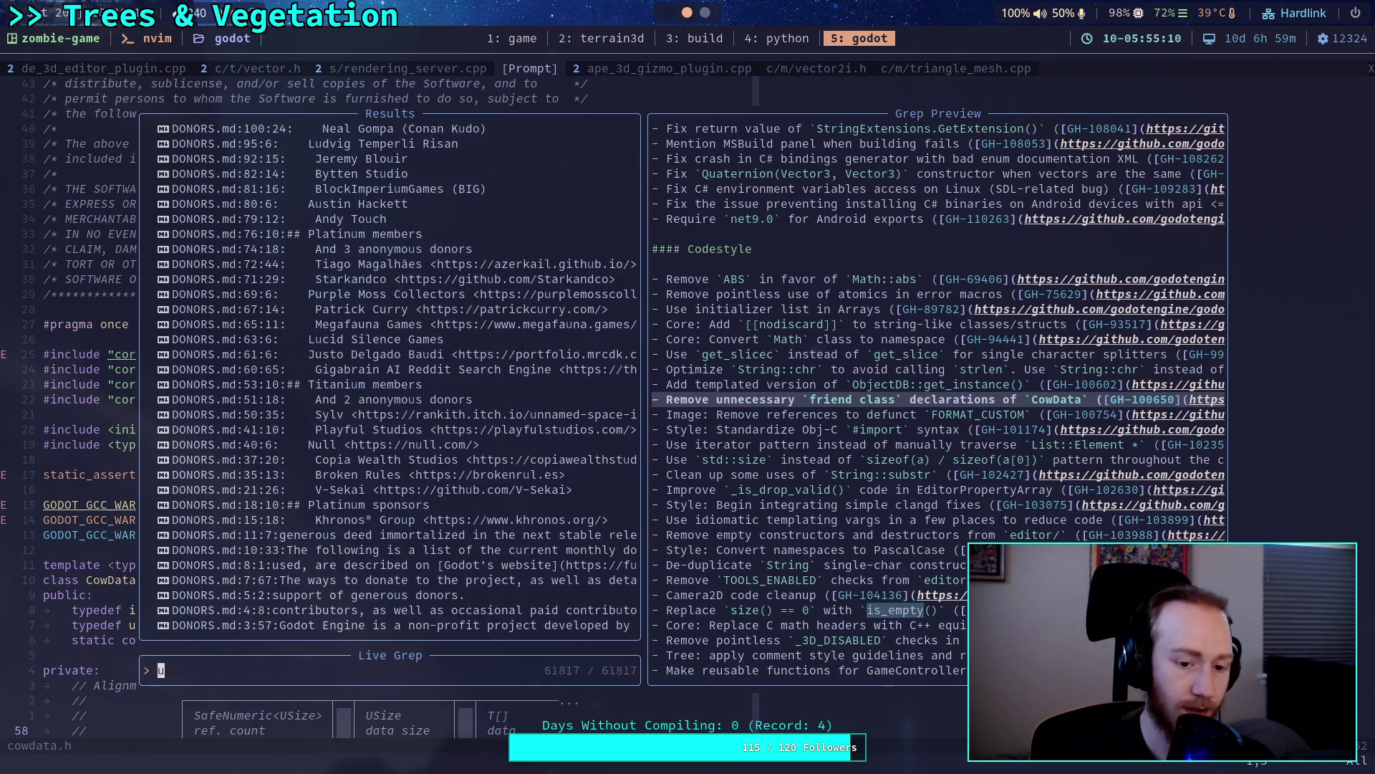
{"action": "key", "text": "Escape"}
Find and open core/string/ustring.h with the file finder.
{"action": "key", "text": "space"}
{"action": "key", "text": "f"}
{"action": "key", "text": "f"}
{"action": "type", "text": "ustring"}
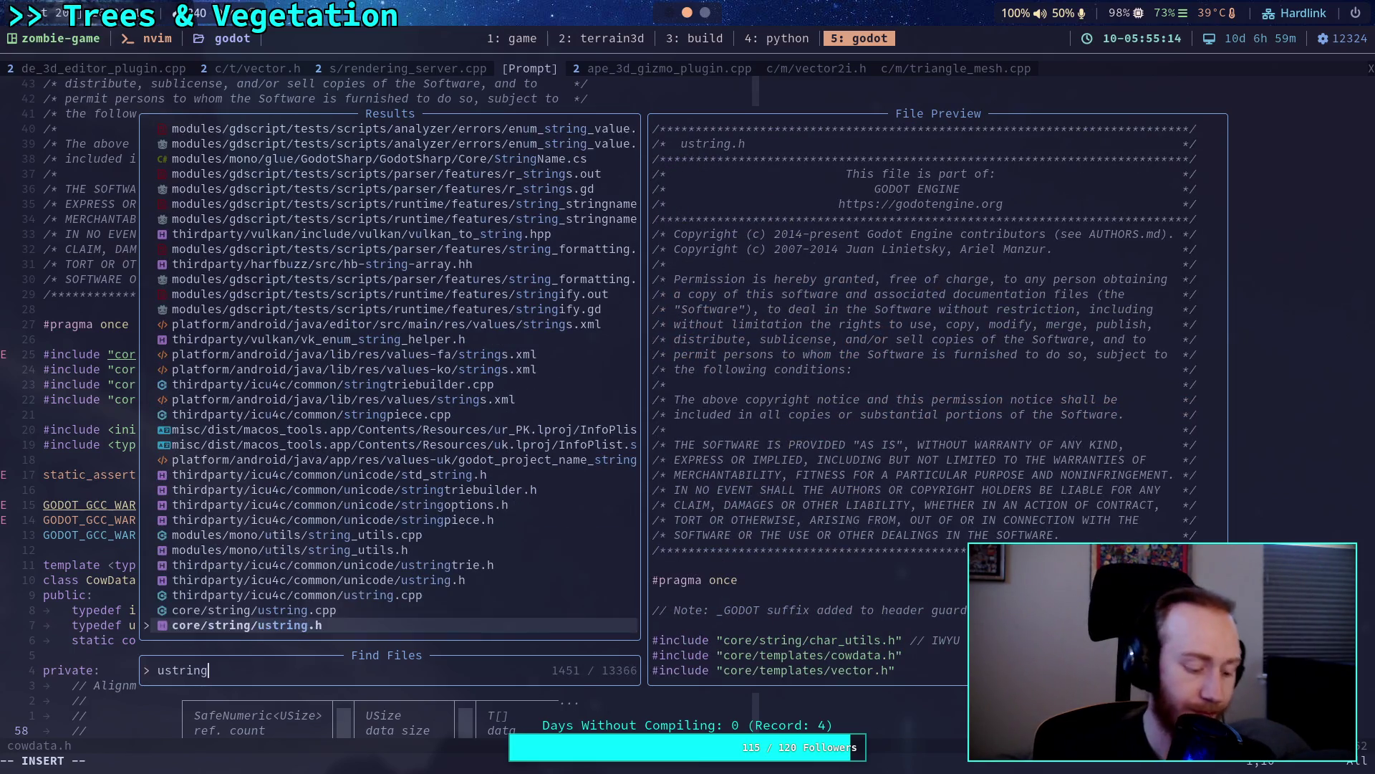
{"action": "type", "text": ".h"}
{"action": "key", "text": "Return"}
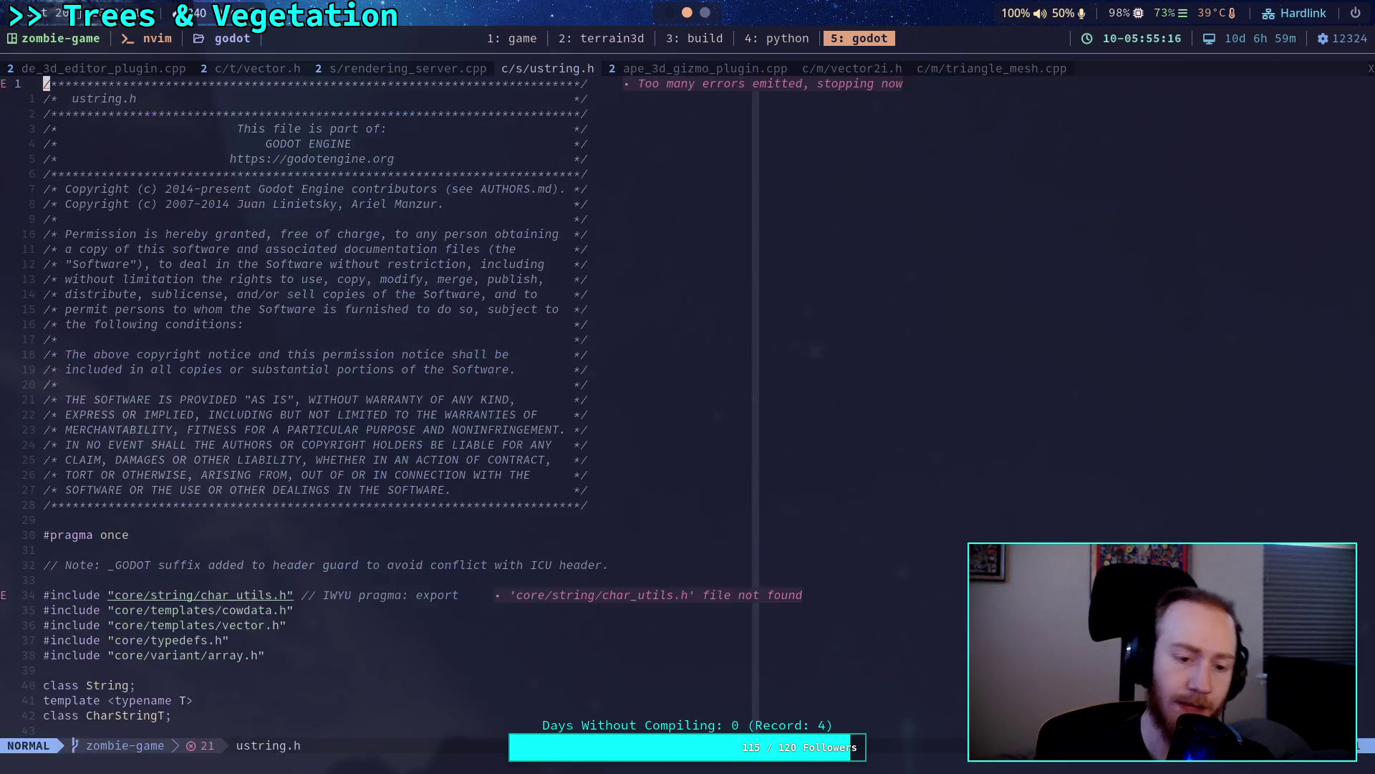
Highlight CharStringT's is_empty return and length() line in ustring.h, then return to vector.h.
{"action": "scroll", "coordinate": [556, 395], "scroll_direction": "down", "scroll_amount": 7}
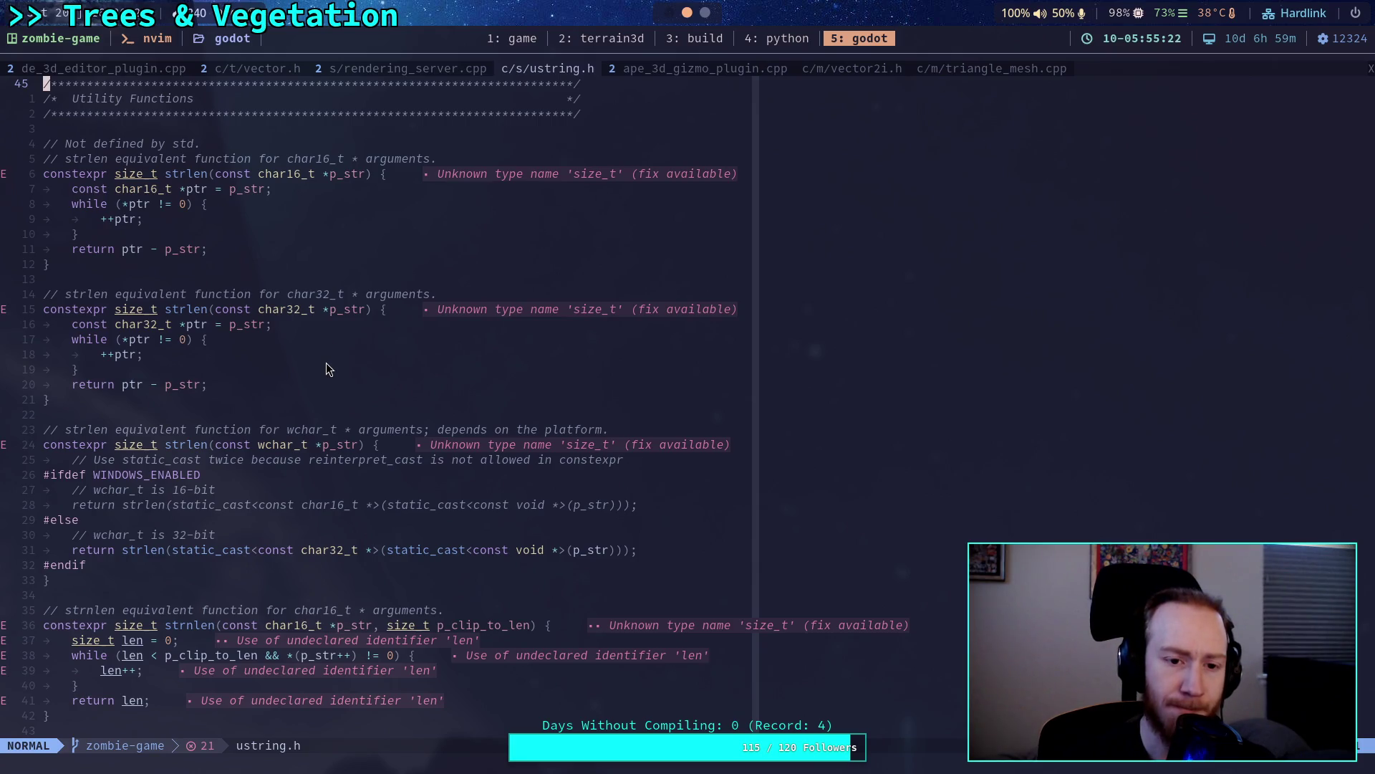
{"action": "scroll", "coordinate": [325, 362], "scroll_direction": "down", "scroll_amount": 7}
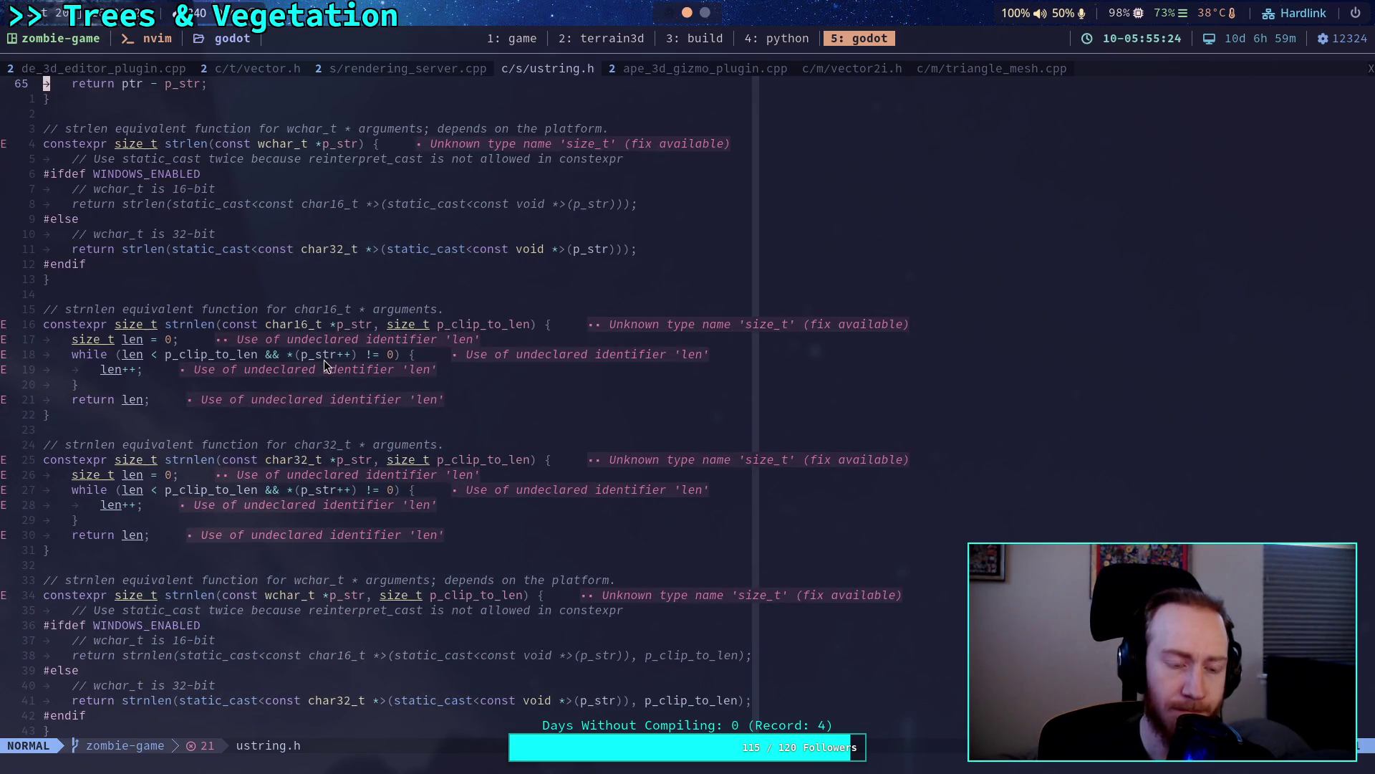
{"action": "scroll", "coordinate": [324, 360], "scroll_direction": "down", "scroll_amount": 9}
{"action": "scroll", "coordinate": [324, 360], "scroll_direction": "down", "scroll_amount": 9}
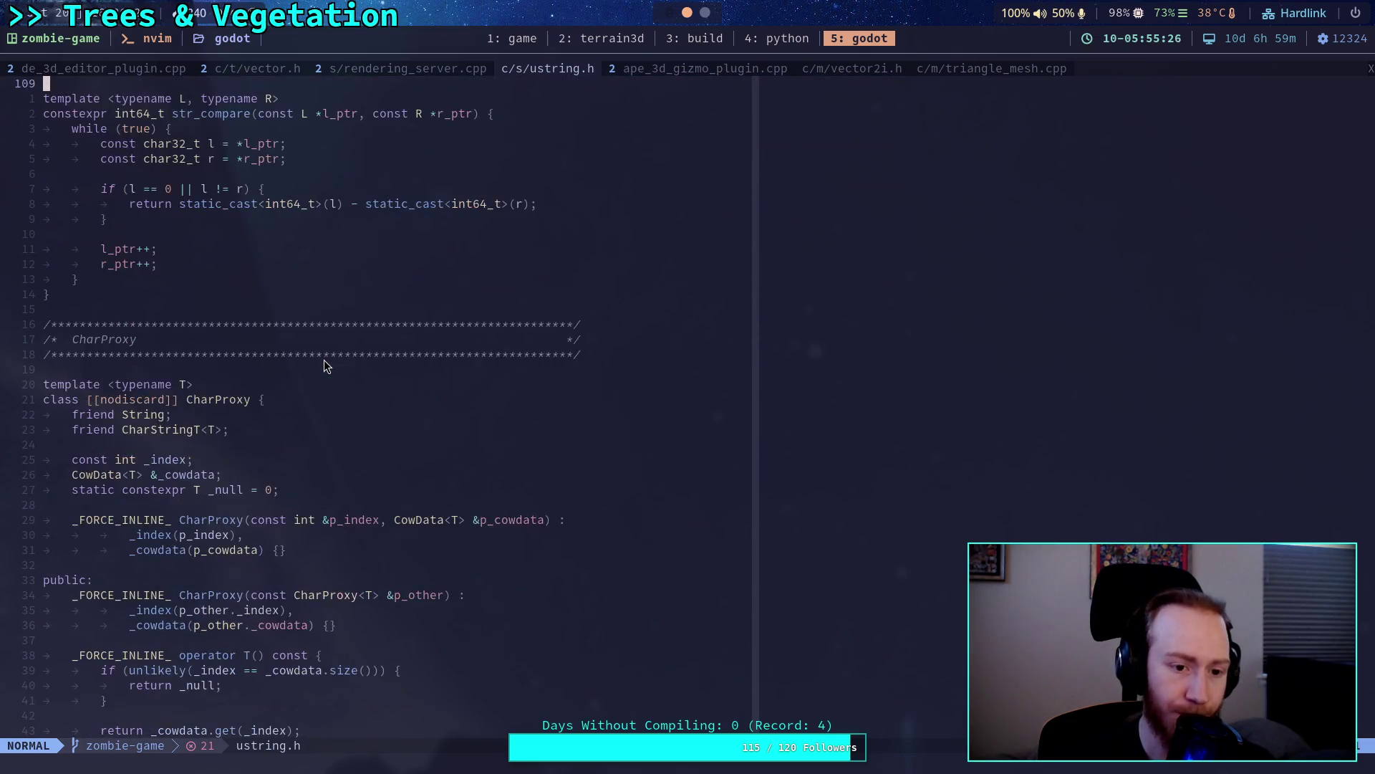
{"action": "scroll", "coordinate": [324, 365], "scroll_direction": "down", "scroll_amount": 13}
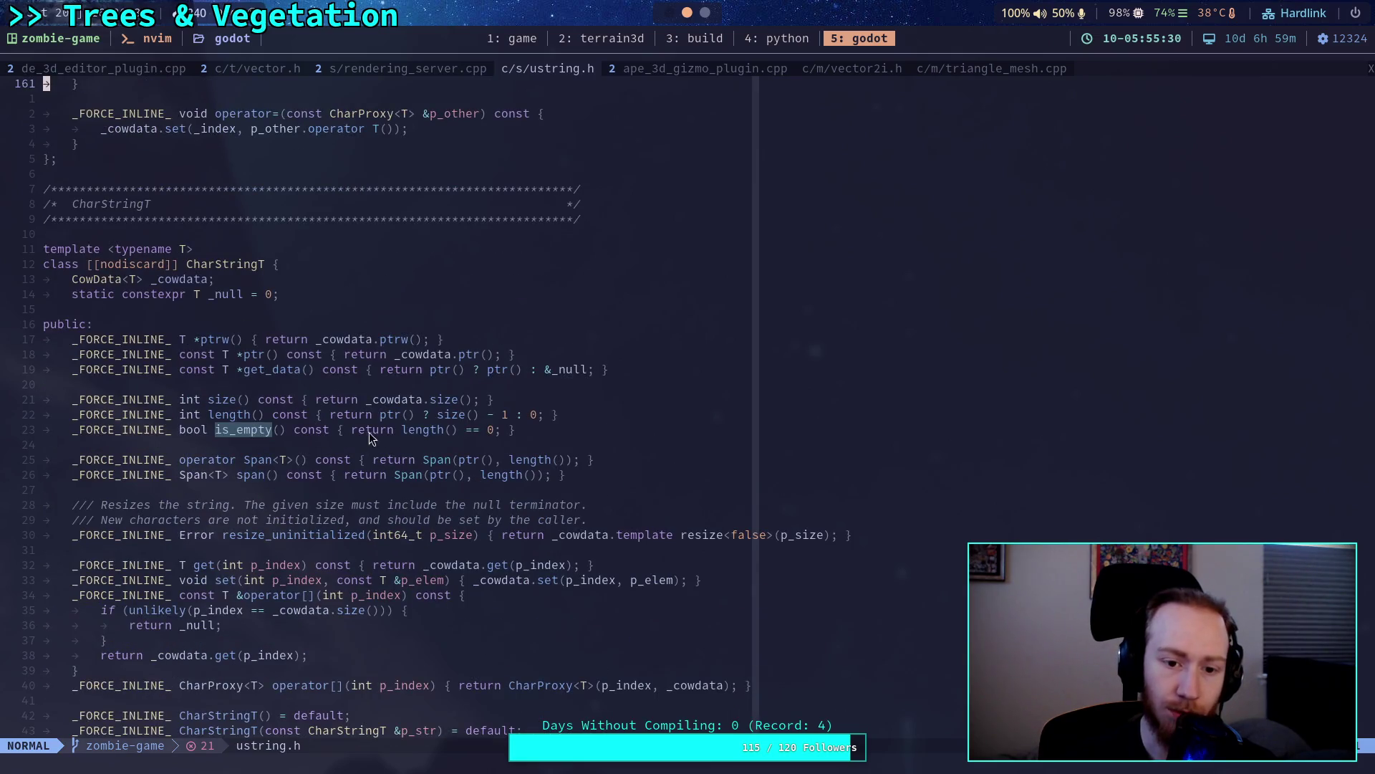
{"action": "left_click_drag", "start_coordinate": [354, 430], "coordinate": [505, 430]}
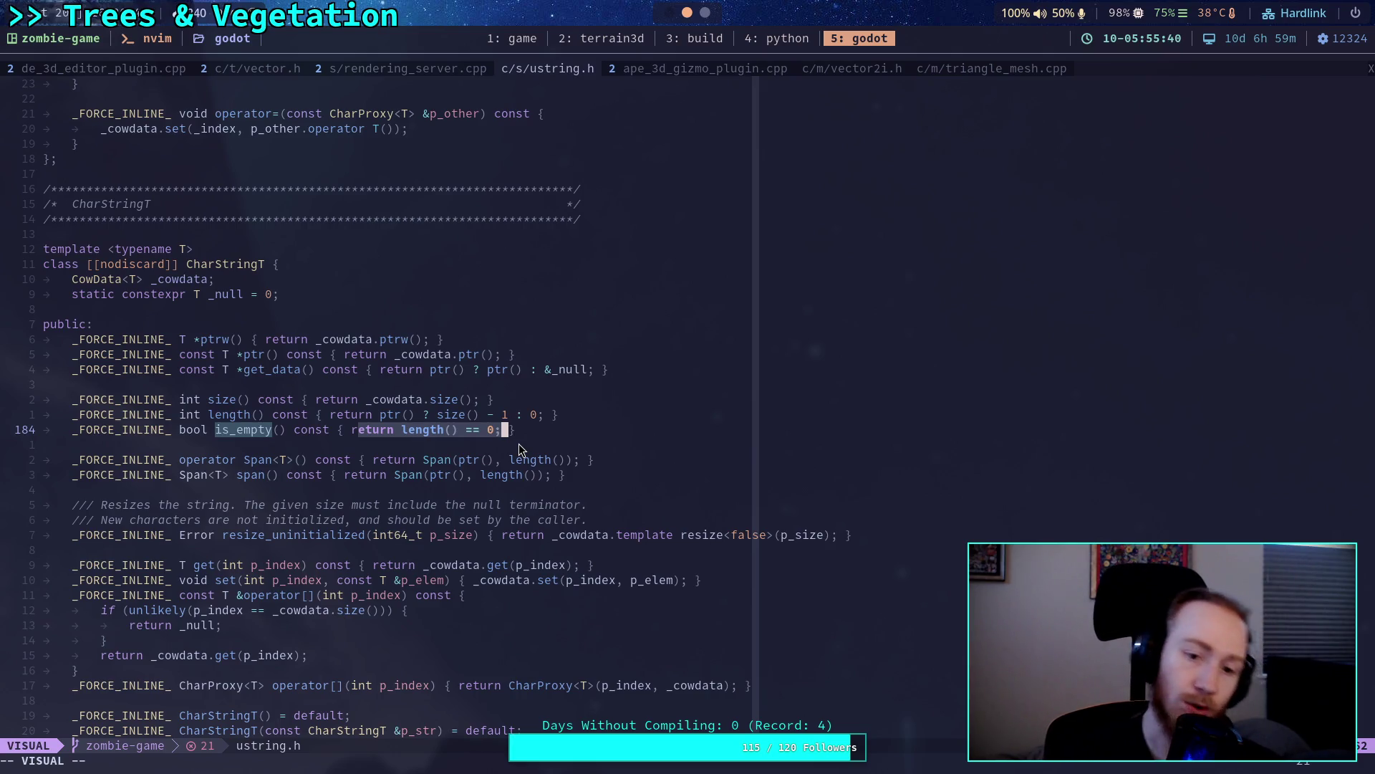
{"action": "left_click_drag", "start_coordinate": [437, 415], "coordinate": [519, 415]}
{"action": "left_click", "coordinate": [533, 415]}
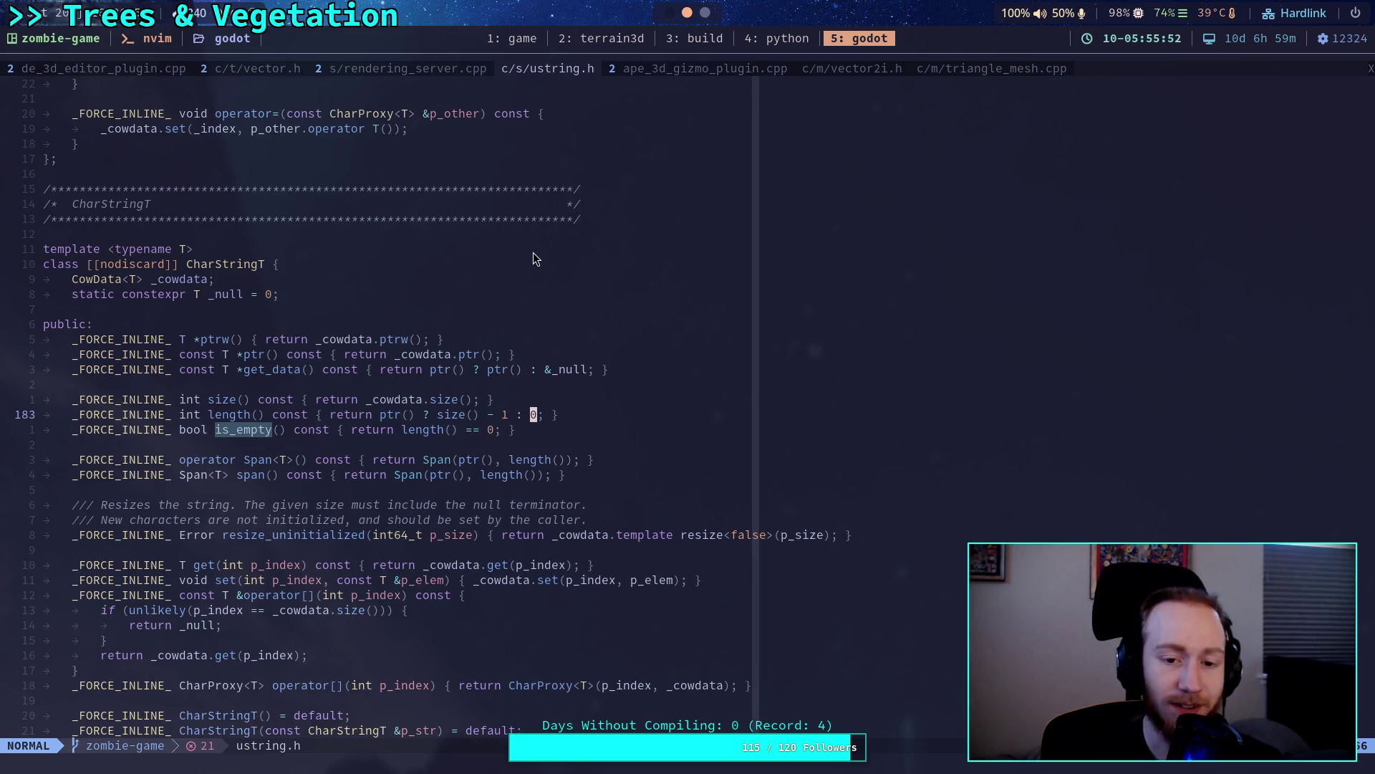
{"action": "left_click", "coordinate": [290, 72]}
{"action": "scroll", "coordinate": [599, 476], "scroll_direction": "down", "scroll_amount": 3}
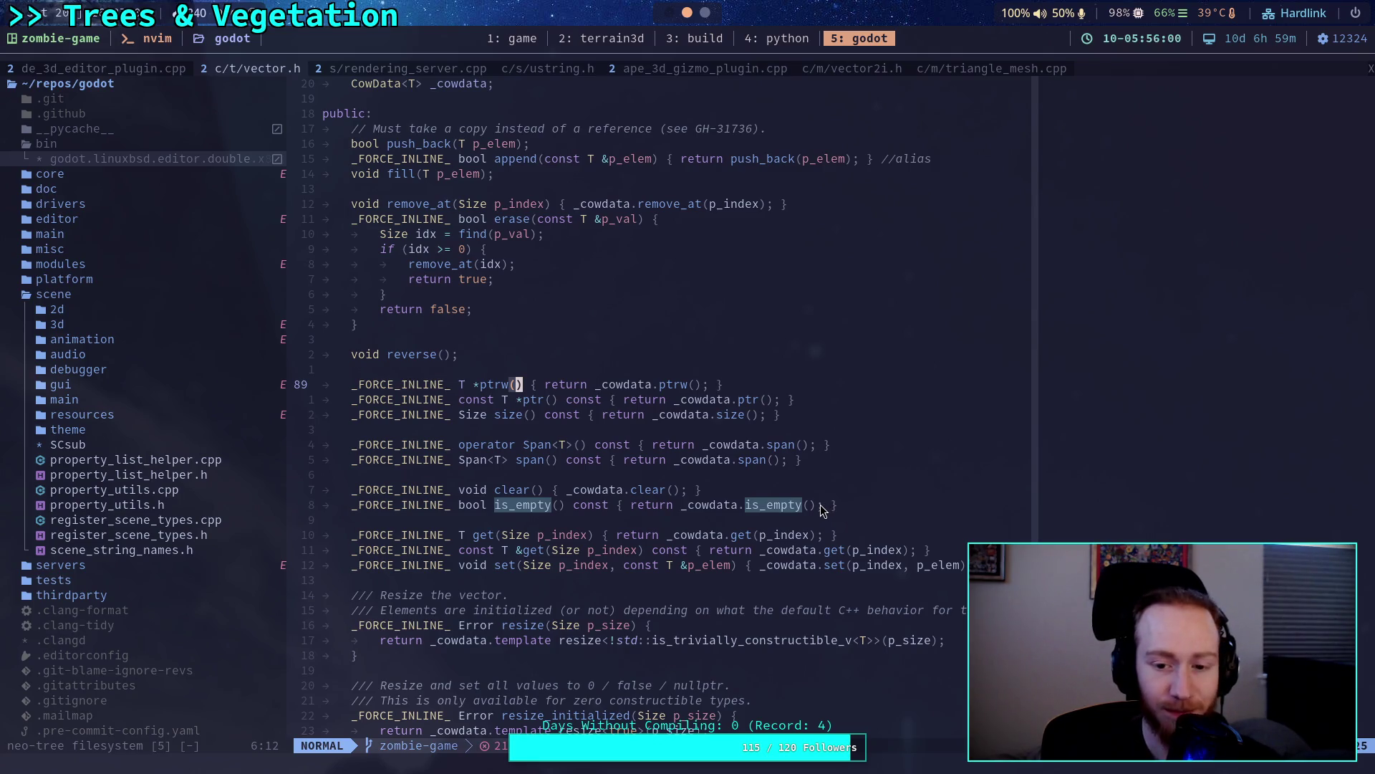
Highlight vector.h's return _cowdata.is_empty() statement.
{"action": "left_click_drag", "start_coordinate": [822, 506], "coordinate": [621, 506]}
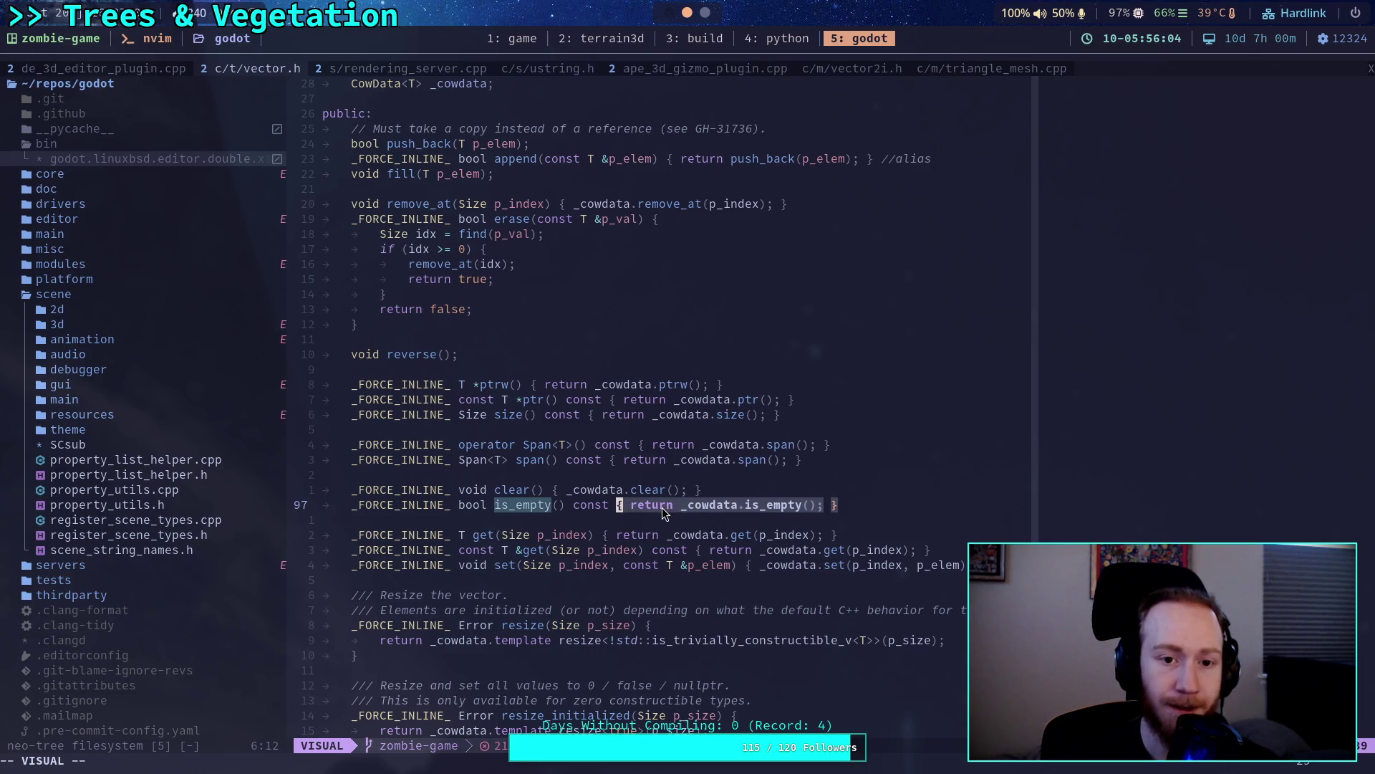
{"action": "scroll", "coordinate": [663, 510], "scroll_direction": "up", "scroll_amount": 3}
{"action": "scroll", "coordinate": [662, 503], "scroll_direction": "up", "scroll_amount": 4}
{"action": "scroll", "coordinate": [662, 503], "scroll_direction": "down", "scroll_amount": 5}
{"action": "left_click", "coordinate": [655, 526]}
{"action": "left_click_drag", "start_coordinate": [820, 505], "coordinate": [630, 510]}
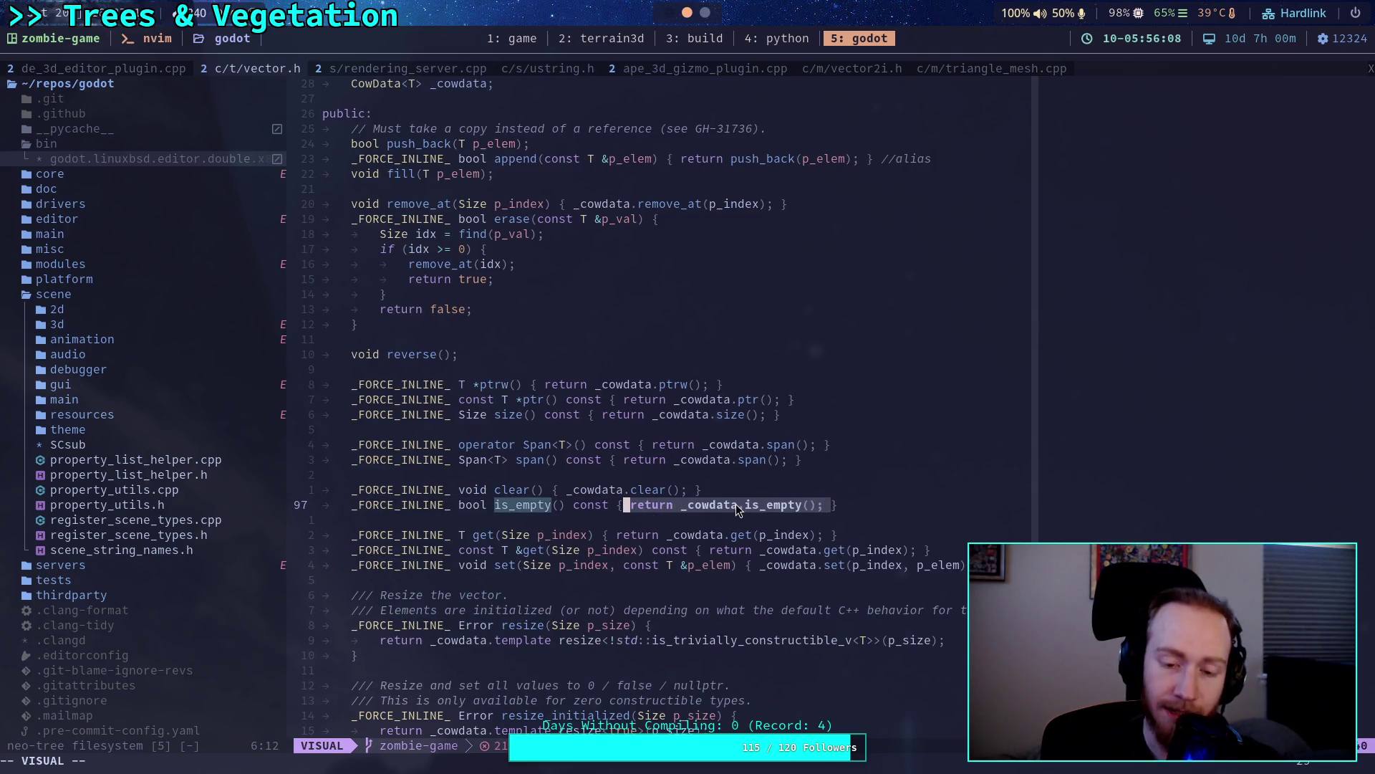
{"action": "left_click", "coordinate": [758, 492]}
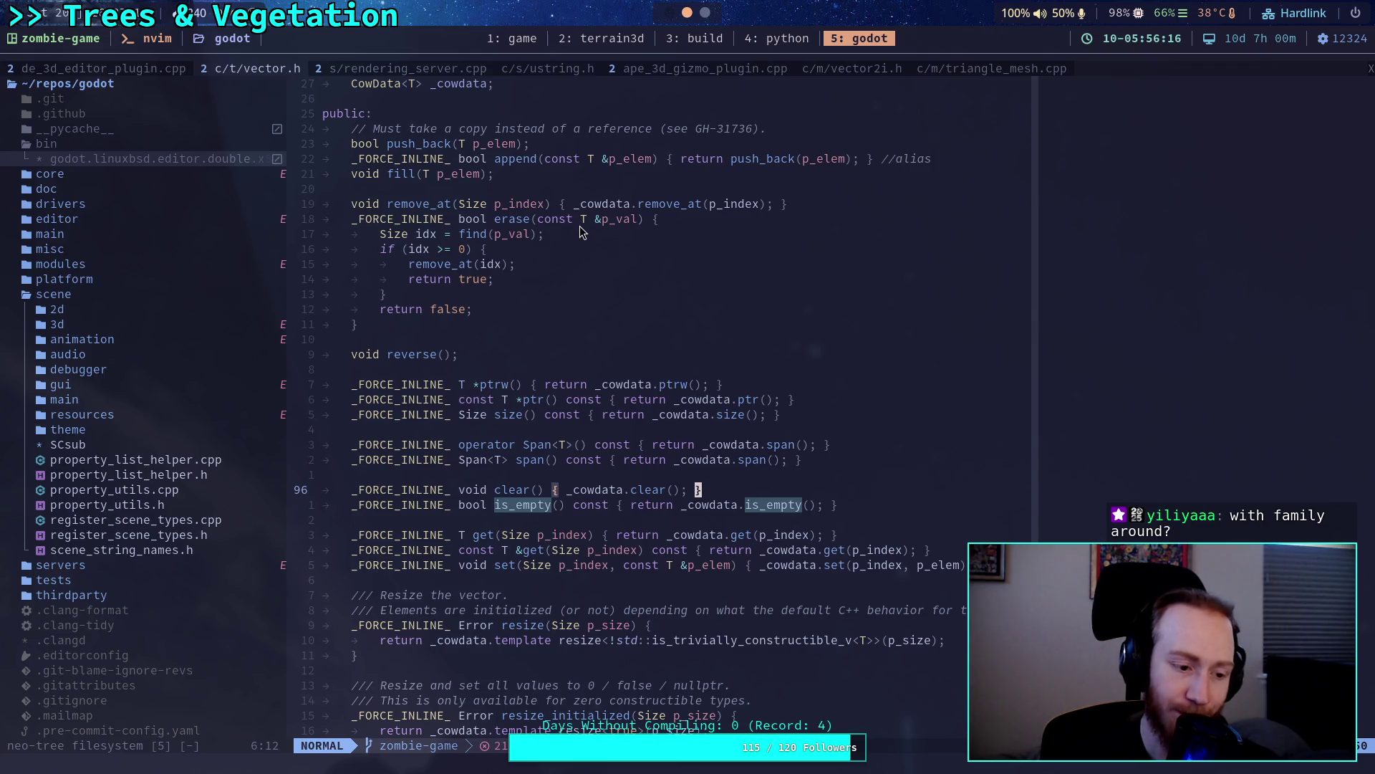
Compare ustring.h's is_empty, glance at the collision gizmo plugin, and come back to ustring.h.
{"action": "left_click", "coordinate": [552, 72]}
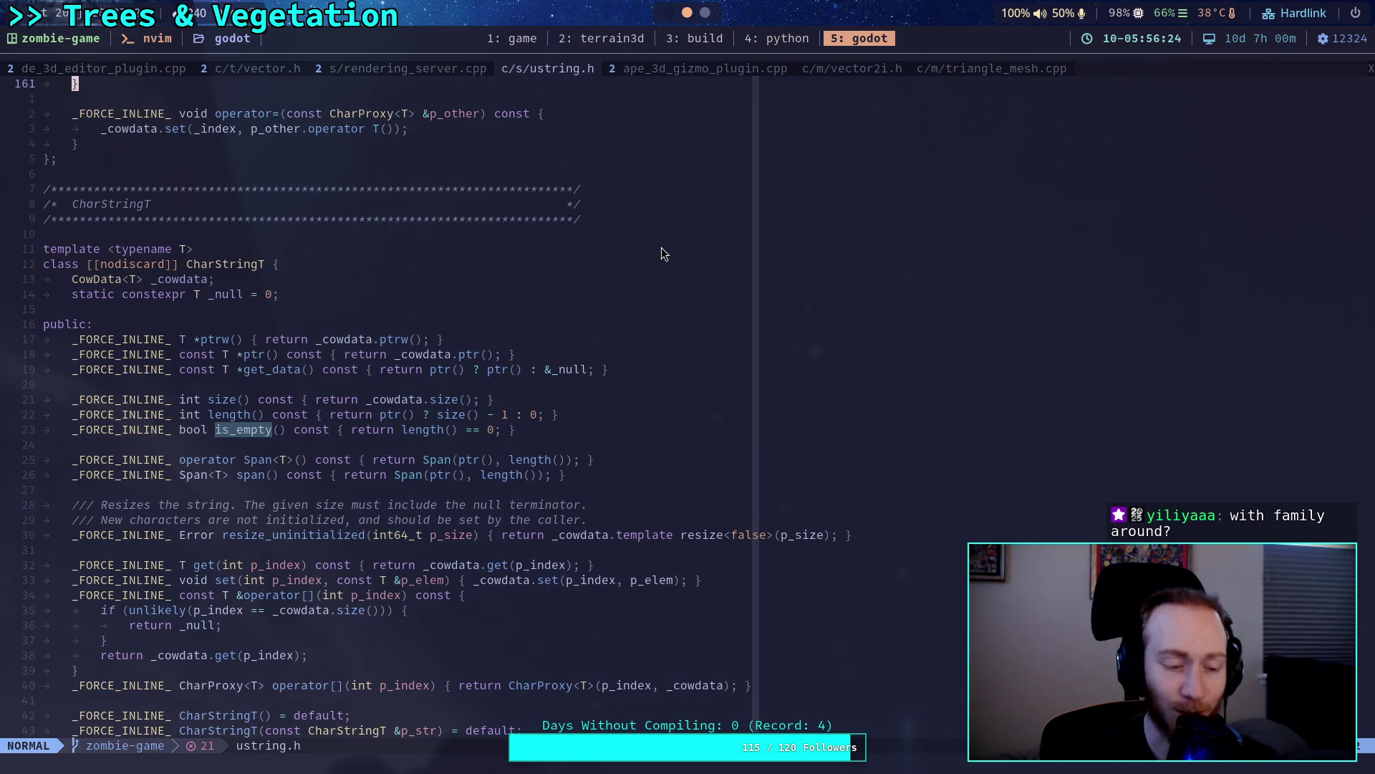
{"action": "left_click", "coordinate": [523, 442]}
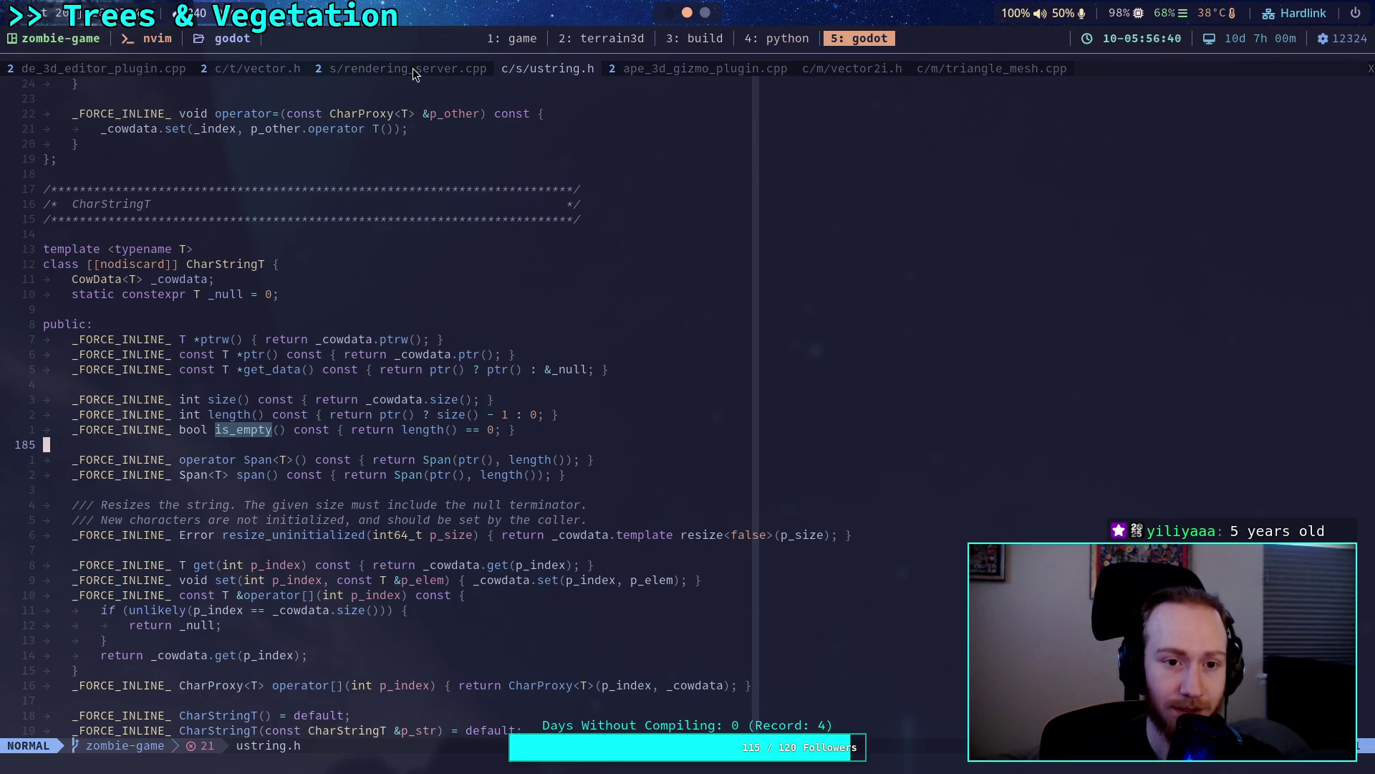
{"action": "left_click", "coordinate": [413, 75]}
{"action": "left_click", "coordinate": [703, 76]}
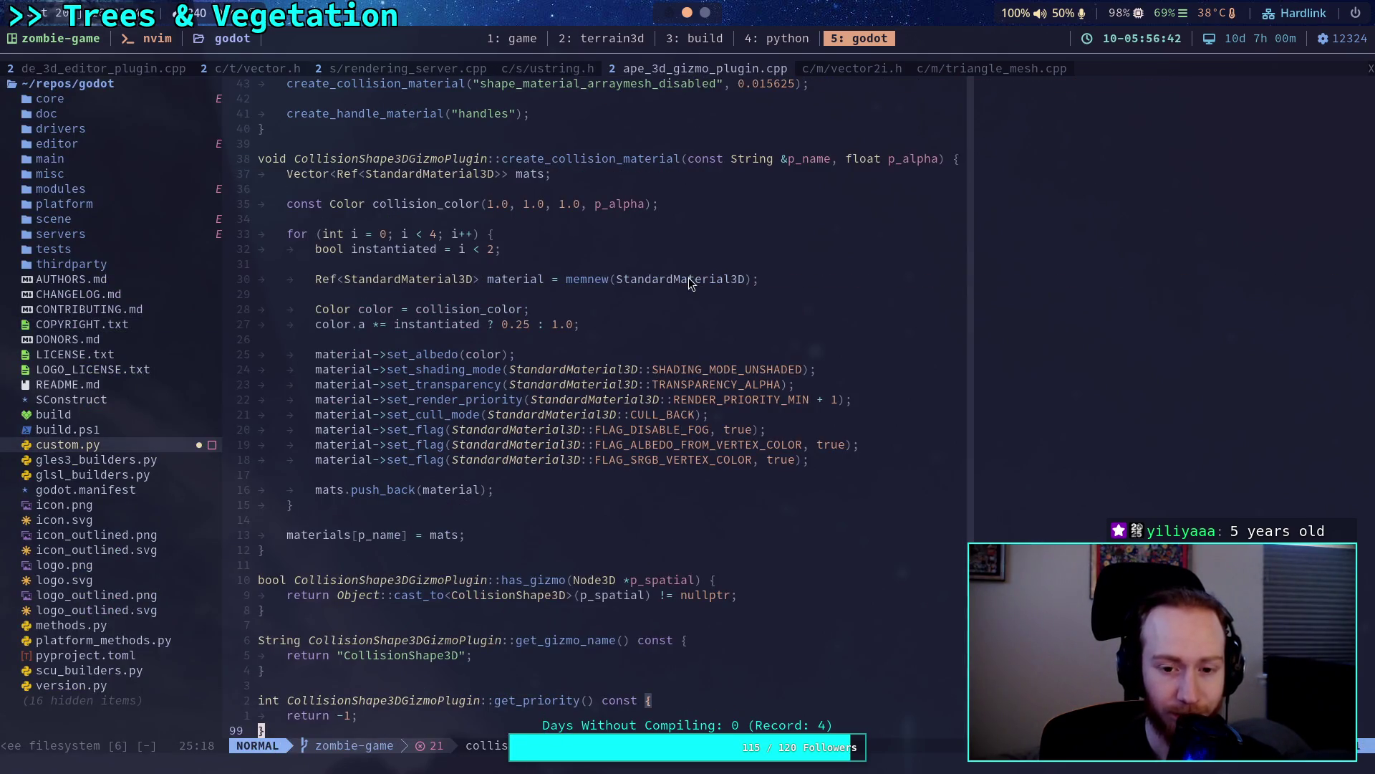
{"action": "left_click", "coordinate": [622, 338]}
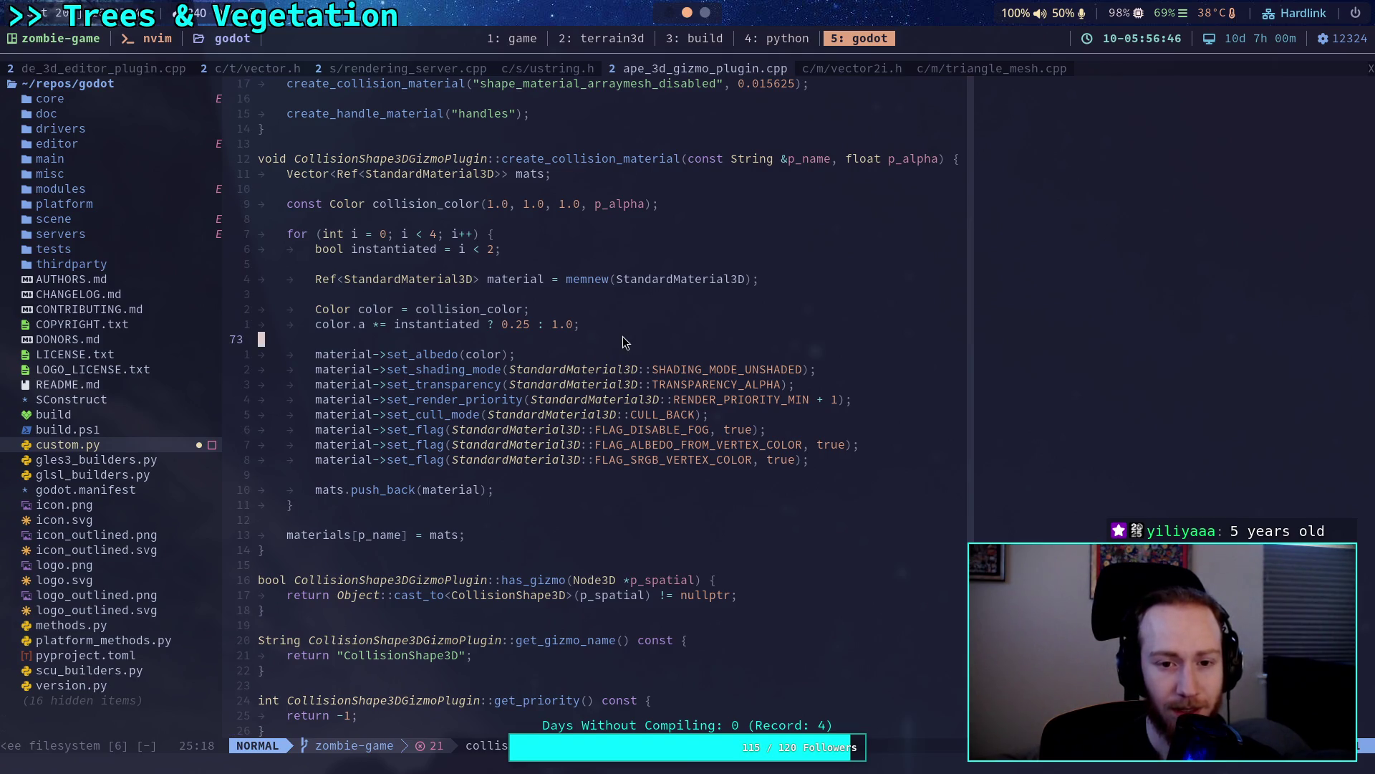
{"action": "left_click", "coordinate": [542, 71]}
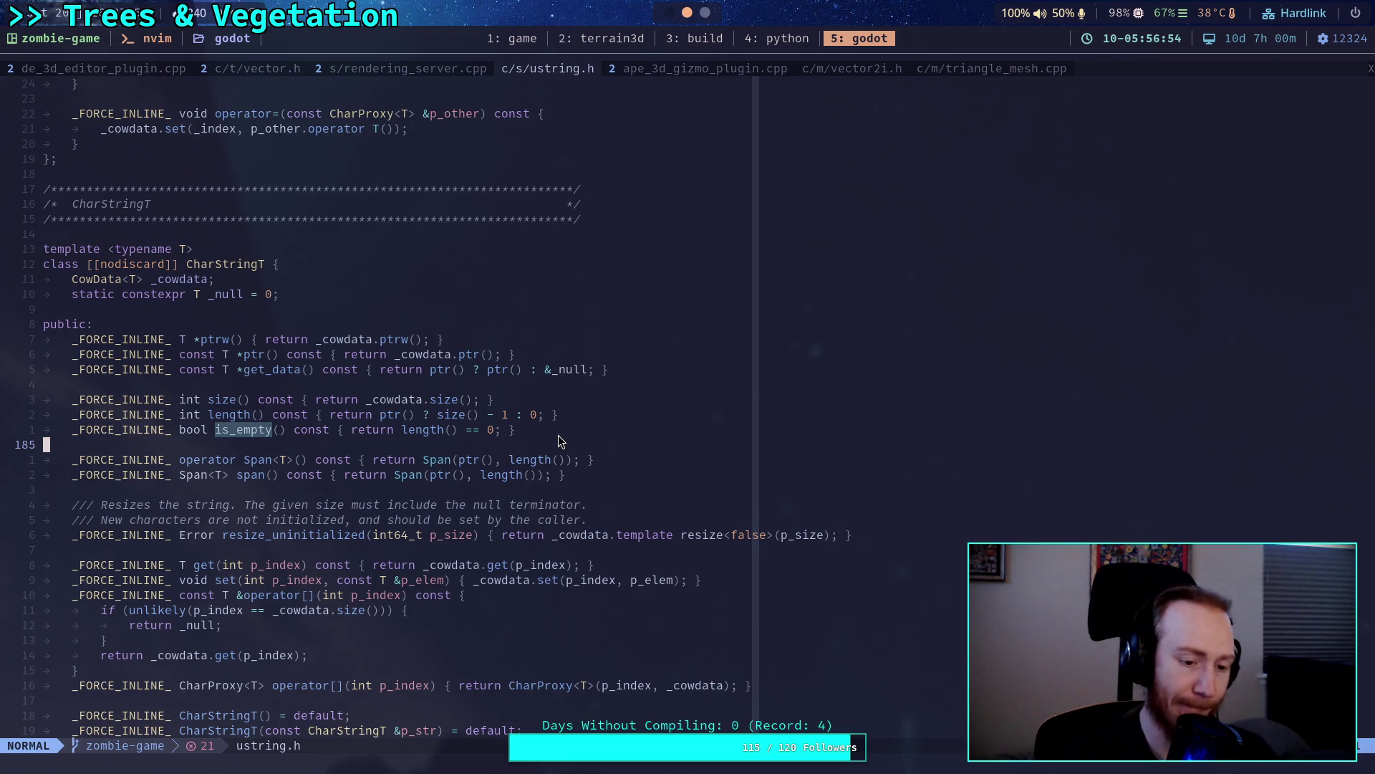
Search ustring.h for is_empty and step to the match in the String class.
{"action": "type", "text": "/is_empty"}
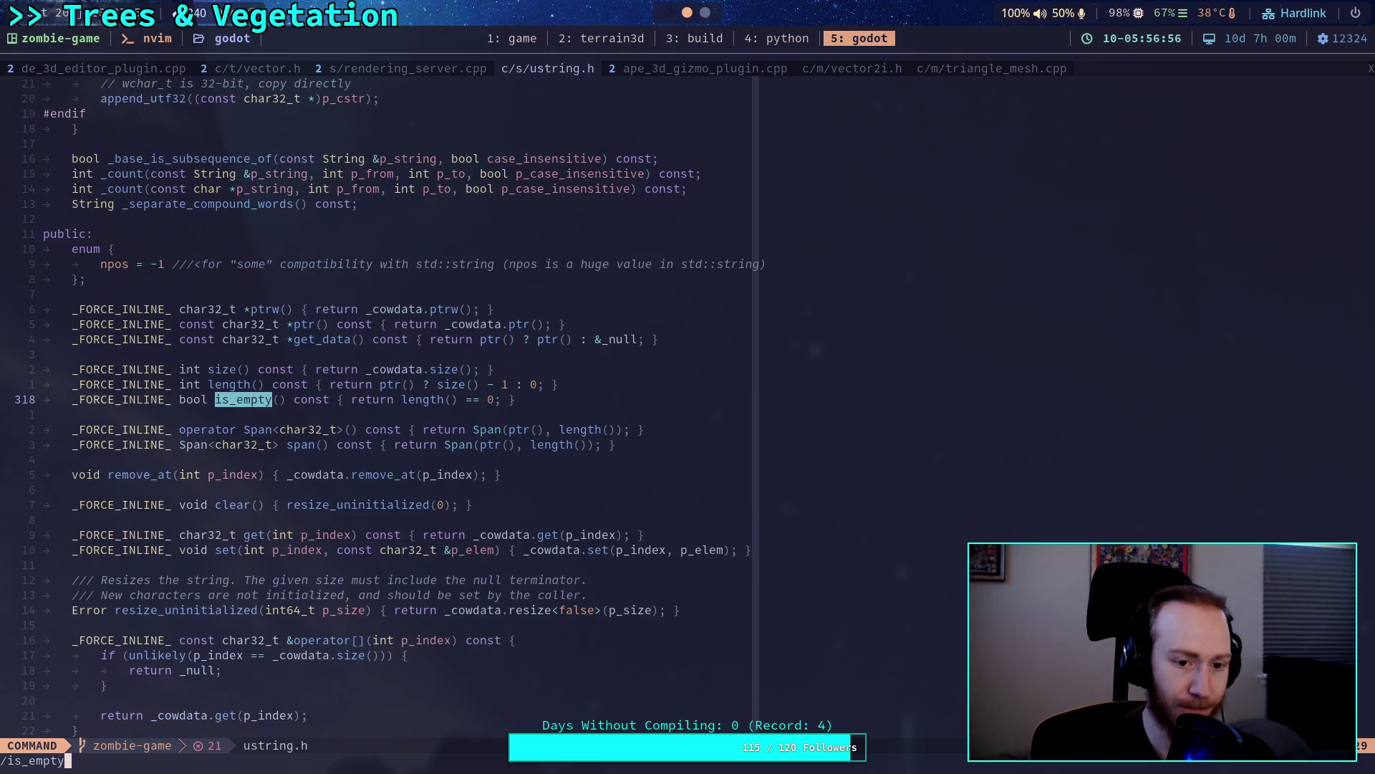
{"action": "key", "text": "Return"}
{"action": "key", "text": "n"}
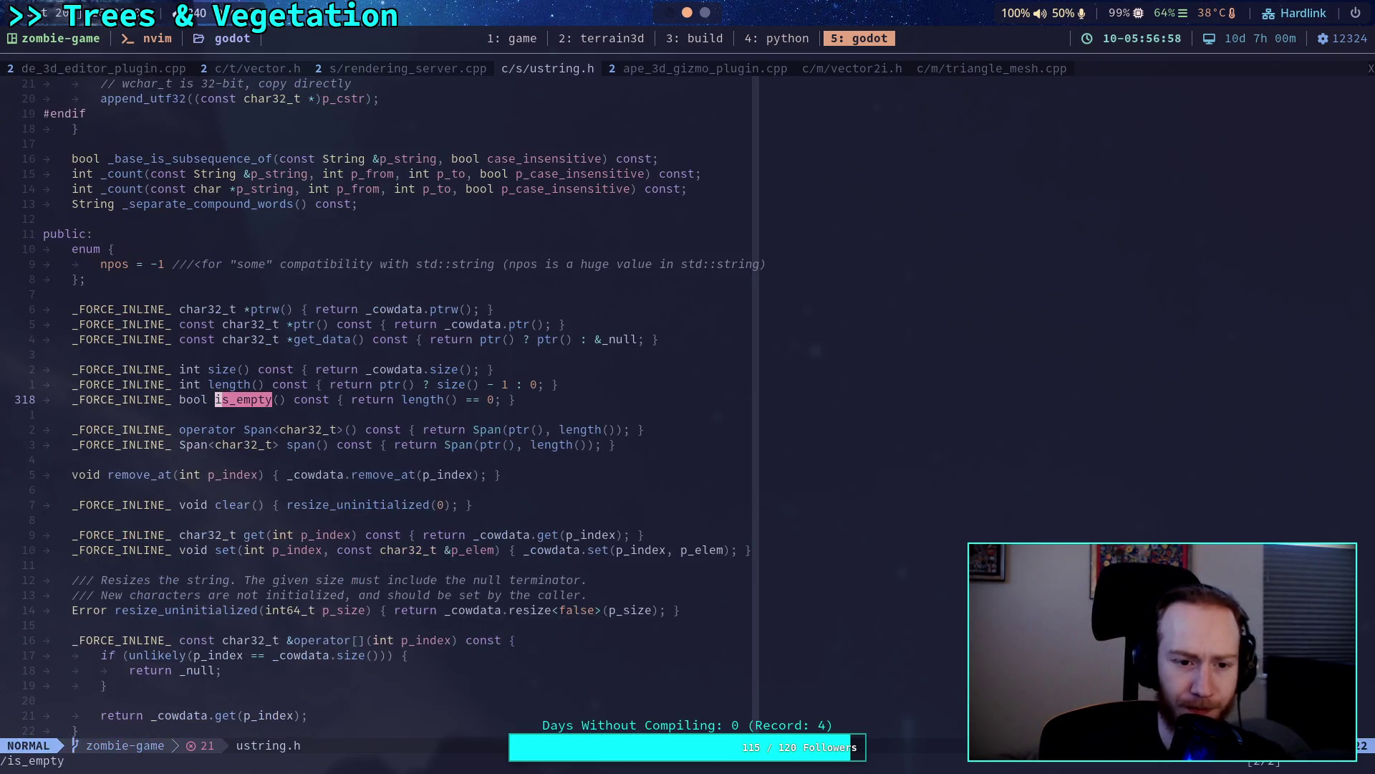
{"action": "scroll", "coordinate": [289, 425], "scroll_direction": "up", "scroll_amount": 13}
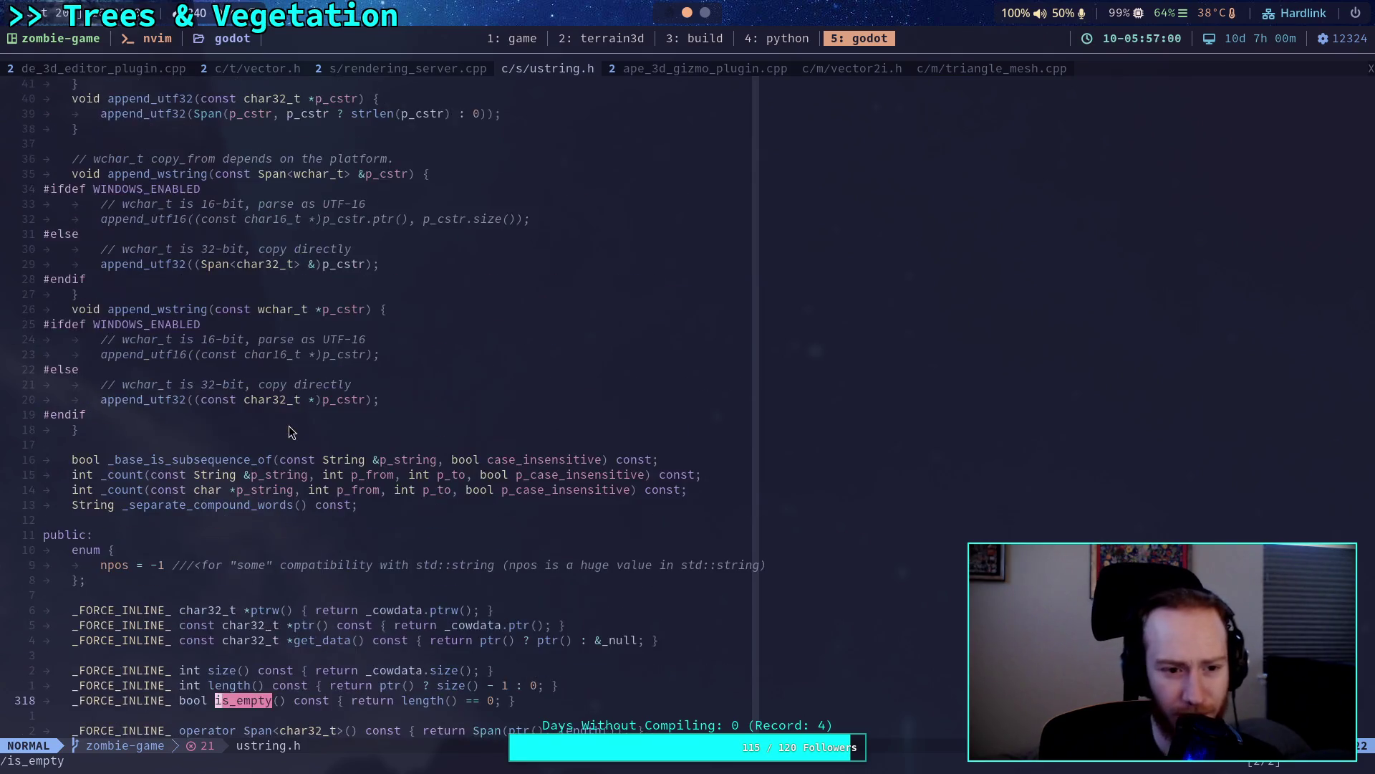
{"action": "scroll", "coordinate": [291, 424], "scroll_direction": "down", "scroll_amount": 5}
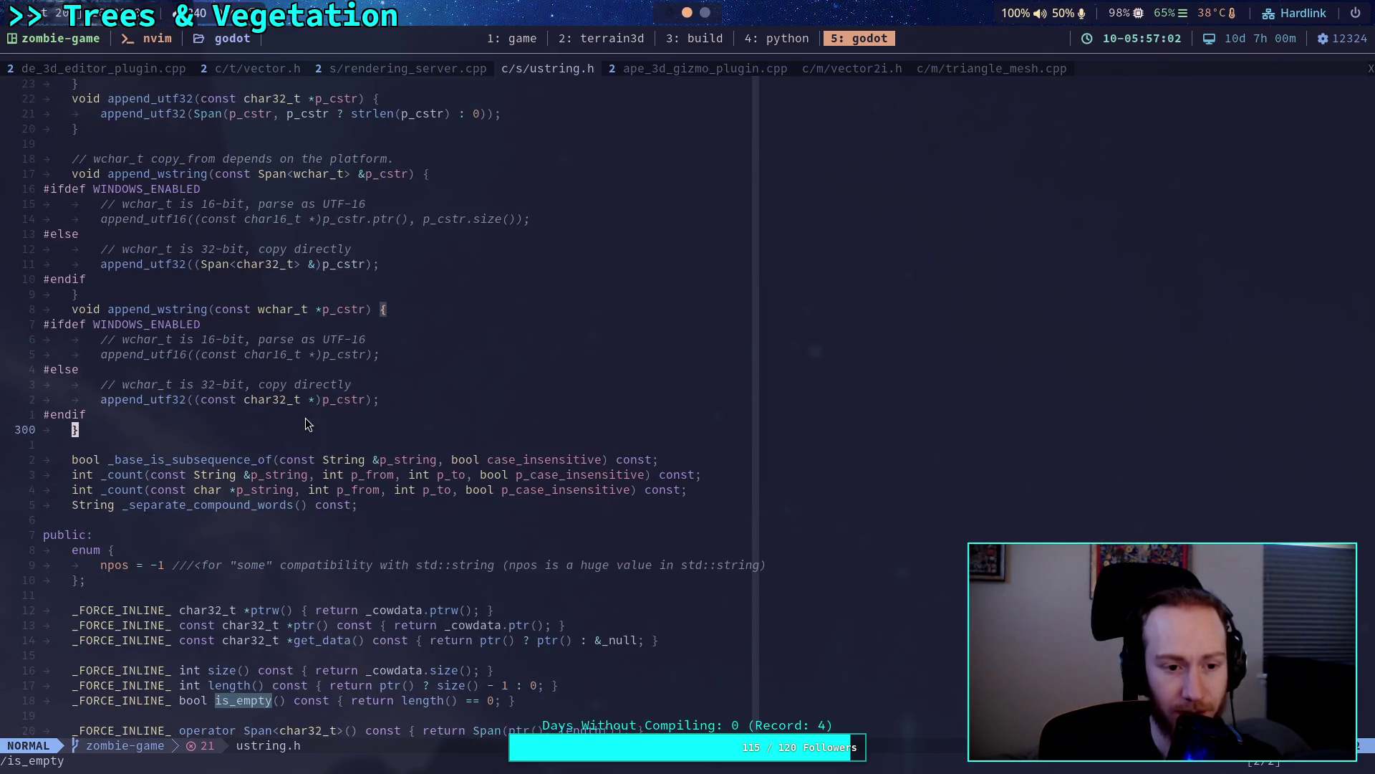
{"action": "scroll", "coordinate": [305, 419], "scroll_direction": "up", "scroll_amount": 7}
{"action": "scroll", "coordinate": [321, 417], "scroll_direction": "up", "scroll_amount": 19}
{"action": "scroll", "coordinate": [320, 417], "scroll_direction": "down", "scroll_amount": 11}
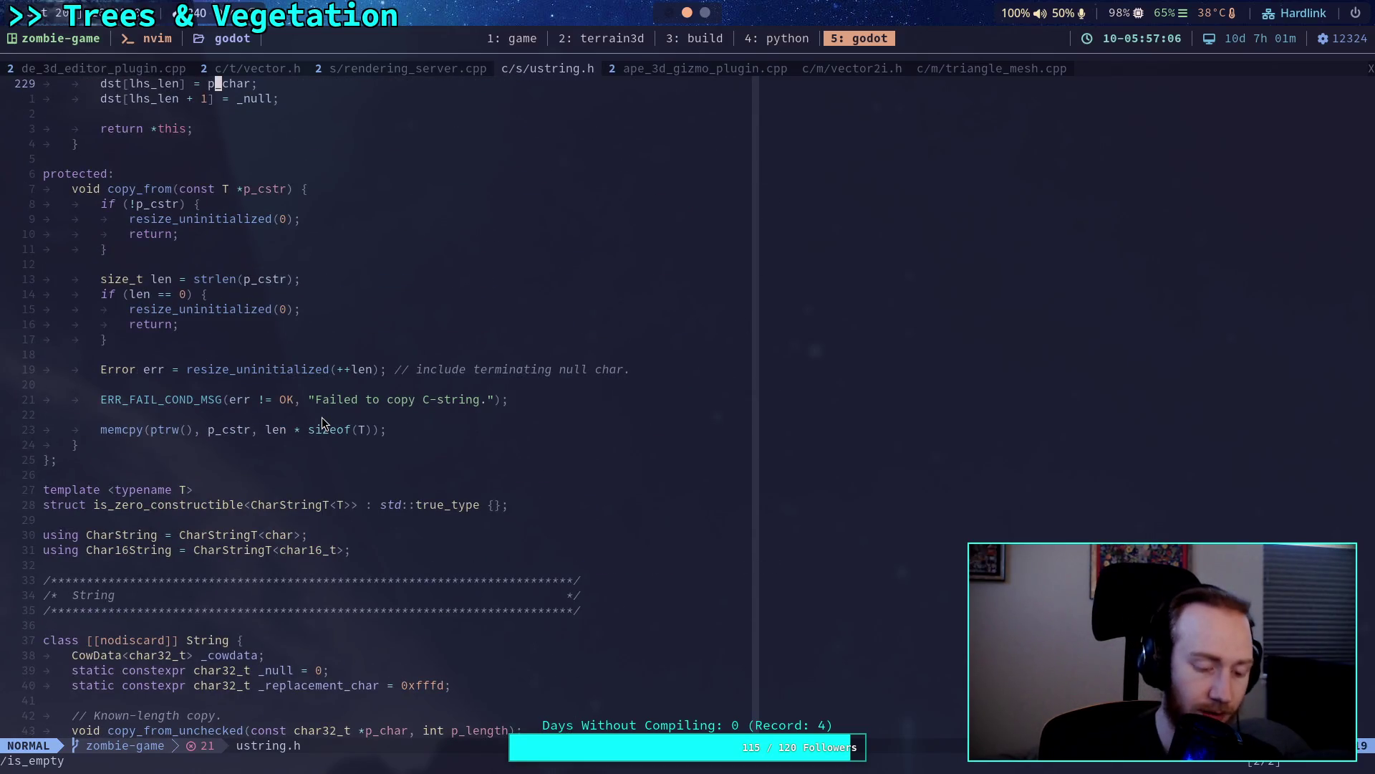
{"action": "scroll", "coordinate": [329, 415], "scroll_direction": "down", "scroll_amount": 20}
{"action": "scroll", "coordinate": [350, 402], "scroll_direction": "up", "scroll_amount": 7}
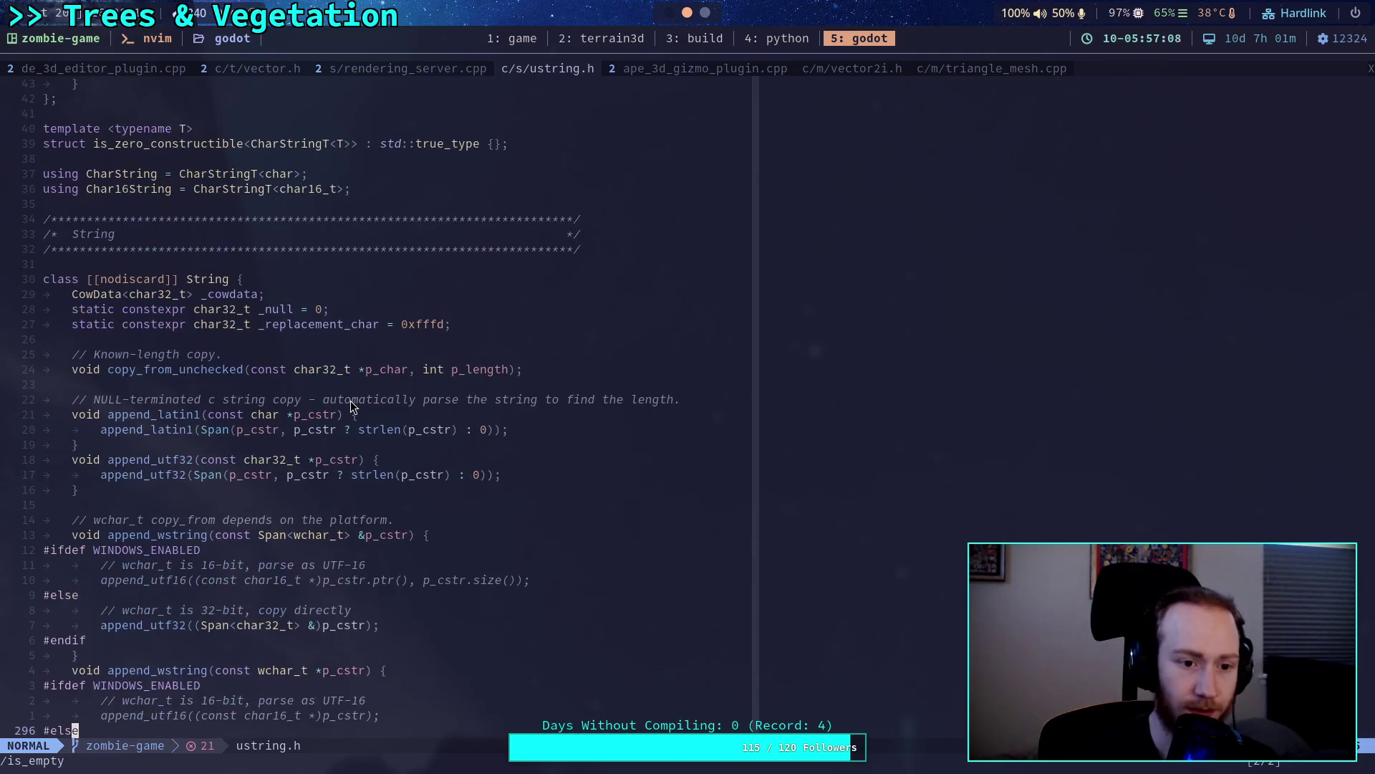
{"action": "scroll", "coordinate": [351, 401], "scroll_direction": "down", "scroll_amount": 8}
Return to CharStringT's is_empty (length() == 0) and look through the class and strlen helpers.
{"action": "type", "text": "/is_empty"}
{"action": "key", "text": "Return"}
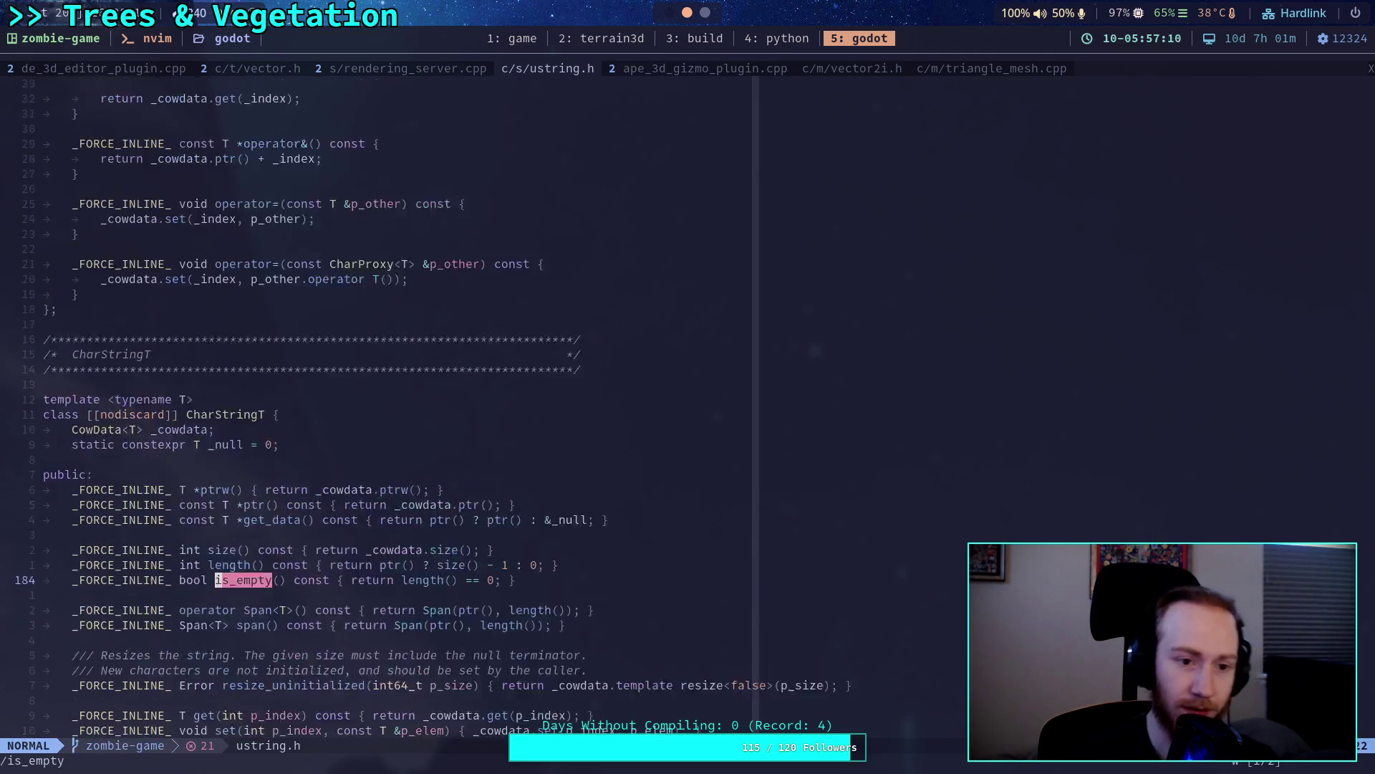
{"action": "scroll", "coordinate": [335, 451], "scroll_direction": "up", "scroll_amount": 3}
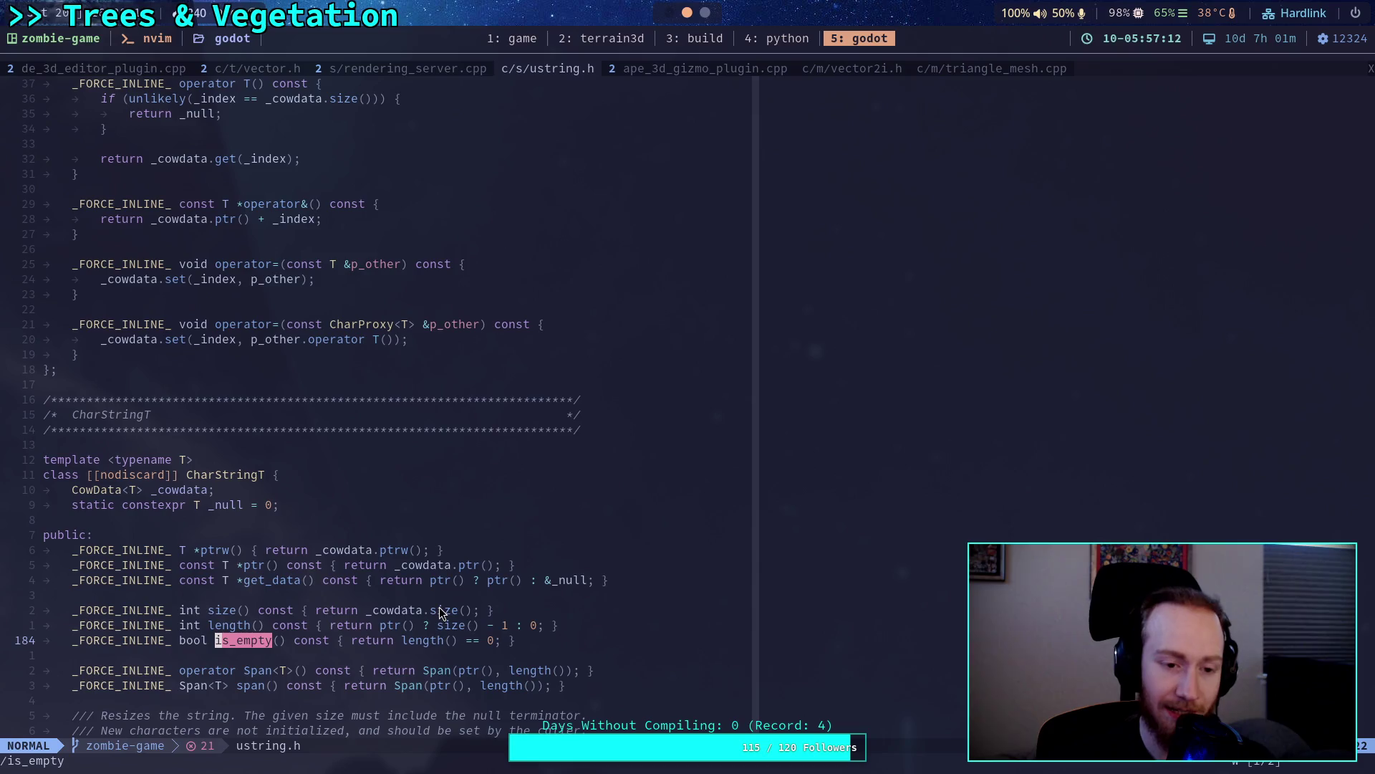
{"action": "scroll", "coordinate": [437, 551], "scroll_direction": "down", "scroll_amount": 3}
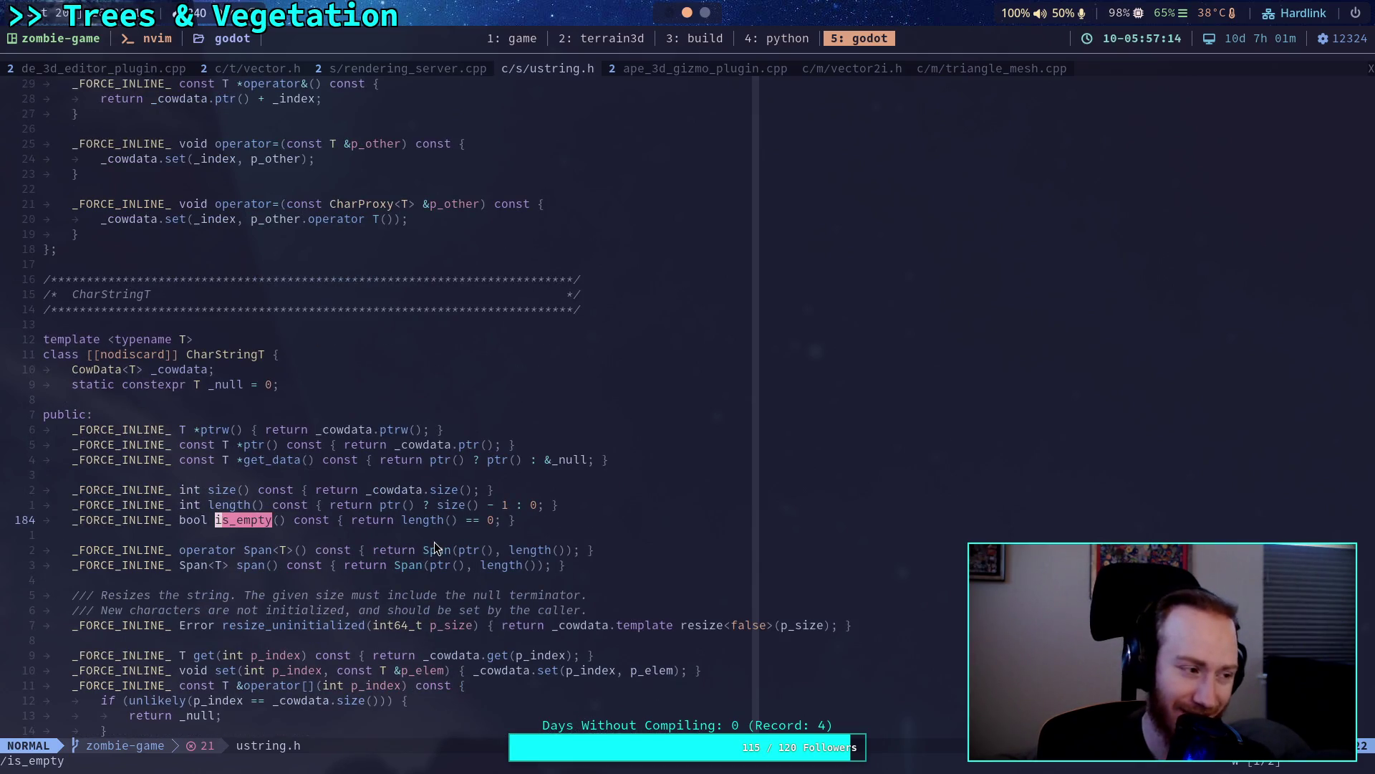
{"action": "scroll", "coordinate": [434, 542], "scroll_direction": "down", "scroll_amount": 9}
{"action": "scroll", "coordinate": [431, 542], "scroll_direction": "down", "scroll_amount": 15}
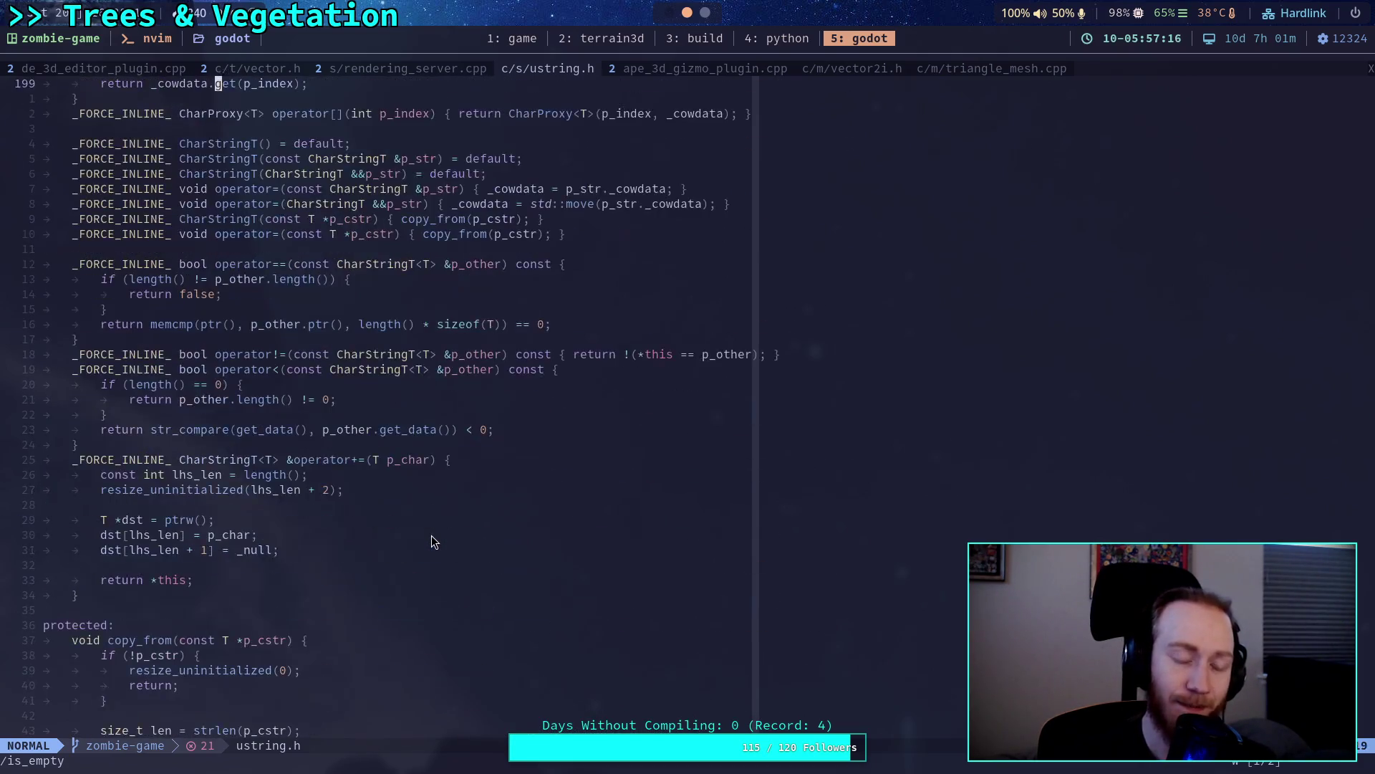
{"action": "scroll", "coordinate": [431, 542], "scroll_direction": "down", "scroll_amount": 1}
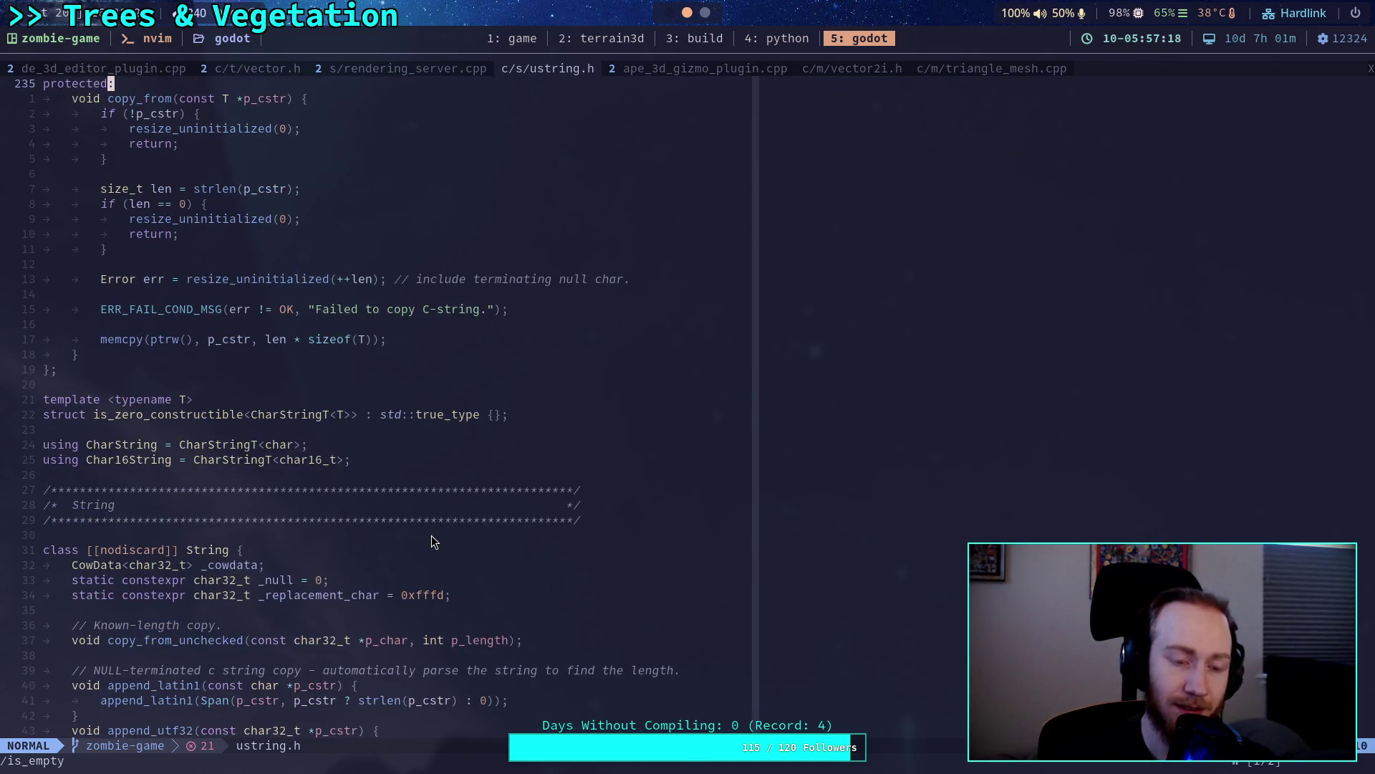
{"action": "left_click", "coordinate": [430, 379]}
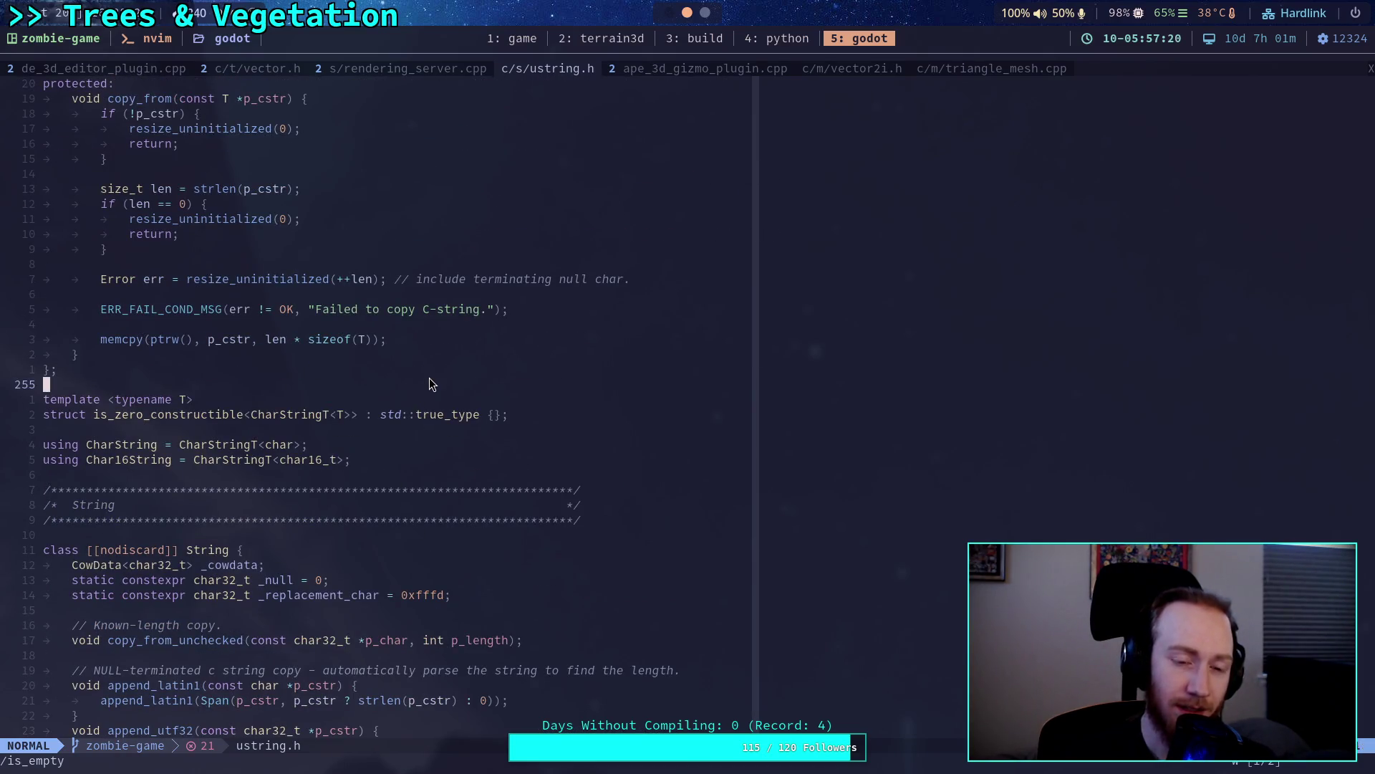
{"action": "left_click", "coordinate": [437, 374]}
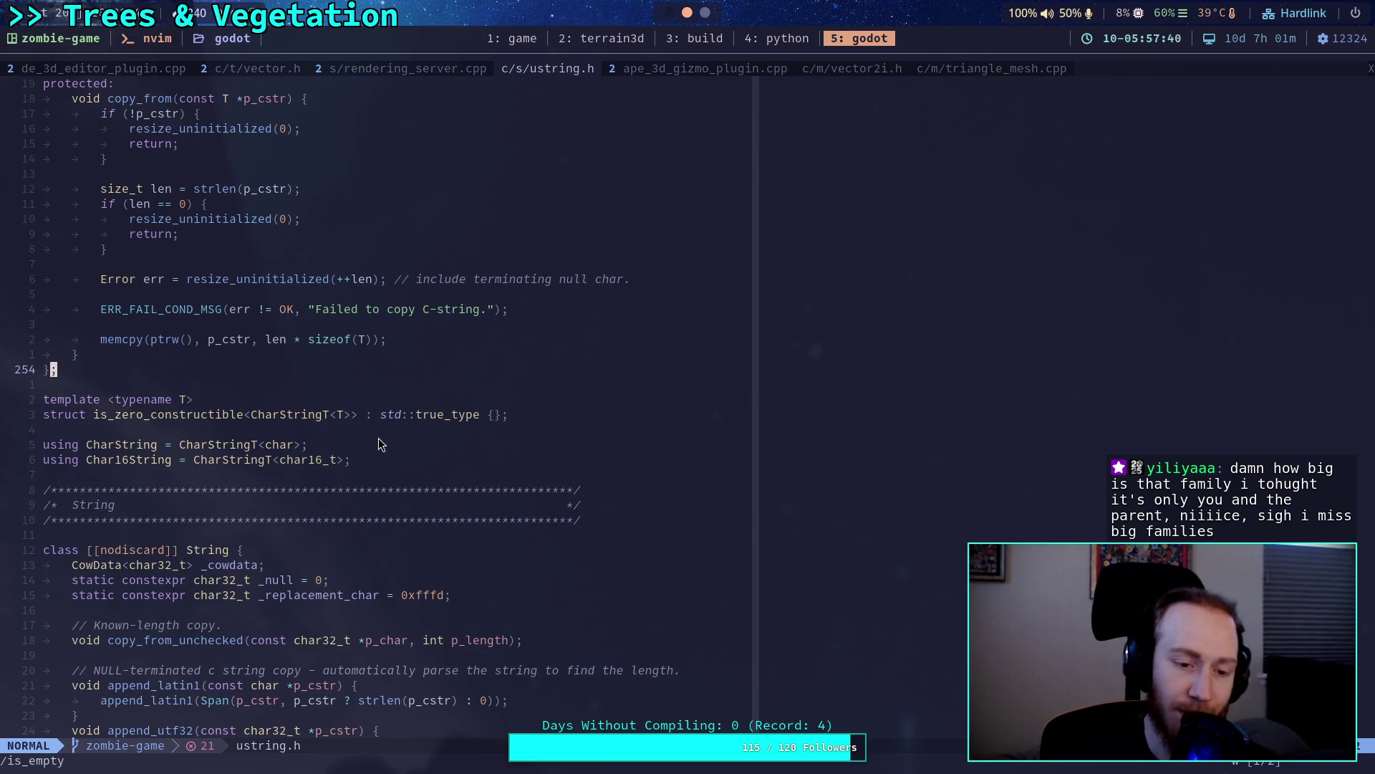
{"action": "left_click", "coordinate": [274, 383]}
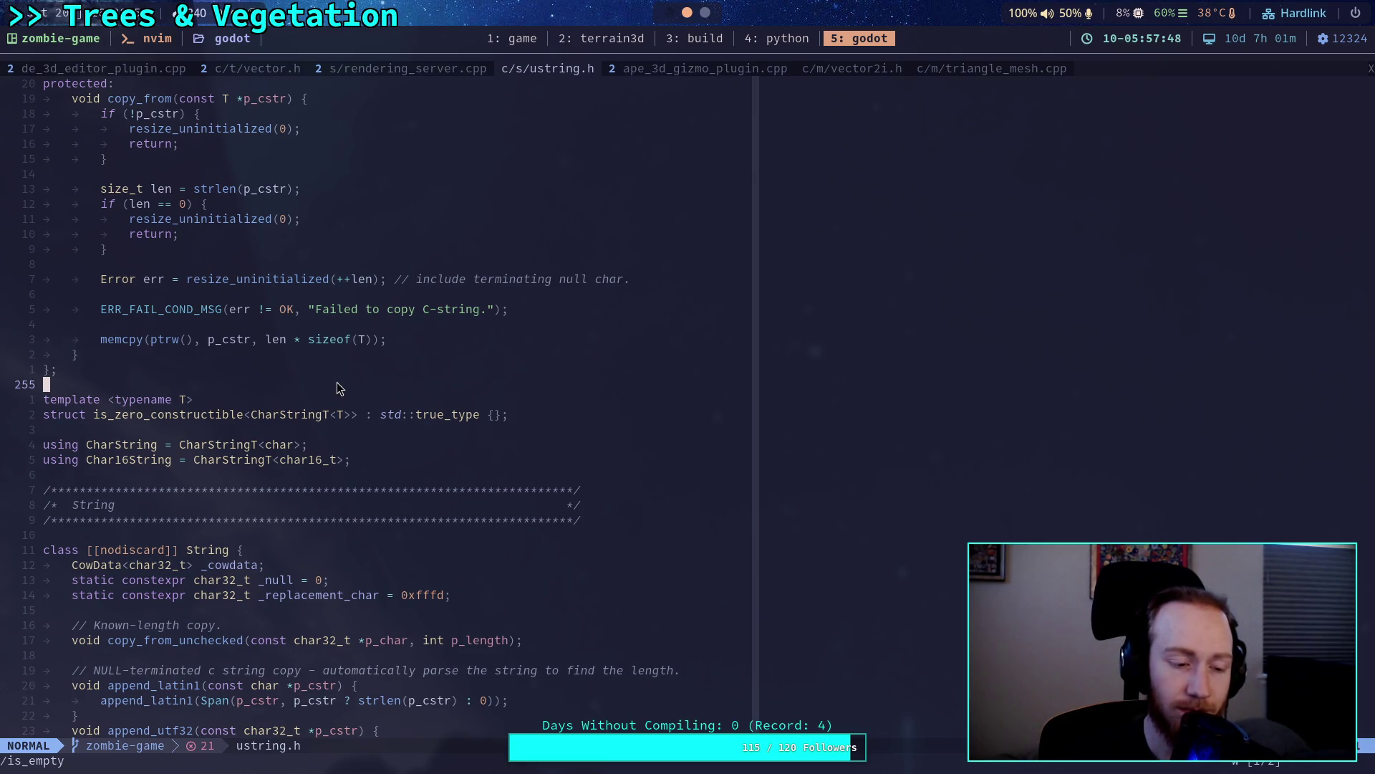
{"action": "scroll", "coordinate": [337, 383], "scroll_direction": "up", "scroll_amount": 19}
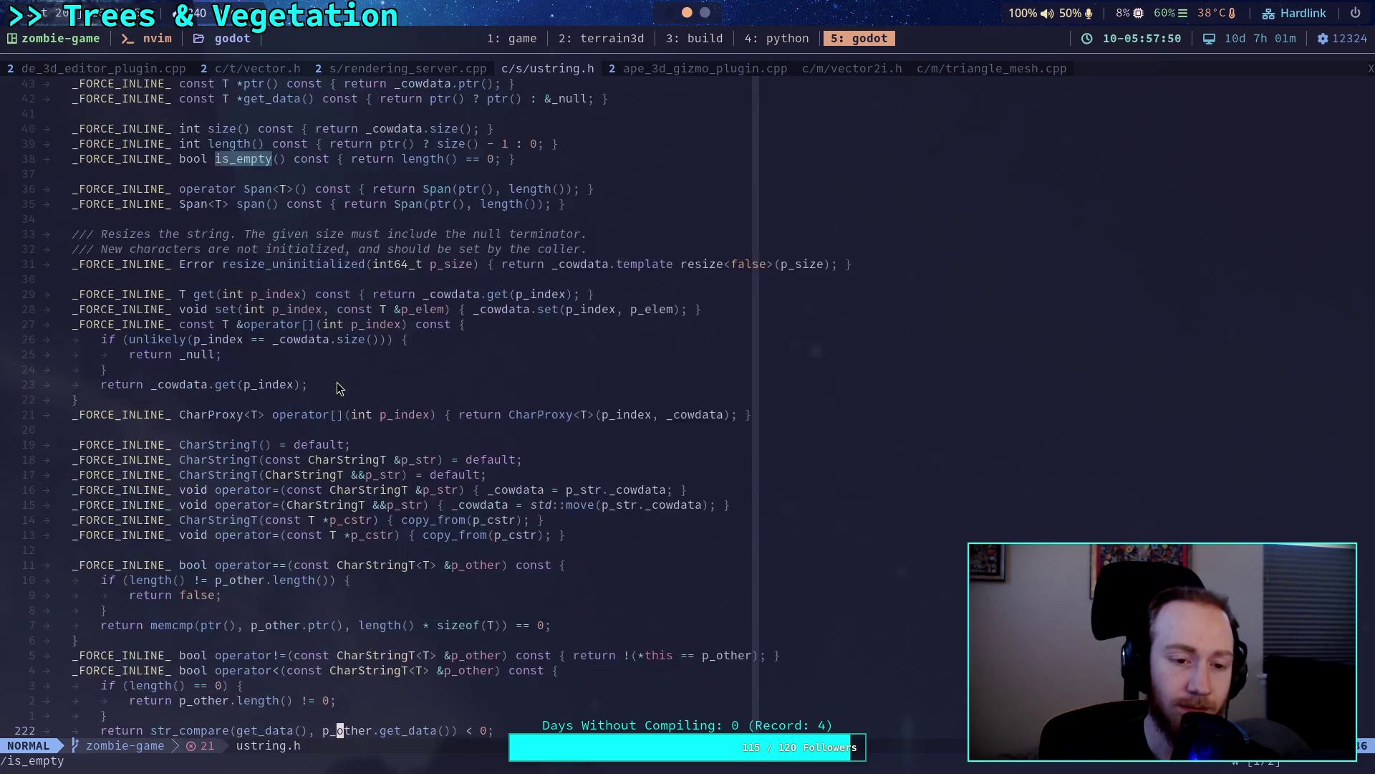
{"action": "scroll", "coordinate": [336, 381], "scroll_direction": "up", "scroll_amount": 7}
{"action": "left_click", "coordinate": [345, 343]}
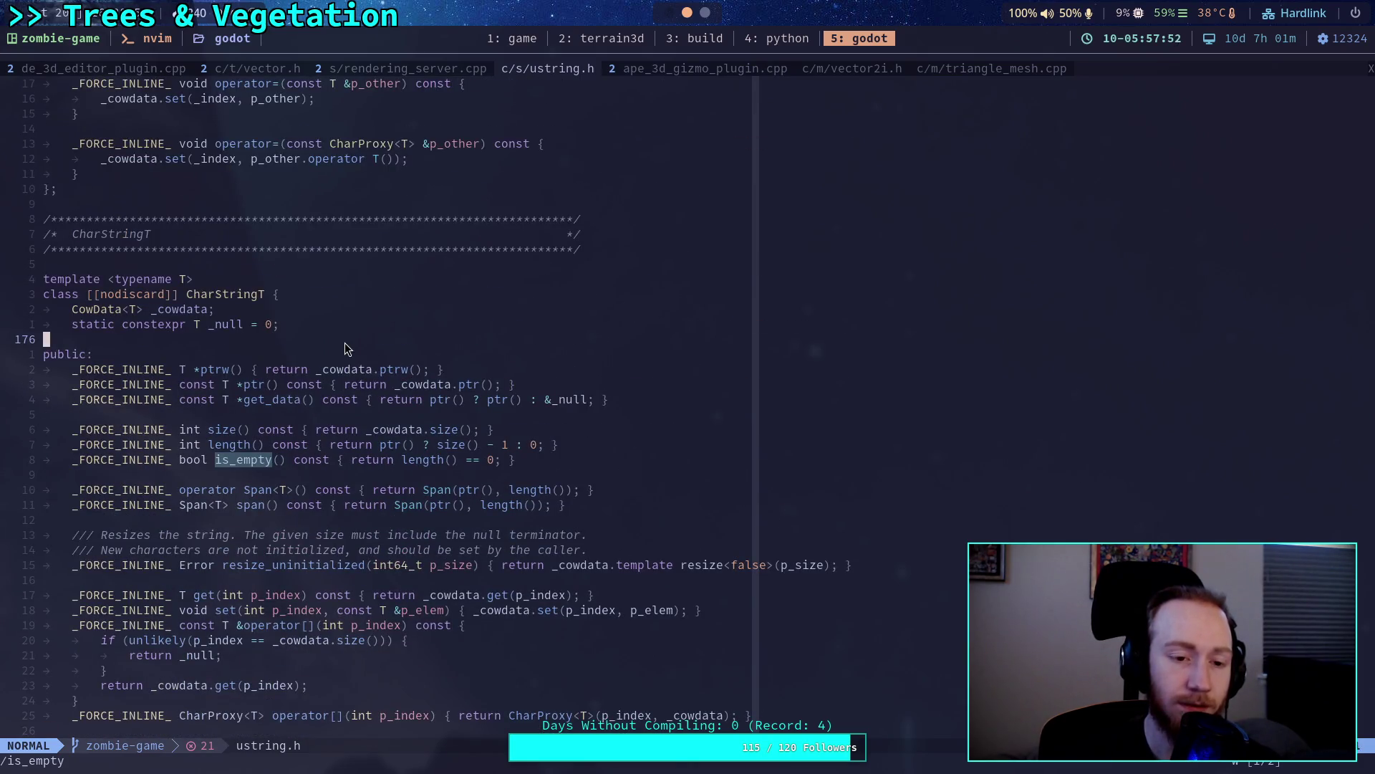
{"action": "scroll", "coordinate": [345, 342], "scroll_direction": "up", "scroll_amount": 20}
{"action": "scroll", "coordinate": [488, 414], "scroll_direction": "up", "scroll_amount": 12}
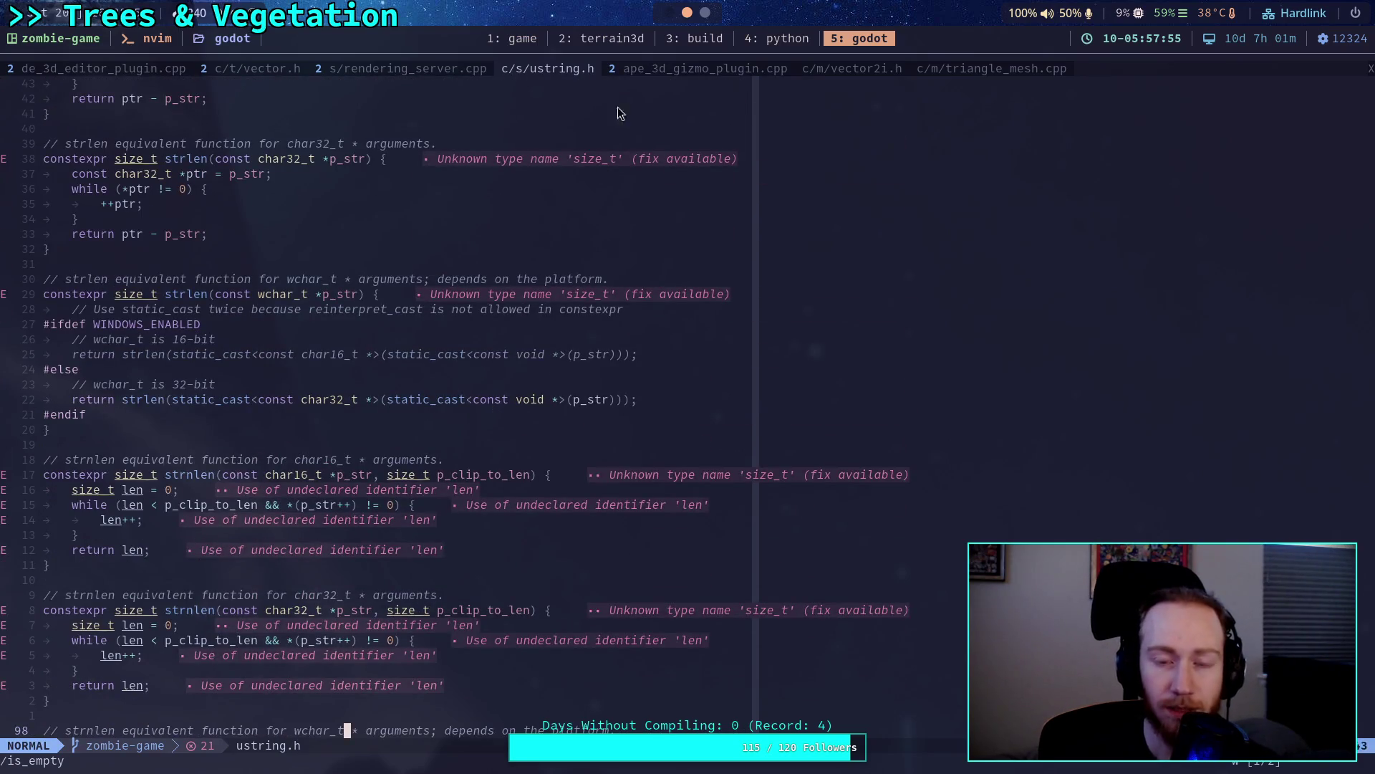
Go via the terrain3d and build tmux windows to relaunch Godot and open the game project.
{"action": "left_click", "coordinate": [595, 39]}
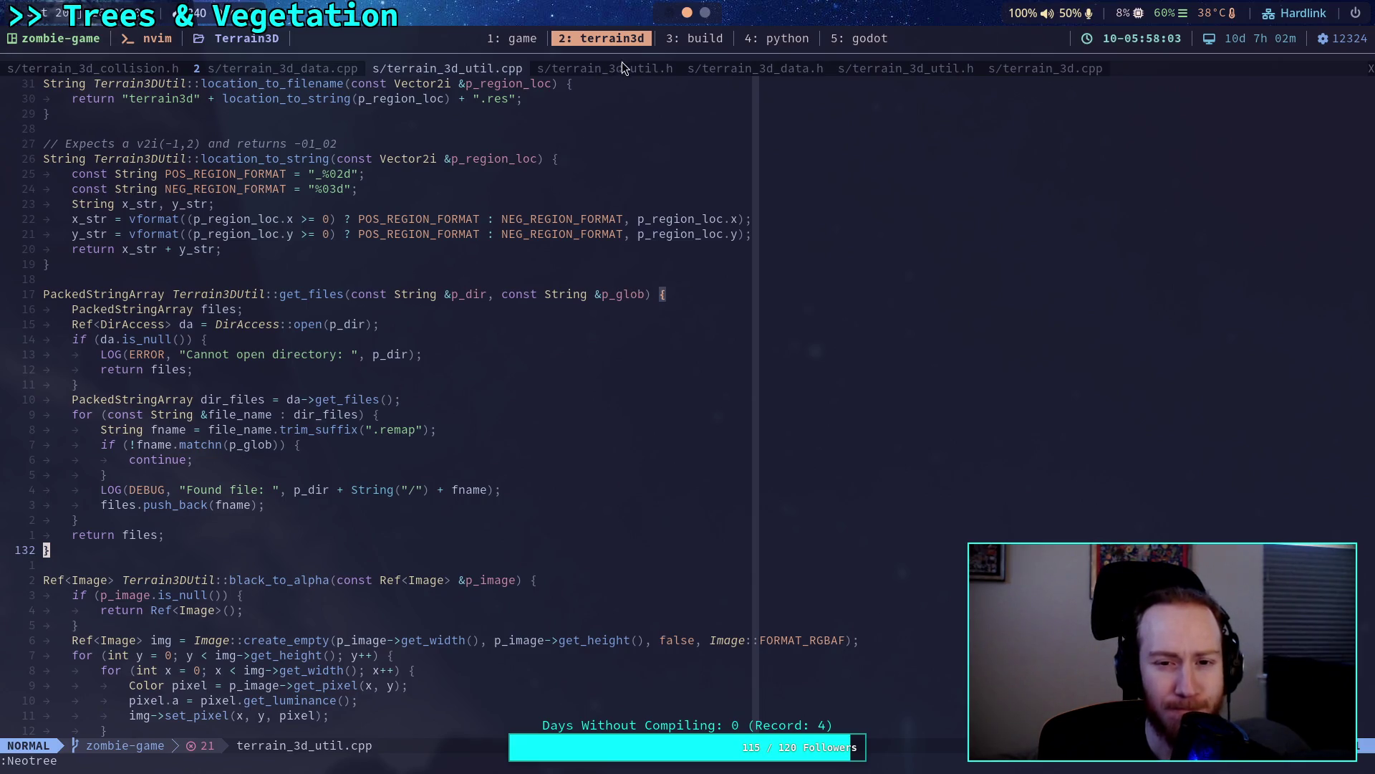
{"action": "left_click", "coordinate": [714, 42]}
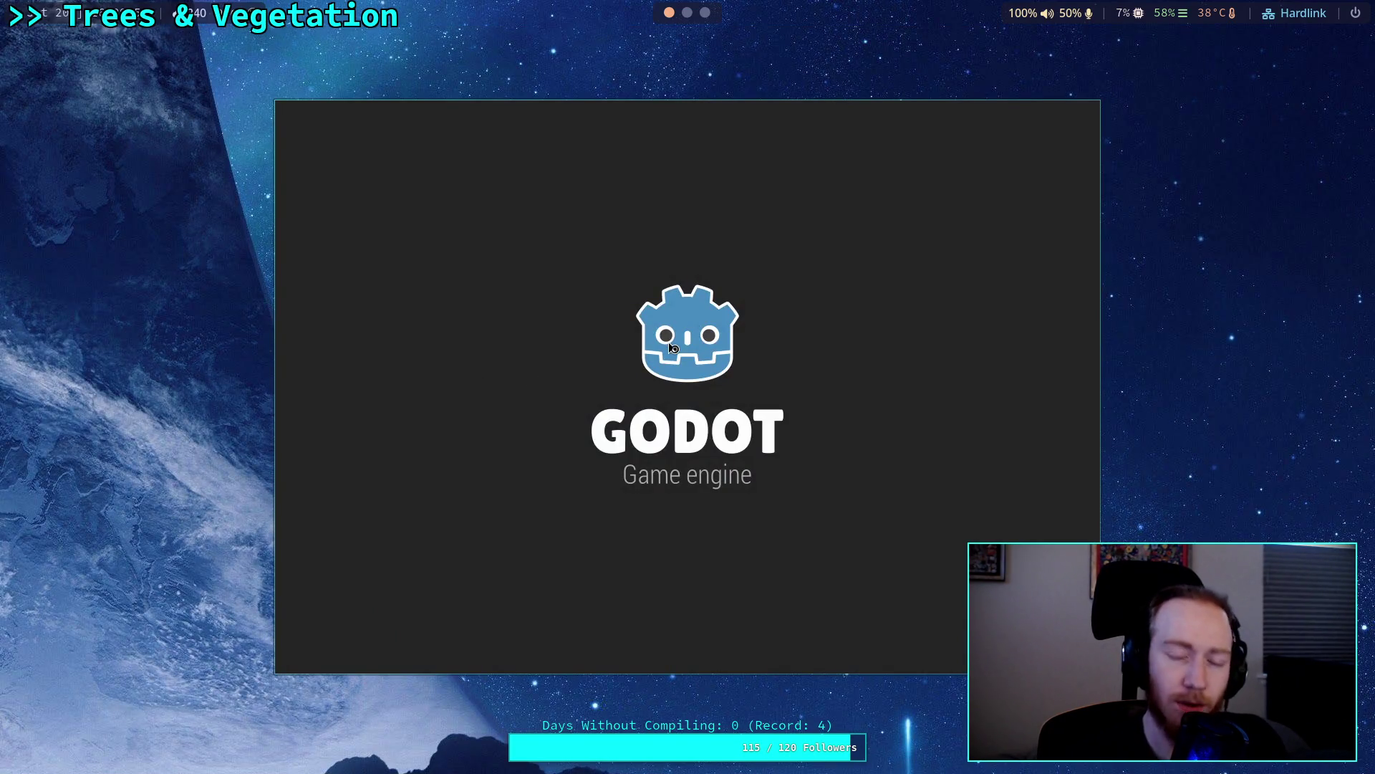
{"action": "left_click", "coordinate": [1035, 183]}
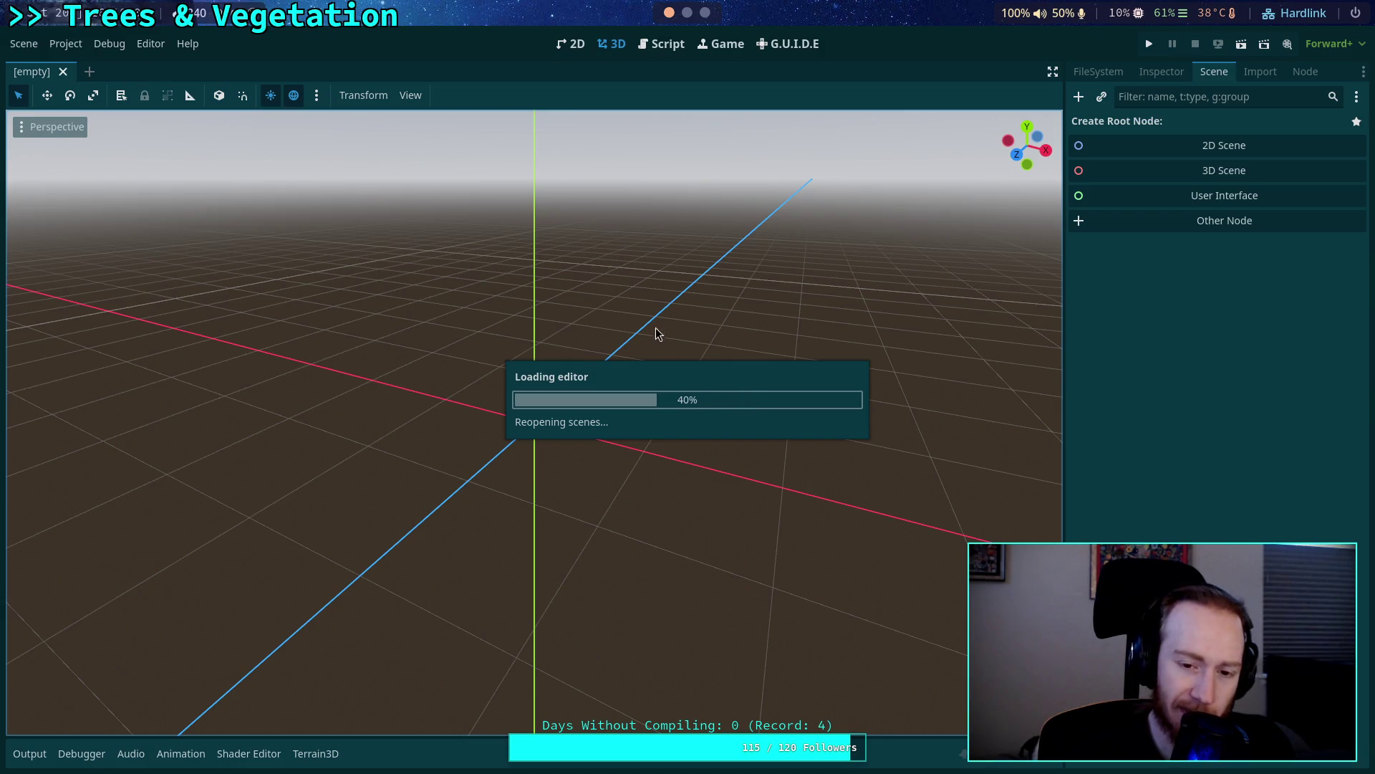
In the 3D view, check the TerrainInstanceRegion properties and click three vertices onto the terrain.
{"action": "scroll", "coordinate": [611, 460], "scroll_direction": "down", "scroll_amount": 1}
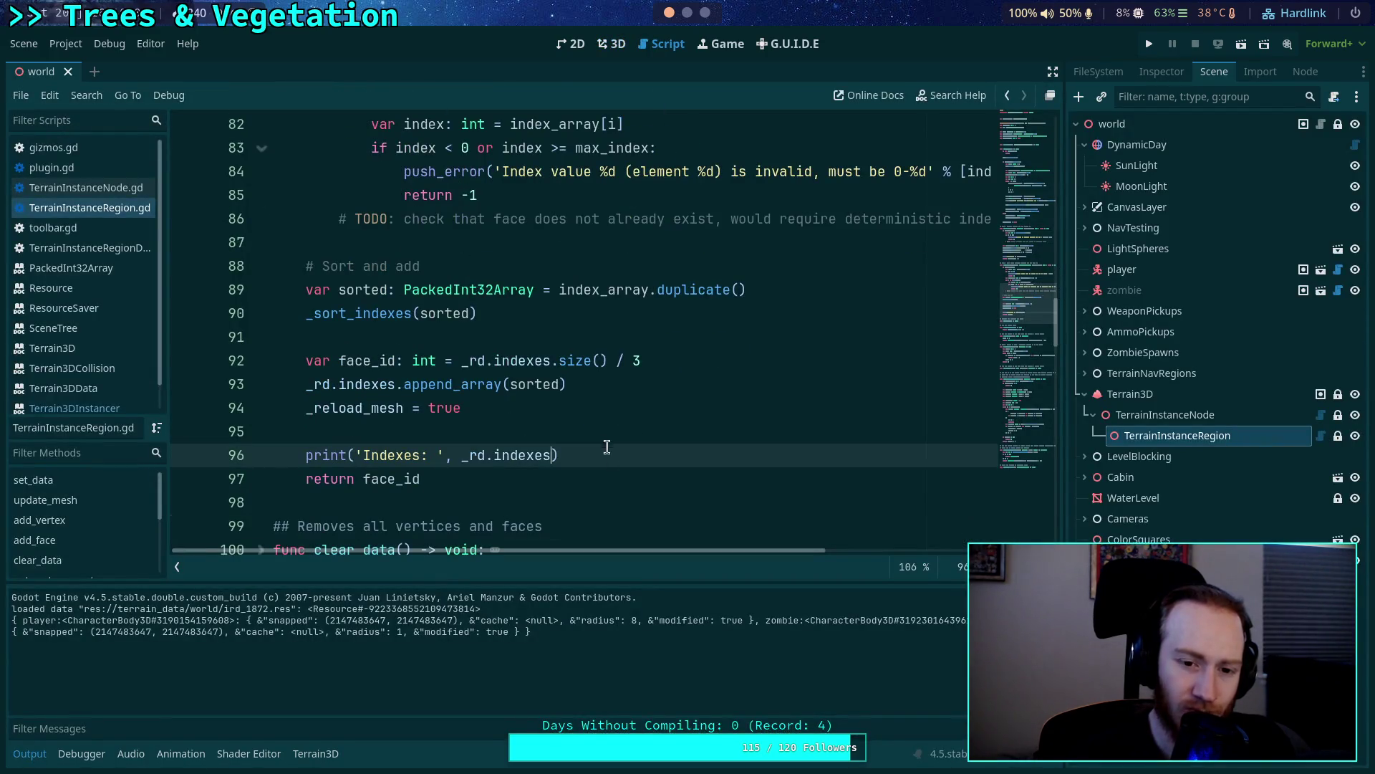
{"action": "left_click", "coordinate": [620, 44]}
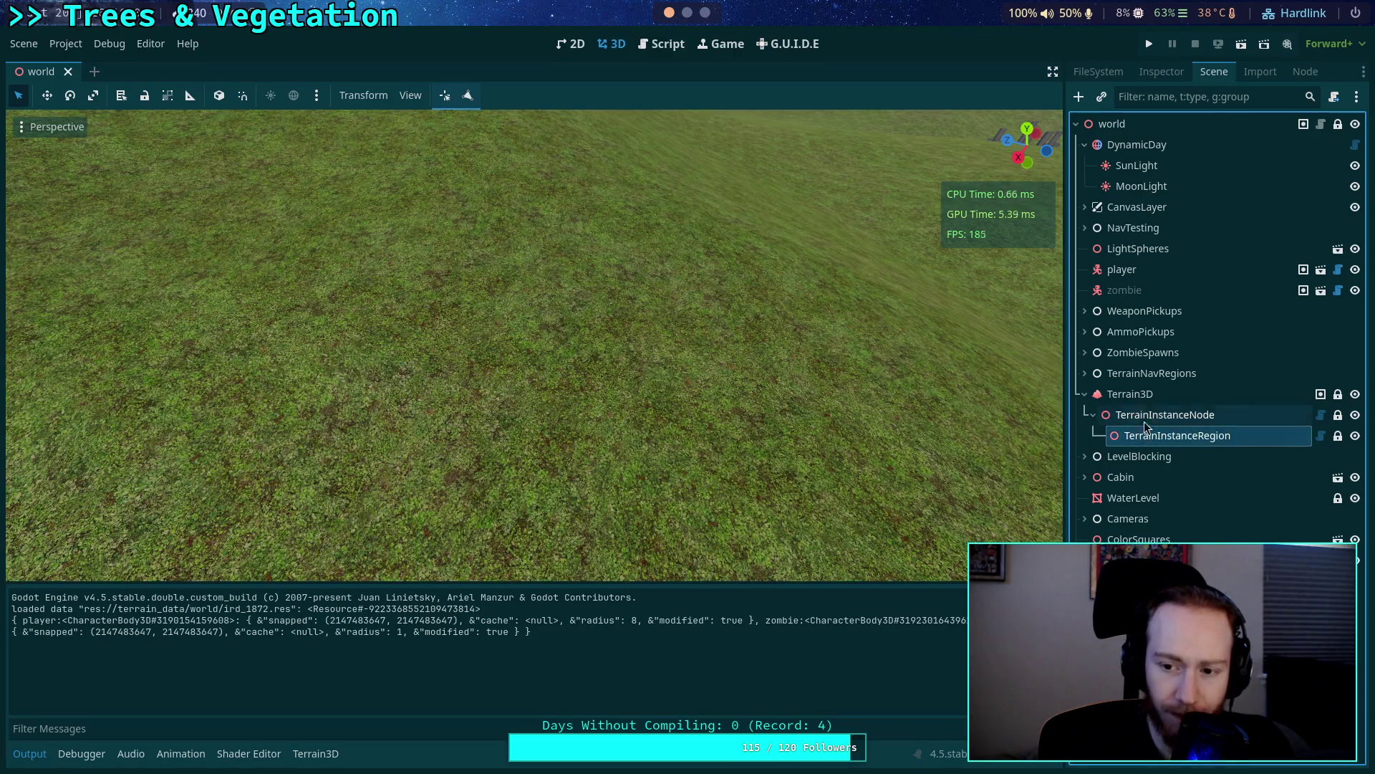
{"action": "left_click", "coordinate": [1261, 73]}
{"action": "left_click", "coordinate": [1150, 73]}
{"action": "left_click", "coordinate": [1215, 73]}
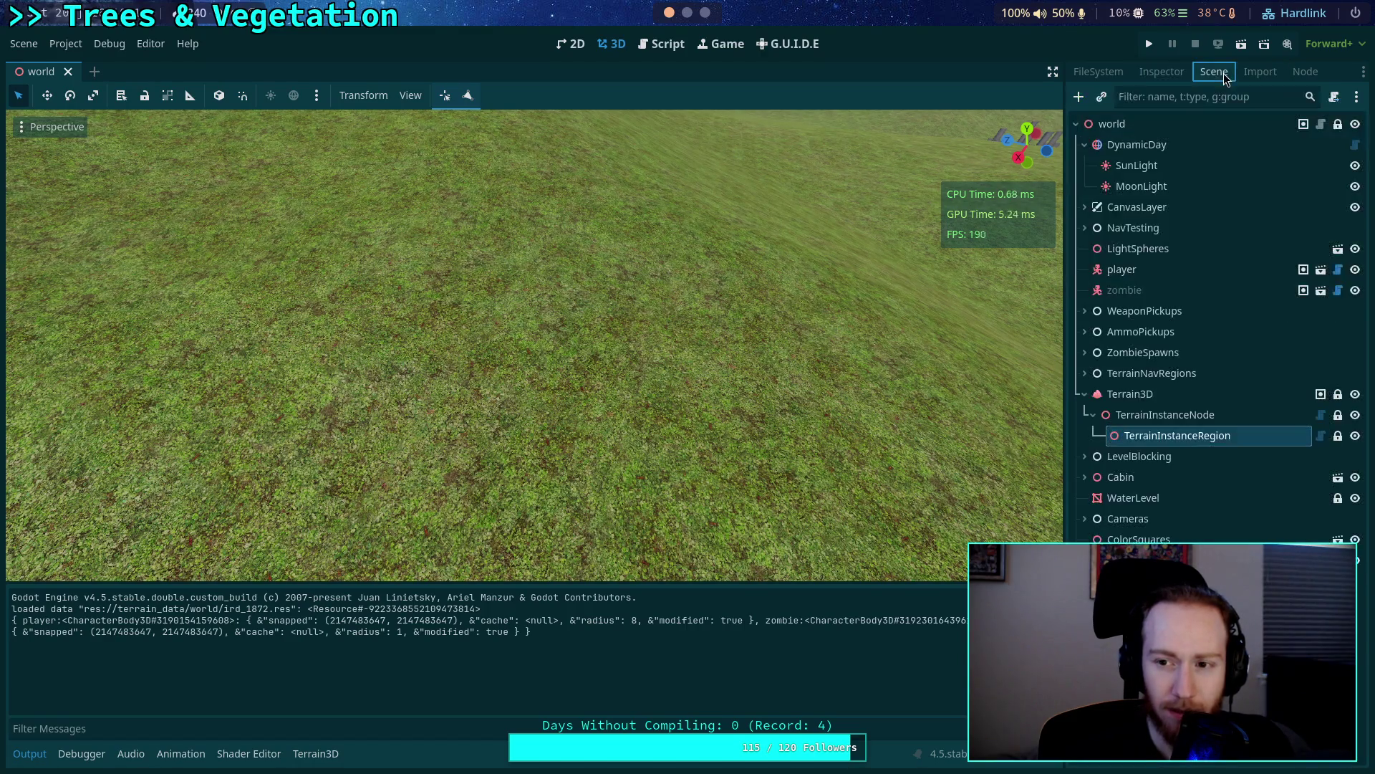
{"action": "left_click", "coordinate": [383, 277]}
{"action": "left_click", "coordinate": [316, 393]}
{"action": "left_click", "coordinate": [525, 392]}
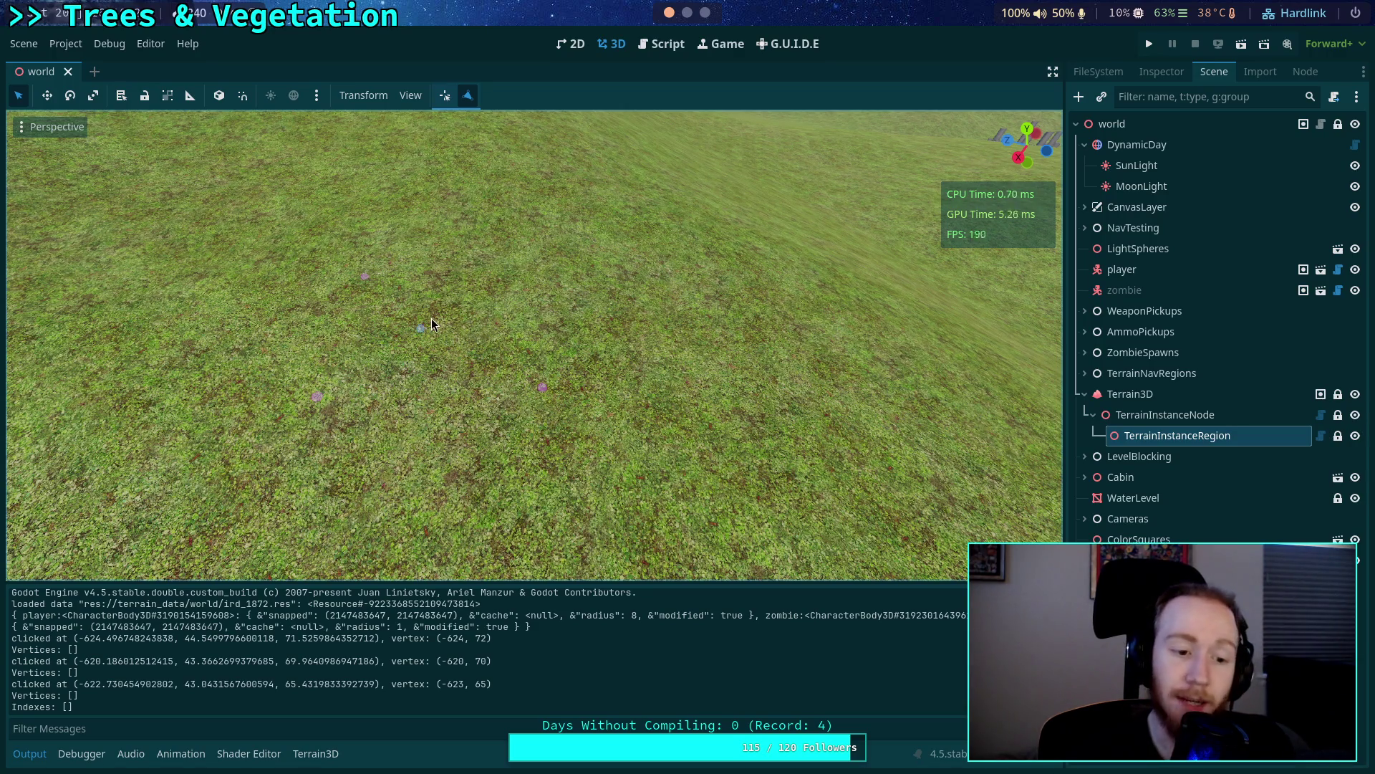
Back in the TerrainInstanceRegion script, select the is_empty check on line 26.
{"action": "left_click", "coordinate": [656, 44]}
{"action": "scroll", "coordinate": [570, 401], "scroll_direction": "up", "scroll_amount": 15}
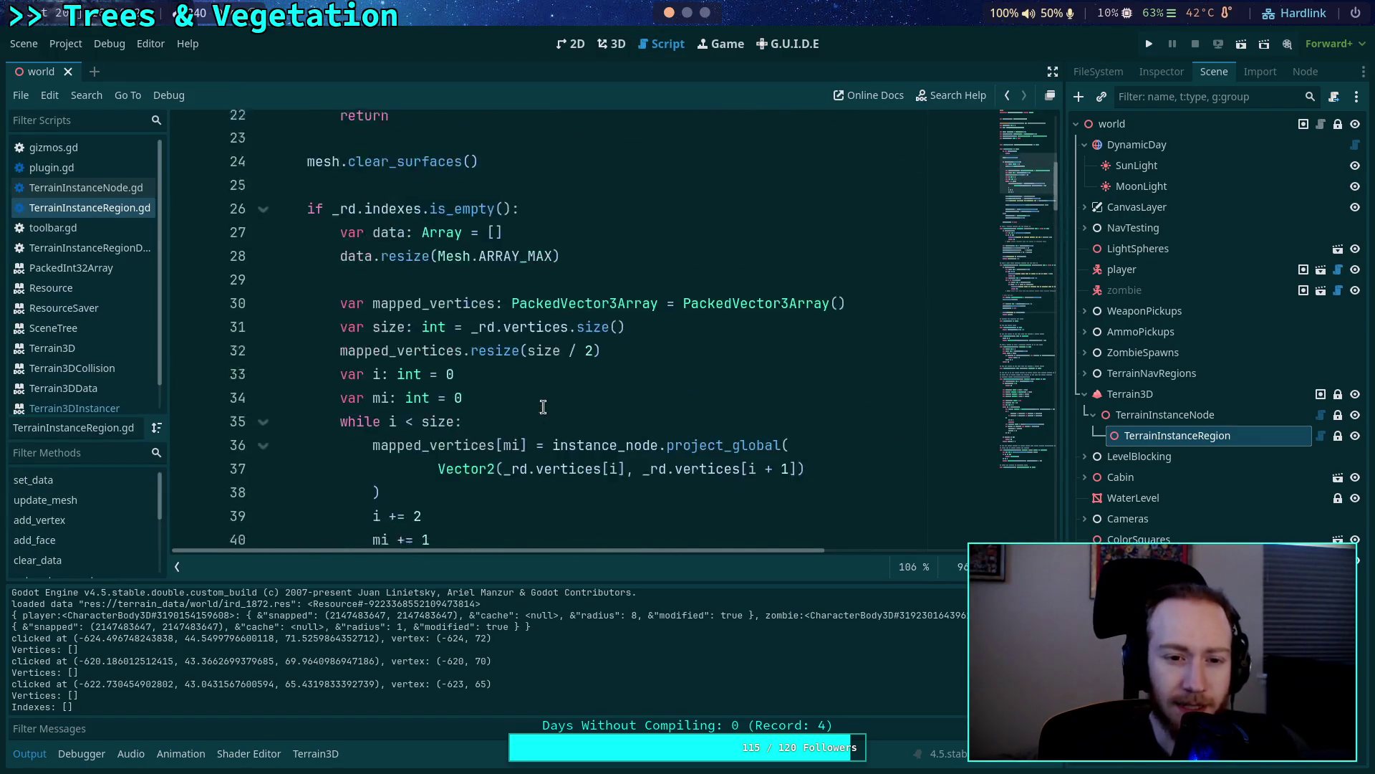
{"action": "scroll", "coordinate": [545, 405], "scroll_direction": "up", "scroll_amount": 3}
{"action": "double_click", "coordinate": [457, 360]}
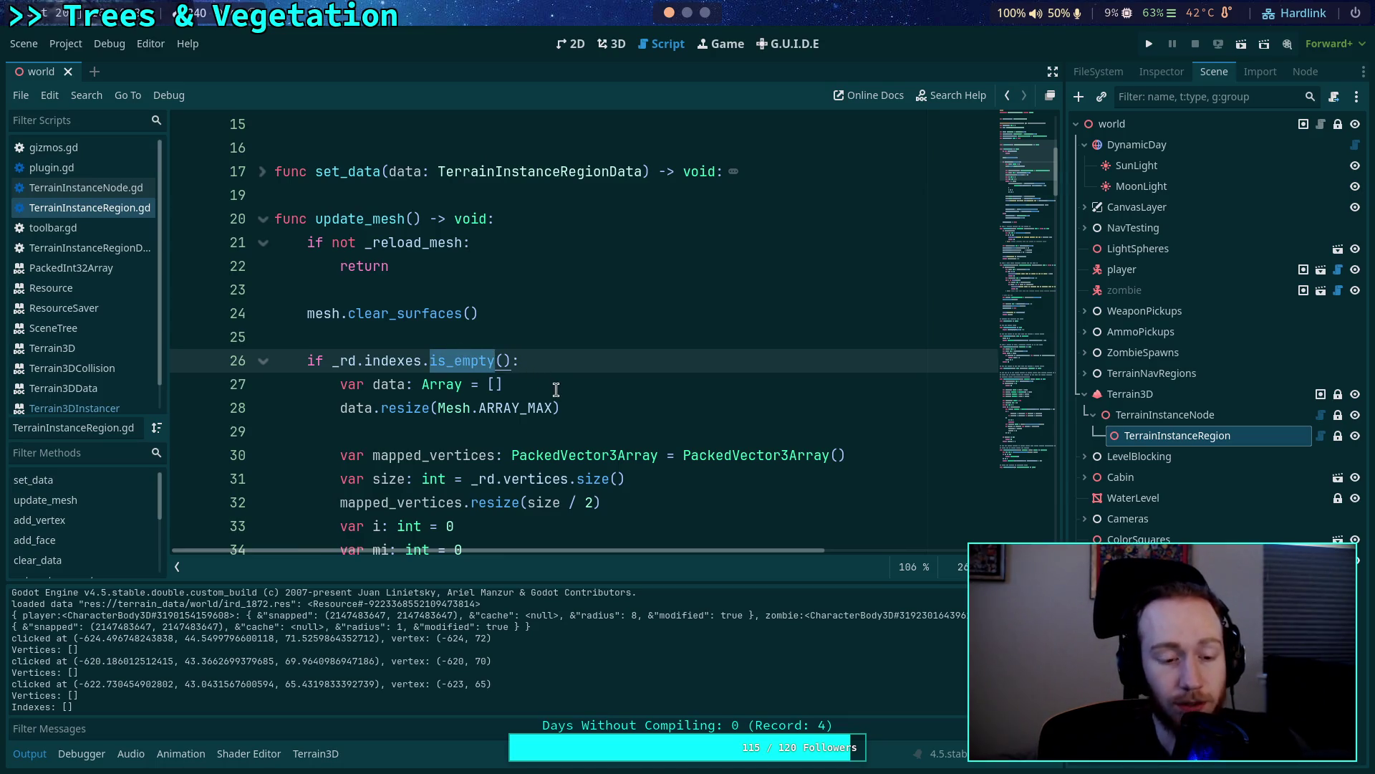
Change line 26 to 'if not _rd.indexes.is_empty()' and save the script.
{"action": "left_click", "coordinate": [331, 363]}
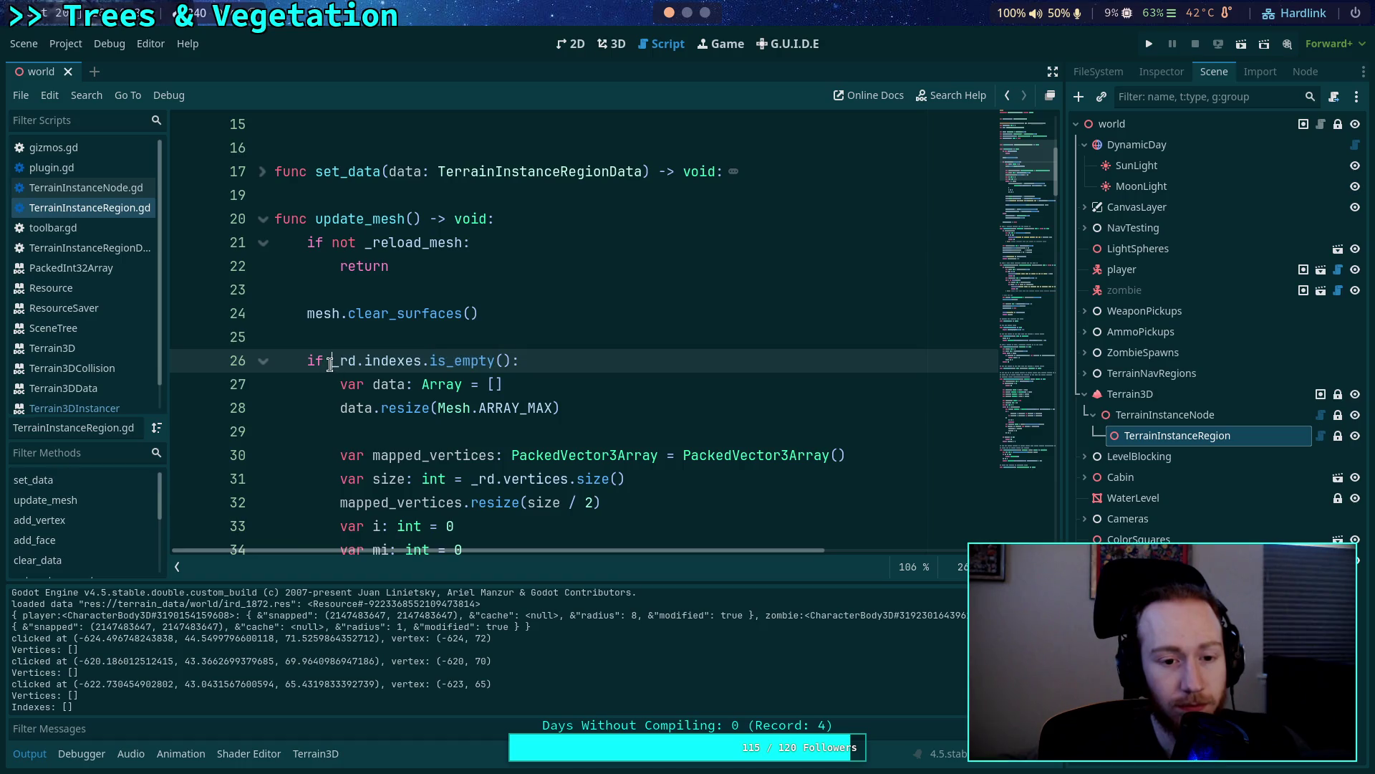
{"action": "type", "text": "not"}
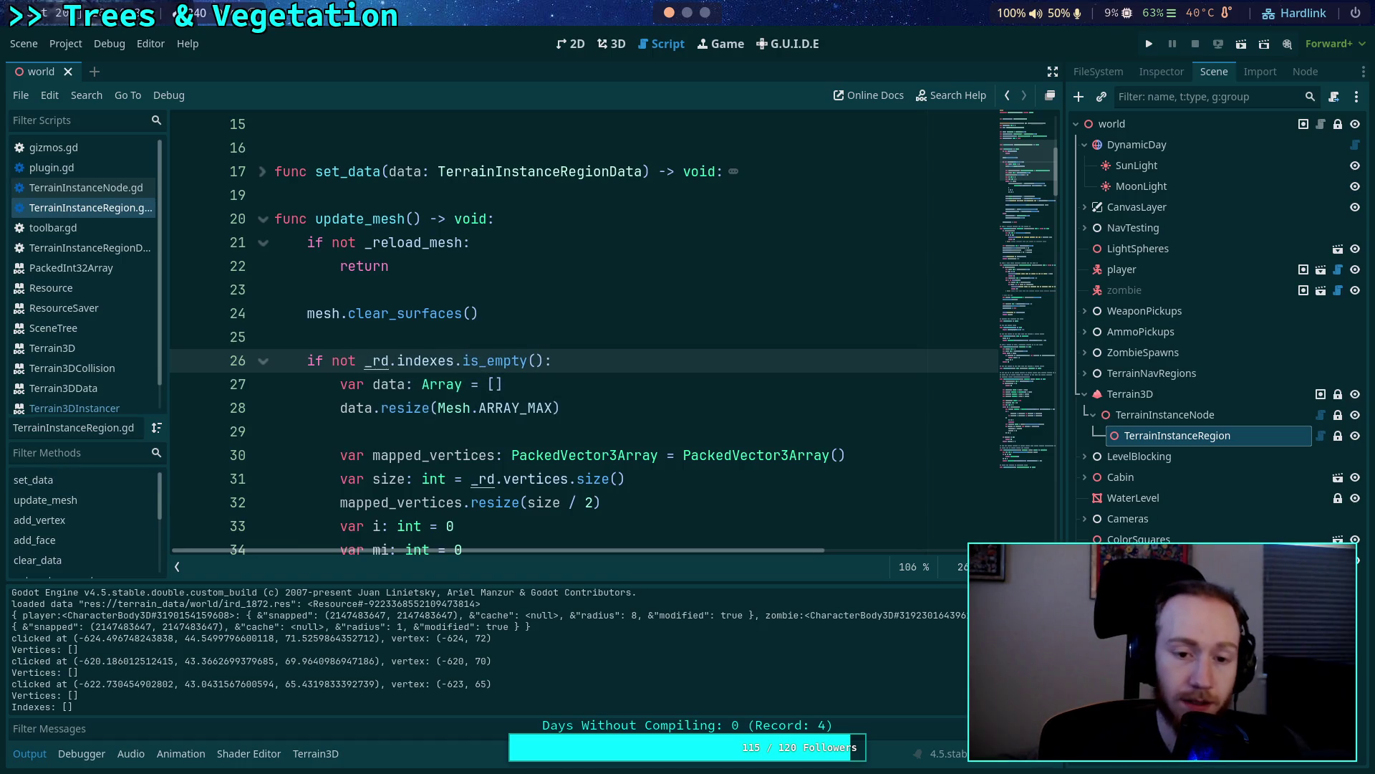
{"action": "key", "text": "ctrl+s"}
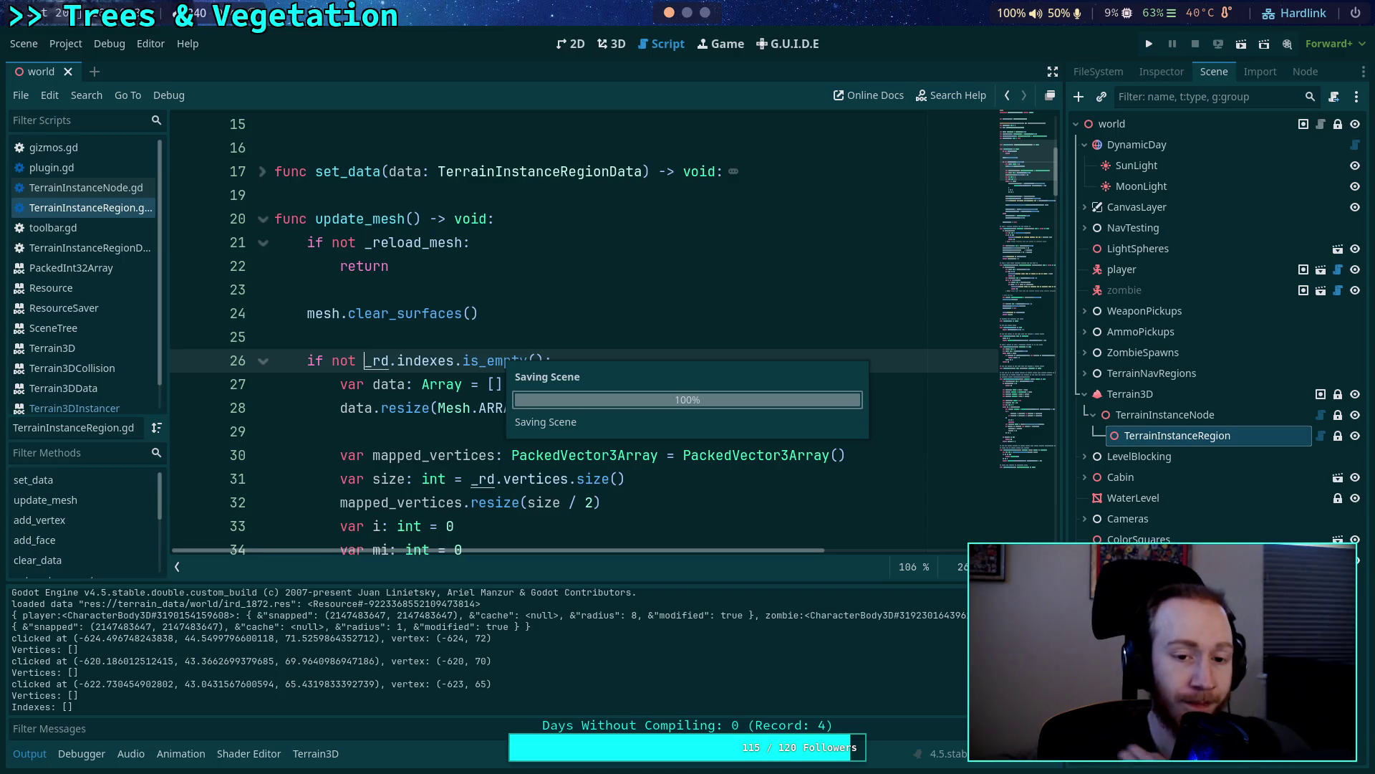
Reload the saved scene in 3D and orbit to view the new triangle.
{"action": "left_click", "coordinate": [622, 44]}
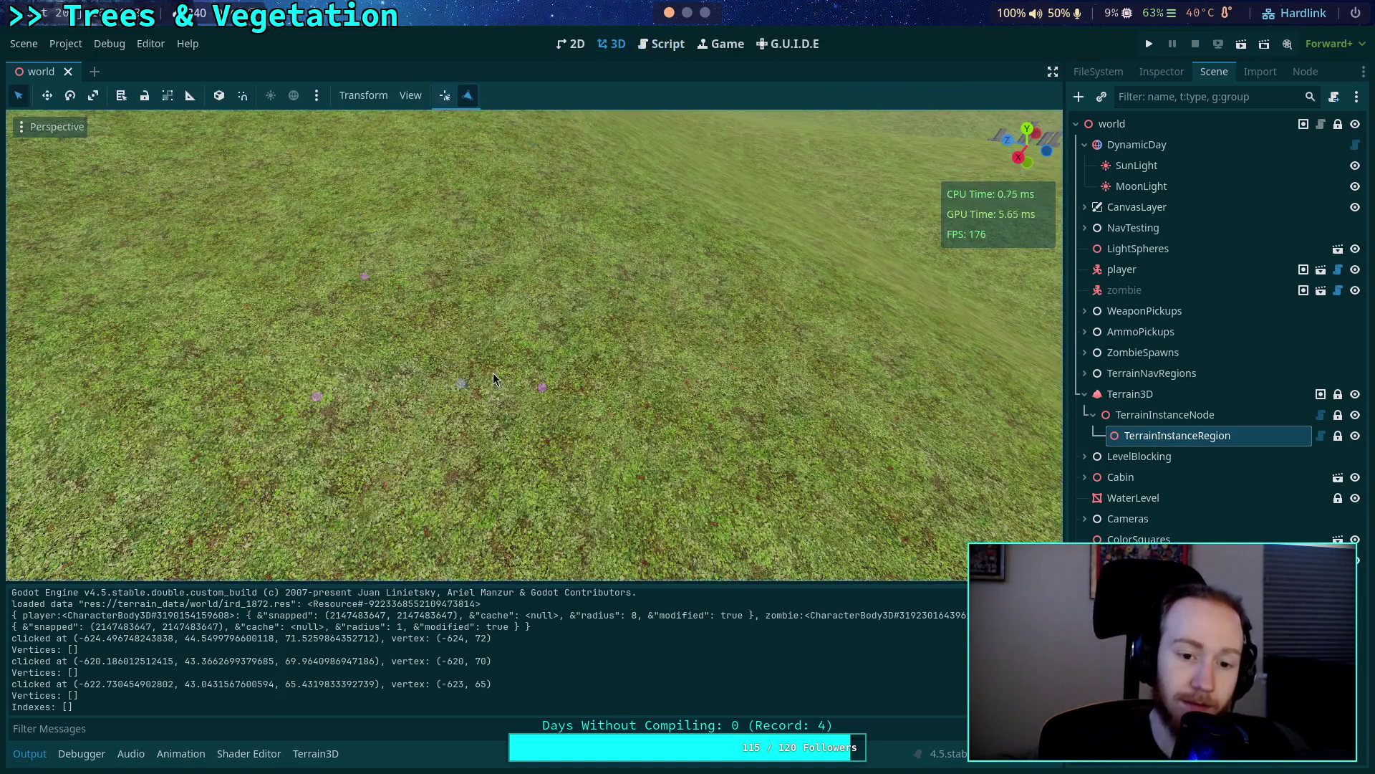
{"action": "left_click", "coordinate": [40, 45]}
{"action": "left_click", "coordinate": [43, 386]}
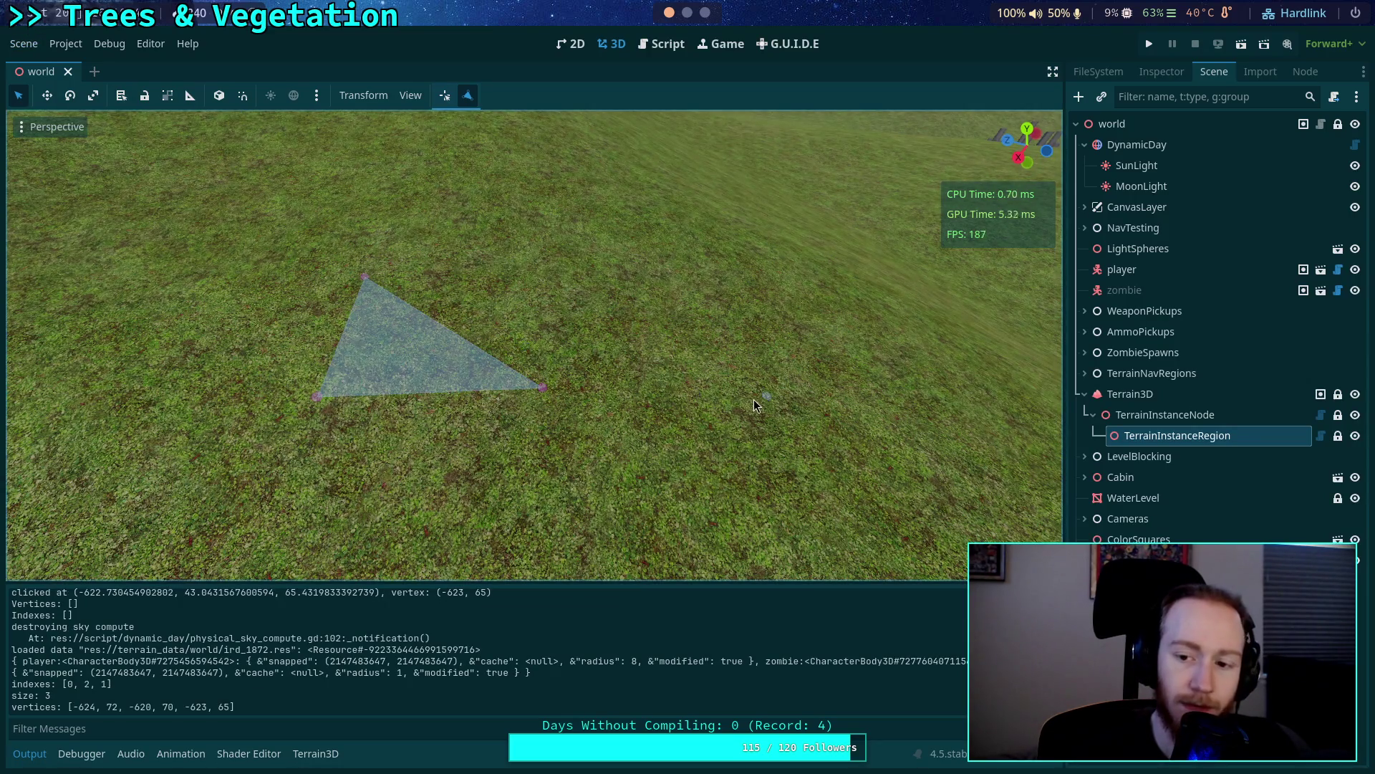
{"action": "left_click_drag", "start_coordinate": [715, 394], "coordinate": [710, 410]}
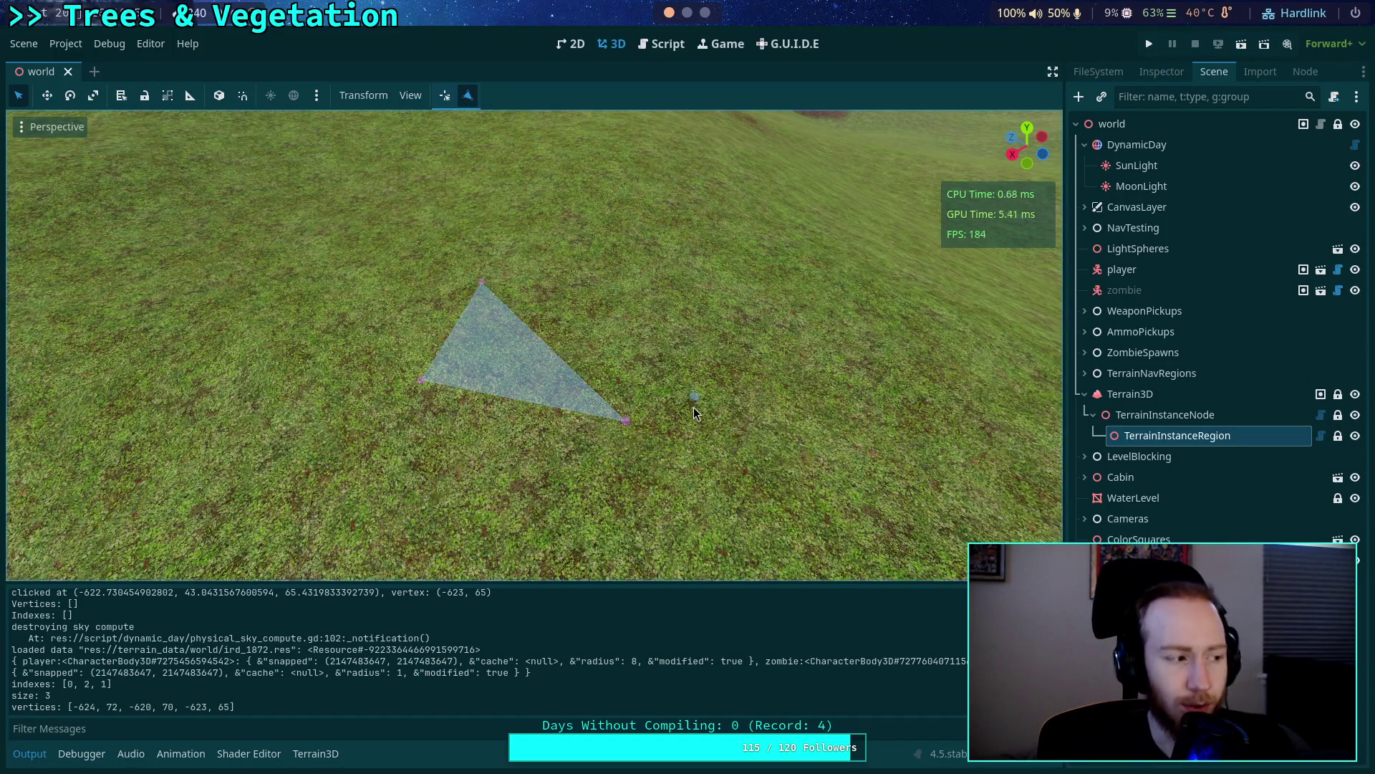
{"action": "left_click", "coordinate": [662, 44]}
{"action": "scroll", "coordinate": [686, 305], "scroll_direction": "down", "scroll_amount": 3}
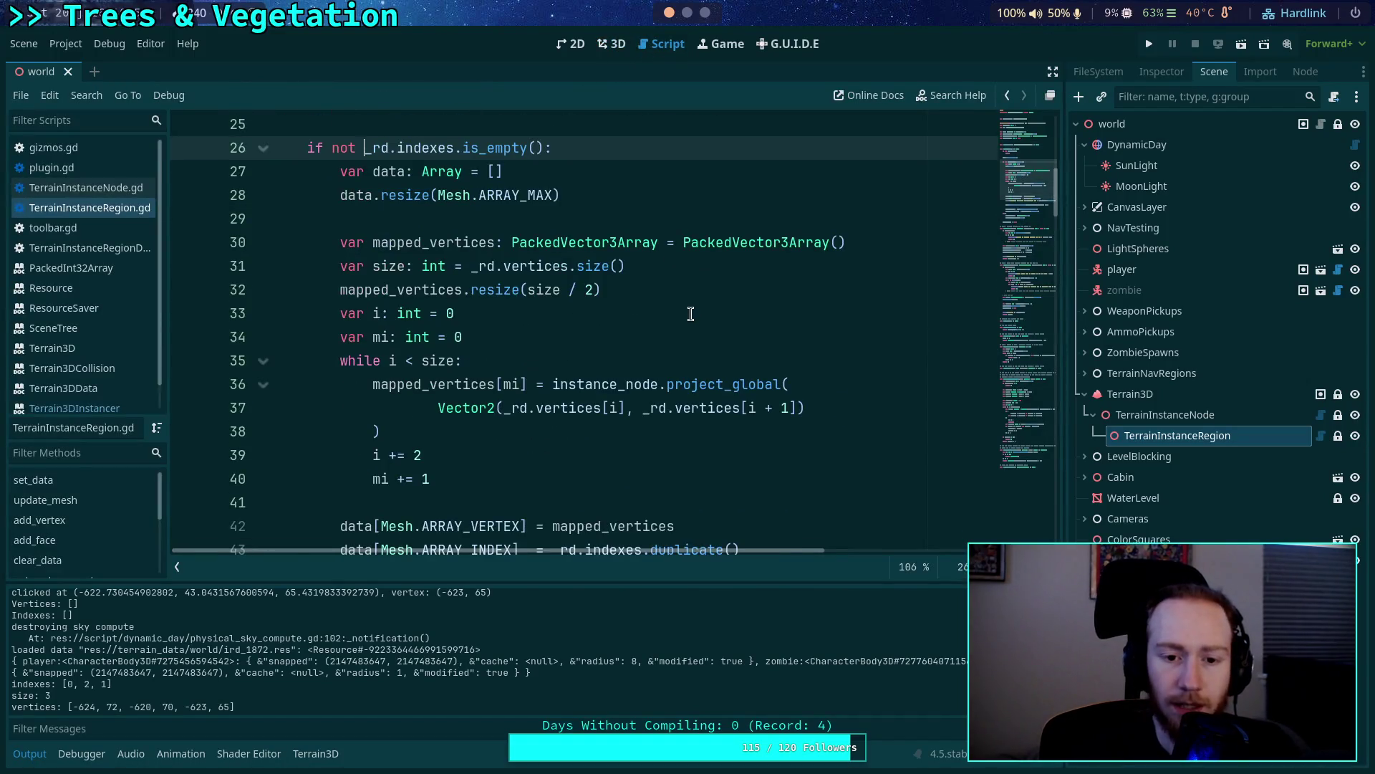
Print _rd.vertices.duplicate() and _rd.indexes.duplicate() instead of the raw arrays, then save.
{"action": "scroll", "coordinate": [693, 317], "scroll_direction": "down", "scroll_amount": 4}
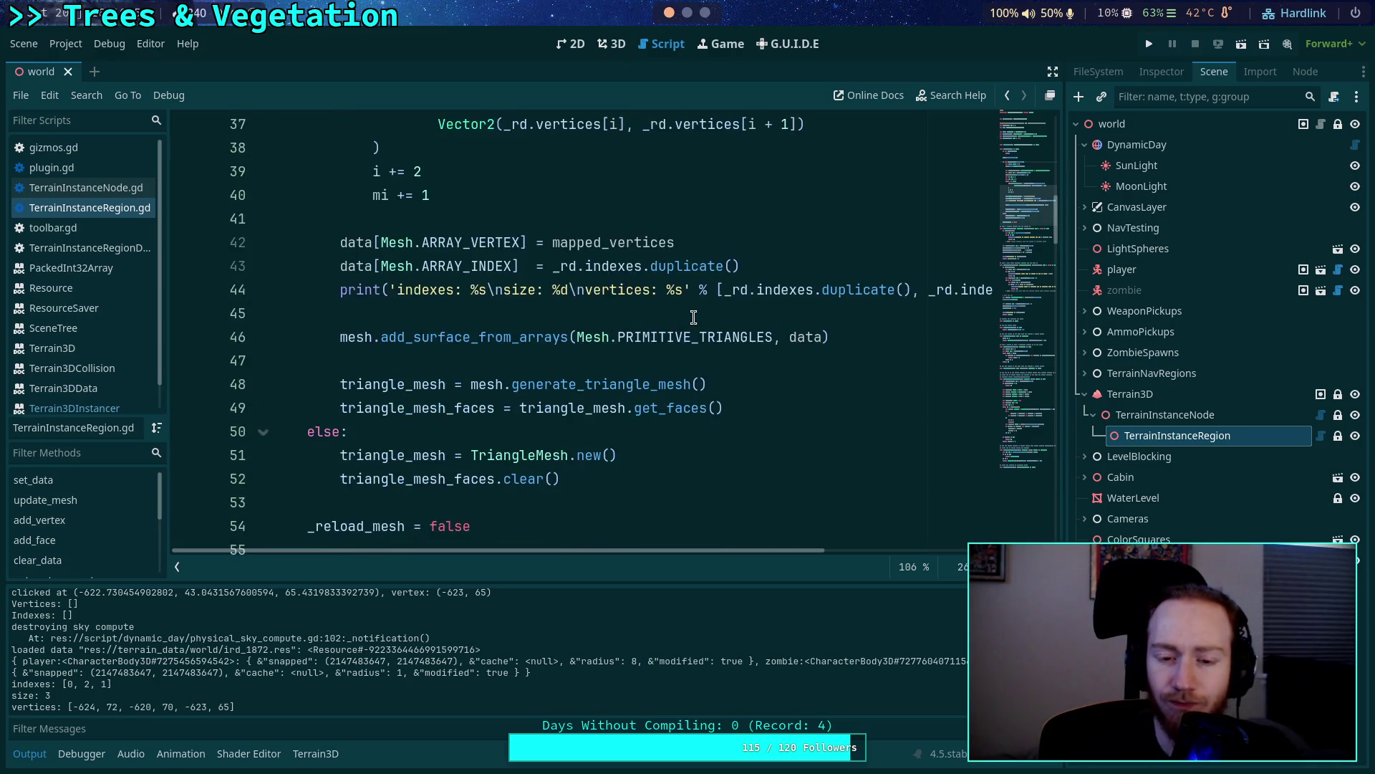
{"action": "scroll", "coordinate": [745, 383], "scroll_direction": "down", "scroll_amount": 3}
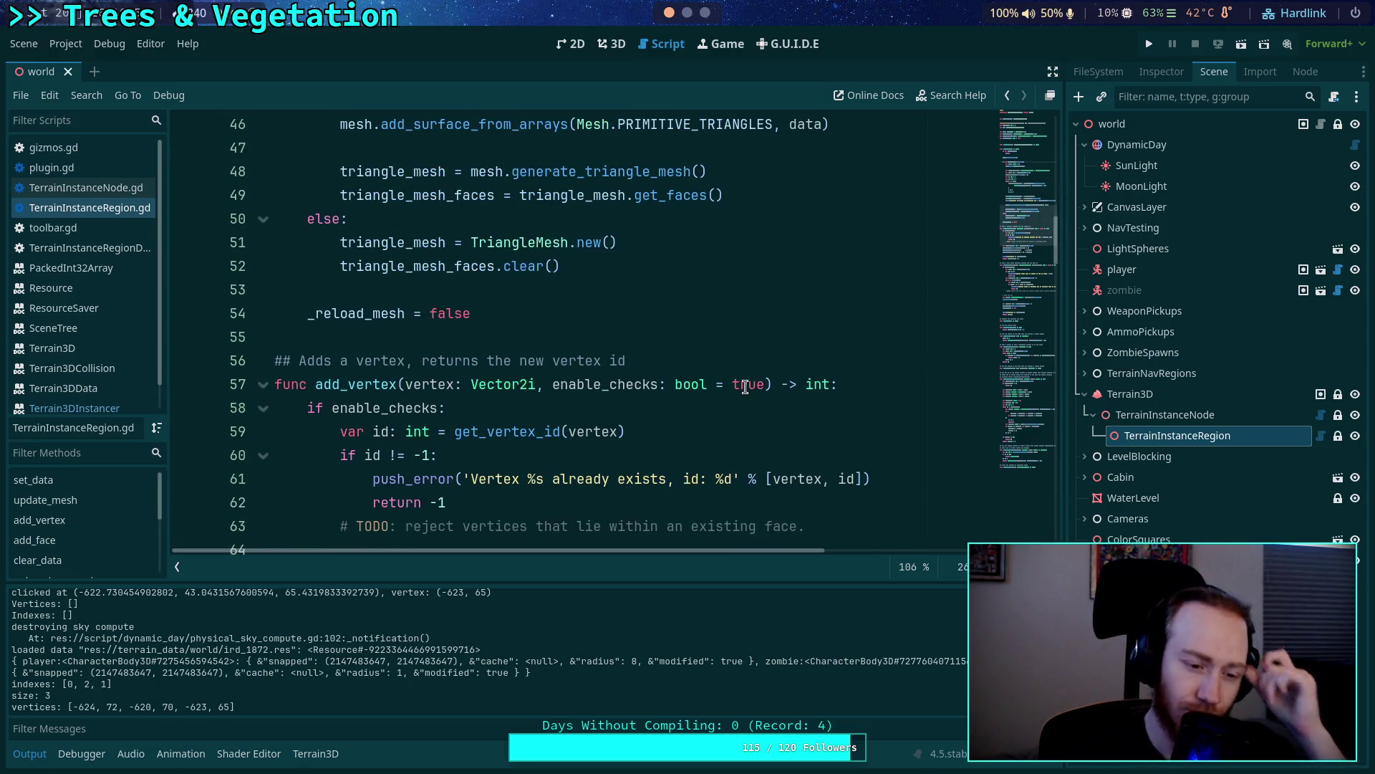
{"action": "scroll", "coordinate": [745, 383], "scroll_direction": "down", "scroll_amount": 5}
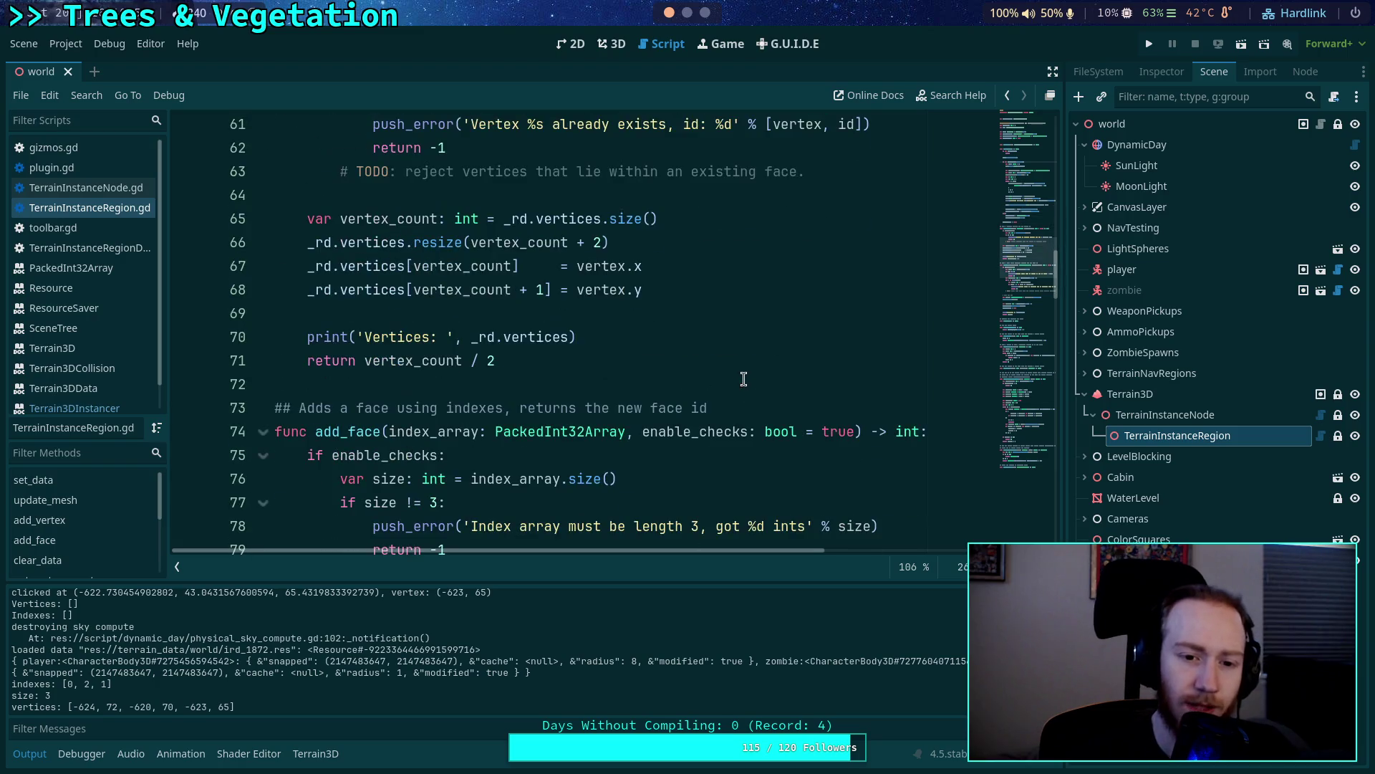
{"action": "left_click", "coordinate": [568, 338]}
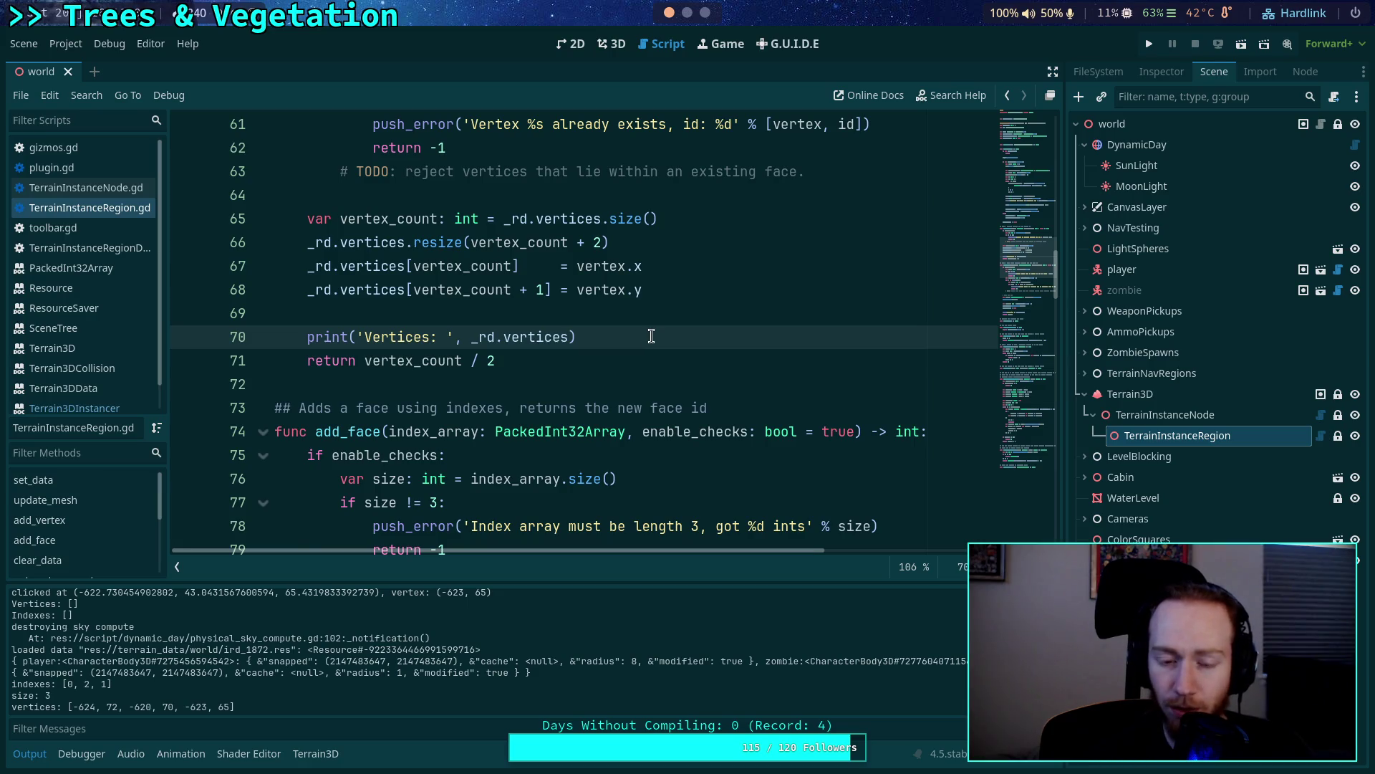
{"action": "scroll", "coordinate": [651, 337], "scroll_direction": "up", "scroll_amount": 1}
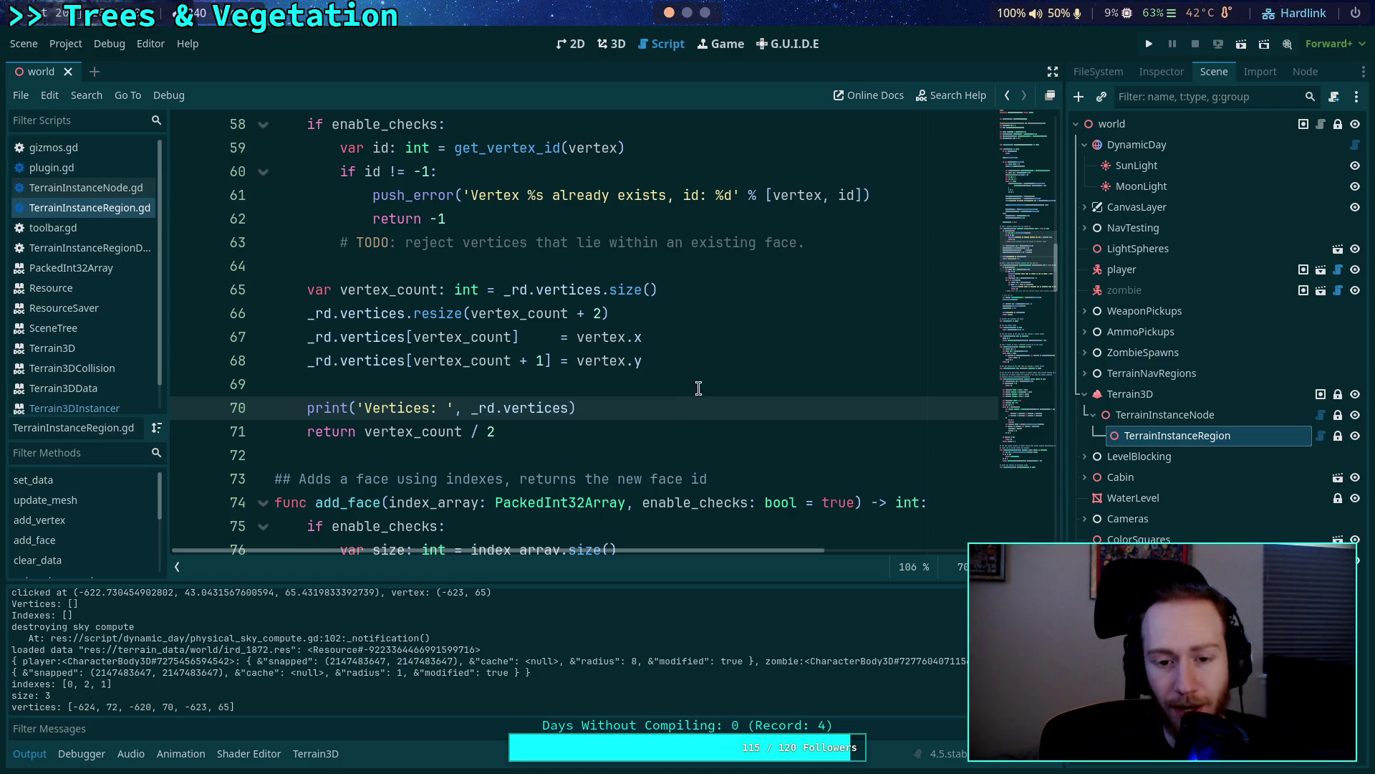
{"action": "type", "text": ".d"}
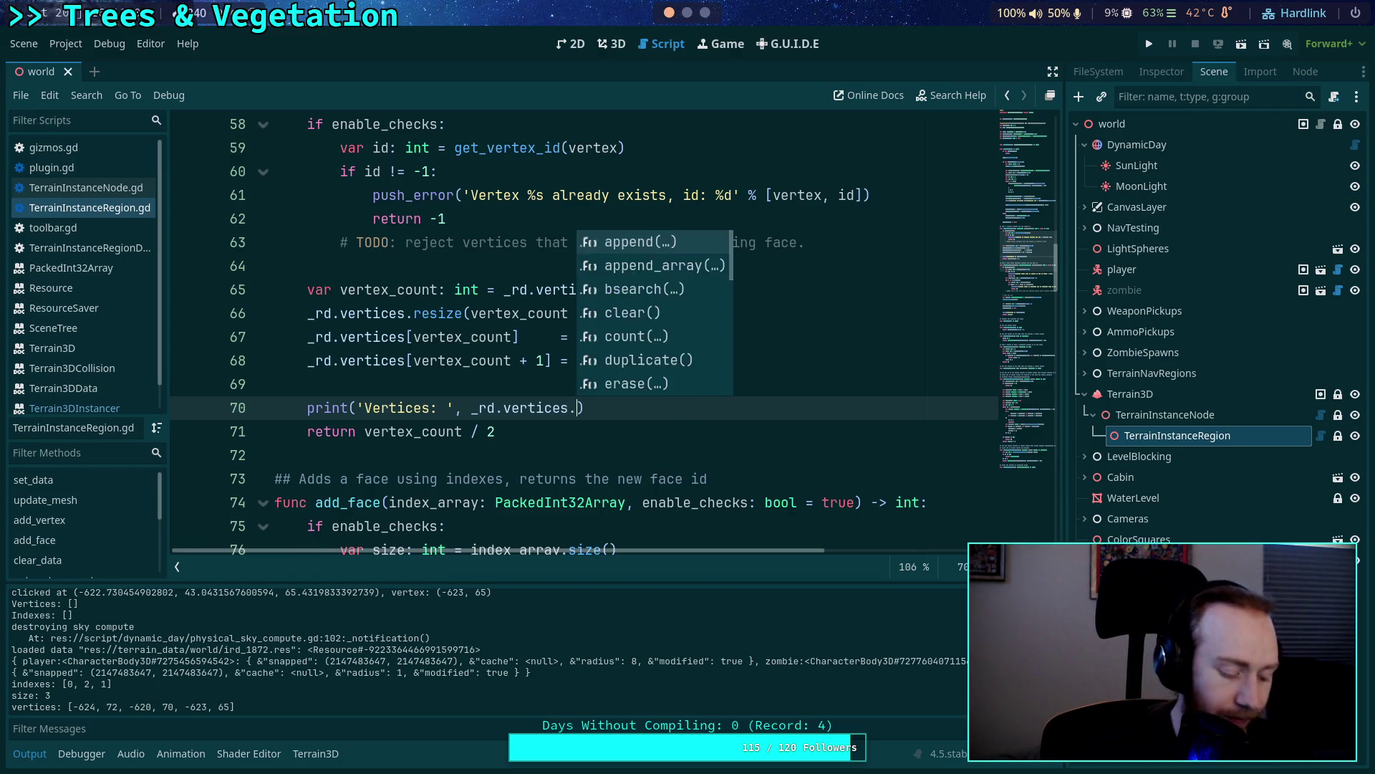
{"action": "key", "text": "BackSpace"}
{"action": "key", "text": "BackSpace"}
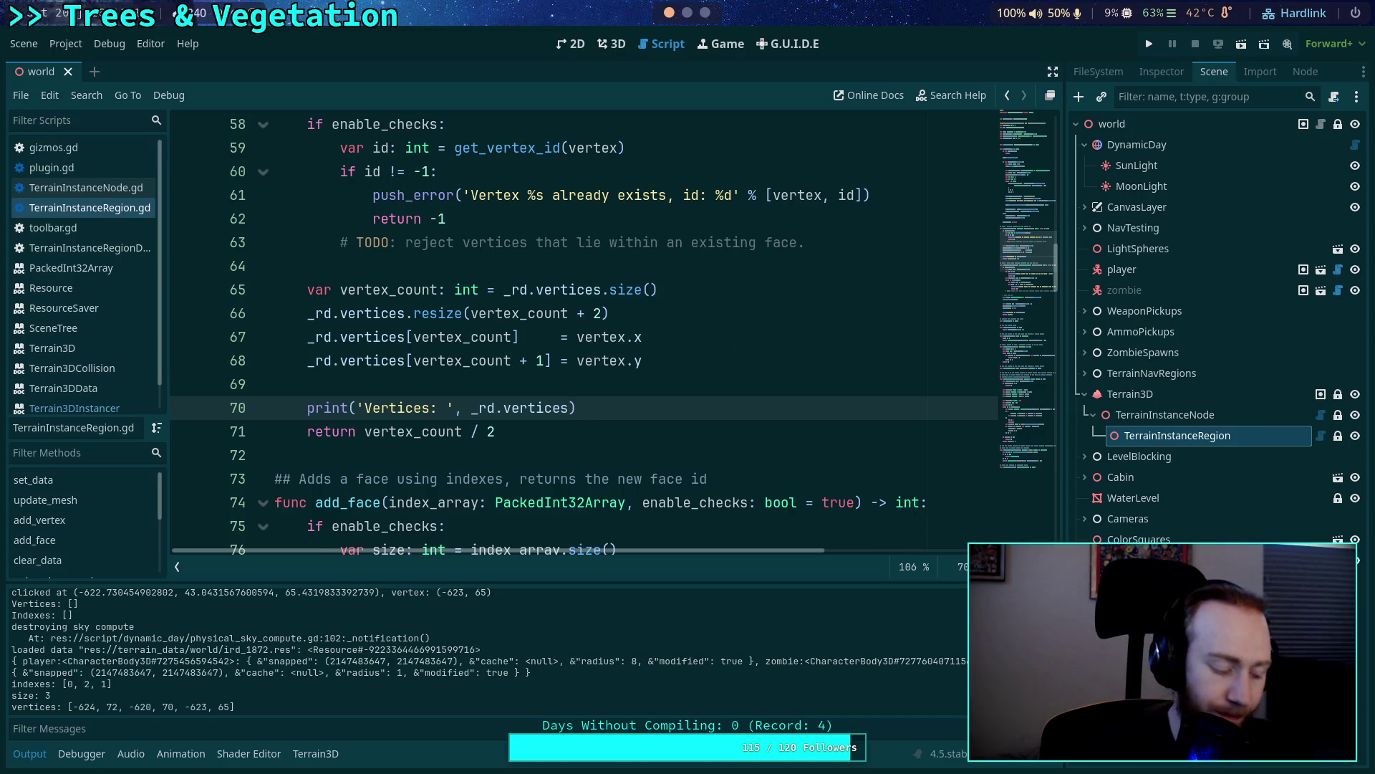
{"action": "type", "text": "."}
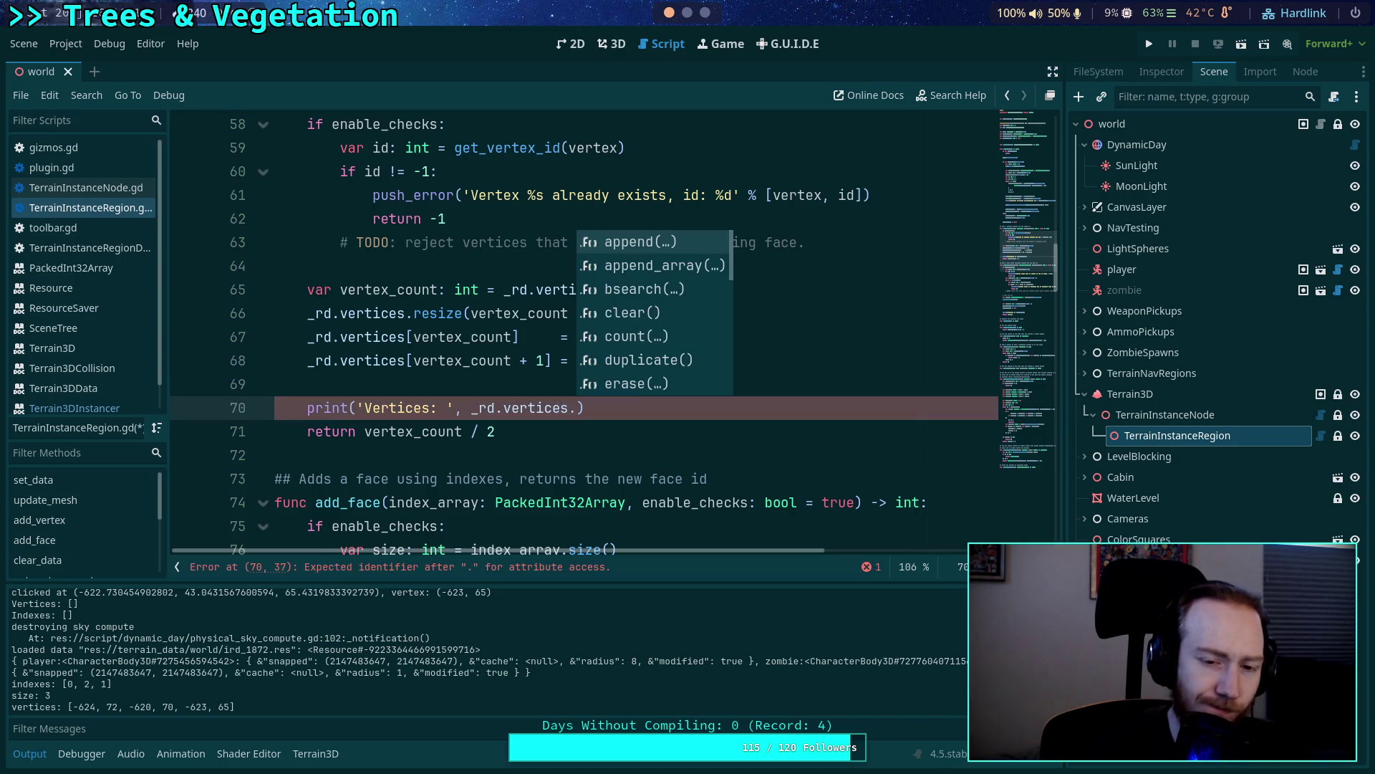
{"action": "type", "text": "du"}
{"action": "key", "text": "Return"}
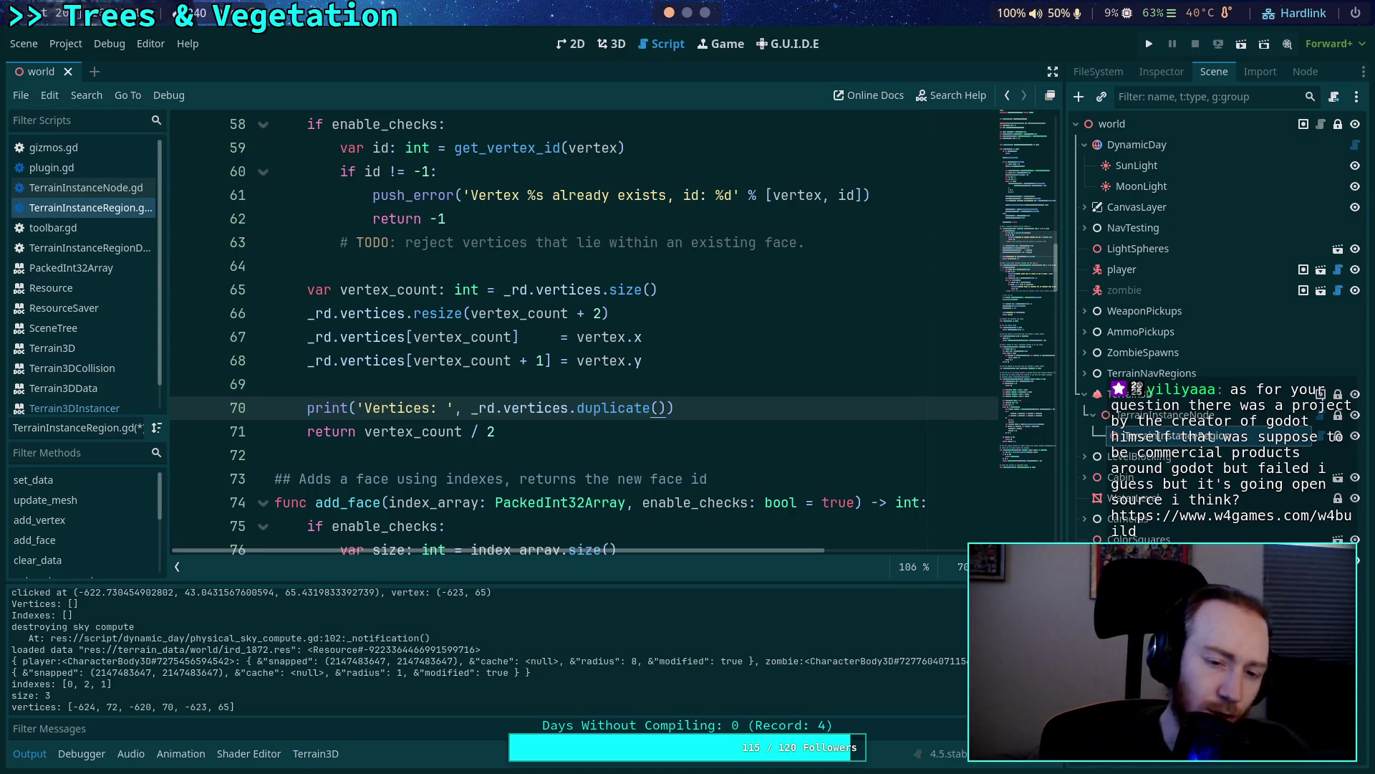
{"action": "scroll", "coordinate": [701, 359], "scroll_direction": "down", "scroll_amount": 10}
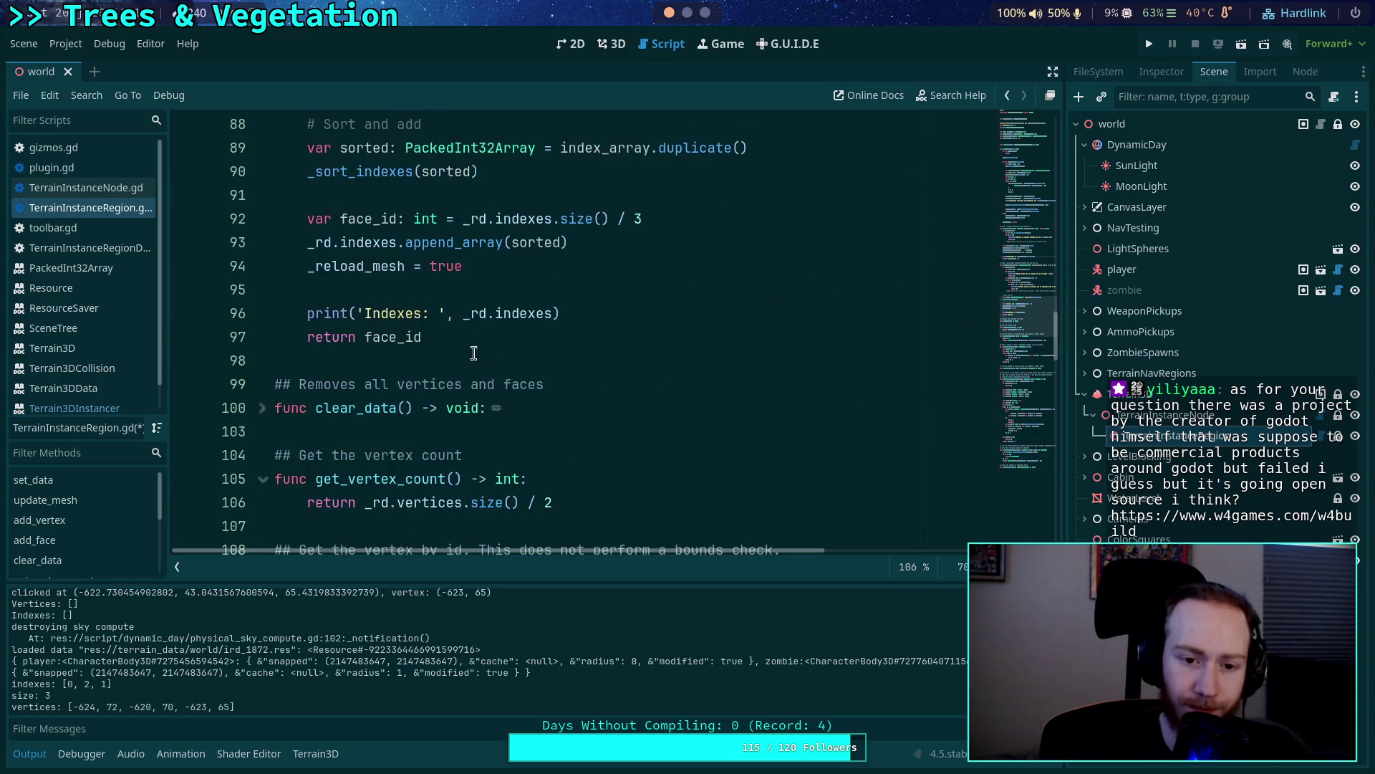
{"action": "left_click", "coordinate": [559, 317]}
{"action": "type", "text": ".d"}
{"action": "key", "text": "Return"}
{"action": "key", "text": "ctrl+s"}
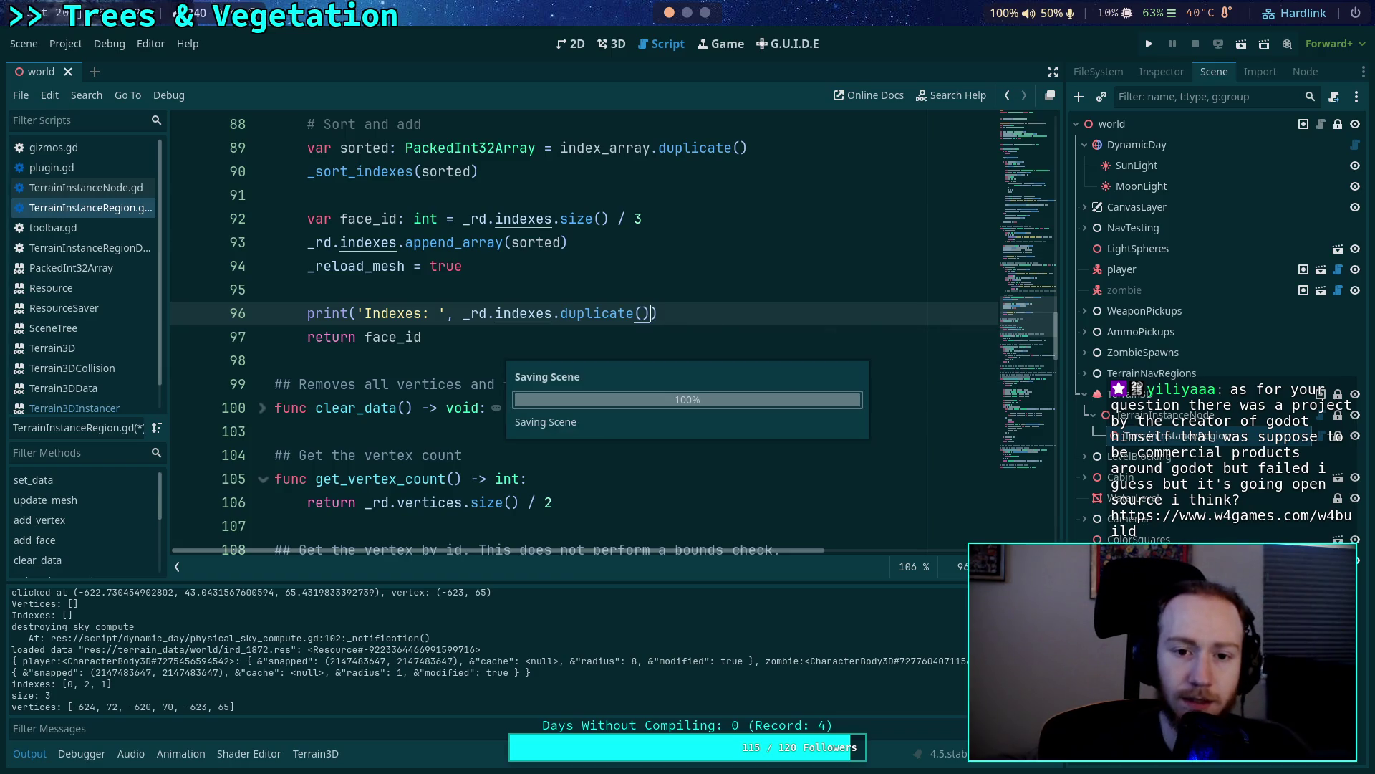
Highlight 'sorted' and 'index_array' in add_face to review where they are used.
{"action": "scroll", "coordinate": [552, 311], "scroll_direction": "up", "scroll_amount": 2}
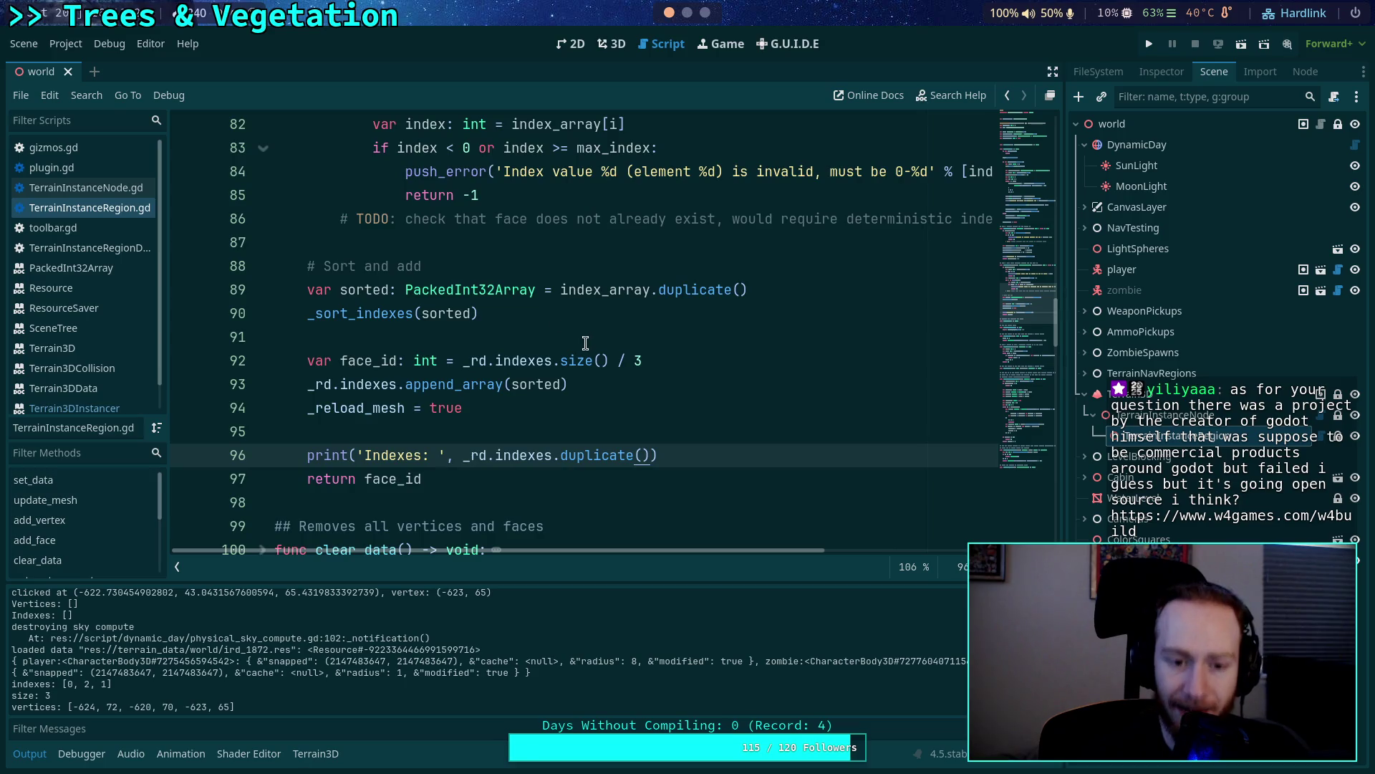
{"action": "double_click", "coordinate": [365, 294]}
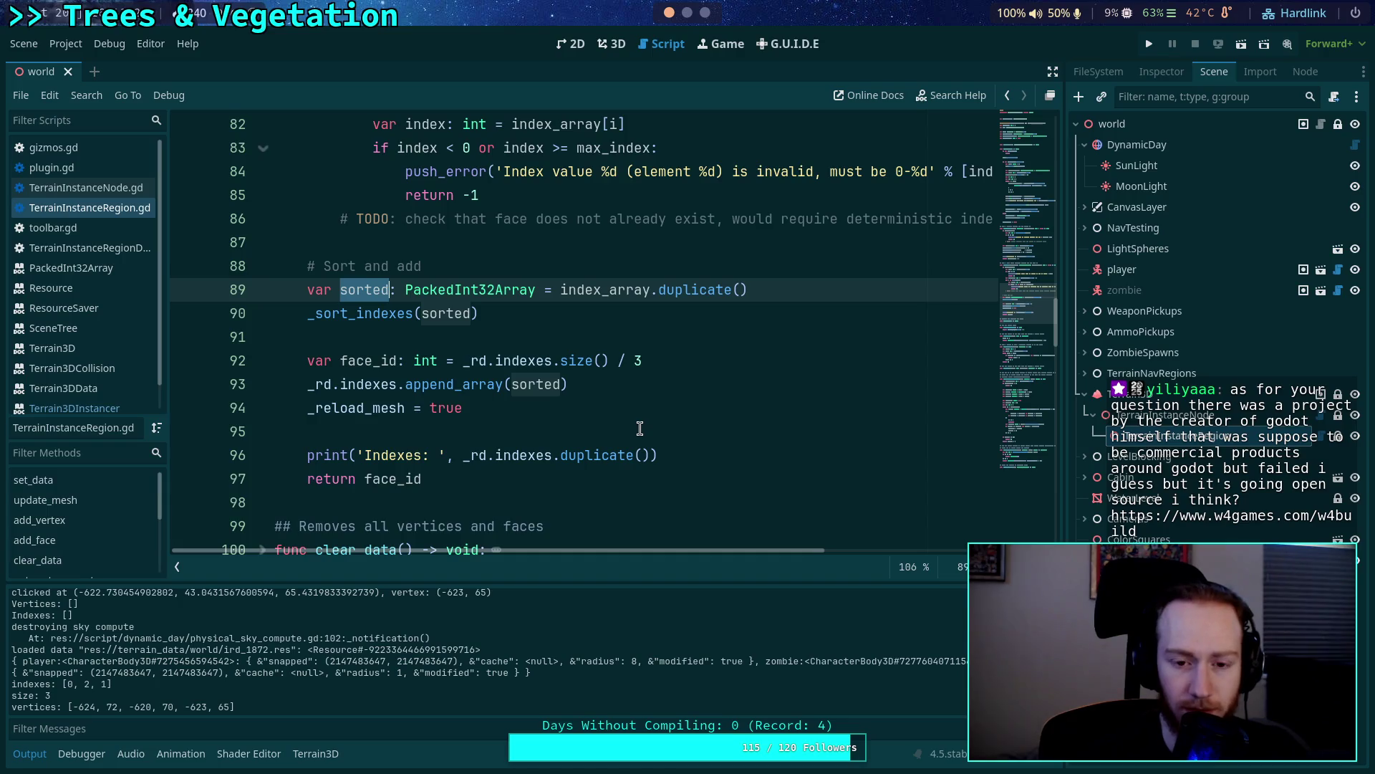
{"action": "scroll", "coordinate": [640, 429], "scroll_direction": "up", "scroll_amount": 3}
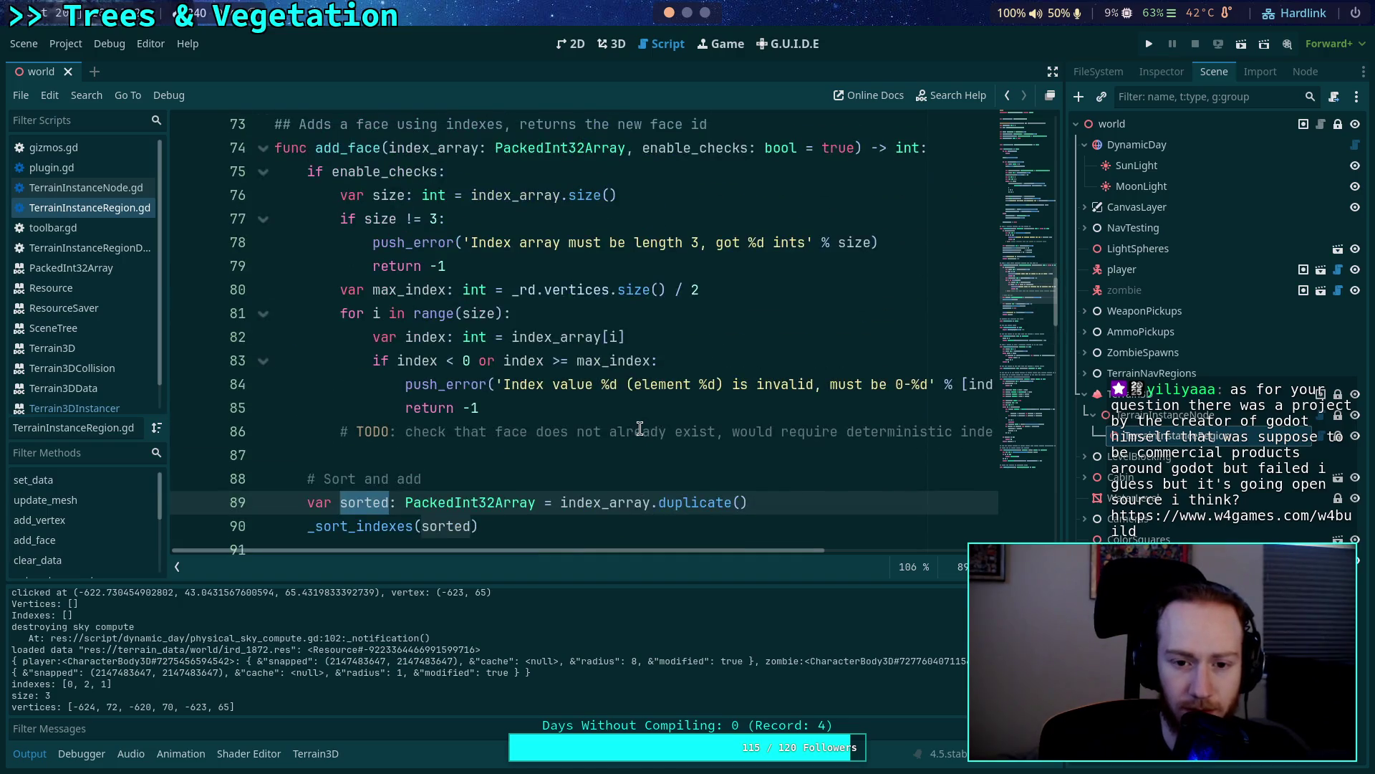
{"action": "double_click", "coordinate": [601, 503]}
{"action": "scroll", "coordinate": [599, 462], "scroll_direction": "down", "scroll_amount": 1}
{"action": "scroll", "coordinate": [596, 465], "scroll_direction": "up", "scroll_amount": 1}
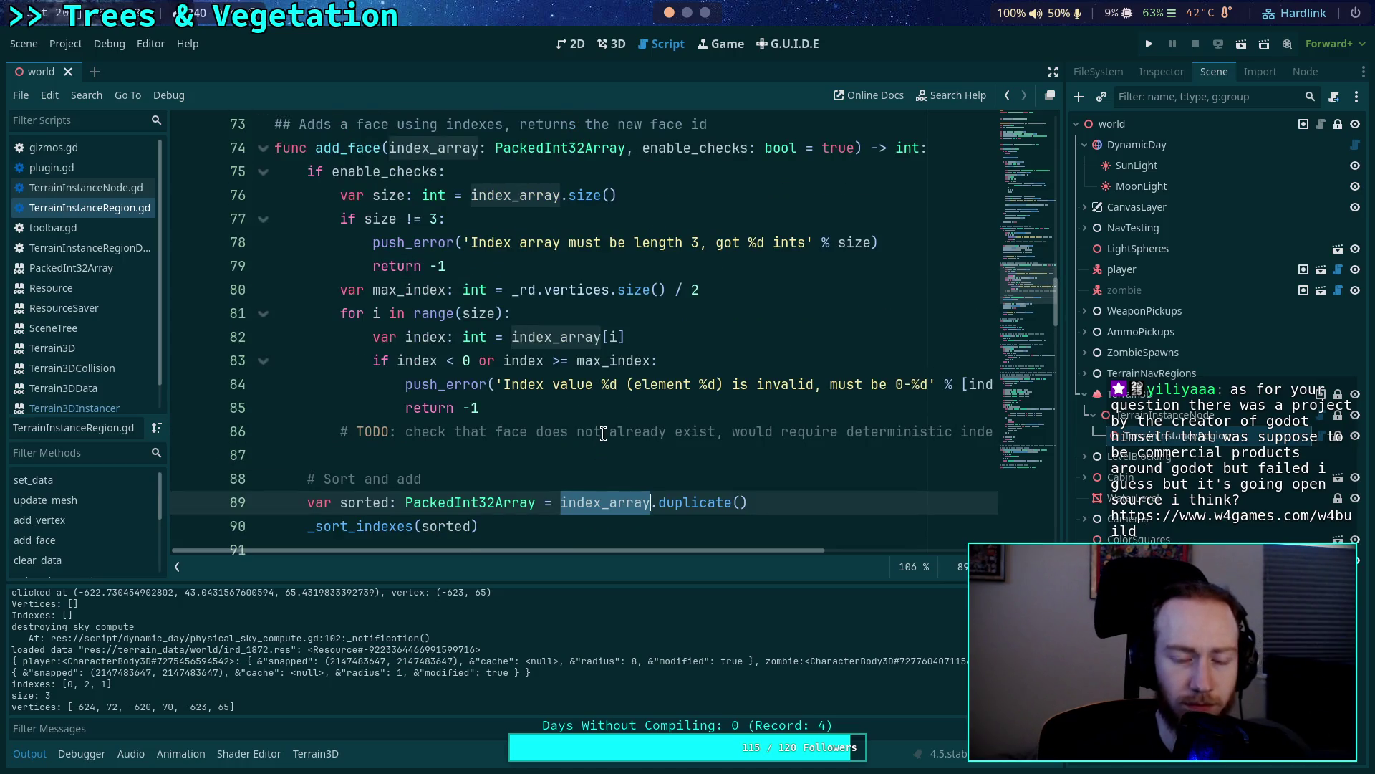
{"action": "scroll", "coordinate": [604, 432], "scroll_direction": "down", "scroll_amount": 3}
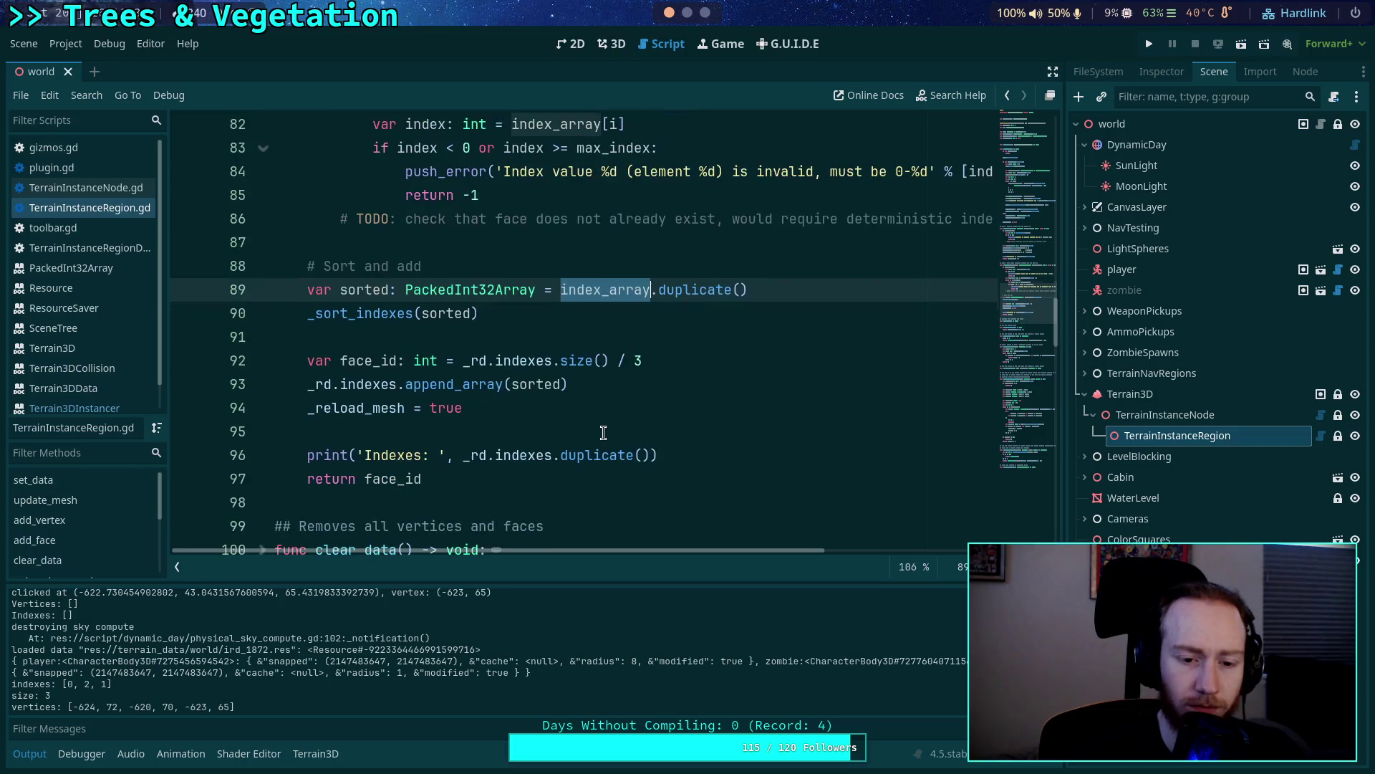
{"action": "scroll", "coordinate": [603, 432], "scroll_direction": "up", "scroll_amount": 7}
{"action": "scroll", "coordinate": [604, 432], "scroll_direction": "up", "scroll_amount": 3}
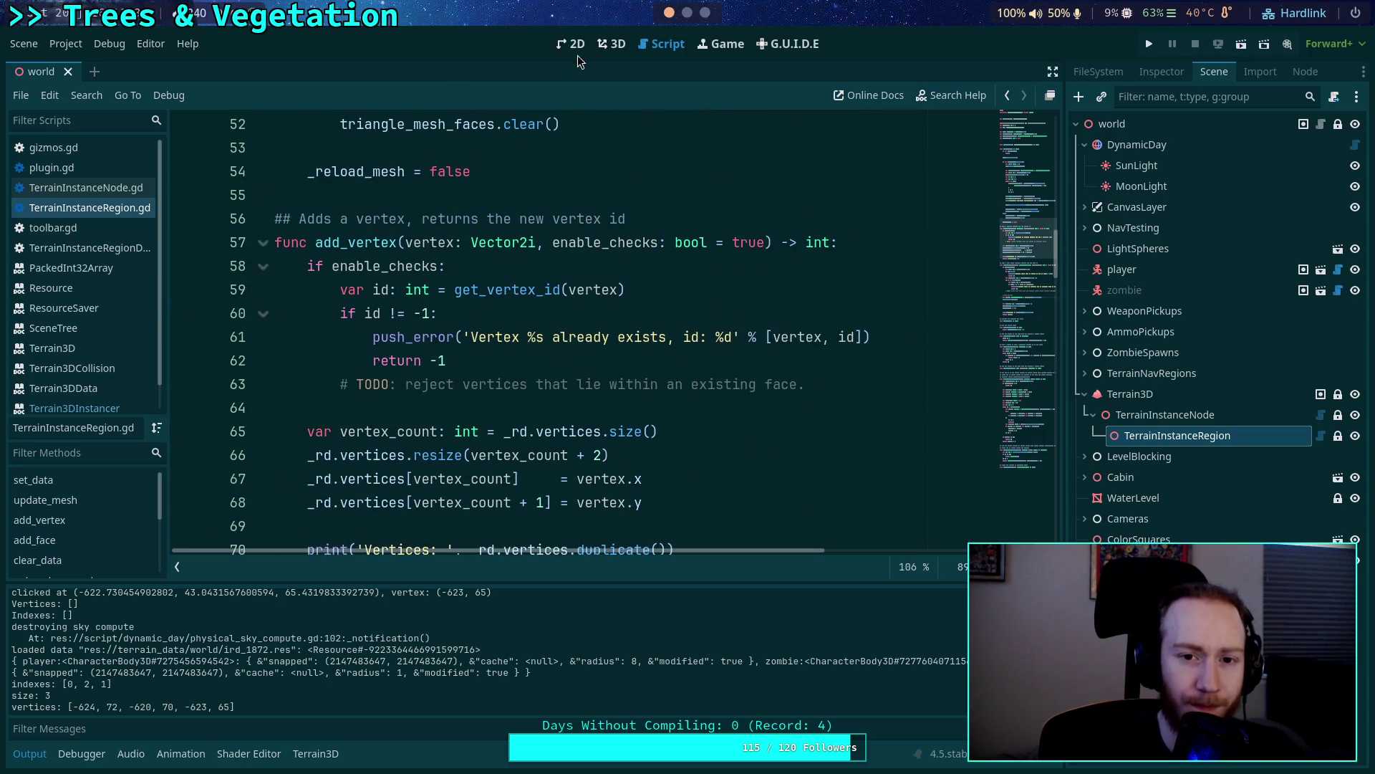
{"action": "left_click", "coordinate": [611, 44]}
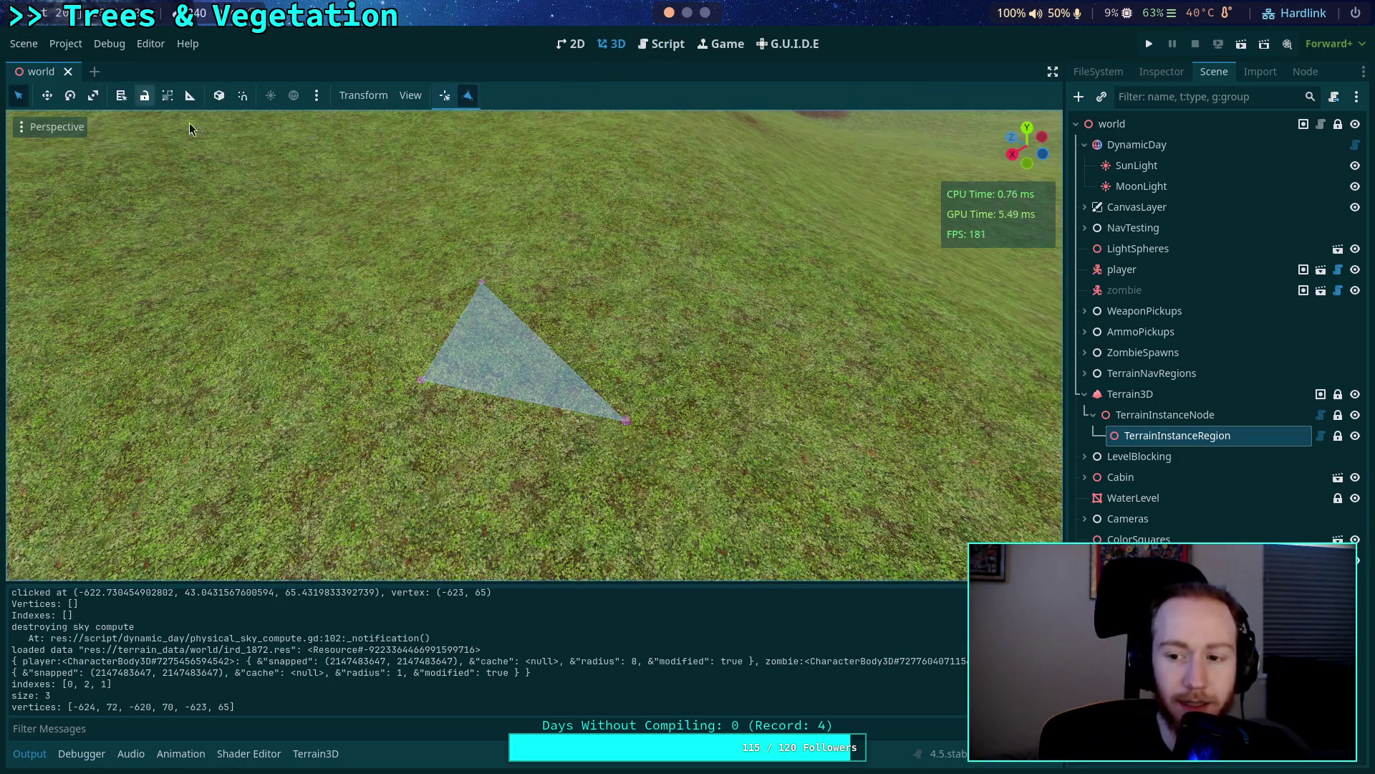
Select the TerrainInstanceRegion node and inspect its properties.
{"action": "left_click", "coordinate": [1222, 415]}
{"action": "left_click", "coordinate": [1204, 436]}
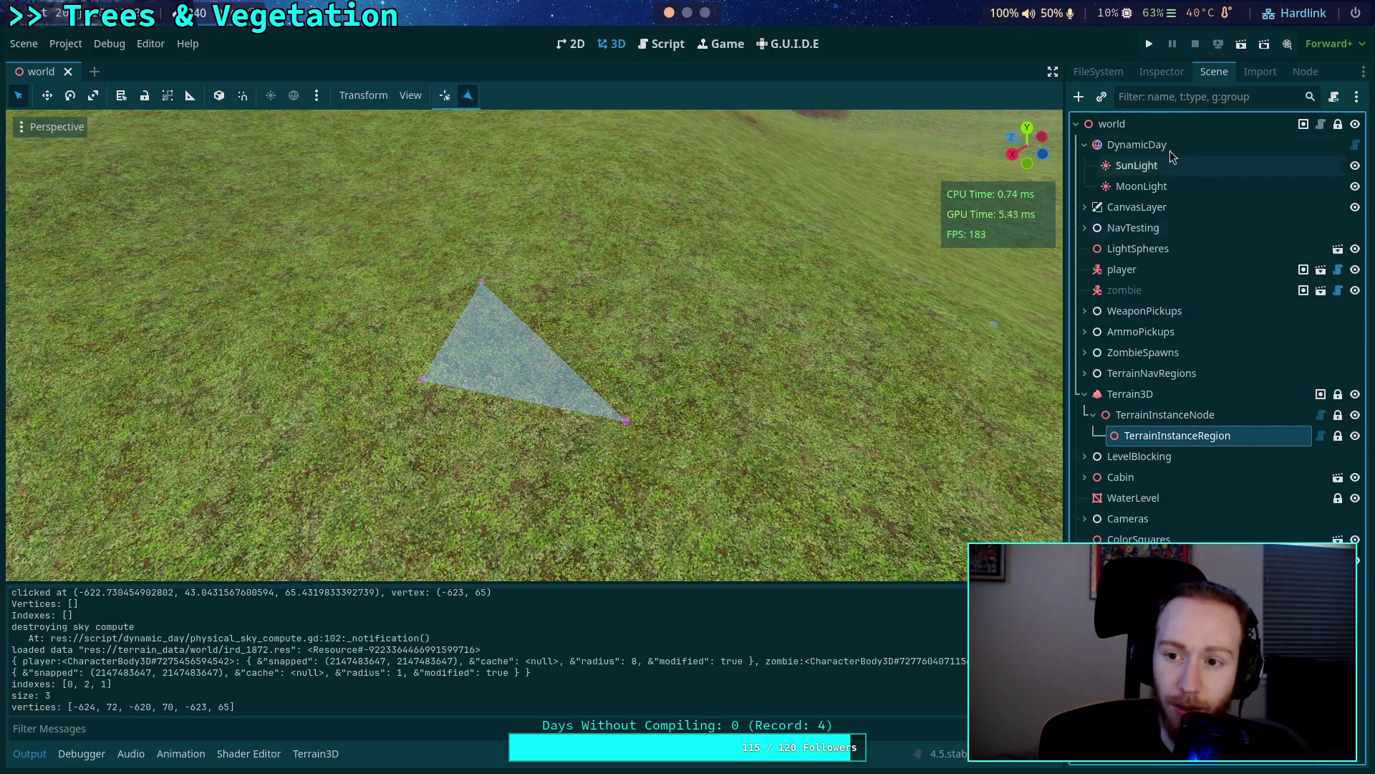
{"action": "left_click", "coordinate": [1162, 71]}
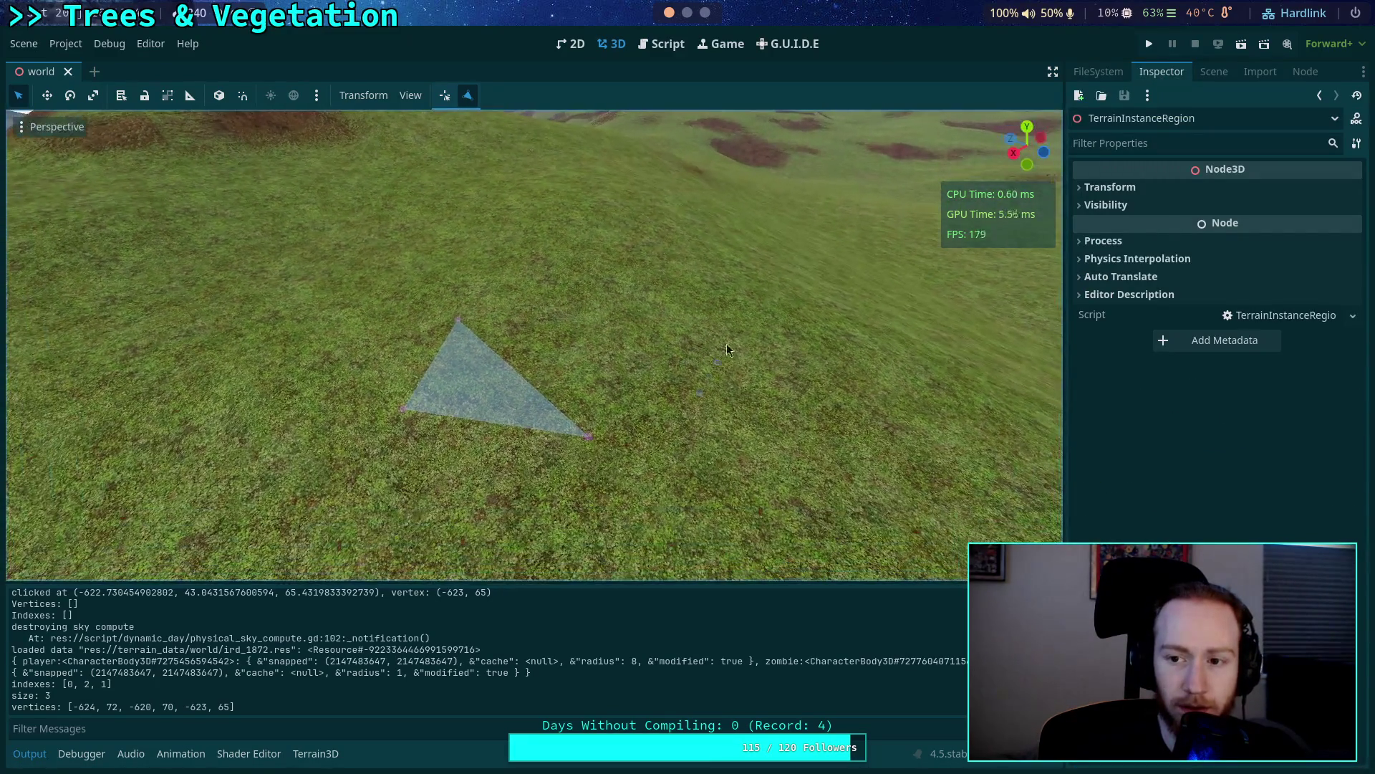
{"action": "left_click", "coordinate": [1214, 72]}
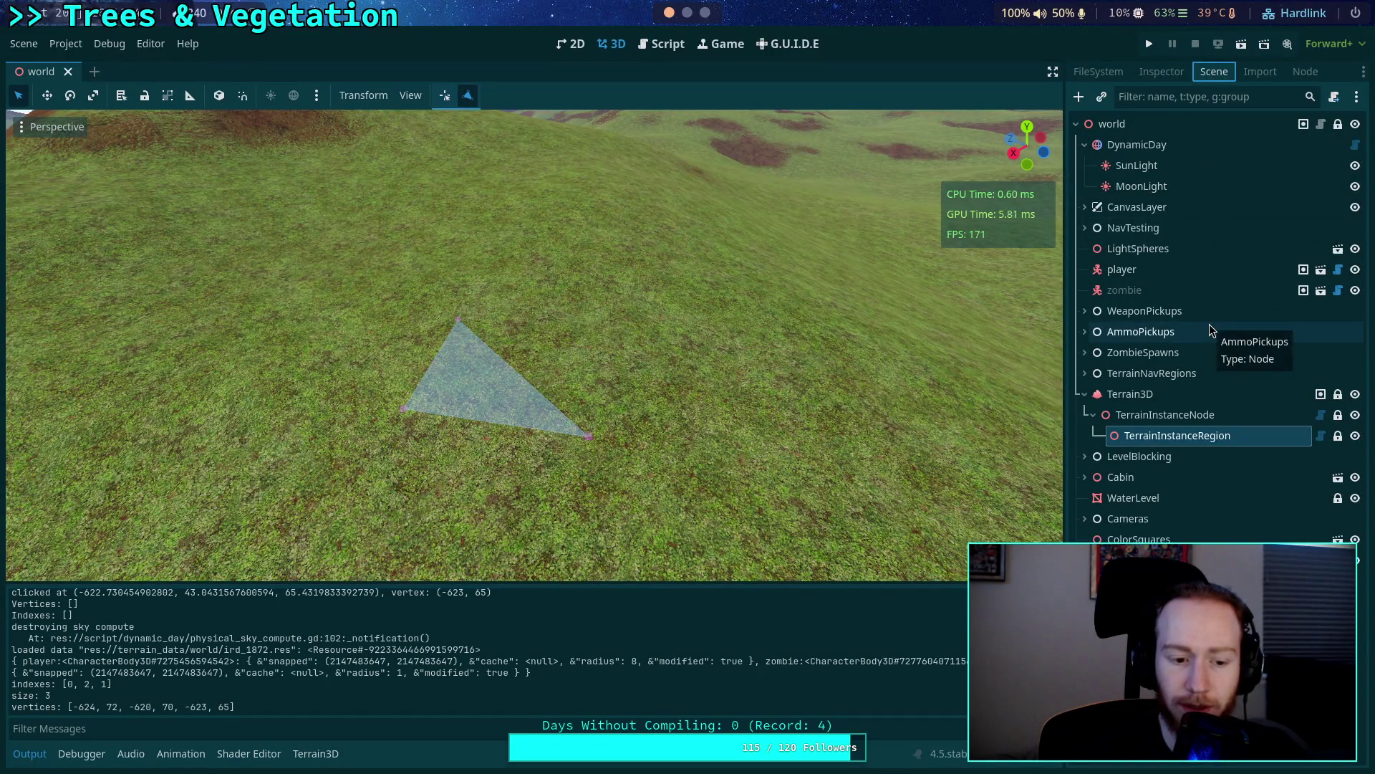
{"action": "left_click", "coordinate": [1139, 72]}
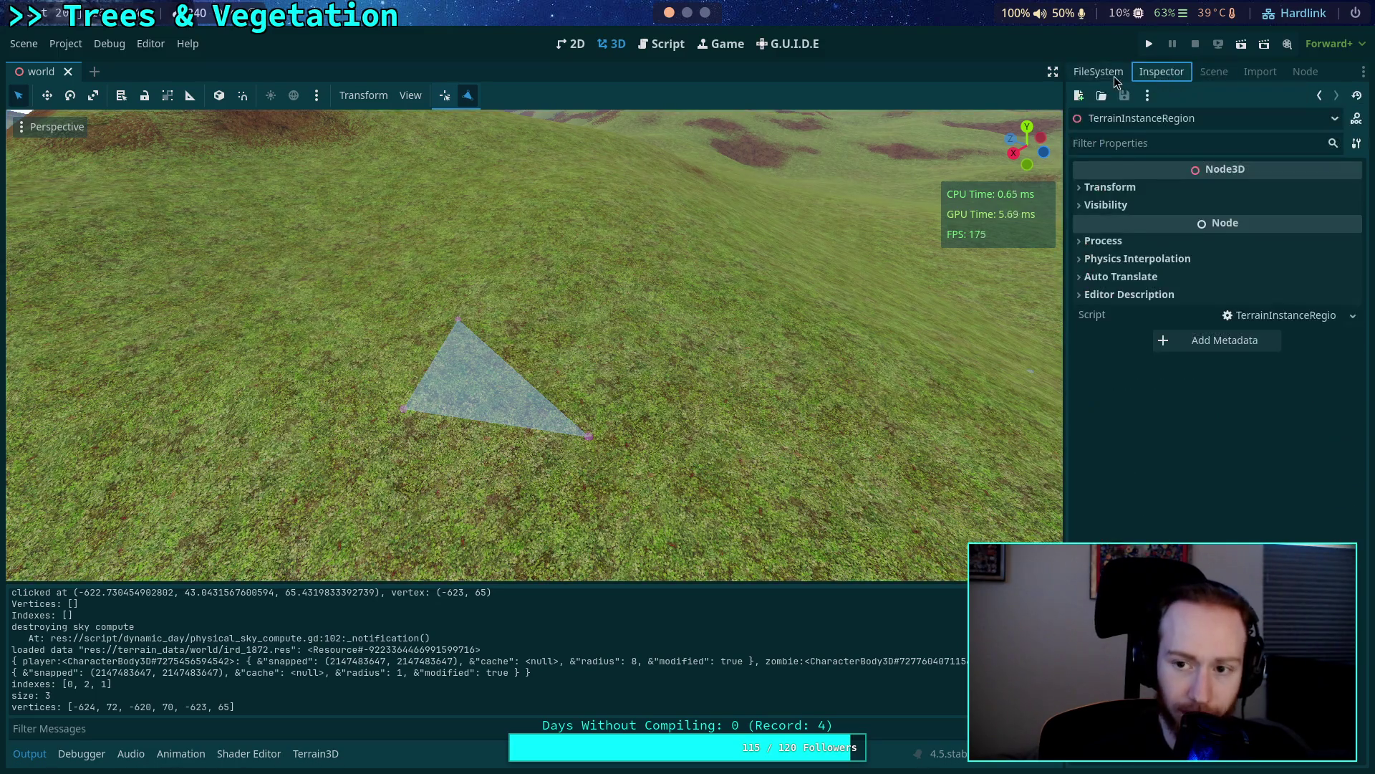
Delete ird_1872.res from the FileSystem and reload the saved world scene.
{"action": "left_click", "coordinate": [1114, 77]}
{"action": "scroll", "coordinate": [1164, 441], "scroll_direction": "down", "scroll_amount": 15}
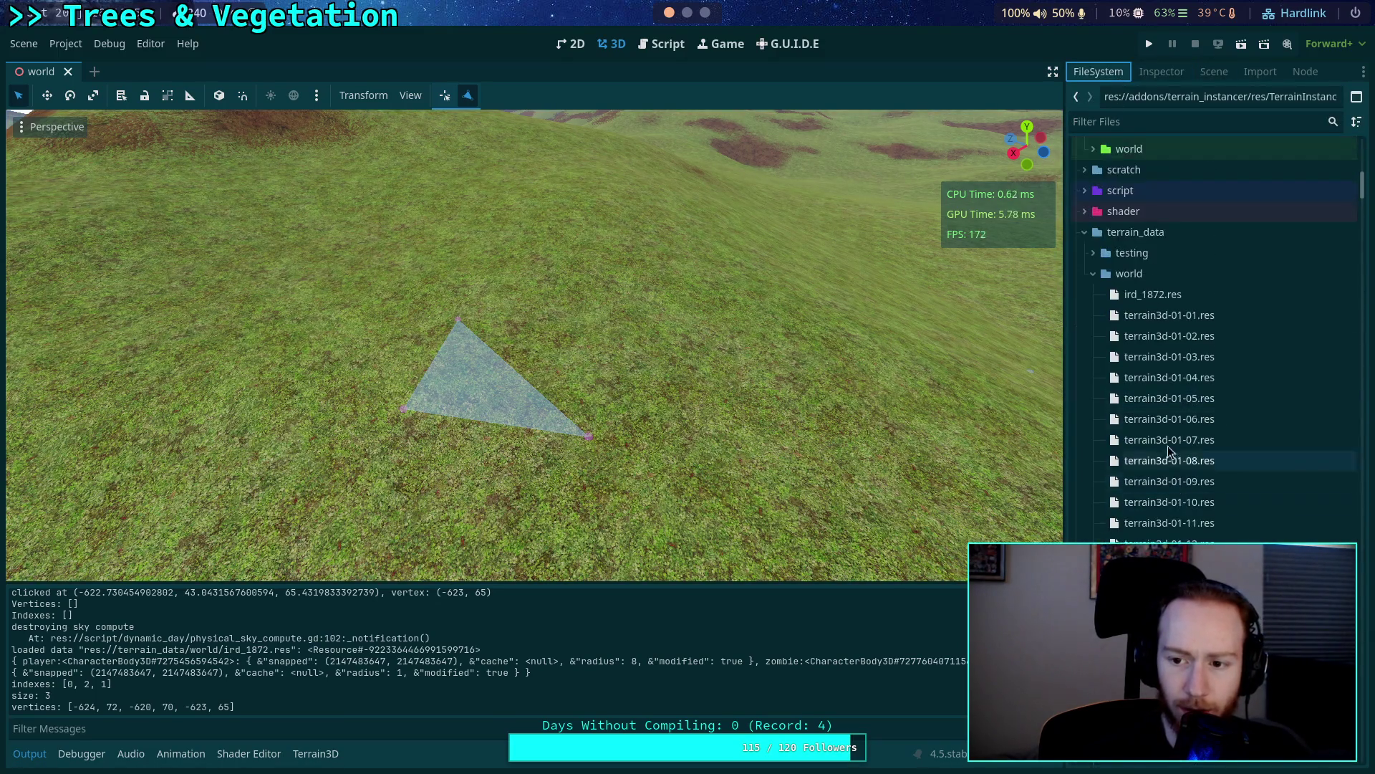
{"action": "left_click", "coordinate": [1205, 299]}
{"action": "key", "text": "Delete"}
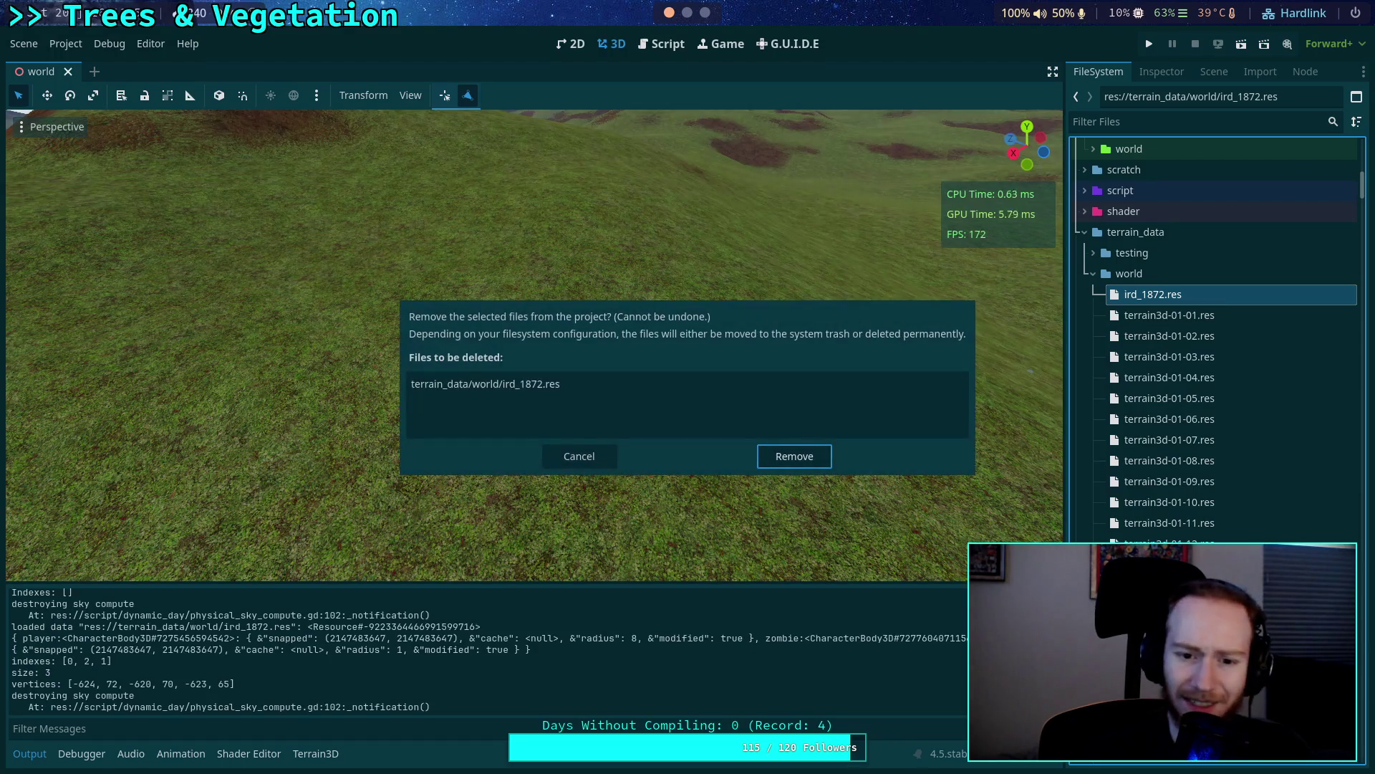
{"action": "left_click", "coordinate": [795, 457]}
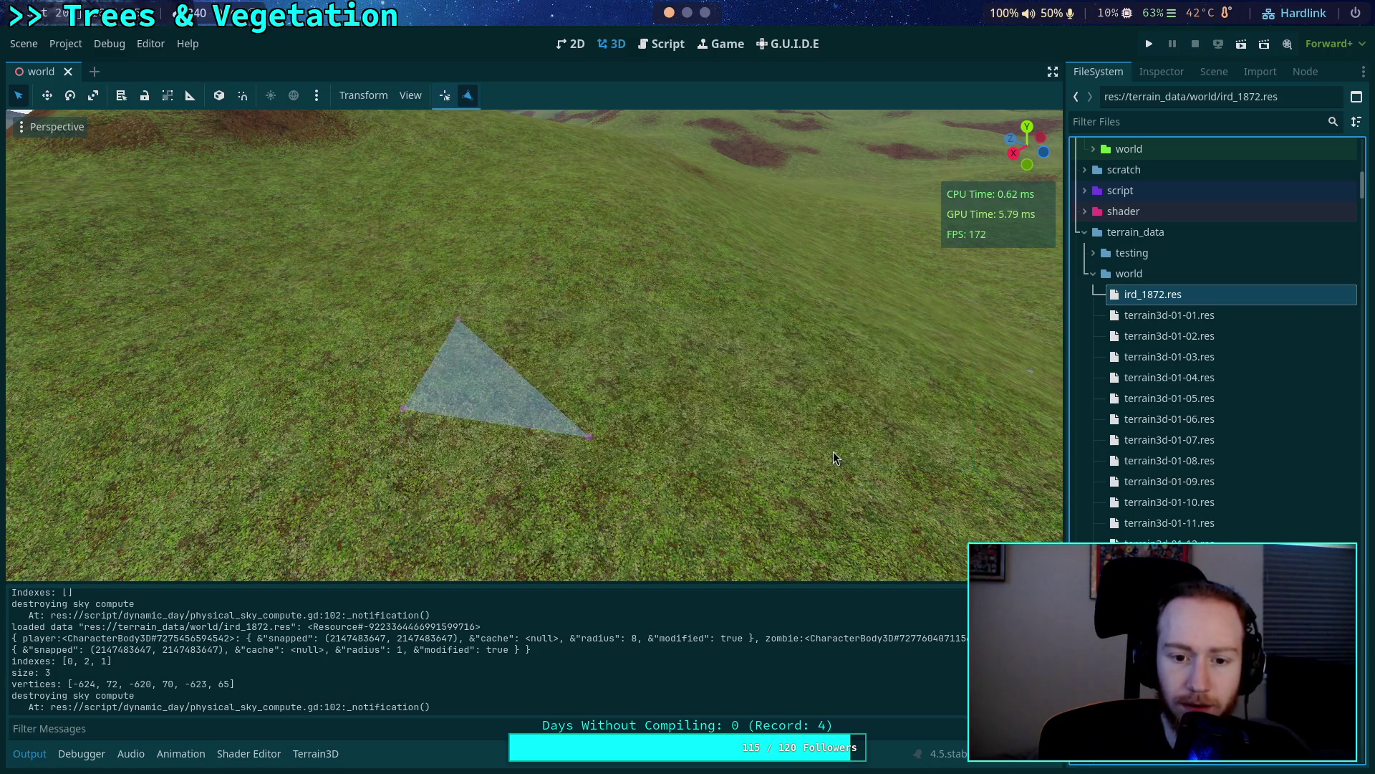
{"action": "left_click", "coordinate": [24, 44]}
{"action": "left_click", "coordinate": [86, 384]}
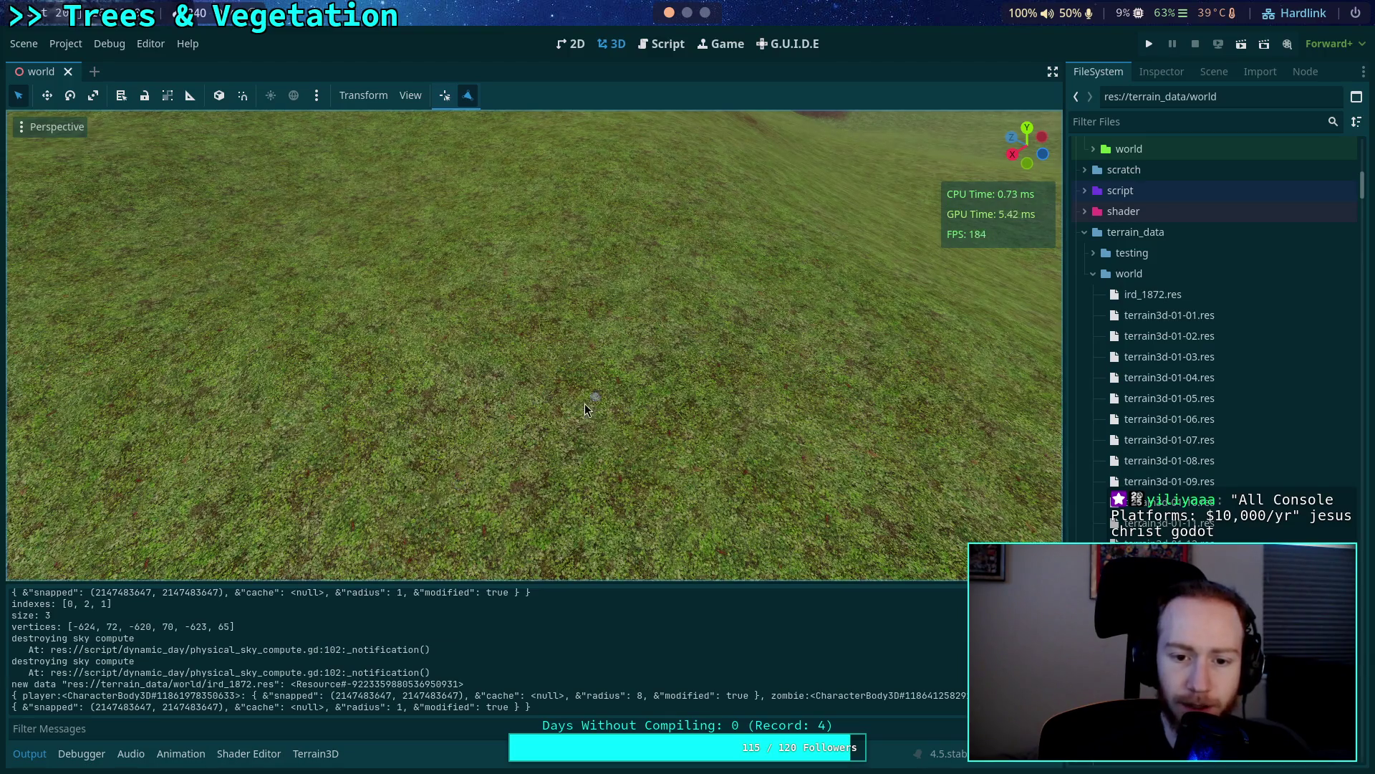
Place three terrain vertices for a triangle, then a fourth closing a second triangle into a quad.
{"action": "right_click", "coordinate": [585, 402]}
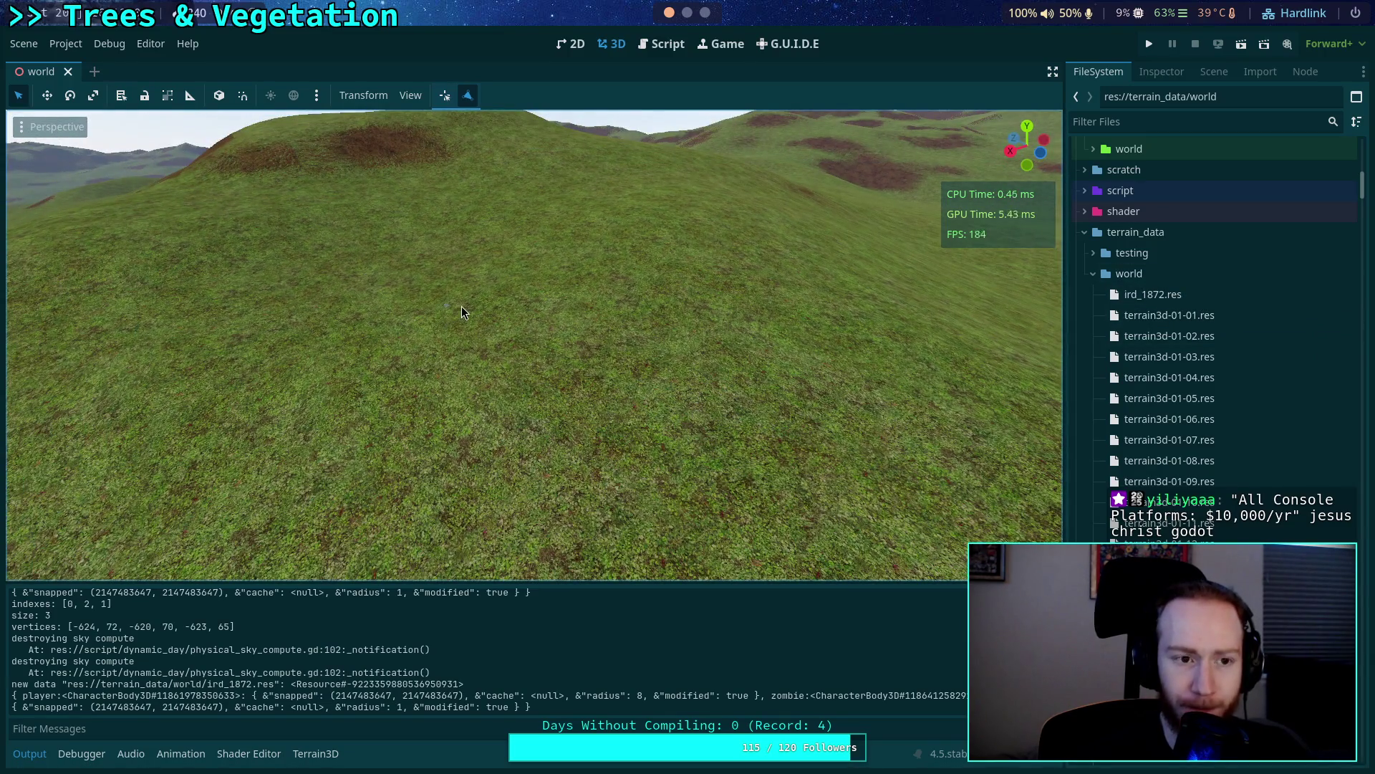
{"action": "left_click", "coordinate": [520, 300]}
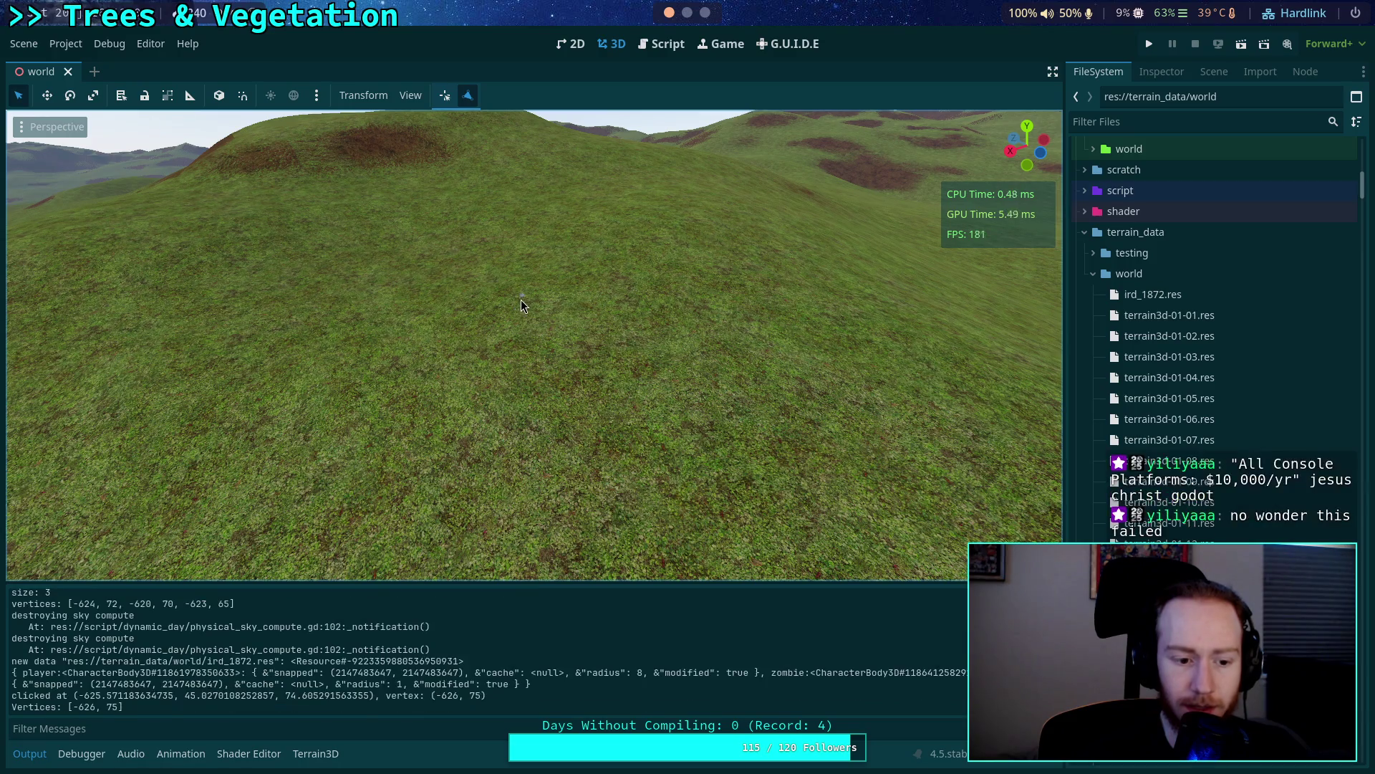
{"action": "left_click", "coordinate": [402, 409]}
{"action": "left_click", "coordinate": [662, 441]}
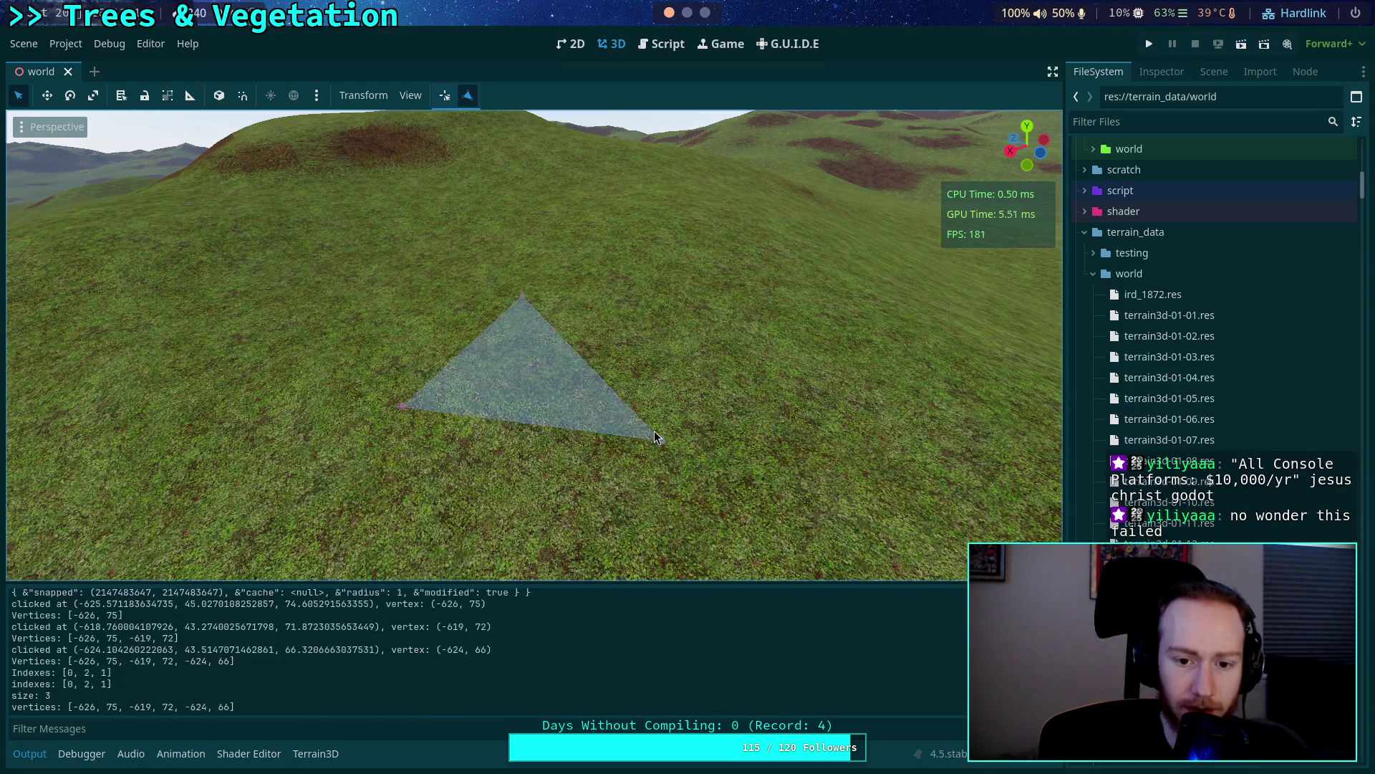
{"action": "left_click_drag", "start_coordinate": [475, 427], "coordinate": [458, 342]}
{"action": "left_click", "coordinate": [420, 351]}
{"action": "left_click", "coordinate": [579, 252]}
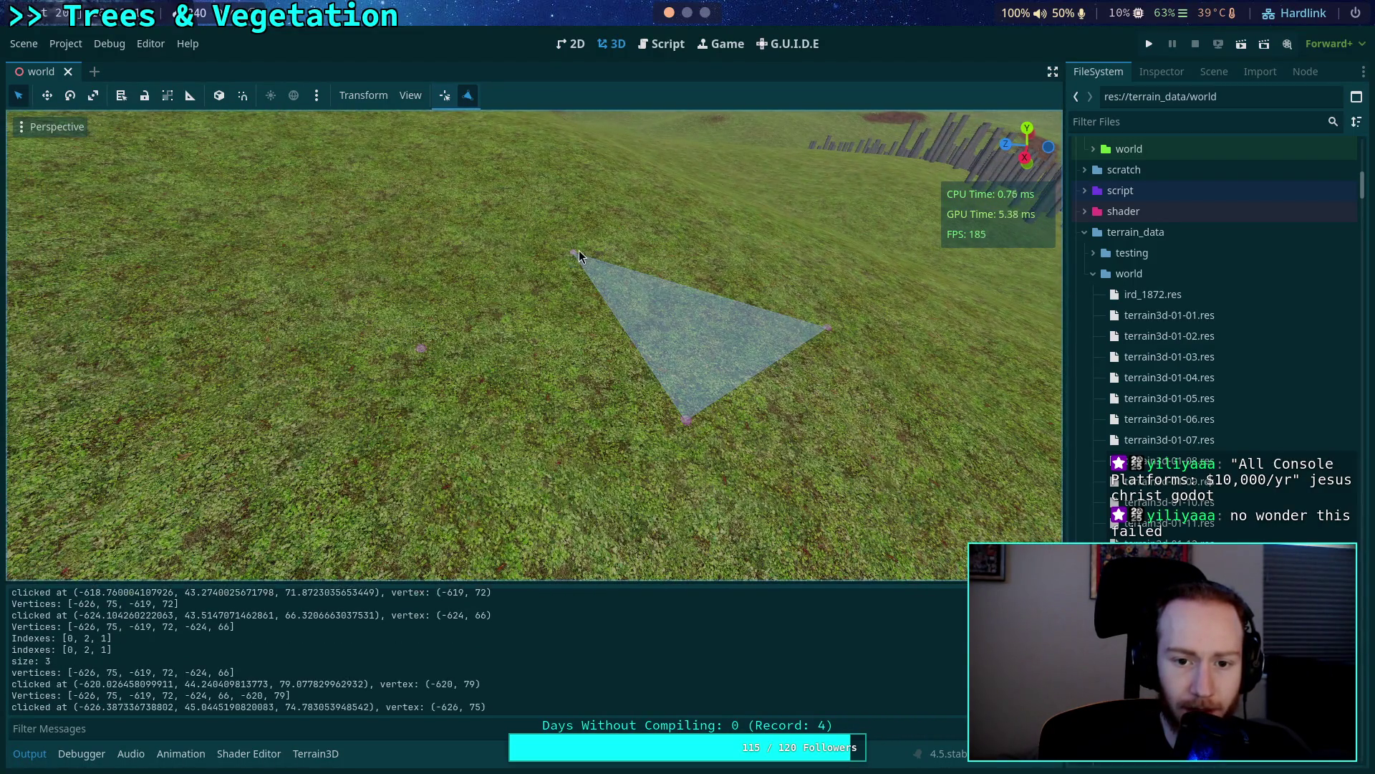
{"action": "left_click", "coordinate": [685, 420]}
Add a fifth vertex below the quad and fill two more triangles from it.
{"action": "left_click_drag", "start_coordinate": [533, 462], "coordinate": [545, 434]}
{"action": "left_click", "coordinate": [554, 526]}
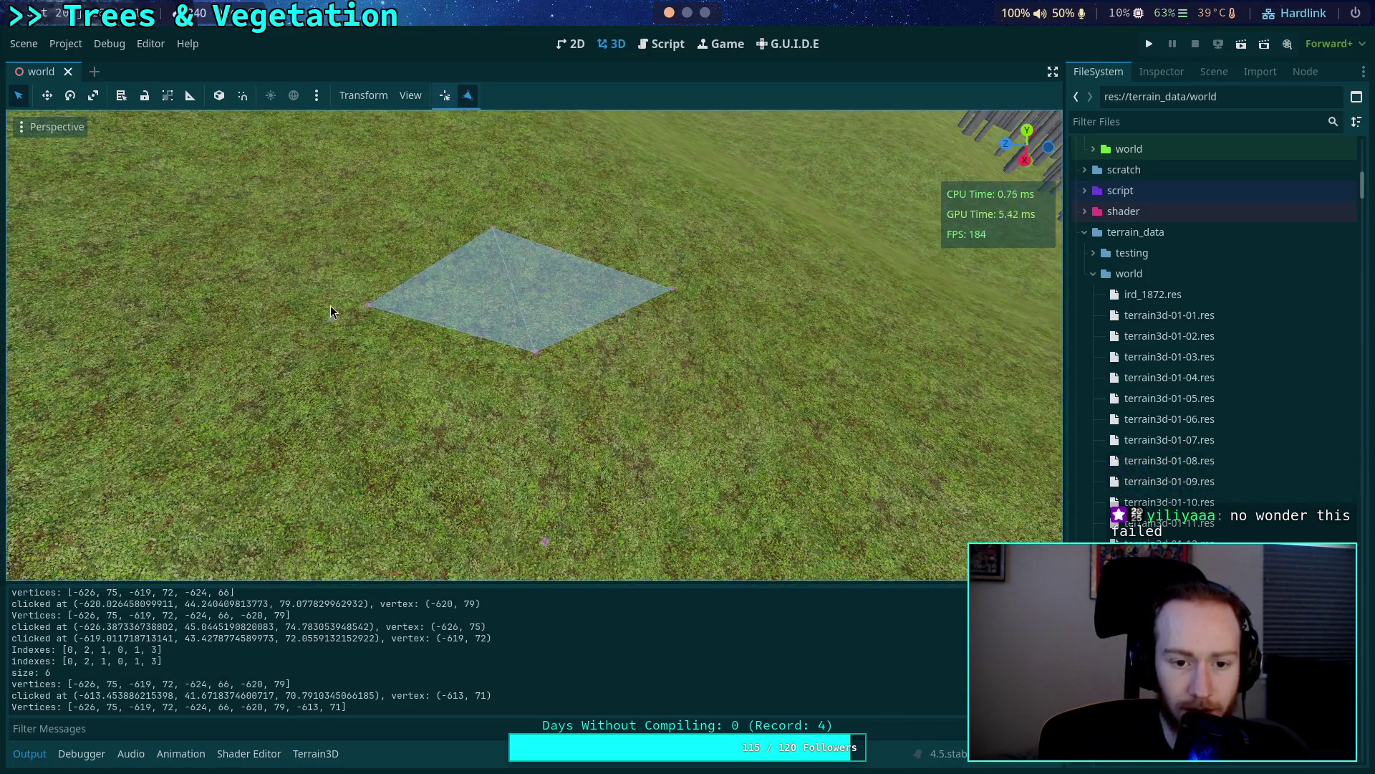
{"action": "left_click", "coordinate": [370, 308]}
{"action": "left_click", "coordinate": [531, 353]}
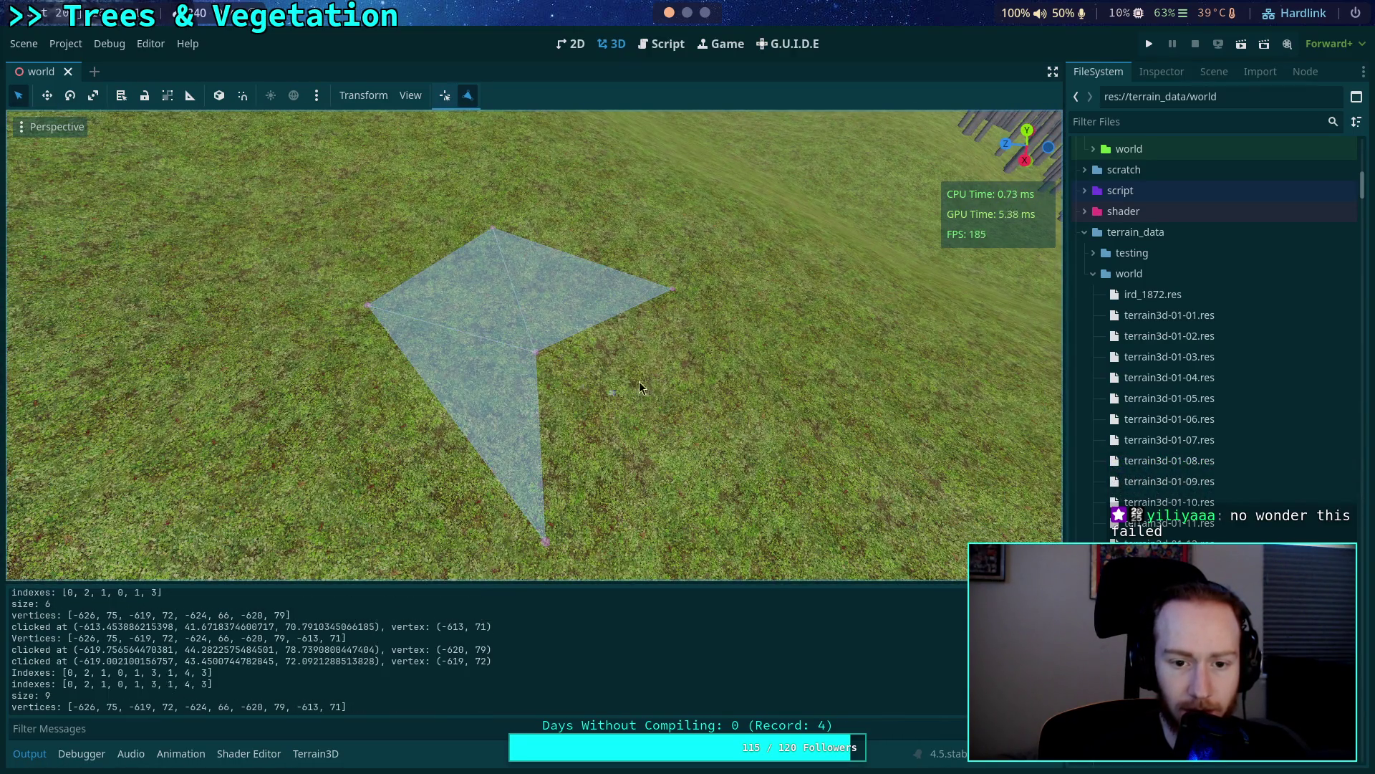
{"action": "left_click", "coordinate": [674, 293]}
{"action": "left_click", "coordinate": [534, 354]}
{"action": "left_click", "coordinate": [551, 546]}
Nudge the centre vertex to -622 and lower the quad's right vertex.
{"action": "mouse_move", "coordinate": [582, 536]}
{"action": "left_mouse_down"}
{"action": "mouse_move", "coordinate": [692, 377]}
{"action": "mouse_move", "coordinate": [447, 169]}
{"action": "left_mouse_up"}
{"action": "left_click_drag", "start_coordinate": [478, 248], "coordinate": [537, 210]}
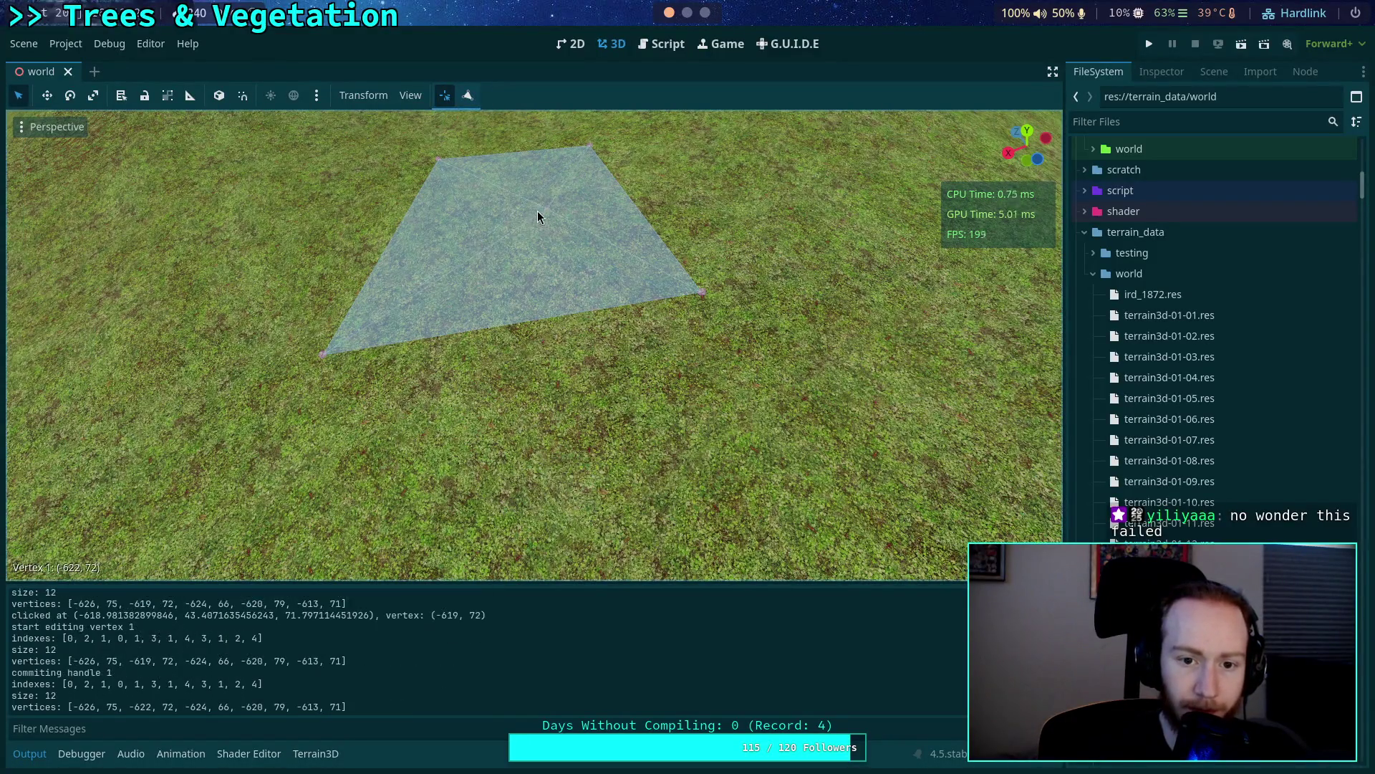
{"action": "mouse_move", "coordinate": [703, 294]}
{"action": "left_mouse_down"}
{"action": "mouse_move", "coordinate": [636, 418]}
{"action": "mouse_move", "coordinate": [694, 332]}
{"action": "left_mouse_up"}
{"action": "left_click", "coordinate": [635, 421]}
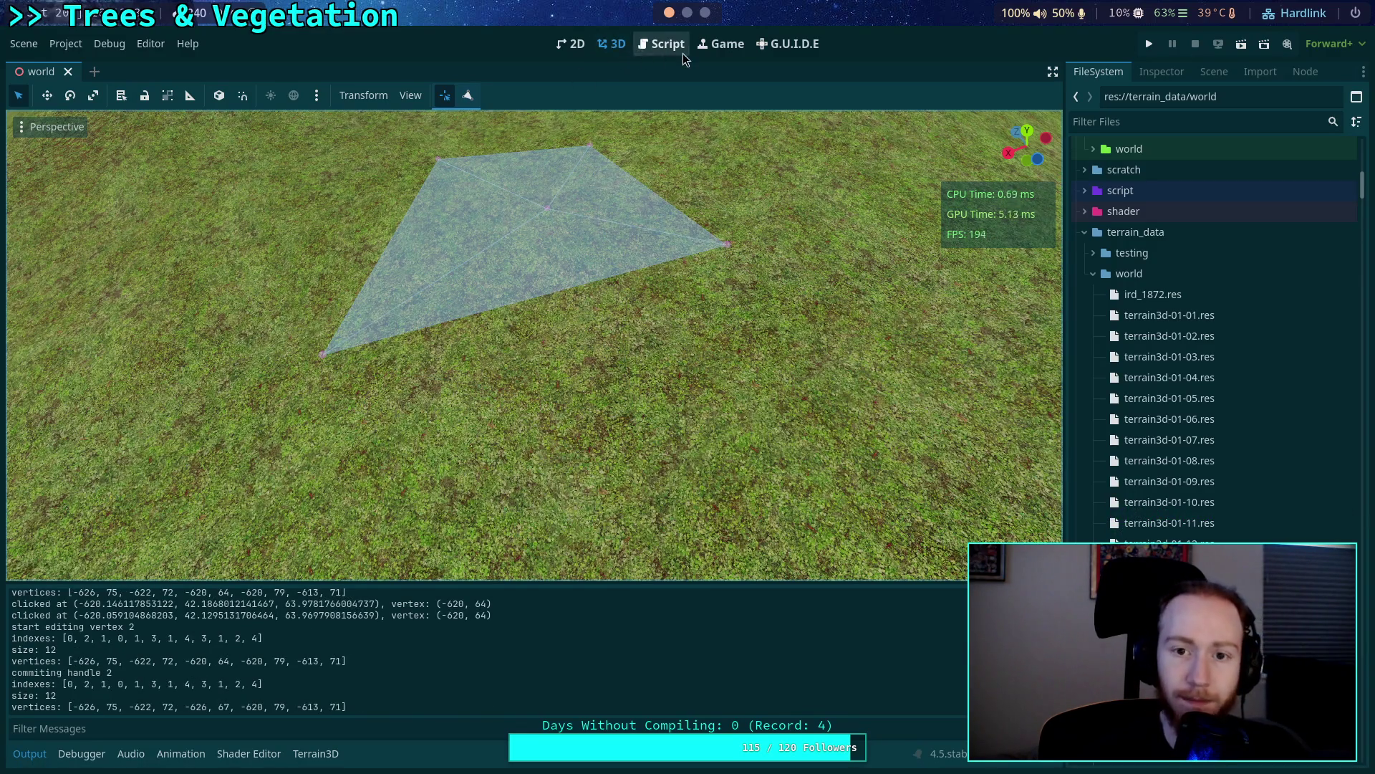
{"action": "left_click", "coordinate": [680, 51]}
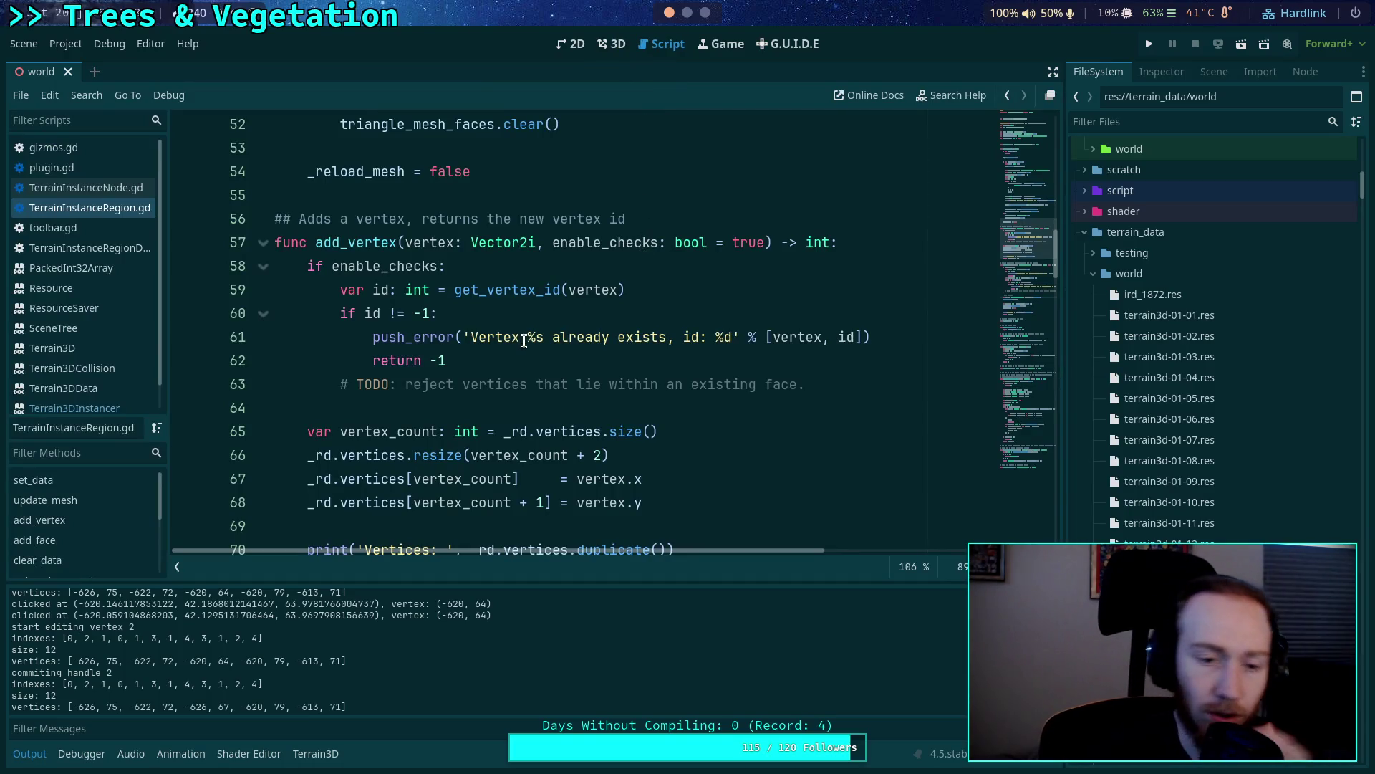
{"action": "mouse_move", "coordinate": [452, 458]}
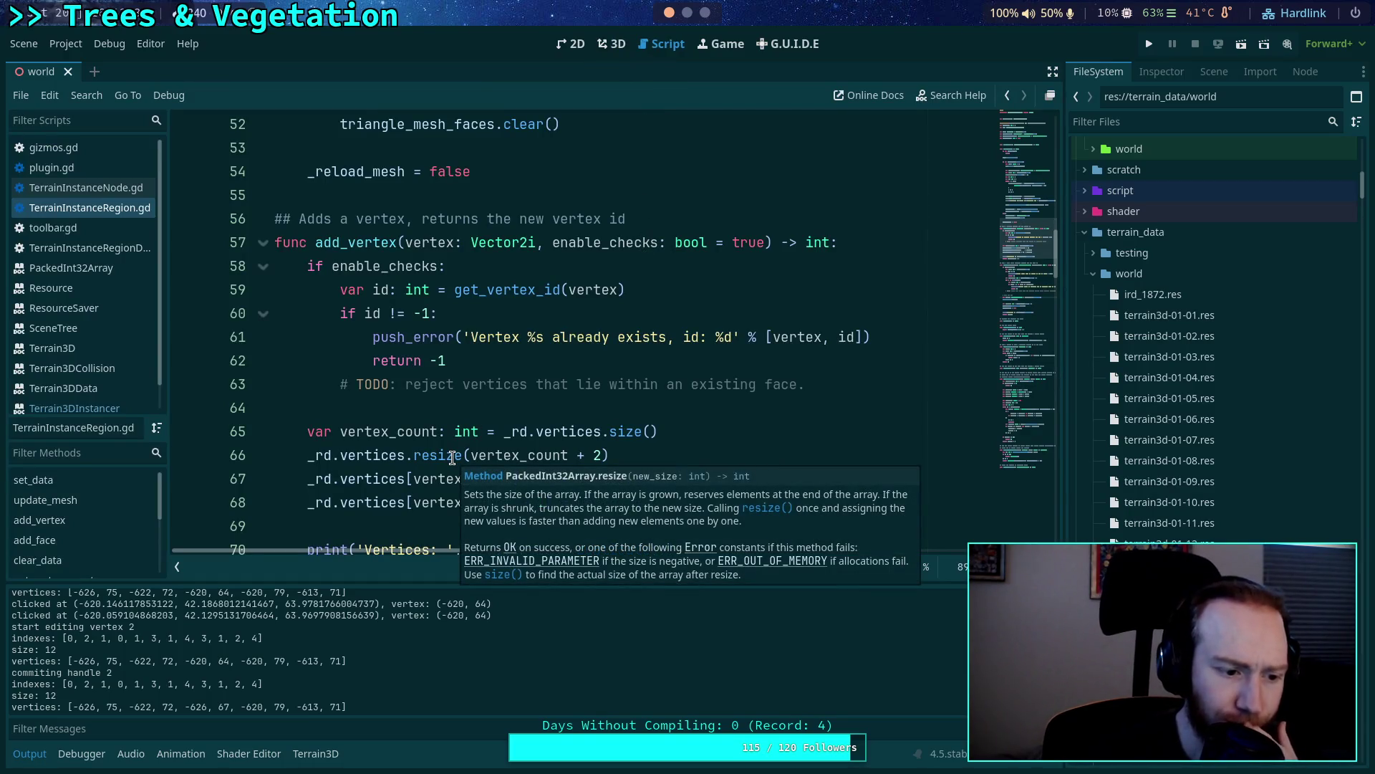
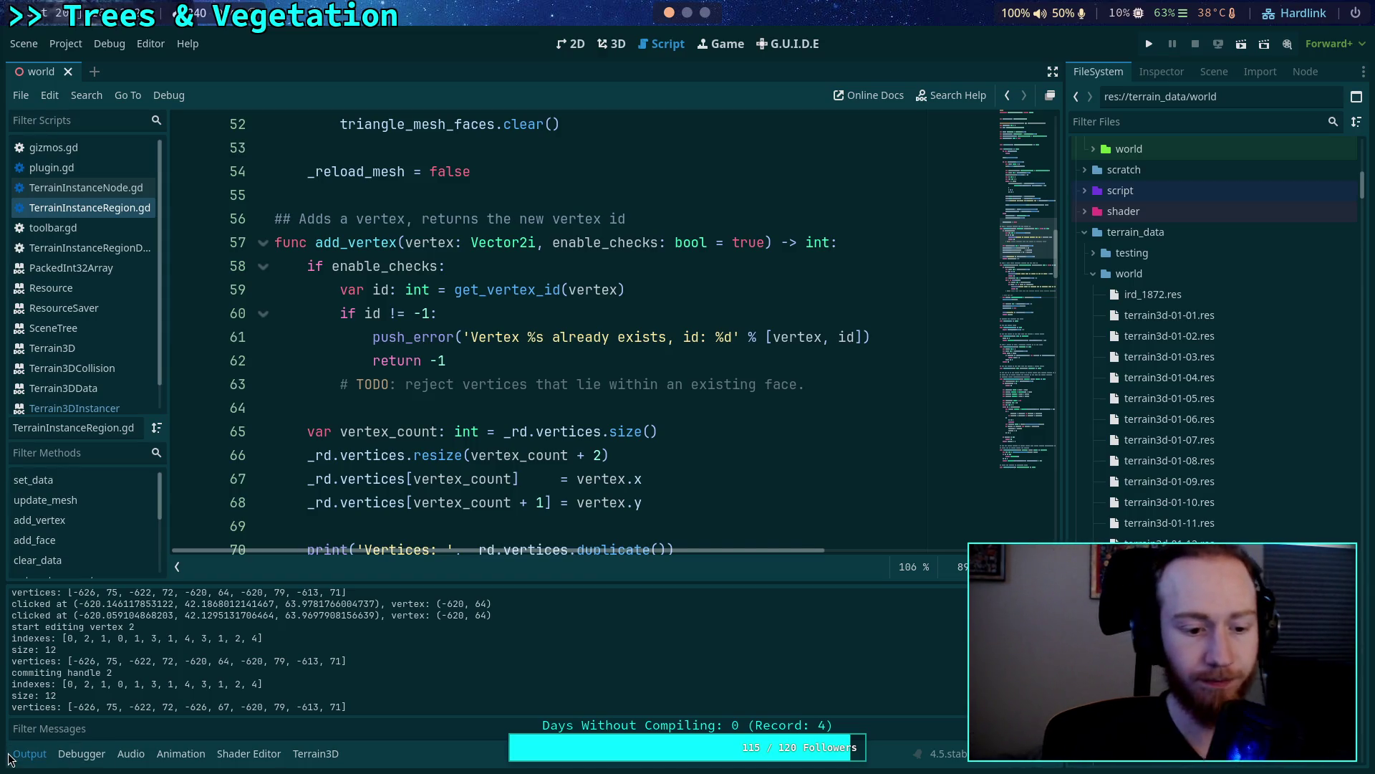
Search the script for 'indexes' and delete the debug print statement on line 44.
{"action": "scroll", "coordinate": [405, 423], "scroll_direction": "down", "scroll_amount": 4}
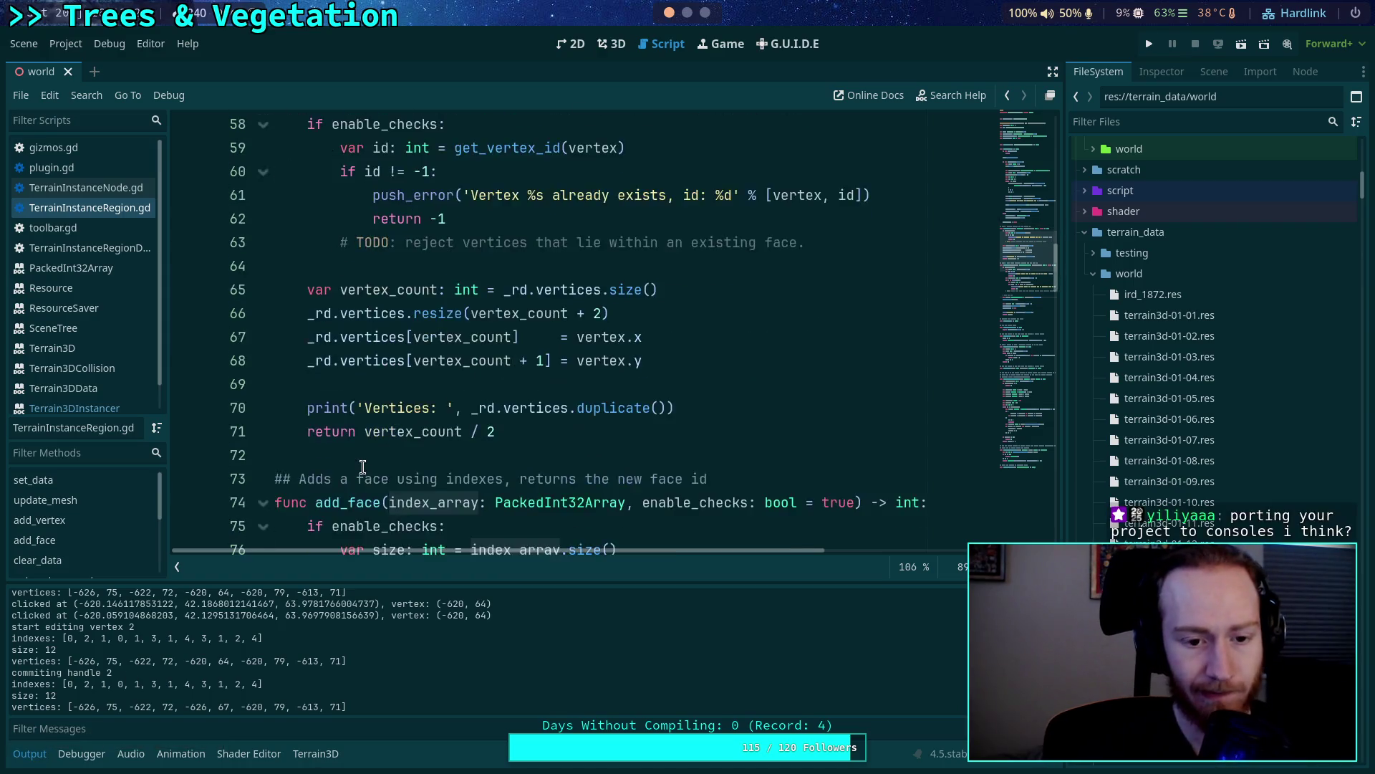
{"action": "scroll", "coordinate": [405, 423], "scroll_direction": "down", "scroll_amount": 8}
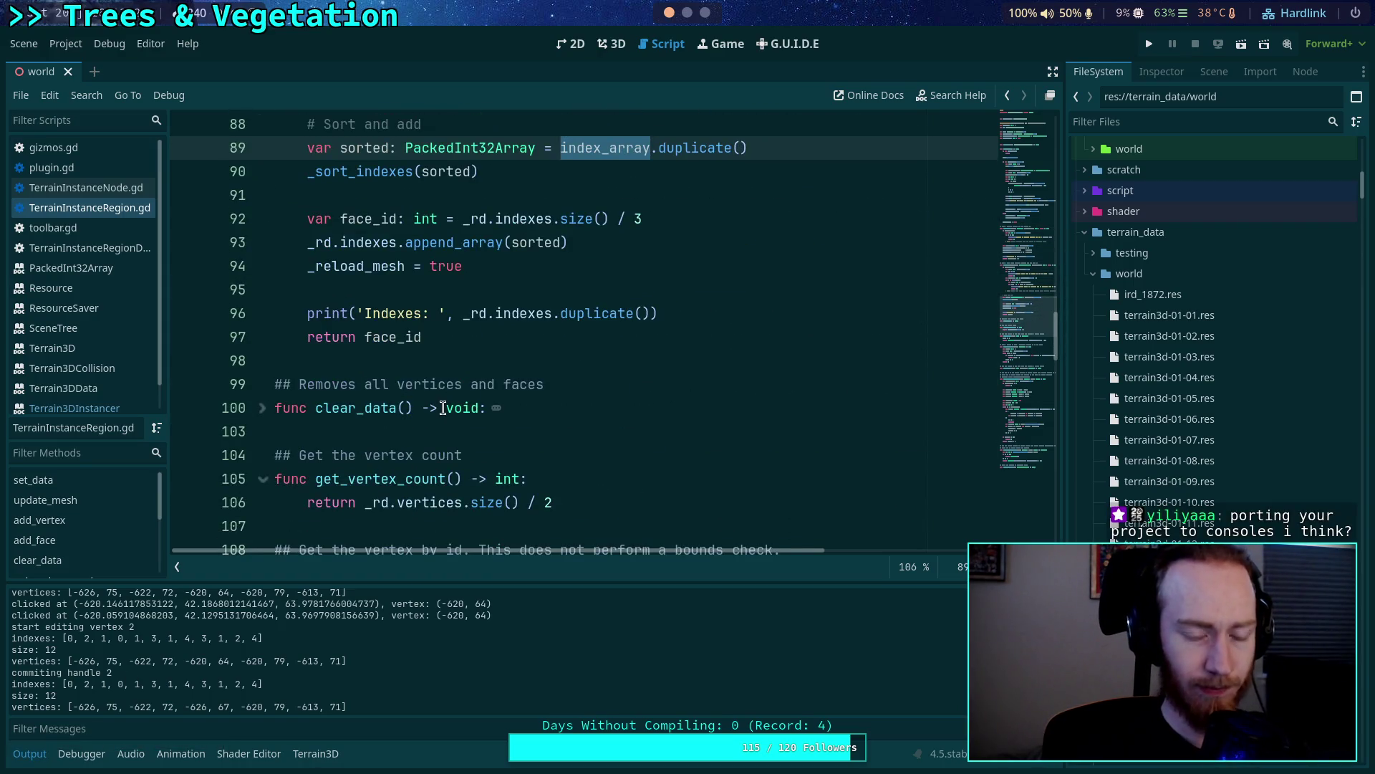
{"action": "scroll", "coordinate": [387, 380], "scroll_direction": "down", "scroll_amount": 2}
{"action": "scroll", "coordinate": [335, 354], "scroll_direction": "down", "scroll_amount": 2}
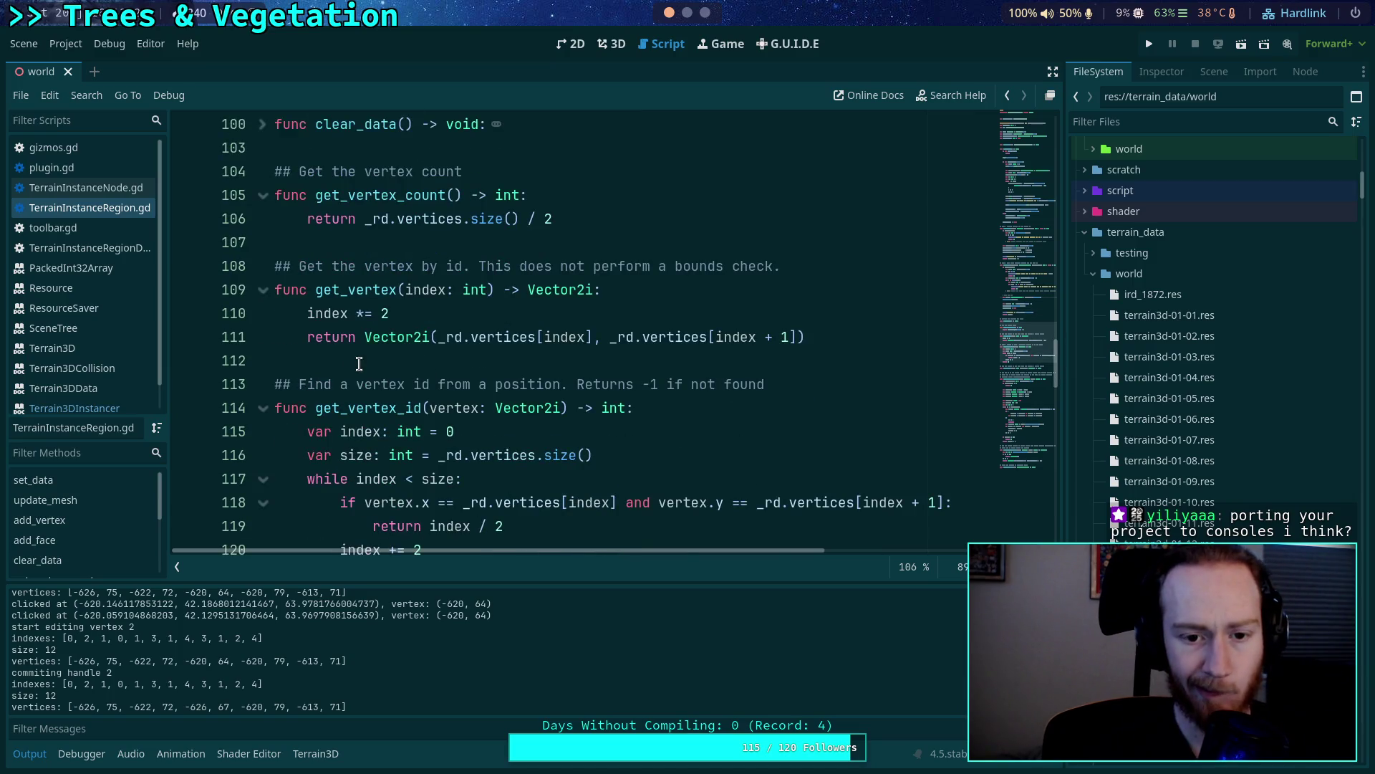
{"action": "scroll", "coordinate": [359, 358], "scroll_direction": "down", "scroll_amount": 1}
{"action": "left_click", "coordinate": [583, 387]}
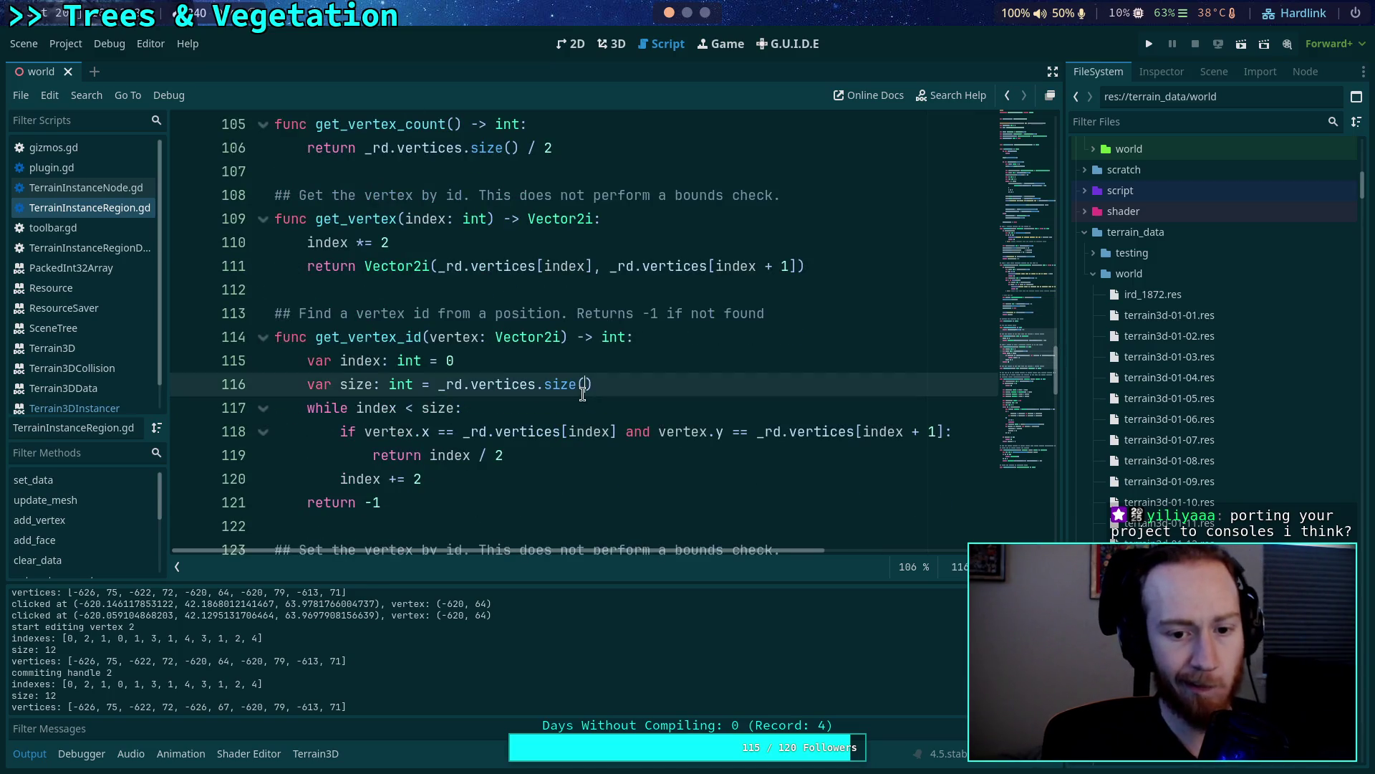
{"action": "key", "text": "ctrl+f"}
{"action": "type", "text": "indexes"}
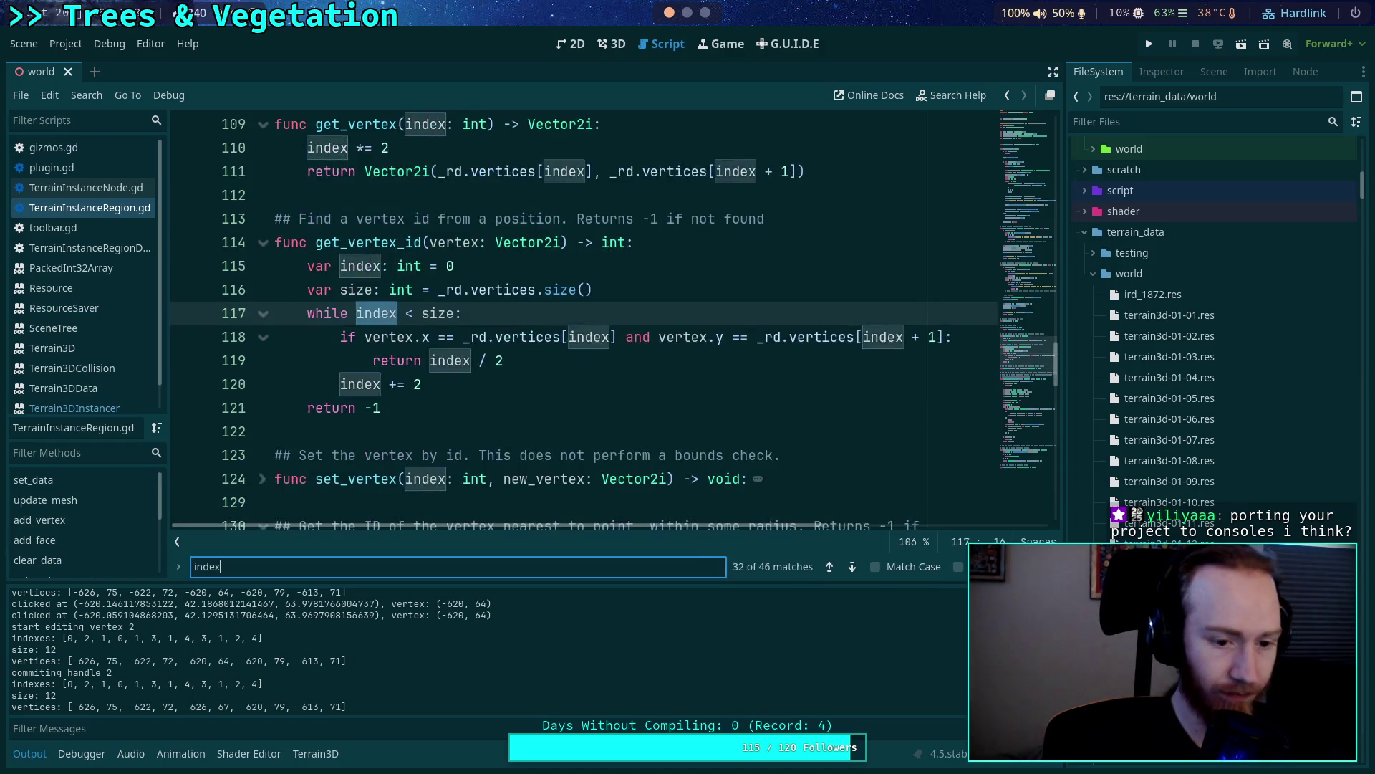
{"action": "left_click", "coordinate": [852, 568]}
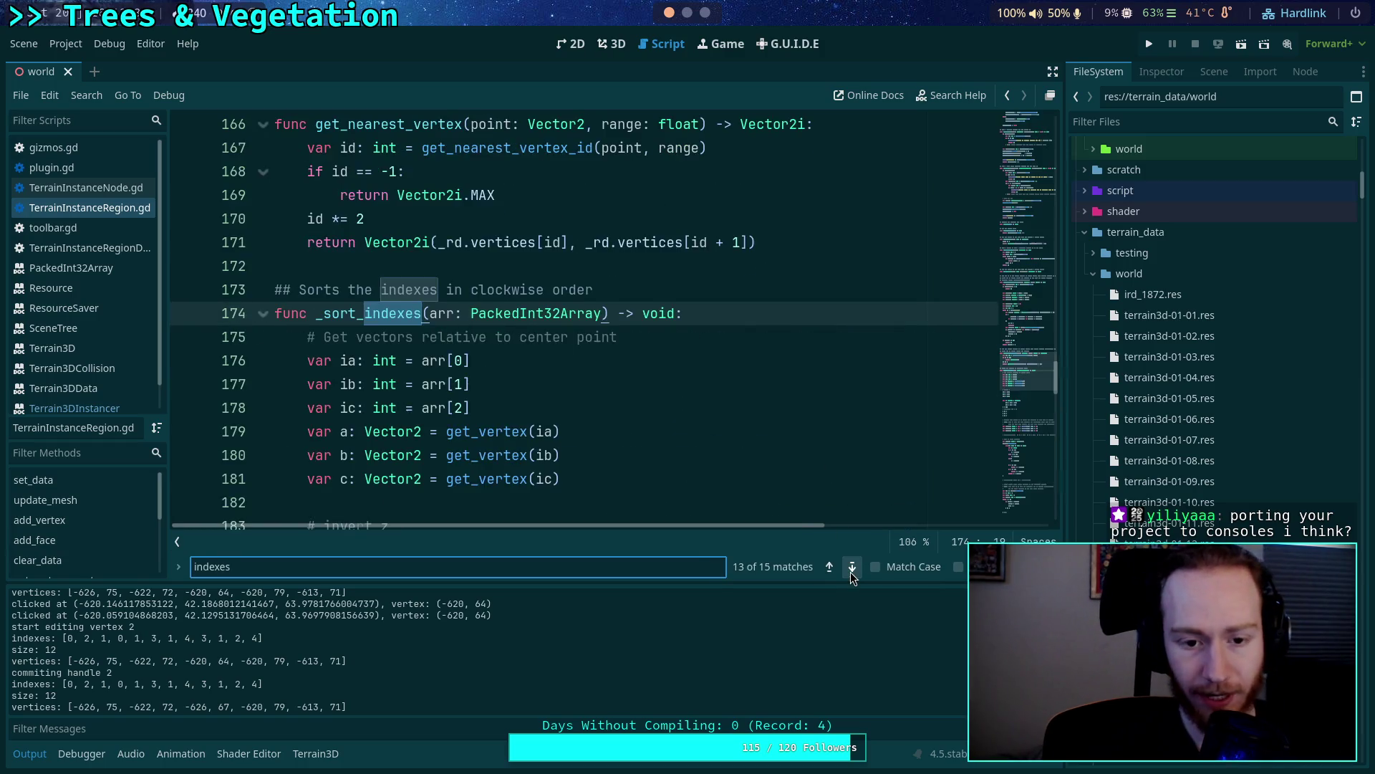
{"action": "left_click", "coordinate": [852, 568]}
{"action": "left_click", "coordinate": [851, 569]}
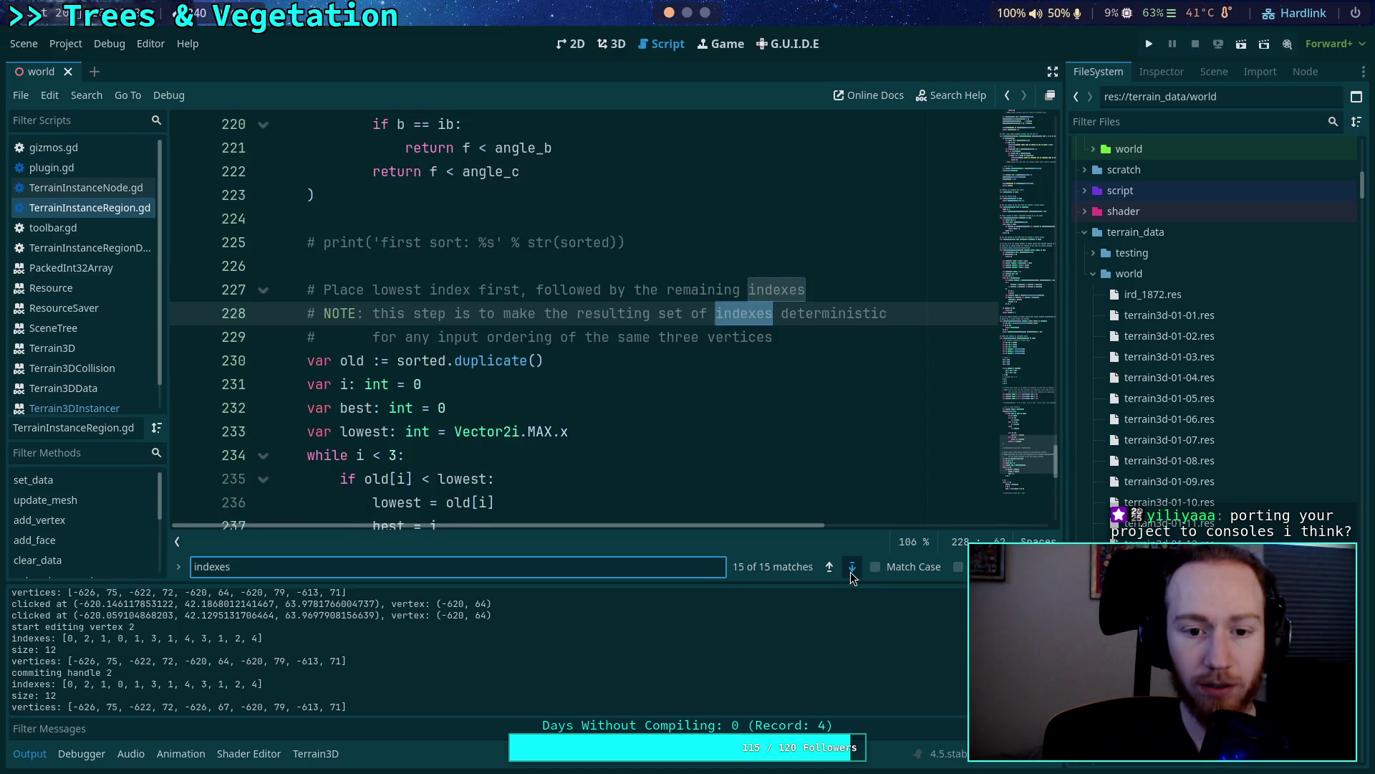
{"action": "left_click", "coordinate": [851, 569]}
{"action": "left_click", "coordinate": [851, 569]}
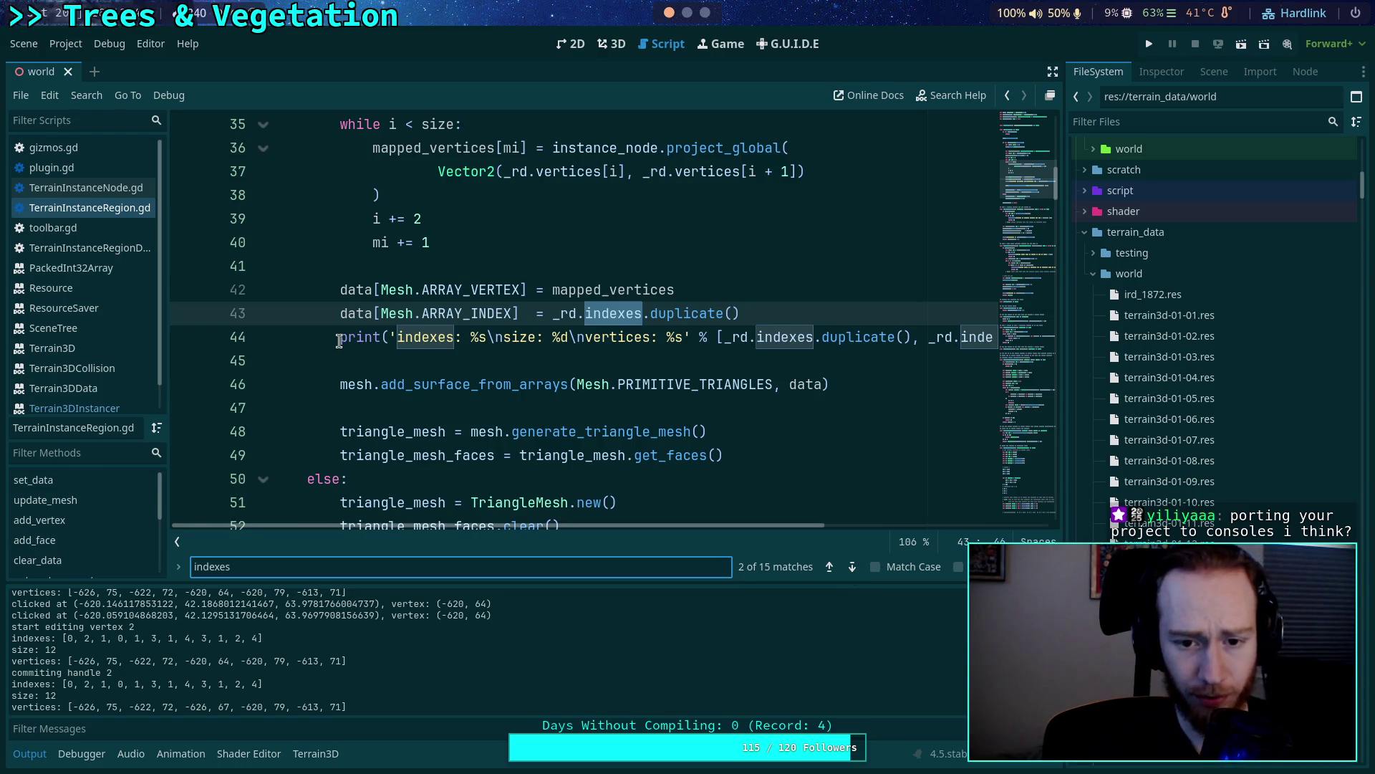
{"action": "left_click_drag", "start_coordinate": [338, 338], "coordinate": [339, 356]}
{"action": "mouse_move", "coordinate": [526, 428]}
{"action": "key", "text": "Delete"}
Step through the remaining 'indexes' matches in the face and mesh code.
{"action": "left_click", "coordinate": [850, 569]}
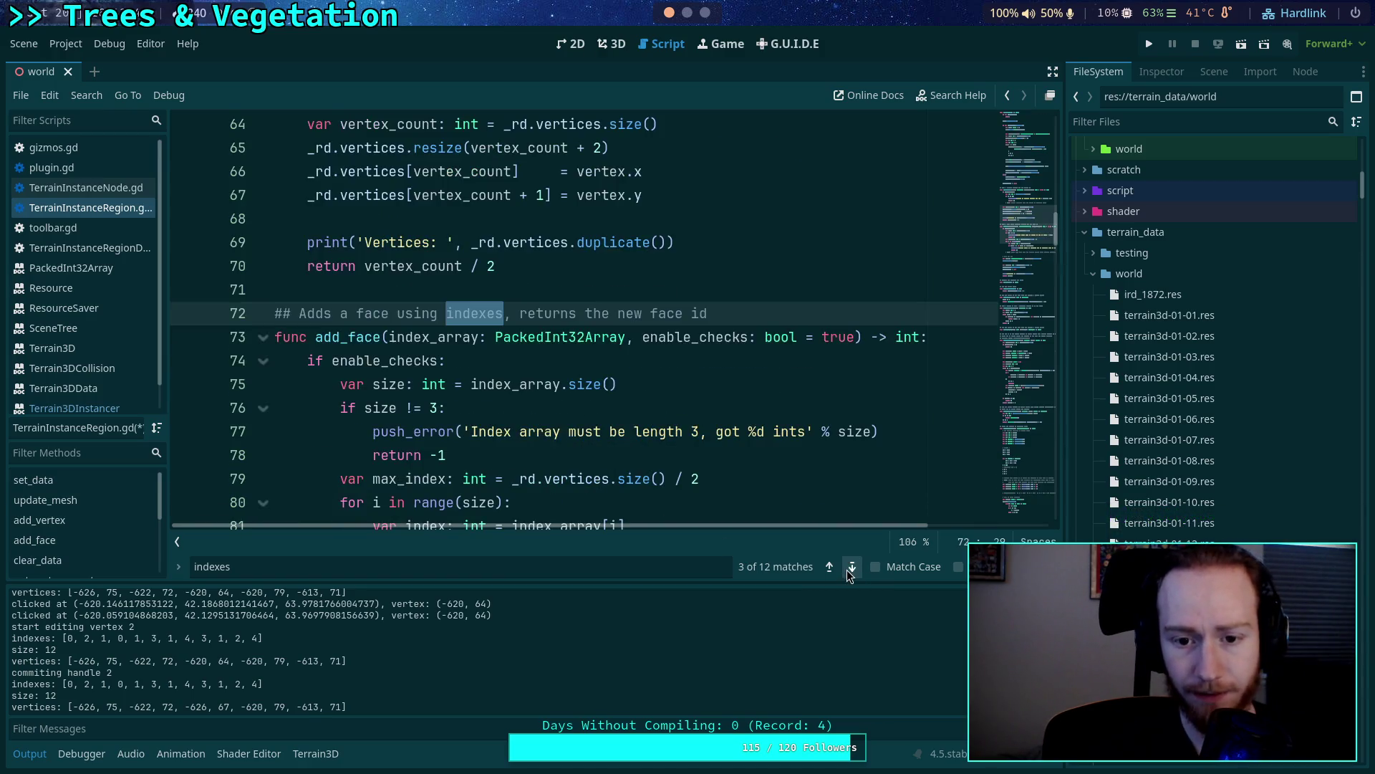
{"action": "left_click", "coordinate": [849, 569]}
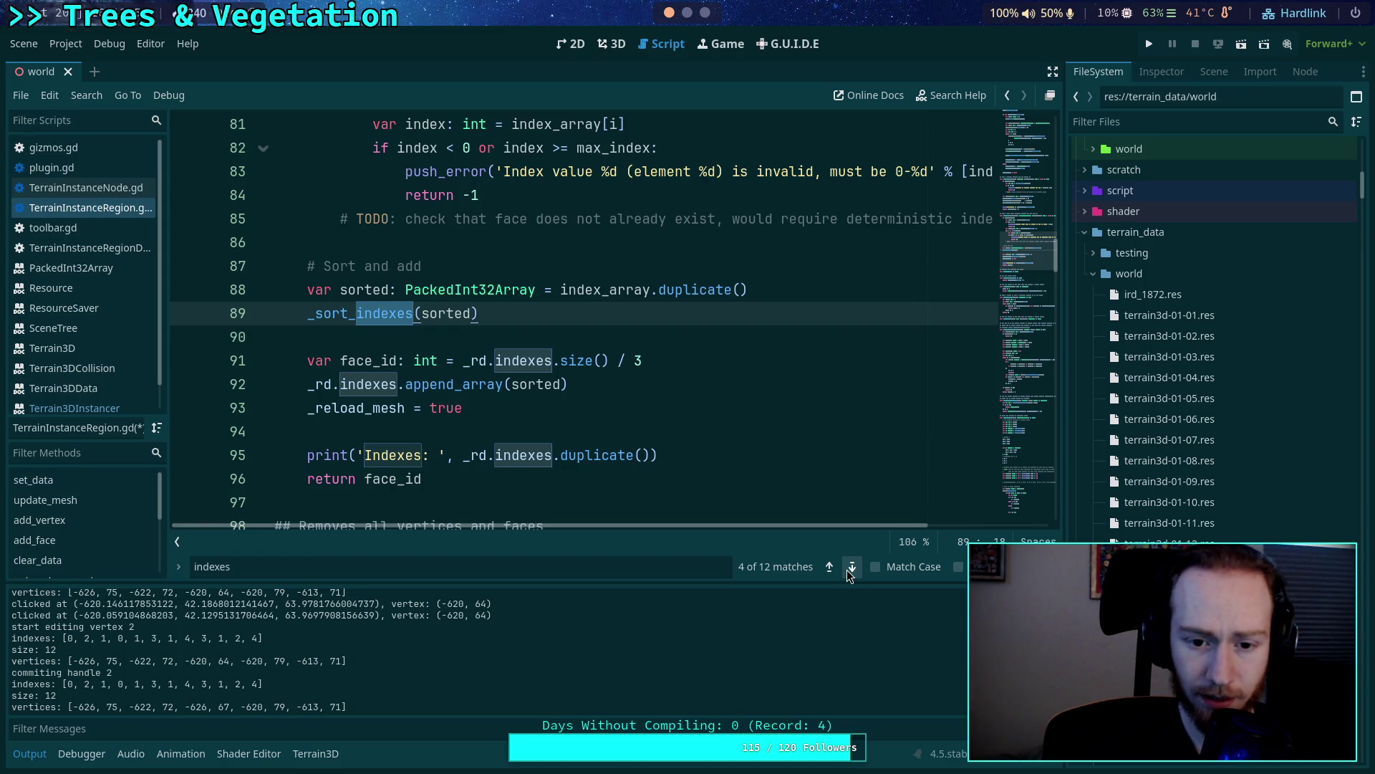
{"action": "left_click", "coordinate": [851, 568]}
{"action": "left_click", "coordinate": [848, 569]}
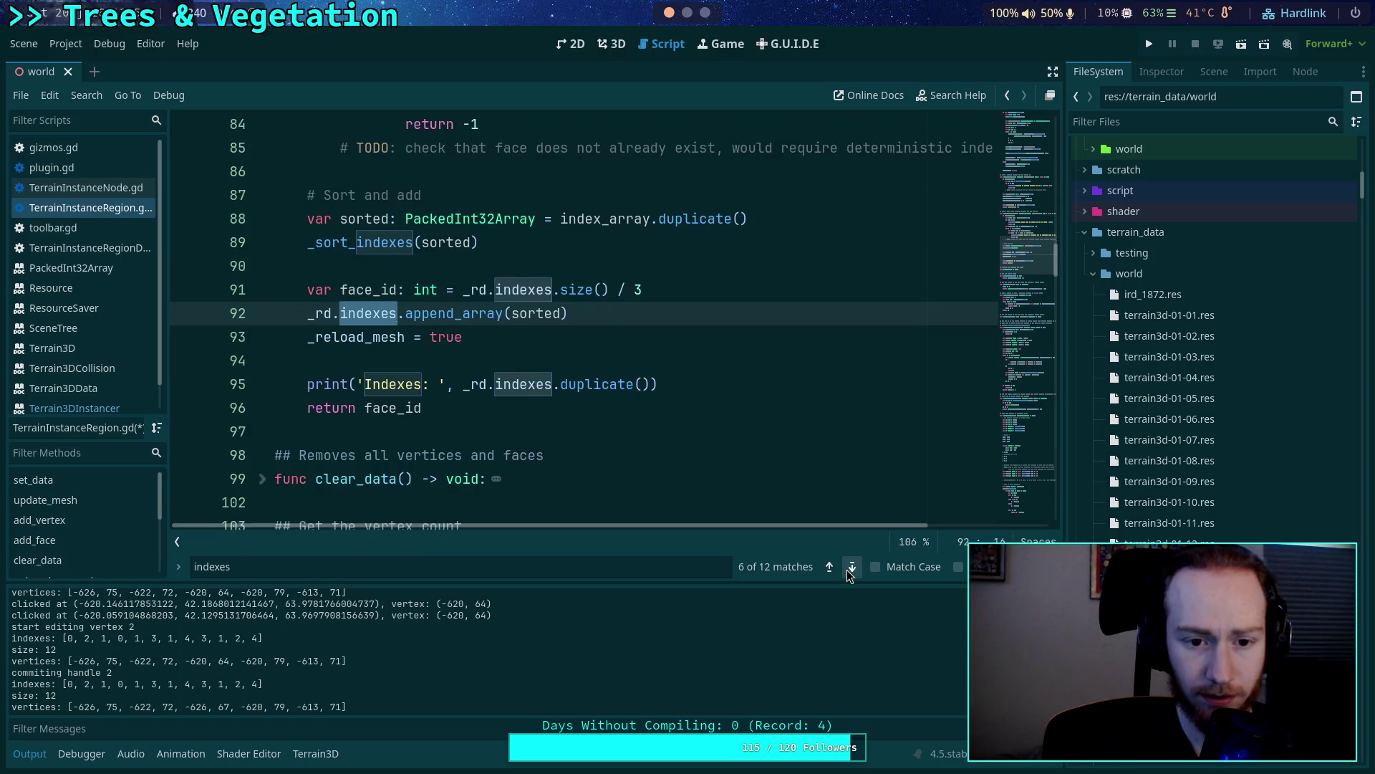
{"action": "left_click", "coordinate": [847, 569]}
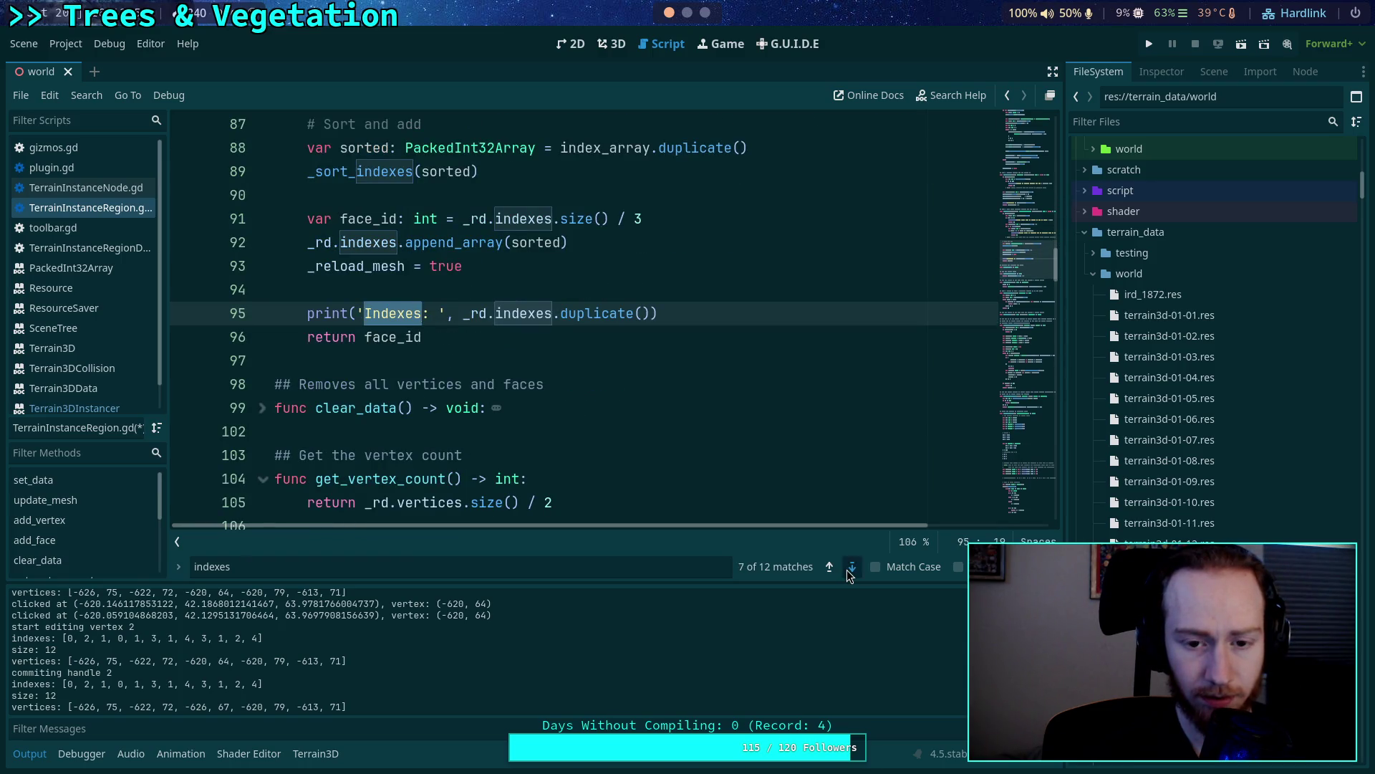
{"action": "left_click", "coordinate": [847, 570]}
{"action": "left_click", "coordinate": [847, 570]}
{"action": "left_click", "coordinate": [847, 570]}
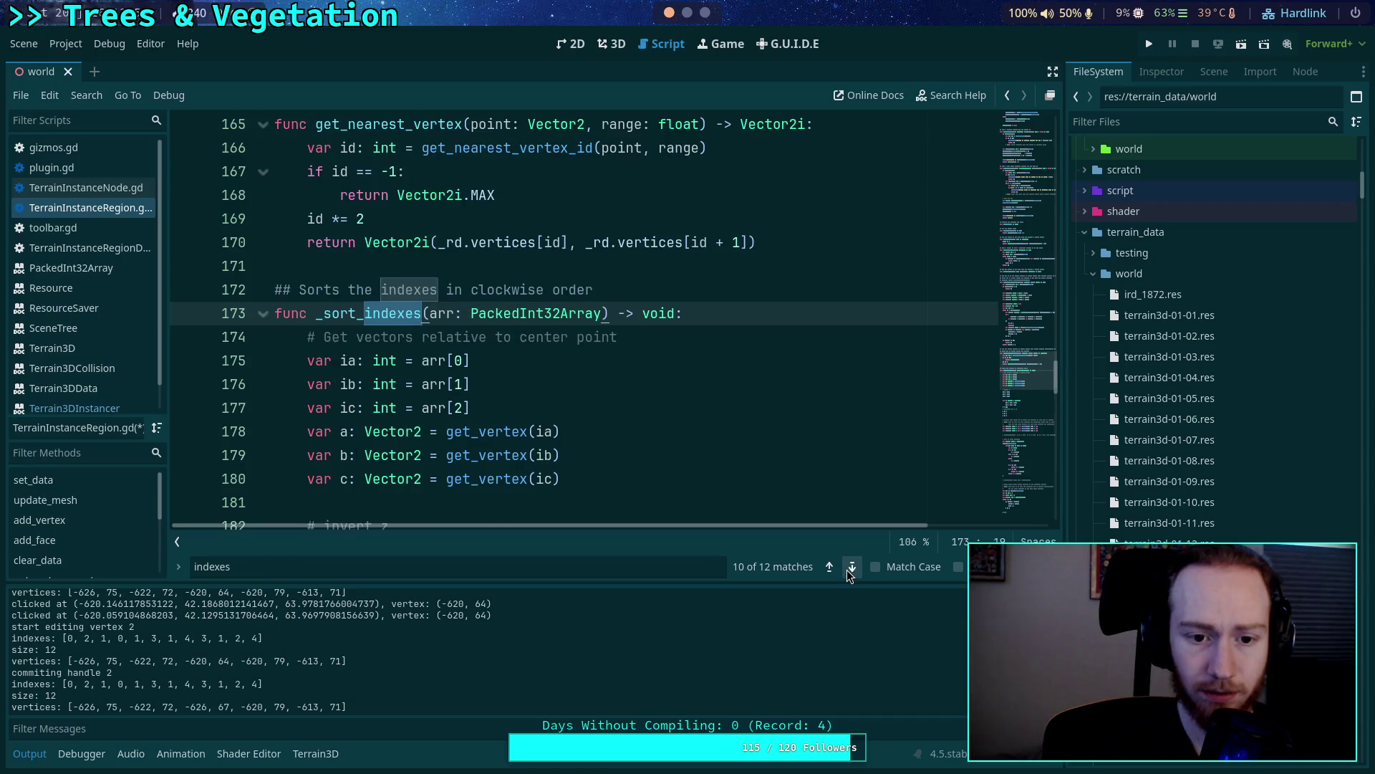
{"action": "left_click", "coordinate": [847, 569]}
{"action": "left_click", "coordinate": [847, 570]}
{"action": "left_click", "coordinate": [847, 570]}
{"action": "left_click", "coordinate": [846, 569]}
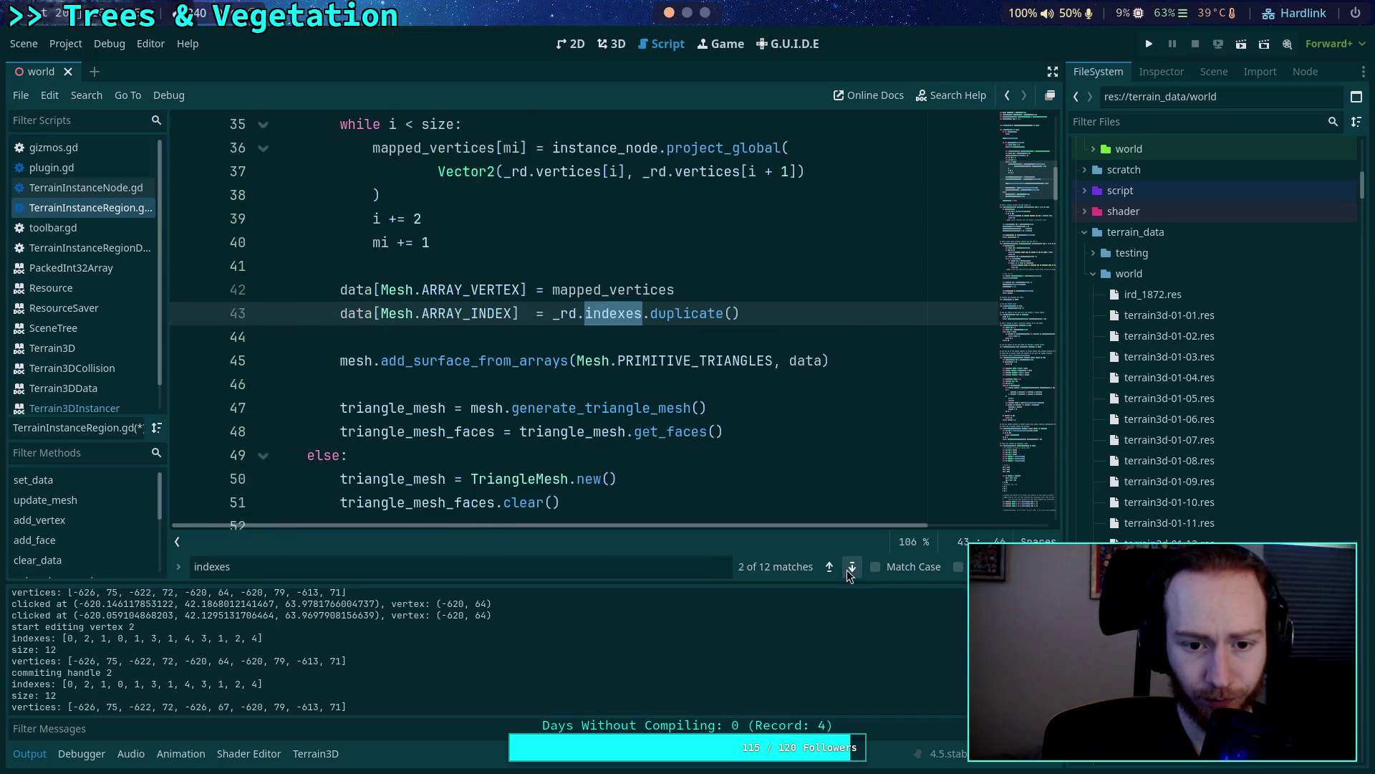
{"action": "left_click", "coordinate": [847, 570]}
{"action": "key", "text": "ctrl+f"}
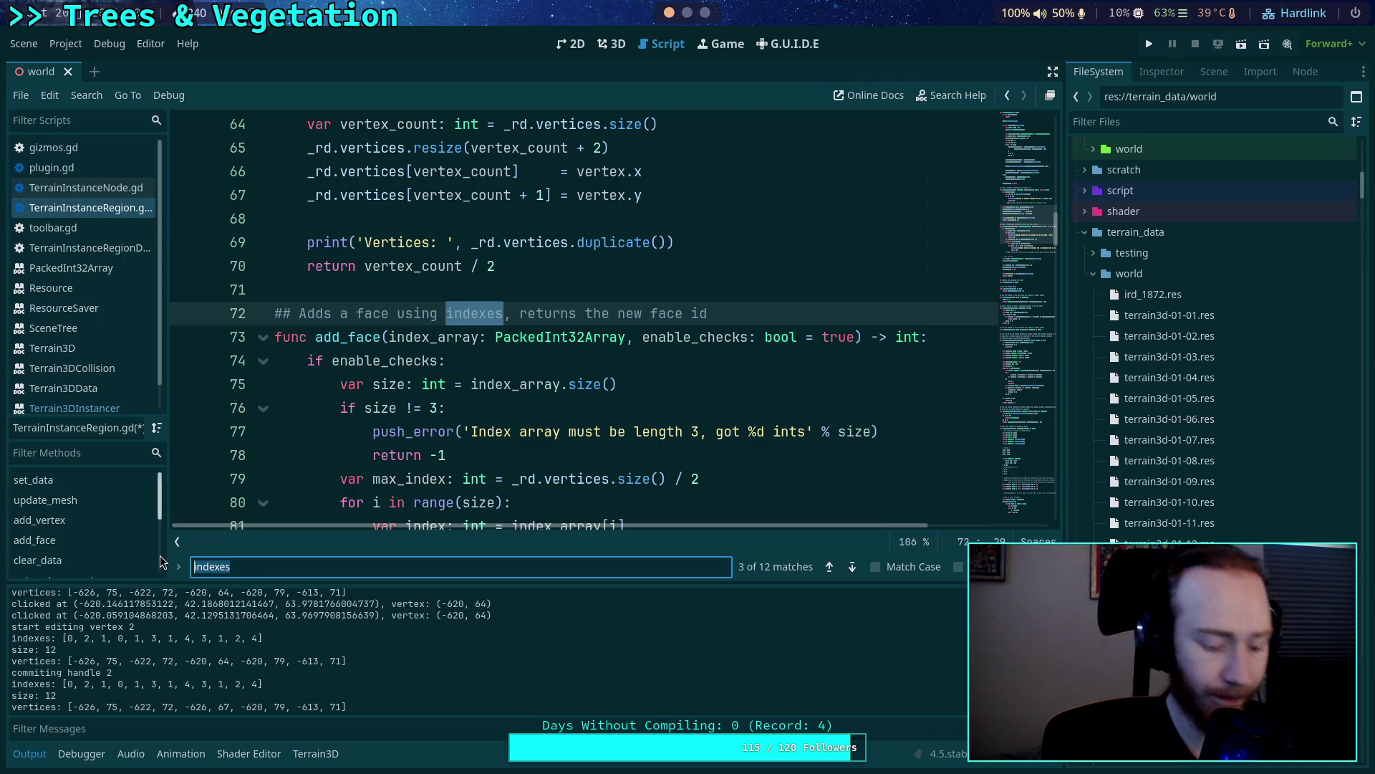
{"action": "type", "text": "vertices"}
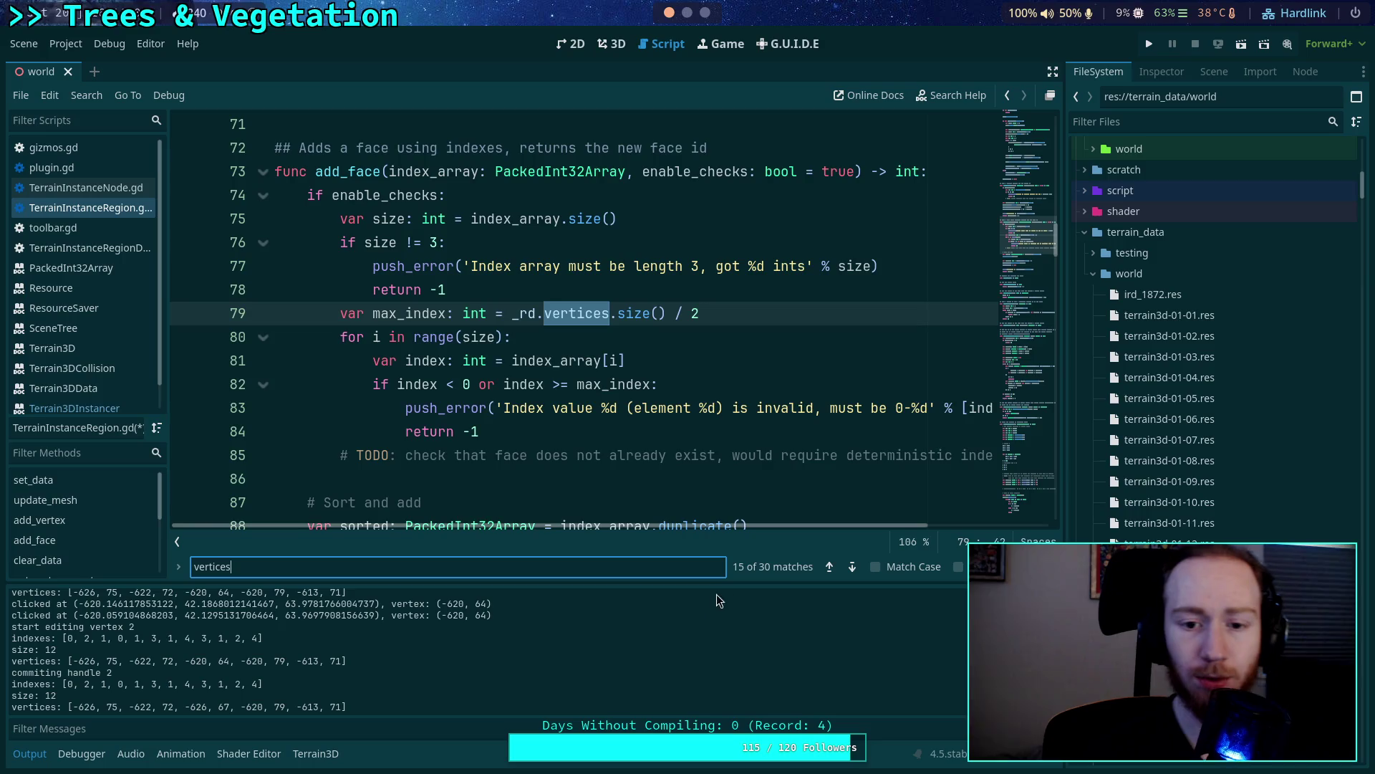
{"action": "left_click", "coordinate": [852, 566]}
{"action": "left_click", "coordinate": [853, 561]}
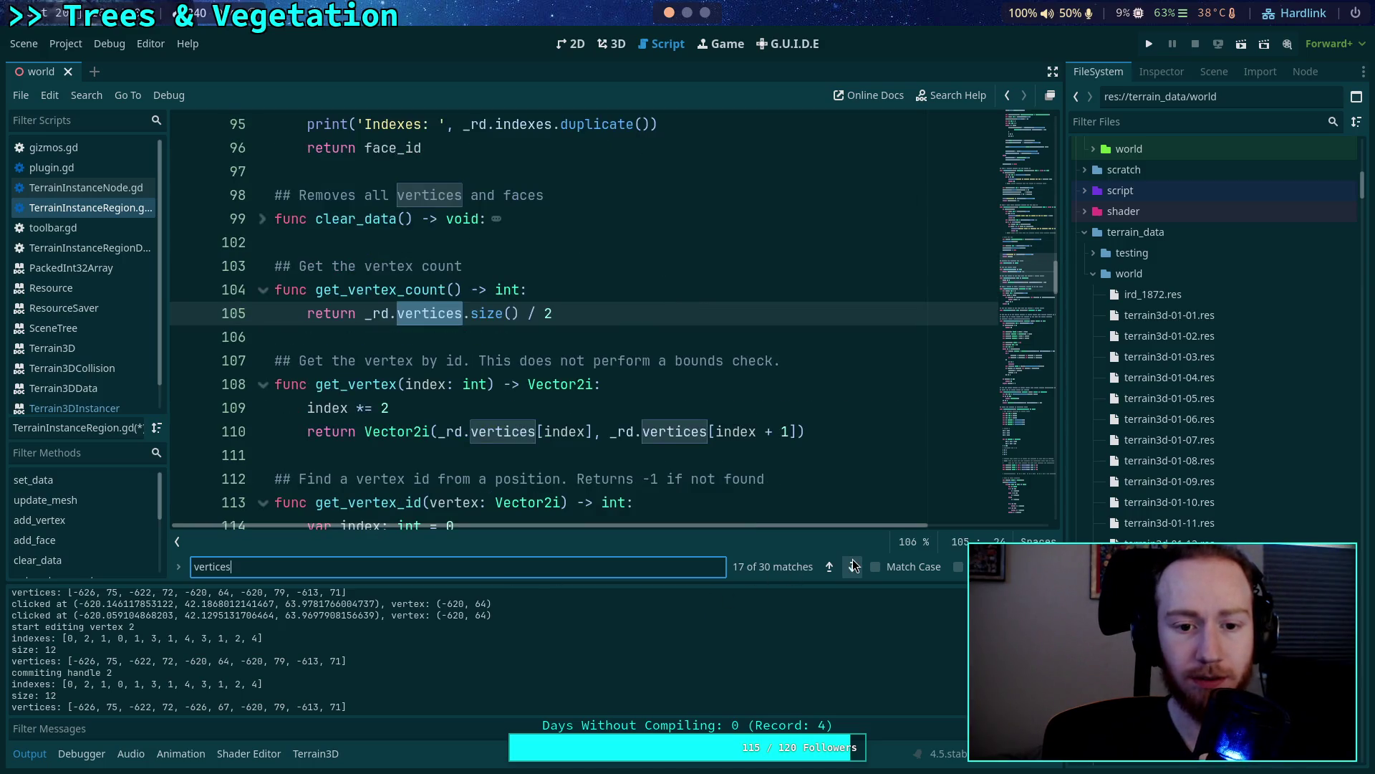
{"action": "left_click", "coordinate": [853, 561]}
{"action": "left_click", "coordinate": [852, 564]}
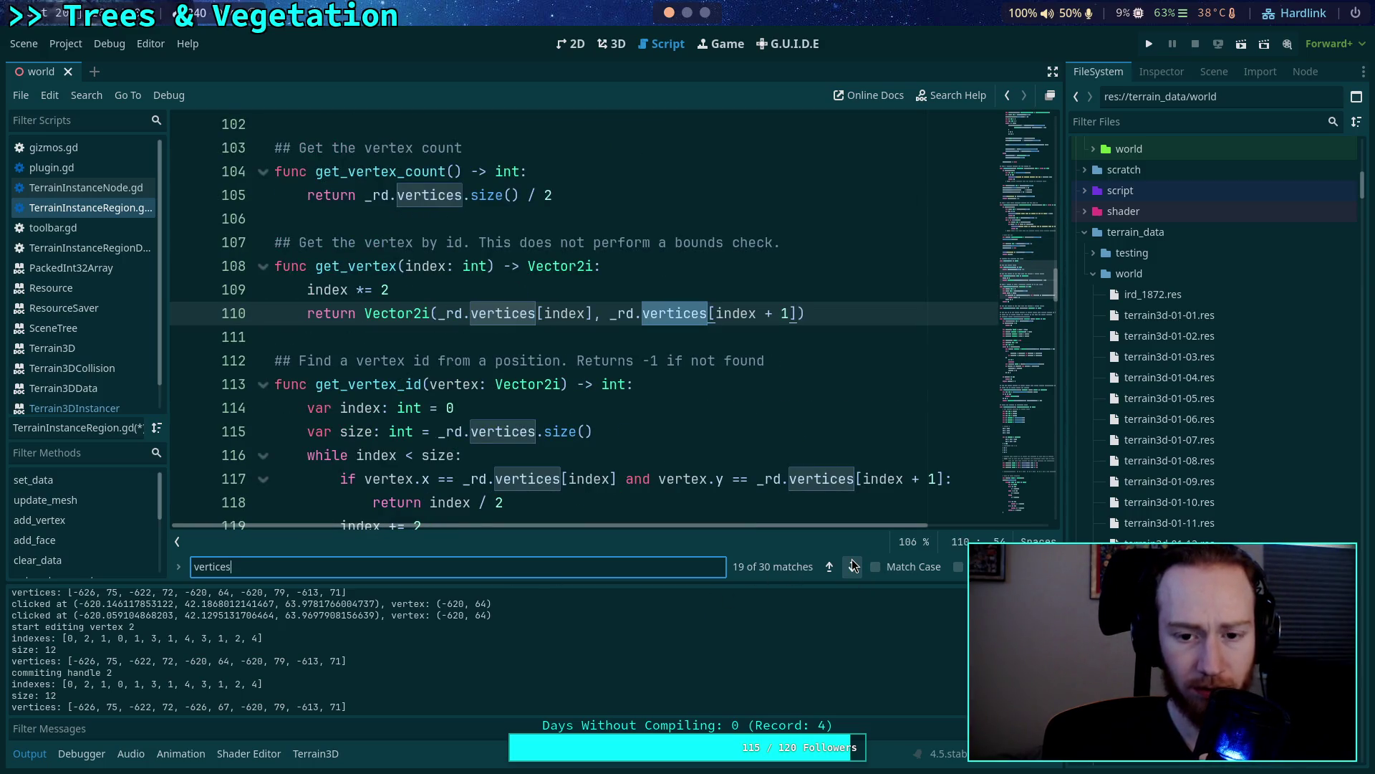
{"action": "left_click", "coordinate": [853, 564]}
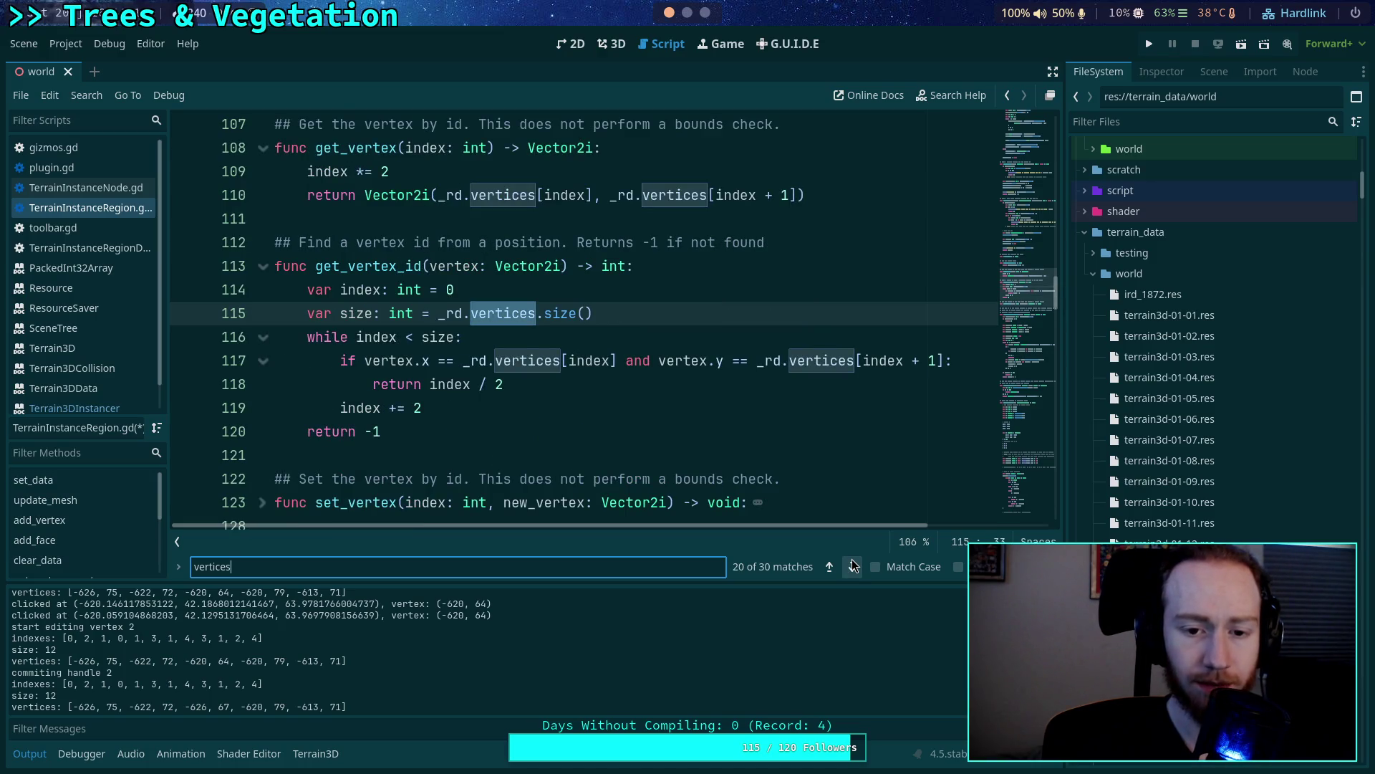
{"action": "left_click", "coordinate": [853, 564]}
{"action": "left_click", "coordinate": [852, 564]}
{"action": "left_click", "coordinate": [853, 564]}
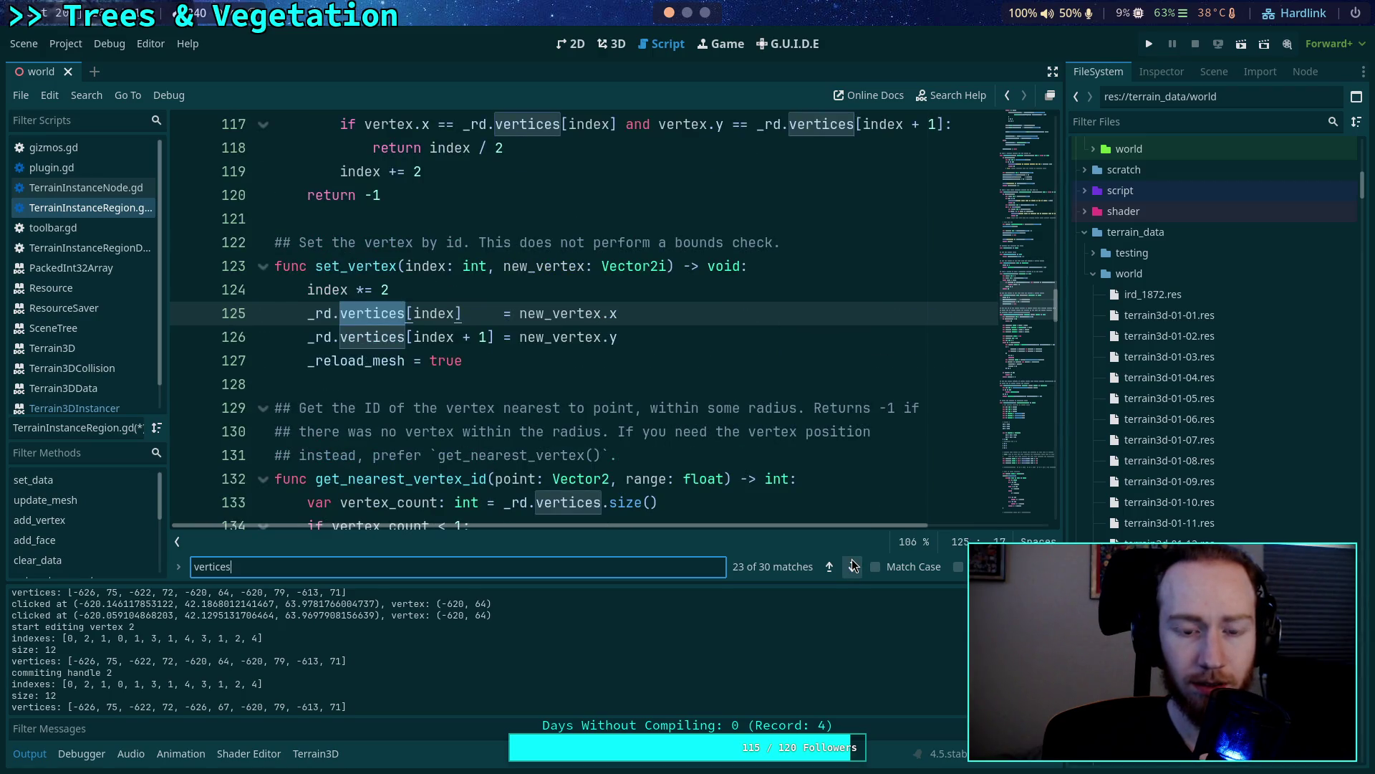
{"action": "left_click", "coordinate": [852, 564]}
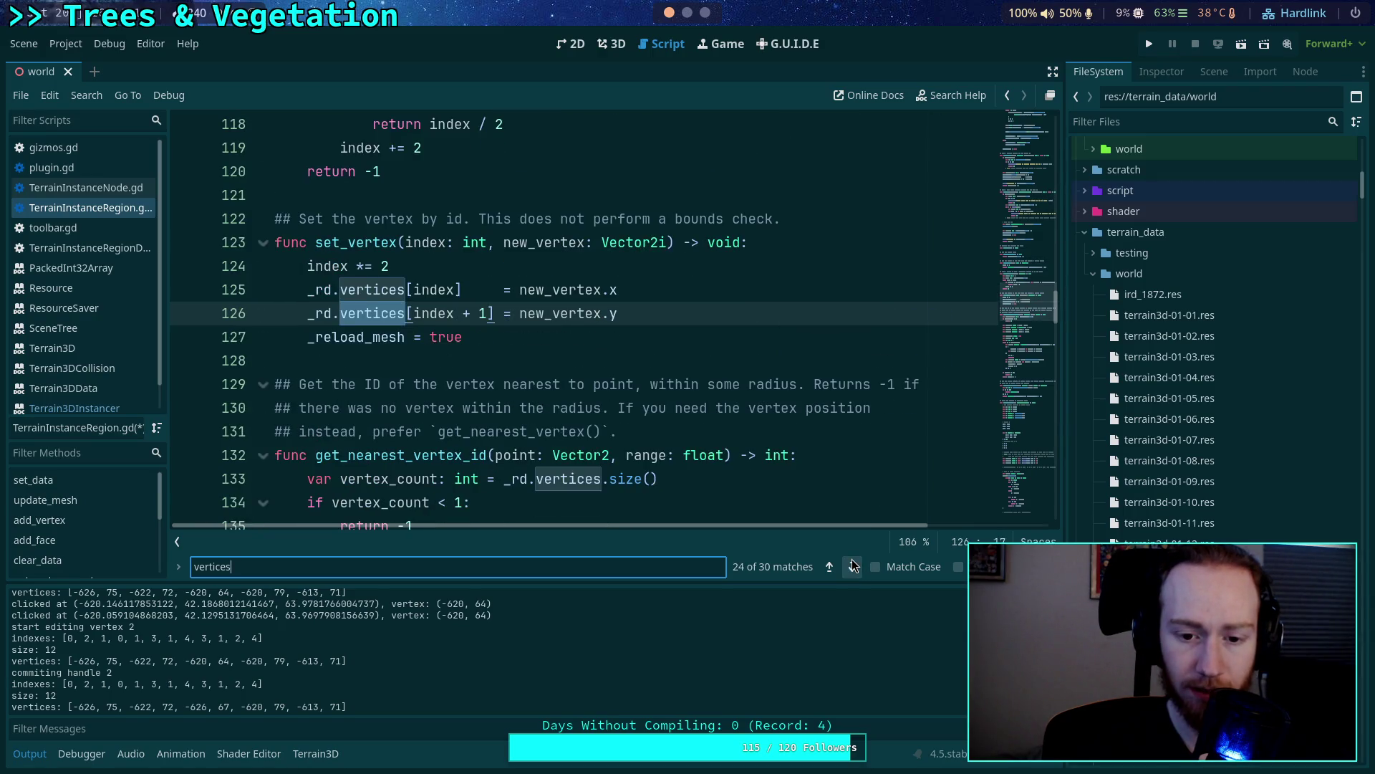
{"action": "left_click", "coordinate": [852, 564]}
{"action": "left_click", "coordinate": [853, 565]}
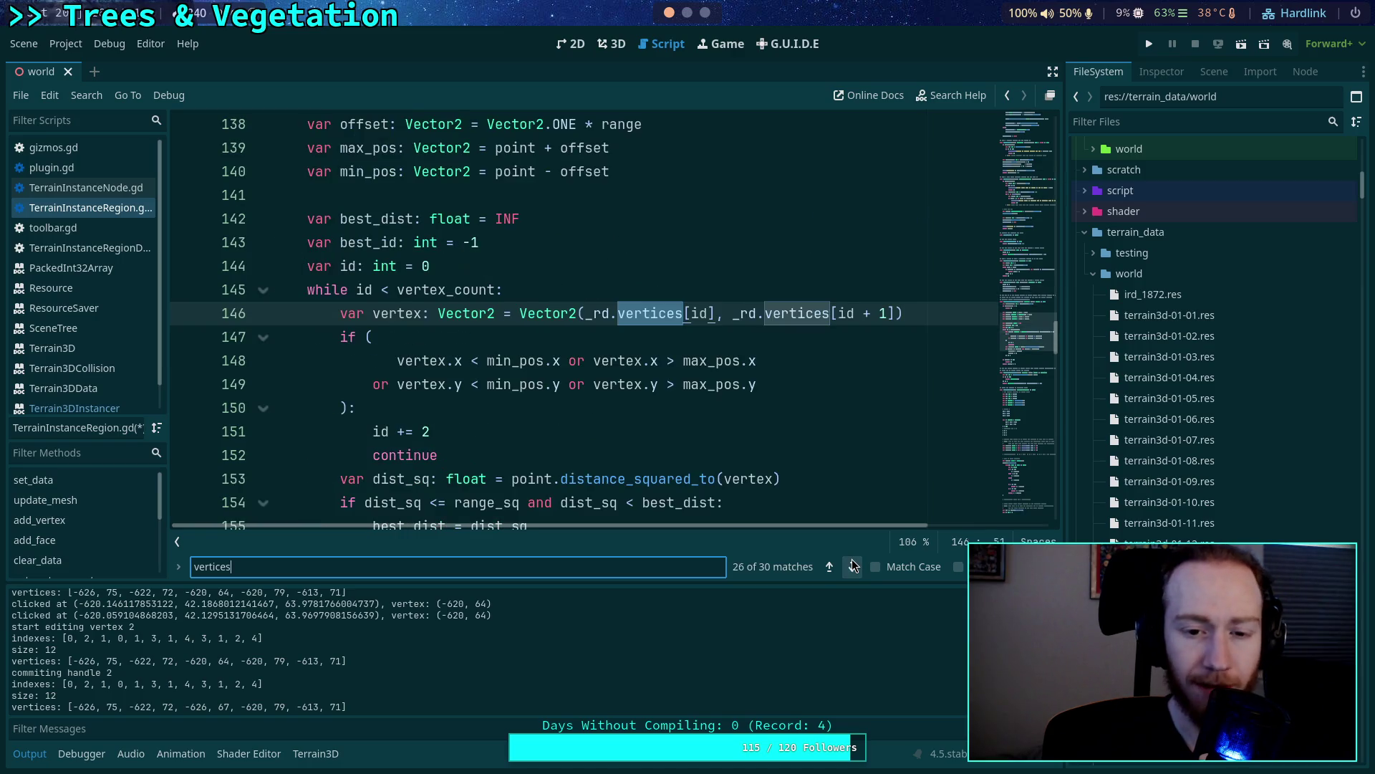
{"action": "left_click", "coordinate": [852, 564]}
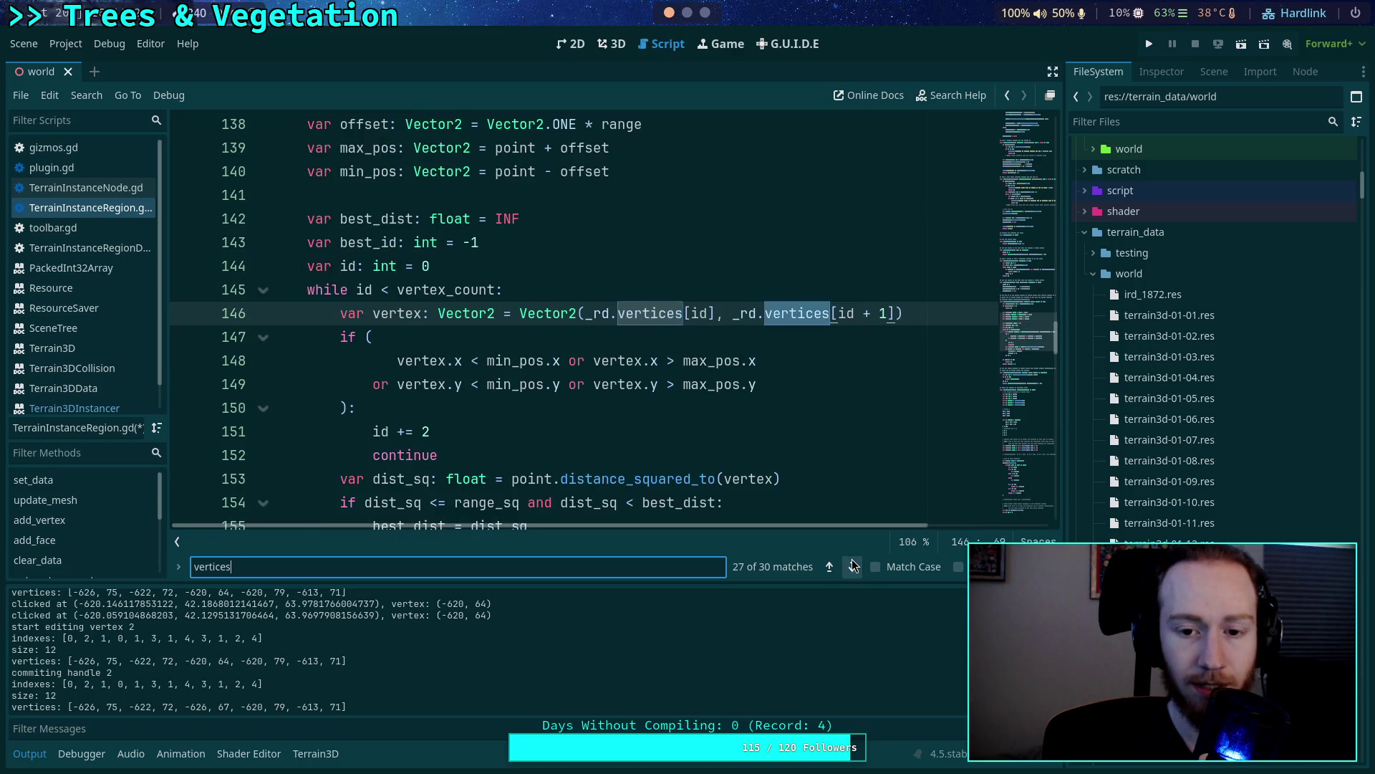
{"action": "left_click", "coordinate": [853, 564]}
{"action": "left_click", "coordinate": [852, 564]}
{"action": "left_click", "coordinate": [852, 564]}
{"action": "left_click", "coordinate": [853, 565]}
{"action": "left_click", "coordinate": [853, 565]}
{"action": "left_click", "coordinate": [852, 565]}
{"action": "left_click", "coordinate": [852, 565]}
{"action": "left_click", "coordinate": [852, 564]}
{"action": "left_click", "coordinate": [852, 564]}
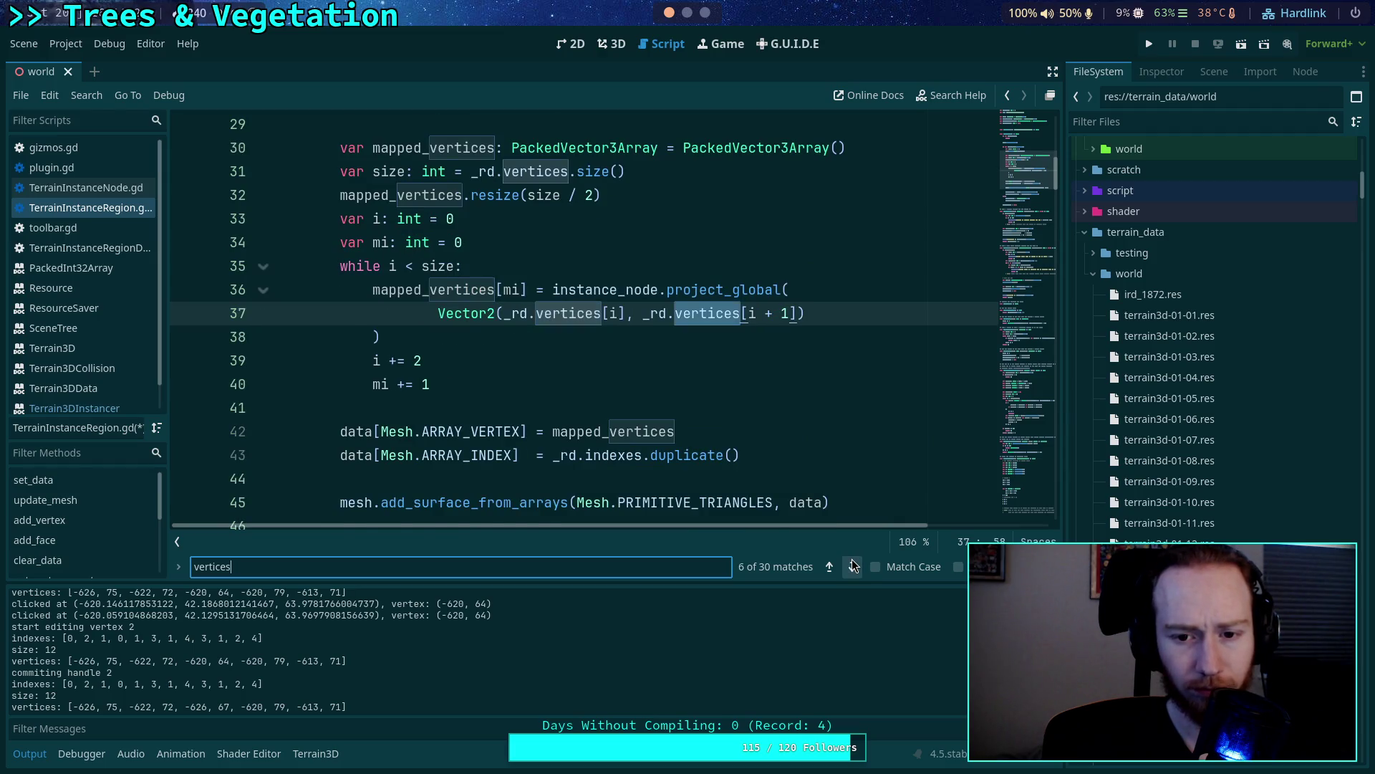
{"action": "left_click", "coordinate": [853, 564]}
{"action": "left_click", "coordinate": [852, 564]}
{"action": "left_click", "coordinate": [829, 566]}
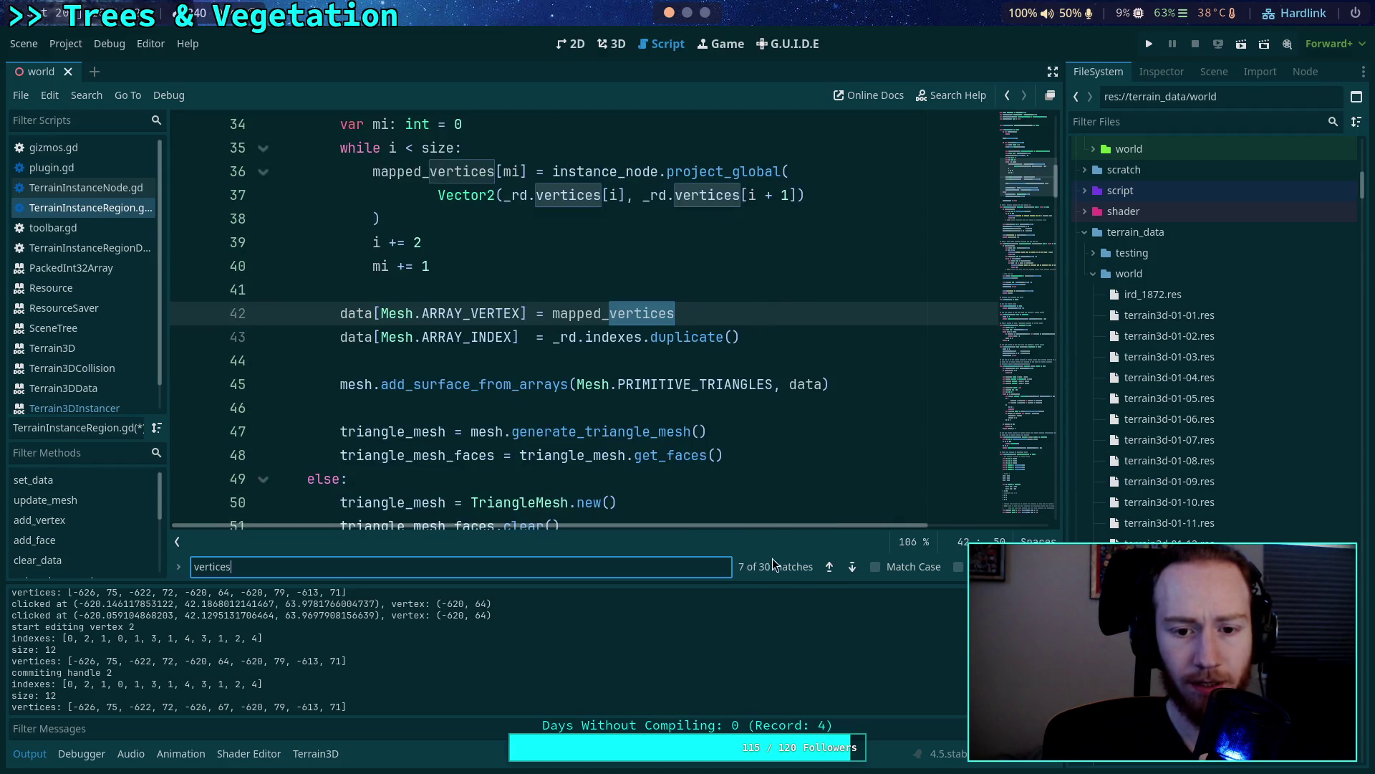
{"action": "scroll", "coordinate": [545, 330], "scroll_direction": "up", "scroll_amount": 2}
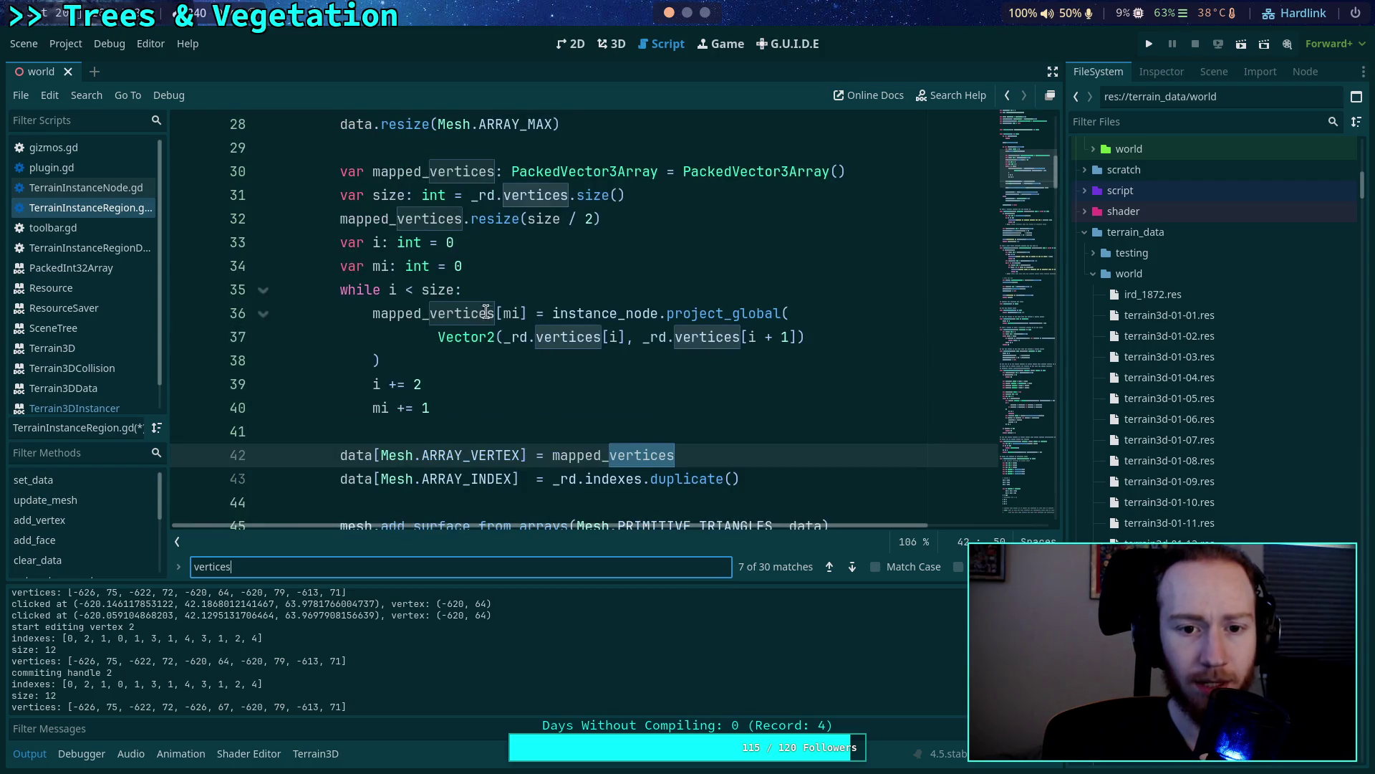
{"action": "scroll", "coordinate": [492, 321], "scroll_direction": "up", "scroll_amount": 1}
{"action": "scroll", "coordinate": [501, 316], "scroll_direction": "down", "scroll_amount": 1}
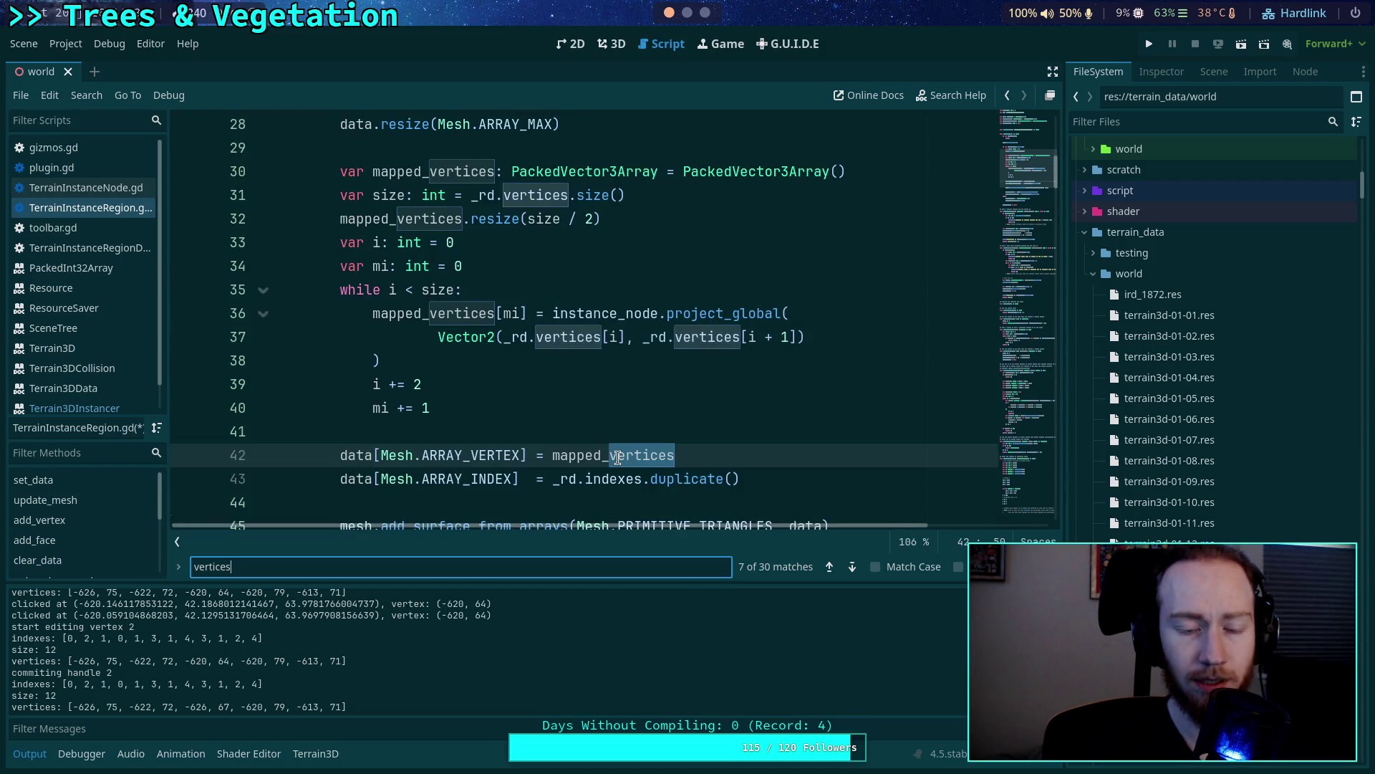
{"action": "mouse_move", "coordinate": [653, 461]}
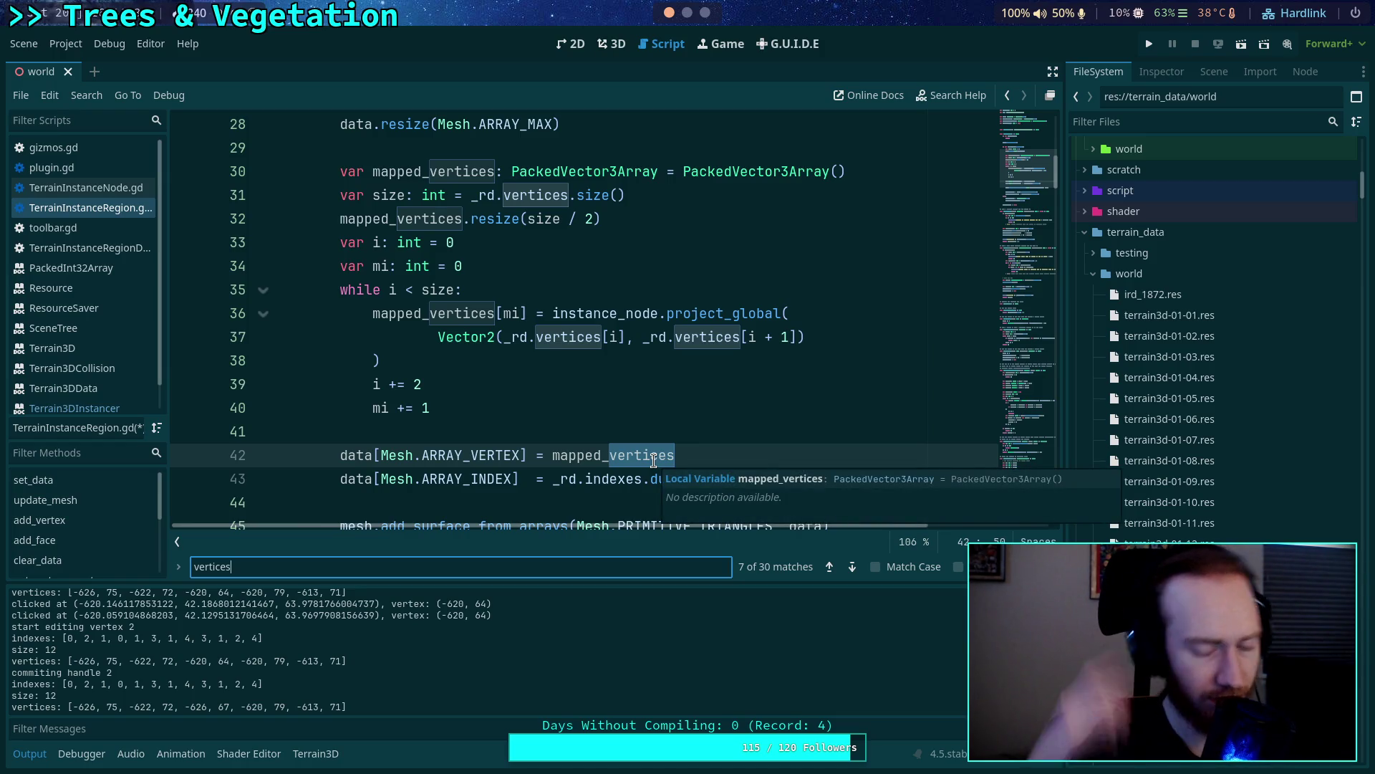
{"action": "left_click", "coordinate": [748, 479]}
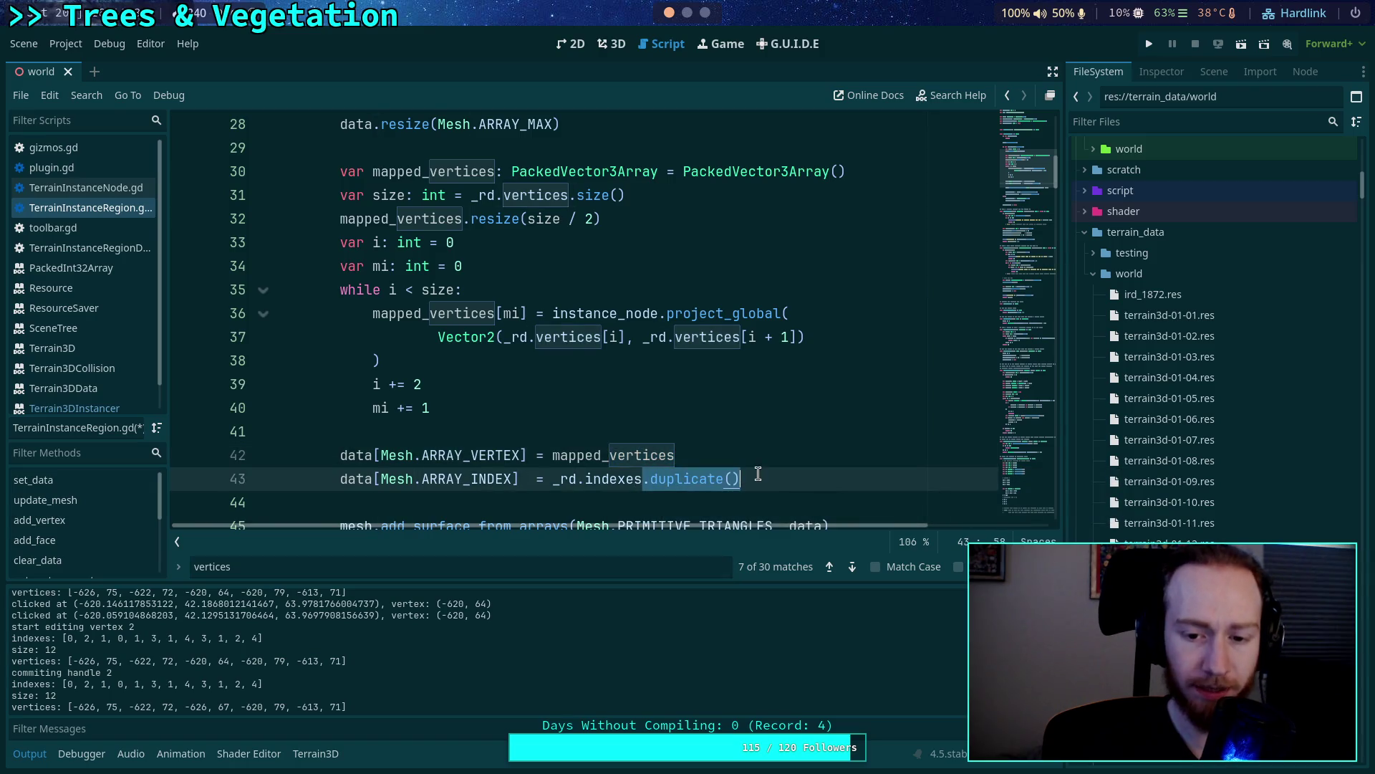
Remove .duplicate() from the _rd.indexes assignment on line 43 and save the script.
{"action": "double_click", "coordinate": [601, 457]}
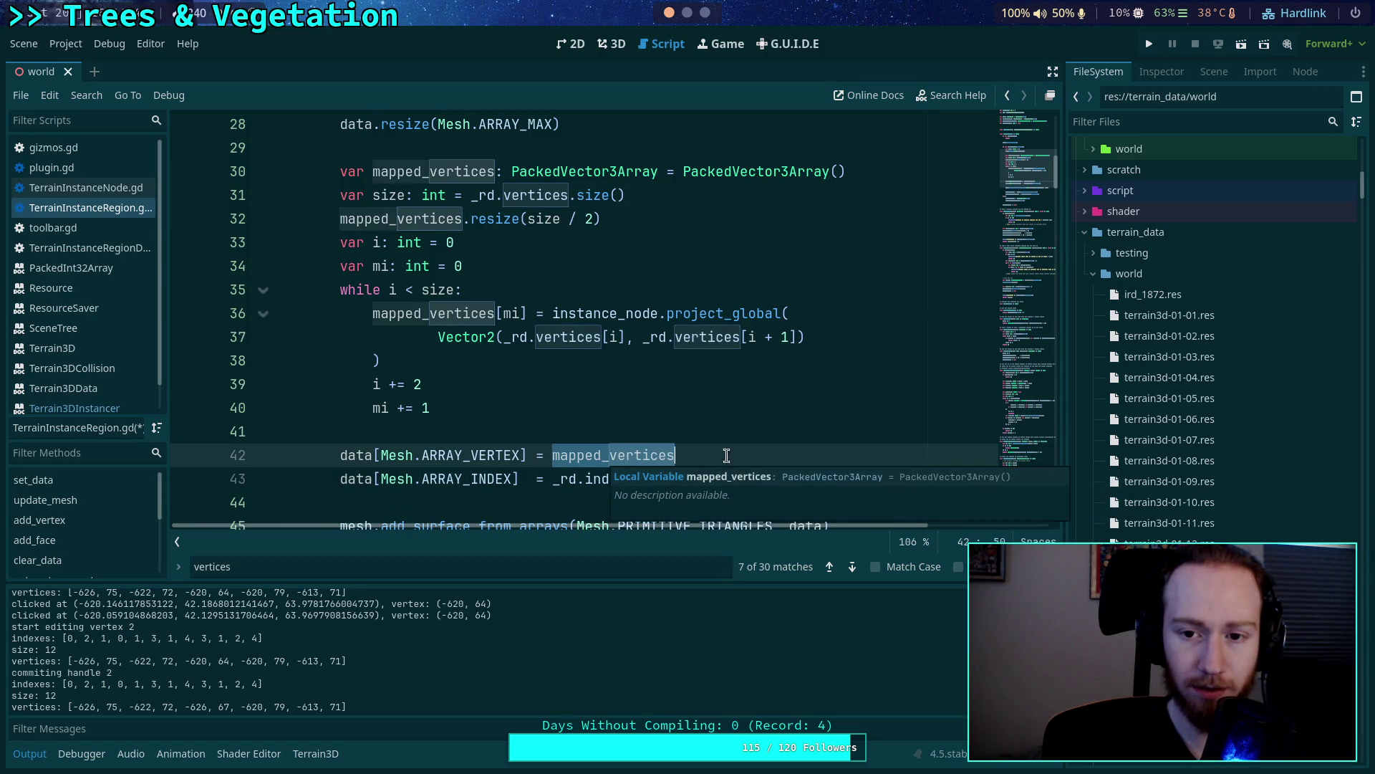
{"action": "key", "text": "Right"}
{"action": "key", "text": "Down"}
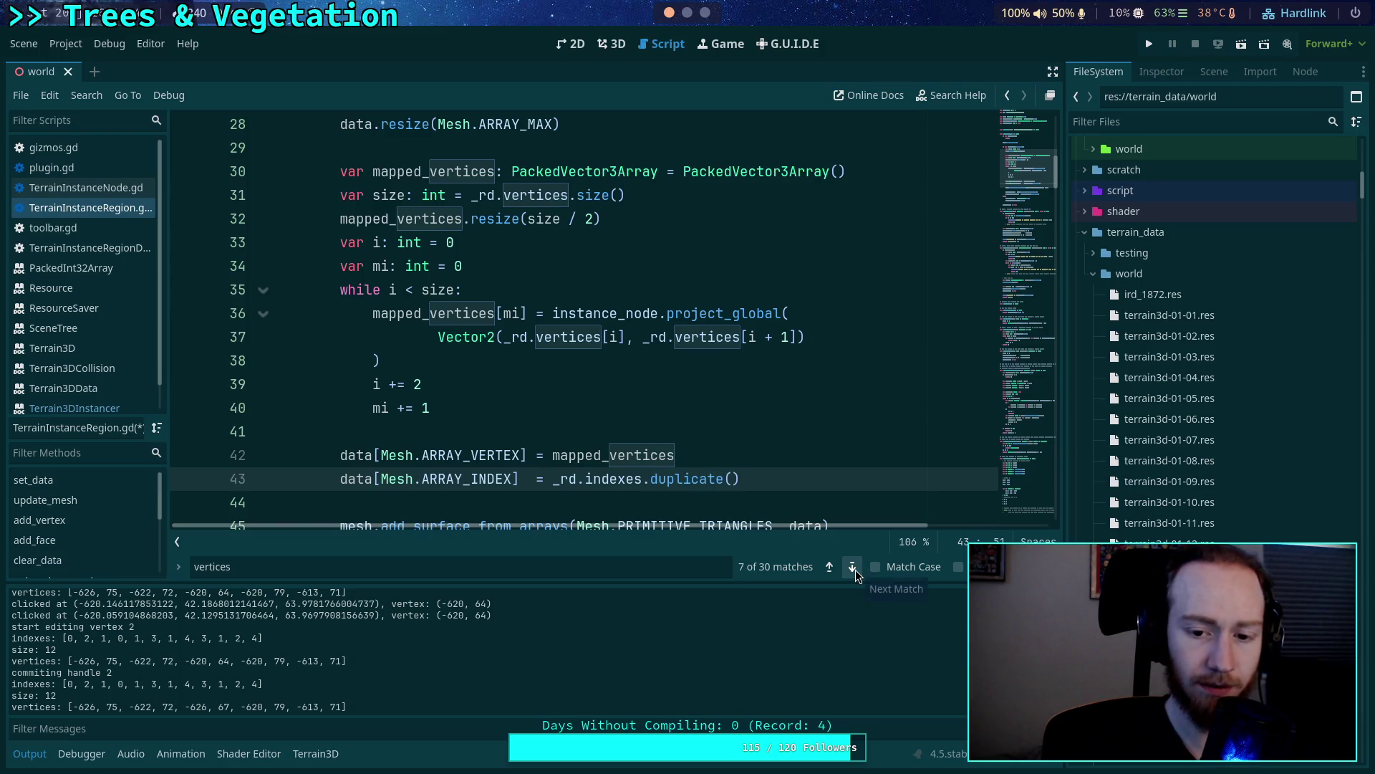
{"action": "left_click_drag", "start_coordinate": [740, 478], "coordinate": [642, 479]}
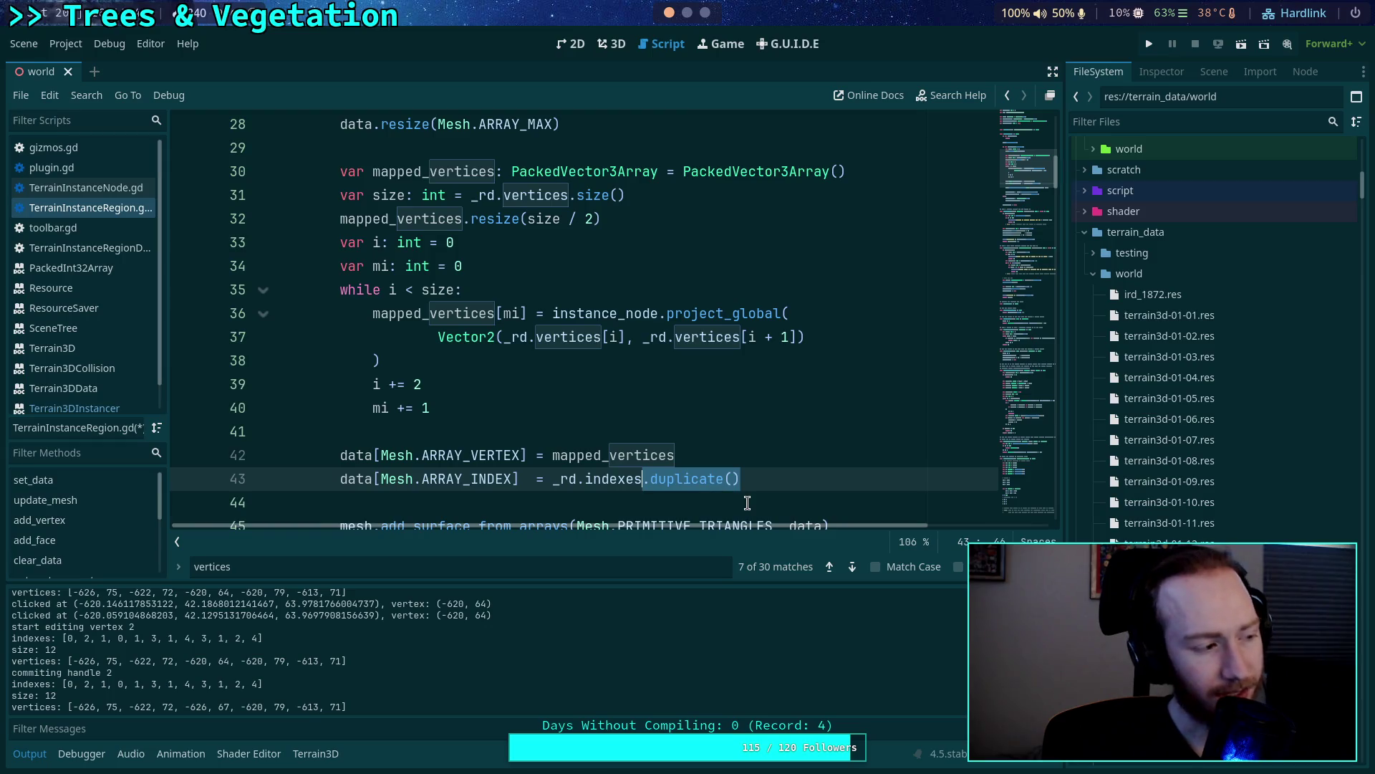
{"action": "key", "text": "BackSpace"}
{"action": "scroll", "coordinate": [750, 492], "scroll_direction": "down", "scroll_amount": 2}
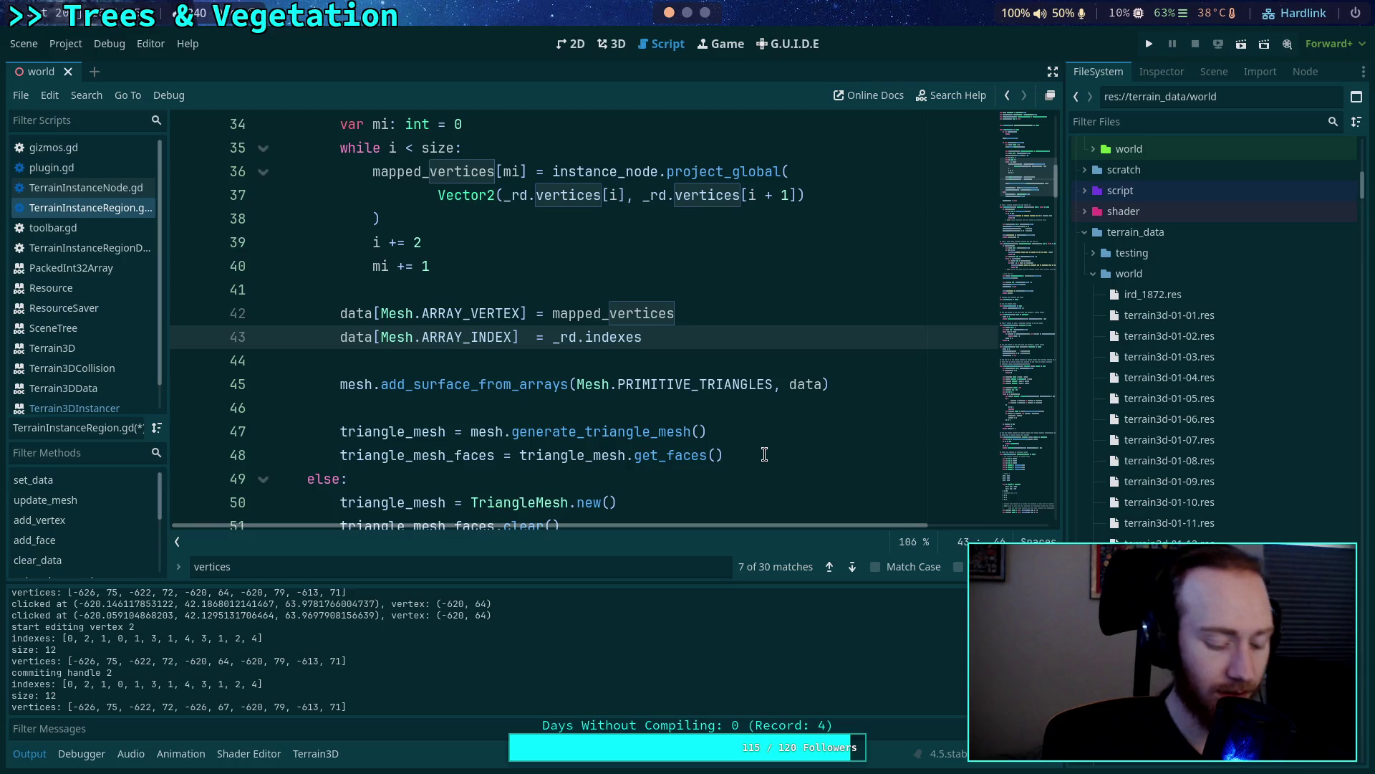
{"action": "key", "text": "ctrl+s"}
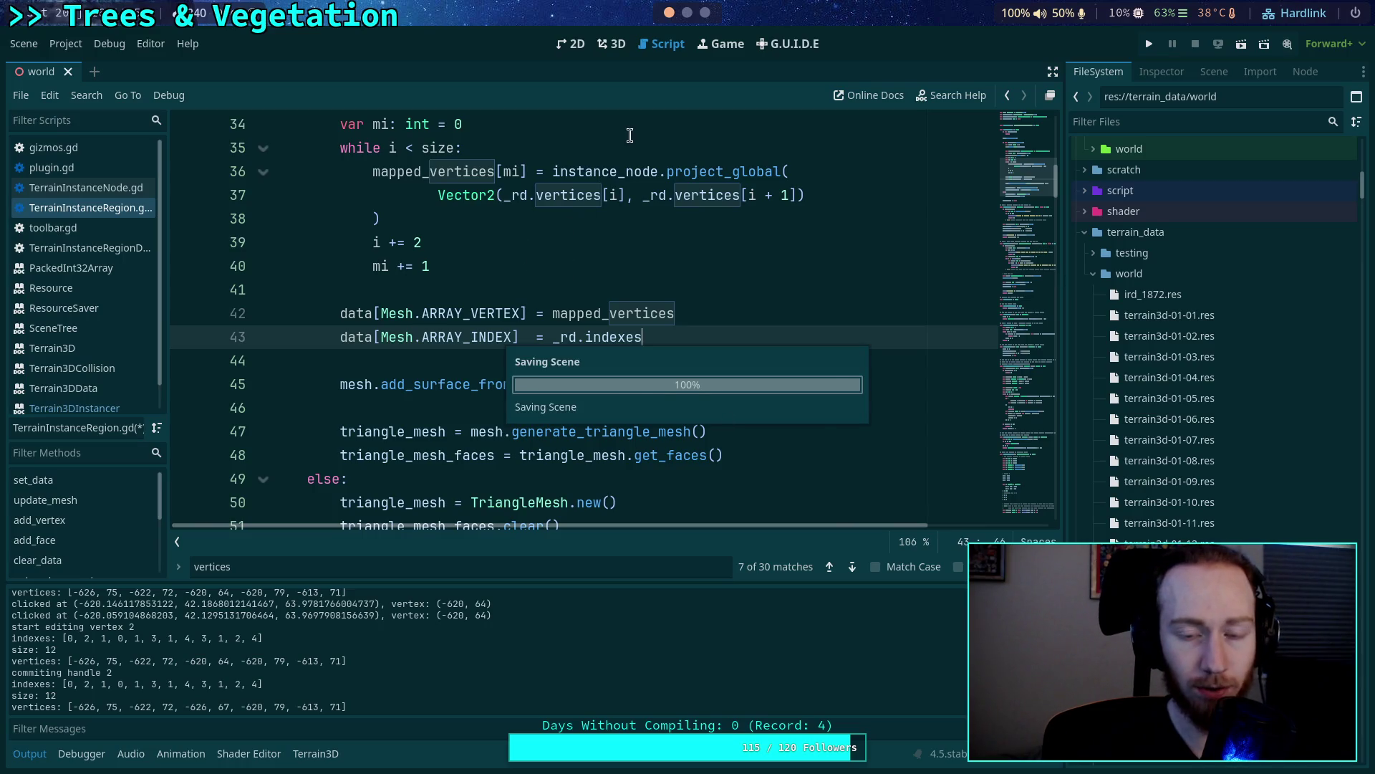
{"action": "scroll", "coordinate": [596, 240], "scroll_direction": "up", "scroll_amount": 7}
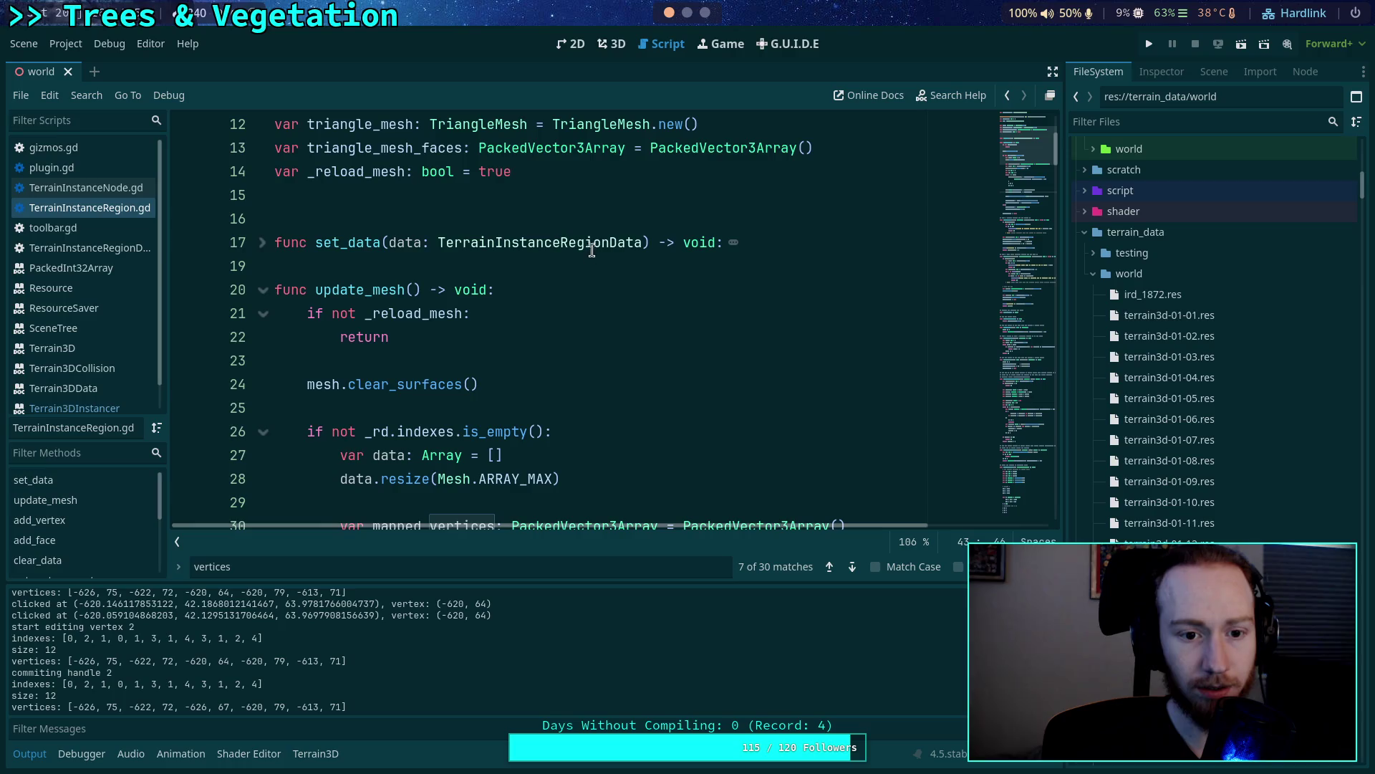
{"action": "left_click", "coordinate": [612, 45]}
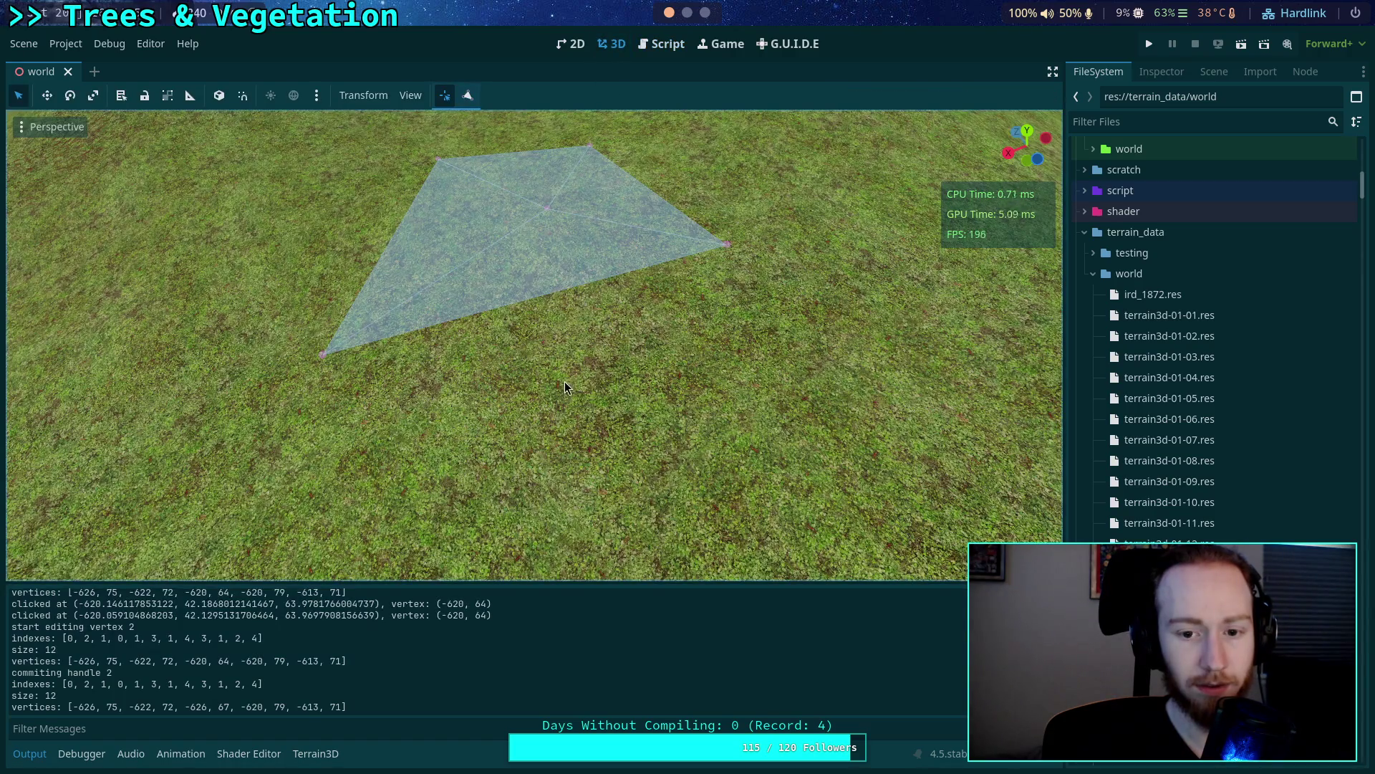
Drag the quad's lower-left vertex, then reload the current project.
{"action": "left_click", "coordinate": [672, 255]}
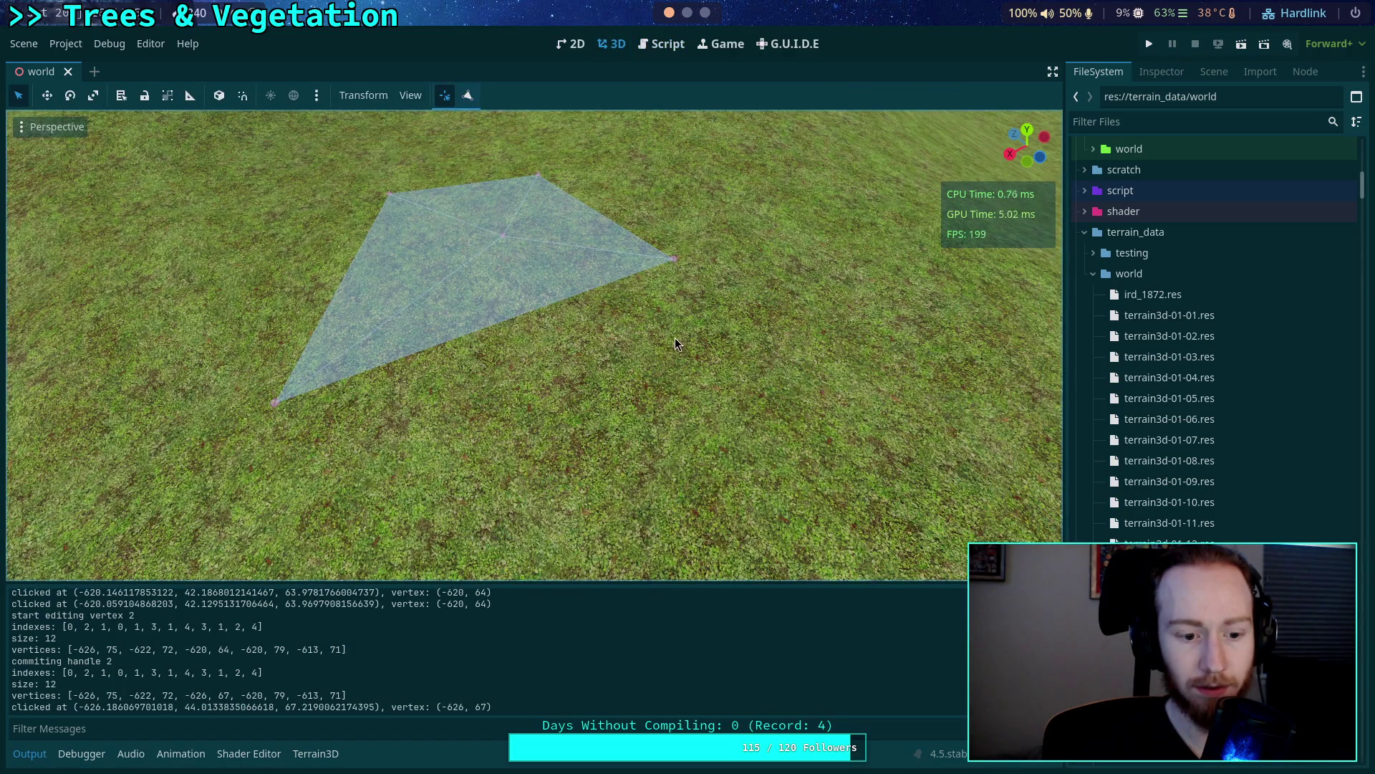
{"action": "left_click_drag", "start_coordinate": [275, 404], "coordinate": [393, 432]}
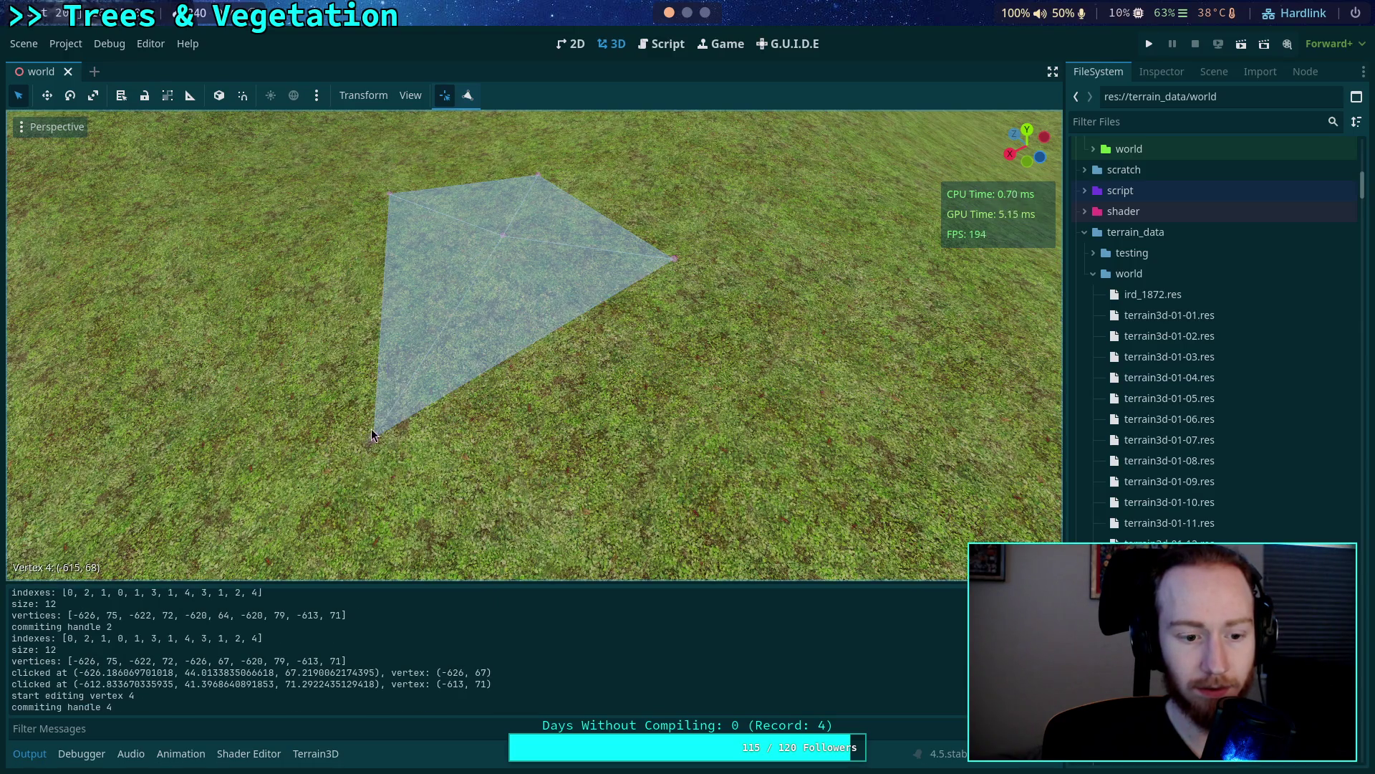
{"action": "left_click", "coordinate": [66, 43]}
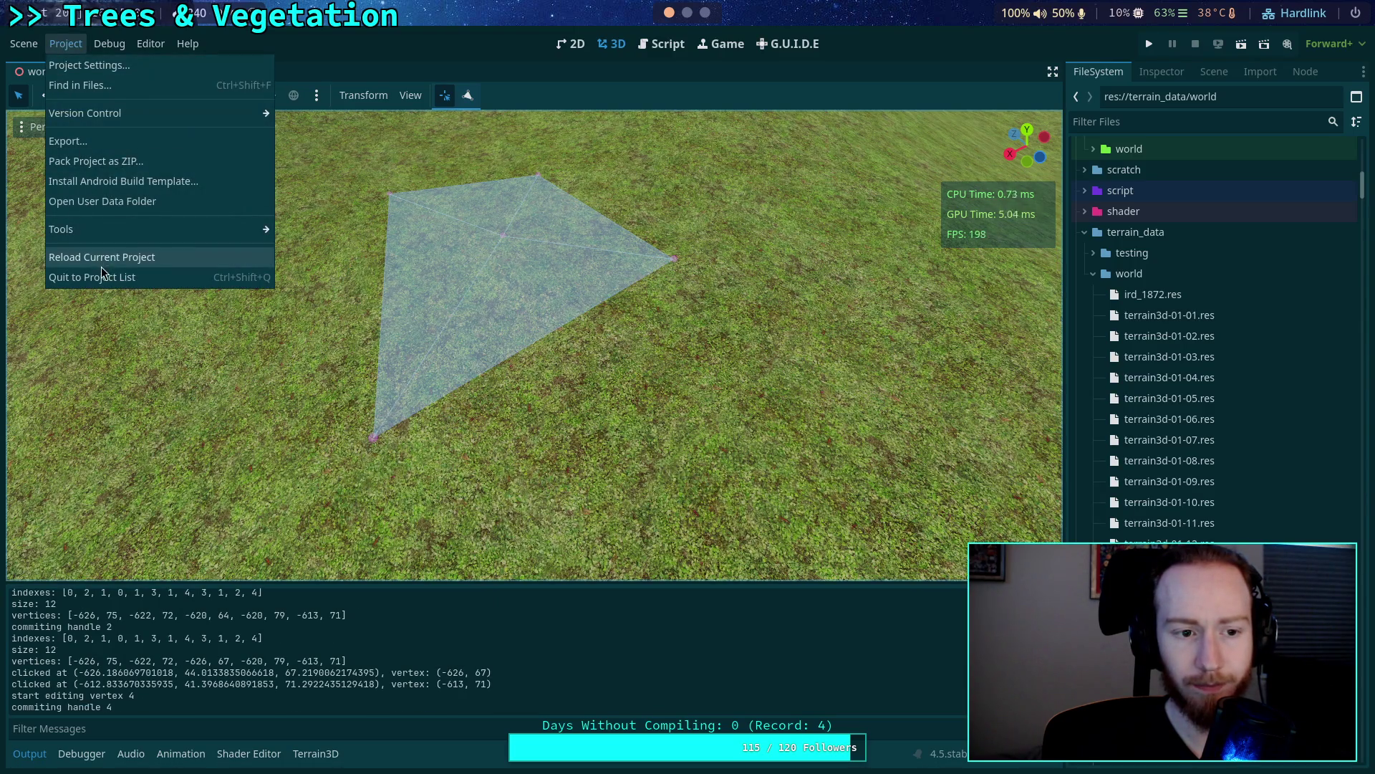
{"action": "left_click", "coordinate": [30, 40]}
Move vertex 2 of the region and return to the region script.
{"action": "left_click", "coordinate": [375, 421]}
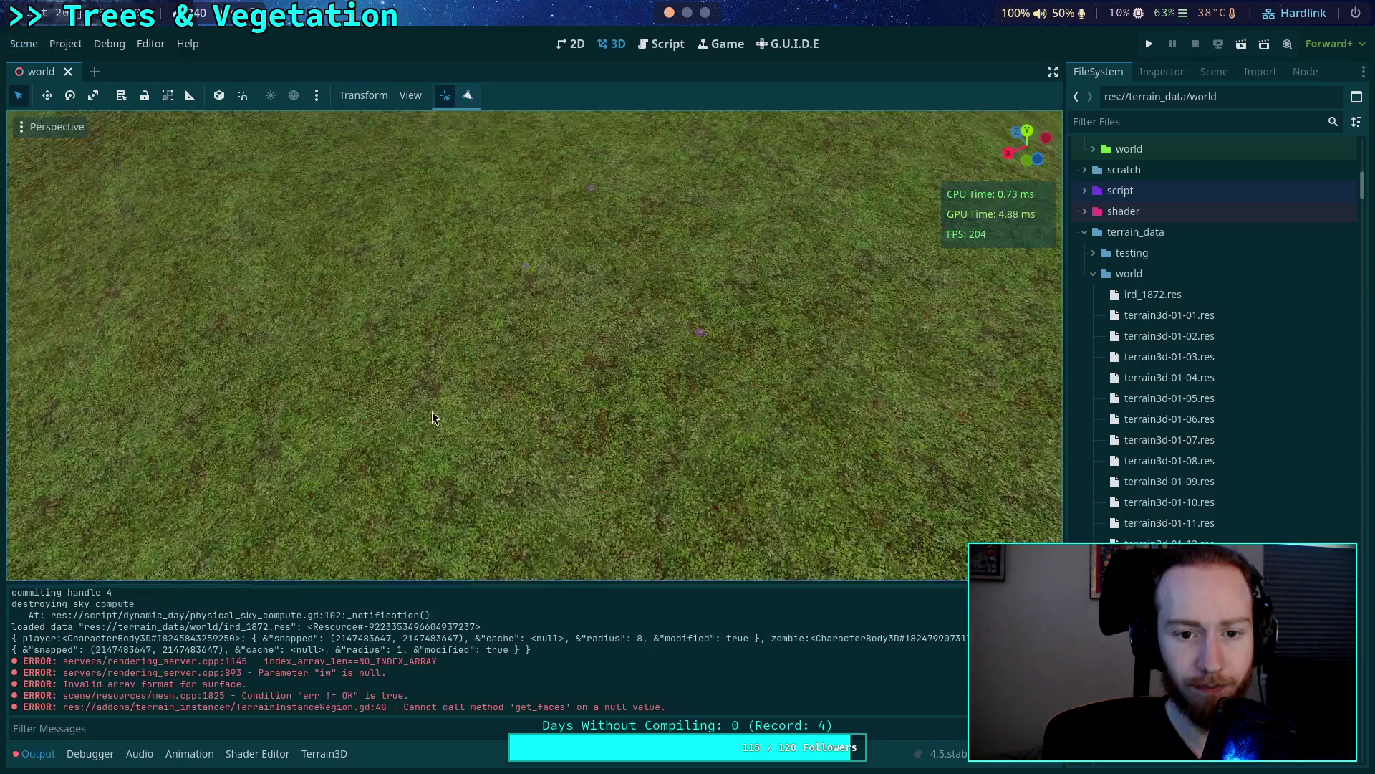
{"action": "left_click_drag", "start_coordinate": [651, 362], "coordinate": [674, 347]}
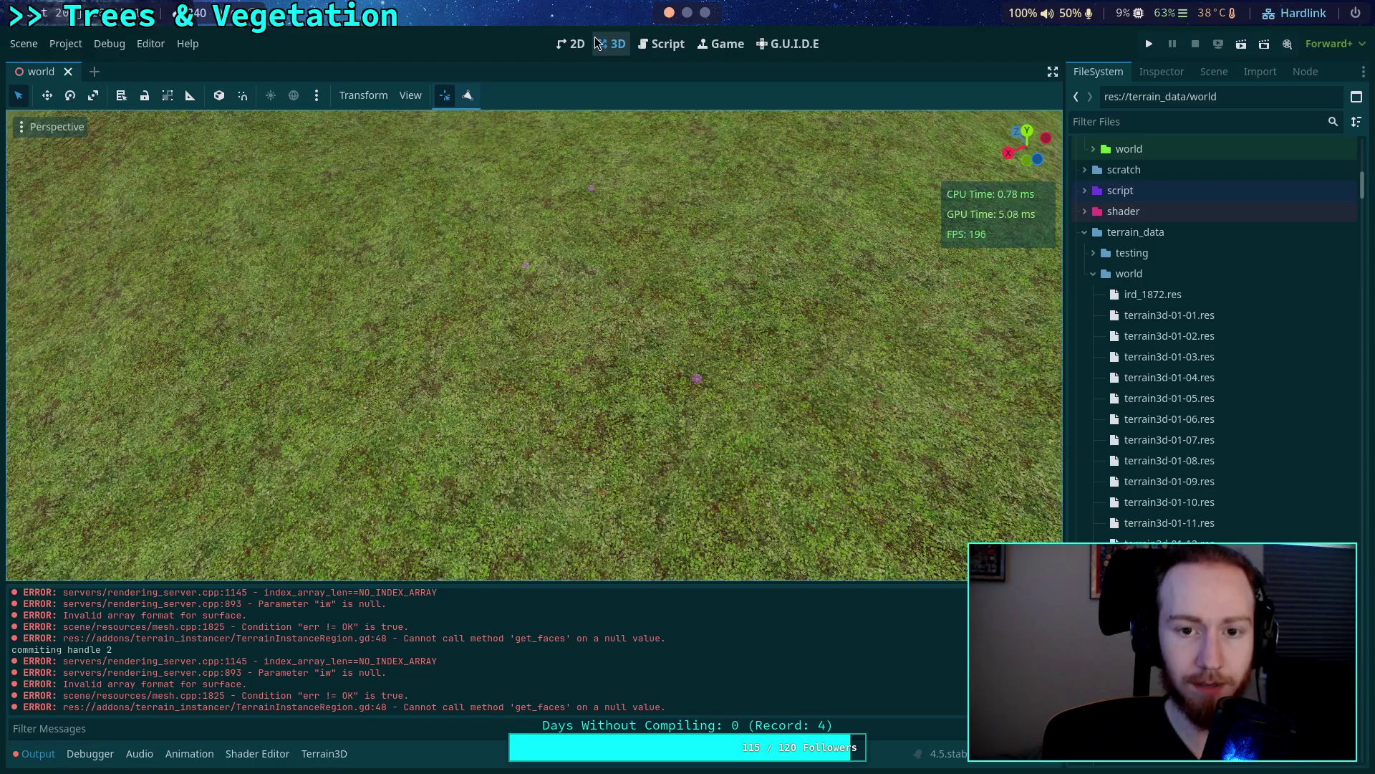
{"action": "left_click", "coordinate": [659, 45]}
{"action": "scroll", "coordinate": [605, 275], "scroll_direction": "down", "scroll_amount": 6}
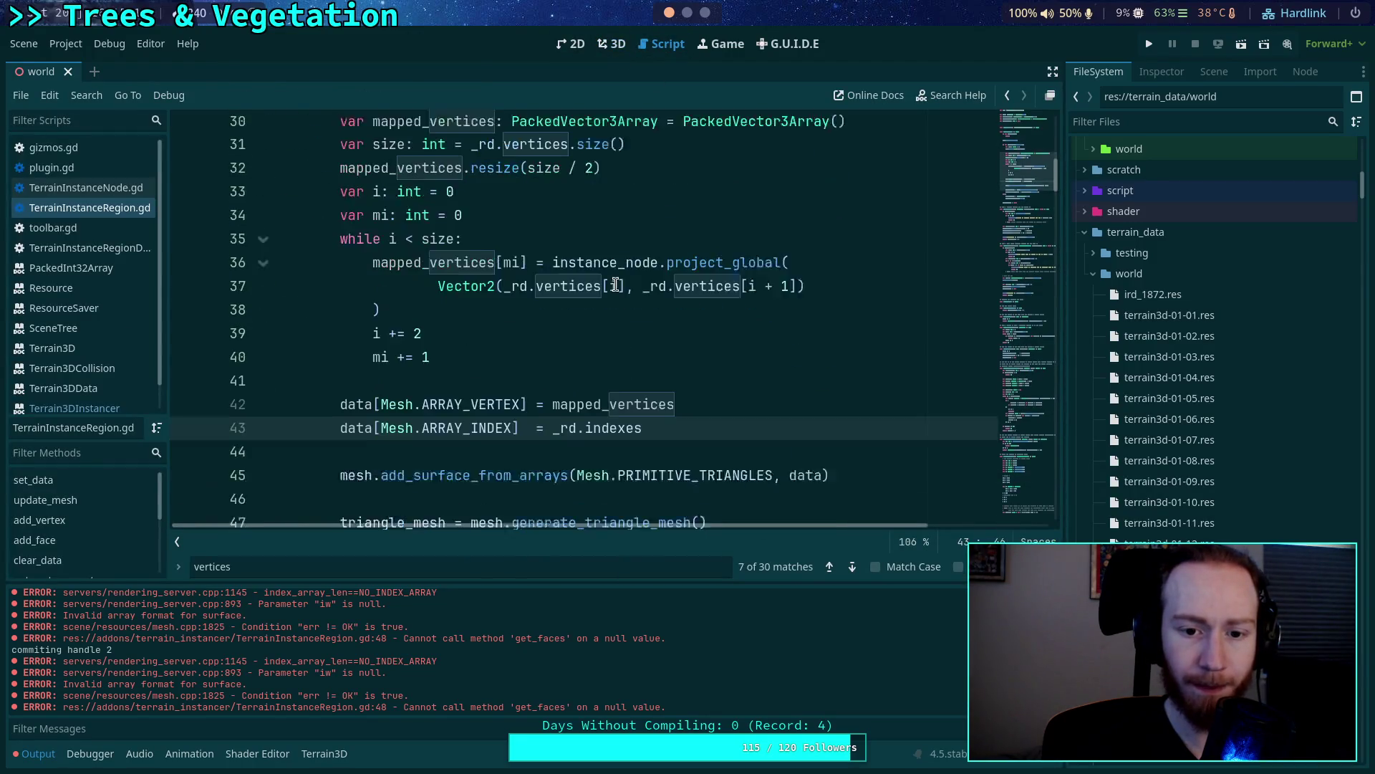
Restore indexes.duplicate() on line 43 and save the script.
{"action": "type", "text": ".du"}
{"action": "key", "text": "Return"}
{"action": "key", "text": "ctrl+s"}
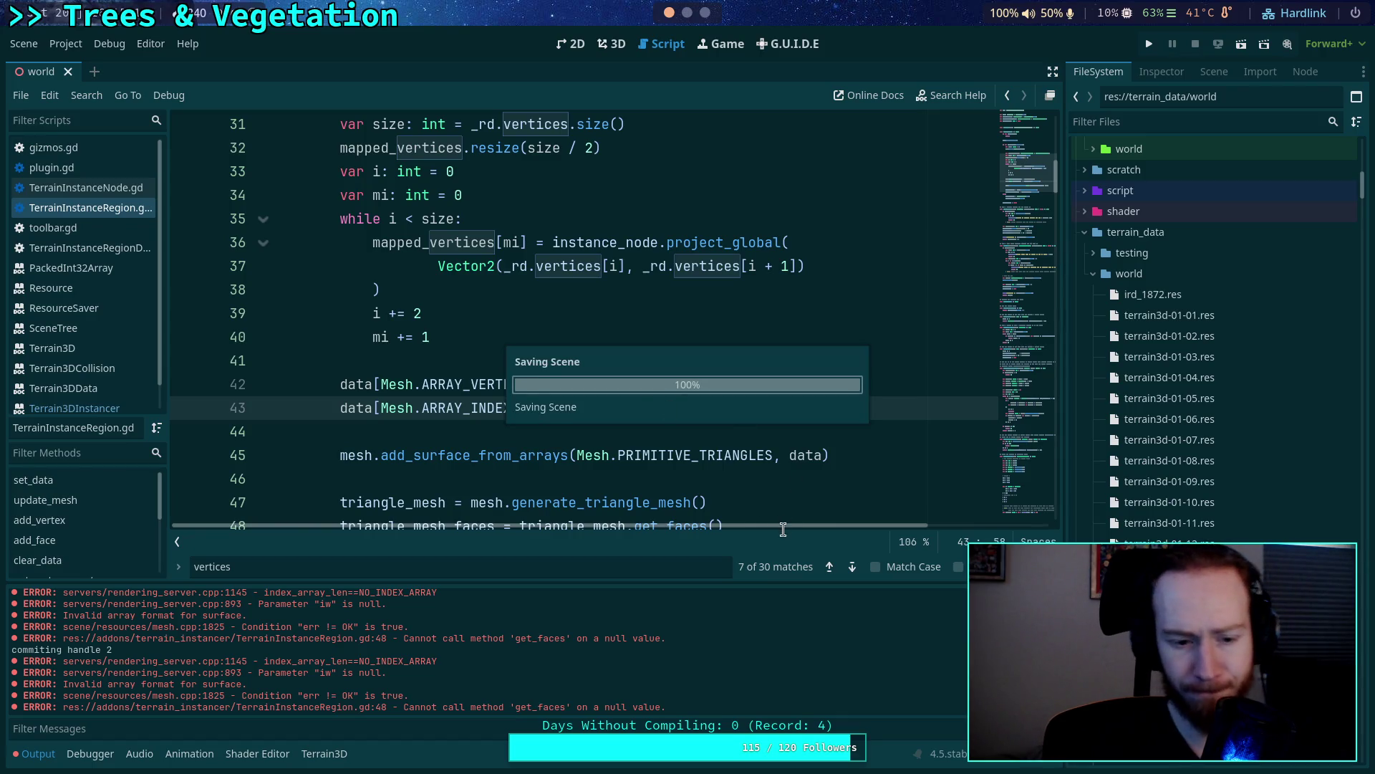
Step through the 'vertices' matches across the region script.
{"action": "left_click", "coordinate": [855, 567]}
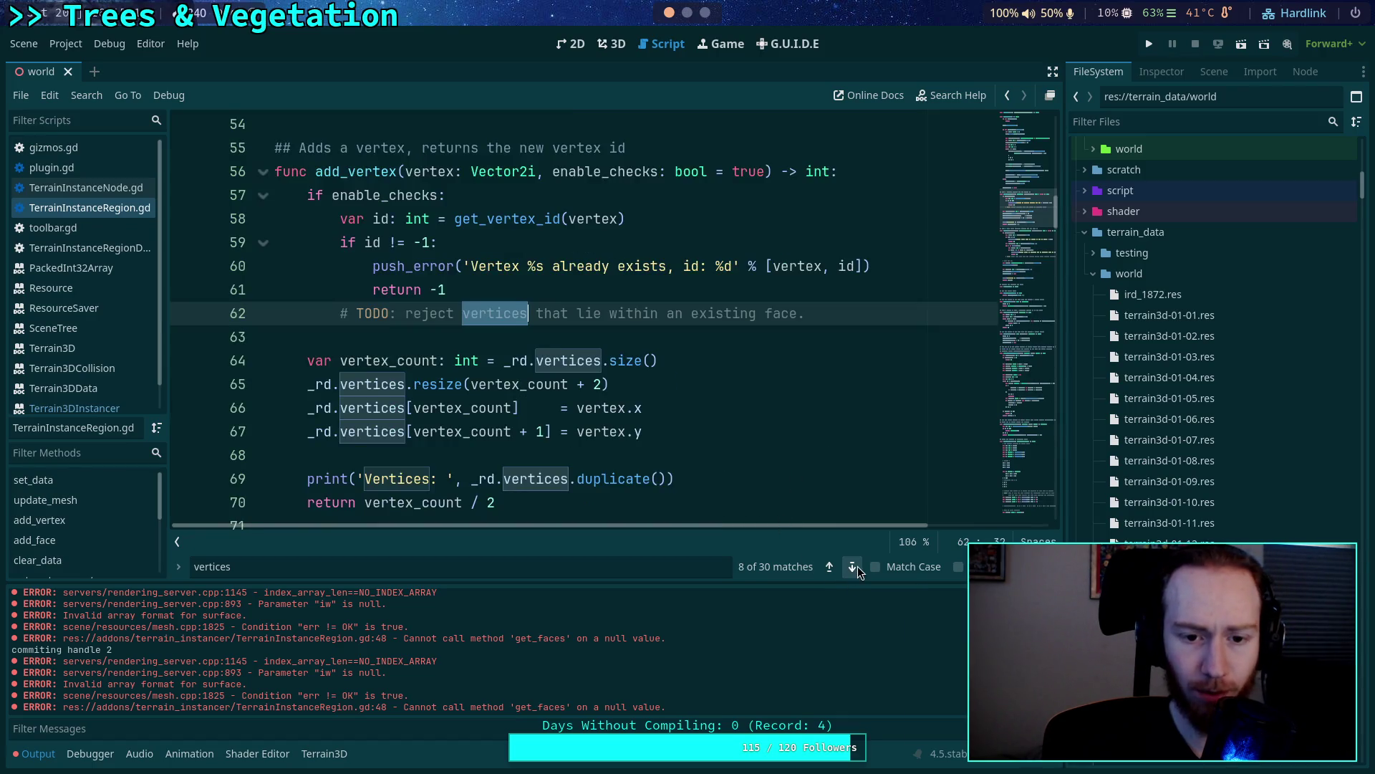
{"action": "left_click", "coordinate": [857, 566]}
{"action": "left_click", "coordinate": [857, 566]}
{"action": "left_click", "coordinate": [857, 565]}
{"action": "left_click", "coordinate": [856, 565]}
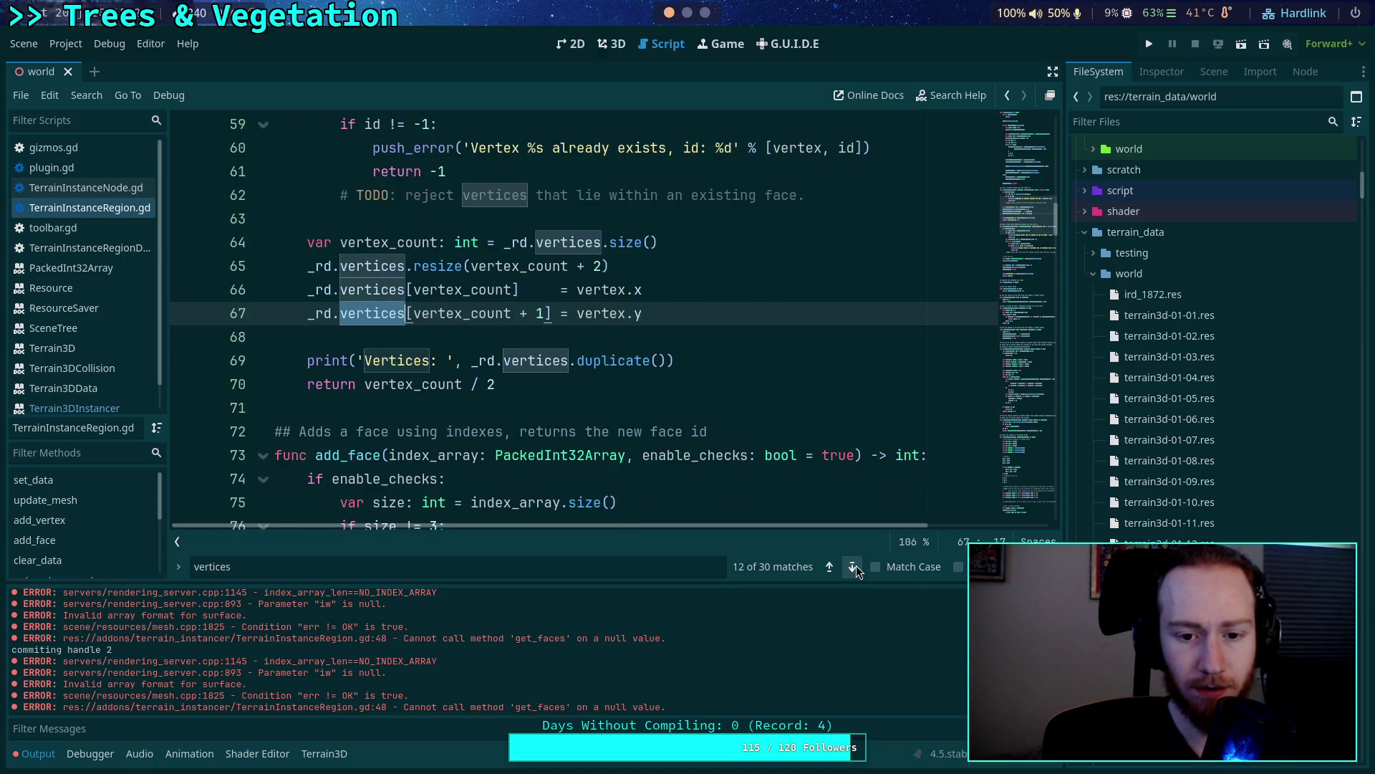
{"action": "left_click", "coordinate": [857, 565]}
{"action": "left_click", "coordinate": [857, 565]}
{"action": "left_click", "coordinate": [857, 566]}
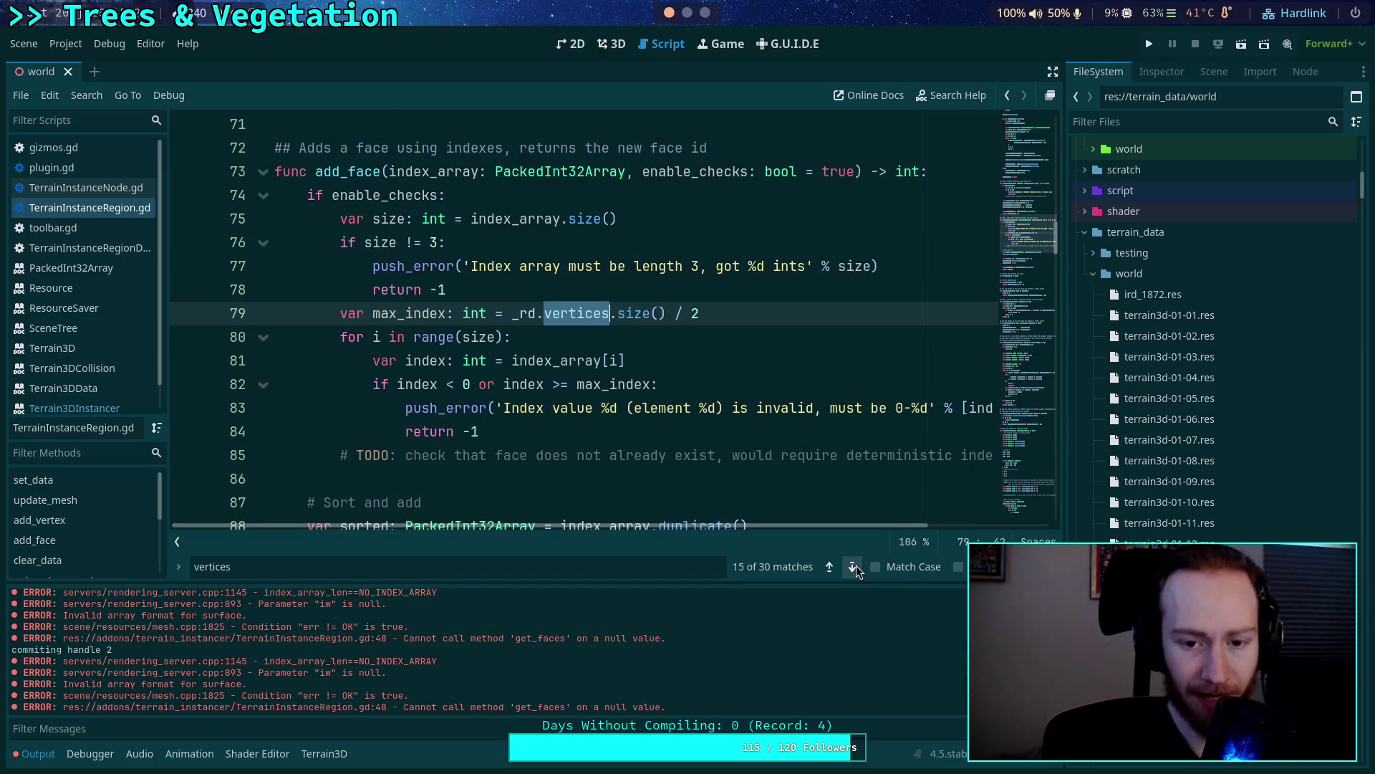
{"action": "left_click", "coordinate": [857, 566]}
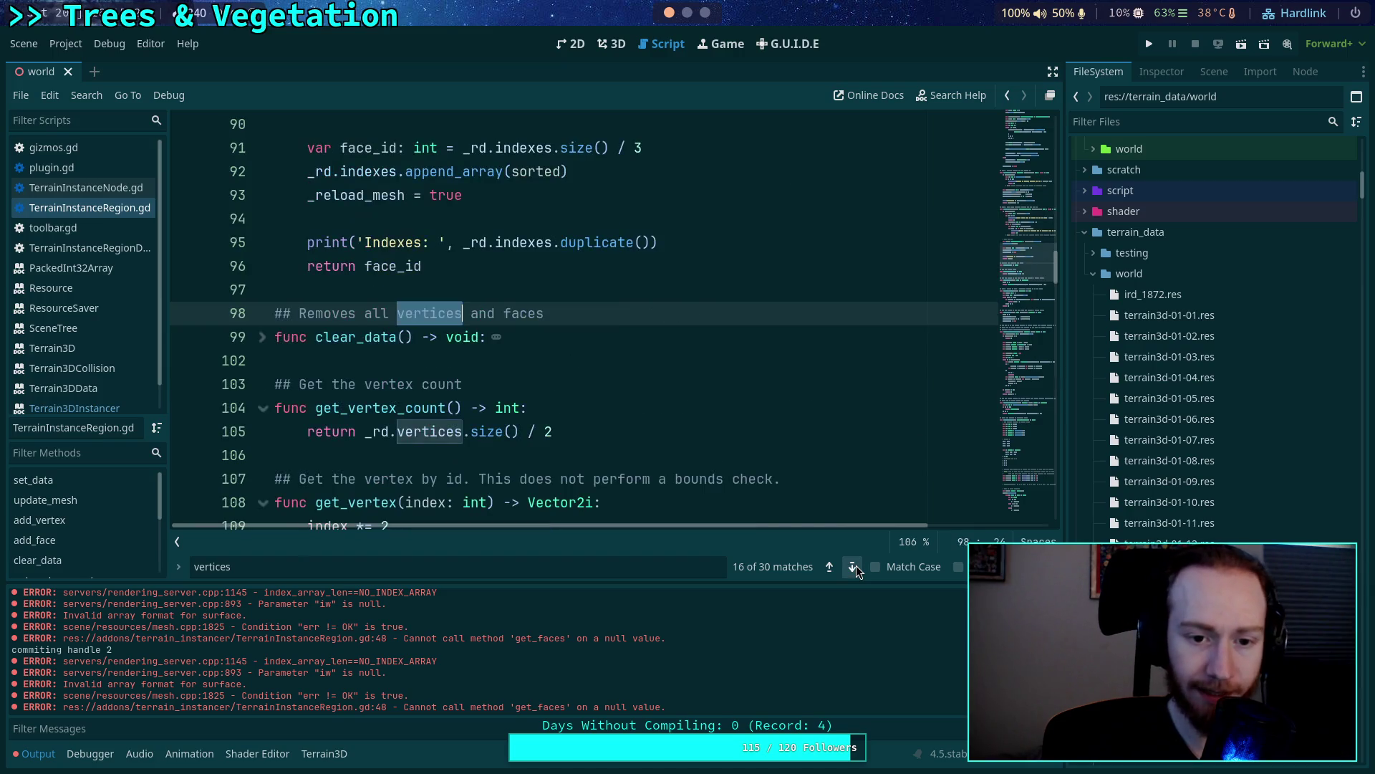
{"action": "left_click", "coordinate": [857, 565]}
{"action": "left_click", "coordinate": [857, 565]}
{"action": "left_click", "coordinate": [853, 566]}
{"action": "left_click", "coordinate": [853, 566]}
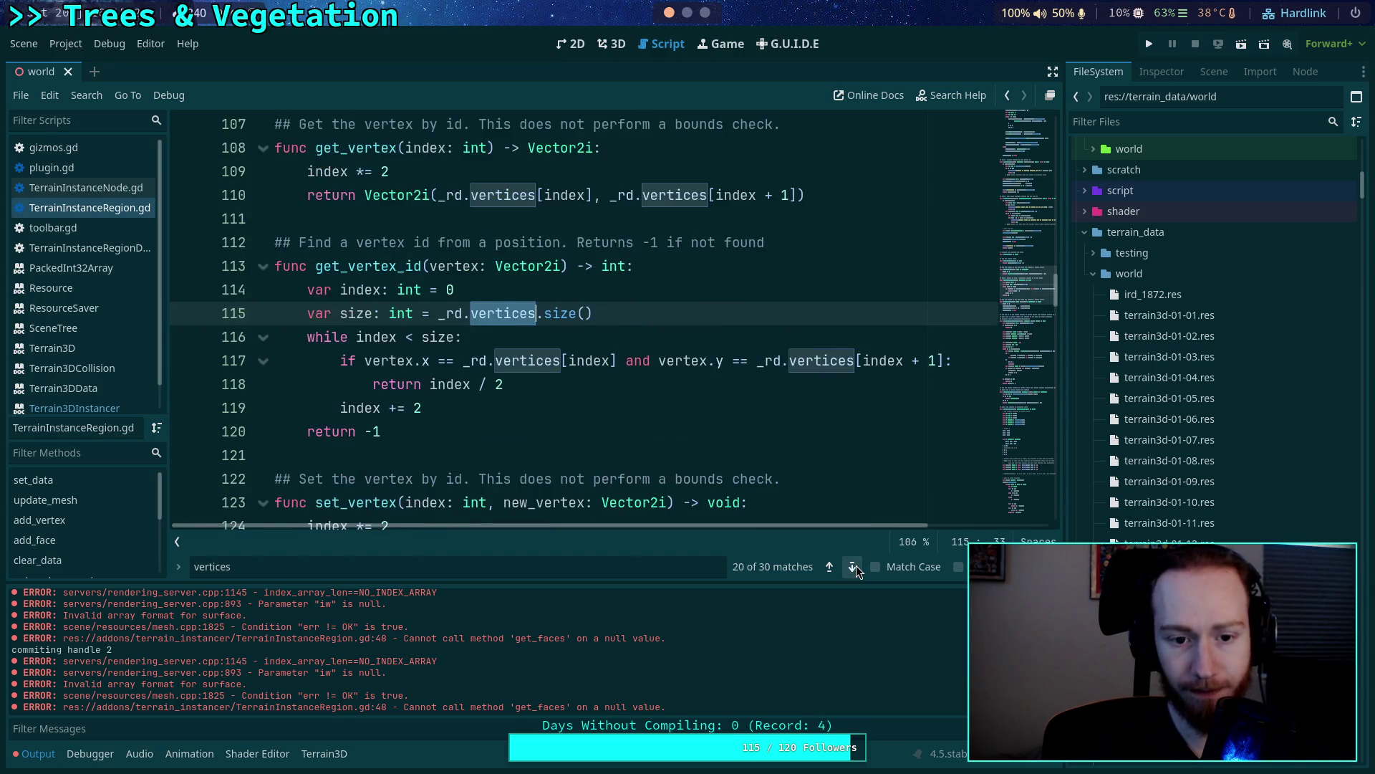
{"action": "left_click", "coordinate": [853, 566]}
{"action": "left_click", "coordinate": [853, 566]}
{"action": "left_click", "coordinate": [853, 566]}
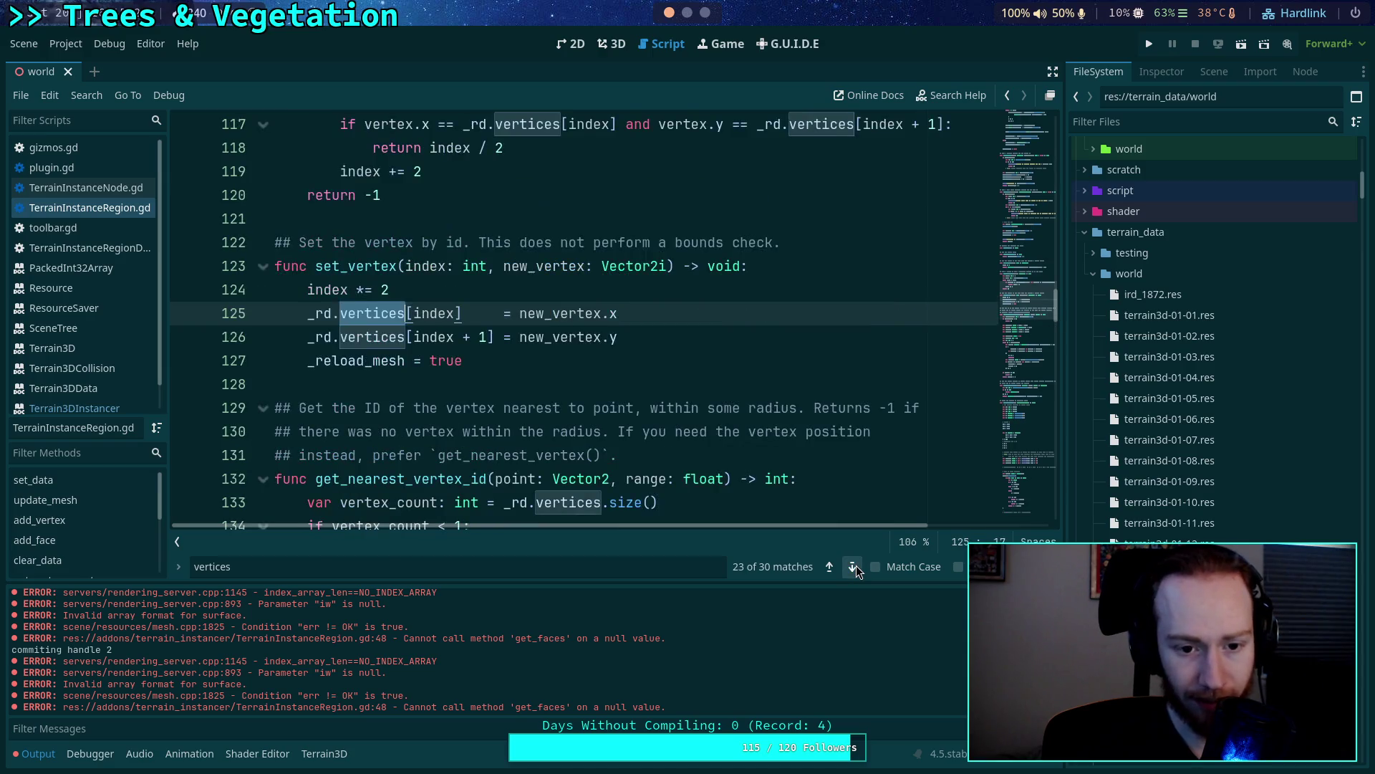
{"action": "left_click", "coordinate": [853, 566]}
{"action": "left_click", "coordinate": [854, 566]}
{"action": "left_click", "coordinate": [853, 566]}
{"action": "left_click", "coordinate": [854, 566]}
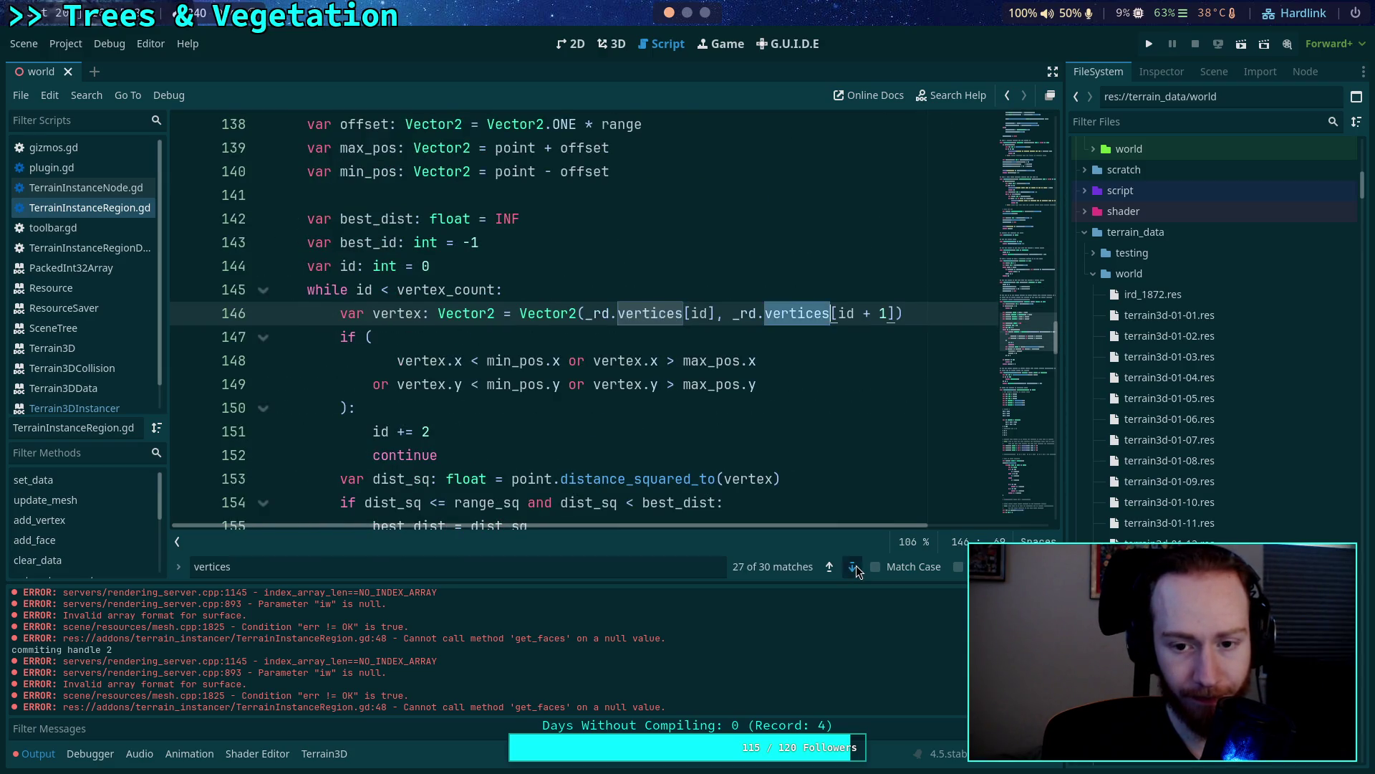
{"action": "left_click", "coordinate": [854, 566]}
{"action": "left_click", "coordinate": [855, 566]}
{"action": "left_click", "coordinate": [855, 566]}
{"action": "left_click", "coordinate": [854, 566]}
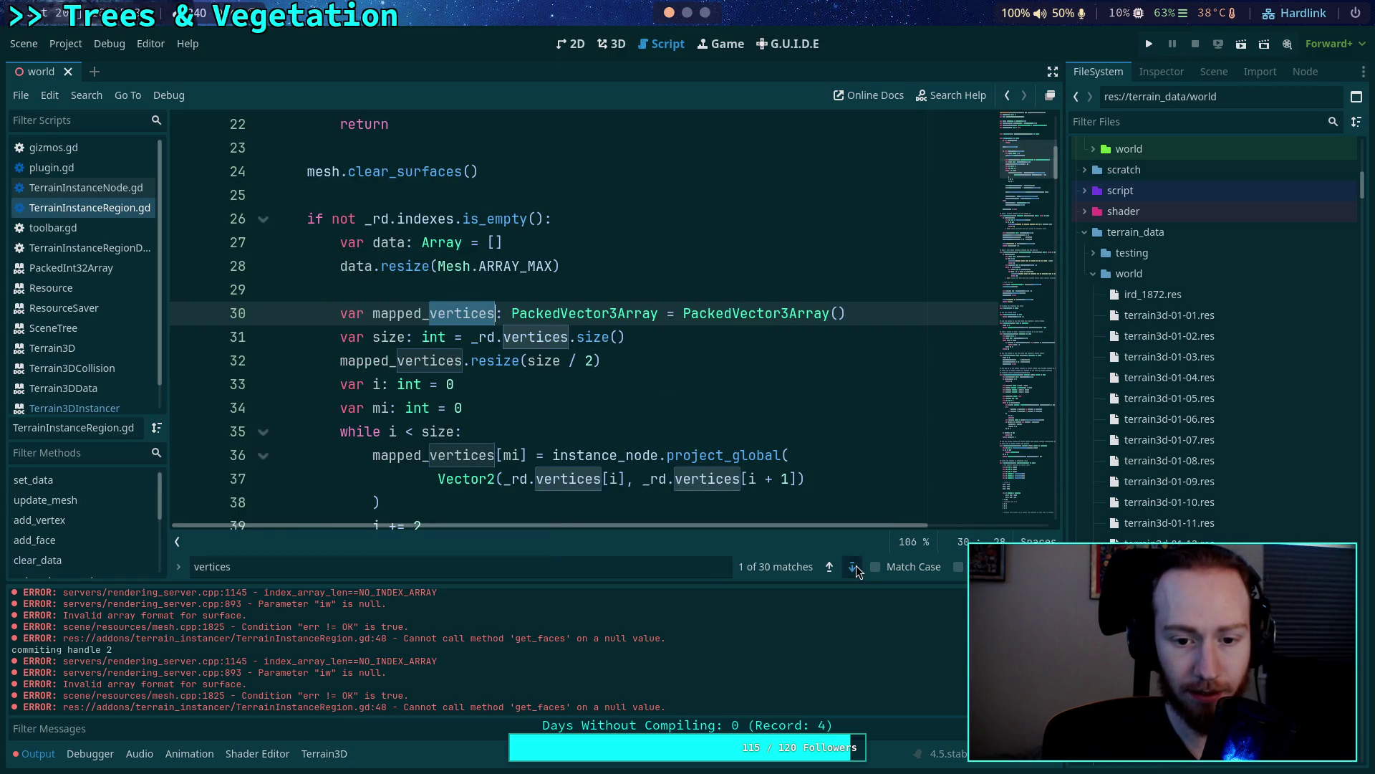
{"action": "left_click", "coordinate": [853, 566]}
{"action": "left_click", "coordinate": [854, 566]}
{"action": "left_click", "coordinate": [853, 566]}
{"action": "left_click", "coordinate": [854, 566]}
{"action": "left_click", "coordinate": [854, 566]}
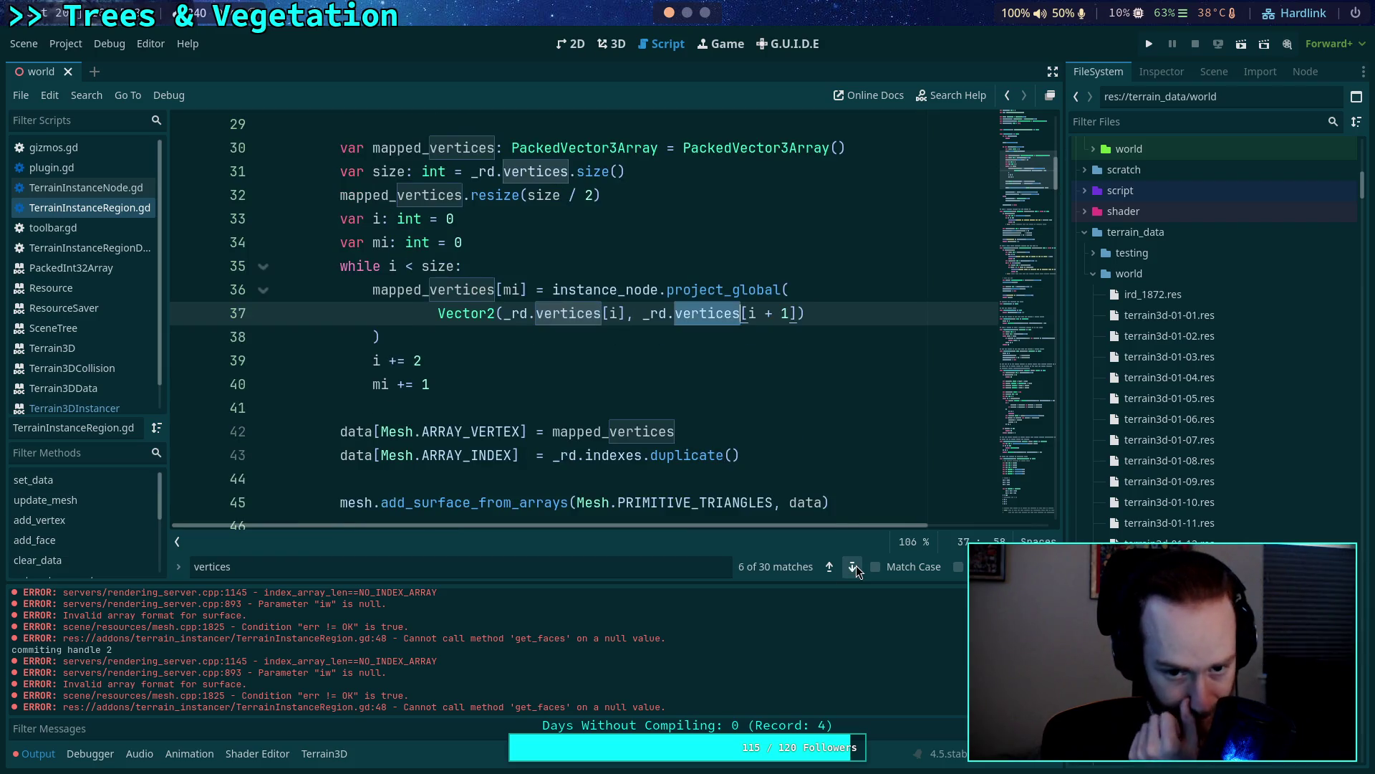
{"action": "left_click", "coordinate": [853, 565]}
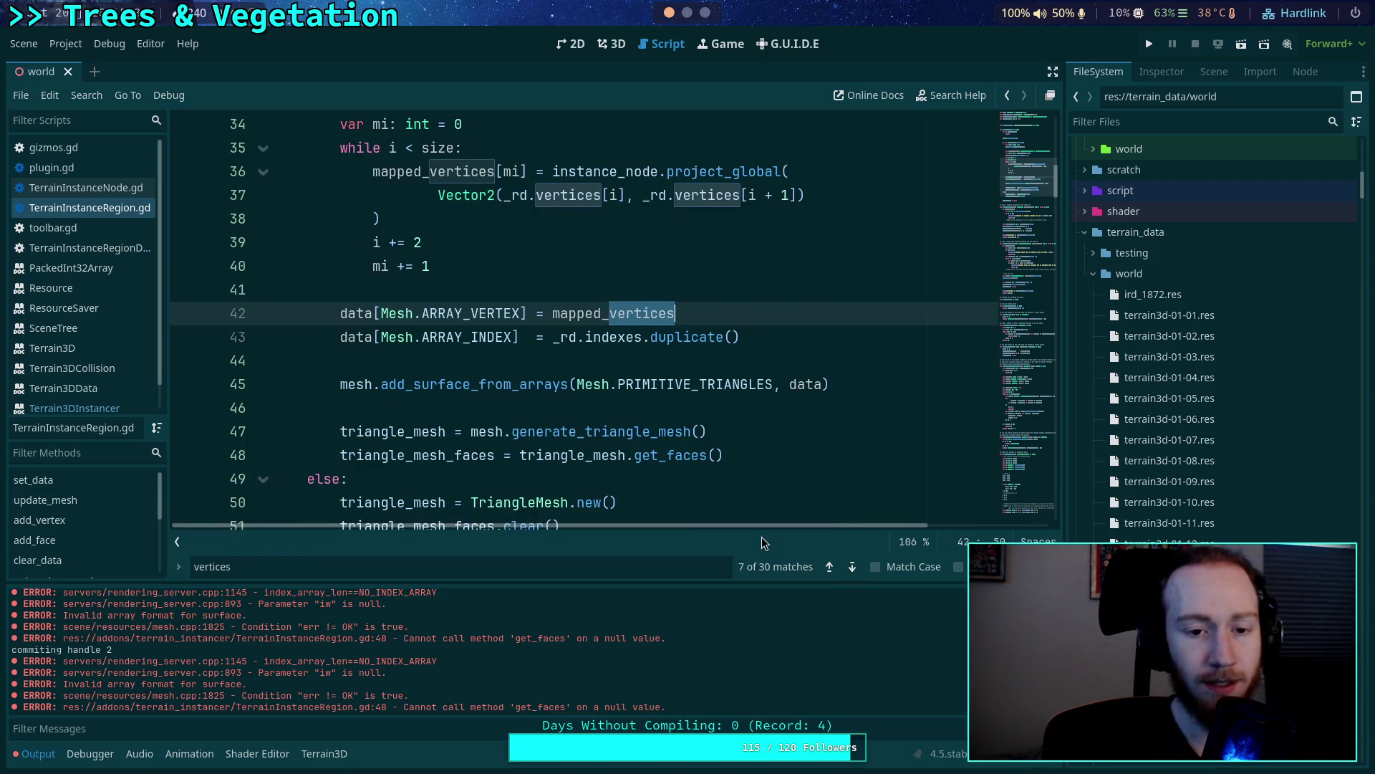
Review the _rd.vertices uses on lines 30–42 of update_mesh and save.
{"action": "scroll", "coordinate": [697, 384], "scroll_direction": "up", "scroll_amount": 1}
{"action": "mouse_move", "coordinate": [645, 384]}
{"action": "left_mouse_down"}
{"action": "mouse_move", "coordinate": [545, 383]}
{"action": "mouse_move", "coordinate": [674, 384]}
{"action": "left_mouse_up"}
{"action": "key", "text": "ctrl+s"}
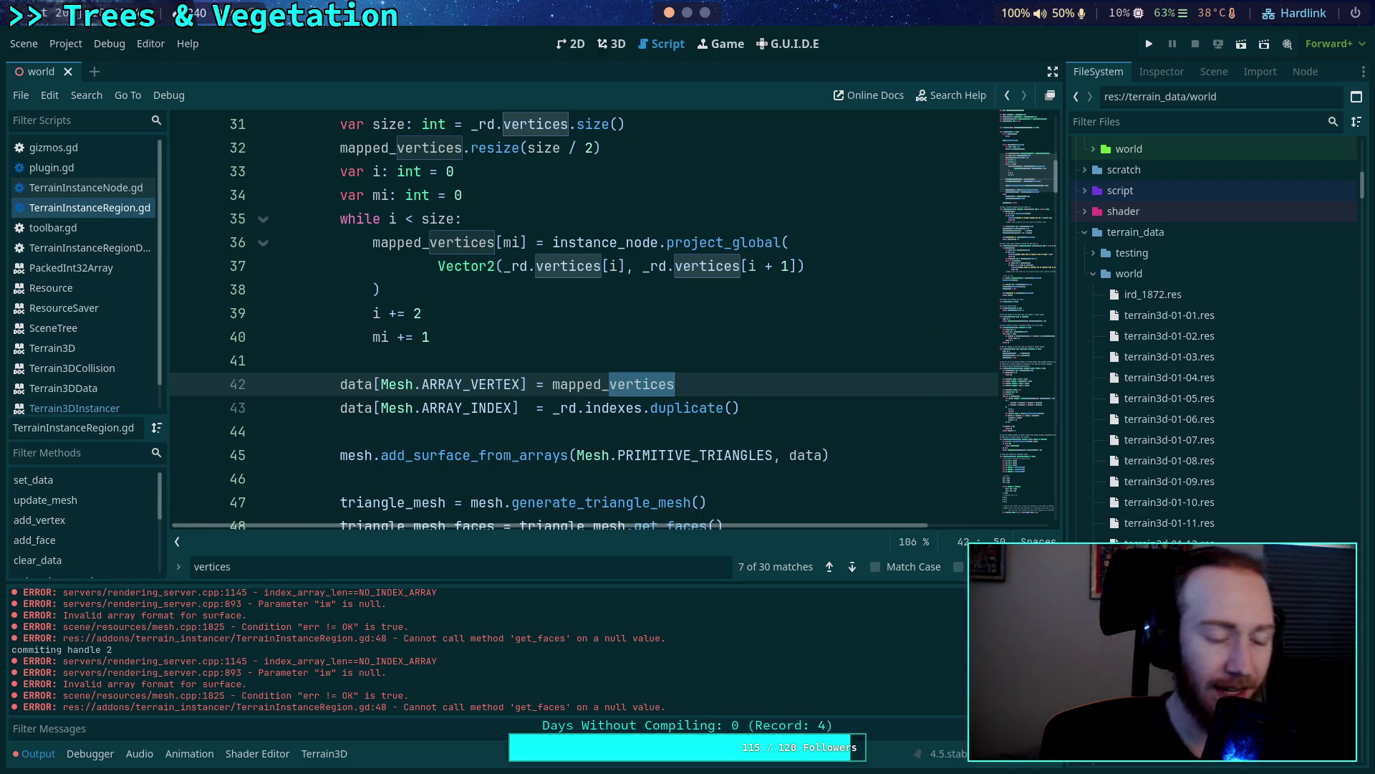
{"action": "left_click", "coordinate": [659, 363]}
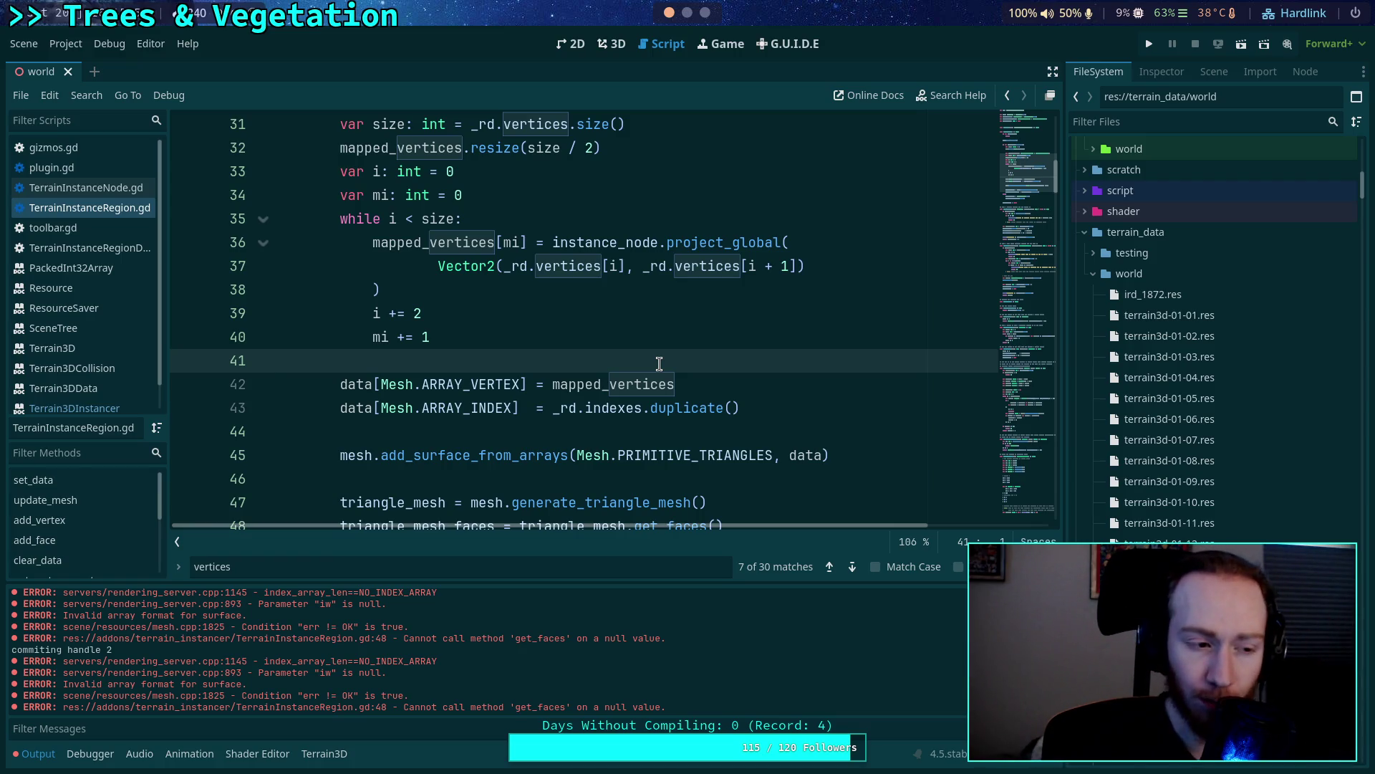
{"action": "scroll", "coordinate": [659, 363], "scroll_direction": "up", "scroll_amount": 1}
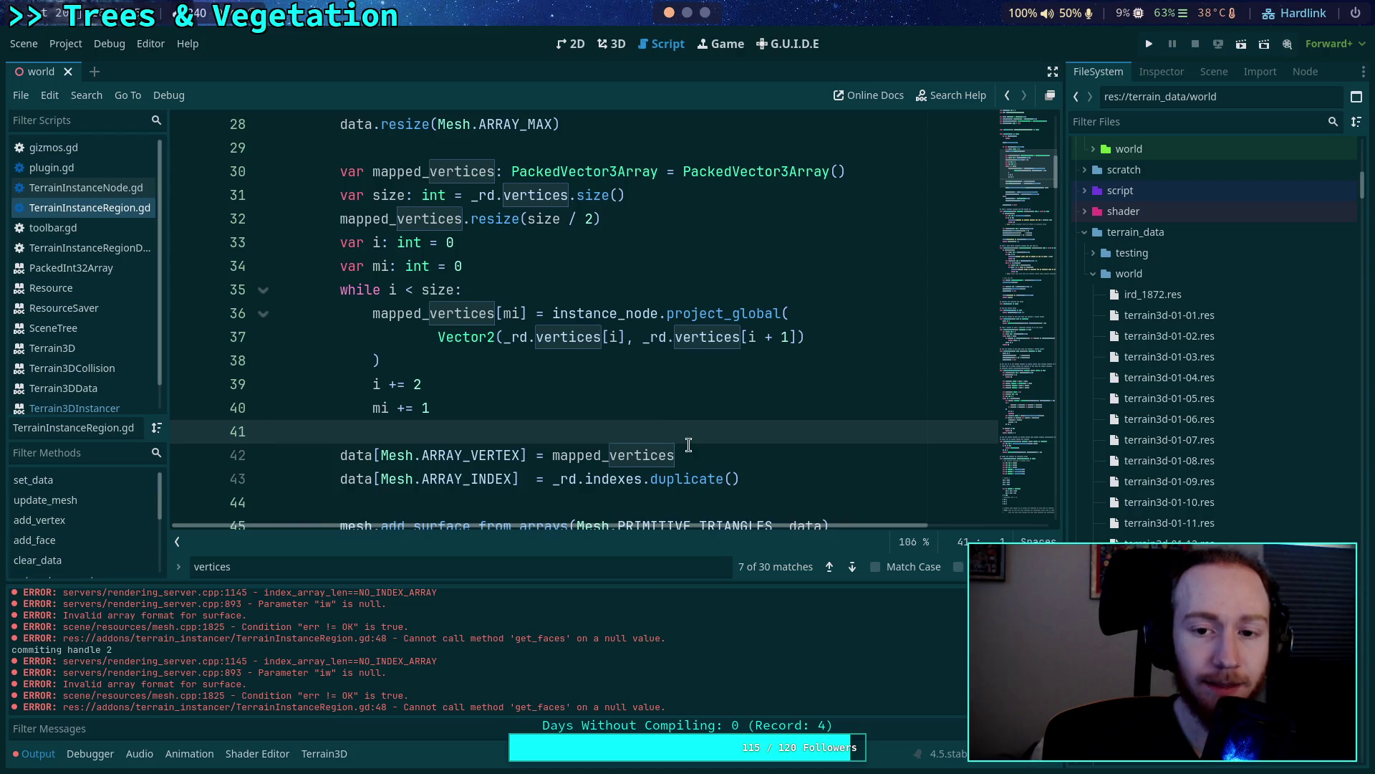
{"action": "left_click_drag", "start_coordinate": [689, 455], "coordinate": [549, 462]}
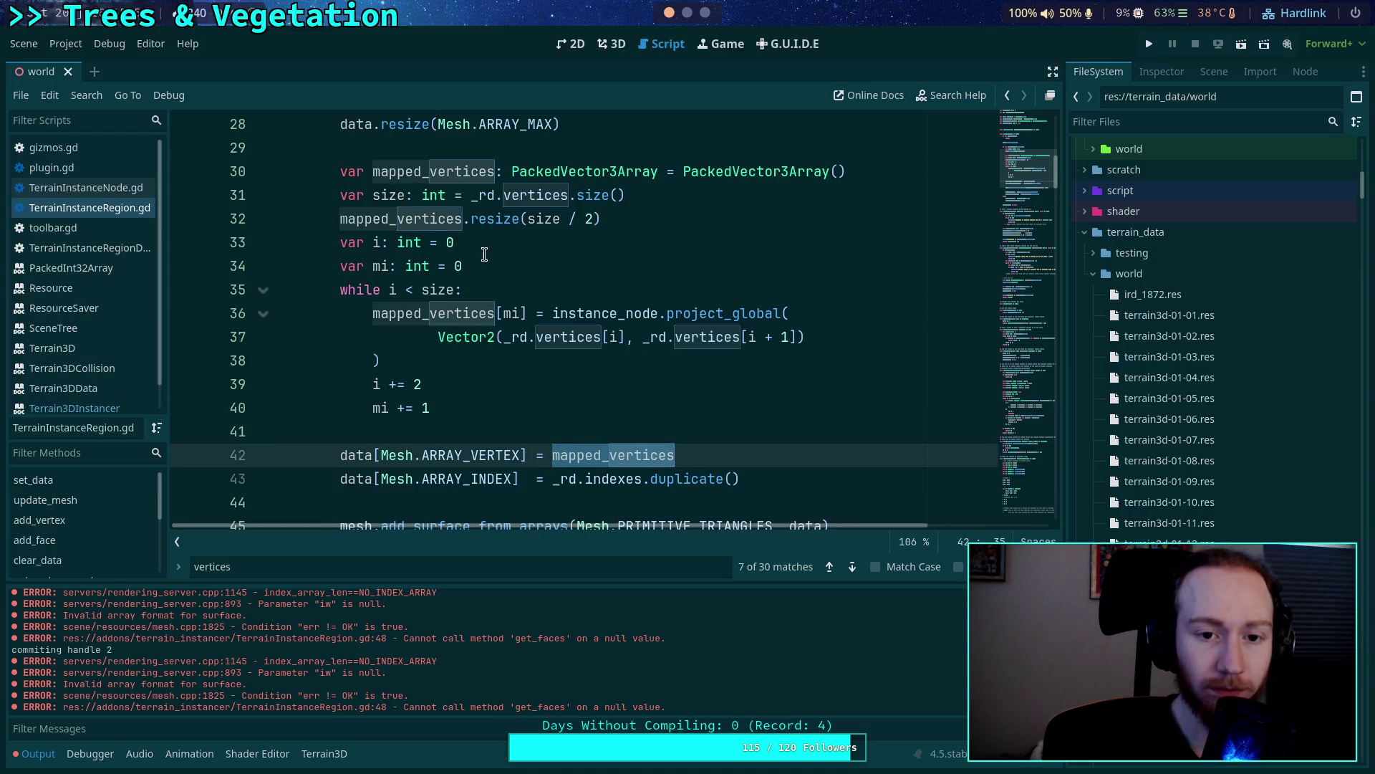
{"action": "left_click", "coordinate": [502, 220]}
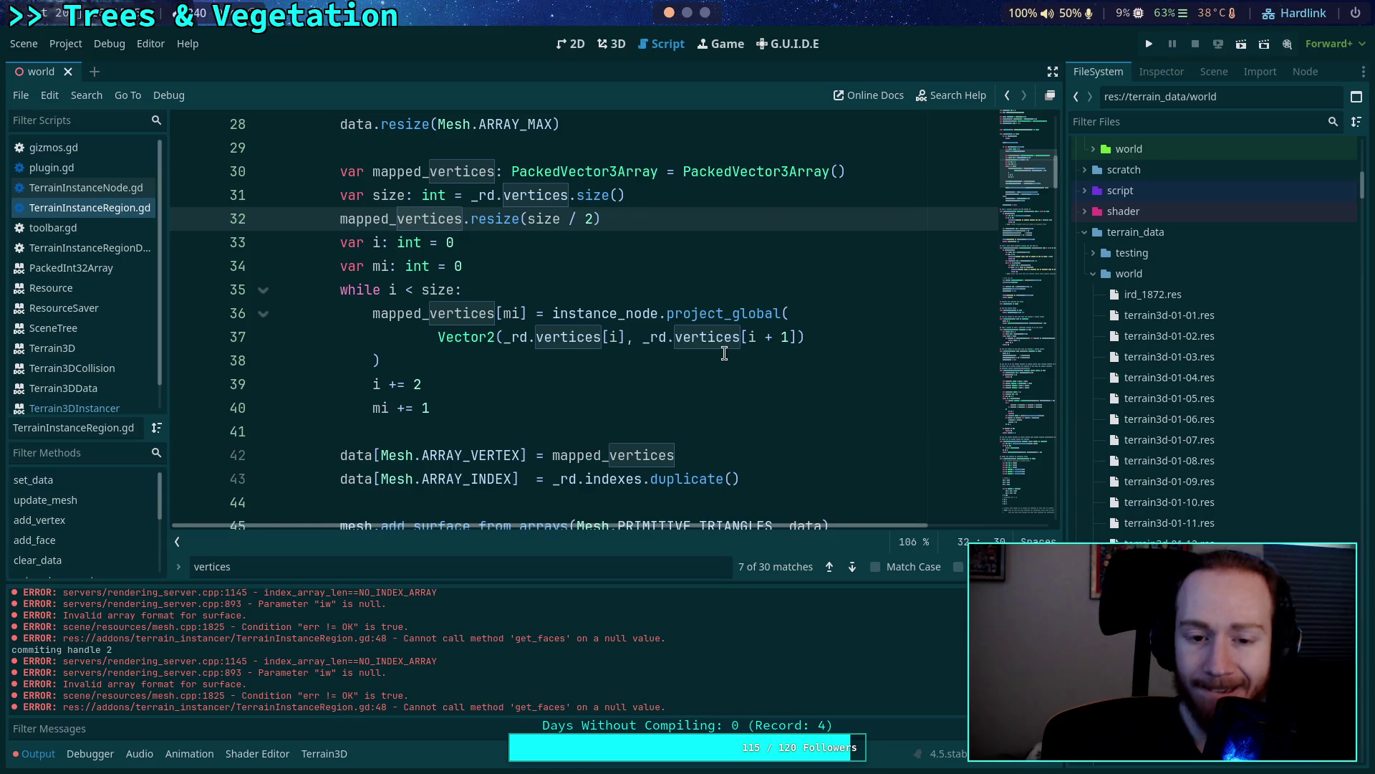
{"action": "left_click_drag", "start_coordinate": [568, 195], "coordinate": [471, 195]}
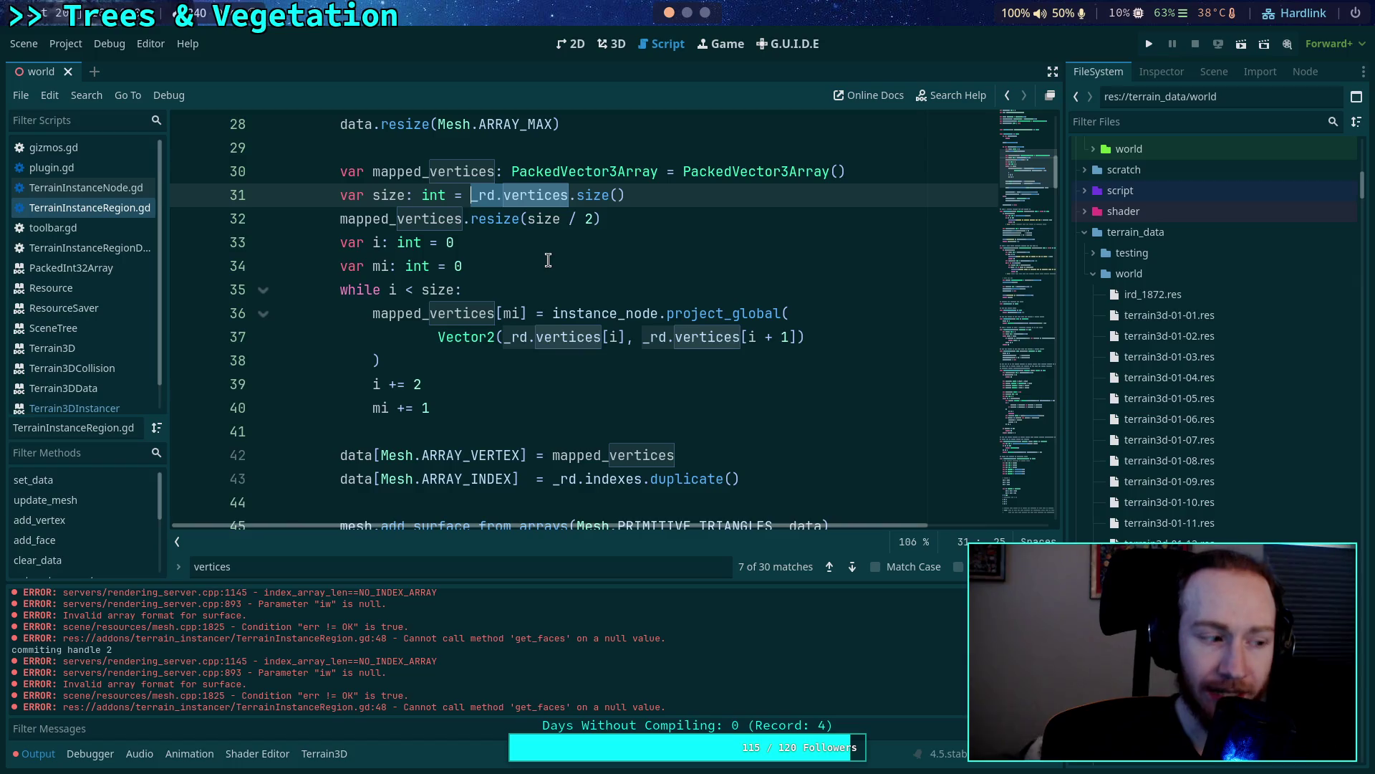
{"action": "triple_click", "coordinate": [378, 172]}
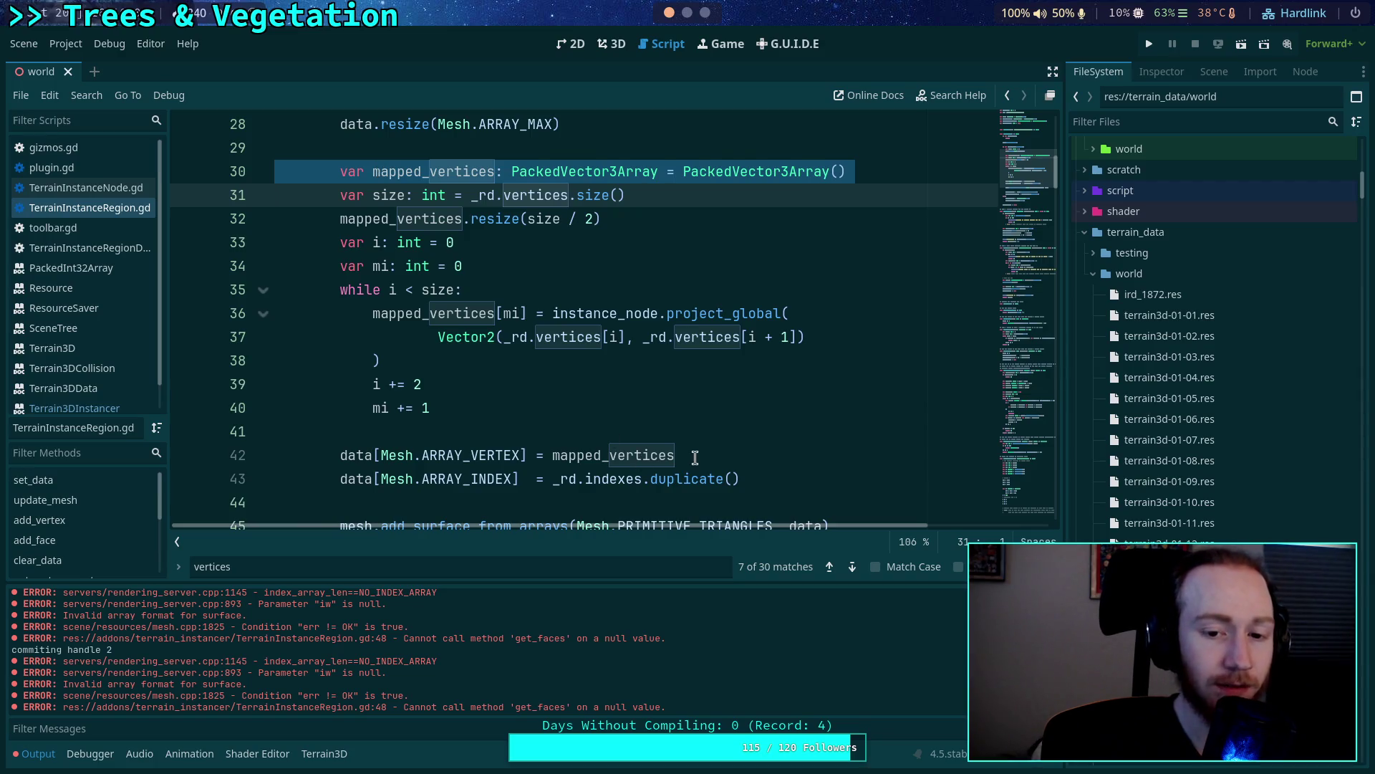
{"action": "left_click_drag", "start_coordinate": [686, 456], "coordinate": [554, 456]}
{"action": "left_click", "coordinate": [547, 456]}
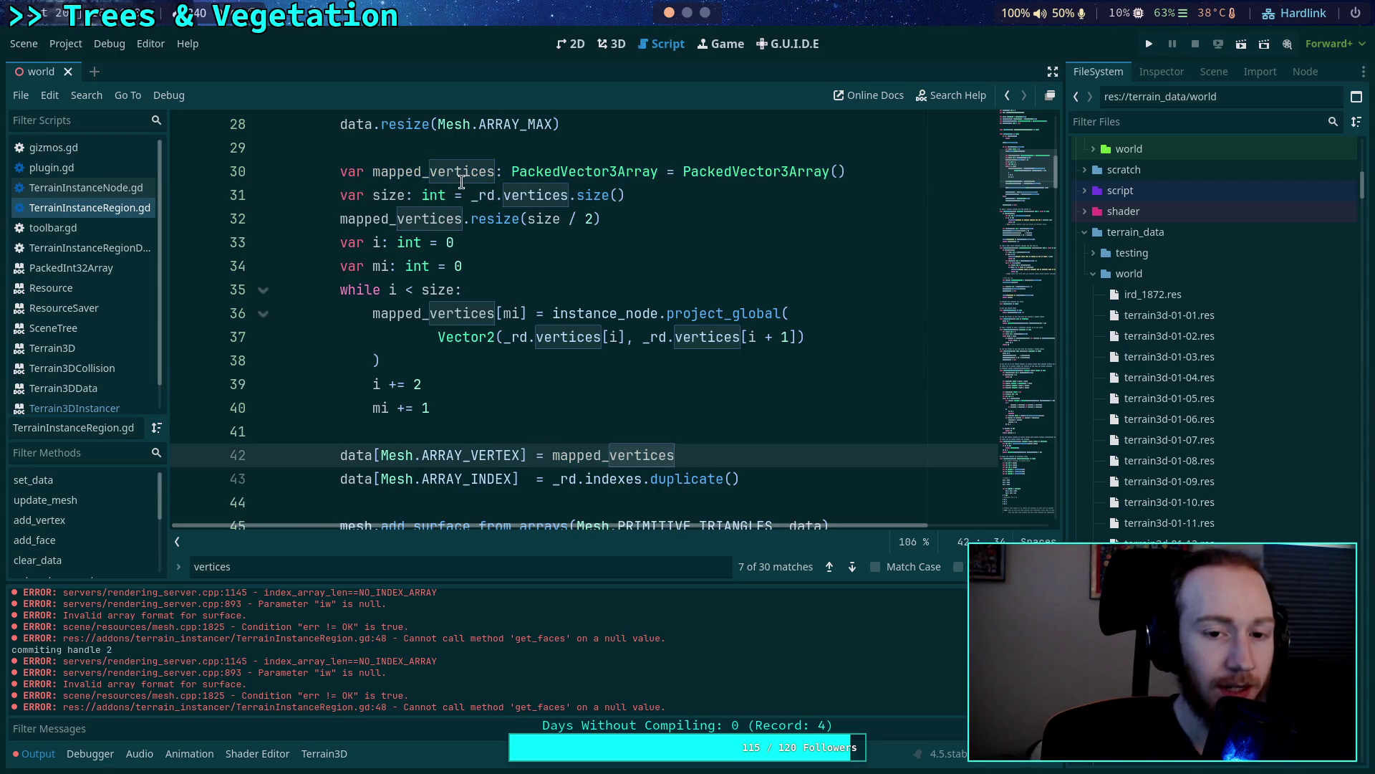
{"action": "left_click_drag", "start_coordinate": [470, 195], "coordinate": [569, 195]}
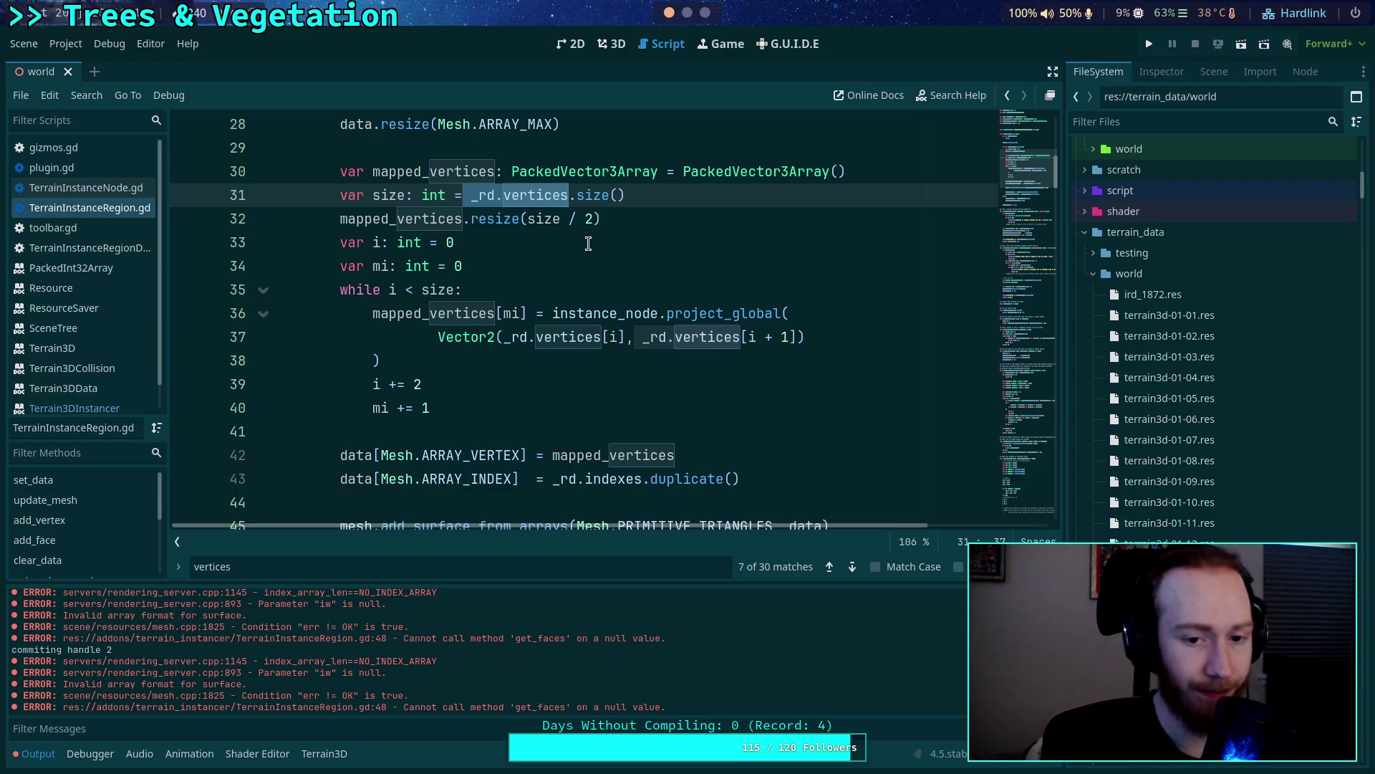
{"action": "left_click", "coordinate": [733, 441]}
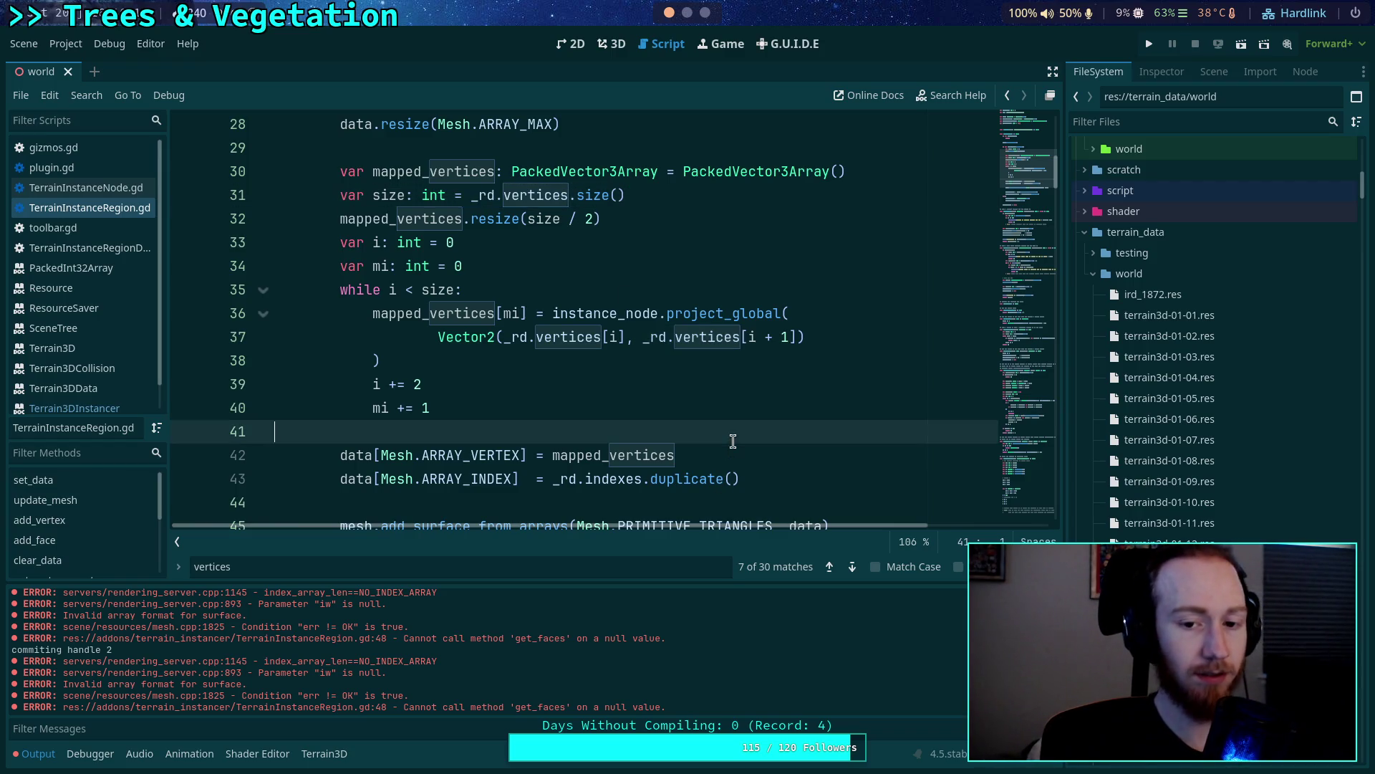
Check the remaining 'vertices' matches up to the TODO line in add_face.
{"action": "left_click", "coordinate": [852, 567]}
{"action": "left_click", "coordinate": [852, 567]}
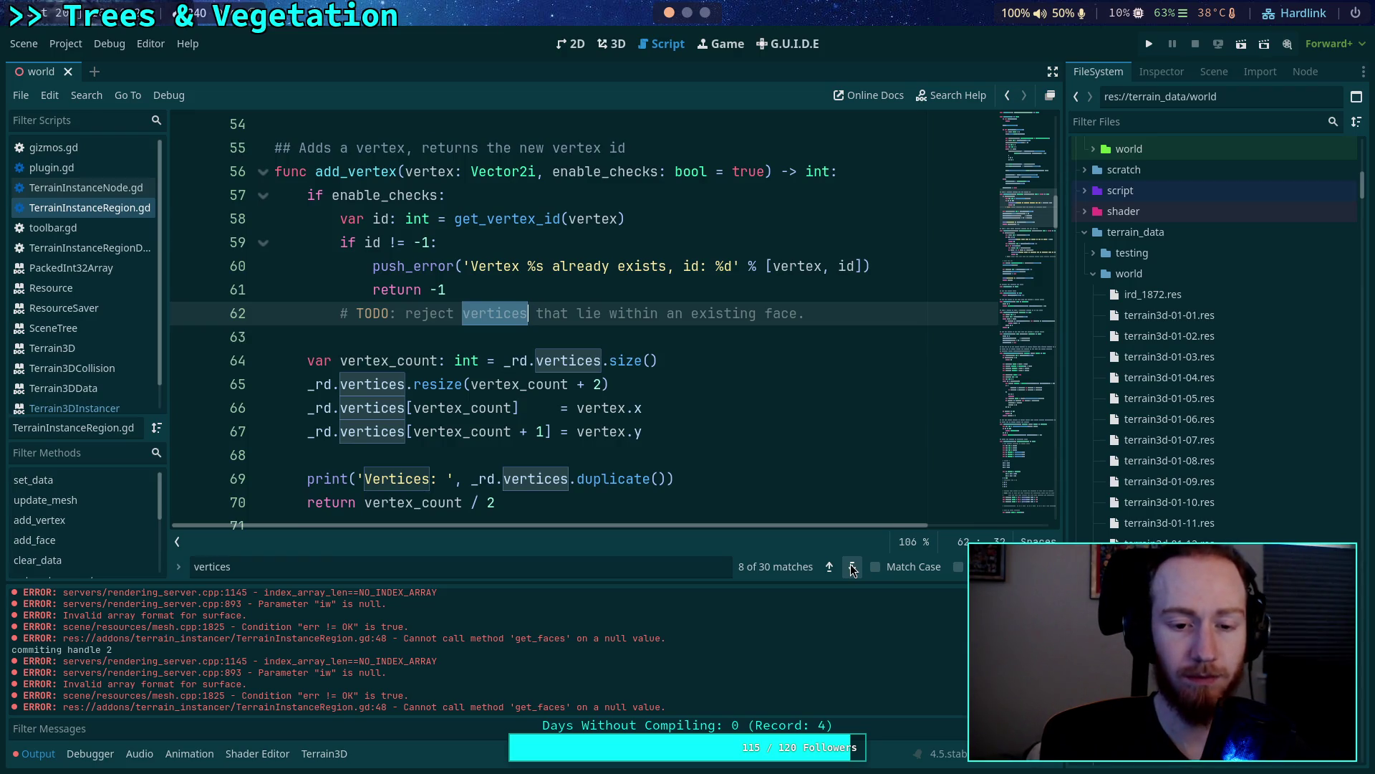
{"action": "left_click", "coordinate": [852, 567]}
{"action": "left_click", "coordinate": [852, 567]}
{"action": "left_click", "coordinate": [853, 567]}
{"action": "left_click", "coordinate": [852, 568]}
{"action": "left_click", "coordinate": [853, 568]}
{"action": "left_click", "coordinate": [853, 567]}
{"action": "left_click", "coordinate": [852, 568]}
{"action": "left_click", "coordinate": [662, 455]}
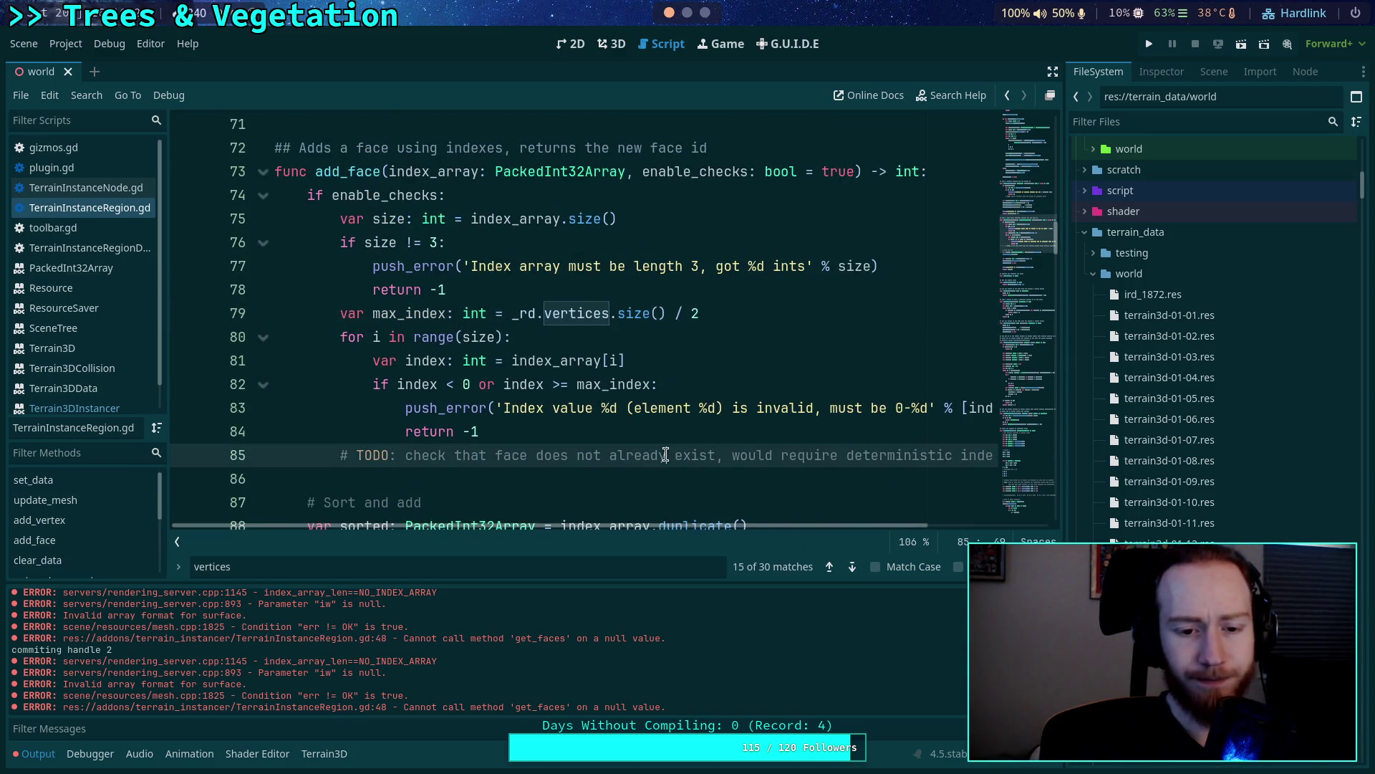
{"action": "left_click", "coordinate": [612, 43]}
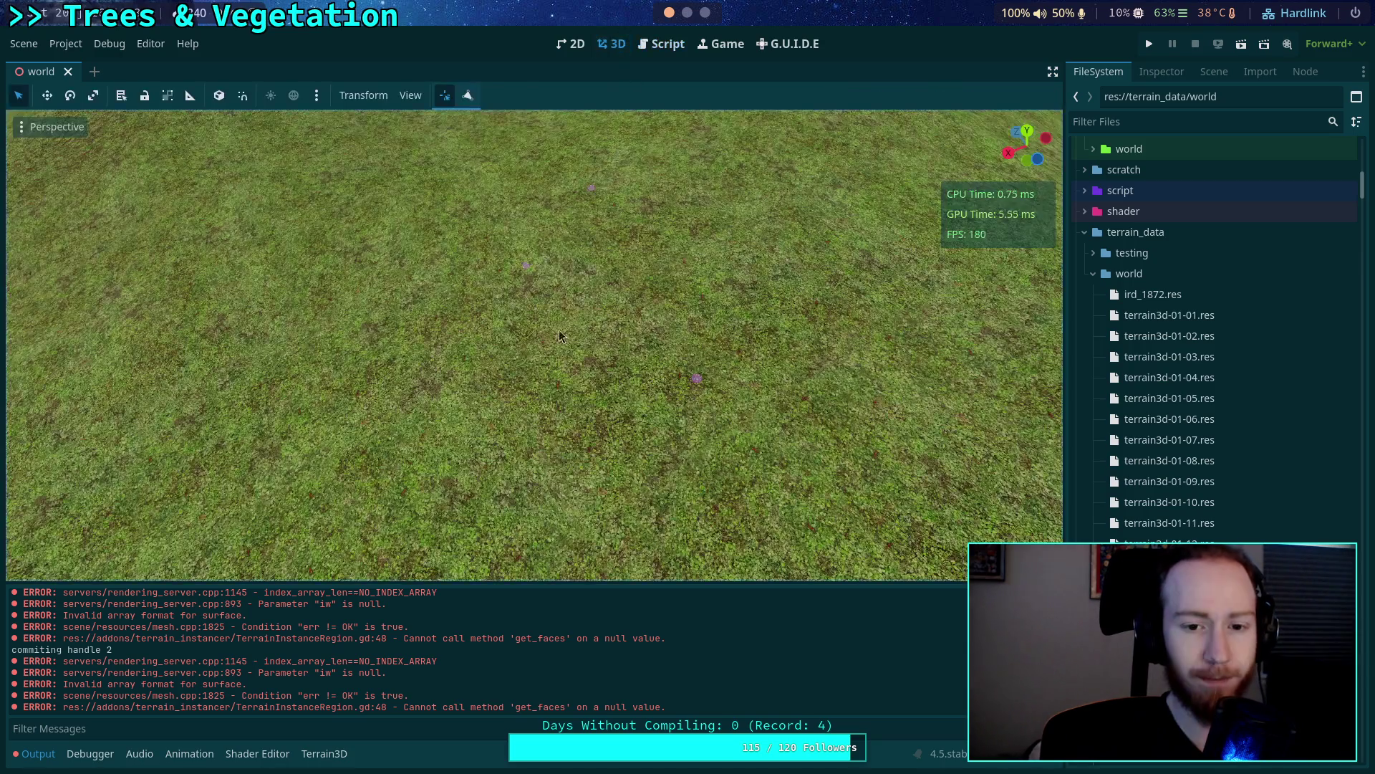
Reload the saved scene from disk and orbit around the region polygon.
{"action": "left_click", "coordinate": [66, 45]}
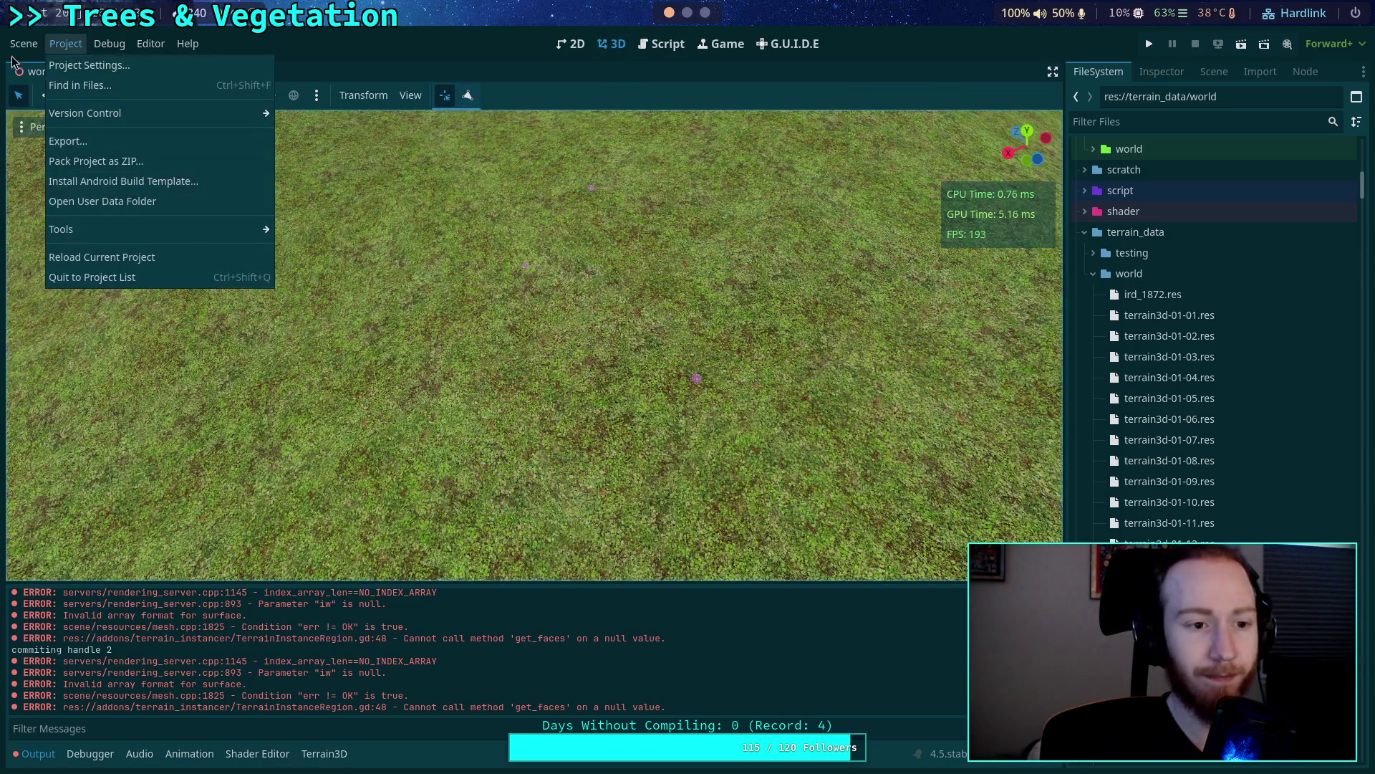
{"action": "mouse_move", "coordinate": [23, 44]}
{"action": "left_click", "coordinate": [75, 385]}
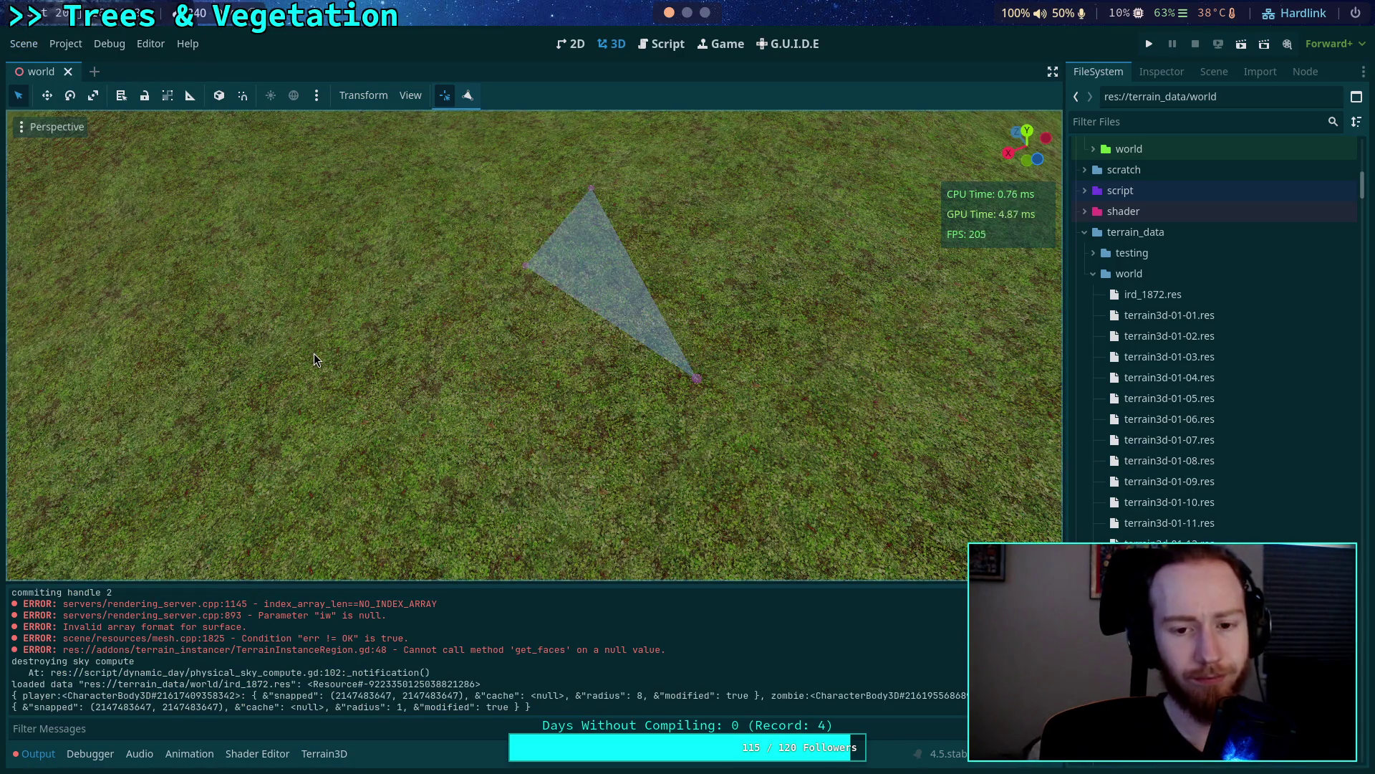
{"action": "mouse_move", "coordinate": [399, 427]}
{"action": "left_mouse_down"}
{"action": "mouse_move", "coordinate": [489, 404]}
{"action": "mouse_move", "coordinate": [523, 435]}
{"action": "mouse_move", "coordinate": [681, 390]}
{"action": "left_mouse_up"}
Add a triangle to turn the region into a quad, then drag its bottom vertex.
{"action": "left_click", "coordinate": [468, 96]}
{"action": "left_click", "coordinate": [550, 296]}
{"action": "left_click", "coordinate": [437, 304]}
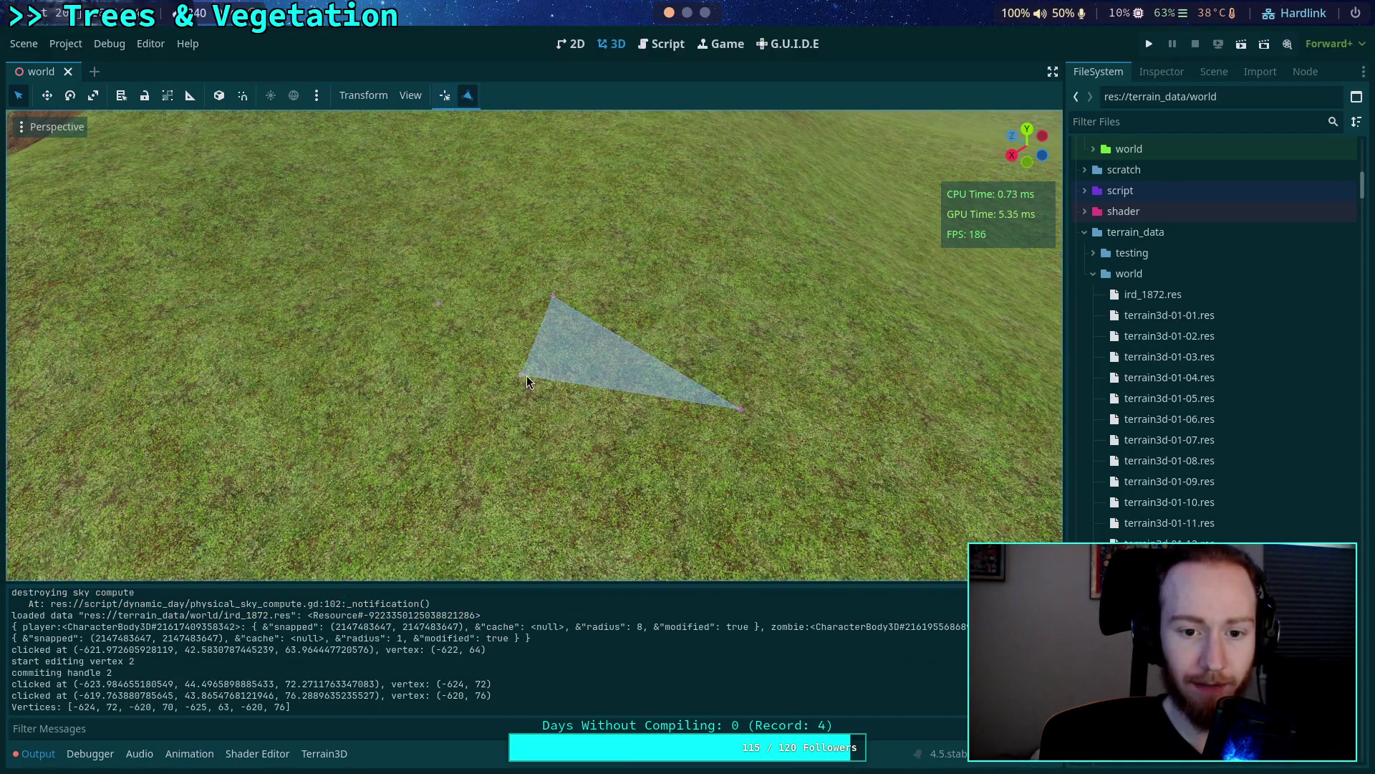
{"action": "left_click", "coordinate": [520, 374]}
{"action": "left_click_drag", "start_coordinate": [424, 403], "coordinate": [533, 245]}
{"action": "left_click_drag", "start_coordinate": [547, 402], "coordinate": [613, 441]}
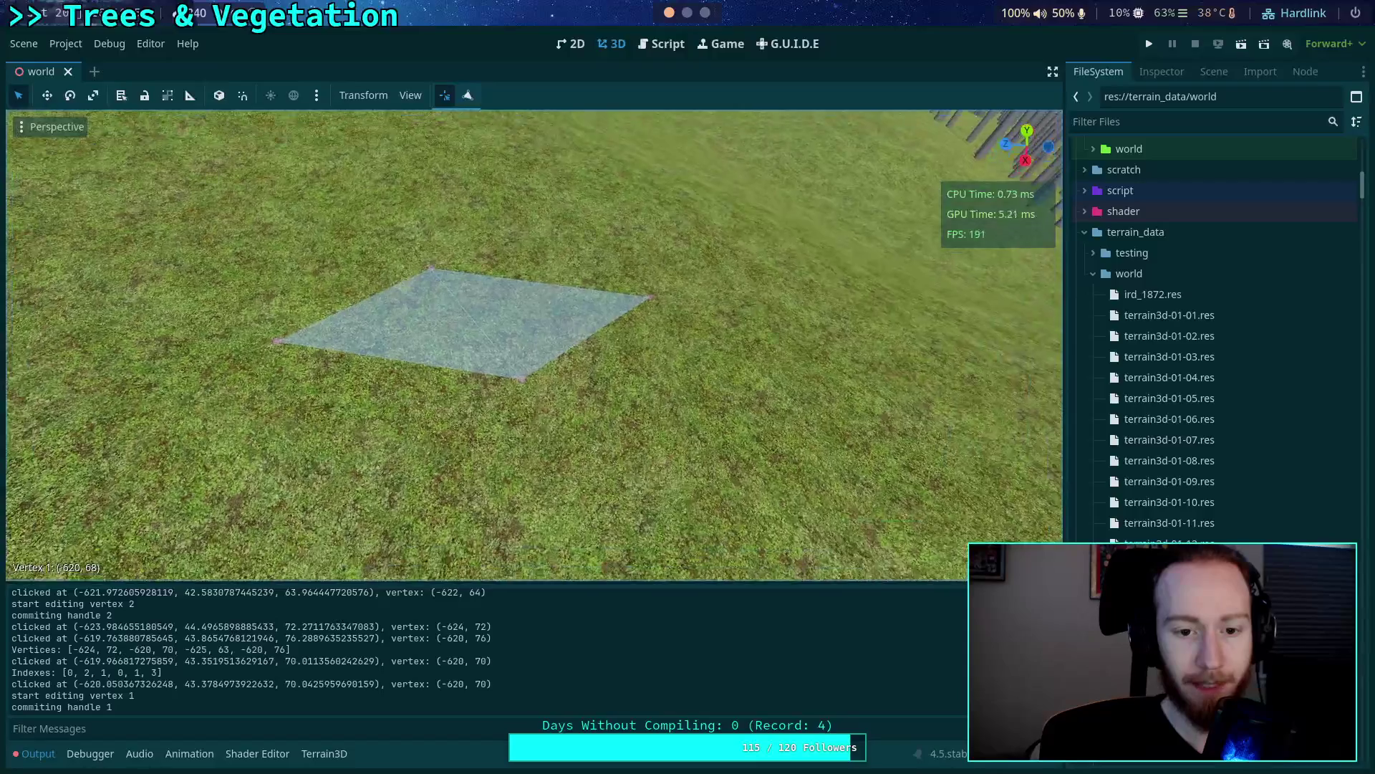
{"action": "left_click", "coordinate": [652, 45]}
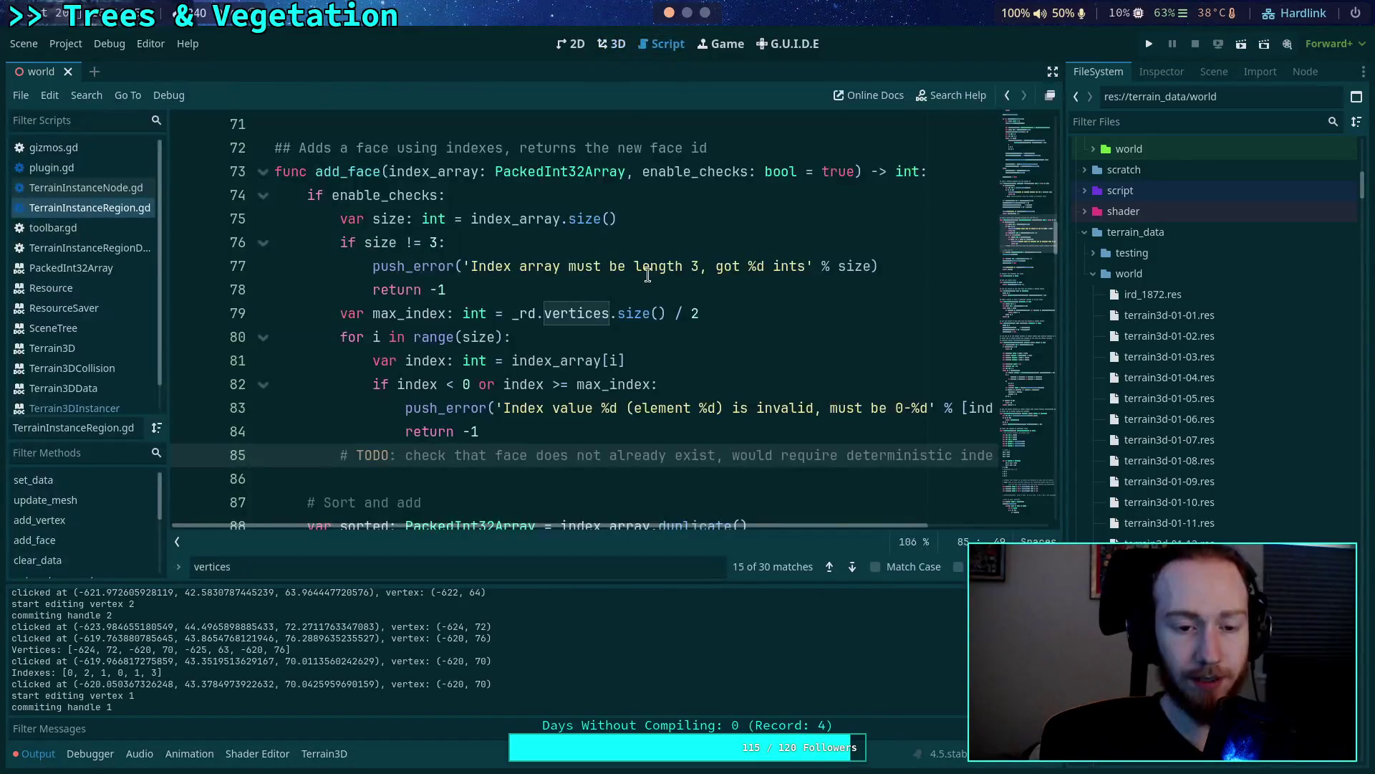
Hide the output panel and find bar, then scroll up to update_mesh's ARRAY_MAX setup.
{"action": "key", "text": "ctrl+j"}
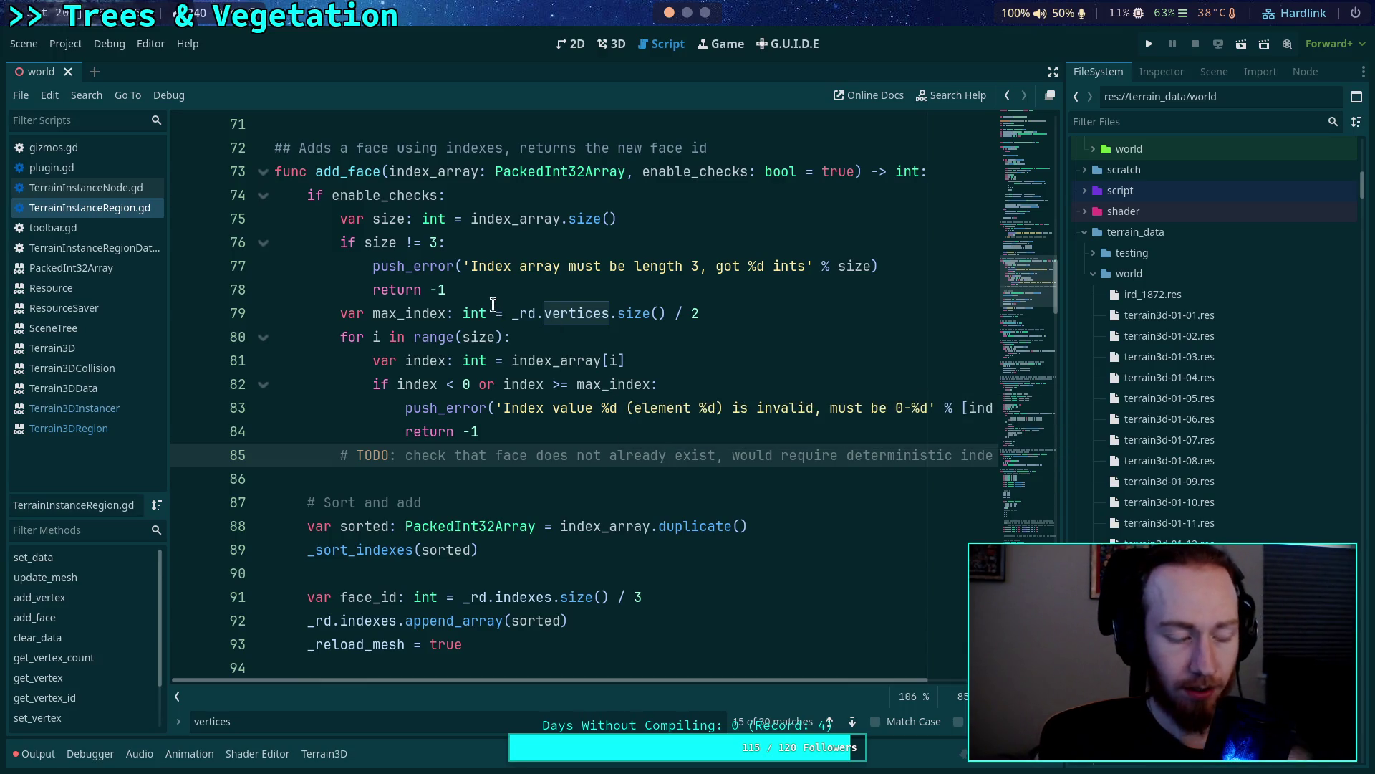
{"action": "mouse_move", "coordinate": [478, 314]}
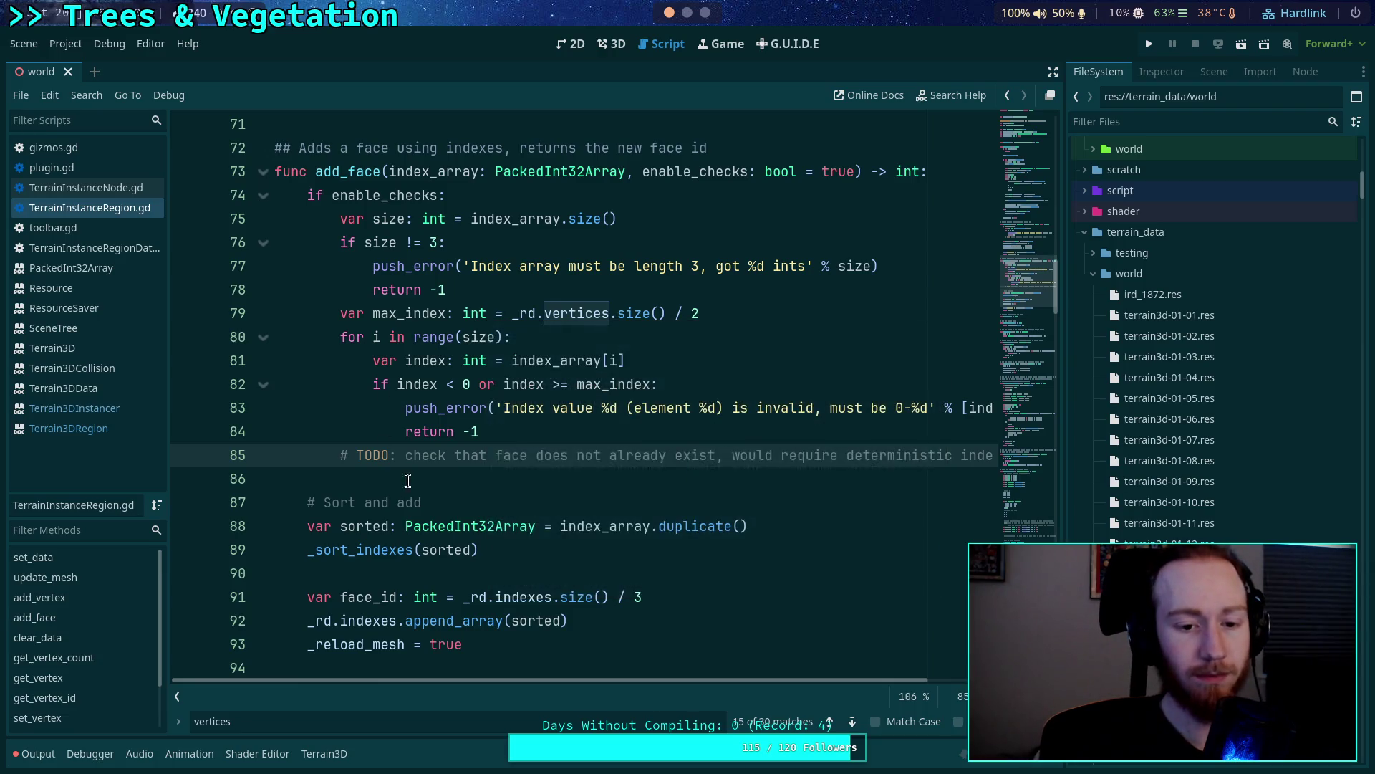
{"action": "key", "text": "Down"}
{"action": "scroll", "coordinate": [460, 467], "scroll_direction": "up", "scroll_amount": 1}
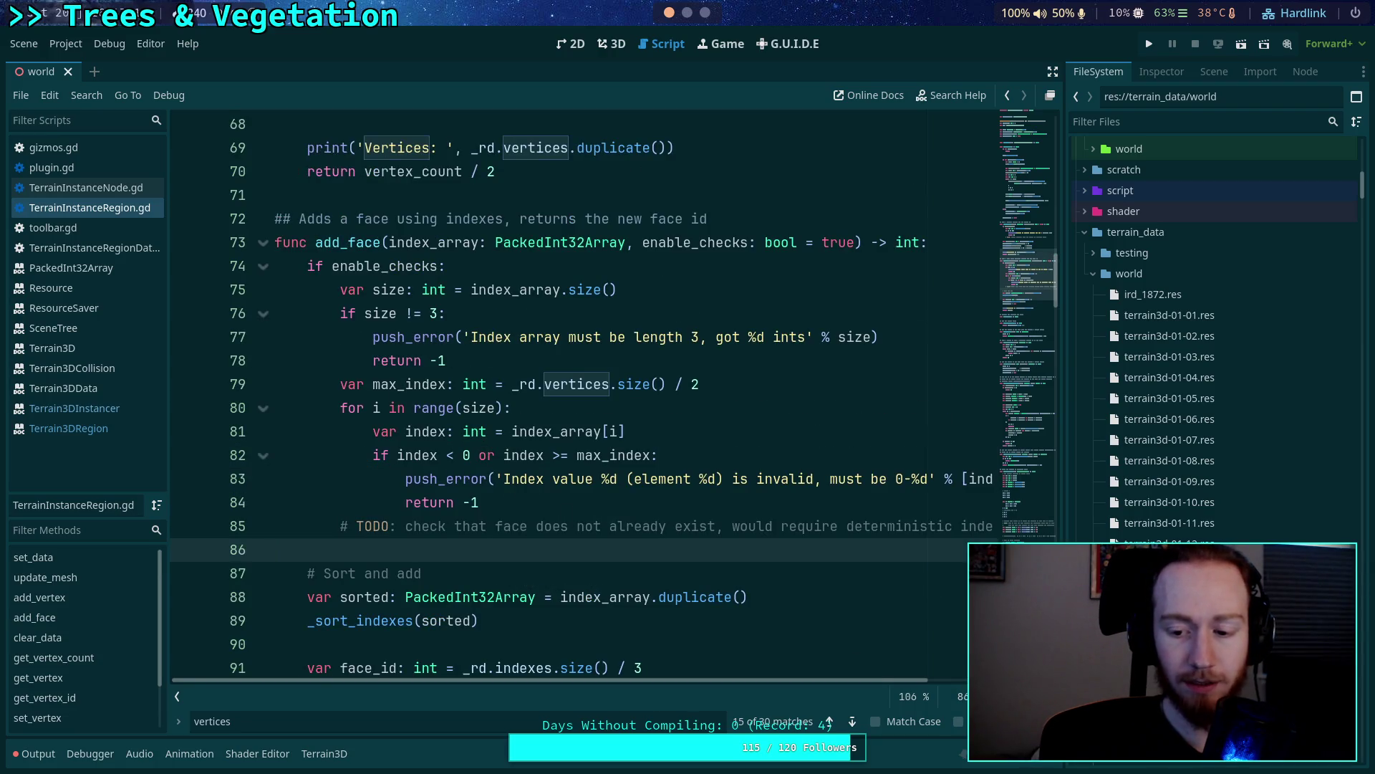
{"action": "key", "text": "Escape"}
{"action": "scroll", "coordinate": [773, 551], "scroll_direction": "up", "scroll_amount": 2}
{"action": "mouse_move", "coordinate": [1032, 272]}
{"action": "left_mouse_down"}
{"action": "mouse_move", "coordinate": [1030, 505]}
{"action": "mouse_move", "coordinate": [1046, 474]}
{"action": "mouse_move", "coordinate": [1051, 379]}
{"action": "left_mouse_up"}
{"action": "scroll", "coordinate": [718, 402], "scroll_direction": "up", "scroll_amount": 11}
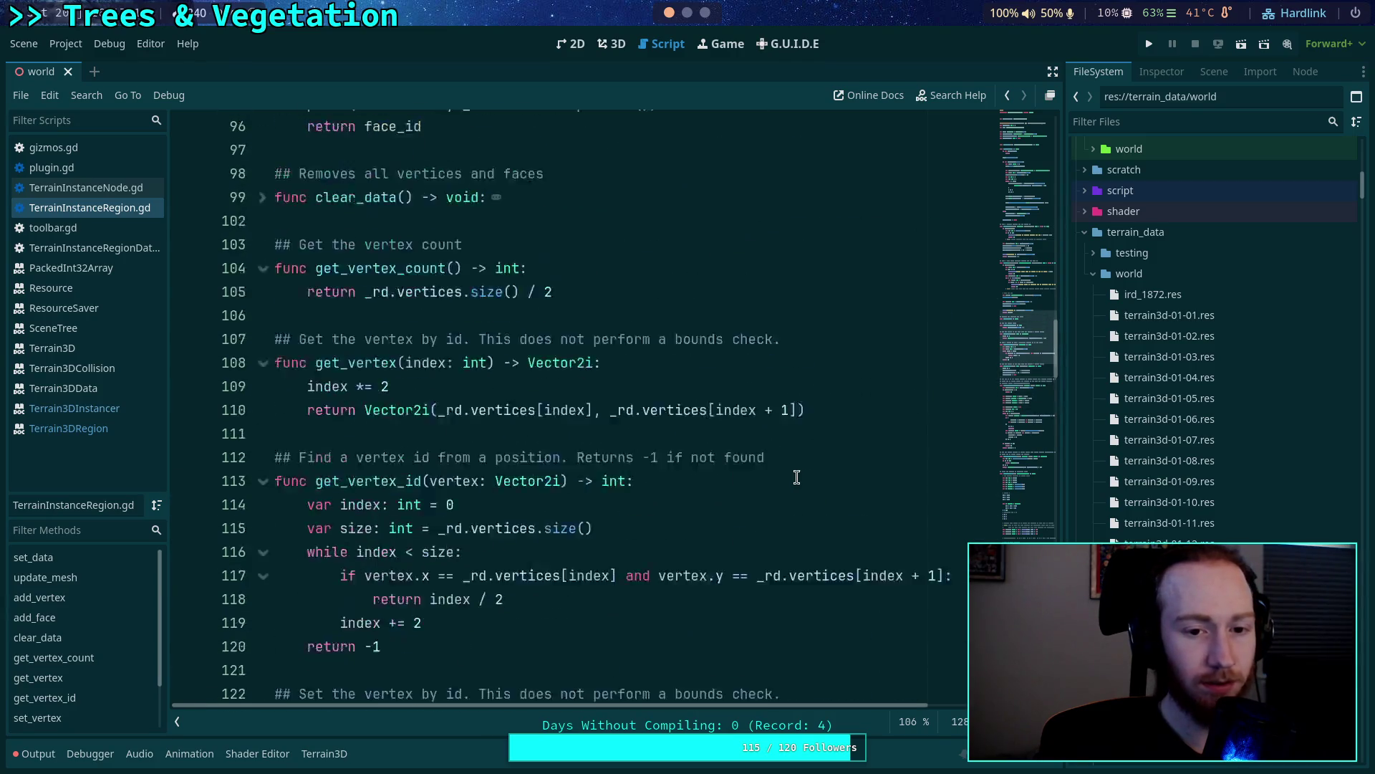
{"action": "scroll", "coordinate": [787, 474], "scroll_direction": "up", "scroll_amount": 6}
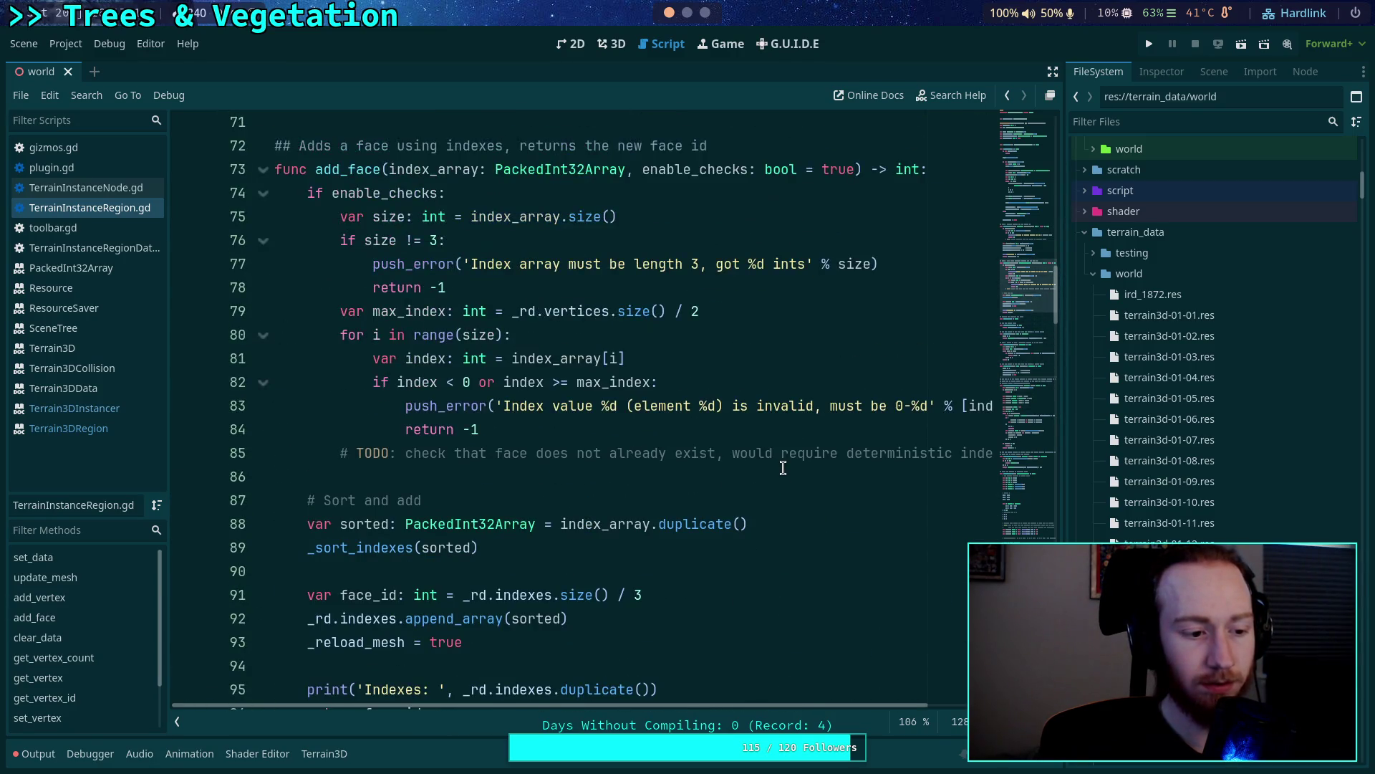
{"action": "scroll", "coordinate": [716, 444], "scroll_direction": "up", "scroll_amount": 2}
{"action": "scroll", "coordinate": [515, 415], "scroll_direction": "up", "scroll_amount": 5}
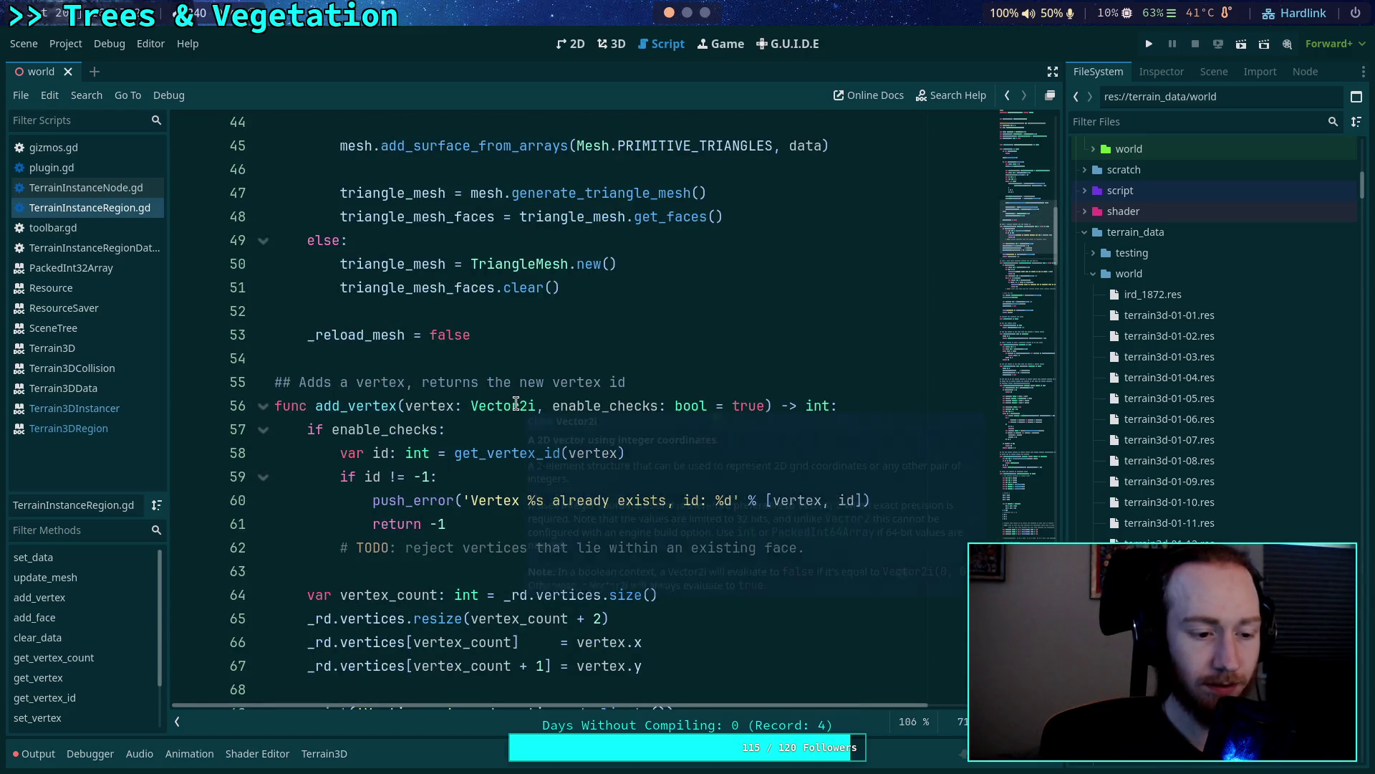
{"action": "scroll", "coordinate": [637, 387], "scroll_direction": "up", "scroll_amount": 5}
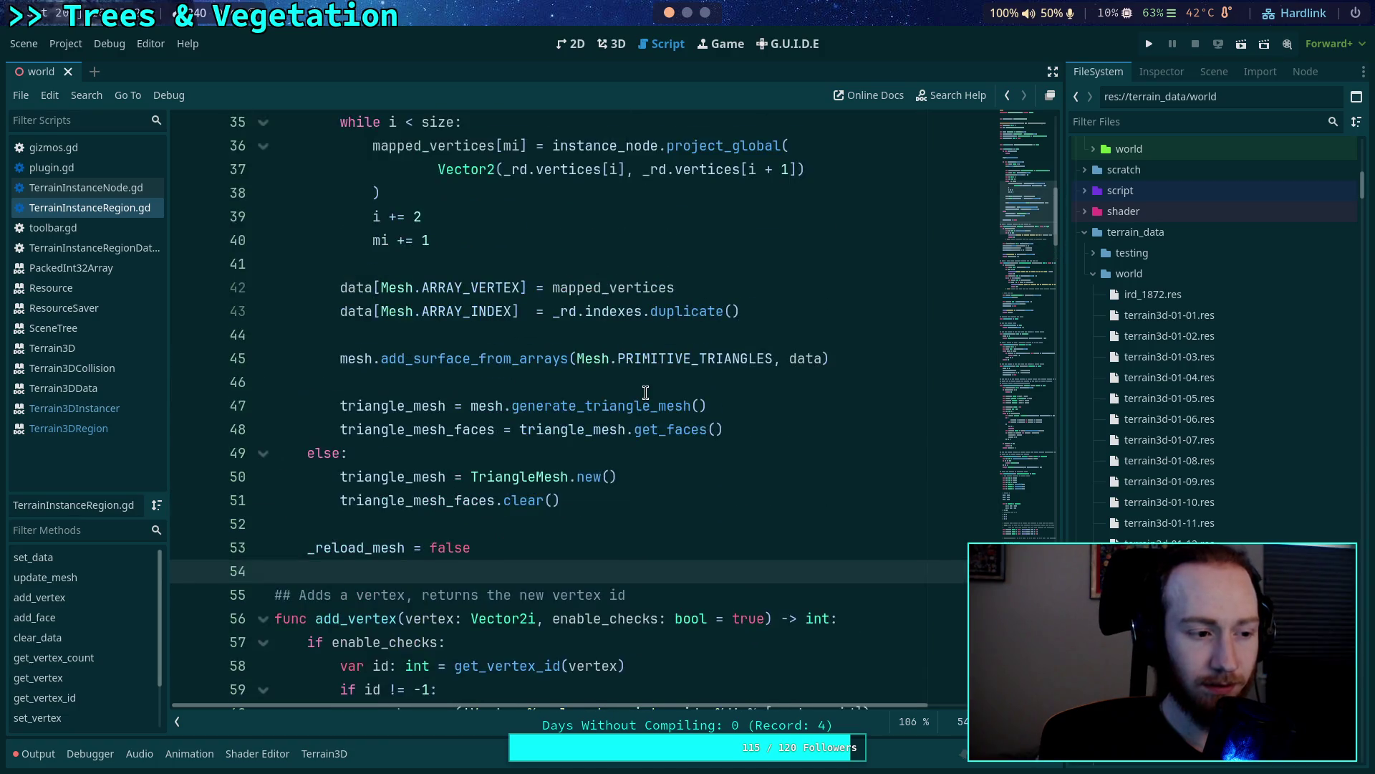
{"action": "scroll", "coordinate": [645, 393], "scroll_direction": "up", "scroll_amount": 4}
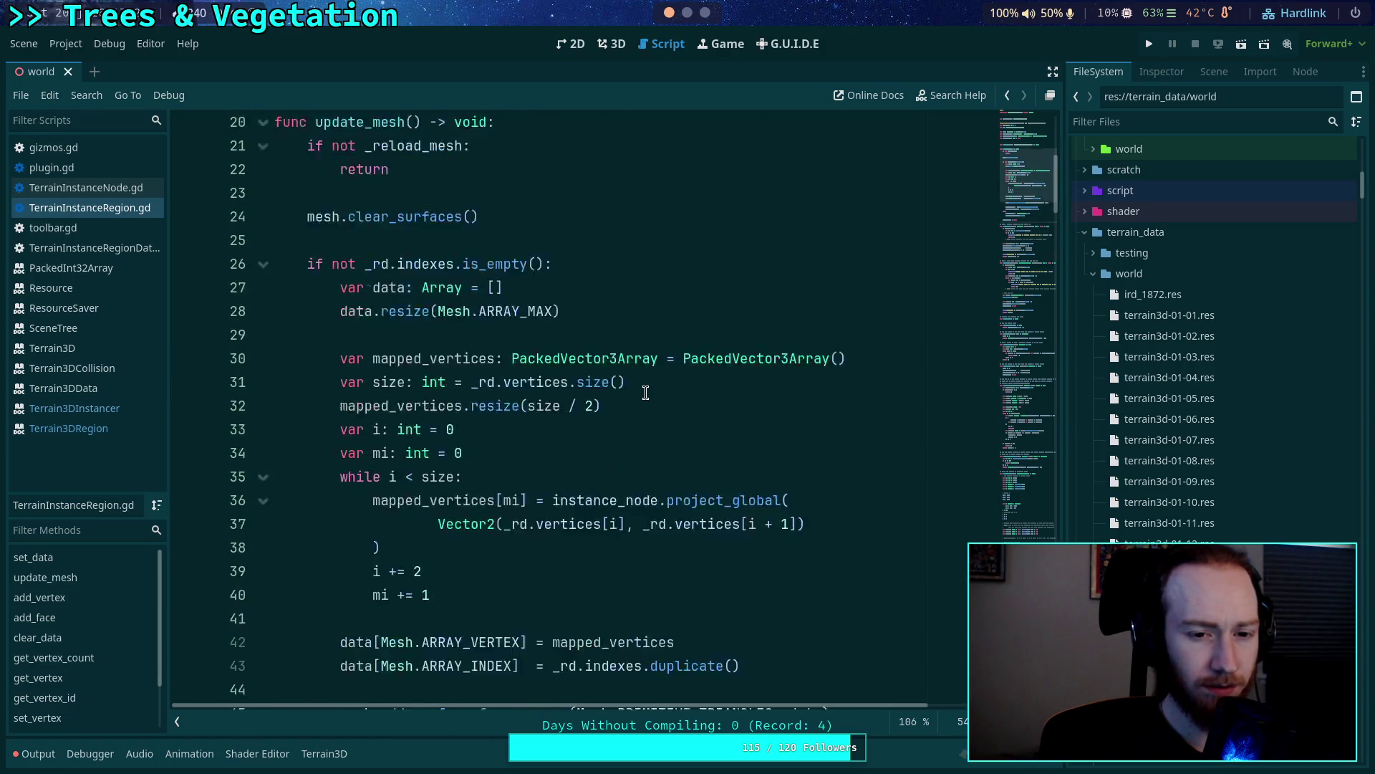
{"action": "mouse_move", "coordinate": [520, 326]}
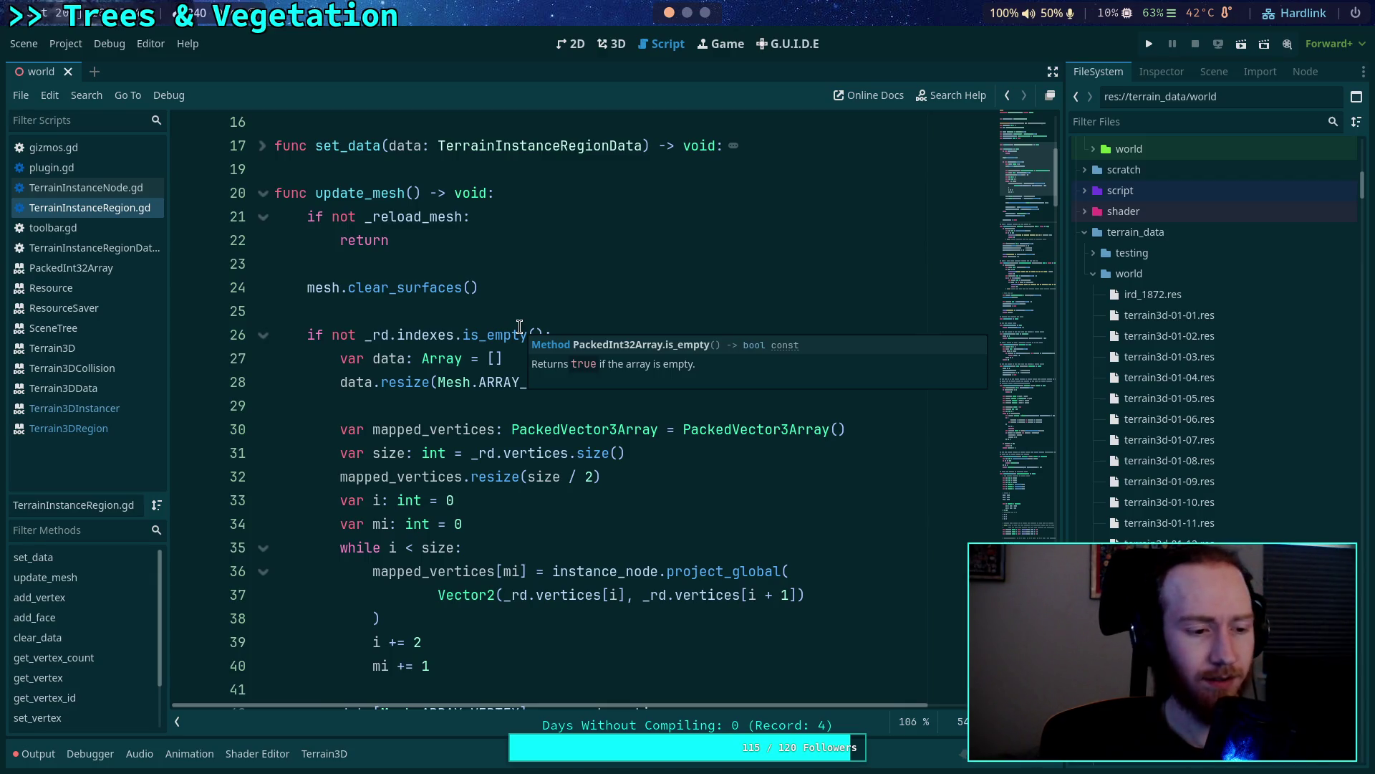
{"action": "left_click", "coordinate": [468, 410]}
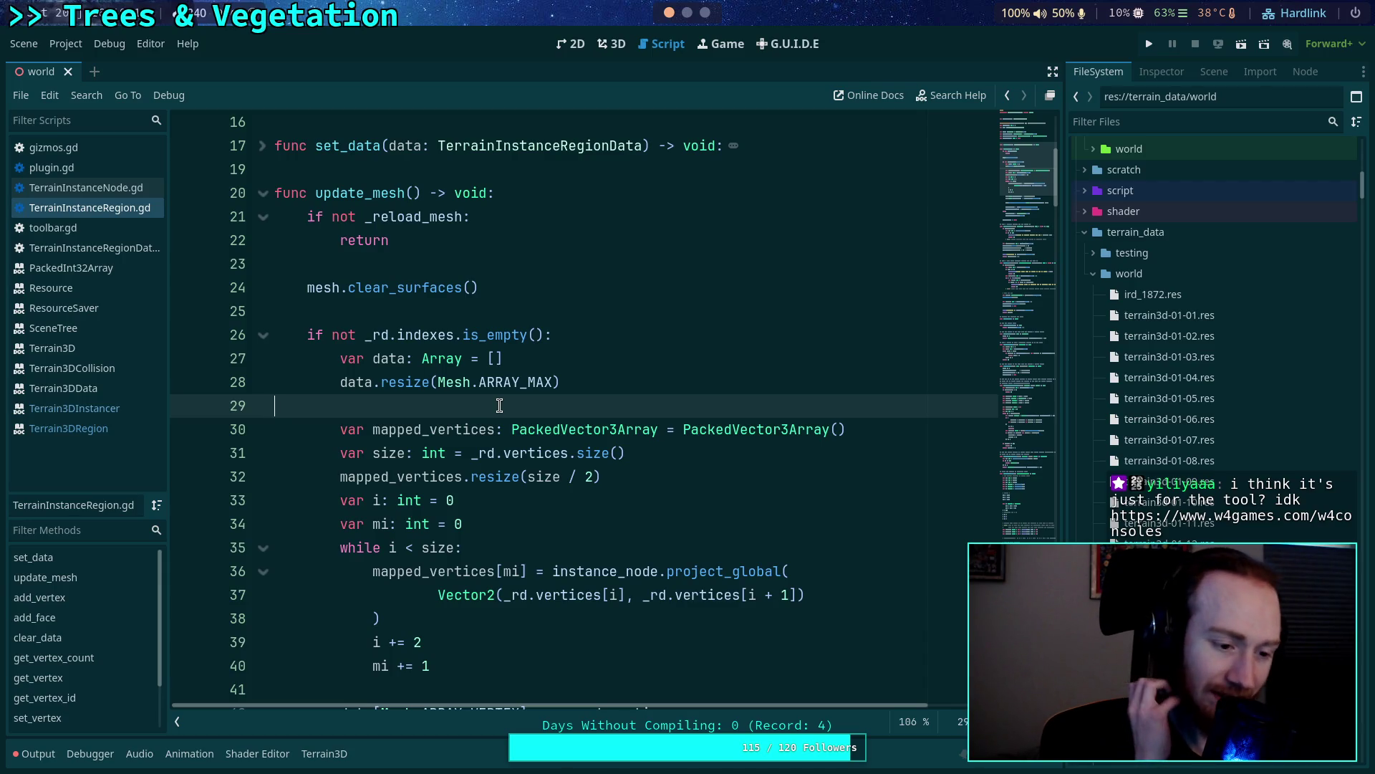
Reopen the output log showing the printed Indexes [0, 2, 1, 0, 1, 3].
{"action": "key", "text": "ctrl+s"}
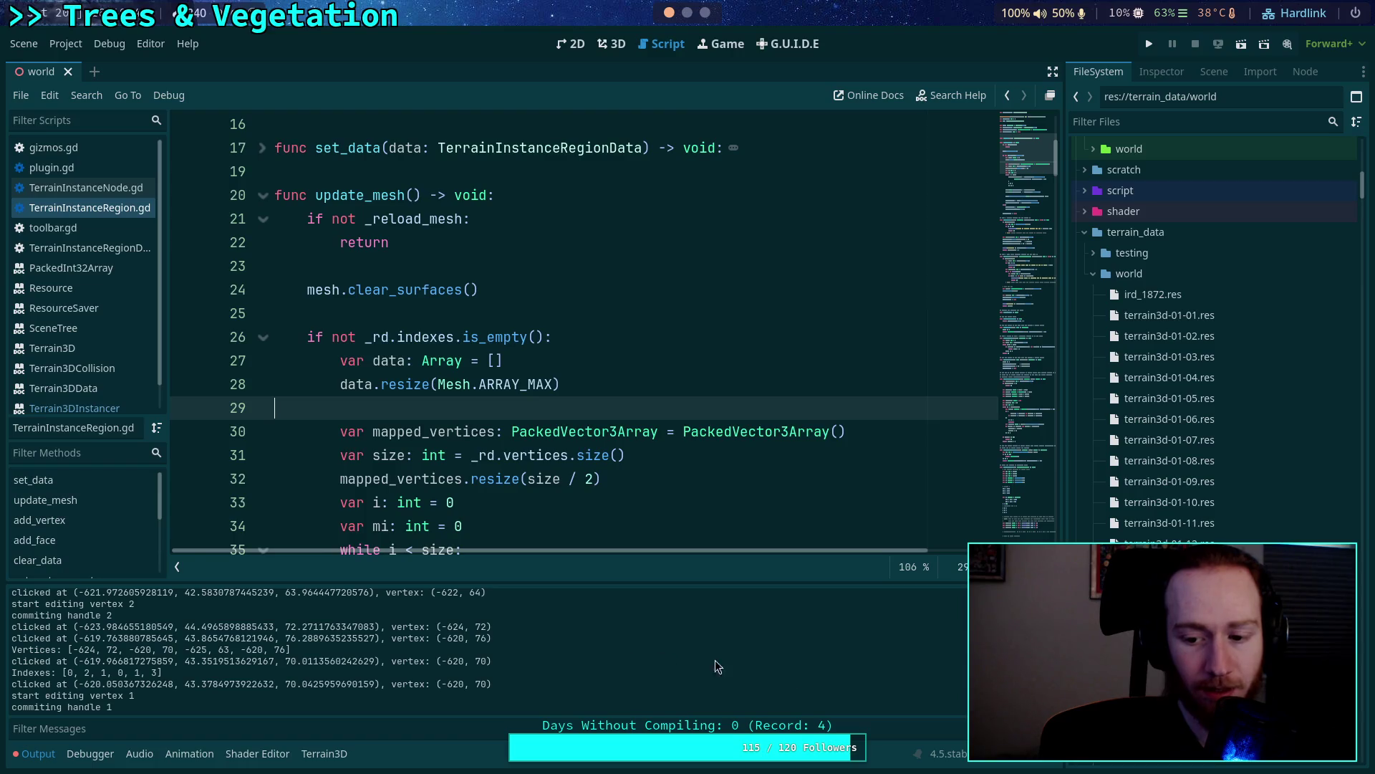
Drag the quad's top and bottom vertices to new positions, then open gizmos.gd.
{"action": "left_click", "coordinate": [625, 48]}
{"action": "mouse_move", "coordinate": [439, 281]}
{"action": "left_mouse_down"}
{"action": "mouse_move", "coordinate": [501, 252]}
{"action": "mouse_move", "coordinate": [482, 260]}
{"action": "left_mouse_up"}
{"action": "left_click", "coordinate": [544, 456]}
{"action": "left_click_drag", "start_coordinate": [545, 454], "coordinate": [498, 485]}
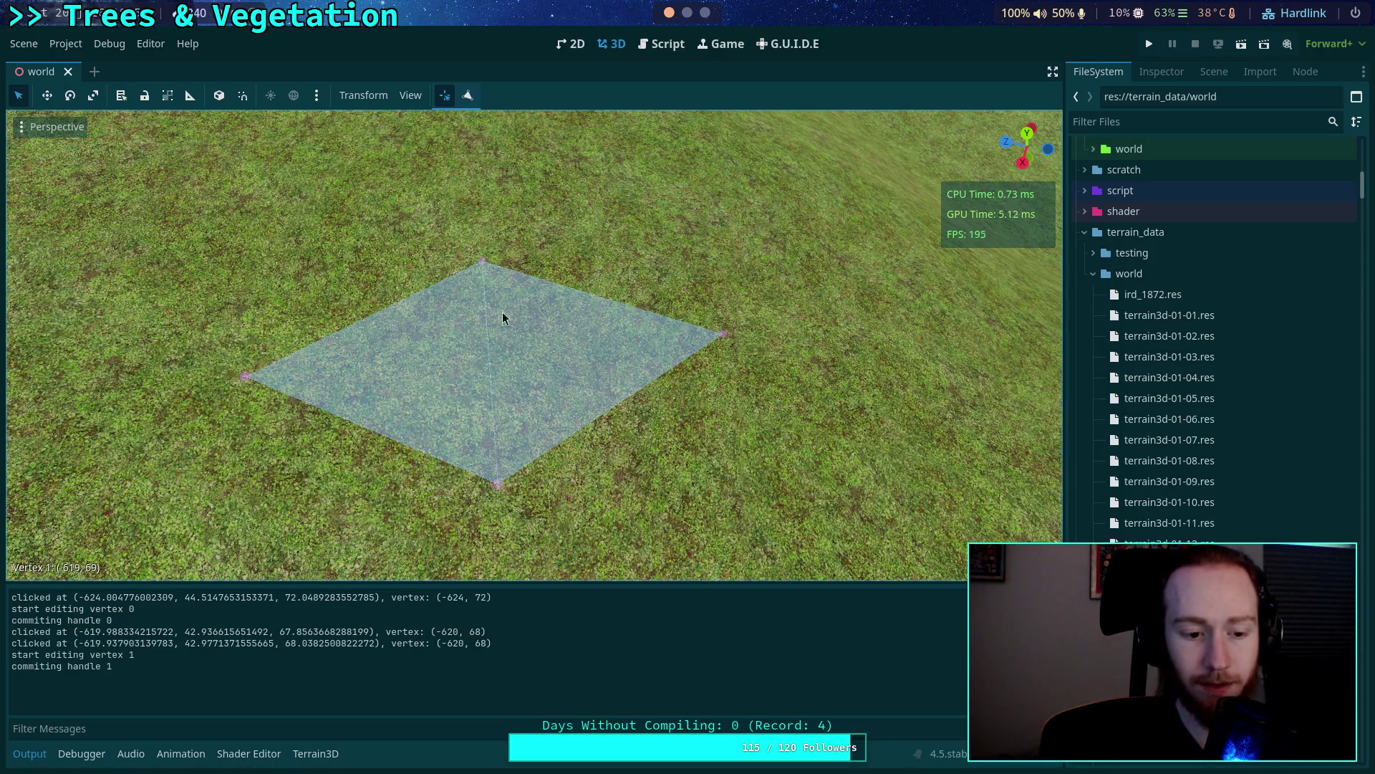
{"action": "left_click", "coordinate": [661, 44]}
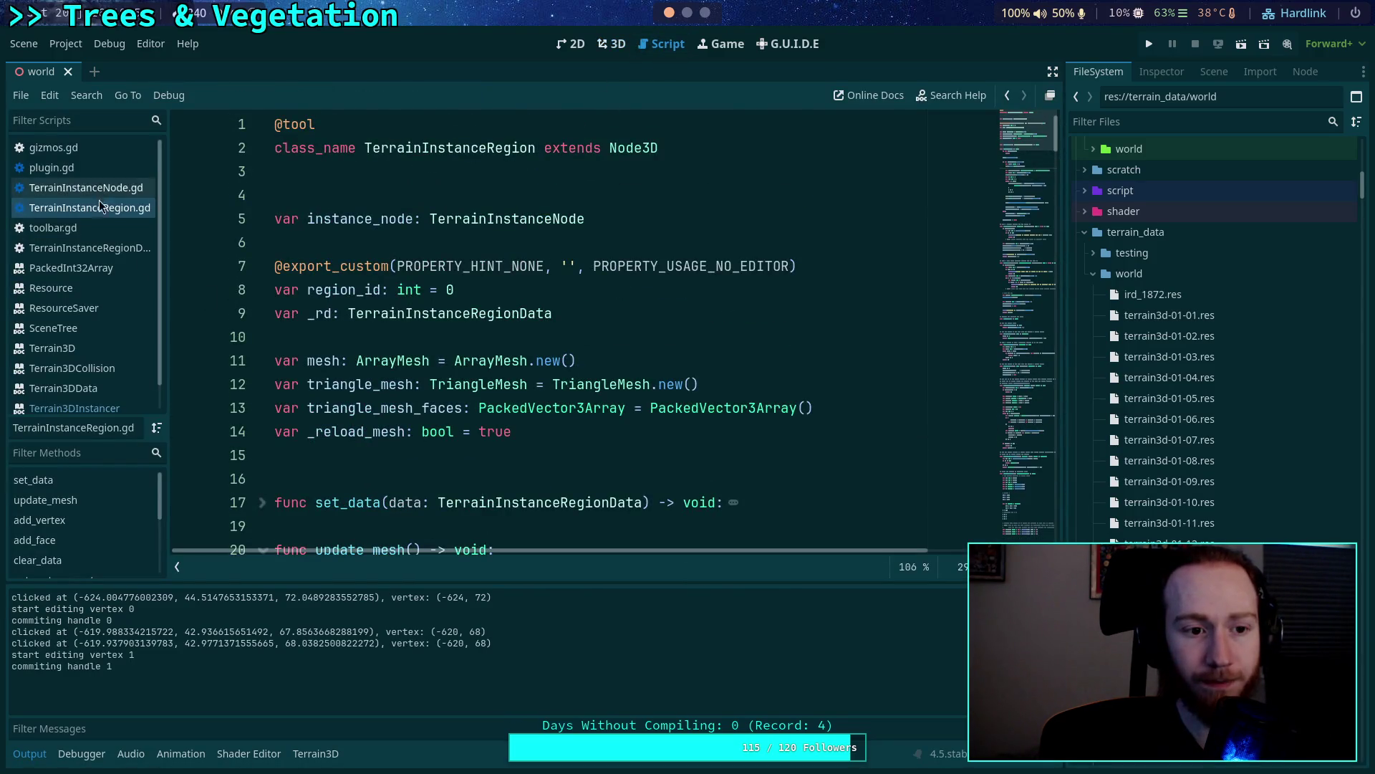
{"action": "left_click", "coordinate": [100, 151]}
Delete 'instance_node.' on line 207 so it calls region.update_gizmos(), save, and show the 3D view.
{"action": "scroll", "coordinate": [412, 326], "scroll_direction": "down", "scroll_amount": 5}
{"action": "scroll", "coordinate": [419, 329], "scroll_direction": "up", "scroll_amount": 3}
{"action": "scroll", "coordinate": [445, 351], "scroll_direction": "up", "scroll_amount": 1}
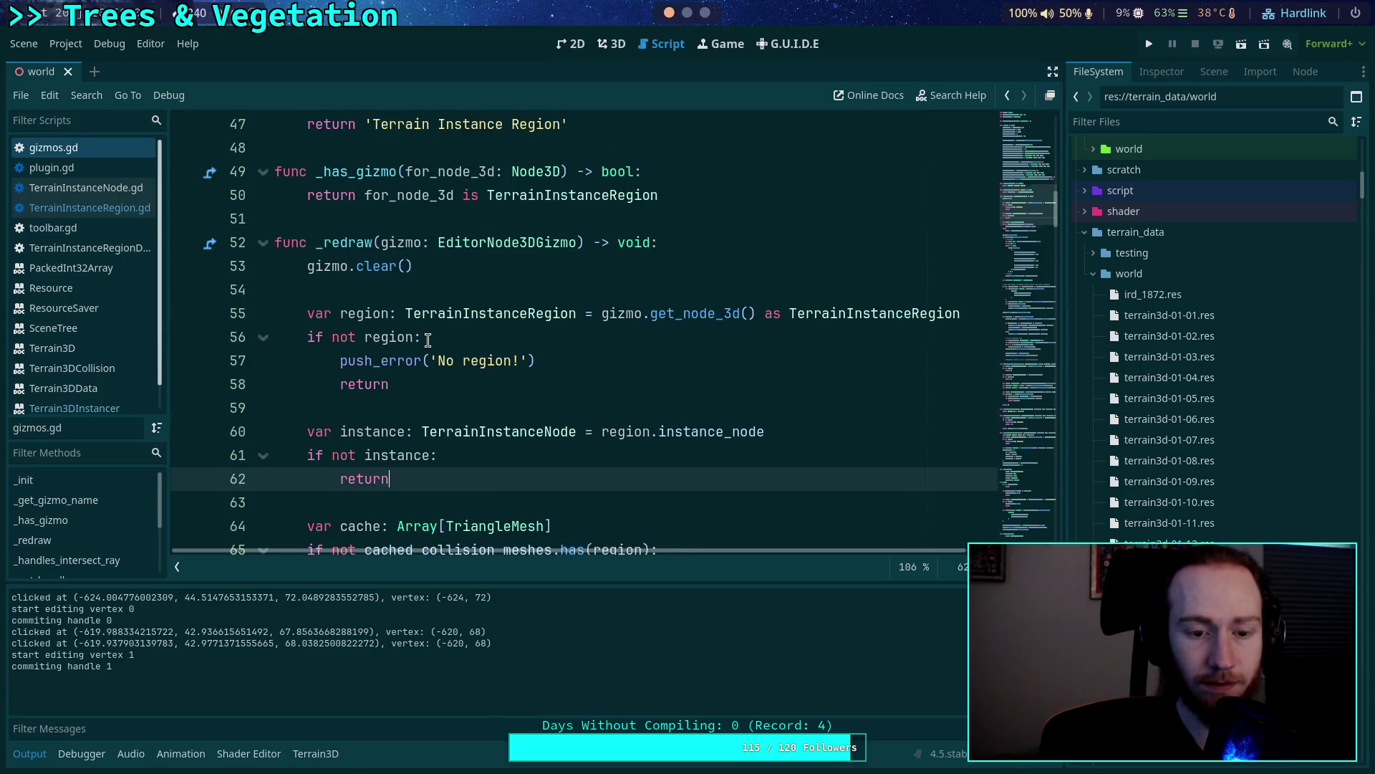
{"action": "scroll", "coordinate": [428, 340], "scroll_direction": "down", "scroll_amount": 7}
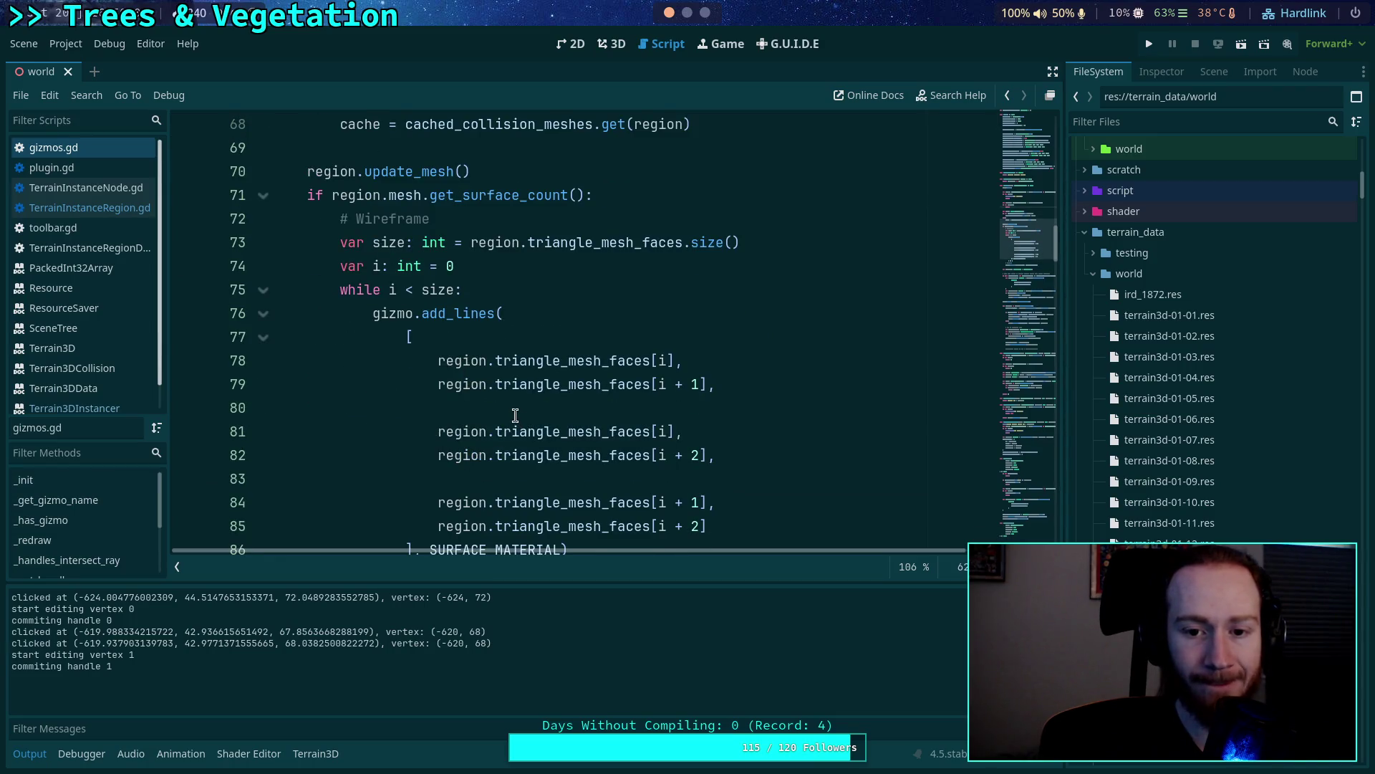
{"action": "scroll", "coordinate": [515, 414], "scroll_direction": "down", "scroll_amount": 5}
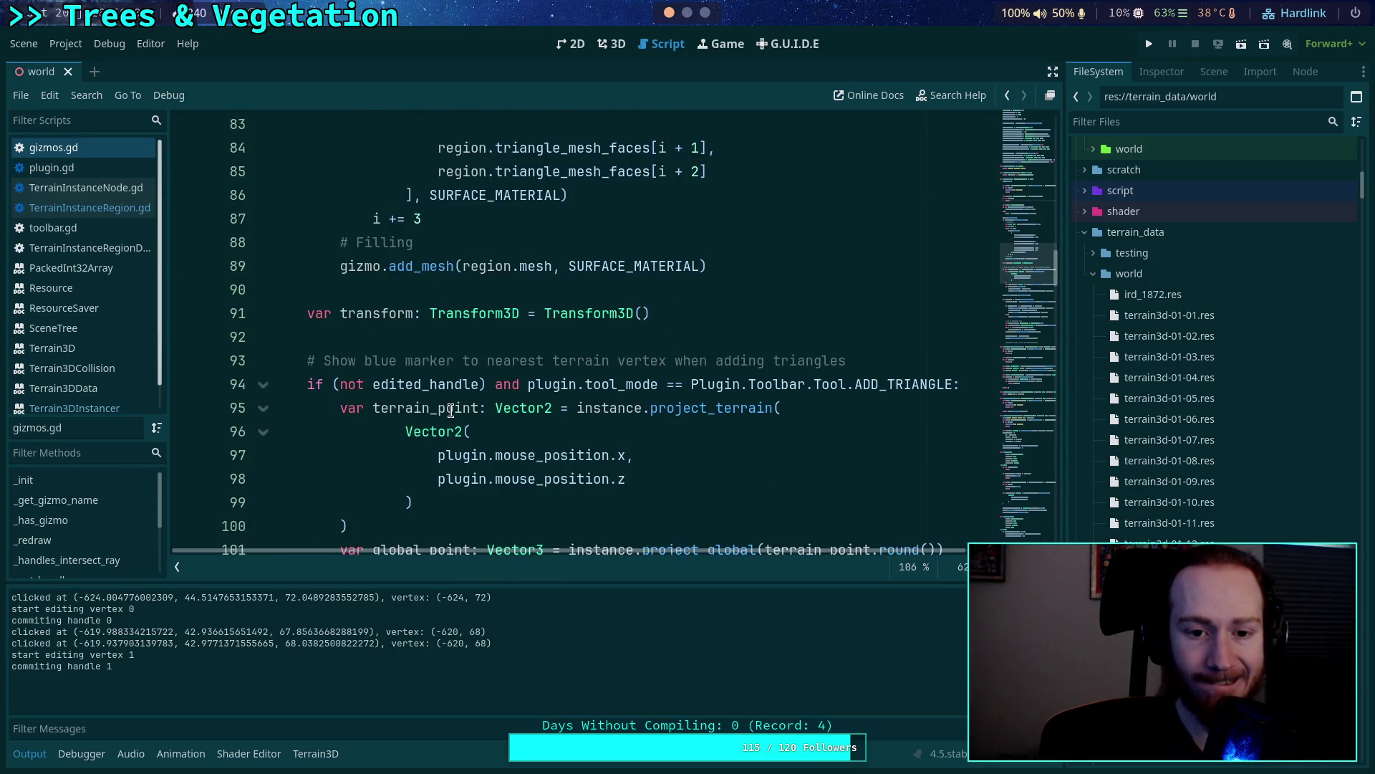
{"action": "scroll", "coordinate": [460, 413], "scroll_direction": "down", "scroll_amount": 2}
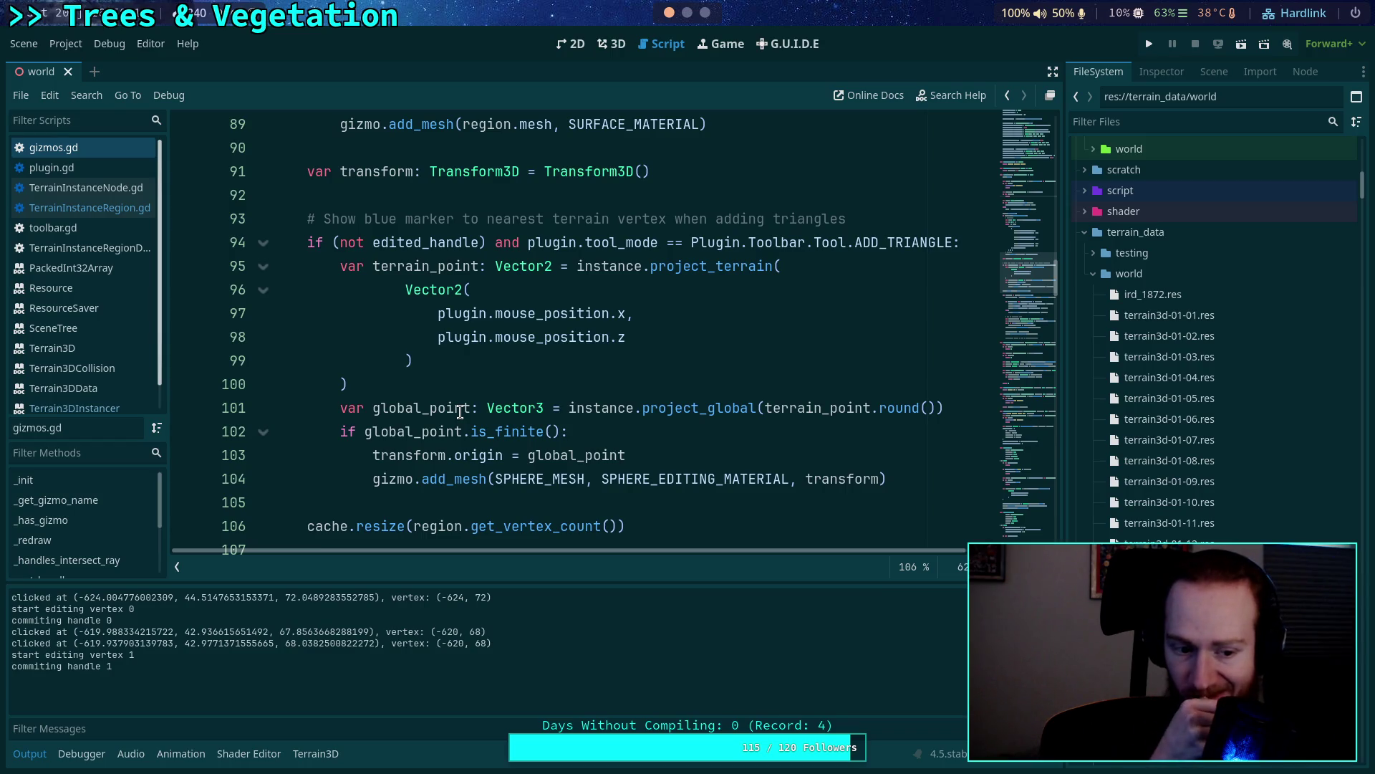
{"action": "scroll", "coordinate": [462, 405], "scroll_direction": "down", "scroll_amount": 8}
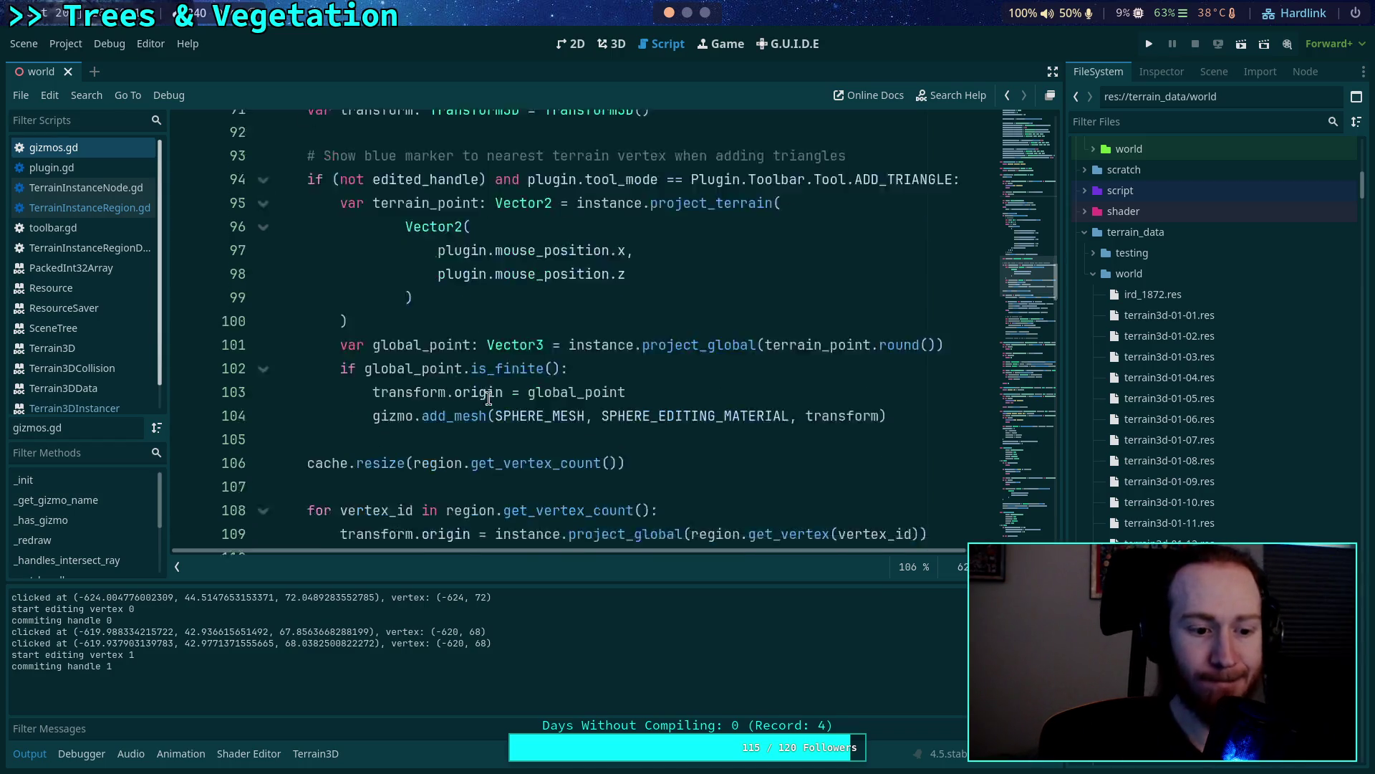
{"action": "scroll", "coordinate": [465, 390], "scroll_direction": "down", "scroll_amount": 12}
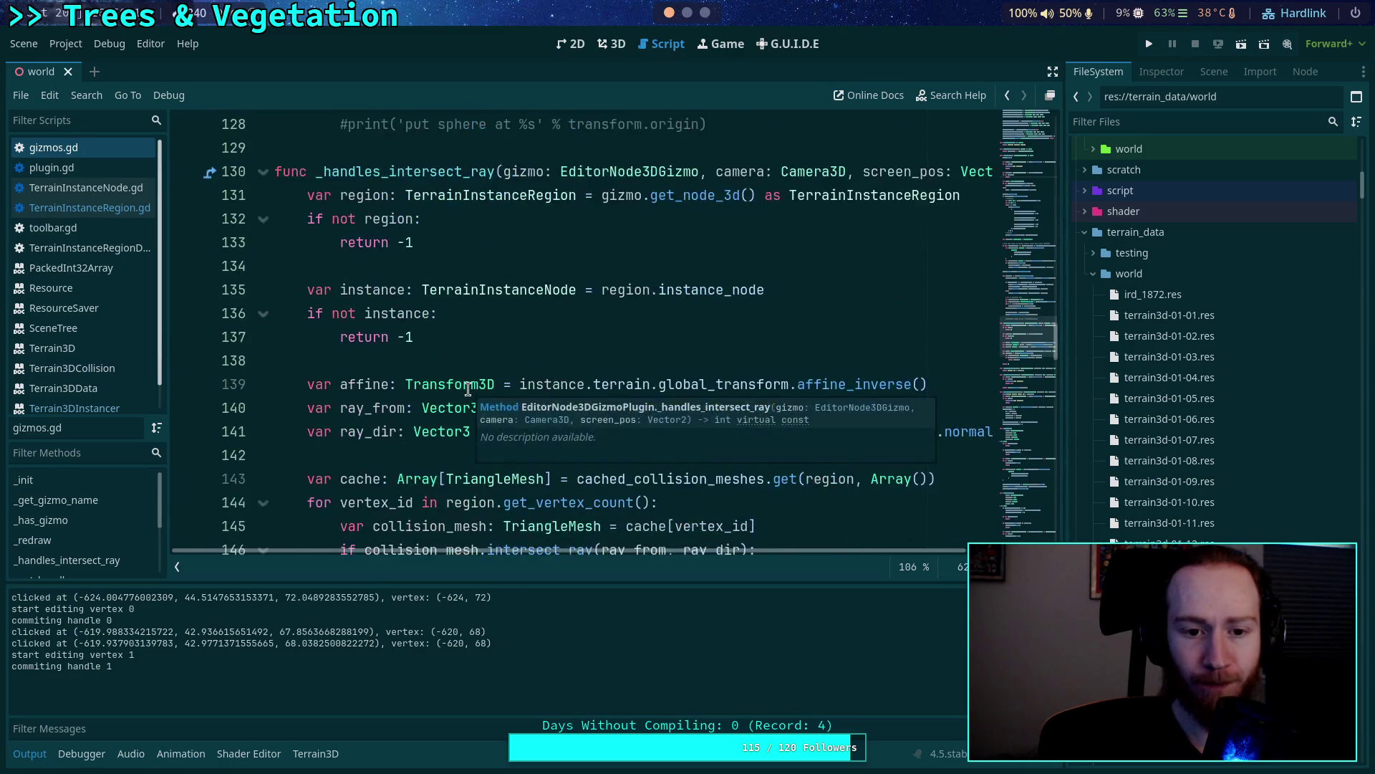
{"action": "scroll", "coordinate": [386, 380], "scroll_direction": "down", "scroll_amount": 11}
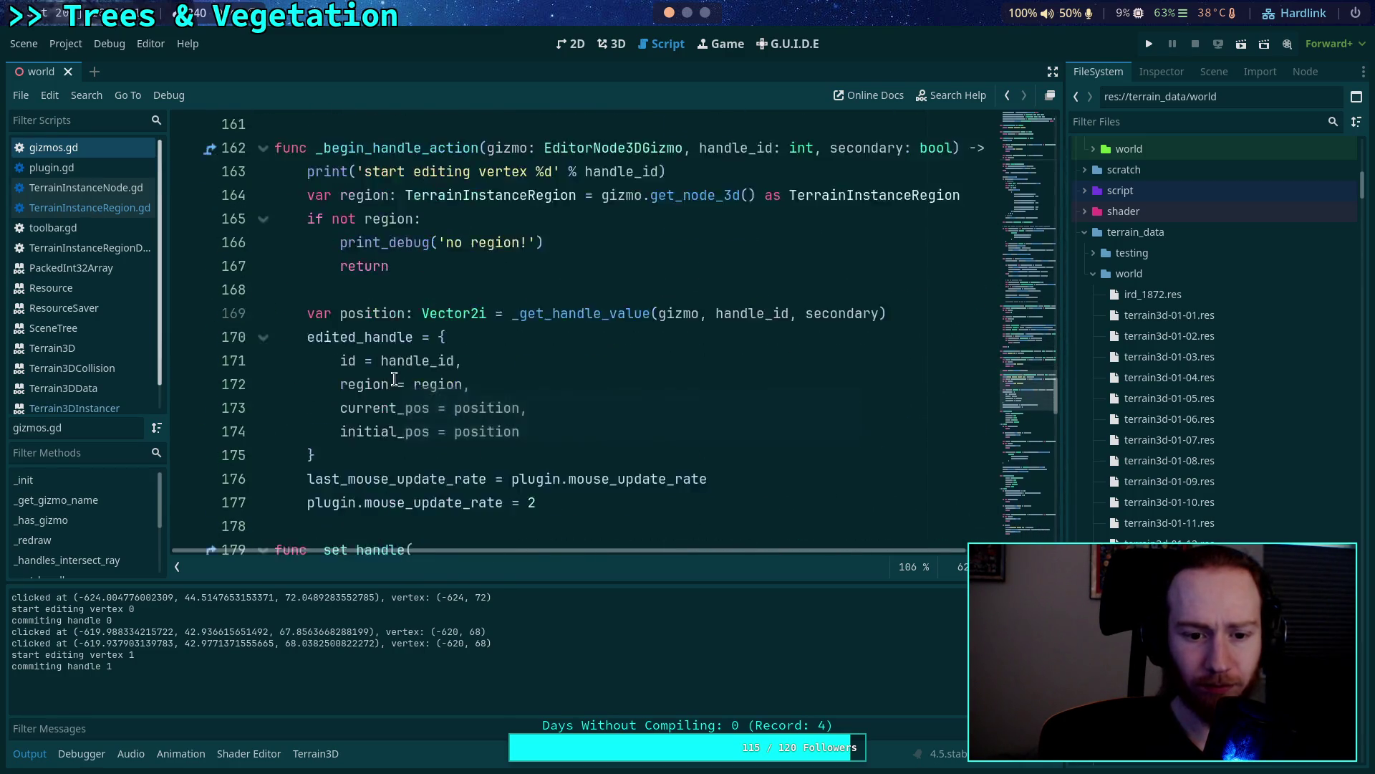
{"action": "scroll", "coordinate": [401, 380], "scroll_direction": "down", "scroll_amount": 3}
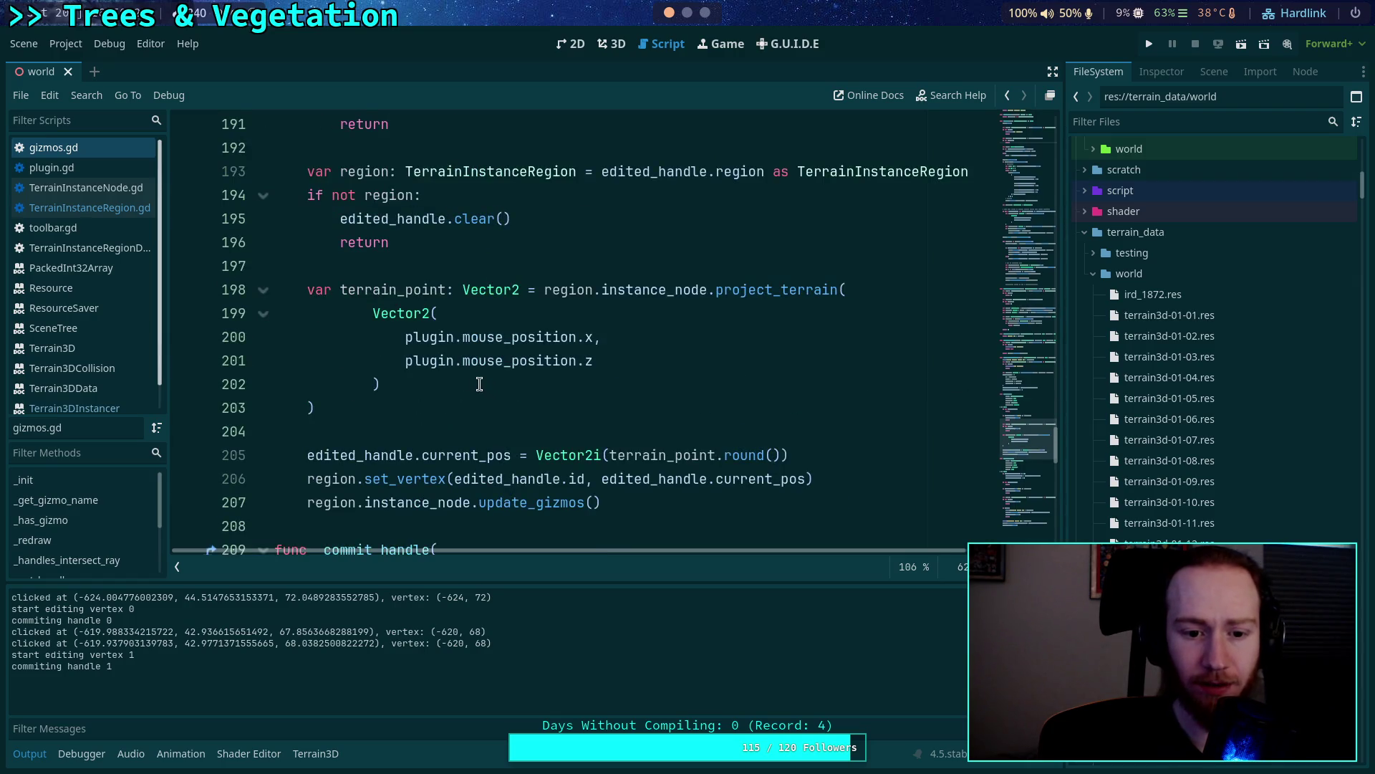
{"action": "scroll", "coordinate": [479, 384], "scroll_direction": "down", "scroll_amount": 1}
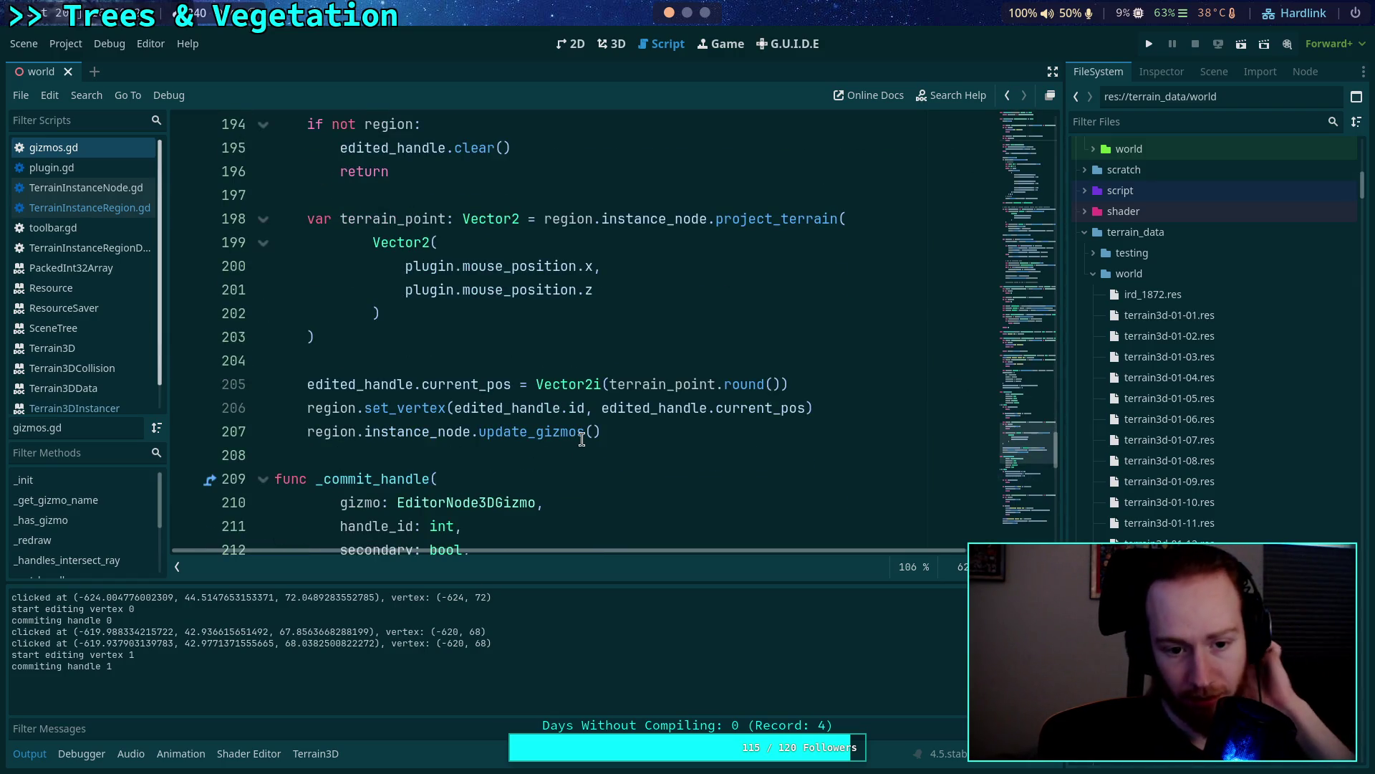
{"action": "mouse_move", "coordinate": [581, 439]}
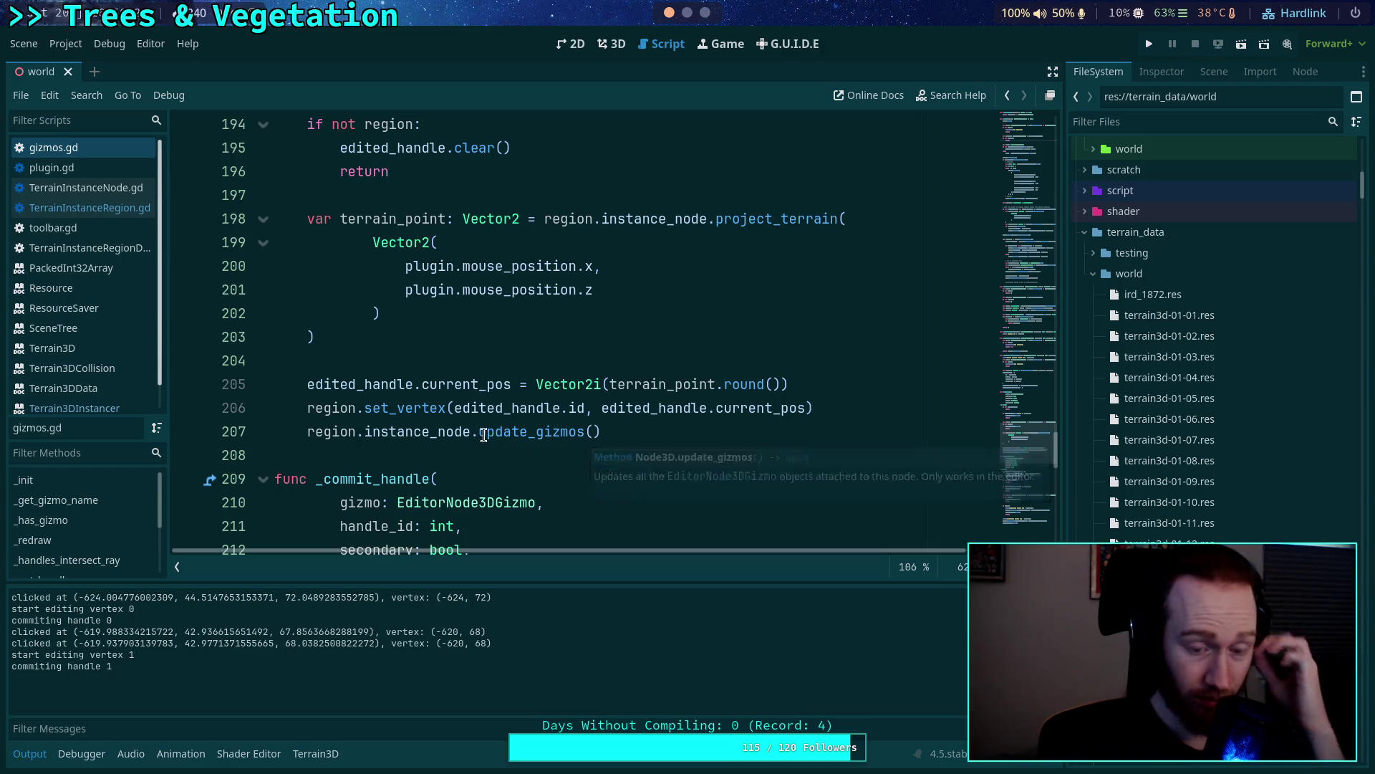
{"action": "left_click_drag", "start_coordinate": [479, 432], "coordinate": [365, 433]}
{"action": "key", "text": "BackSpace"}
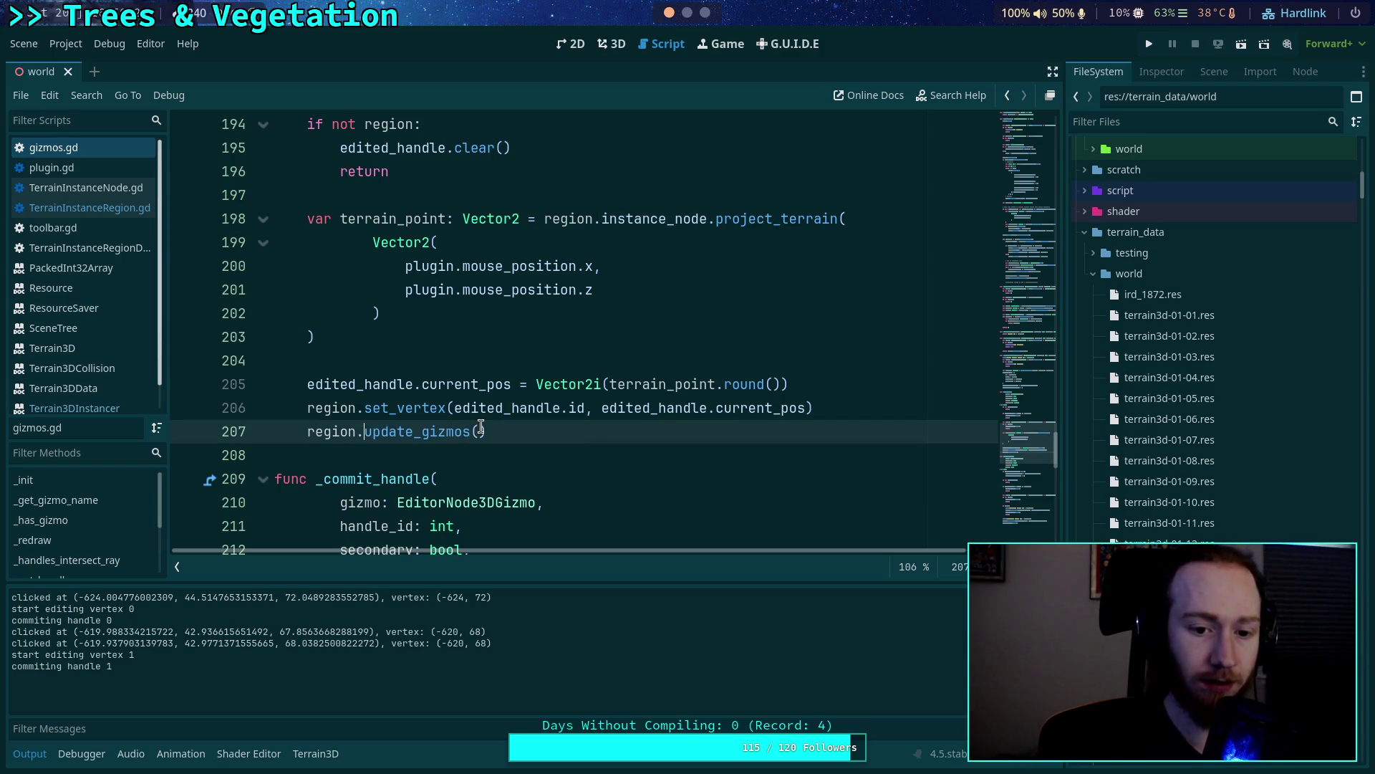
{"action": "key", "text": "ctrl+s"}
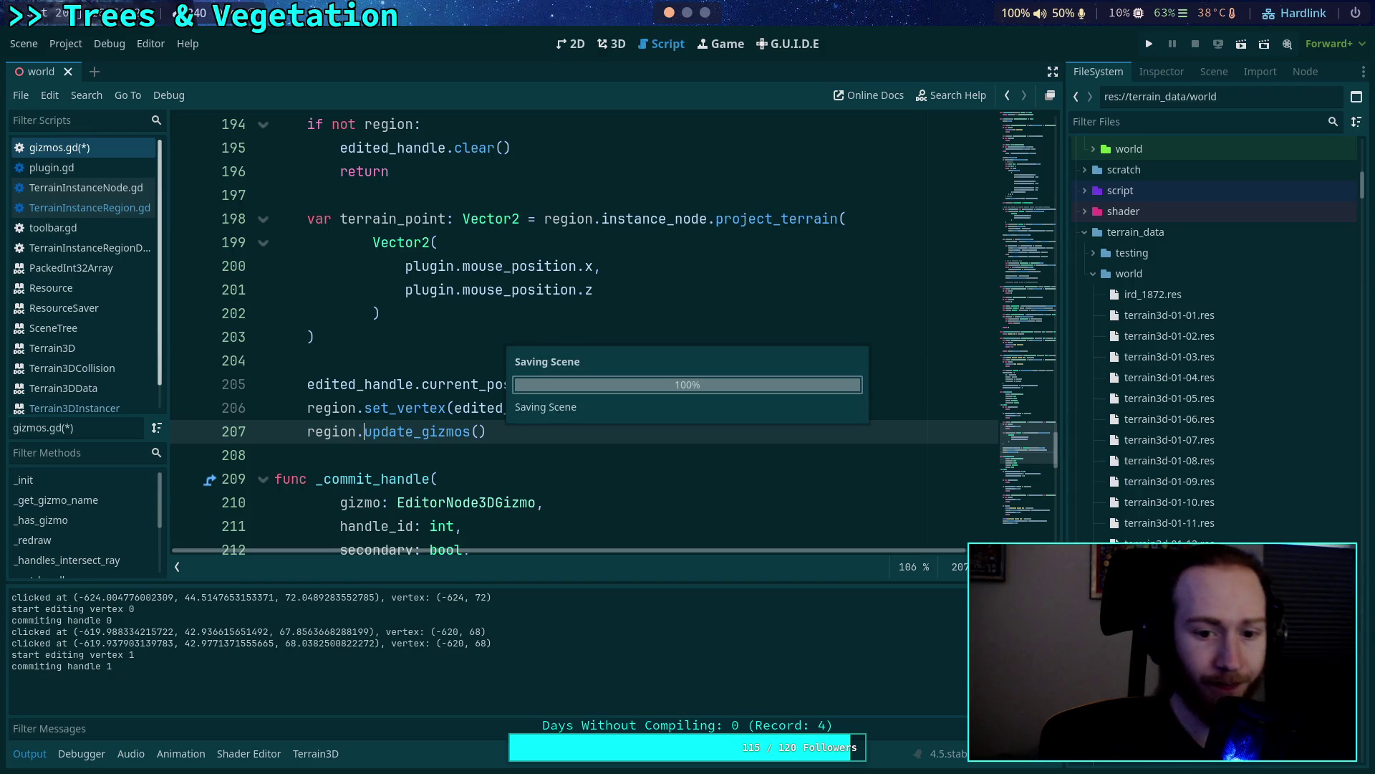
{"action": "left_click", "coordinate": [611, 44]}
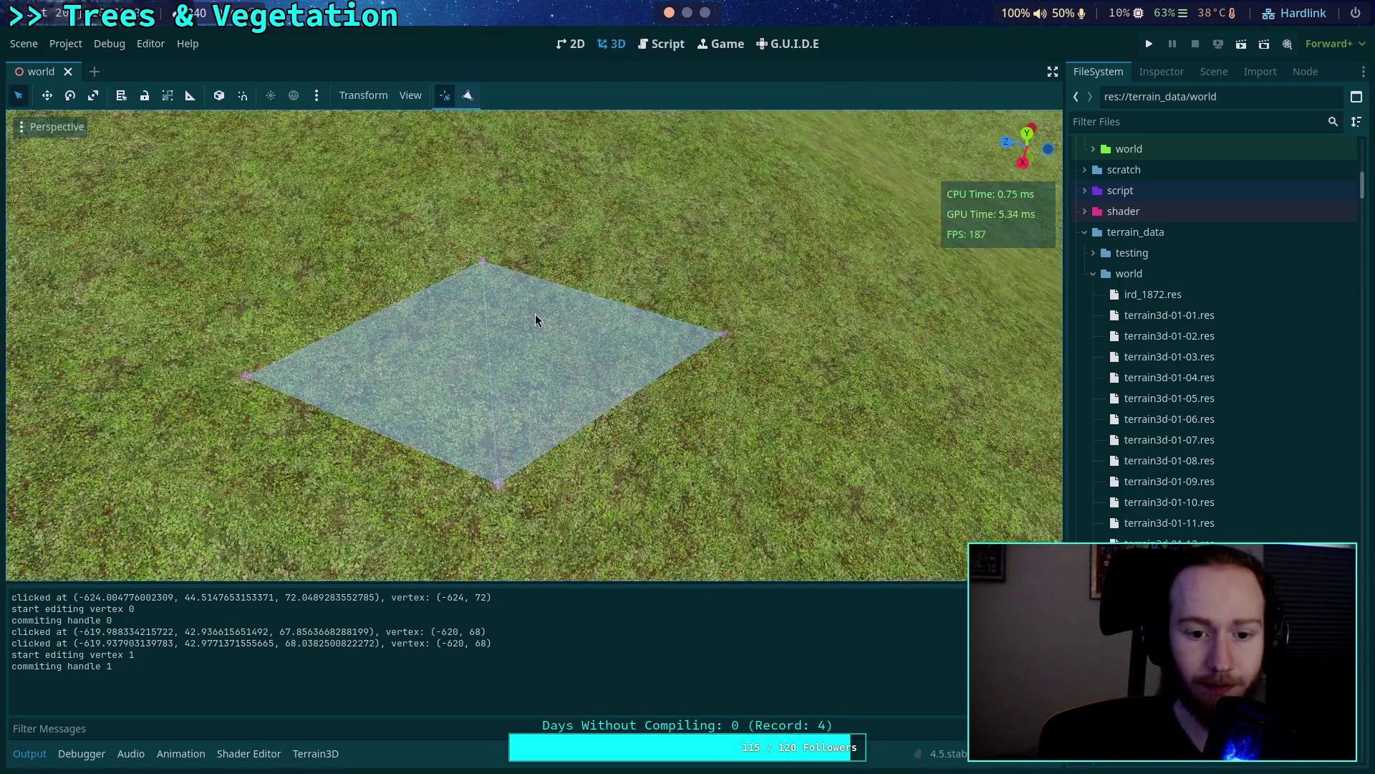
Drag the region quad's four corner vertices into a small square, then return to gizmos.gd.
{"action": "mouse_move", "coordinate": [503, 485]}
{"action": "left_mouse_down"}
{"action": "mouse_move", "coordinate": [427, 399]}
{"action": "mouse_move", "coordinate": [441, 488]}
{"action": "mouse_move", "coordinate": [463, 387]}
{"action": "mouse_move", "coordinate": [556, 503]}
{"action": "mouse_move", "coordinate": [541, 535]}
{"action": "left_mouse_up"}
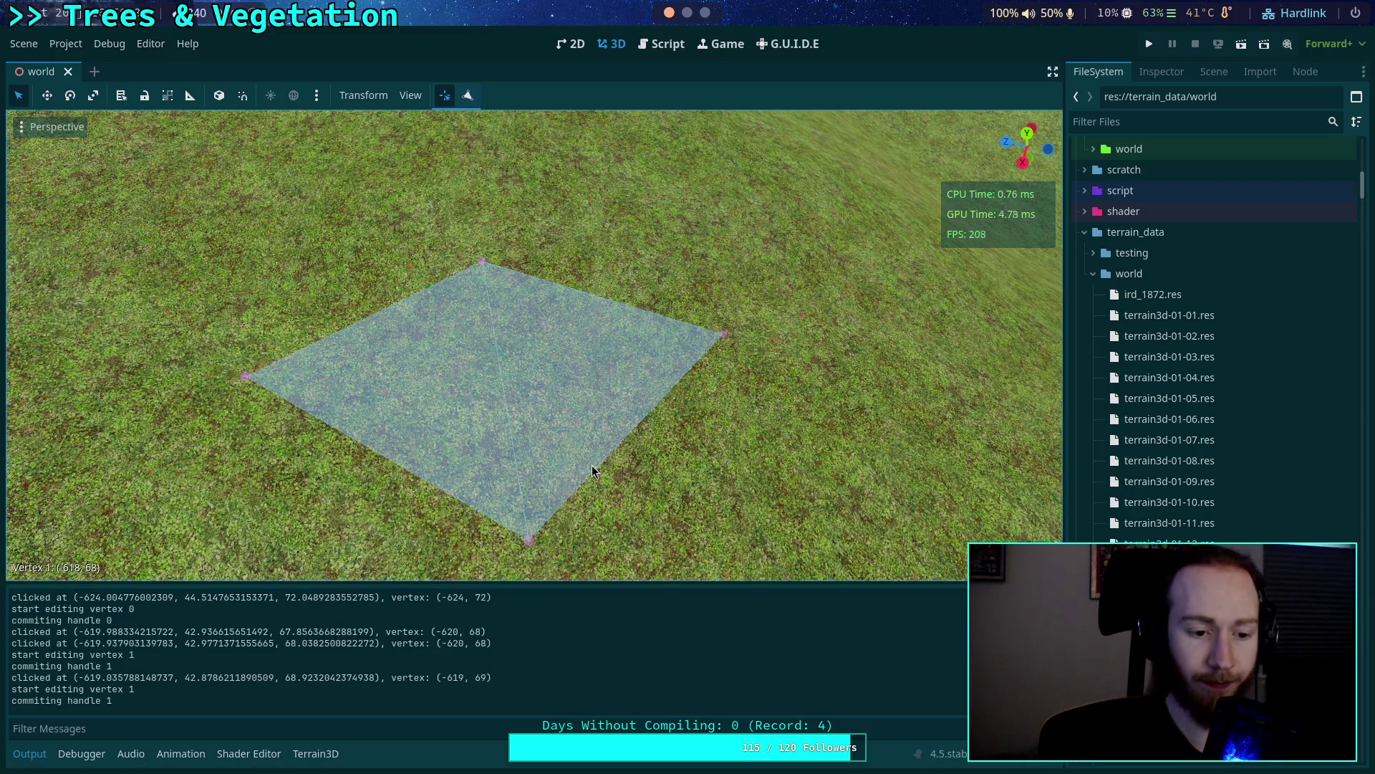
{"action": "left_click_drag", "start_coordinate": [482, 262], "coordinate": [579, 261]}
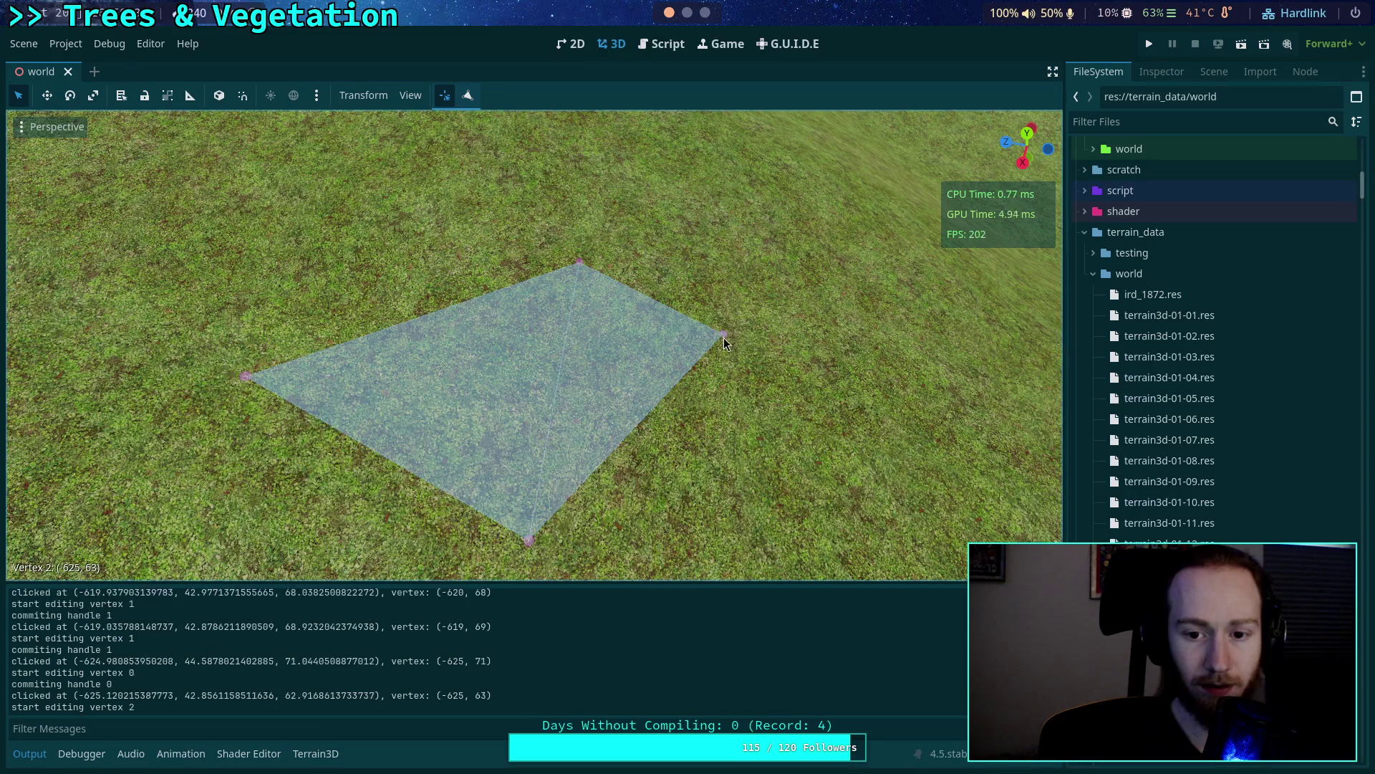
{"action": "left_click_drag", "start_coordinate": [724, 335], "coordinate": [725, 462]}
{"action": "mouse_move", "coordinate": [246, 376]}
{"action": "left_mouse_down"}
{"action": "mouse_move", "coordinate": [445, 373]}
{"action": "mouse_move", "coordinate": [406, 373]}
{"action": "left_mouse_up"}
{"action": "left_click_drag", "start_coordinate": [579, 262], "coordinate": [491, 236]}
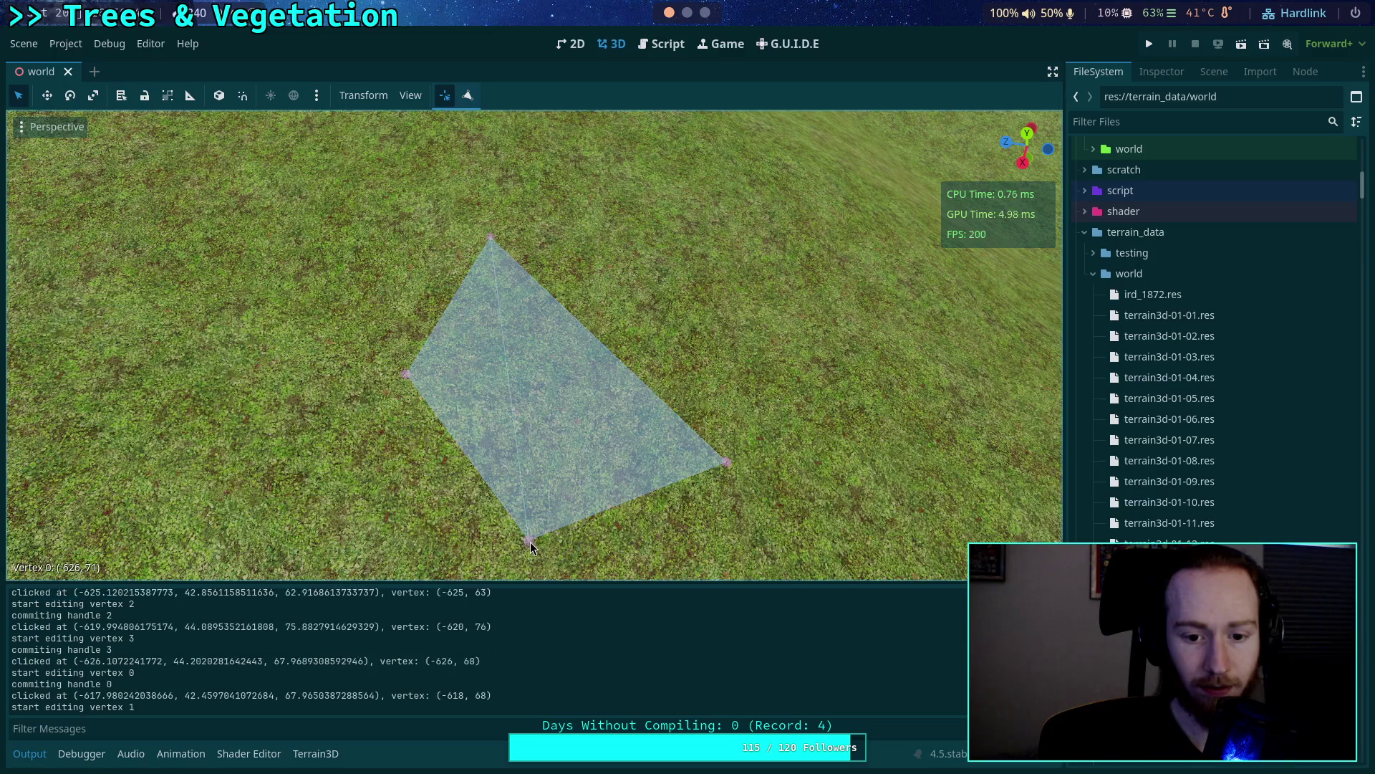
{"action": "left_click_drag", "start_coordinate": [530, 547], "coordinate": [436, 567]}
{"action": "left_click_drag", "start_coordinate": [405, 375], "coordinate": [410, 275]}
{"action": "left_click_drag", "start_coordinate": [724, 460], "coordinate": [498, 326]}
{"action": "mouse_move", "coordinate": [434, 568]}
{"action": "left_mouse_down"}
{"action": "mouse_move", "coordinate": [403, 306]}
{"action": "mouse_move", "coordinate": [439, 340]}
{"action": "mouse_move", "coordinate": [421, 343]}
{"action": "left_mouse_up"}
{"action": "left_click_drag", "start_coordinate": [491, 238], "coordinate": [479, 261]}
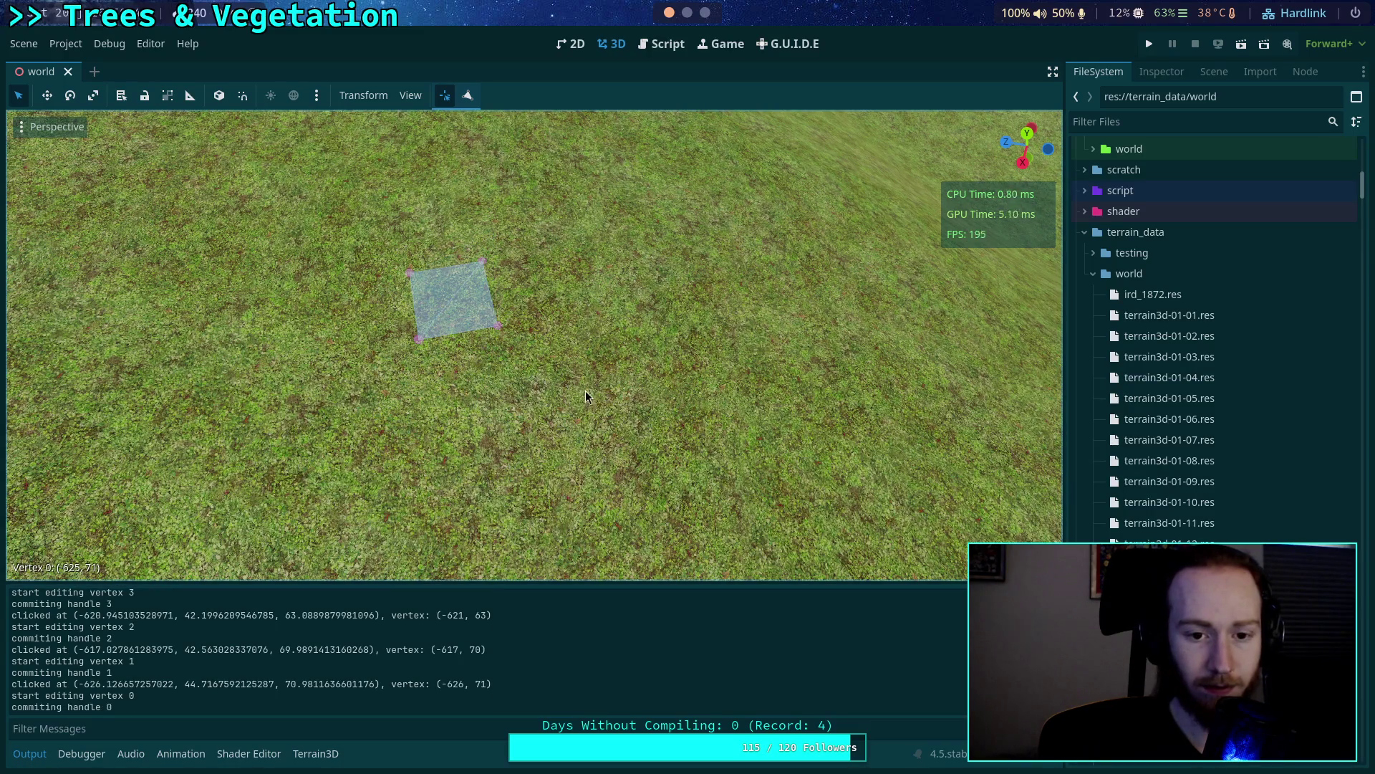
{"action": "key", "text": "ctrl+F3"}
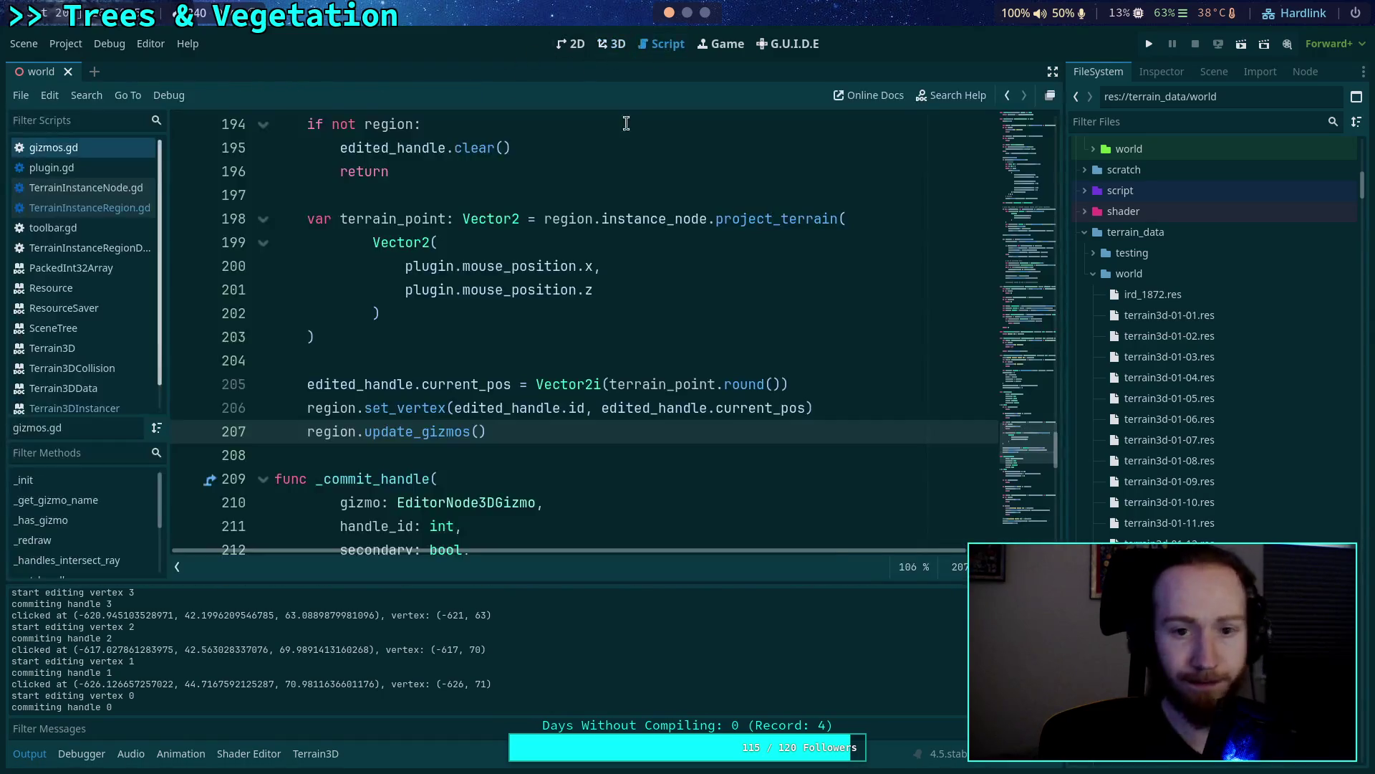
Search gizmos.gd for 'instance' and step through the first few matches.
{"action": "left_click", "coordinate": [565, 356]}
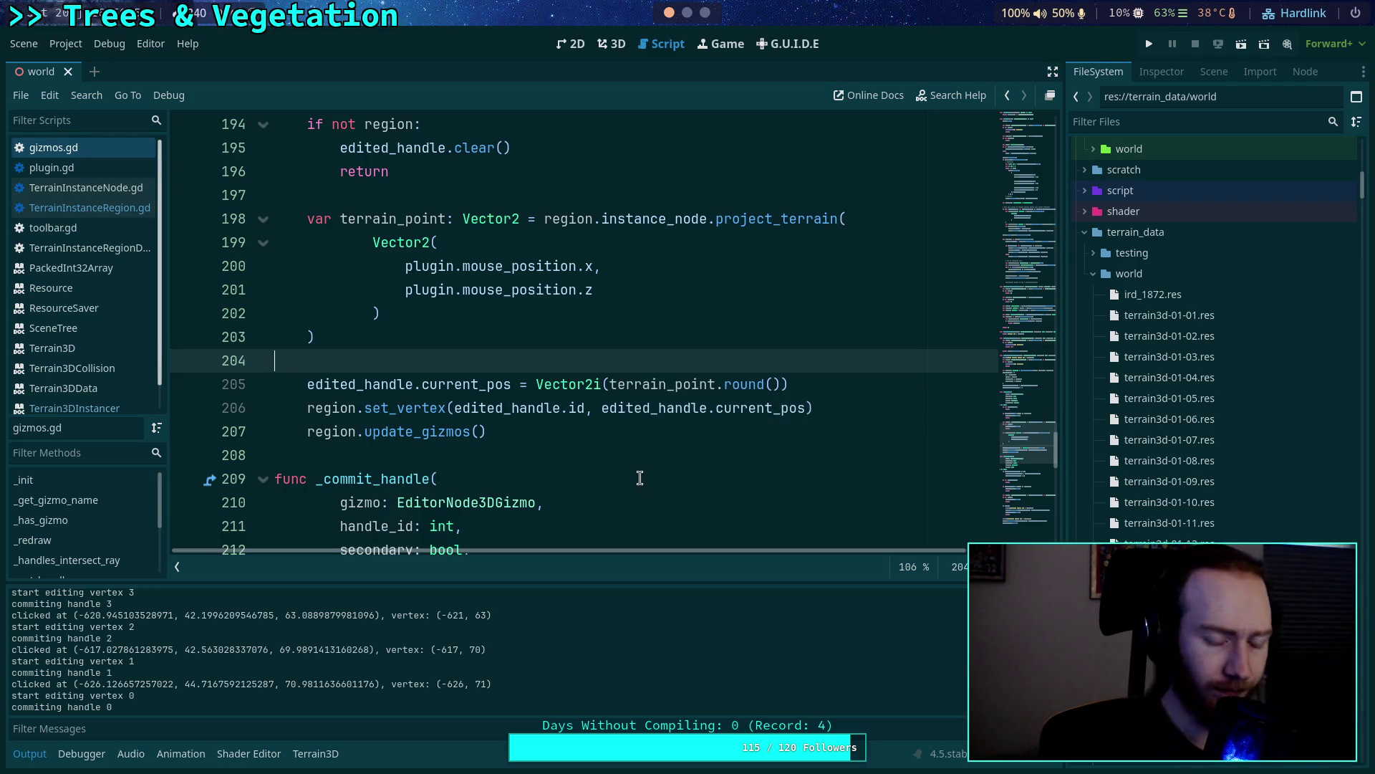
{"action": "key", "text": "ctrl+f"}
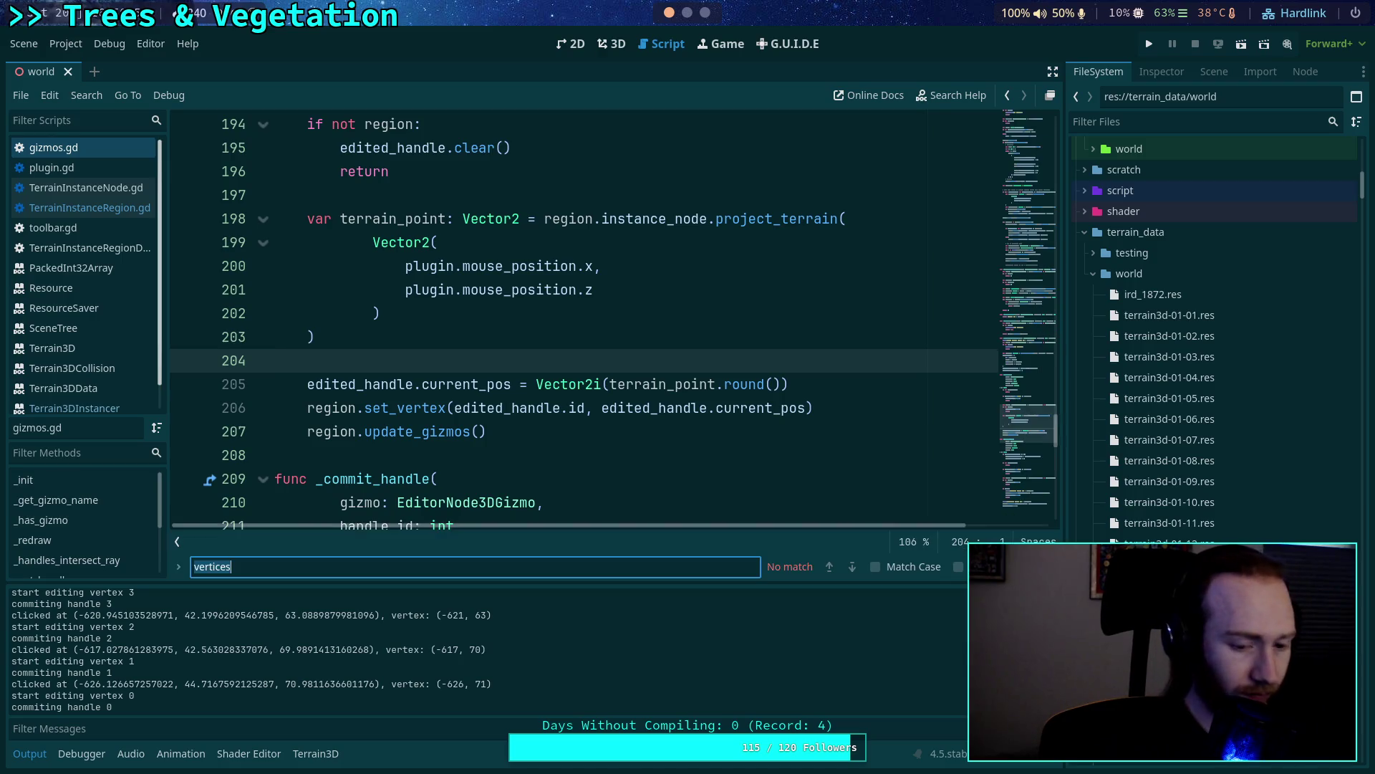
{"action": "type", "text": "inst"}
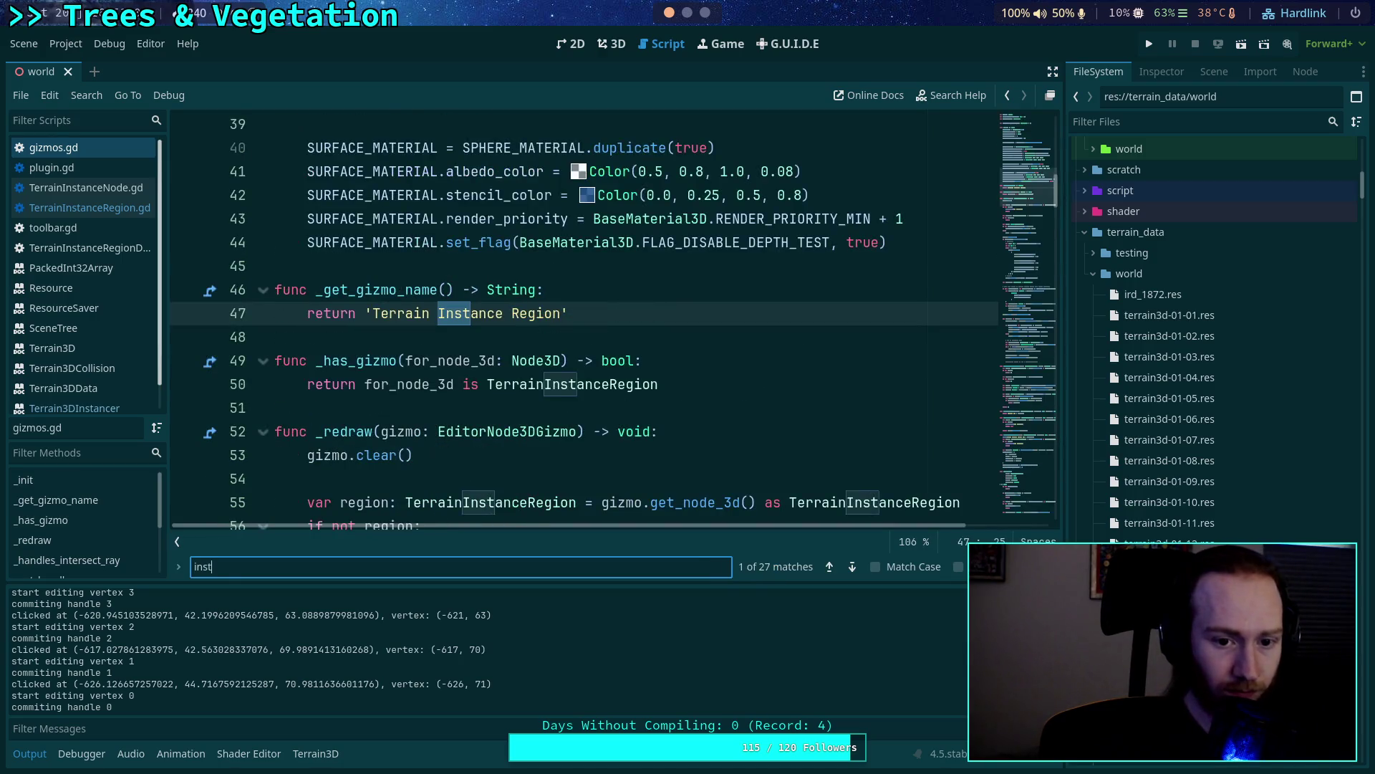
{"action": "type", "text": "ance"}
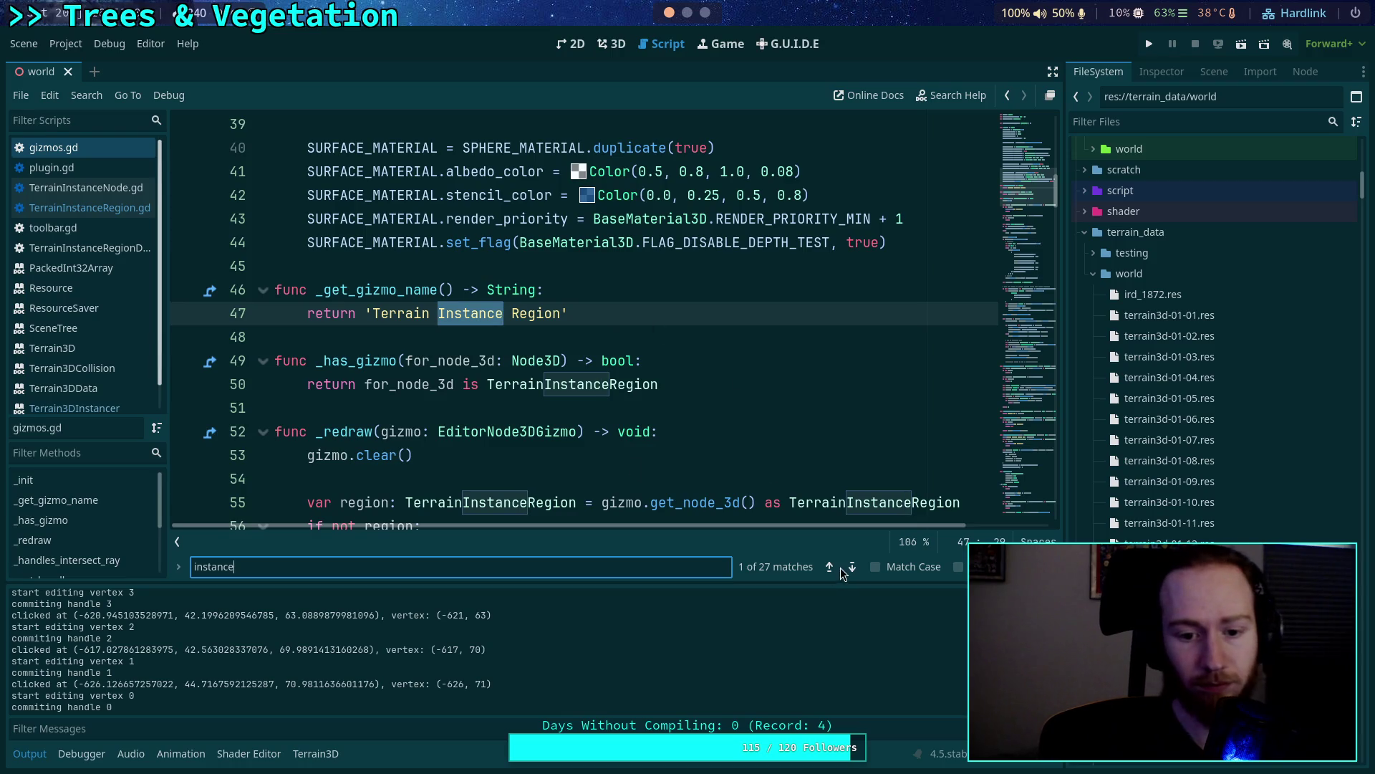
{"action": "left_click", "coordinate": [853, 566]}
{"action": "left_click", "coordinate": [852, 566]}
{"action": "left_click", "coordinate": [852, 567]}
{"action": "left_click", "coordinate": [852, 567]}
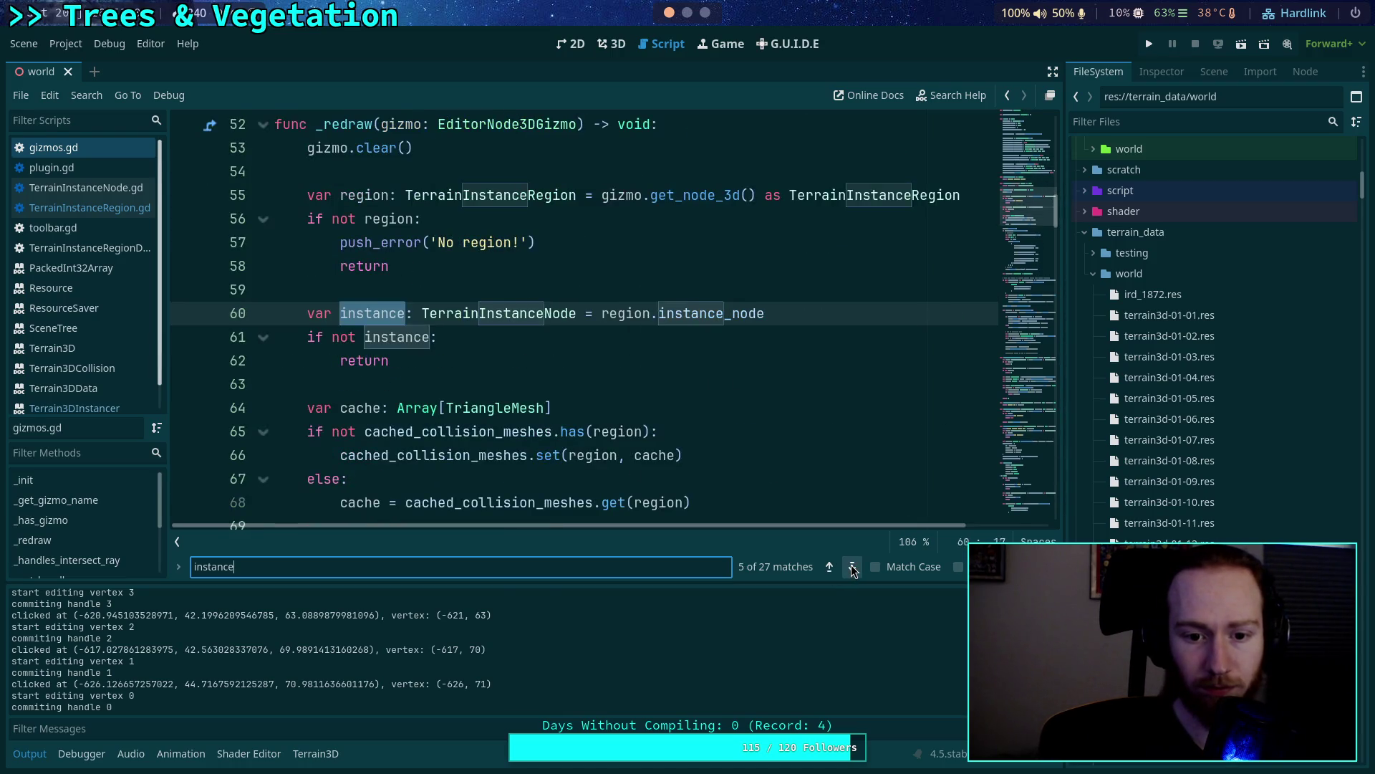
{"action": "scroll", "coordinate": [553, 412], "scroll_direction": "down", "scroll_amount": 10}
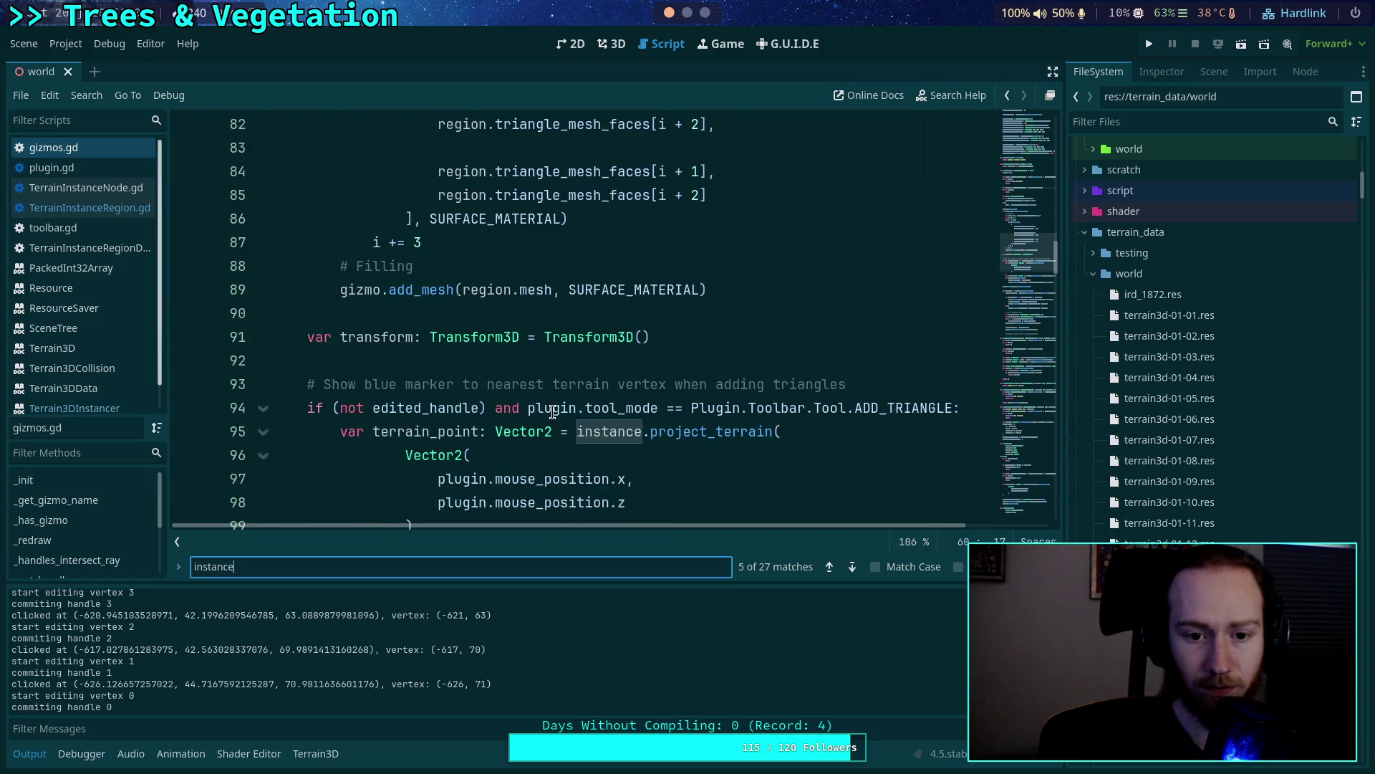
{"action": "scroll", "coordinate": [554, 412], "scroll_direction": "down", "scroll_amount": 3}
{"action": "scroll", "coordinate": [537, 409], "scroll_direction": "down", "scroll_amount": 2}
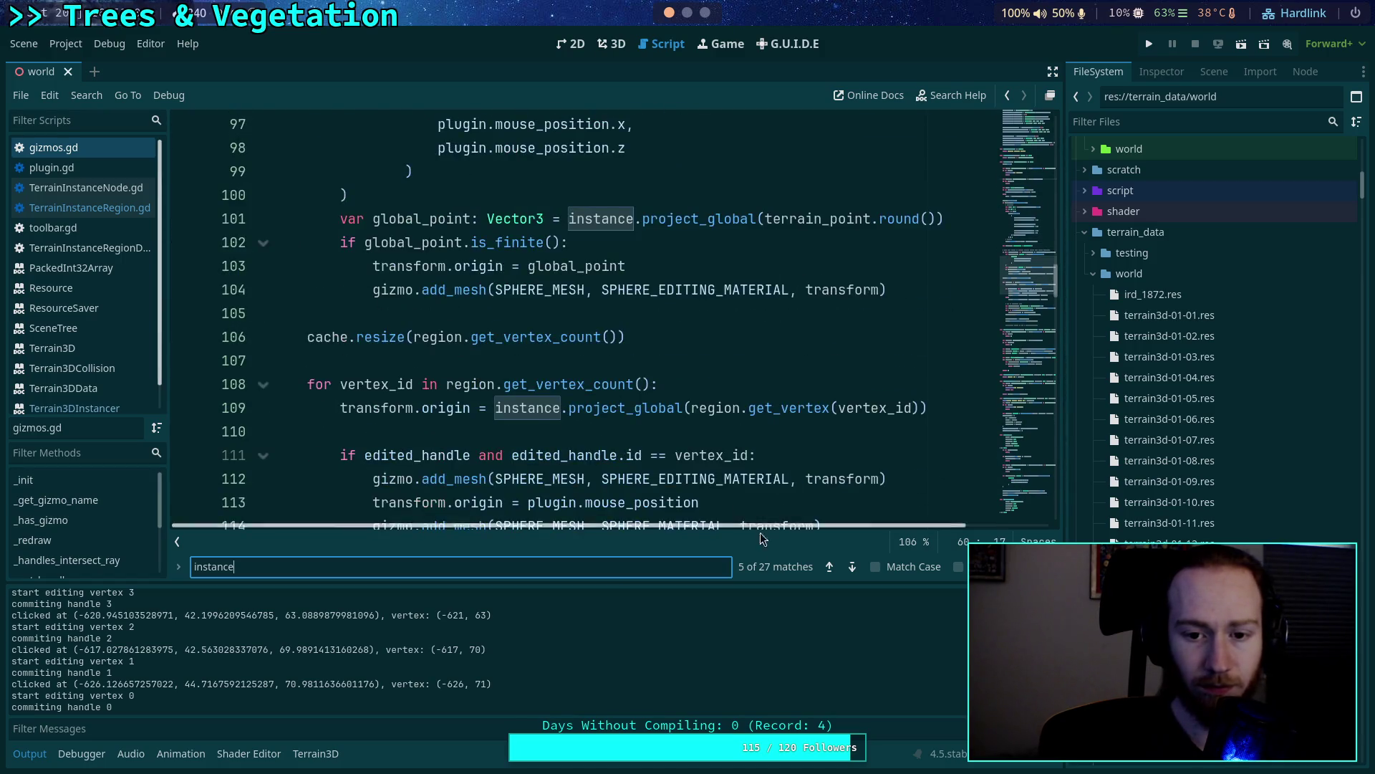
{"action": "scroll", "coordinate": [727, 499], "scroll_direction": "right", "scroll_amount": 3}
{"action": "scroll", "coordinate": [727, 499], "scroll_direction": "down", "scroll_amount": 4}
{"action": "scroll", "coordinate": [727, 499], "scroll_direction": "left", "scroll_amount": 3}
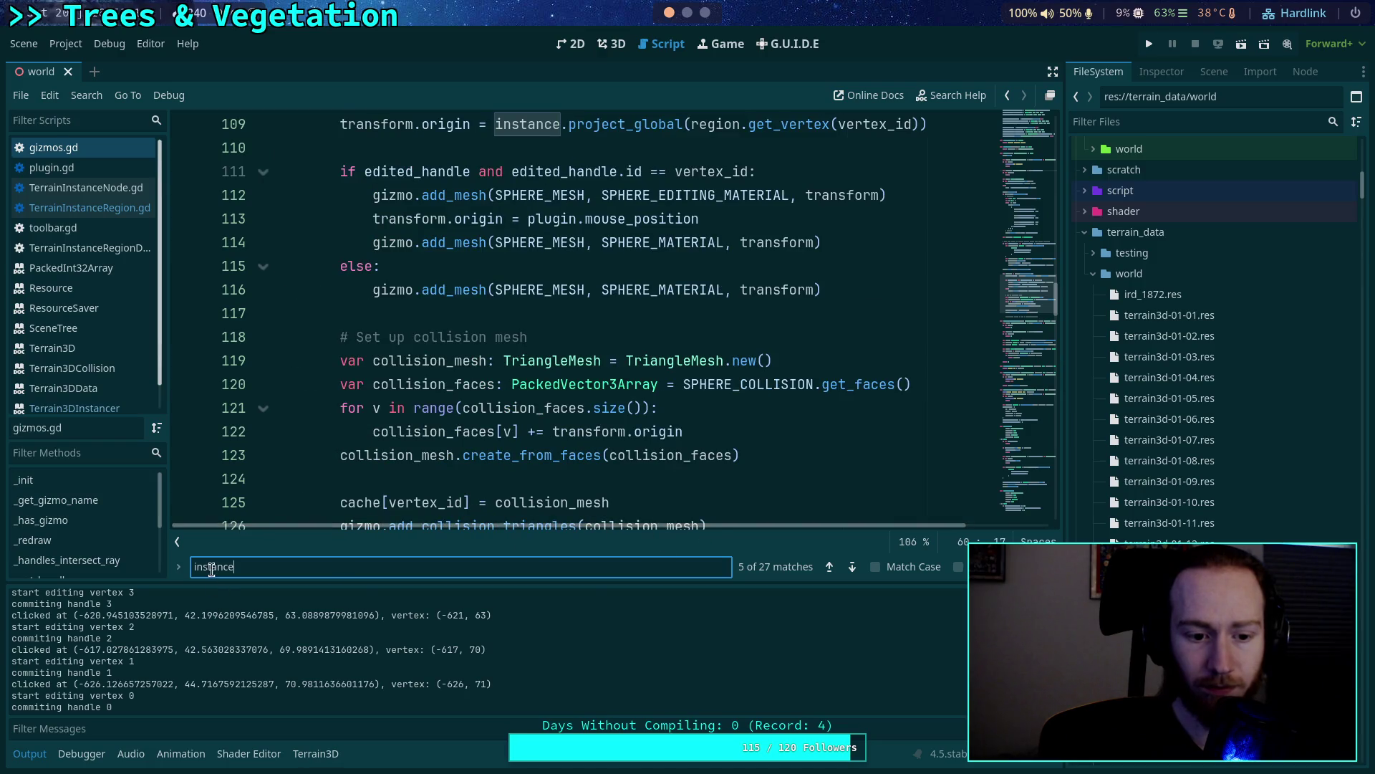
Collapse the script list, widen the code editor, and hide the Output panel.
{"action": "left_click", "coordinate": [179, 544]}
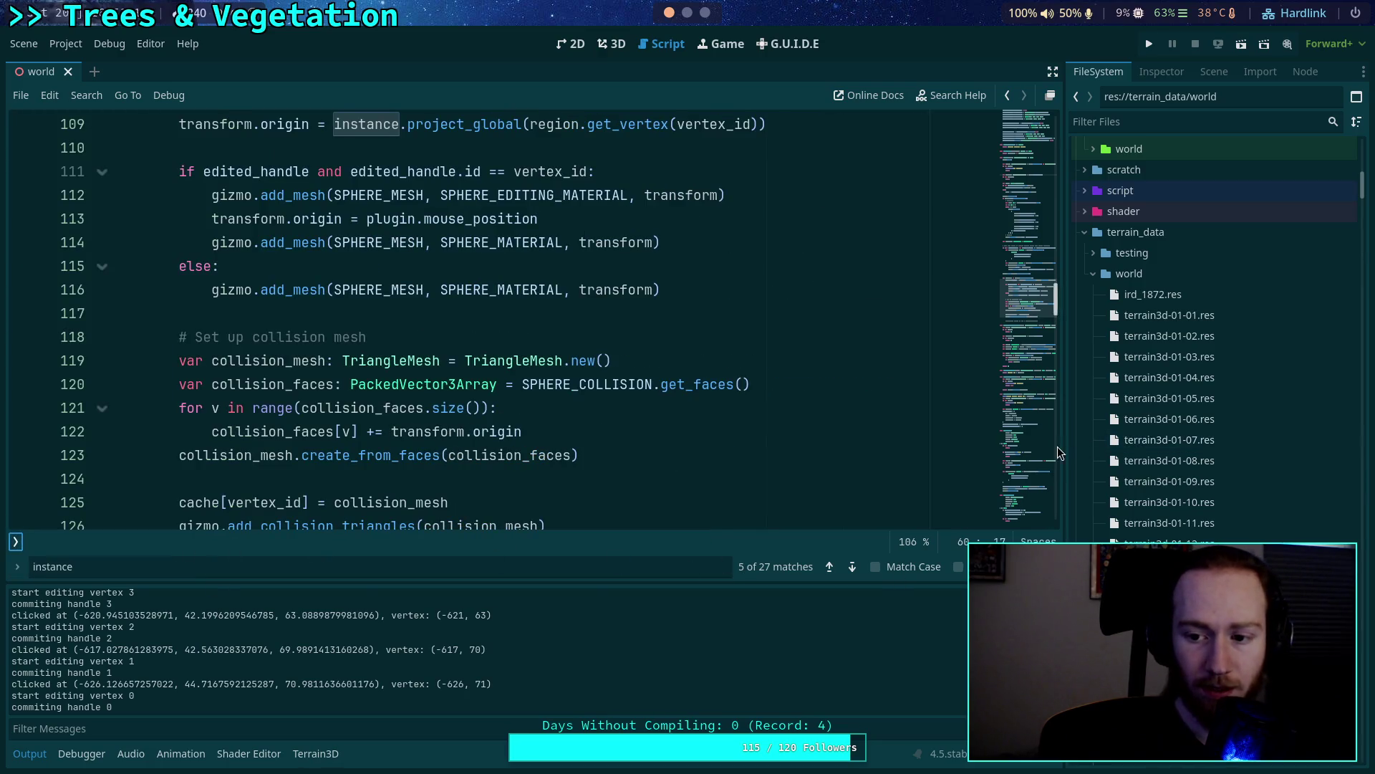
{"action": "left_click_drag", "start_coordinate": [1065, 443], "coordinate": [1089, 443]}
{"action": "left_click", "coordinate": [30, 753]}
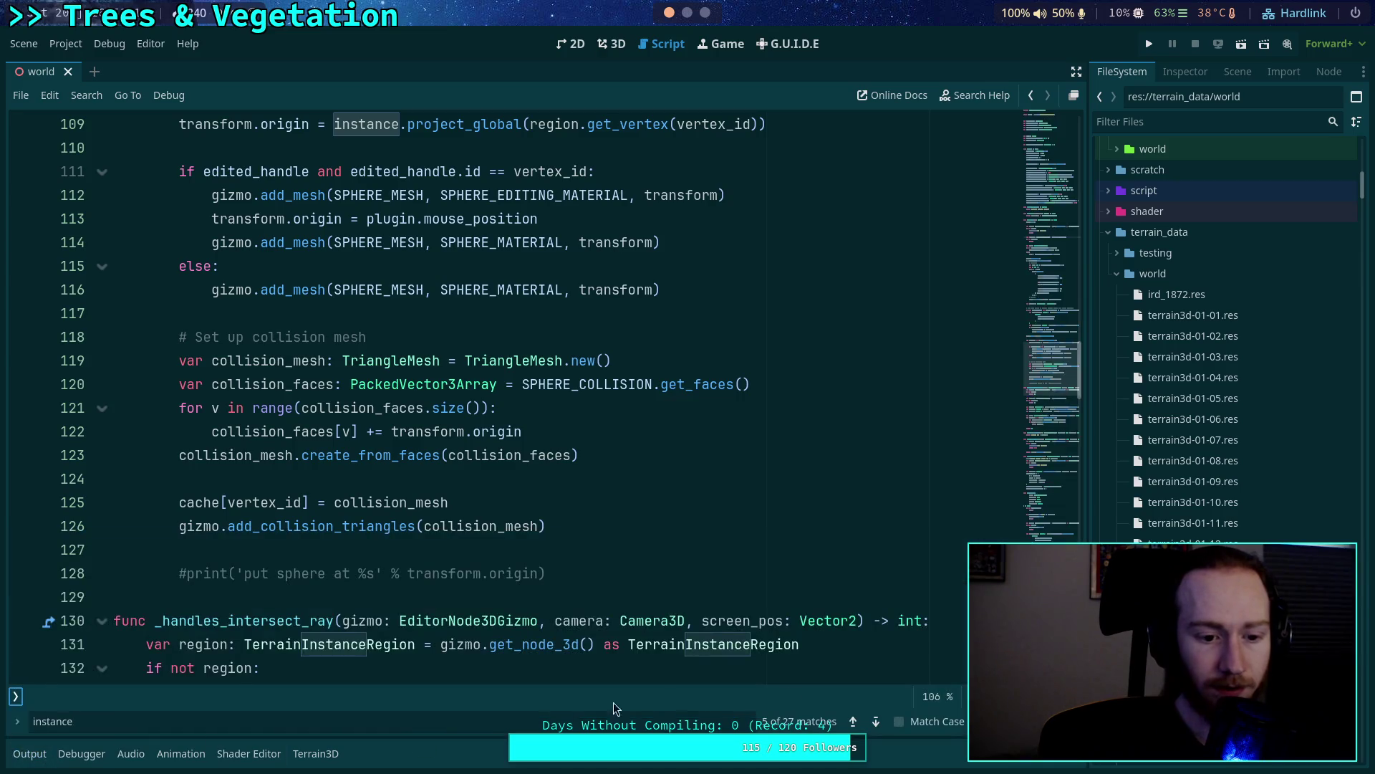
Step through the 'instance' matches past lines 155 and 193 to line 227.
{"action": "left_click", "coordinate": [877, 721]}
{"action": "left_click", "coordinate": [877, 721]}
{"action": "left_click", "coordinate": [877, 721]}
{"action": "left_click", "coordinate": [877, 721]}
{"action": "left_click", "coordinate": [877, 721]}
{"action": "left_click", "coordinate": [877, 722]}
{"action": "left_click", "coordinate": [877, 722]}
{"action": "left_click", "coordinate": [876, 721]}
{"action": "left_click", "coordinate": [877, 722]}
{"action": "left_click", "coordinate": [877, 721]}
{"action": "left_click", "coordinate": [877, 721]}
{"action": "left_click", "coordinate": [877, 722]}
{"action": "left_click", "coordinate": [877, 721]}
{"action": "left_click", "coordinate": [877, 721]}
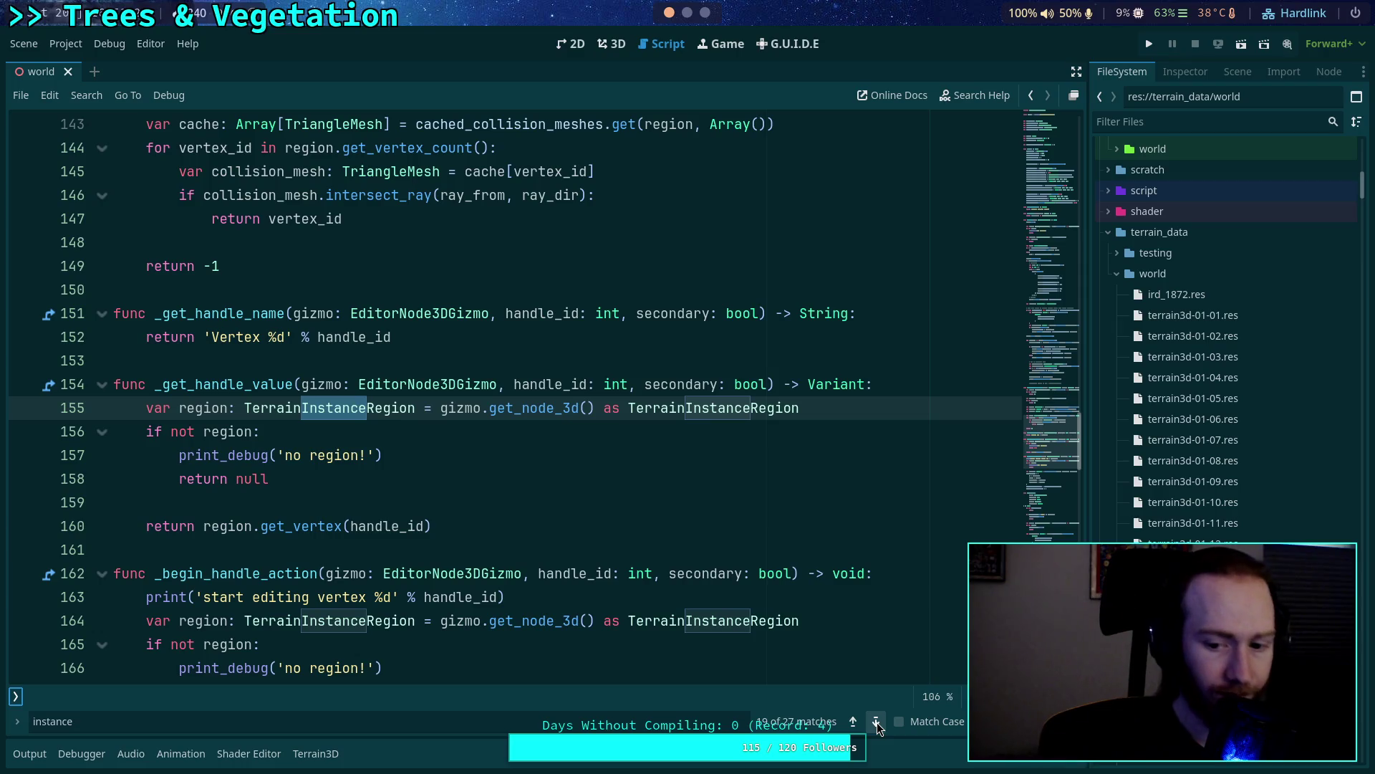
{"action": "left_click", "coordinate": [877, 722]}
{"action": "left_click", "coordinate": [877, 722]}
{"action": "left_click", "coordinate": [877, 722]}
{"action": "left_click", "coordinate": [877, 722]}
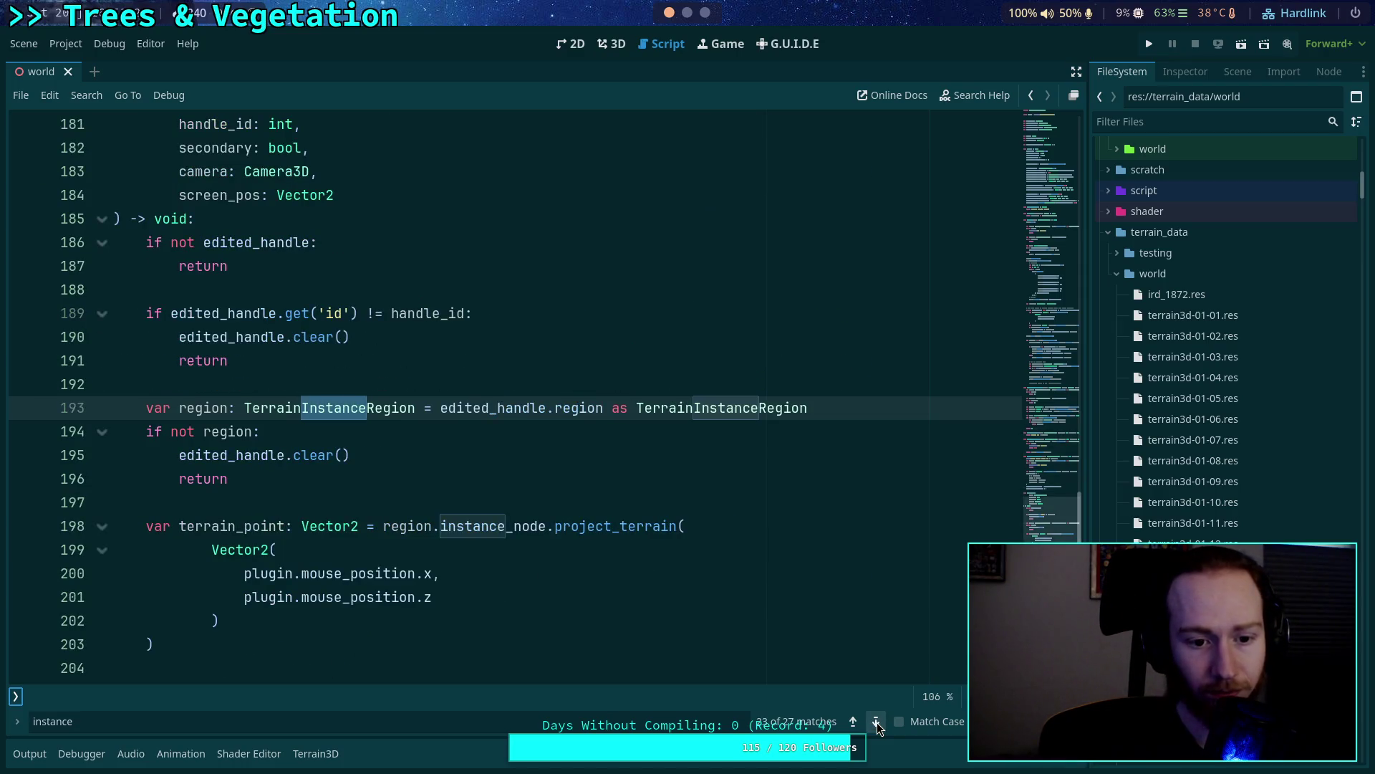
{"action": "left_click", "coordinate": [877, 722]}
{"action": "left_click", "coordinate": [877, 722]}
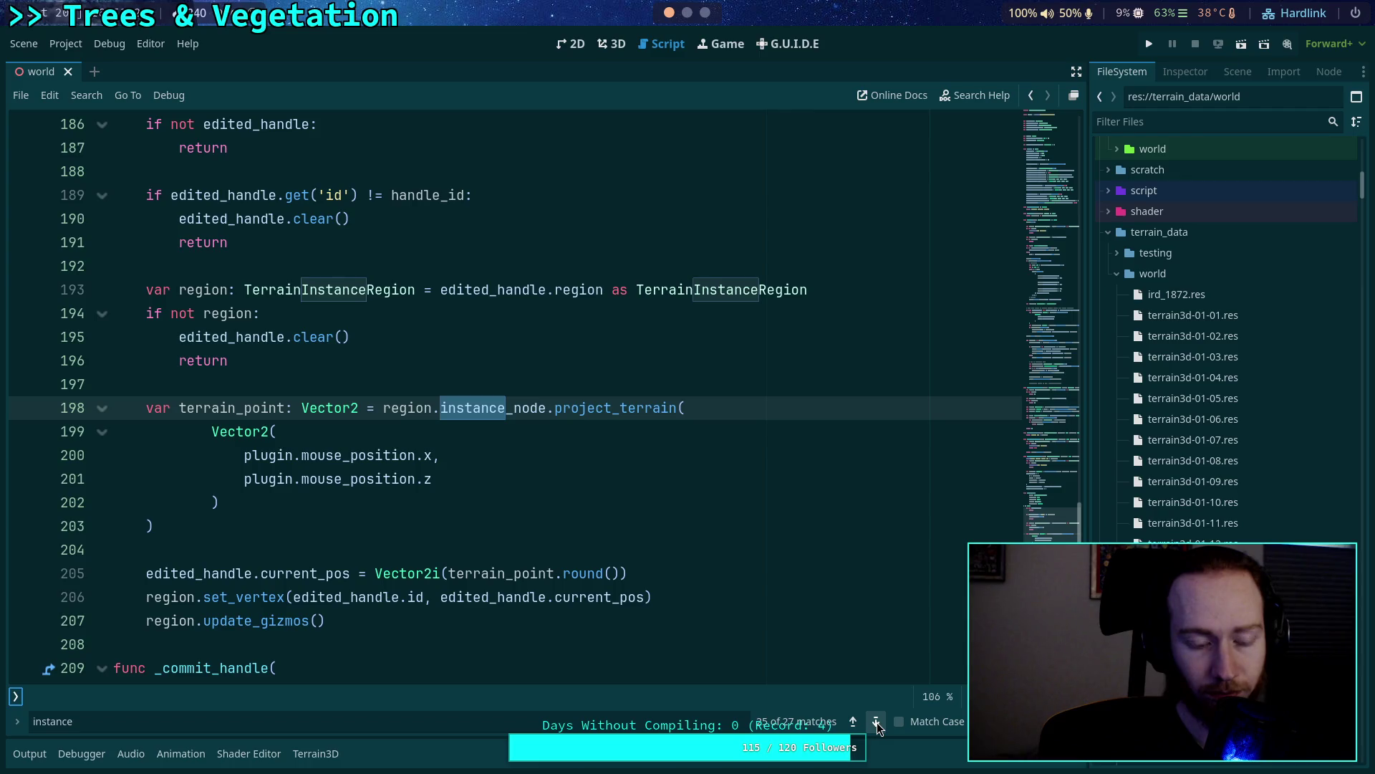
{"action": "left_click", "coordinate": [877, 722]}
Revisit the line 198 match, advance to the last one, close the search, and scroll up.
{"action": "left_click", "coordinate": [854, 722]}
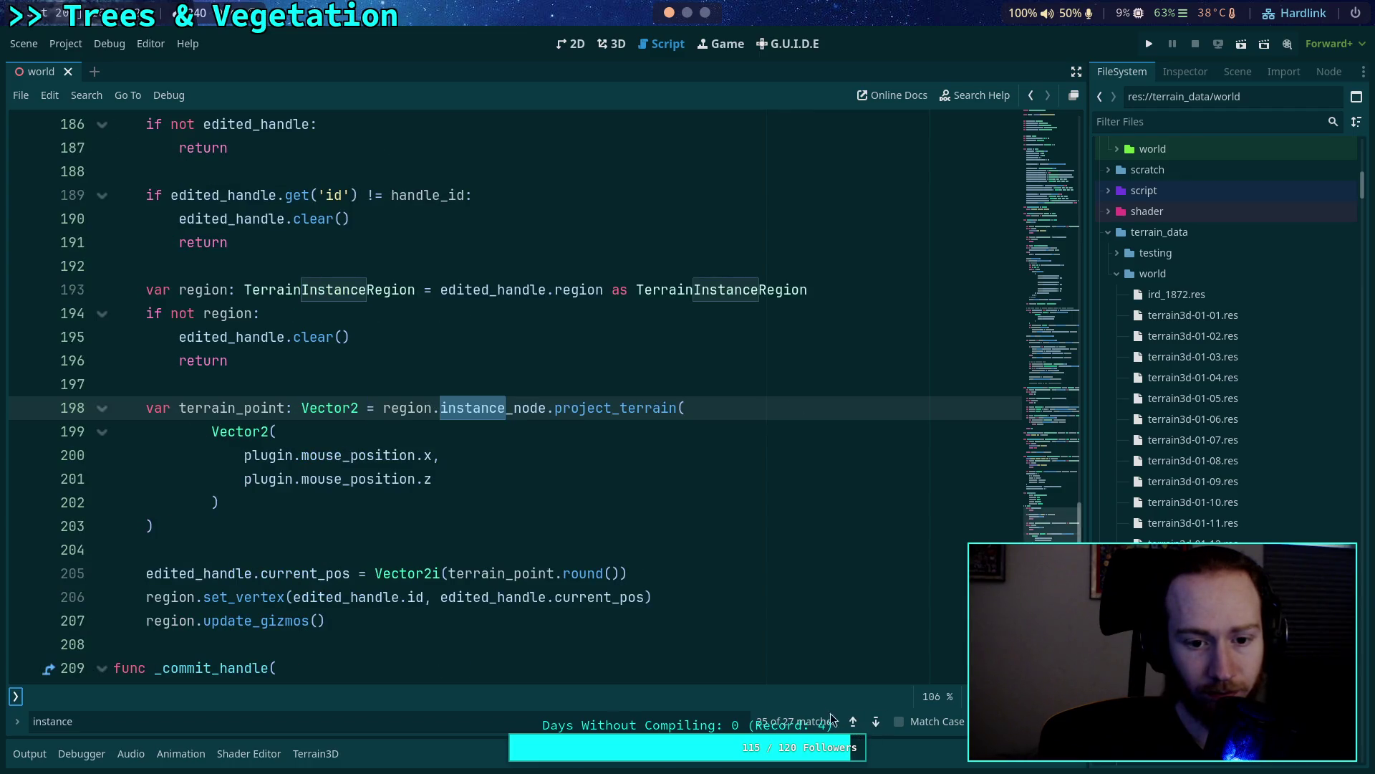
{"action": "scroll", "coordinate": [644, 628], "scroll_direction": "up", "scroll_amount": 5}
{"action": "scroll", "coordinate": [633, 627], "scroll_direction": "down", "scroll_amount": 7}
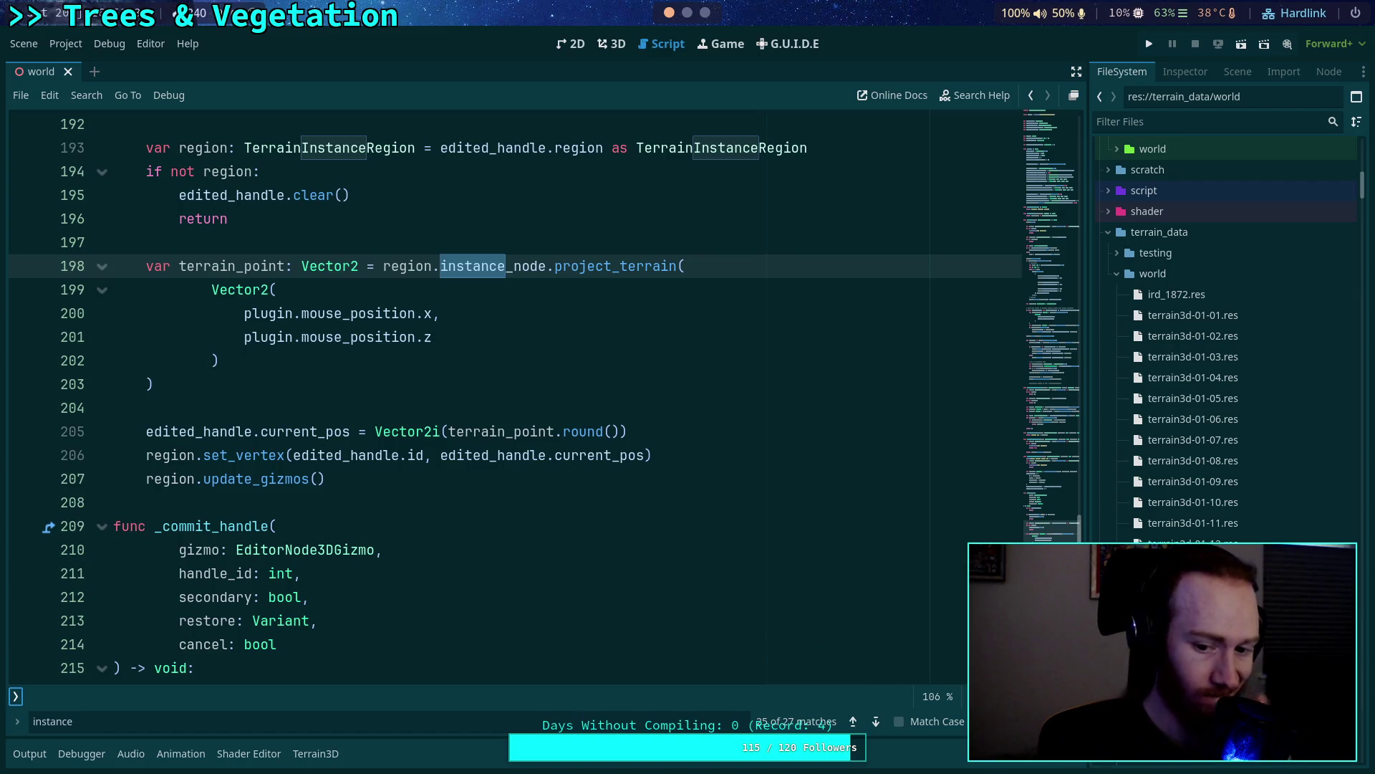
{"action": "left_click", "coordinate": [875, 723]}
{"action": "left_click", "coordinate": [875, 723]}
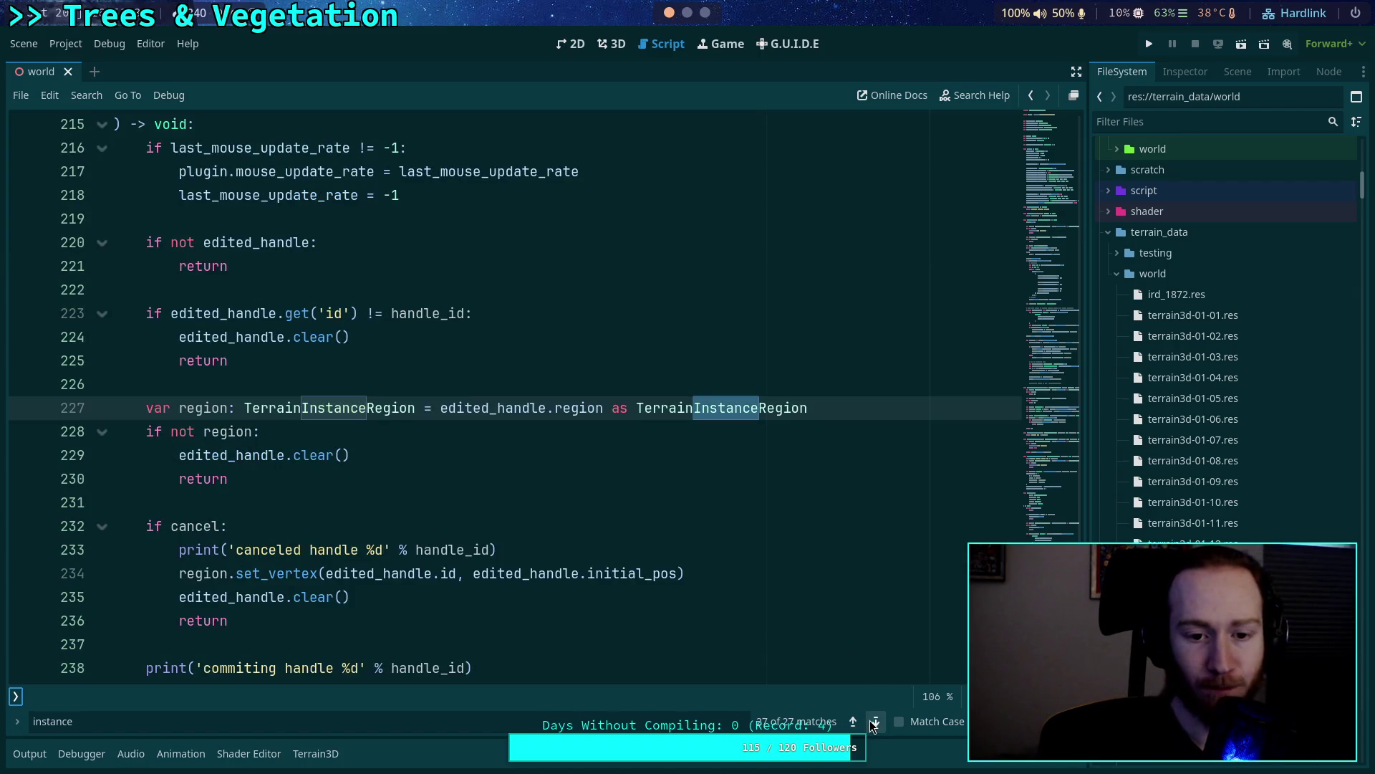
{"action": "scroll", "coordinate": [616, 566], "scroll_direction": "down", "scroll_amount": 2}
{"action": "scroll", "coordinate": [627, 594], "scroll_direction": "up", "scroll_amount": 3}
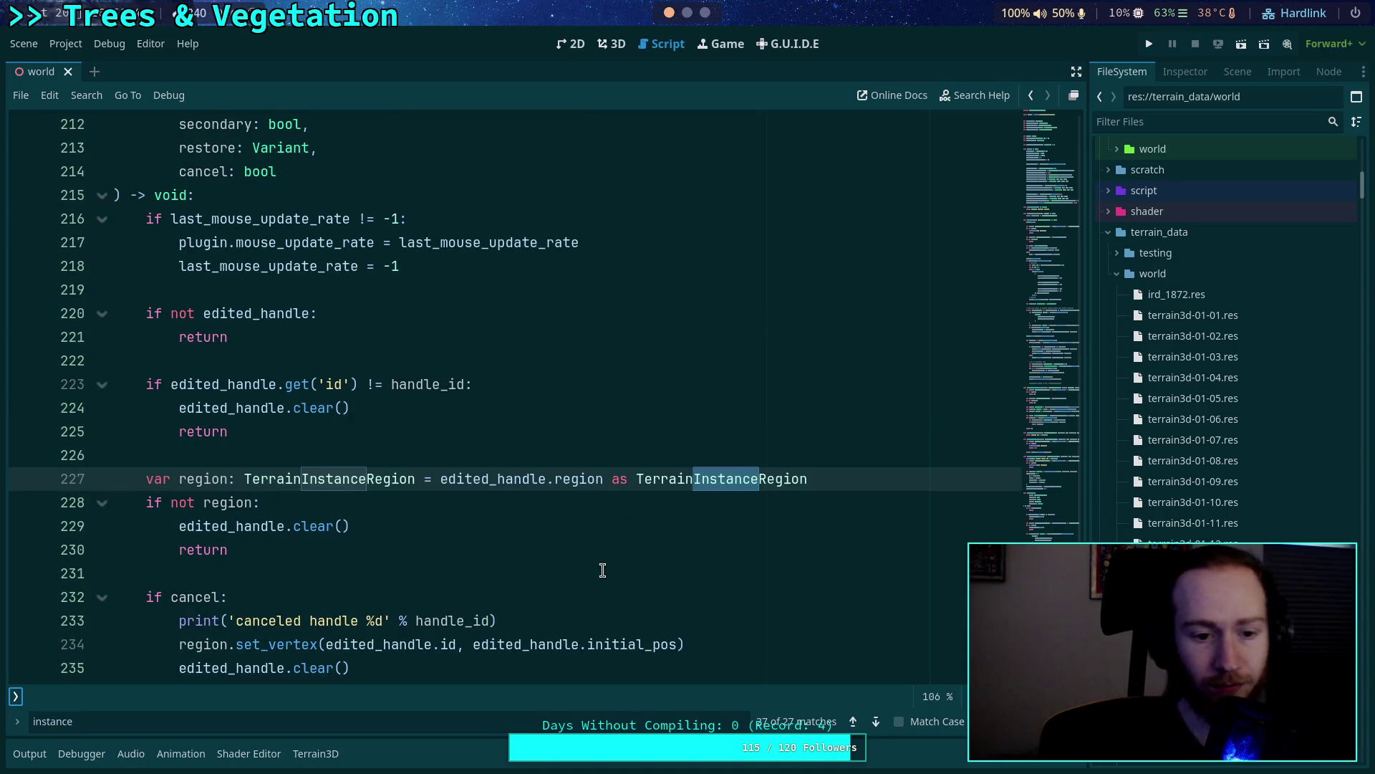
{"action": "key", "text": "Escape"}
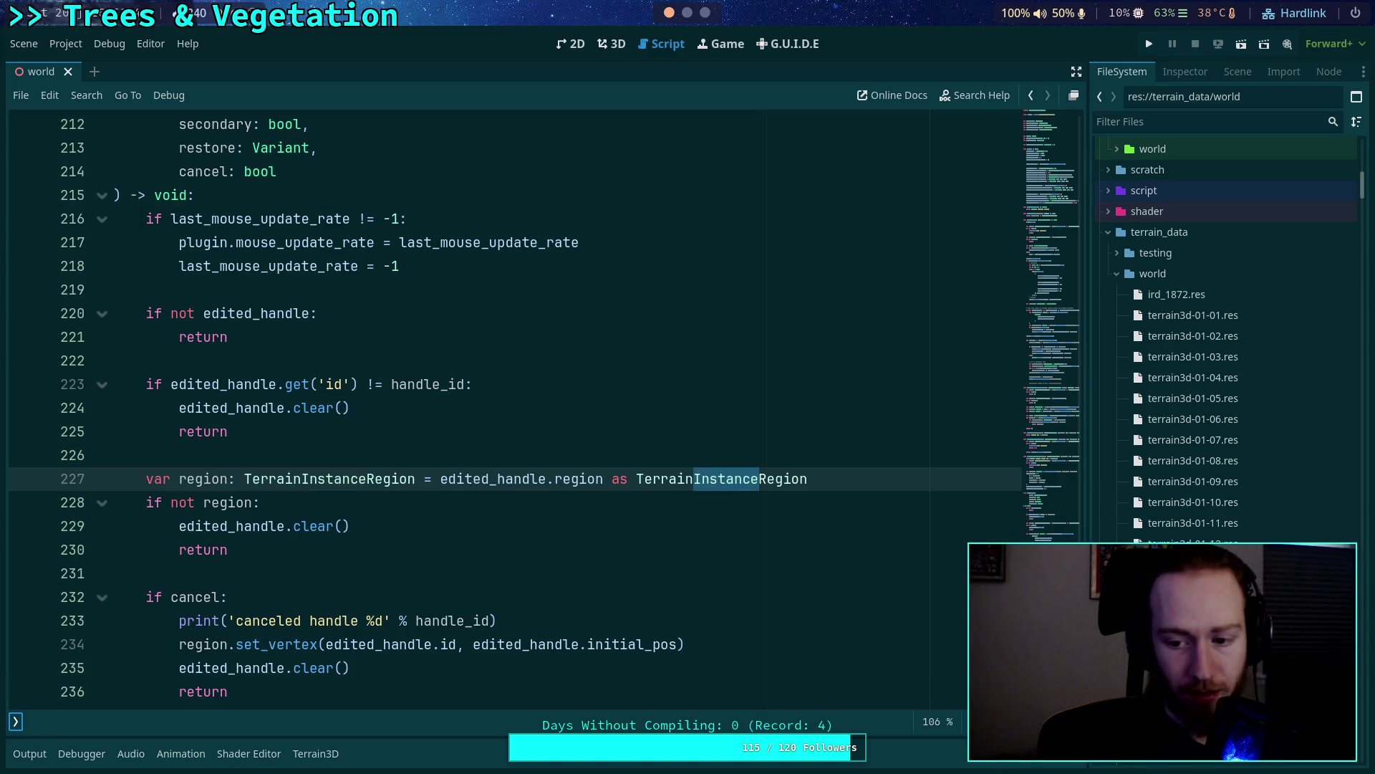
{"action": "scroll", "coordinate": [725, 421], "scroll_direction": "up", "scroll_amount": 20}
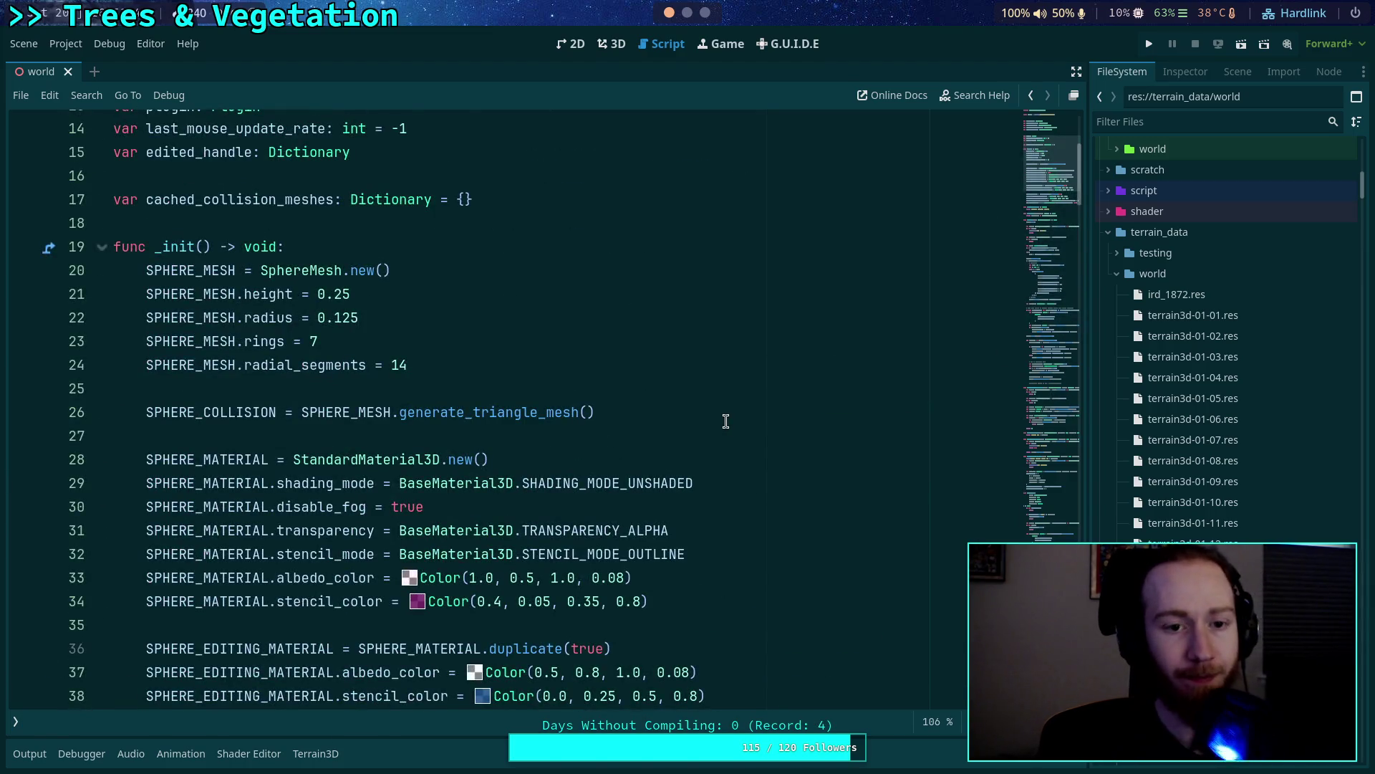
Switch to the 3D view, collapse the terrain_data/world folder, and save the scene.
{"action": "left_click", "coordinate": [411, 444]}
{"action": "scroll", "coordinate": [423, 441], "scroll_direction": "up", "scroll_amount": 3}
{"action": "left_click", "coordinate": [618, 50]}
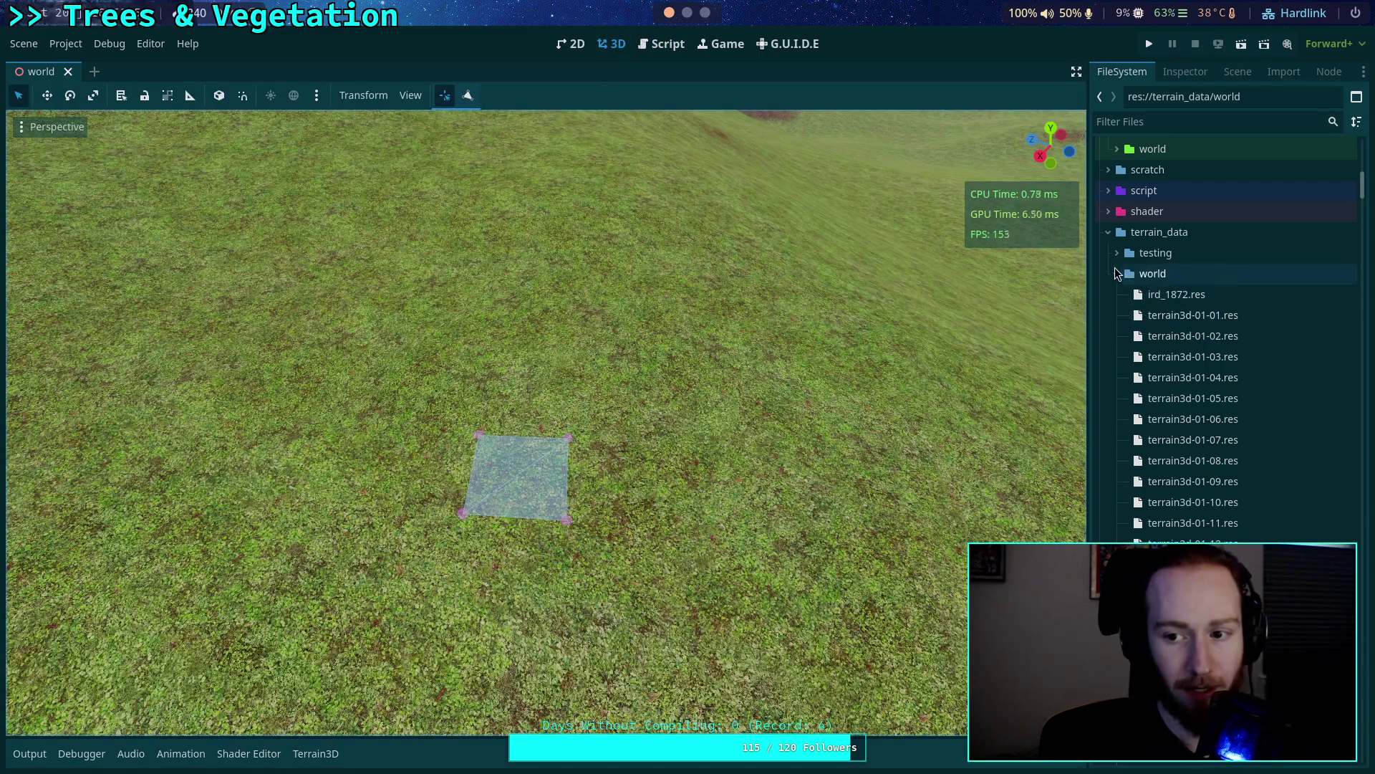
{"action": "left_click", "coordinate": [1116, 272]}
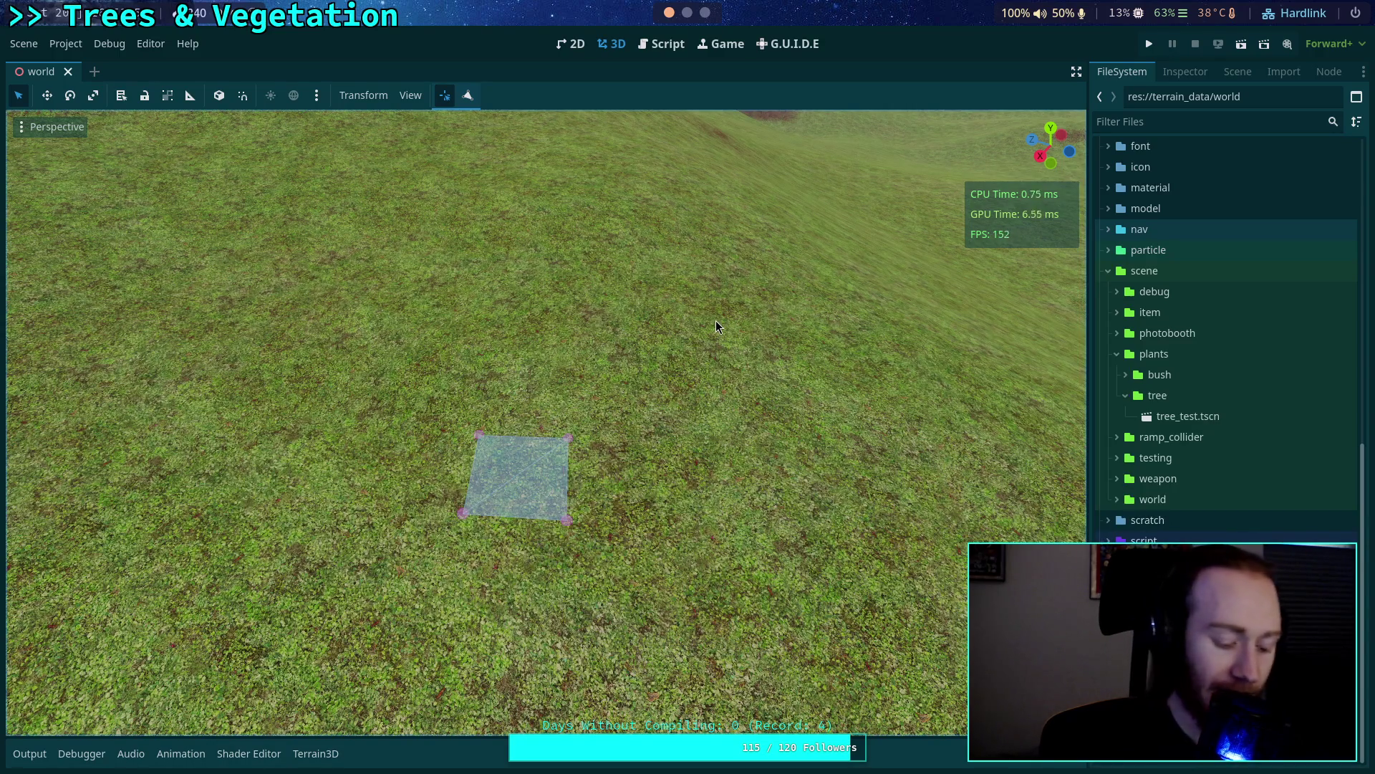
{"action": "key", "text": "ctrl+s"}
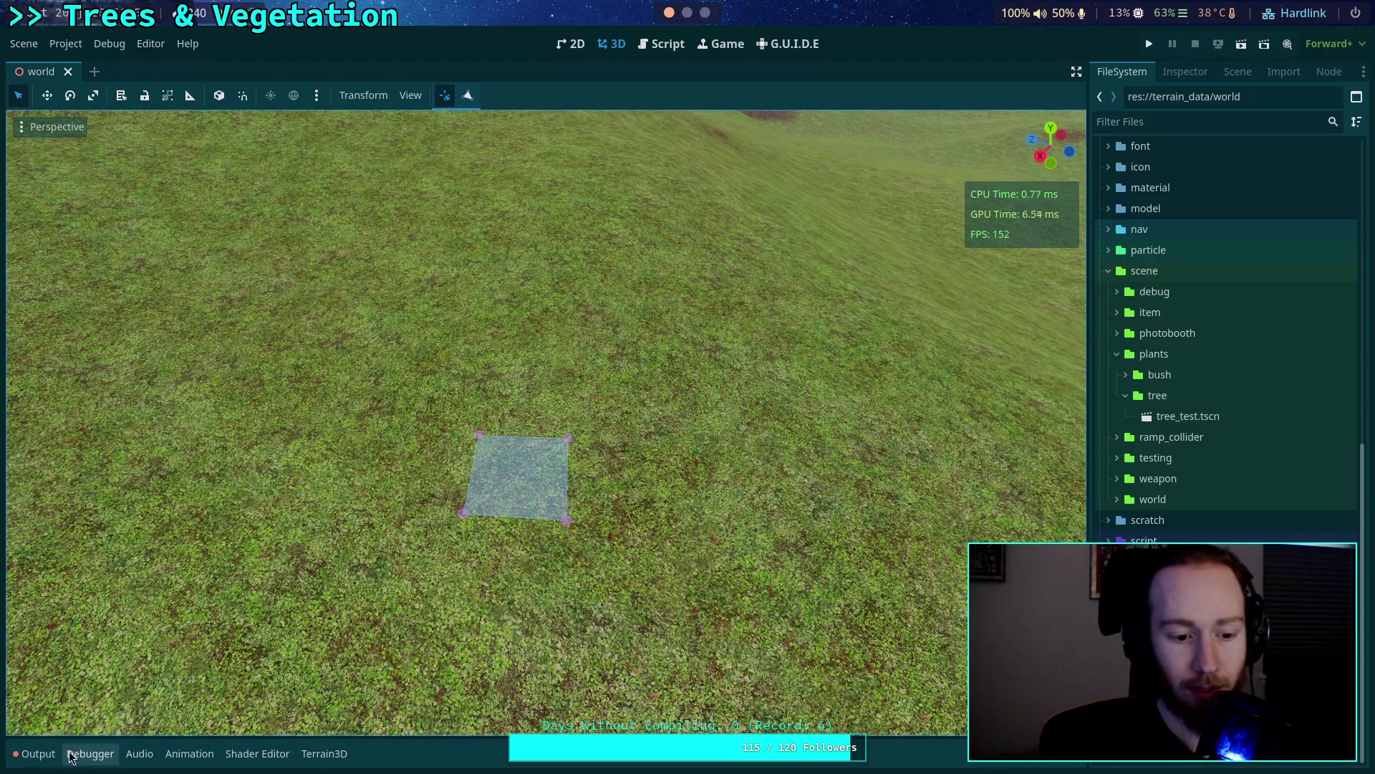
Clear the output log, reload the saved world scene, then reload the whole project.
{"action": "left_click", "coordinate": [37, 753]}
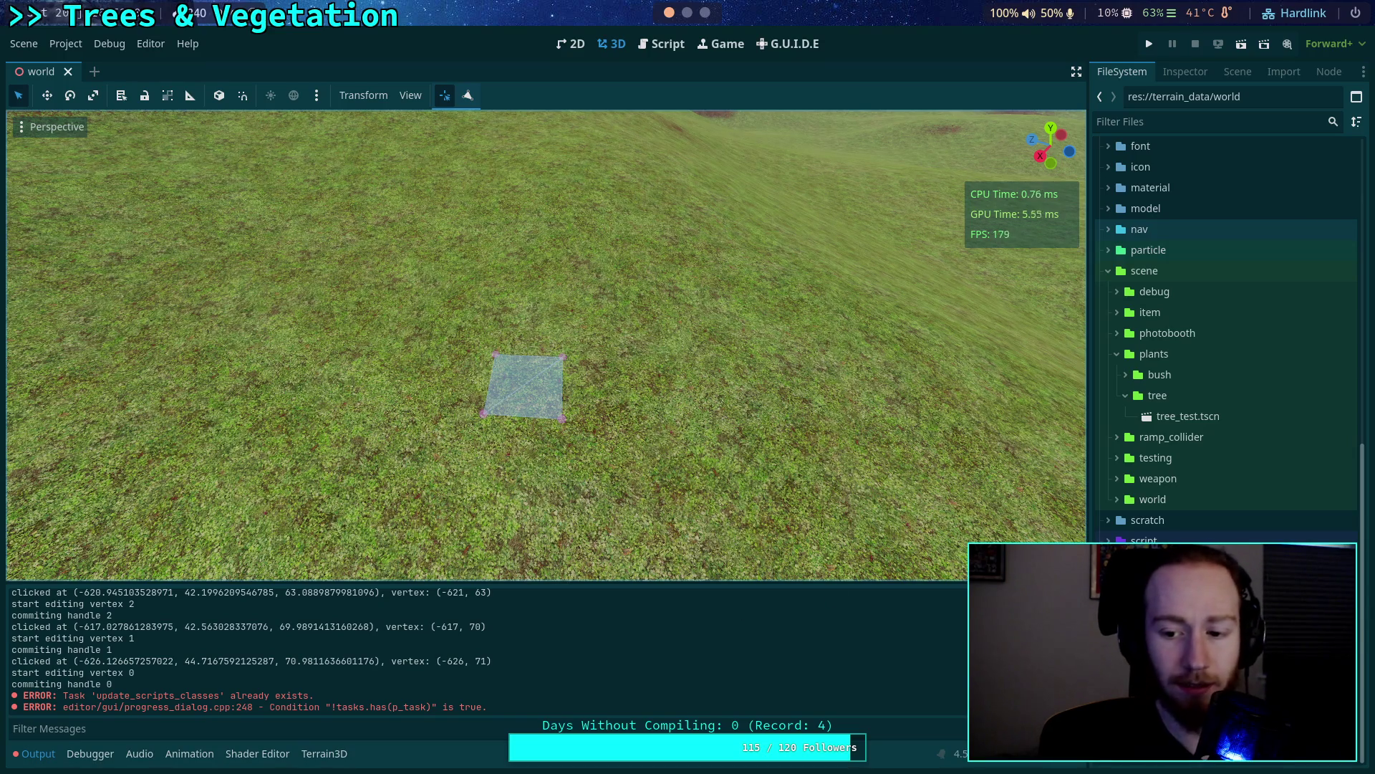
{"action": "key", "text": "ctrl+alt+k"}
{"action": "left_click", "coordinate": [23, 43]}
{"action": "left_click", "coordinate": [84, 385]}
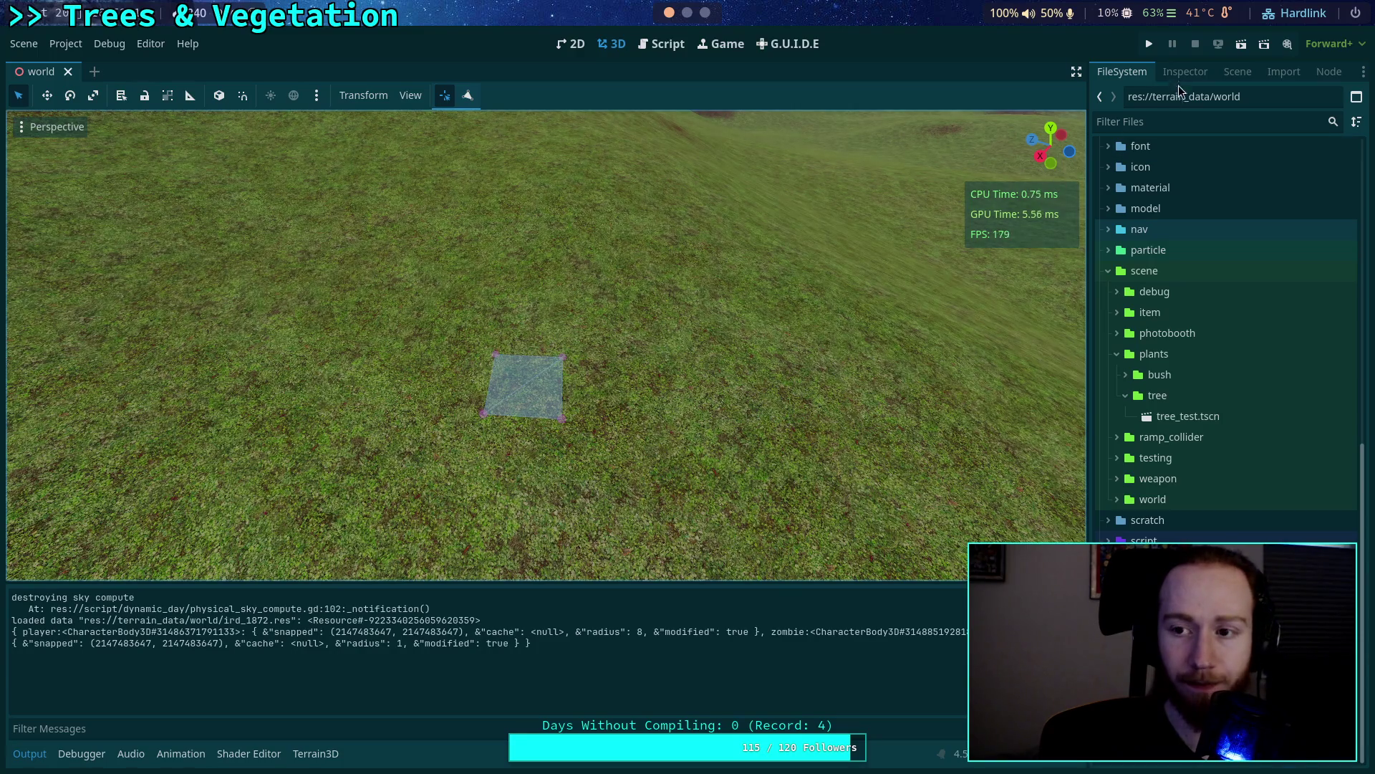
{"action": "left_click", "coordinate": [1185, 71]}
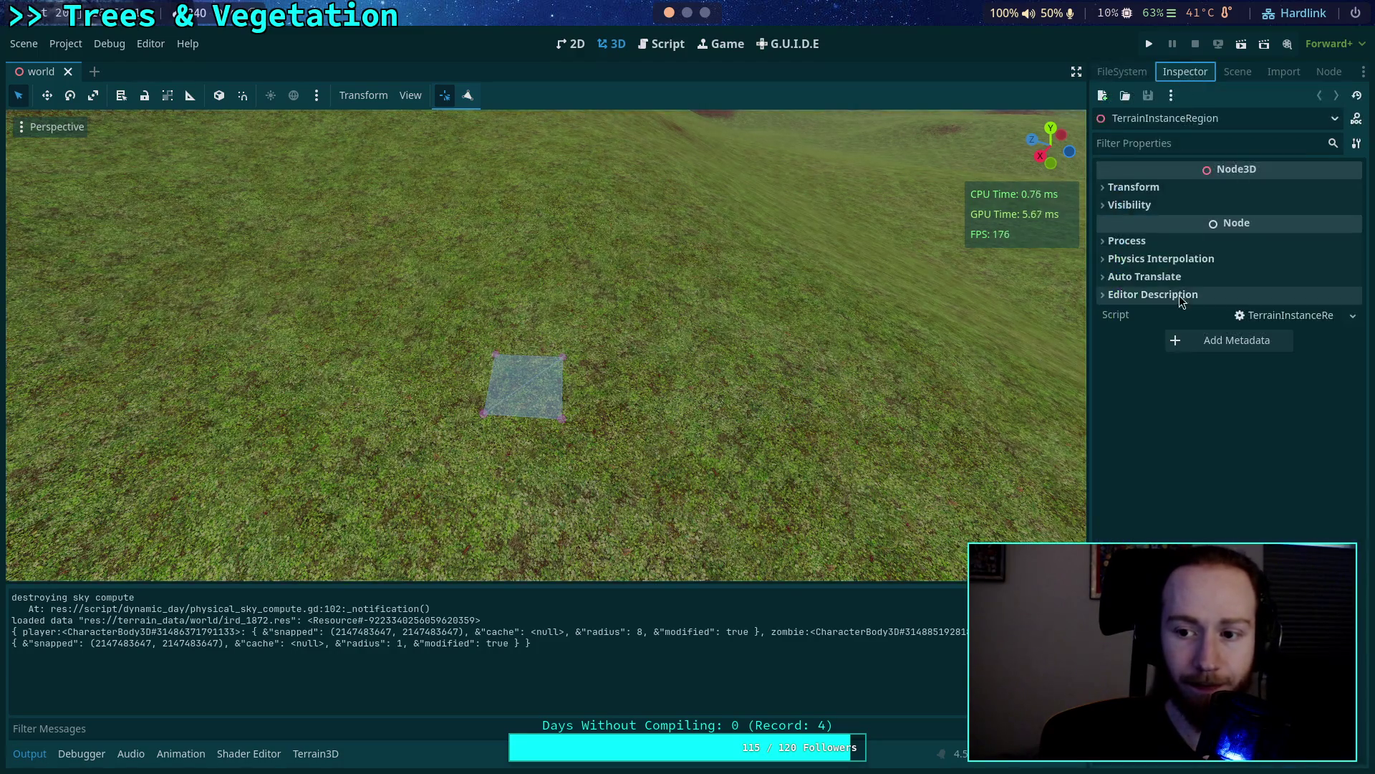
{"action": "left_click", "coordinate": [1238, 72]}
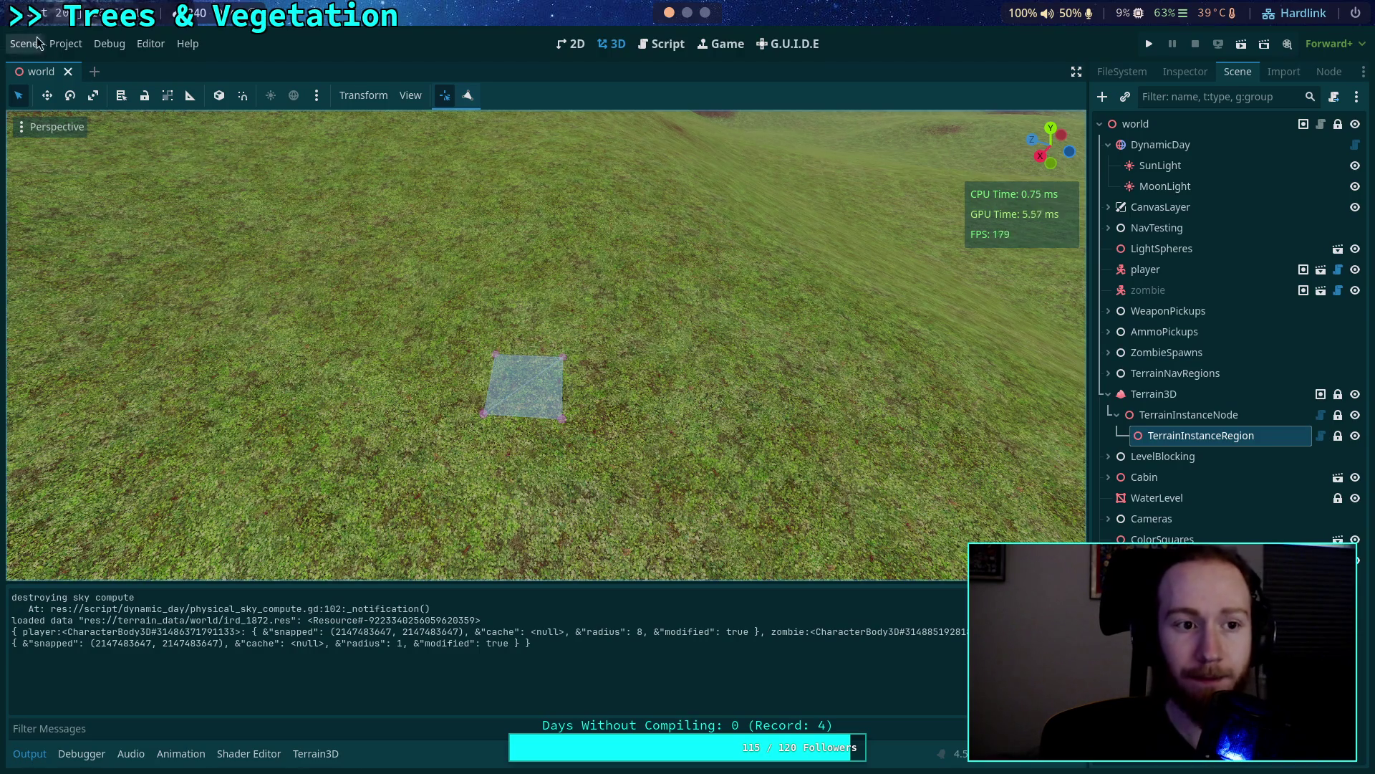
{"action": "left_click", "coordinate": [65, 44]}
{"action": "left_click", "coordinate": [134, 261]}
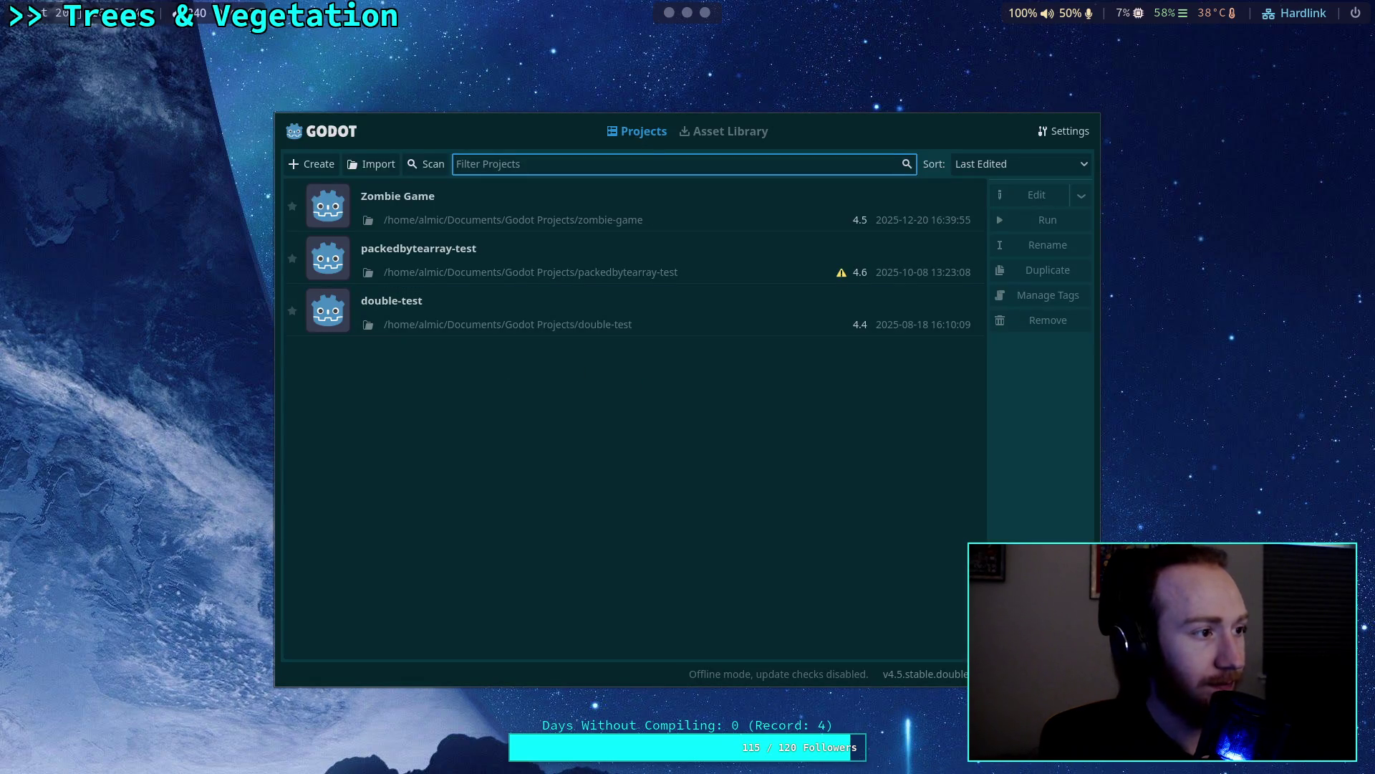
Reopen the Zombie Game project from the Project Manager.
{"action": "left_click", "coordinate": [713, 215]}
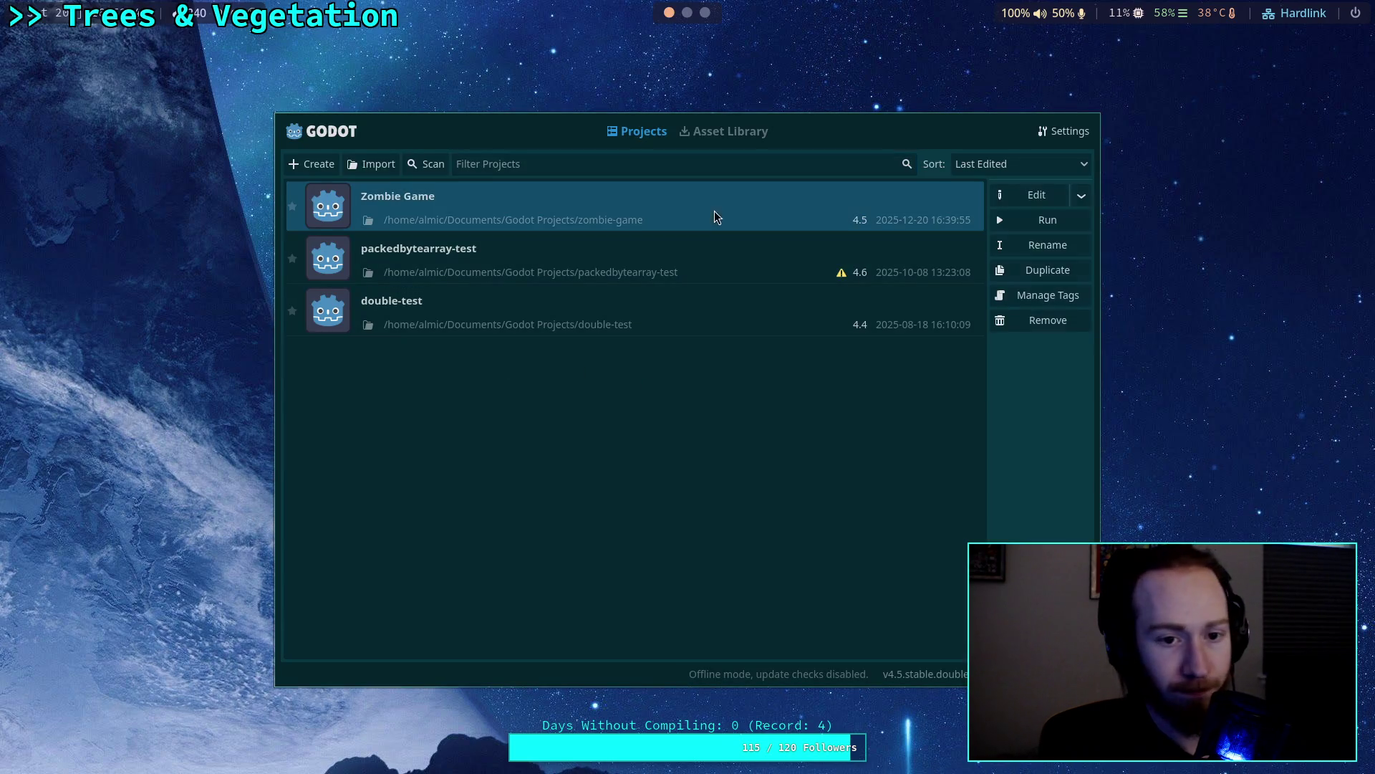
{"action": "left_click", "coordinate": [1011, 195]}
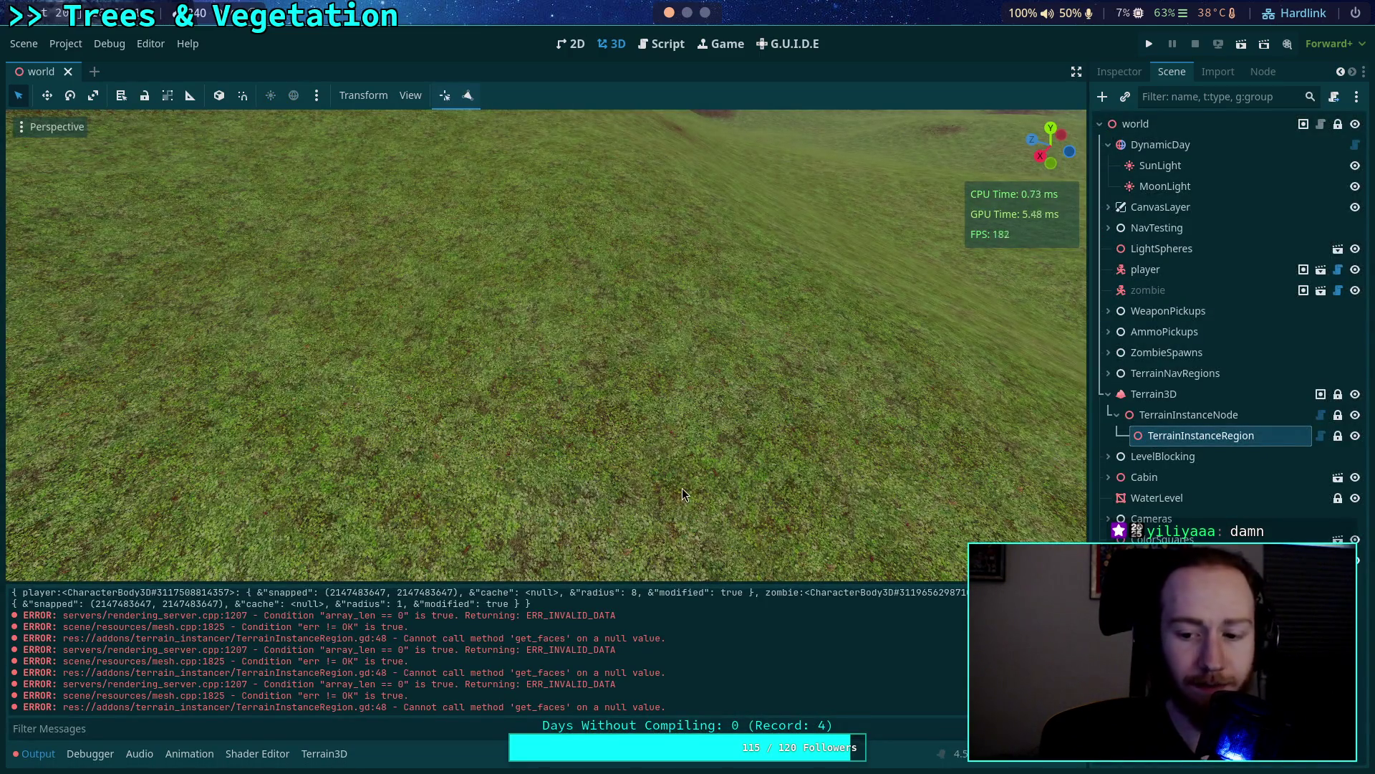
Change line 26 of TerrainInstanceRegion.gd to 'if _rd.indexes.size() > 0:', save, and return to 3D.
{"action": "left_click_drag", "start_coordinate": [559, 480], "coordinate": [534, 447]}
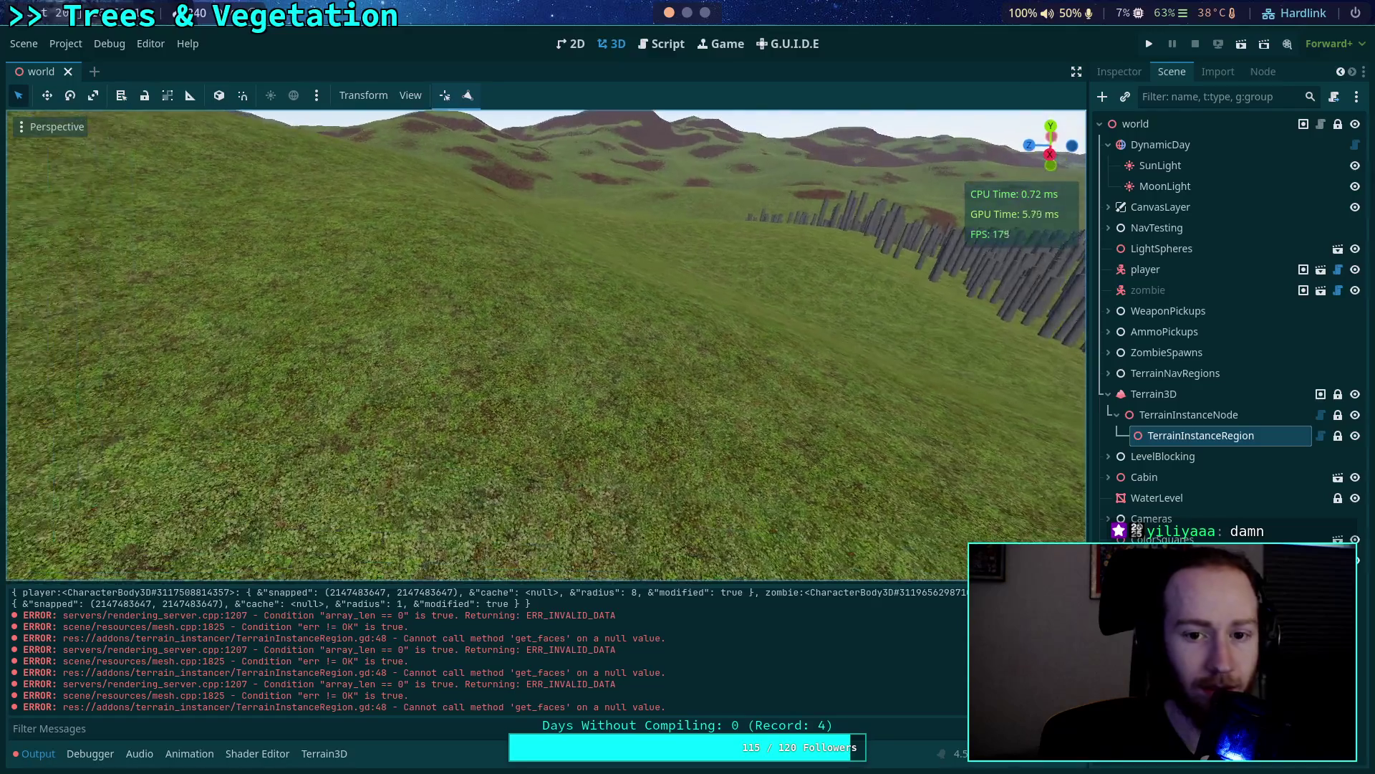
{"action": "scroll", "coordinate": [637, 502], "scroll_direction": "up", "scroll_amount": 4}
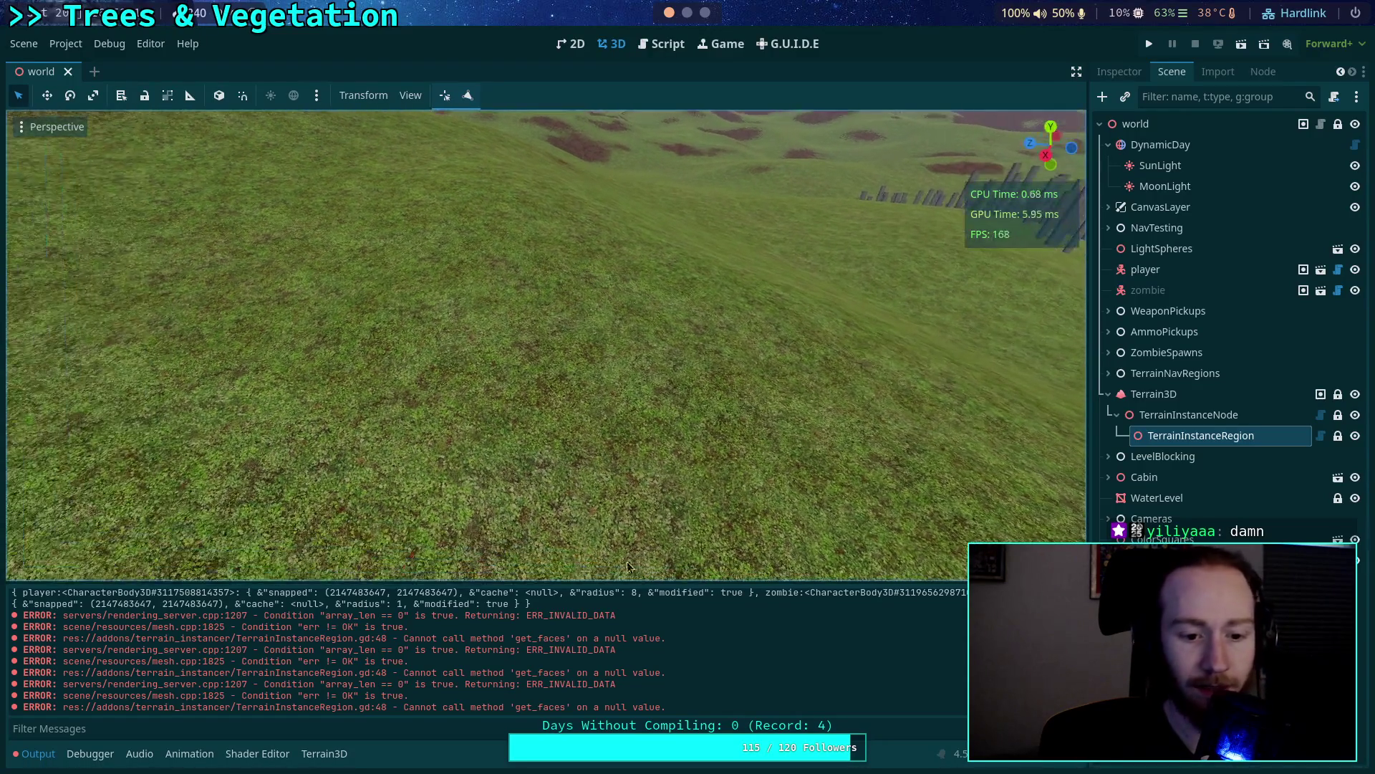
{"action": "scroll", "coordinate": [616, 645], "scroll_direction": "up", "scroll_amount": 1}
{"action": "scroll", "coordinate": [616, 643], "scroll_direction": "down", "scroll_amount": 1}
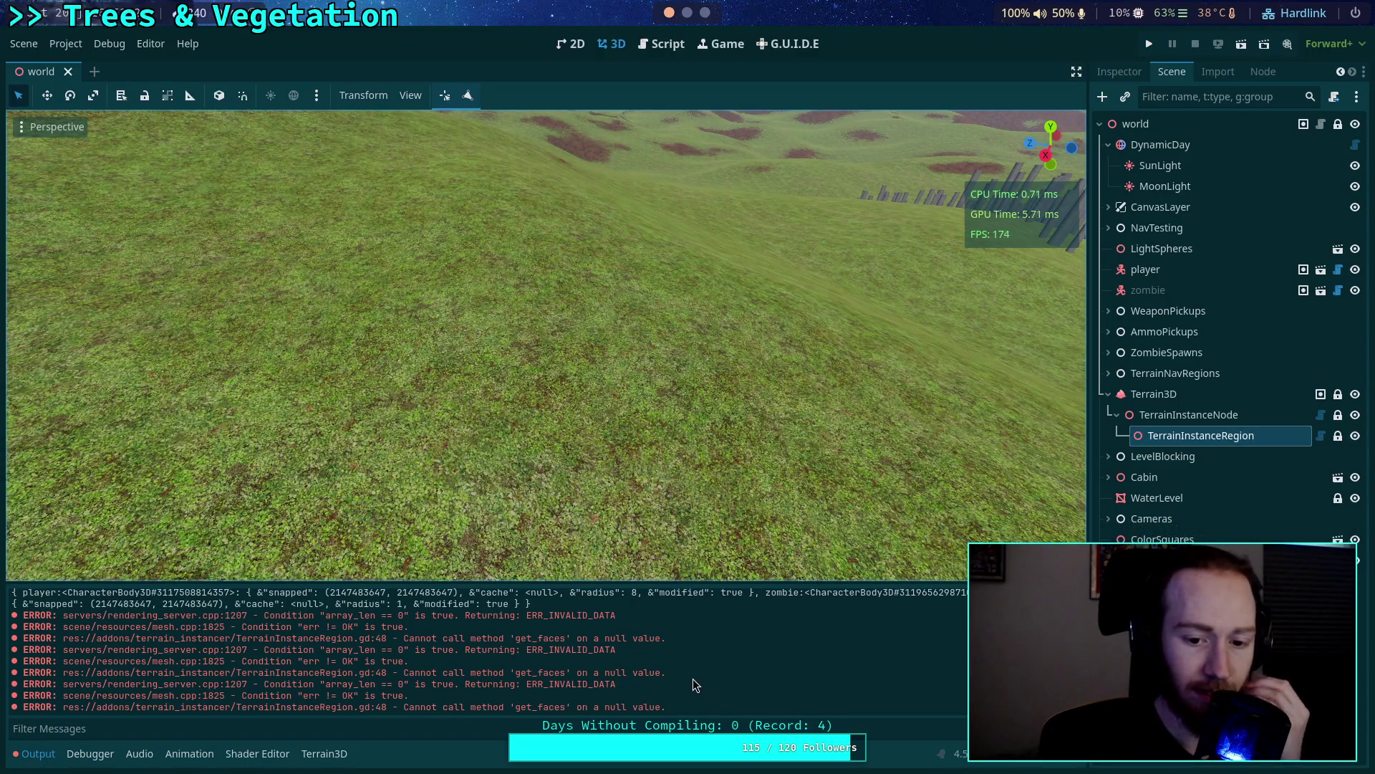
{"action": "left_click", "coordinate": [662, 46]}
{"action": "key", "text": "alt+Left"}
{"action": "left_click_drag", "start_coordinate": [546, 385], "coordinate": [329, 379]}
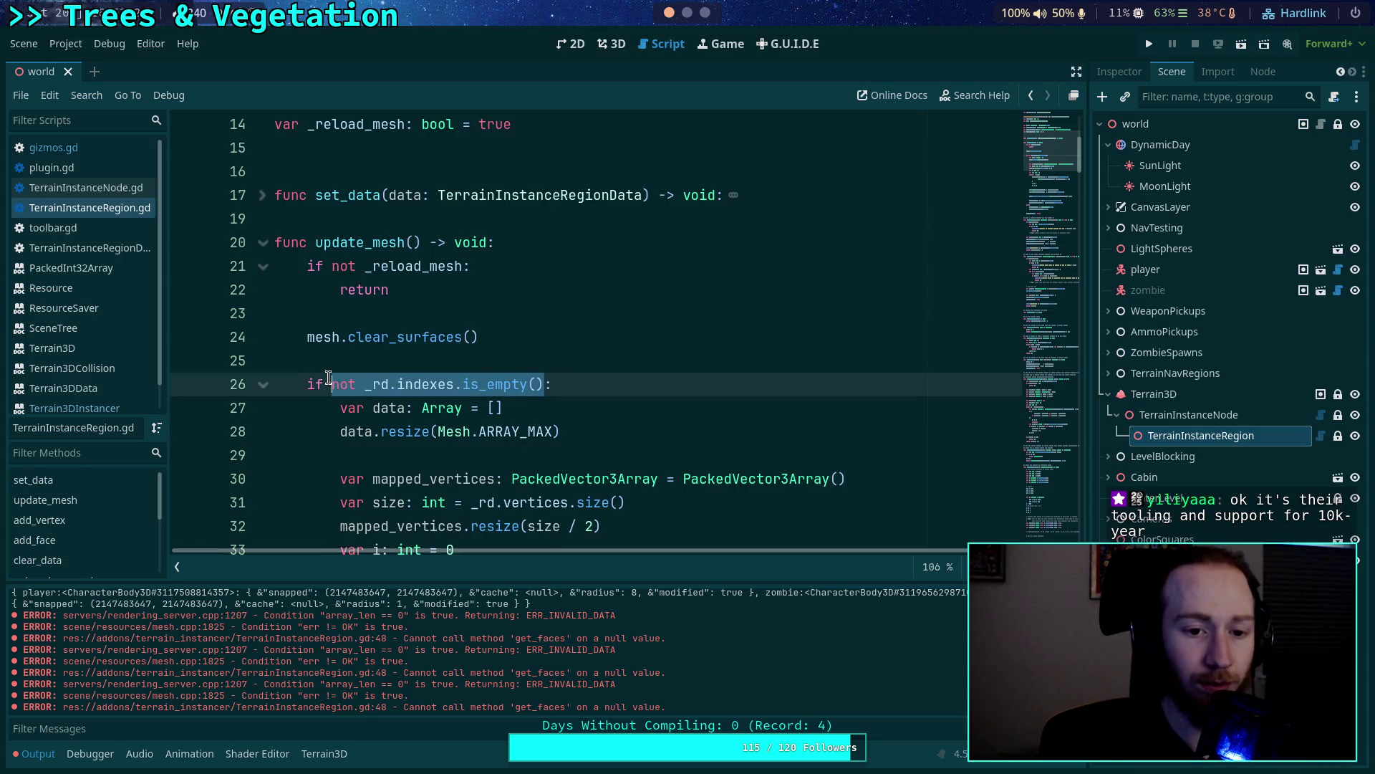
{"action": "type", "text": "_ri:"}
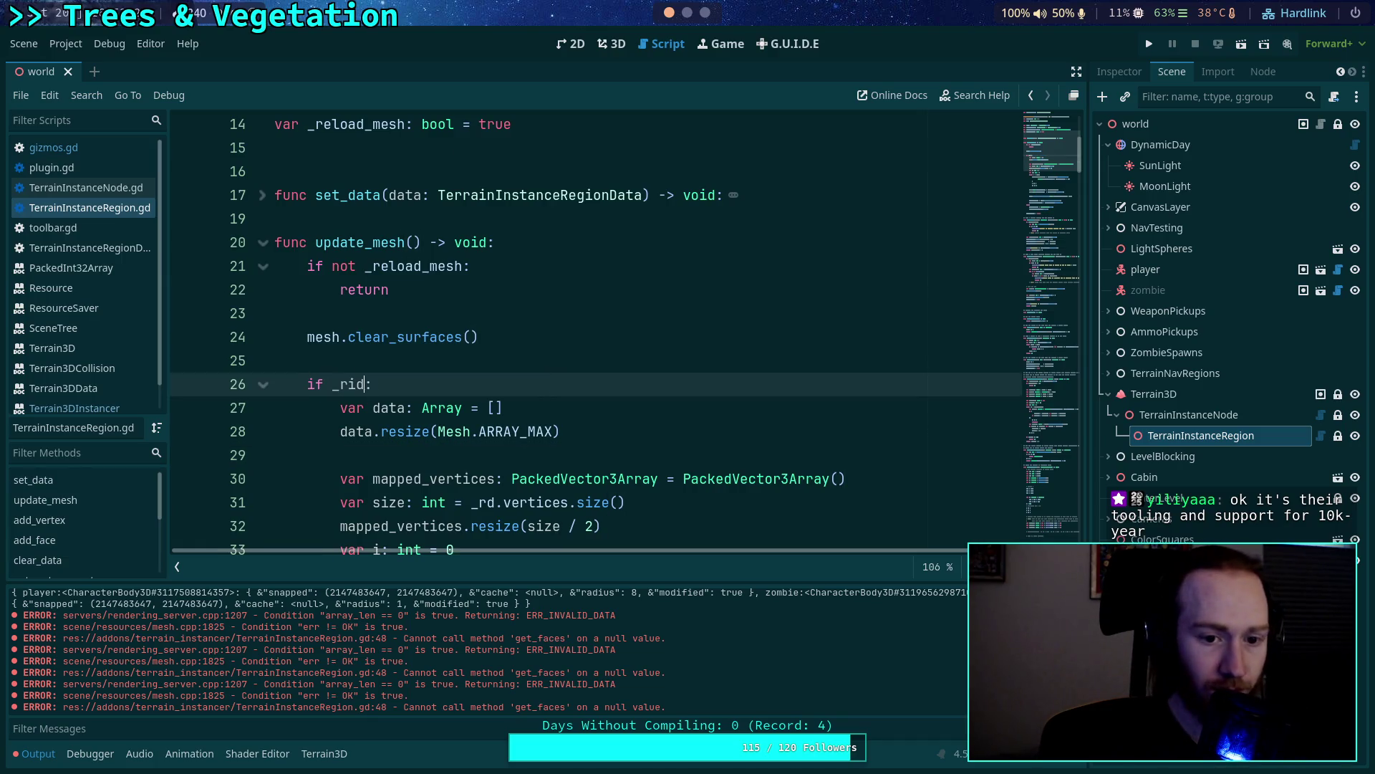
{"action": "key", "text": "BackSpace"}
{"action": "type", "text": "d.in"}
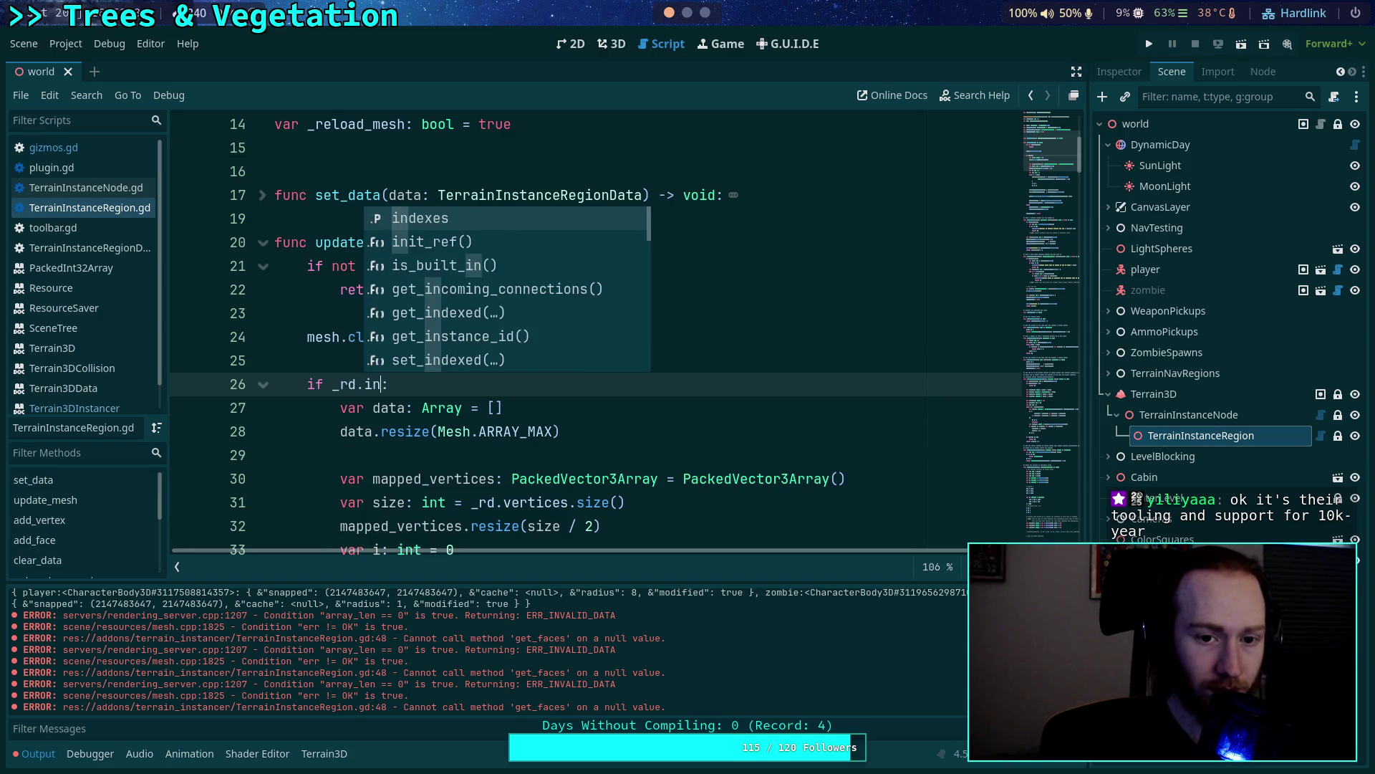
{"action": "key", "text": "Return"}
{"action": "type", "text": ".size() > "}
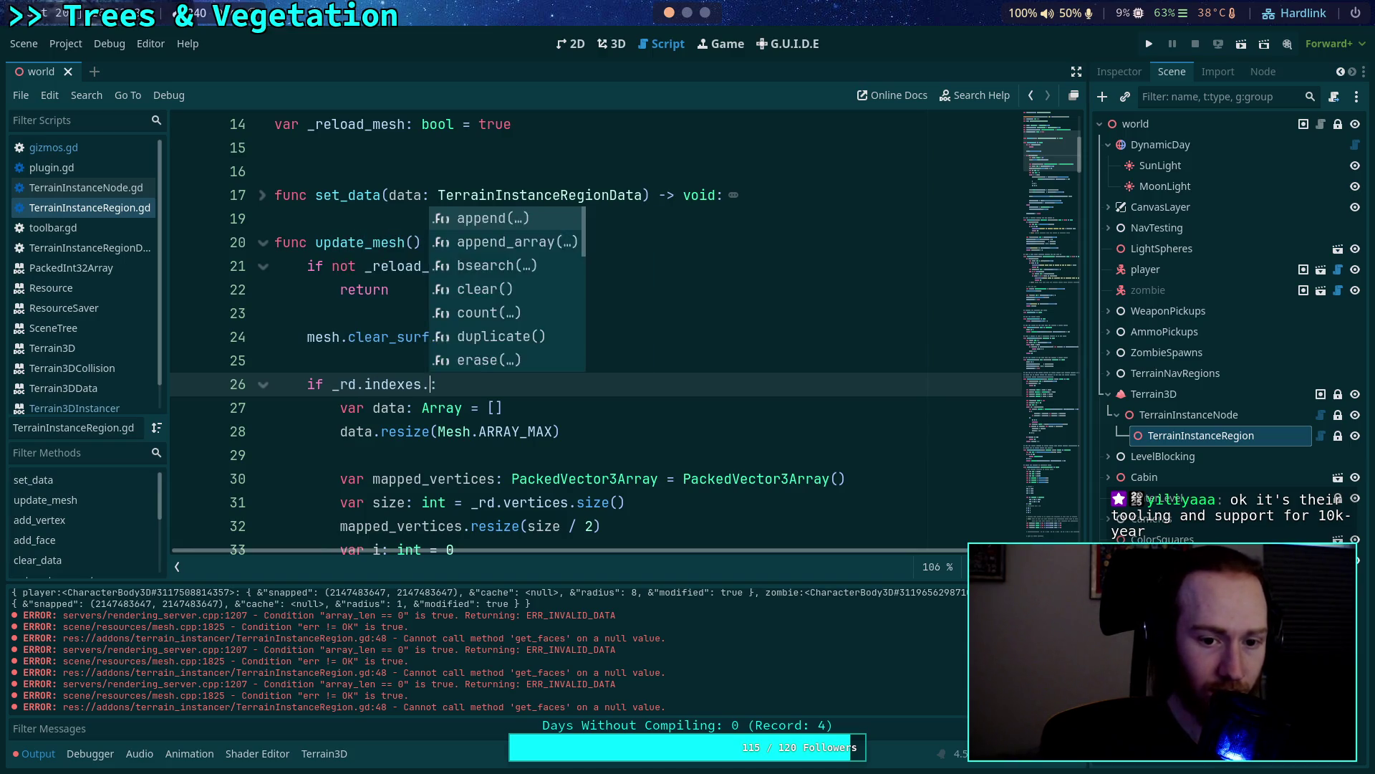
{"action": "type", "text": "0"}
{"action": "key", "text": "ctrl+s"}
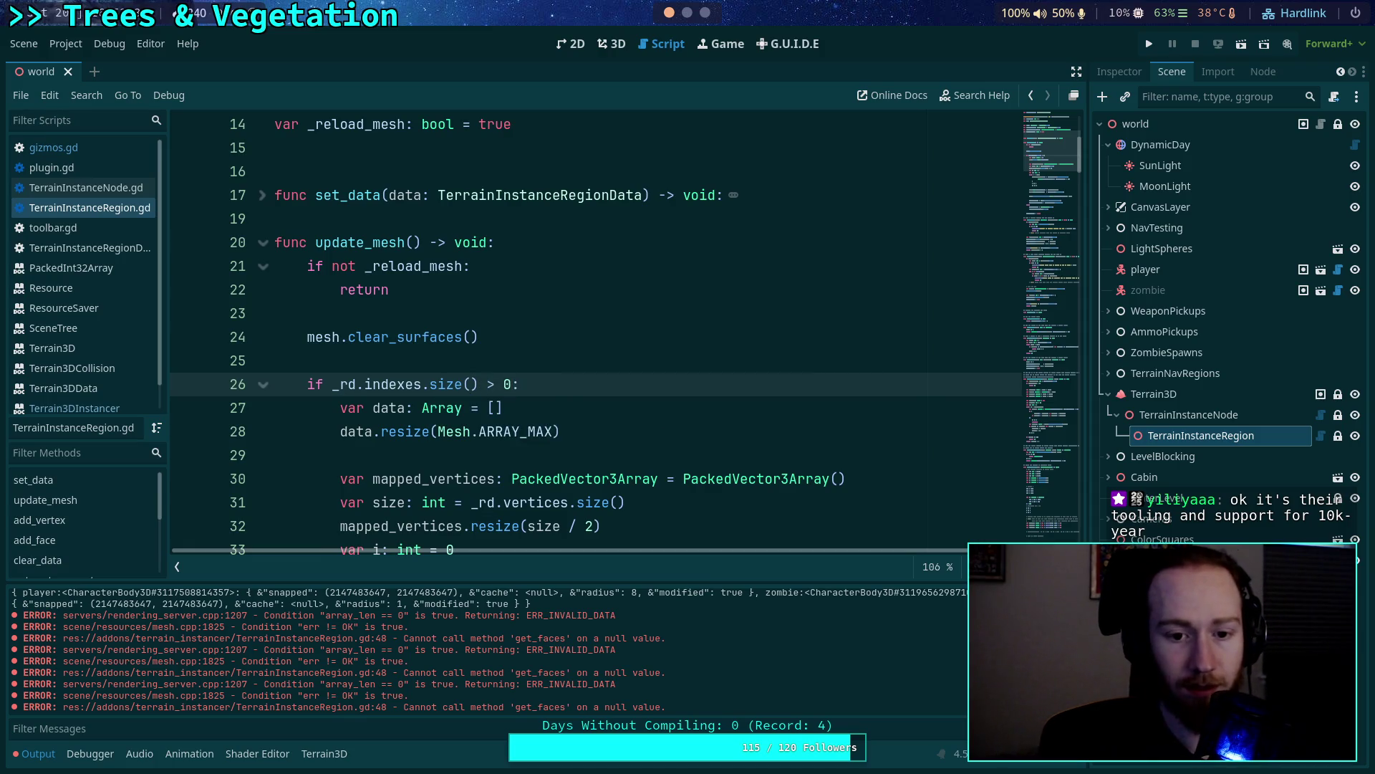
{"action": "key", "text": "ctrl+F2"}
Fly over the terrain, flip through the Inspector, Import and Scene docks, and reload the saved world scene.
{"action": "key", "text": "w"}
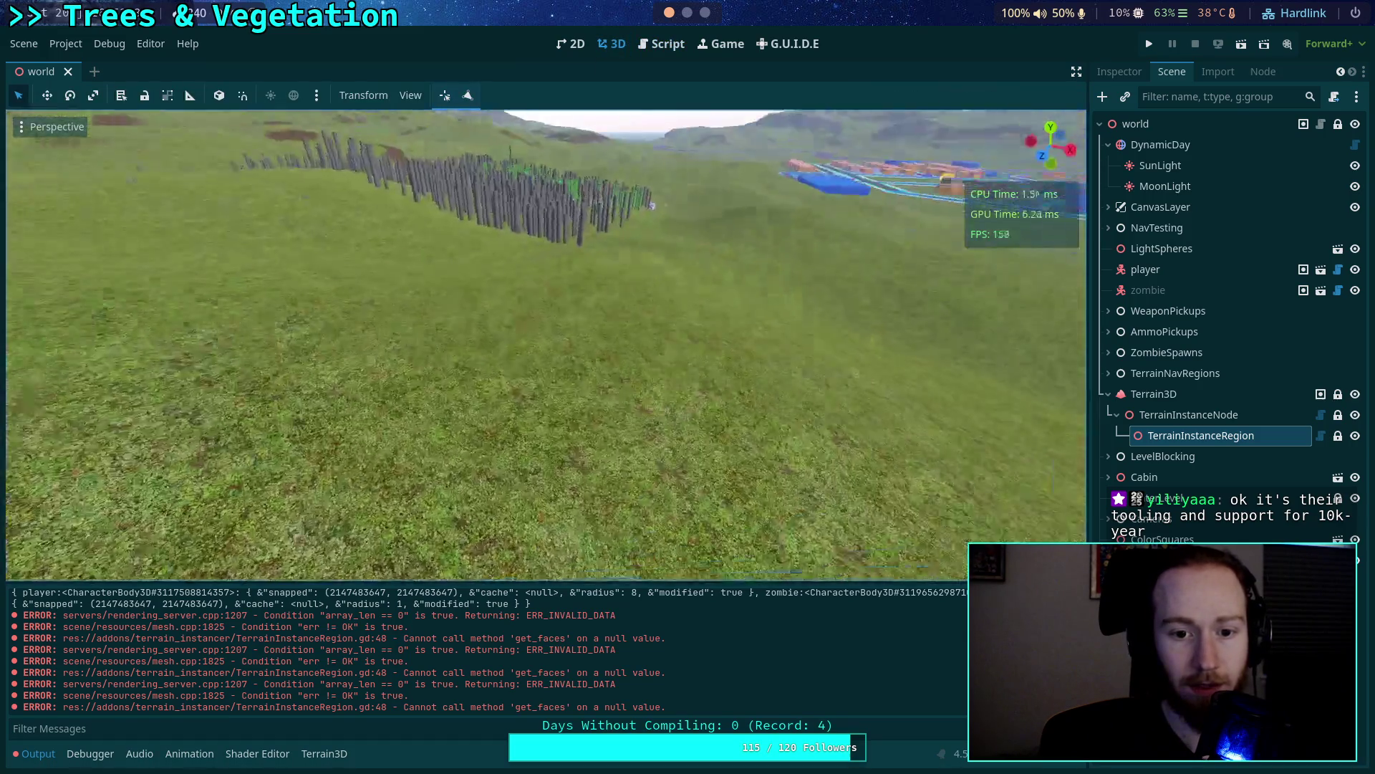
{"action": "key", "text": "w"}
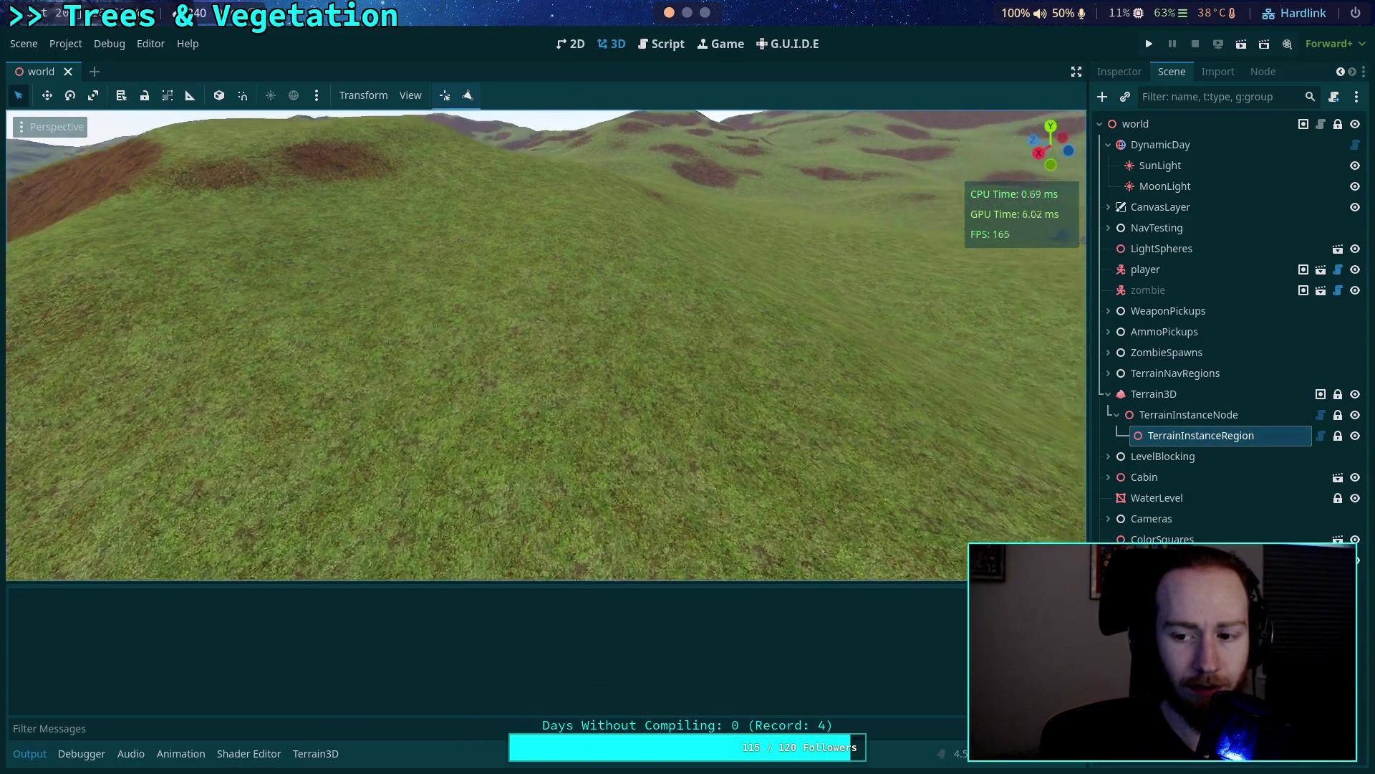
{"action": "left_click", "coordinate": [1119, 71]}
{"action": "left_click", "coordinate": [1219, 71]}
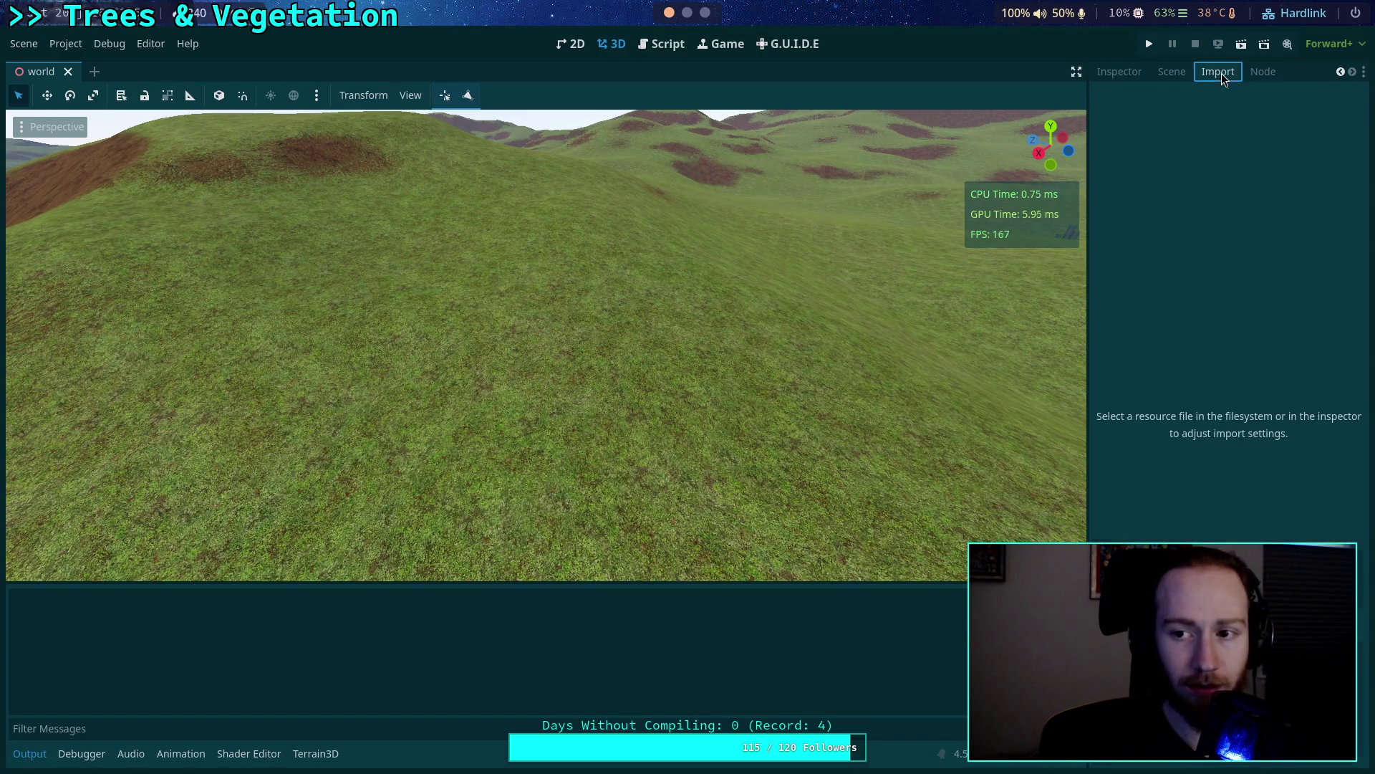
{"action": "left_click", "coordinate": [1172, 72]}
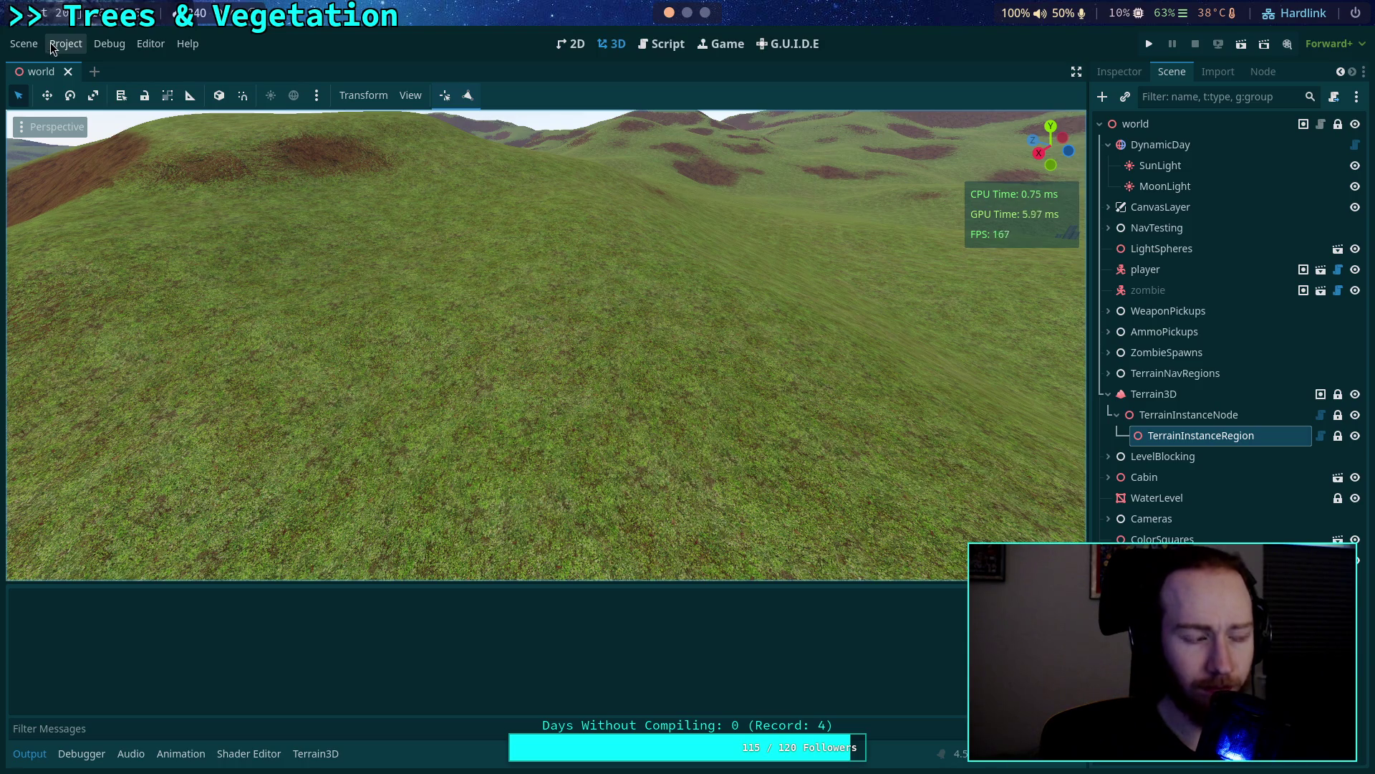
{"action": "left_click", "coordinate": [28, 44]}
{"action": "left_click", "coordinate": [63, 379]}
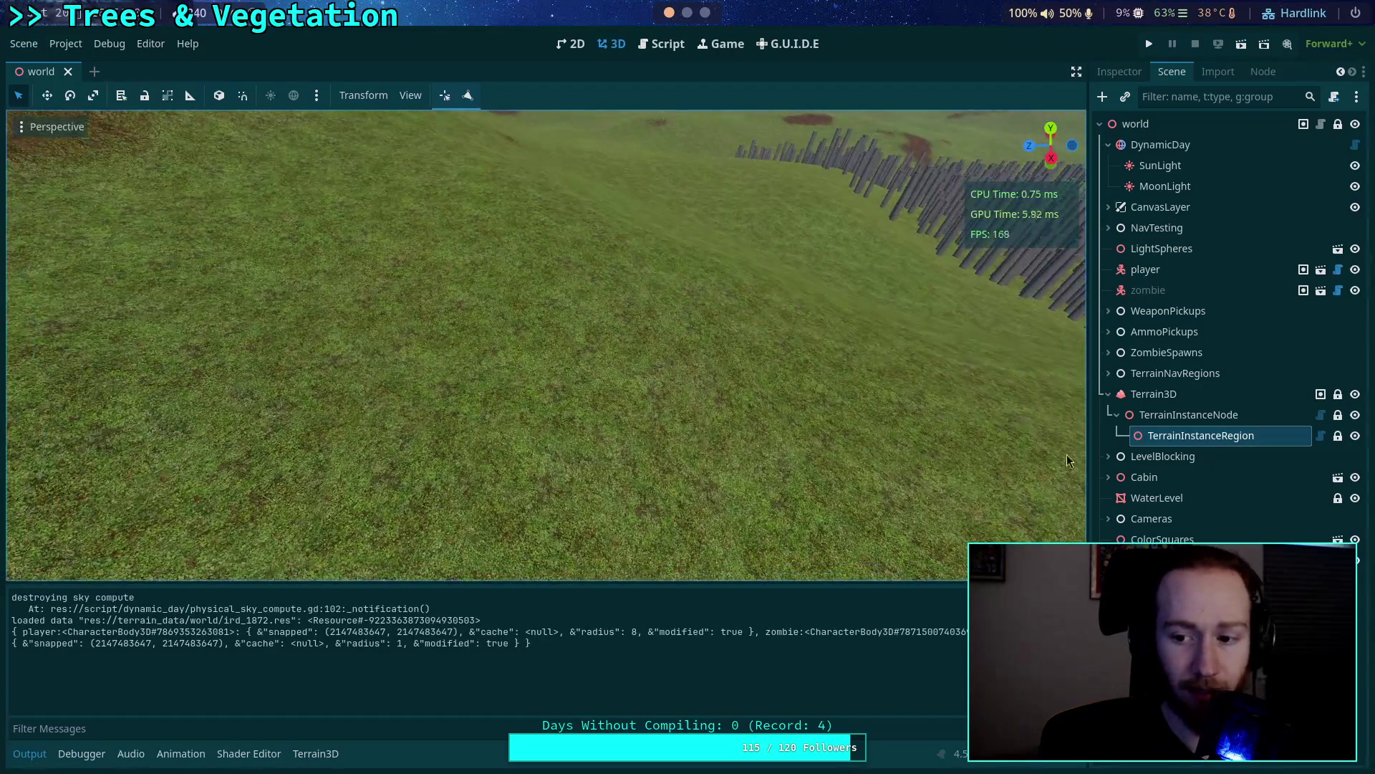
{"action": "right_click", "coordinate": [751, 445]}
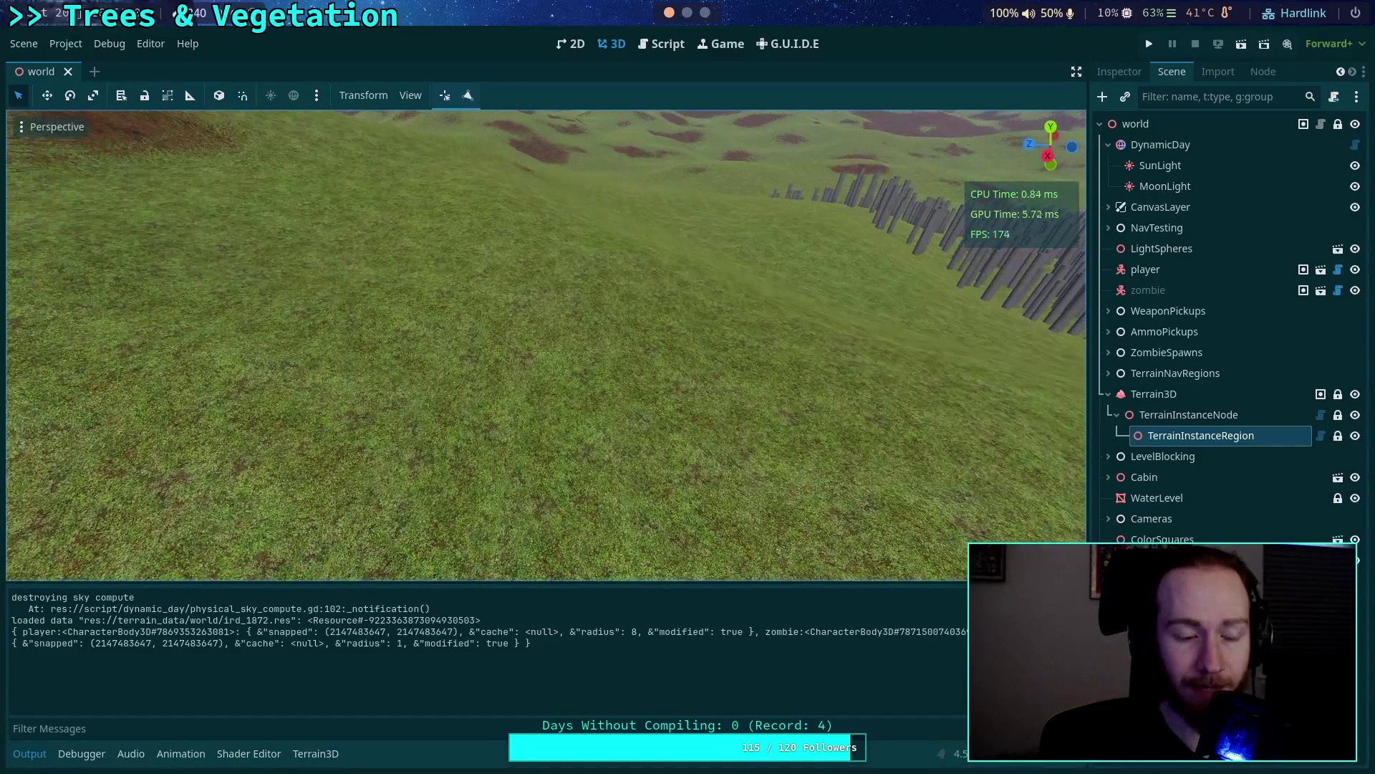
Expand and then refold set_data in TerrainInstanceRegion.gd.
{"action": "left_click", "coordinate": [676, 45]}
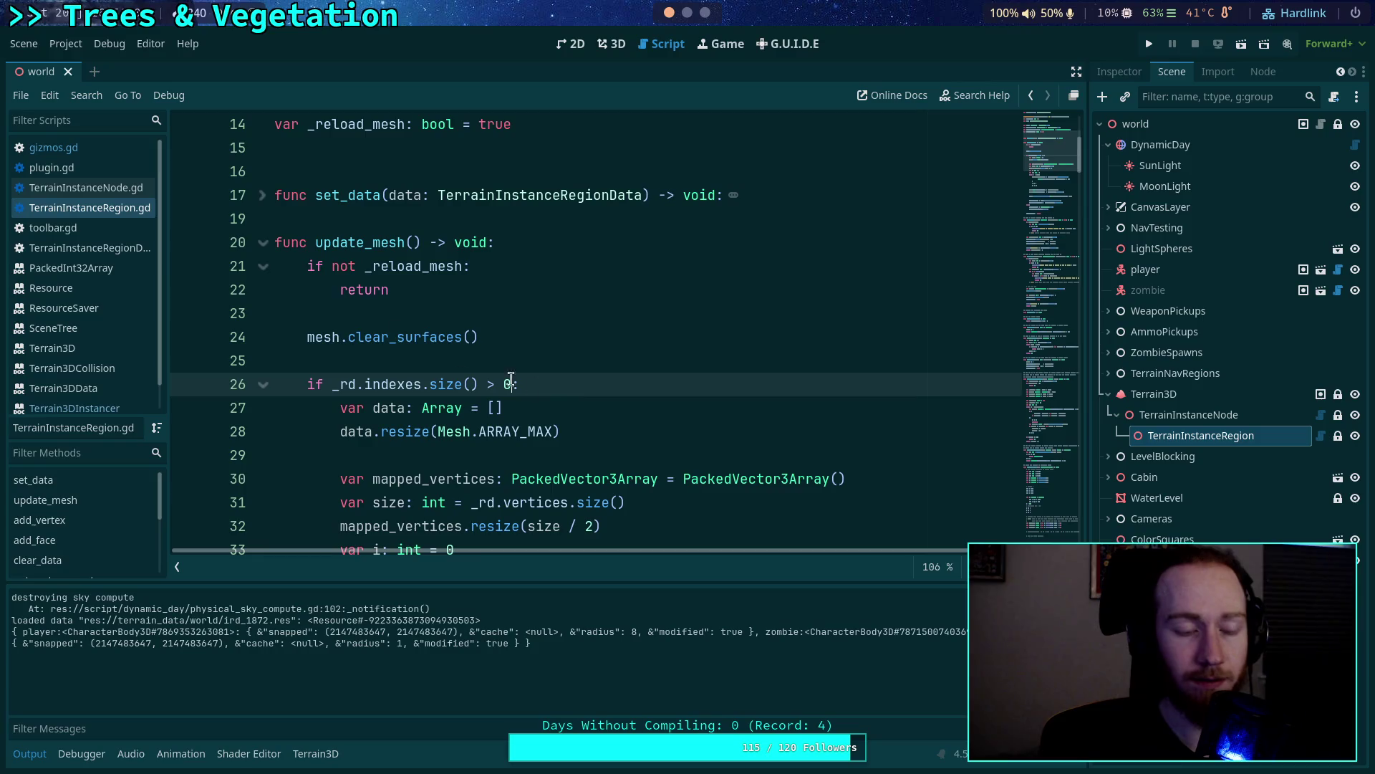
{"action": "scroll", "coordinate": [562, 392], "scroll_direction": "up", "scroll_amount": 3}
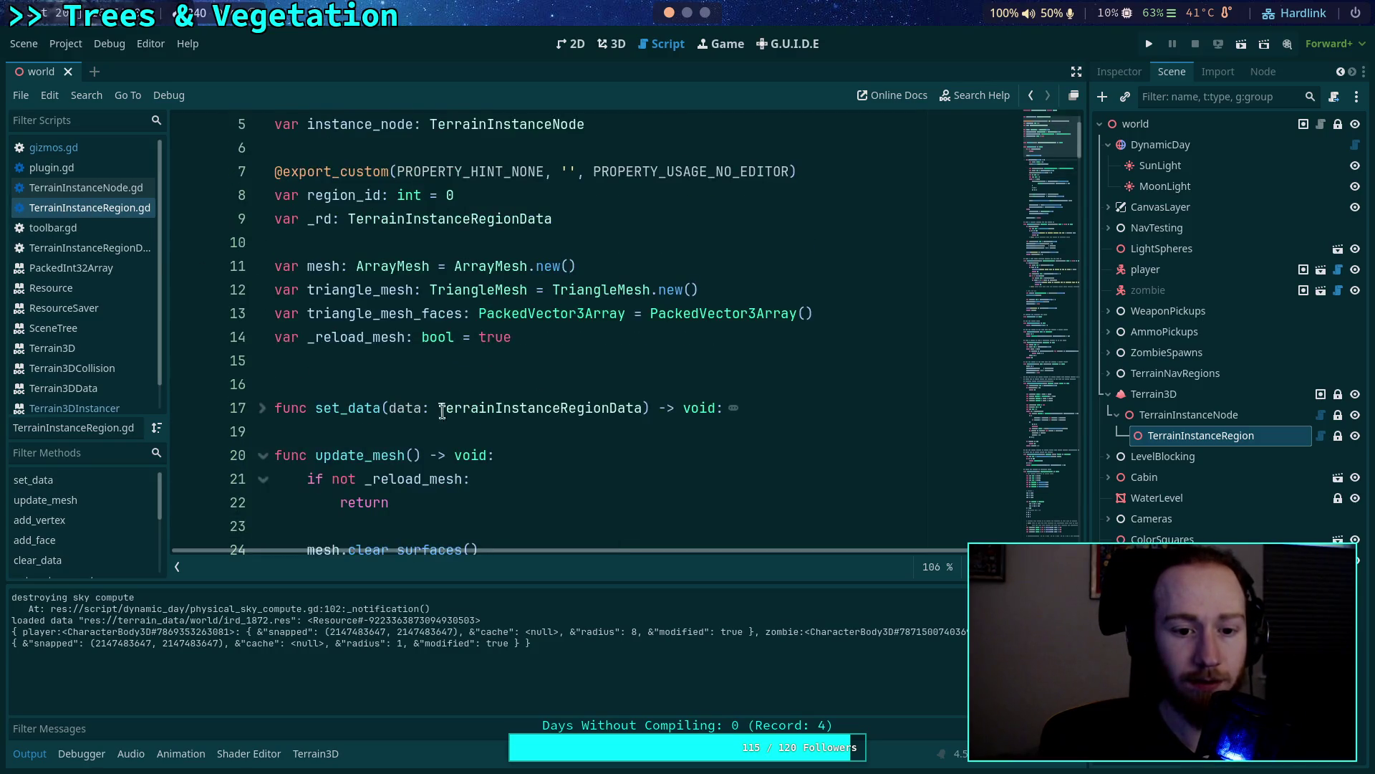
{"action": "left_click", "coordinate": [264, 408]}
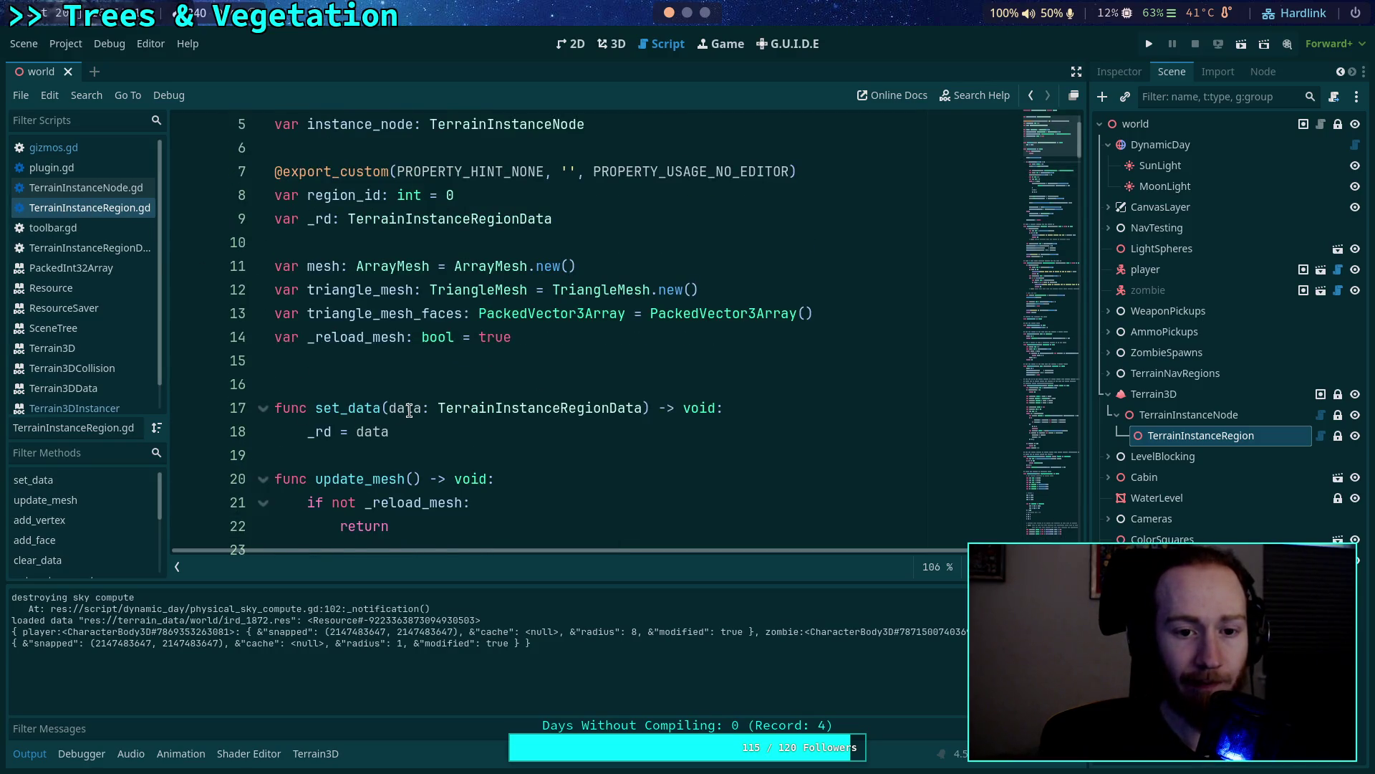
{"action": "scroll", "coordinate": [409, 410], "scroll_direction": "up", "scroll_amount": 2}
{"action": "left_click", "coordinate": [263, 502]}
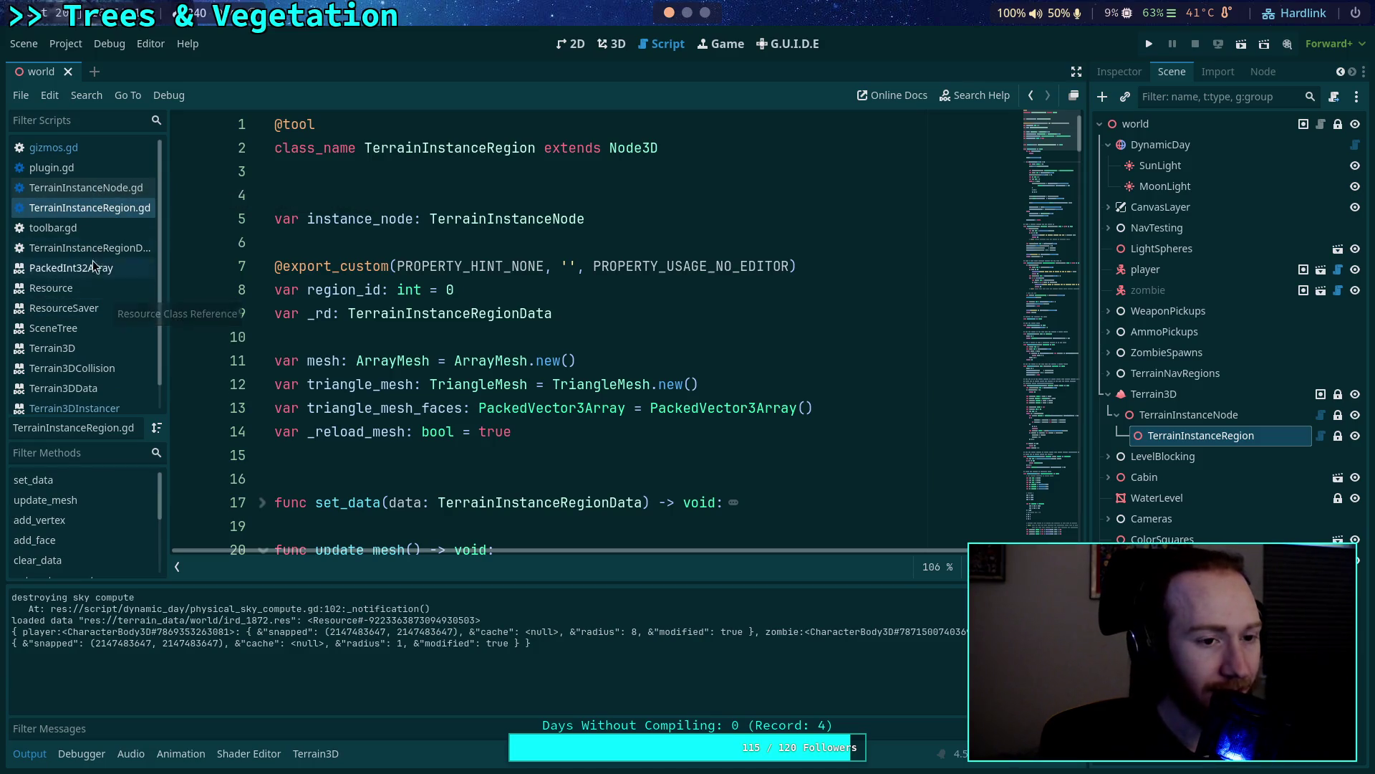
Open TerrainInstanceNode.gd at ResourceLoader.exists, then switch to the build terminal.
{"action": "left_click", "coordinate": [100, 187]}
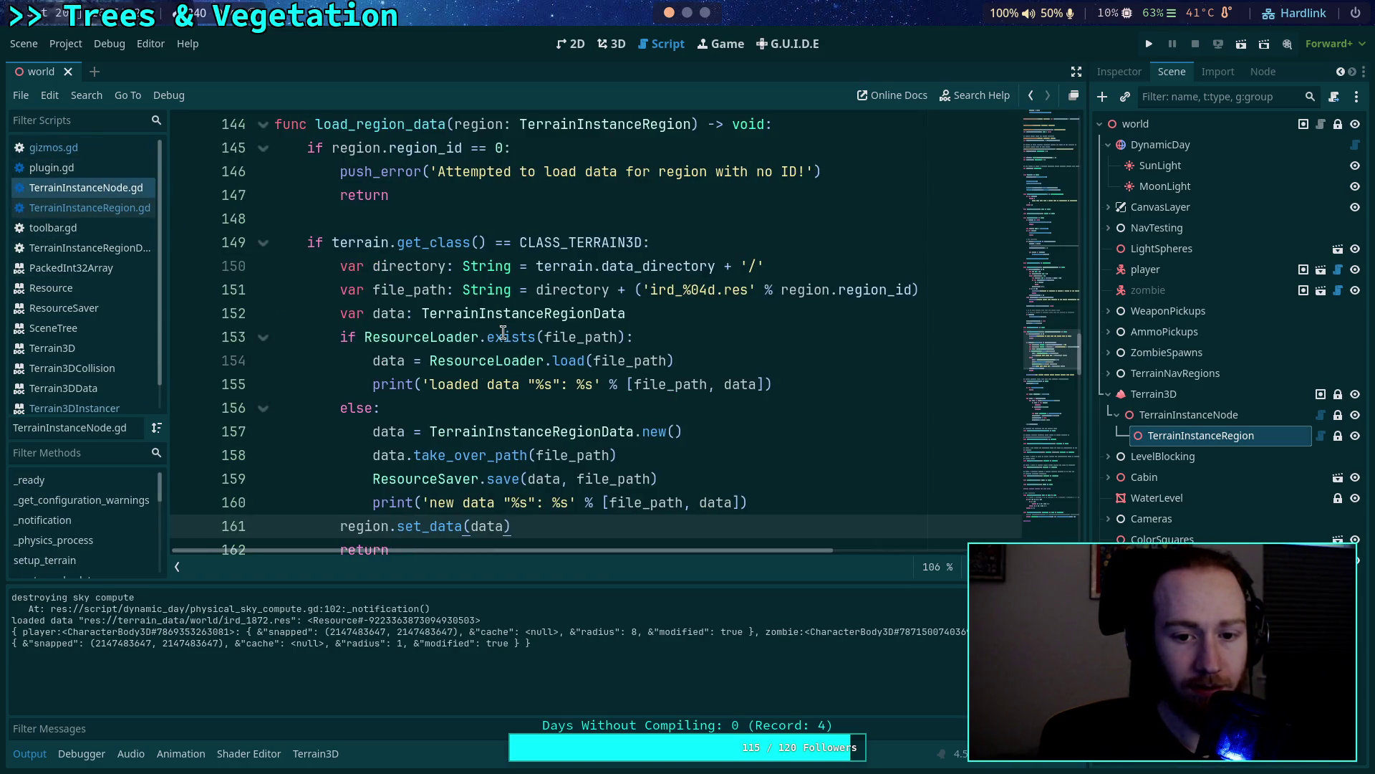
{"action": "mouse_move", "coordinate": [503, 334]}
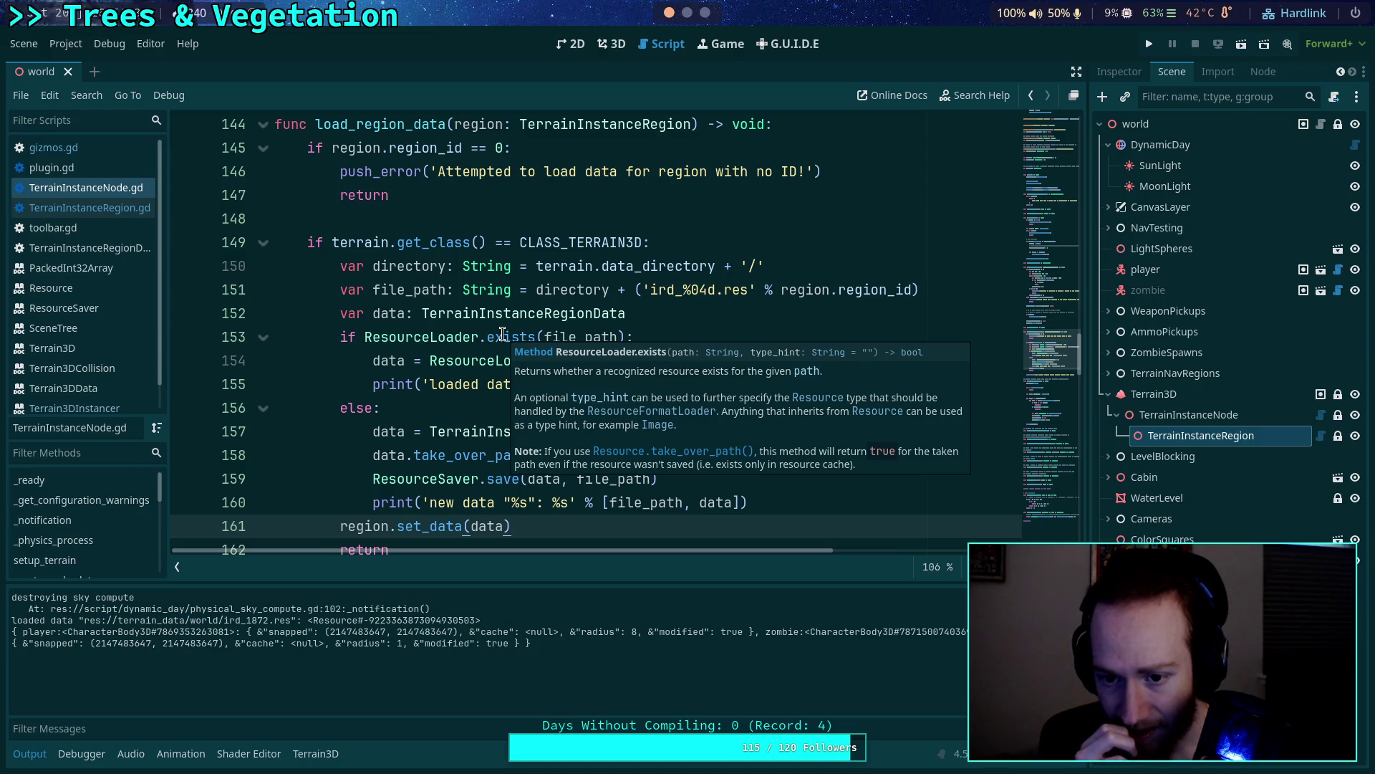
{"action": "key", "text": "super+3"}
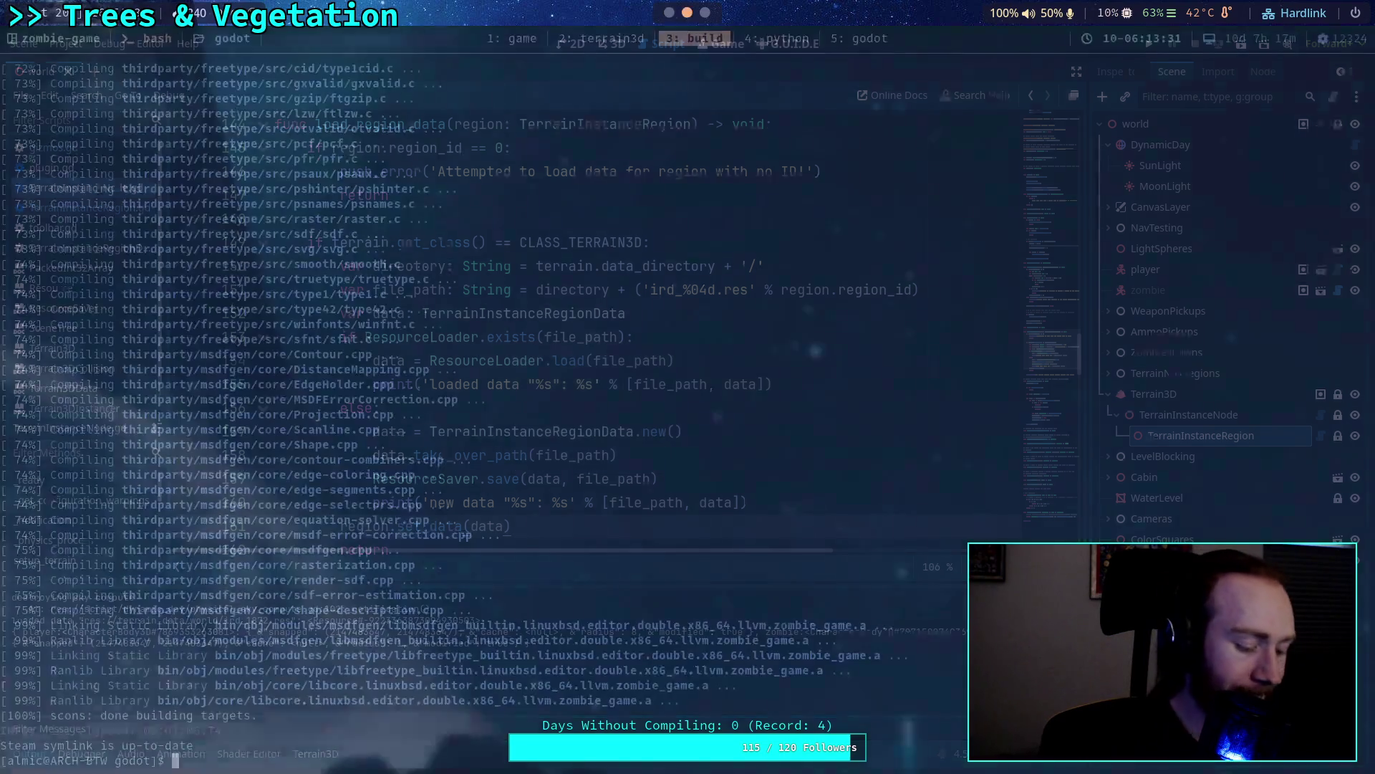
Read Terrain3DData::load_directory in terrain_3d_data.cpp in Neovim, then return to Godot.
{"action": "key", "text": "super+2"}
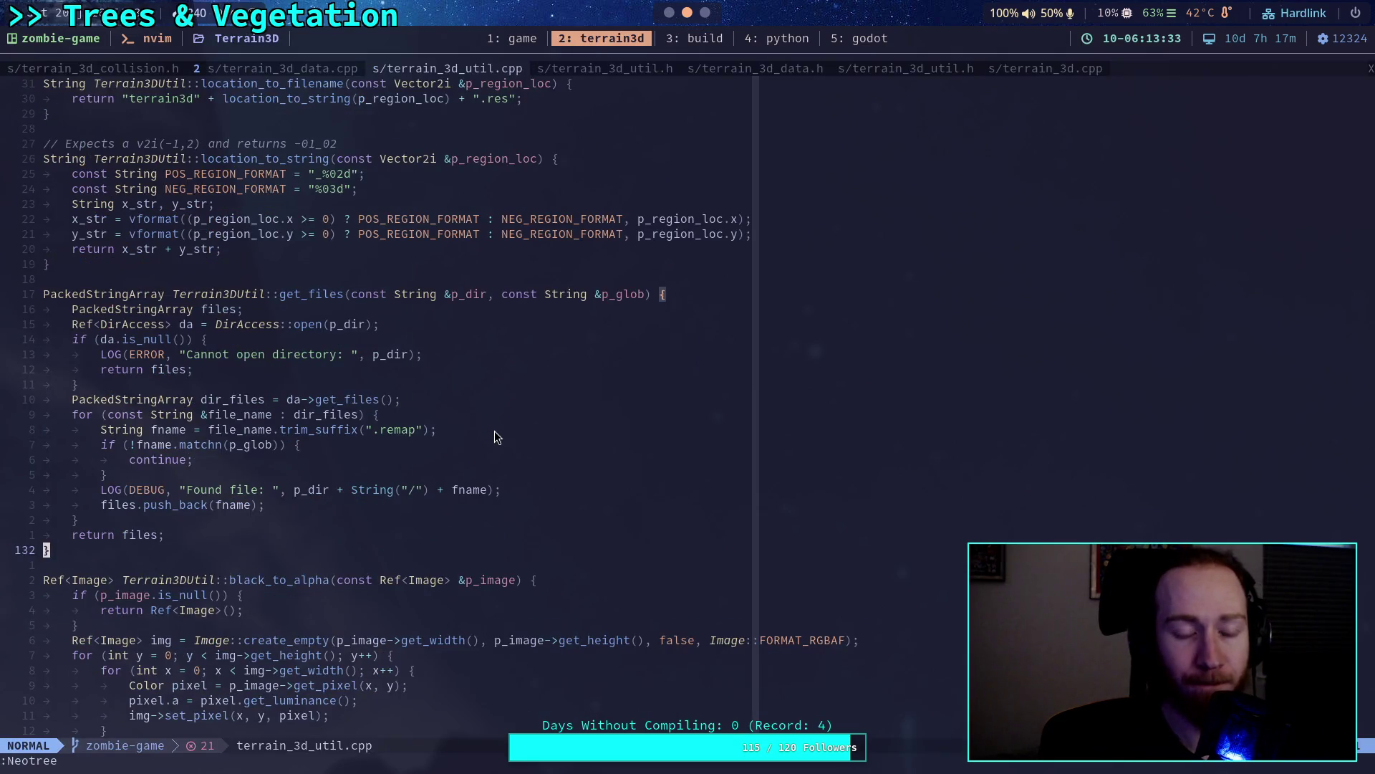
{"action": "left_click", "coordinate": [287, 69]}
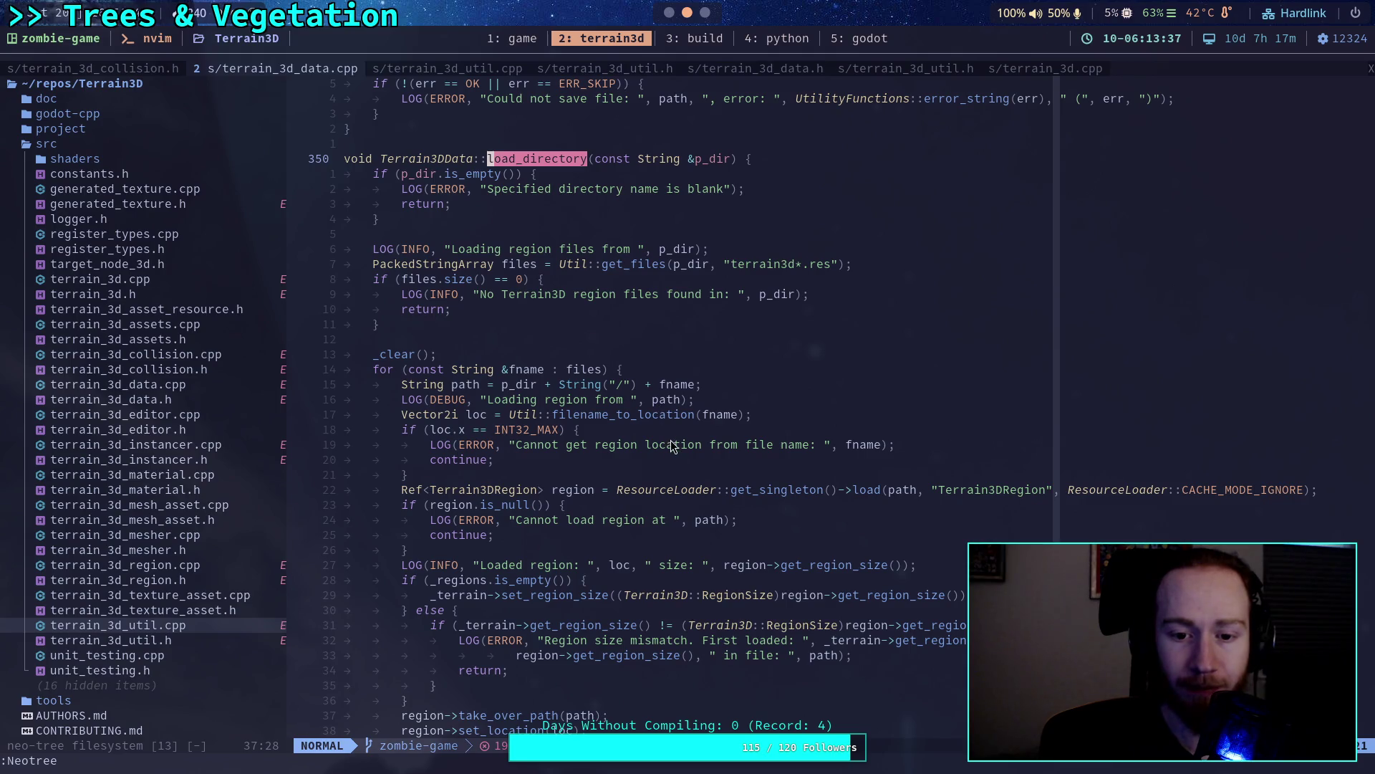
{"action": "scroll", "coordinate": [672, 440], "scroll_direction": "down", "scroll_amount": 2}
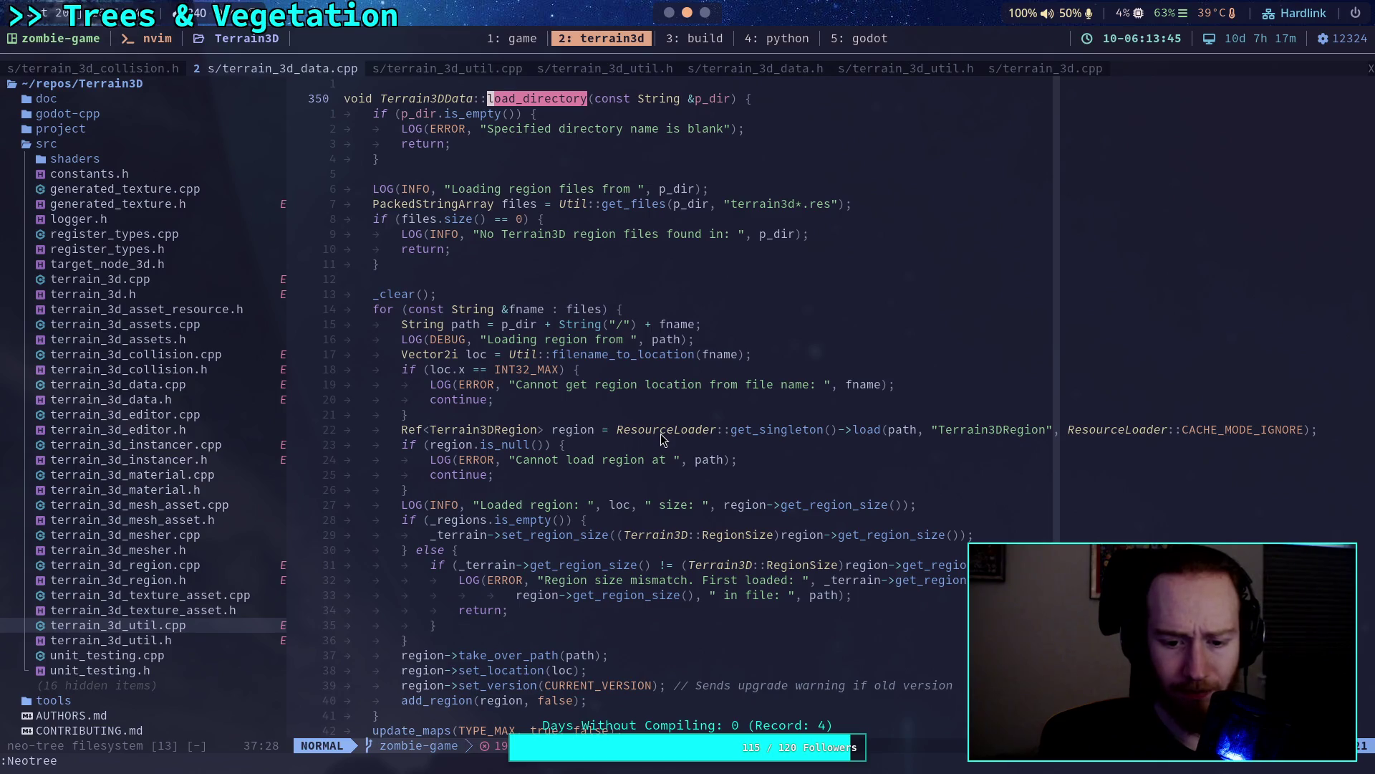
{"action": "scroll", "coordinate": [661, 432], "scroll_direction": "down", "scroll_amount": 2}
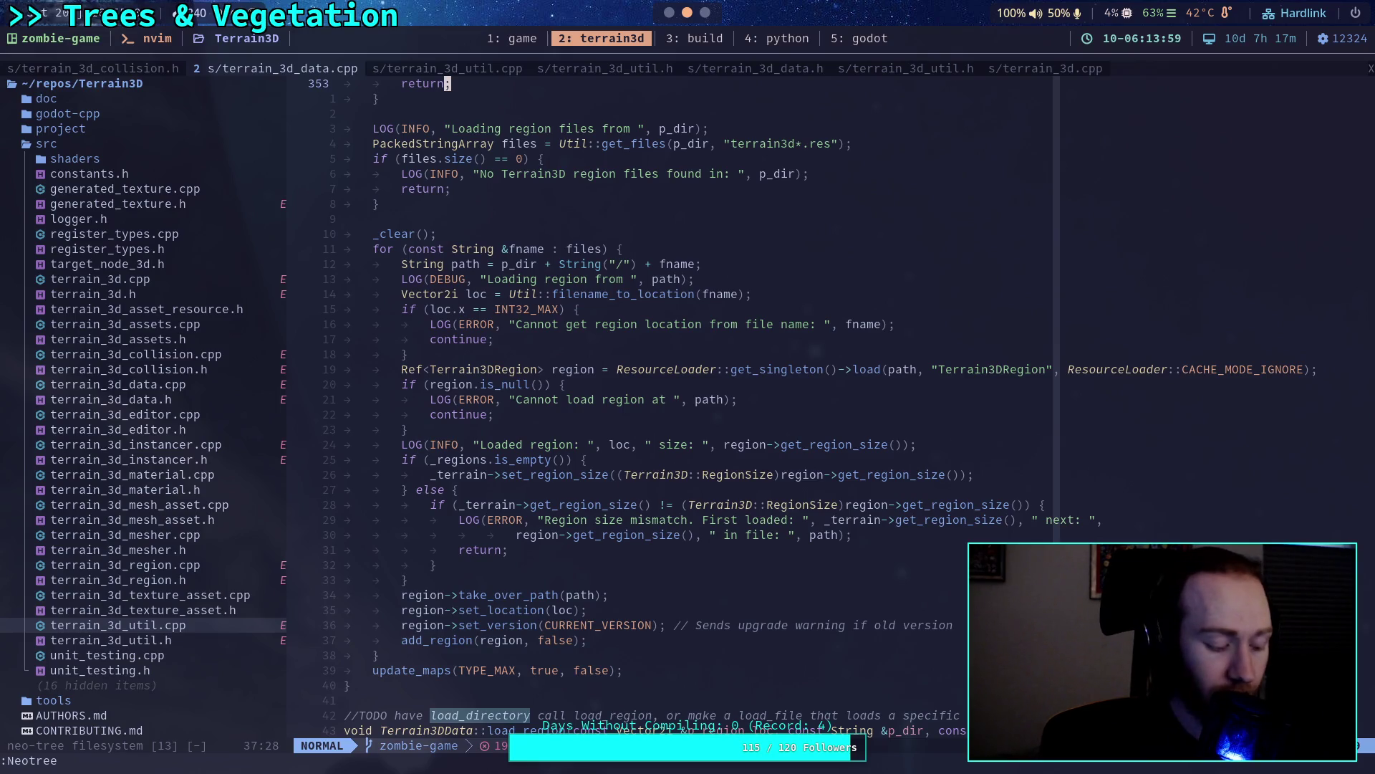
{"action": "key", "text": "super+5"}
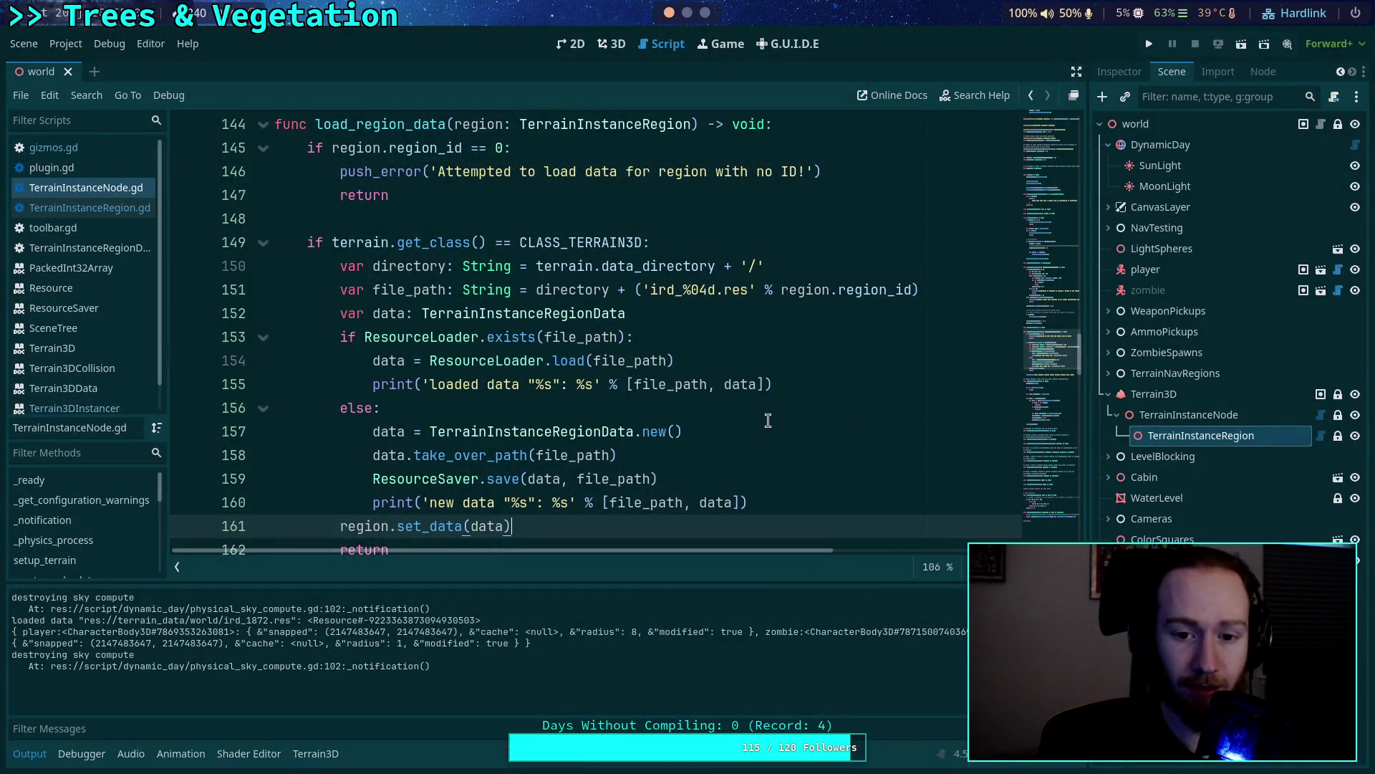
Pass '' and ResourceLoader.CACHE_MODE_IGNORE to the load() call on line 154, then save.
{"action": "left_click", "coordinate": [669, 360]}
{"action": "type", "text": ","}
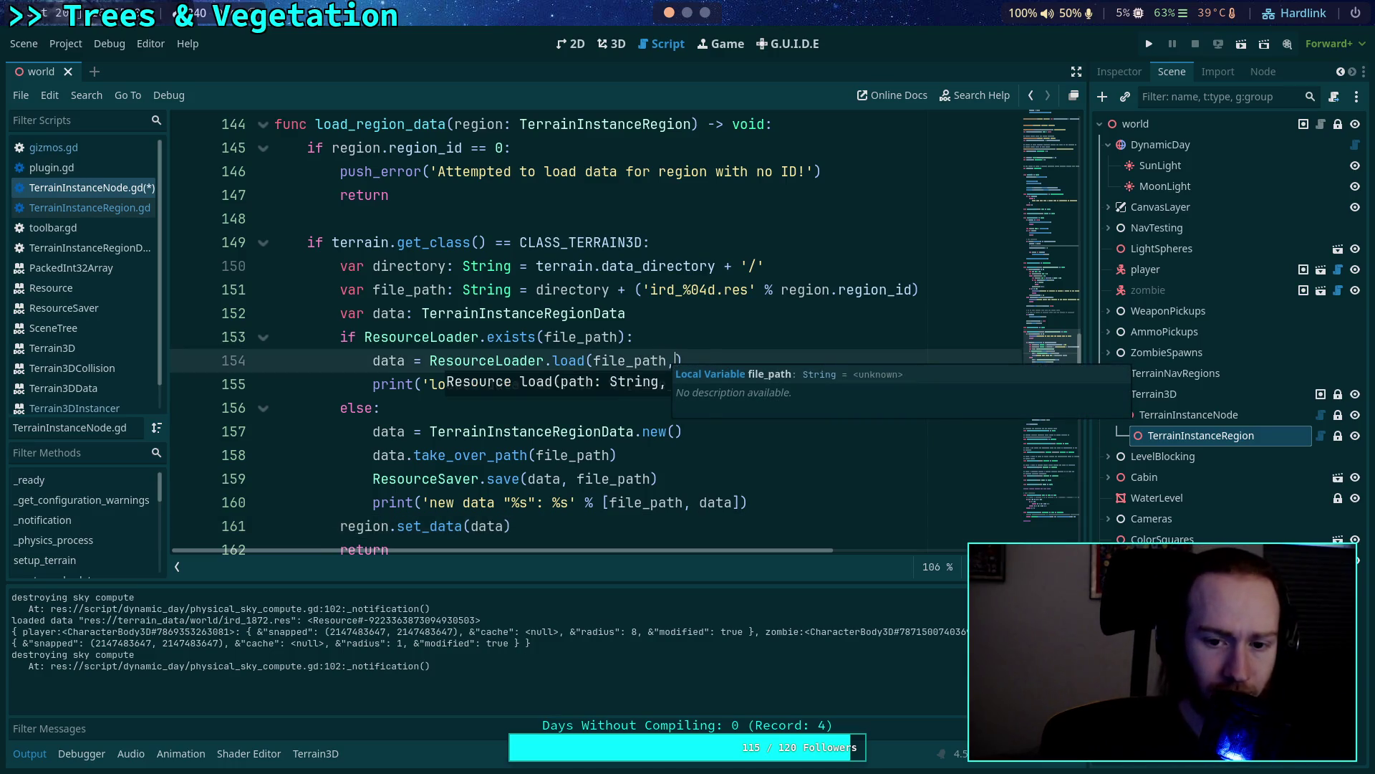
{"action": "type", "text": " '', C"}
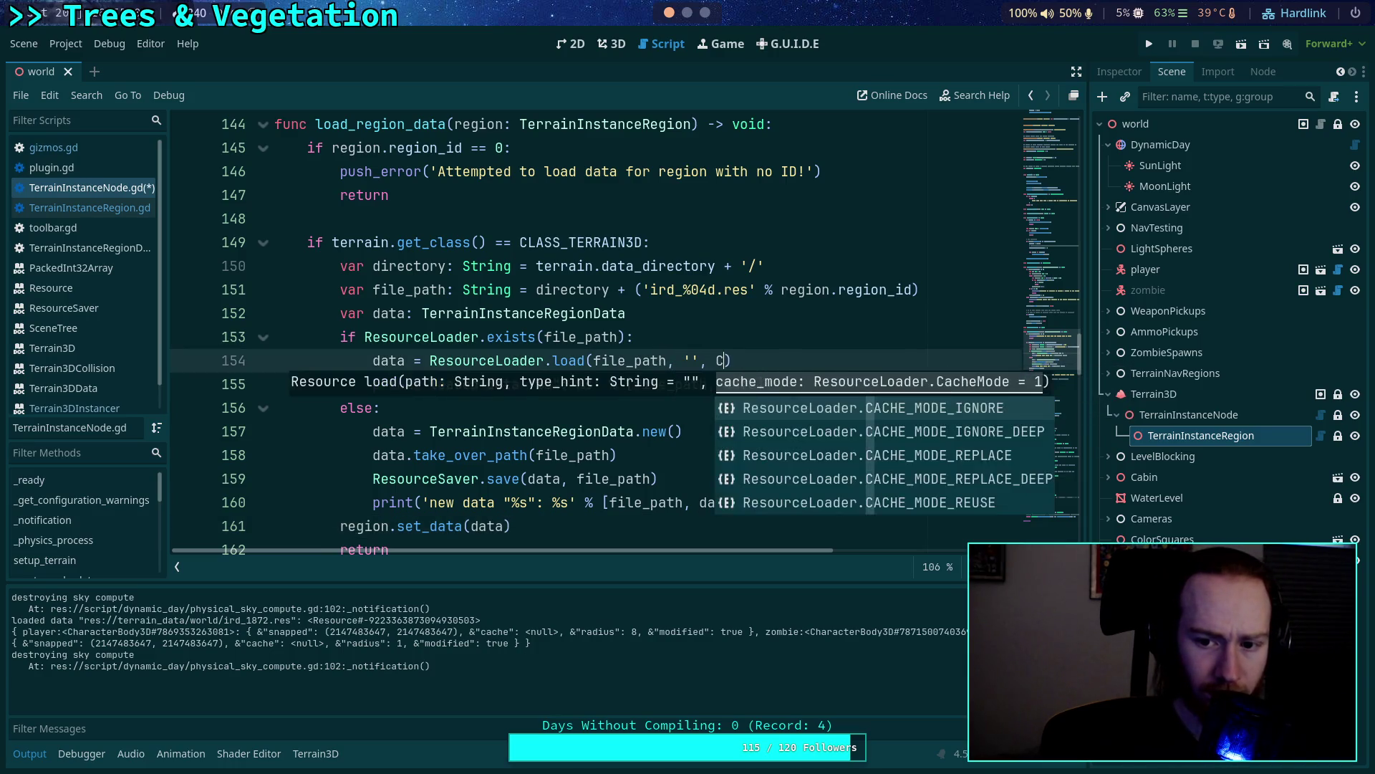
{"action": "type", "text": "AGD"}
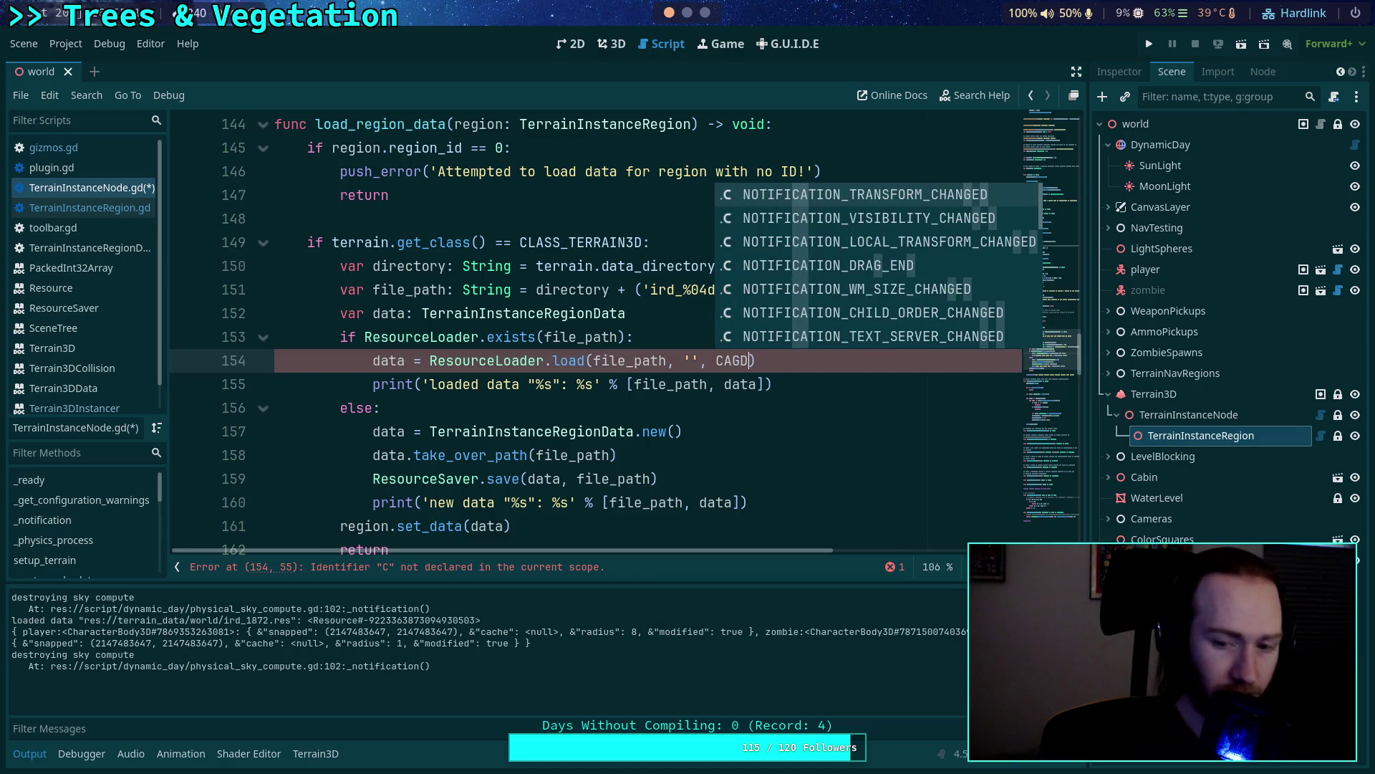
{"action": "key", "text": "BackSpace"}
{"action": "key", "text": "BackSpace"}
{"action": "type", "text": "CHE_M"}
{"action": "key", "text": "BackSpace"}
{"action": "key", "text": "BackSpace"}
{"action": "key", "text": "BackSpace"}
{"action": "key", "text": "BackSpace"}
{"action": "key", "text": "BackSpace"}
{"action": "key", "text": "BackSpace"}
{"action": "key", "text": "ctrl+space"}
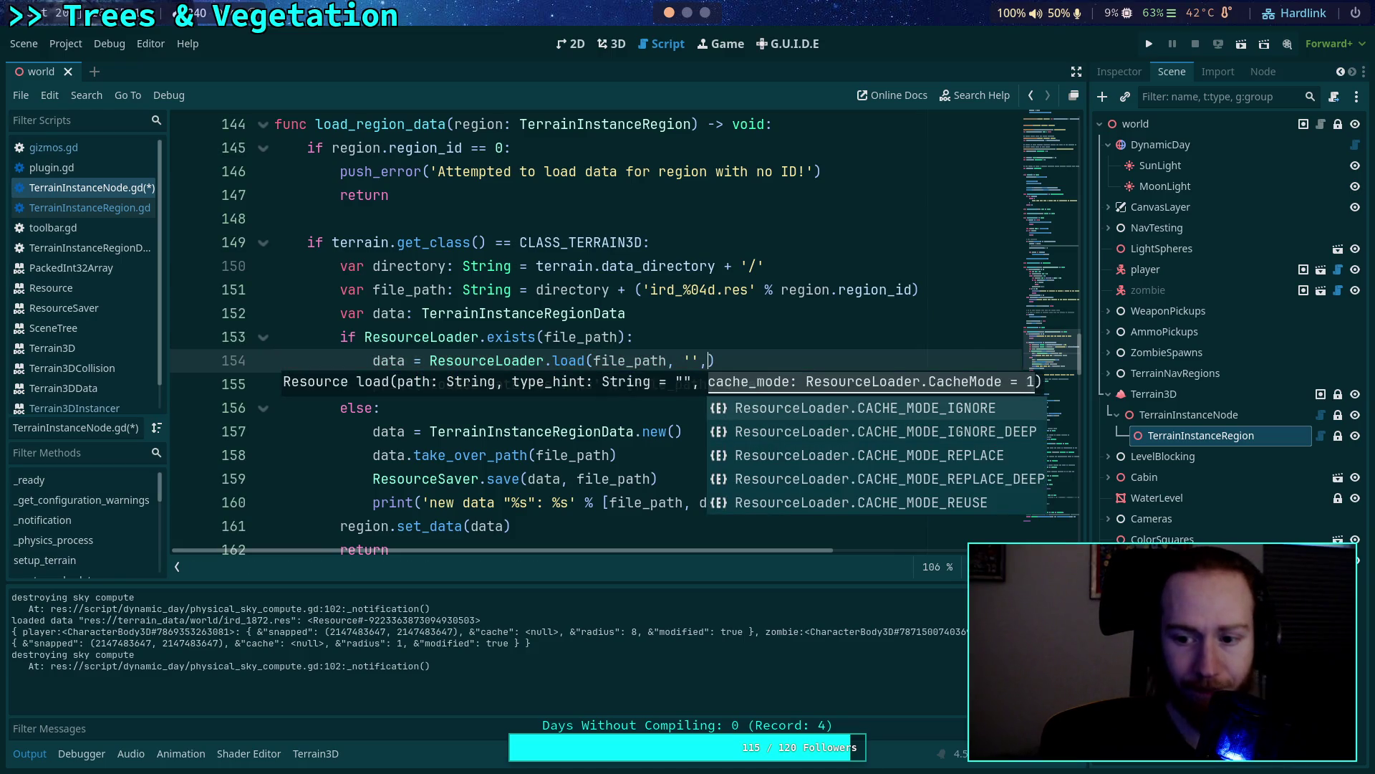
{"action": "key", "text": "Return"}
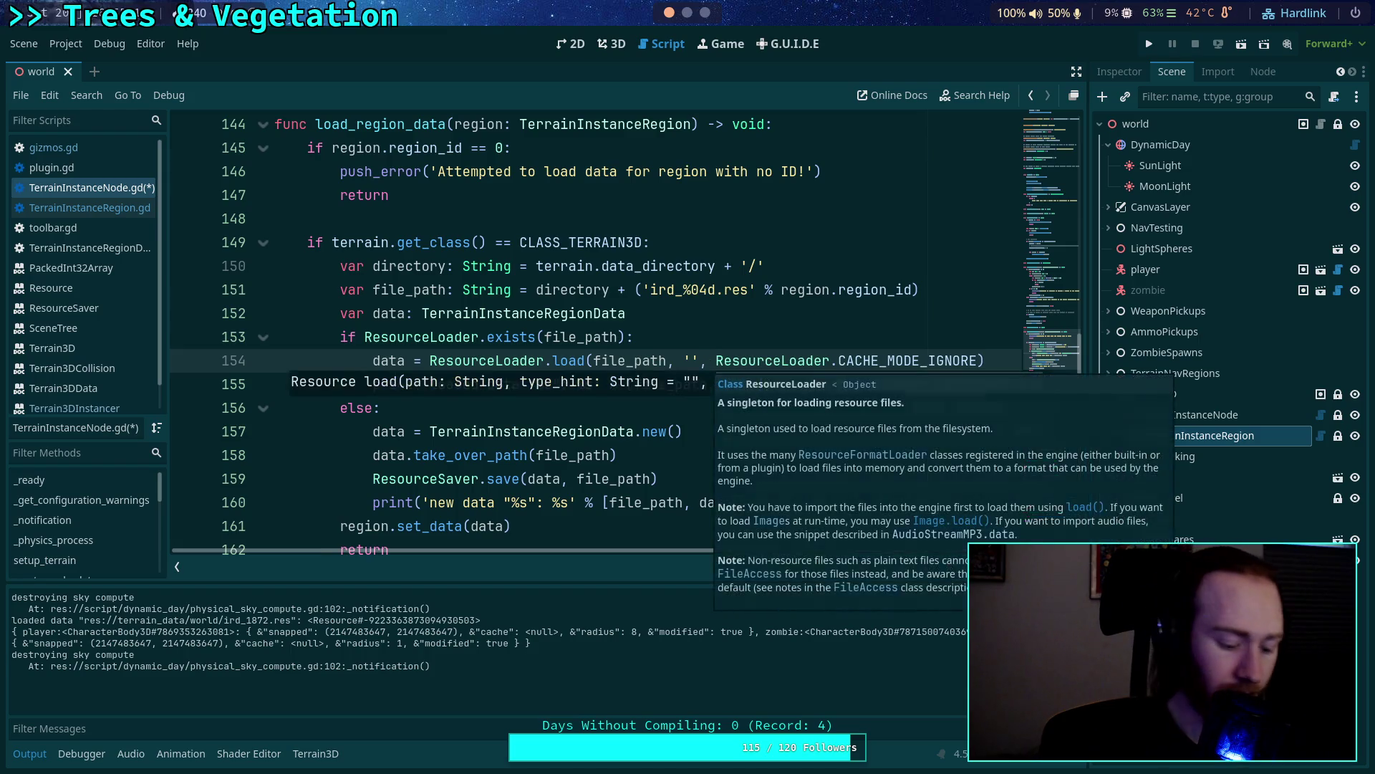
{"action": "key", "text": "ctrl+s"}
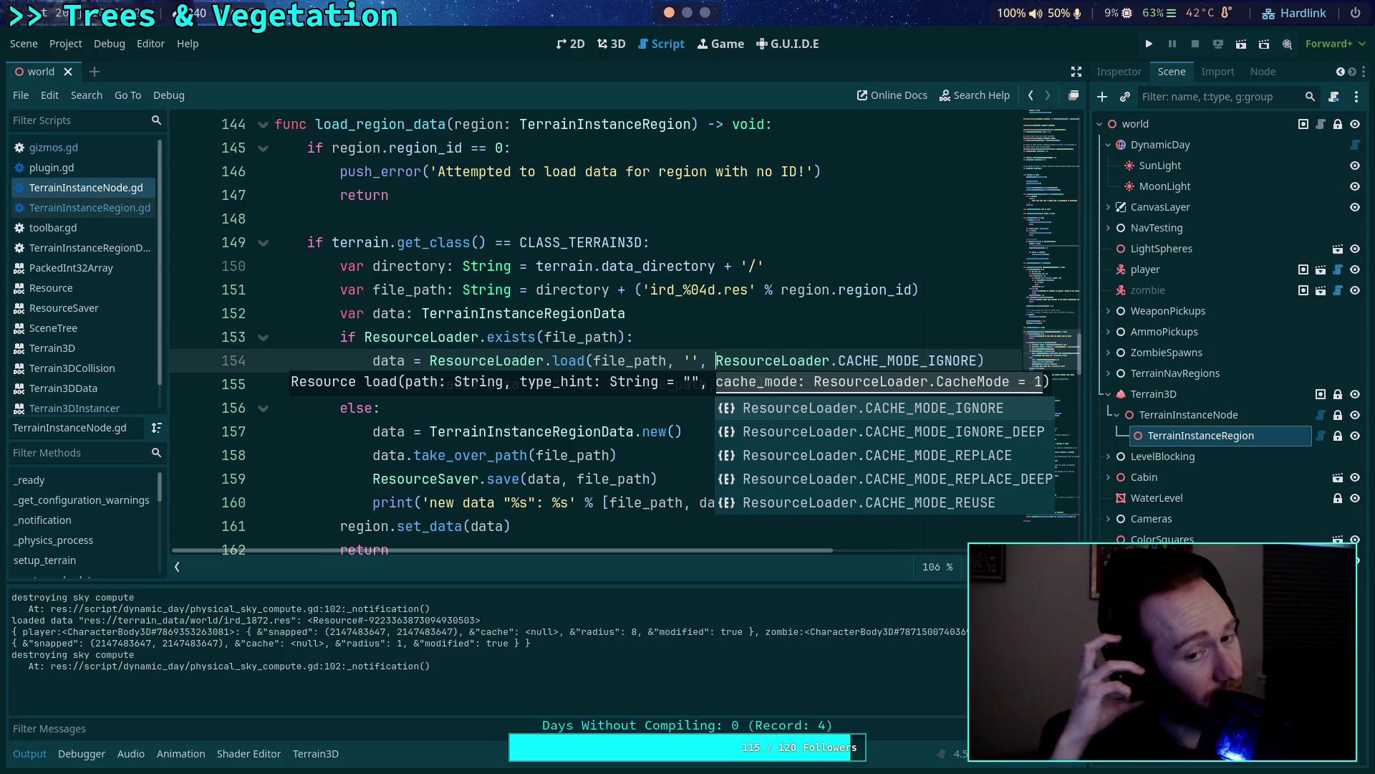
Add print lines for data.vertices.duplicate() and data.indexes.duplicate() below line 155, then save.
{"action": "left_click", "coordinate": [654, 331]}
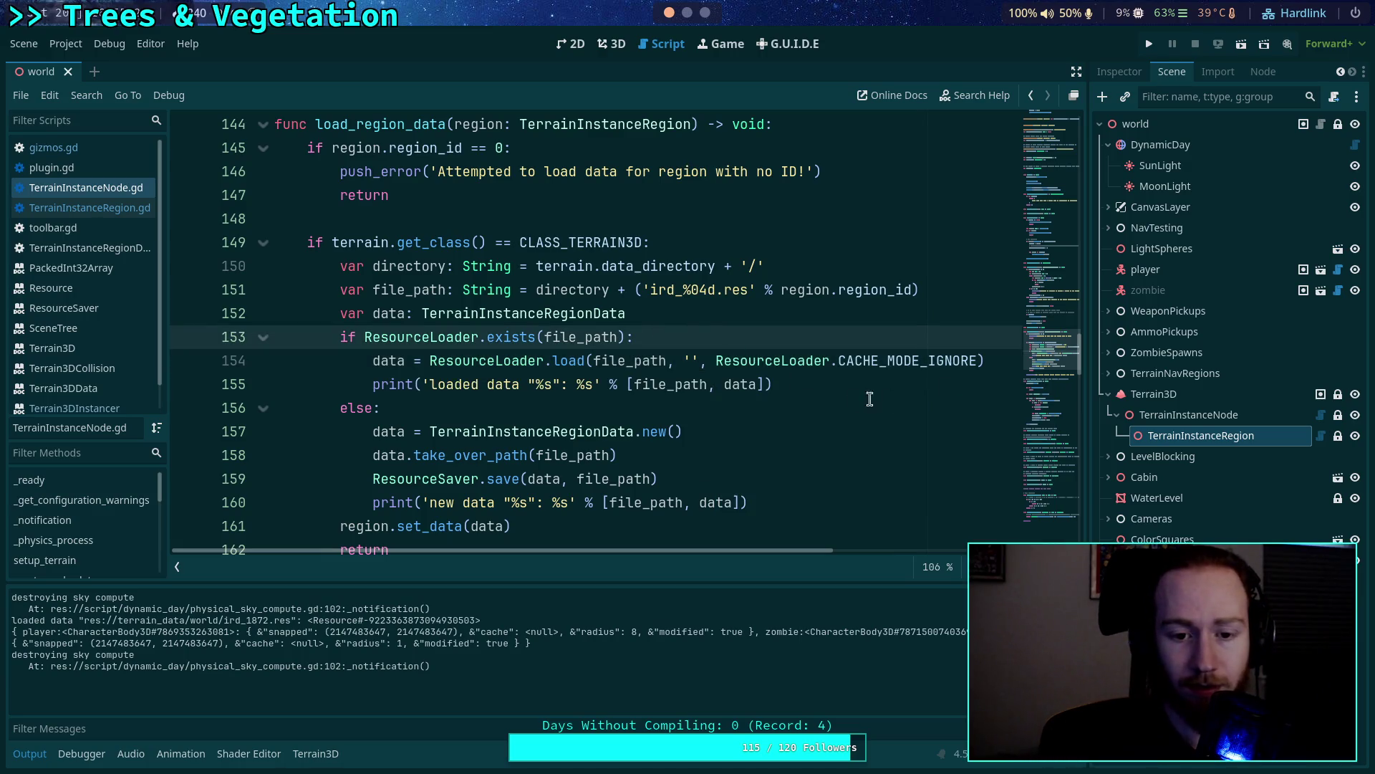
{"action": "left_click", "coordinate": [820, 387]}
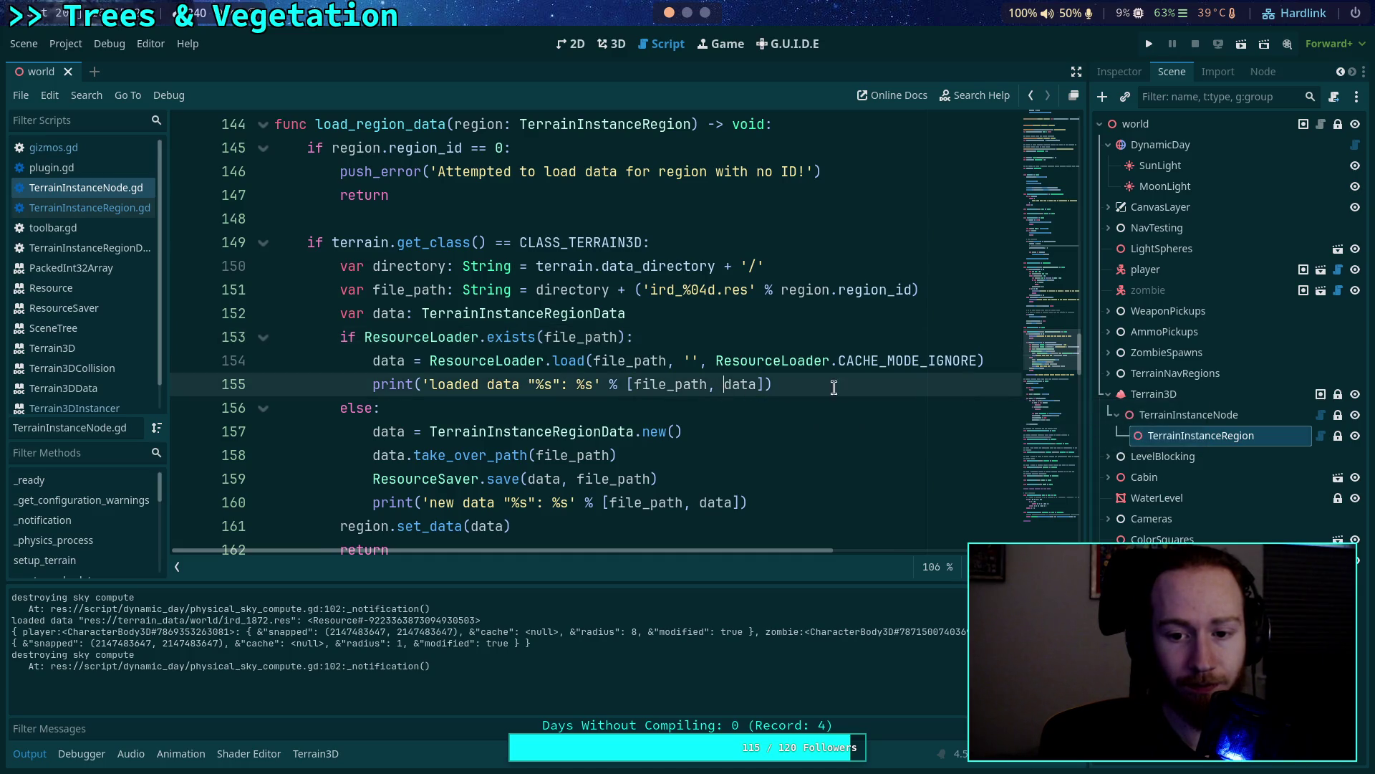
{"action": "left_click", "coordinate": [991, 361]}
{"action": "key", "text": "Down"}
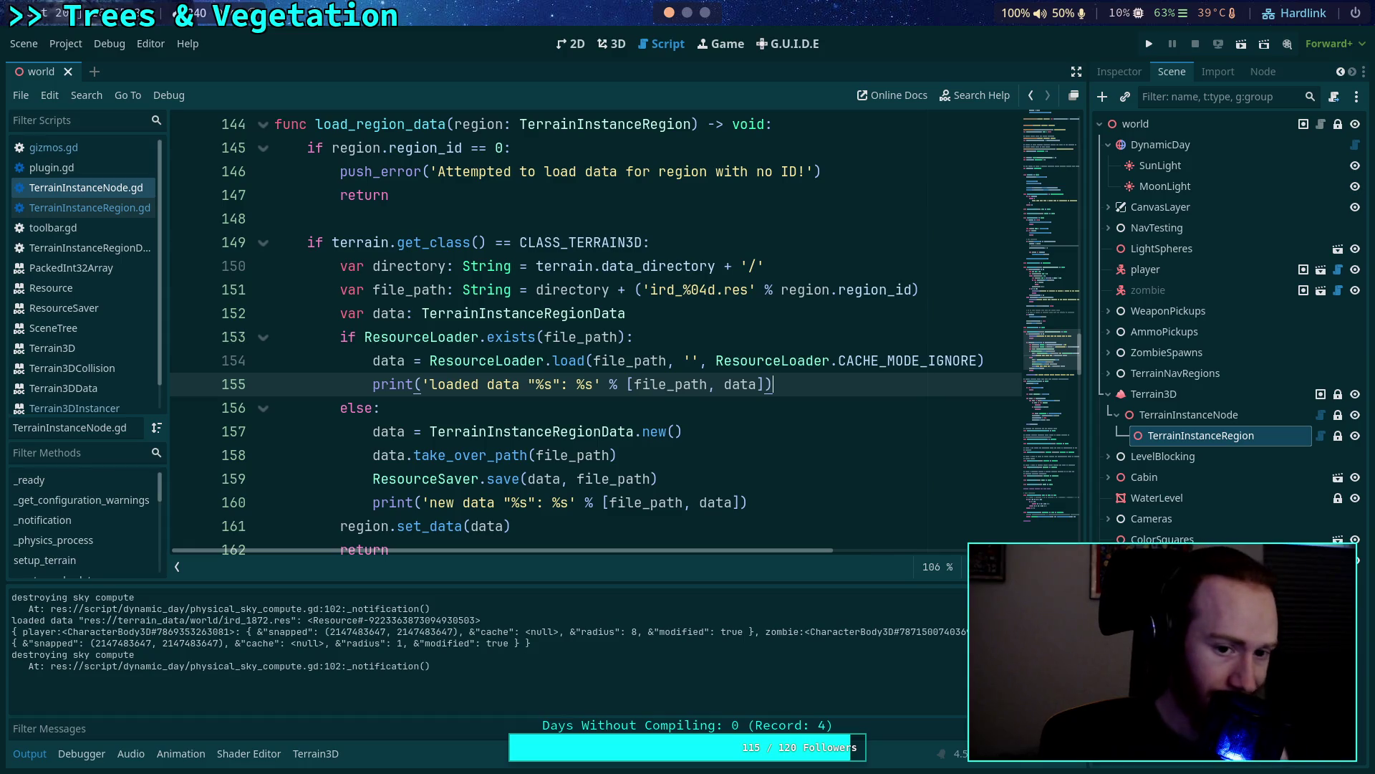
{"action": "key", "text": "Return"}
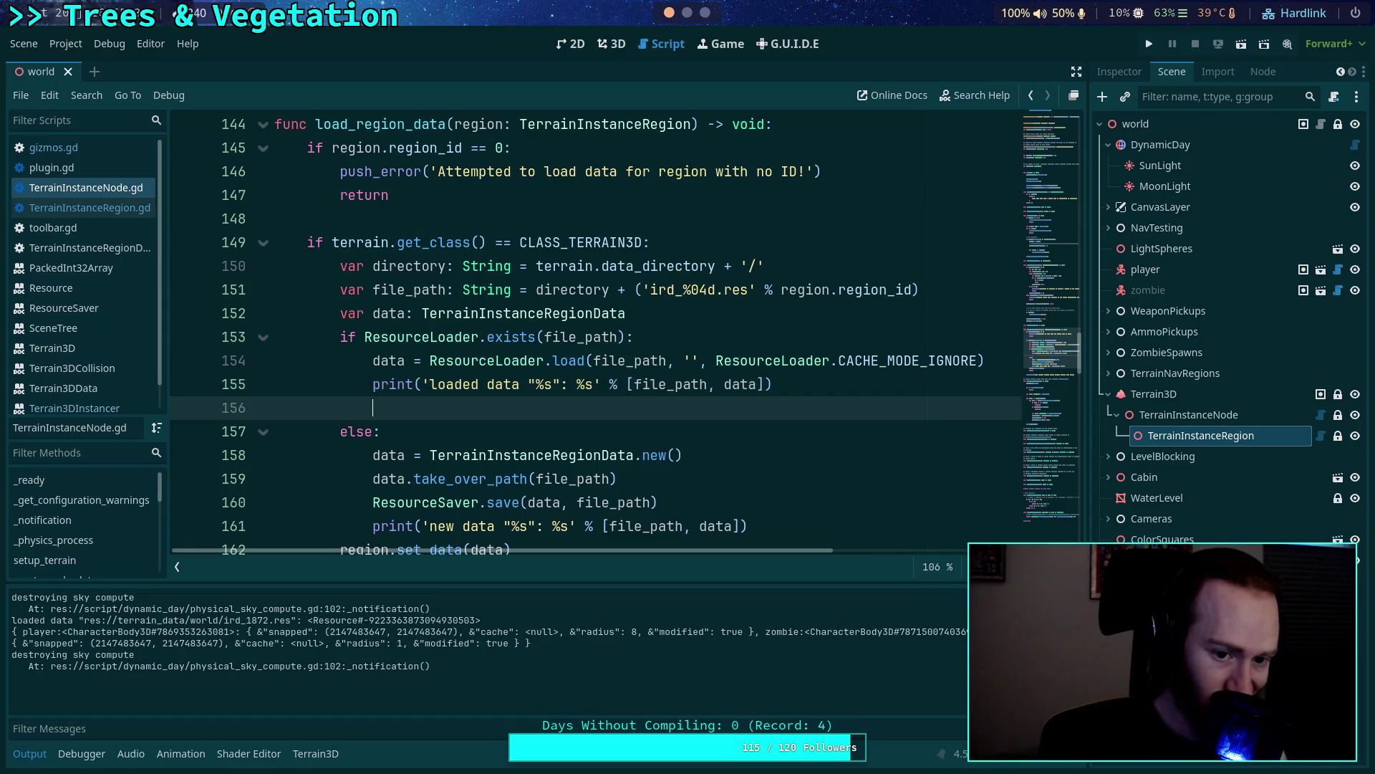
{"action": "type", "text": "print"}
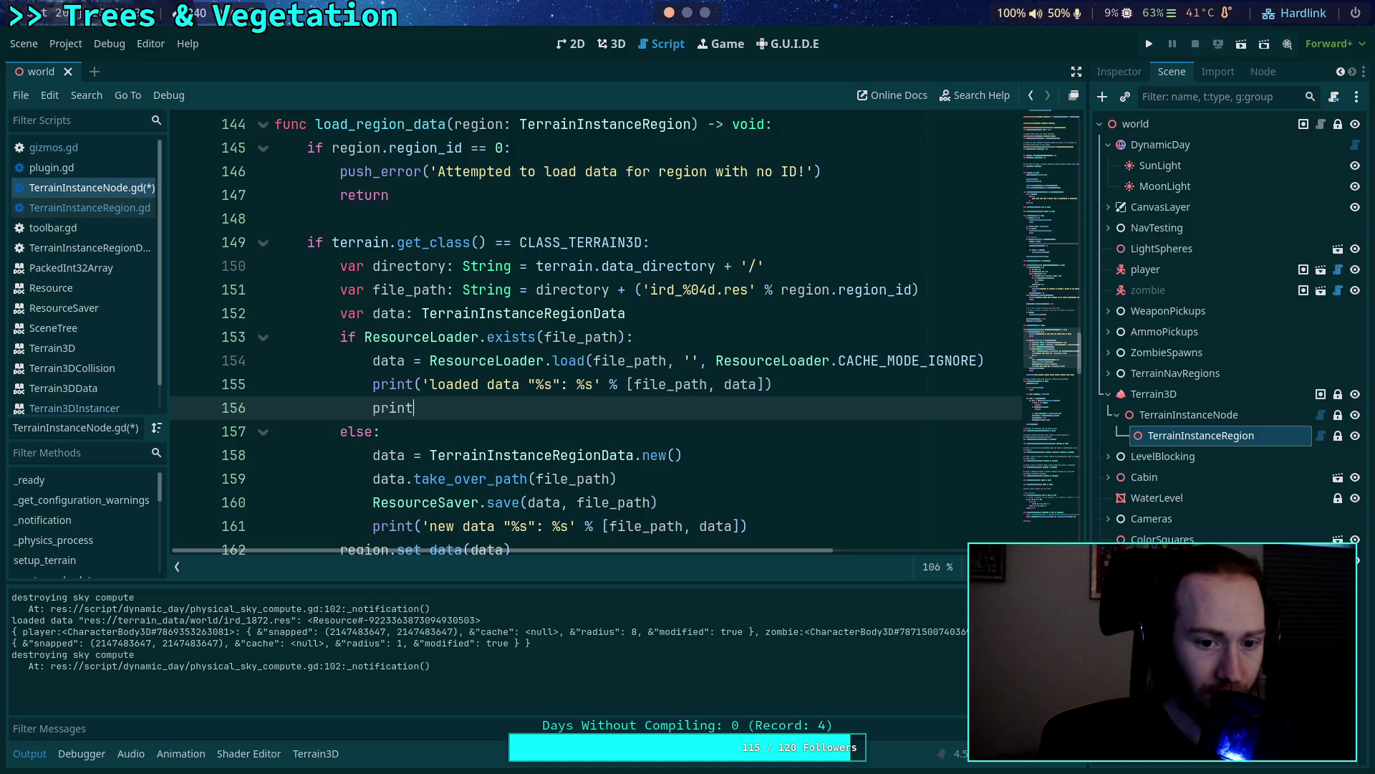
{"action": "type", "text": "(data."}
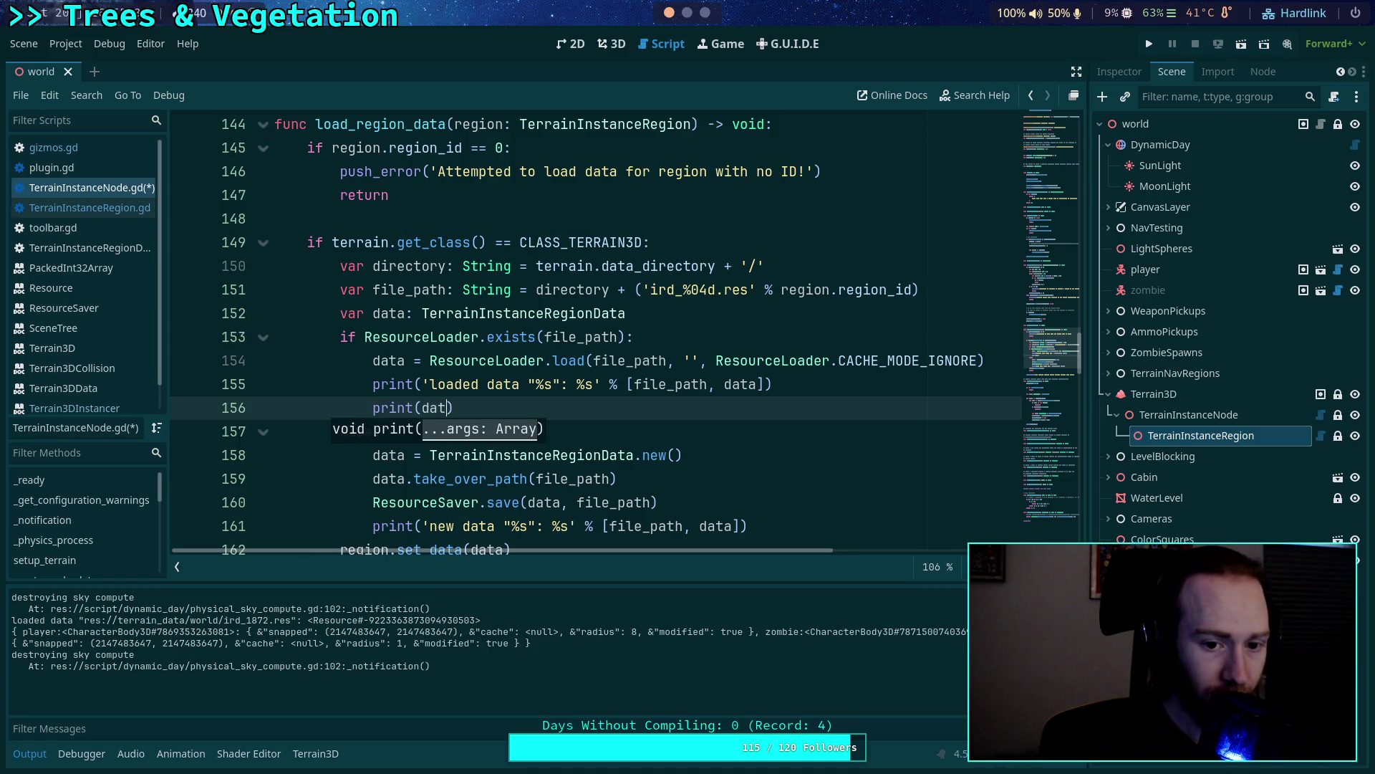
{"action": "type", "text": "vertices."}
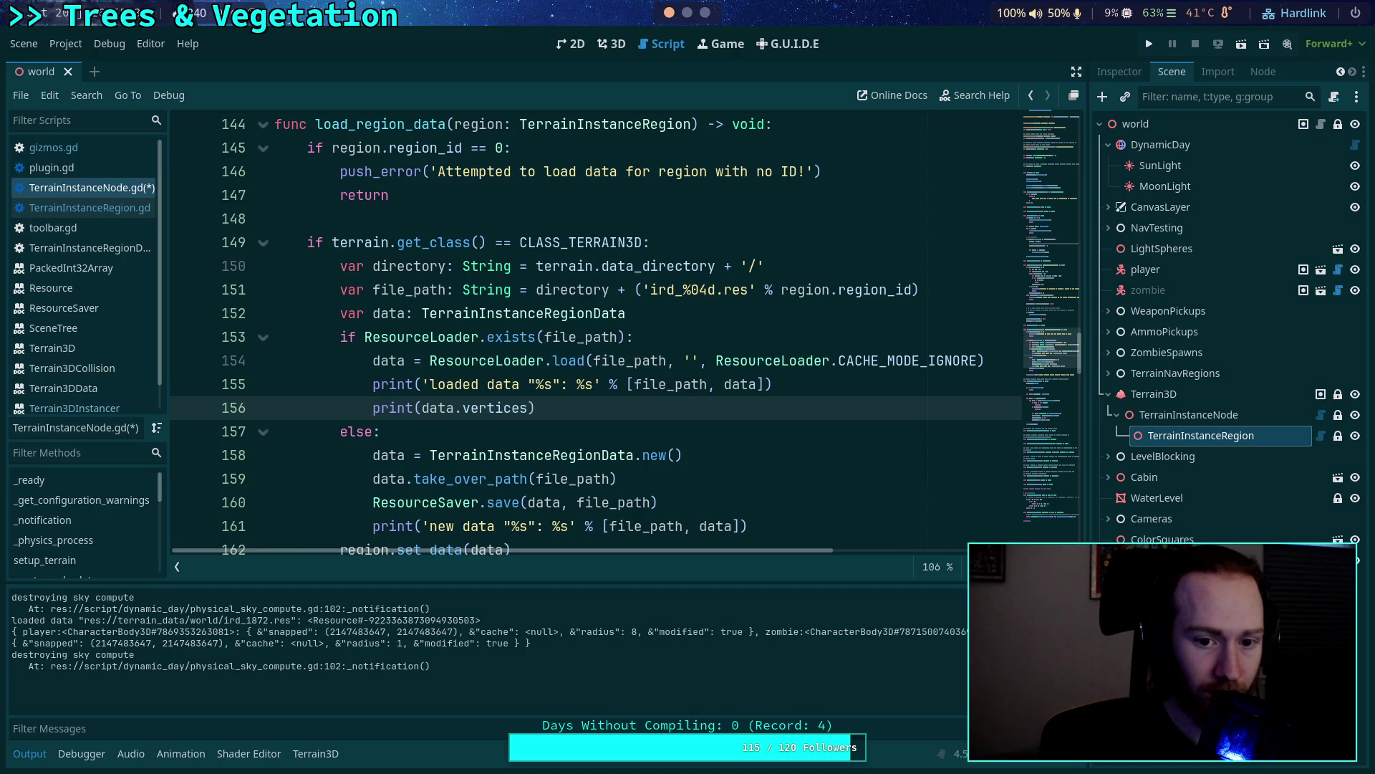
{"action": "type", "text": "d"}
{"action": "key", "text": "Return"}
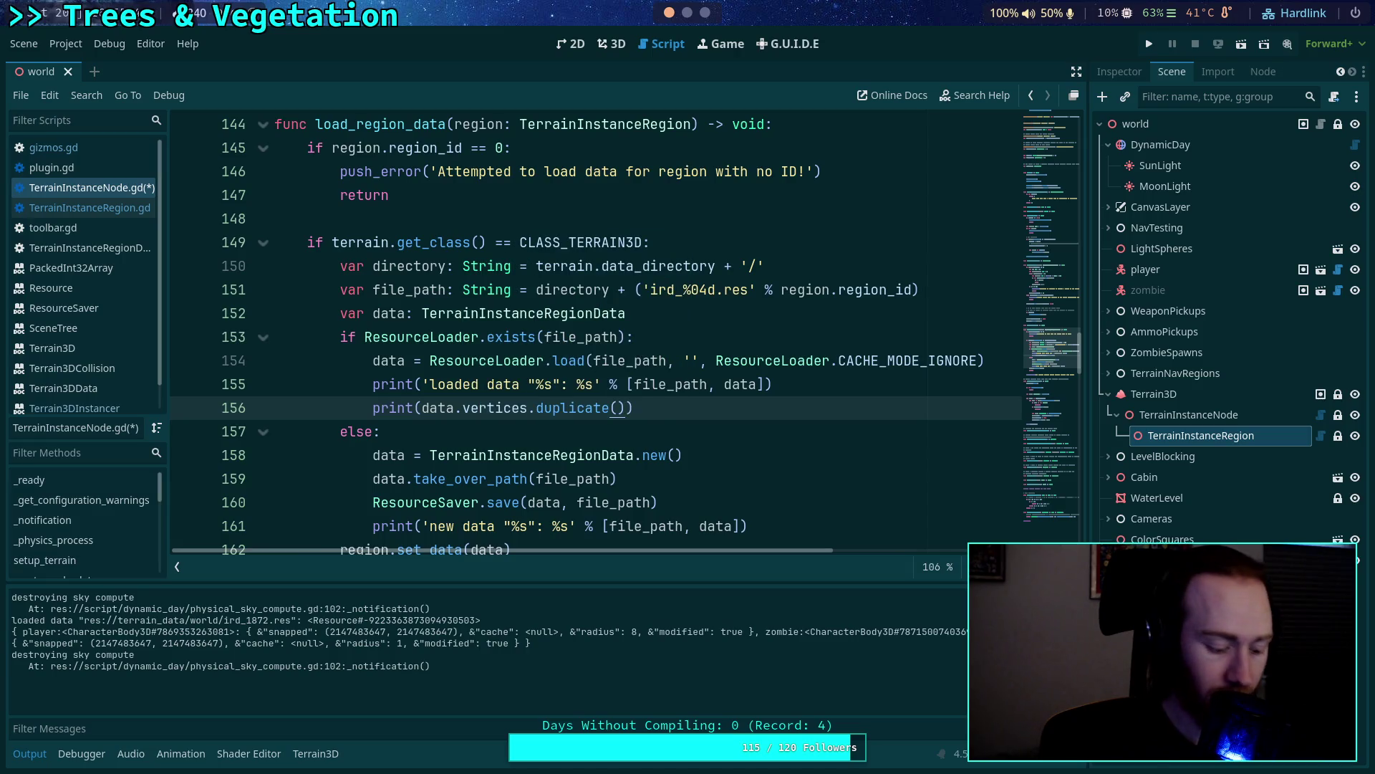
{"action": "key", "text": "ctrl+shift+d"}
{"action": "double_click", "coordinate": [518, 431]}
{"action": "type", "text": "indexes"}
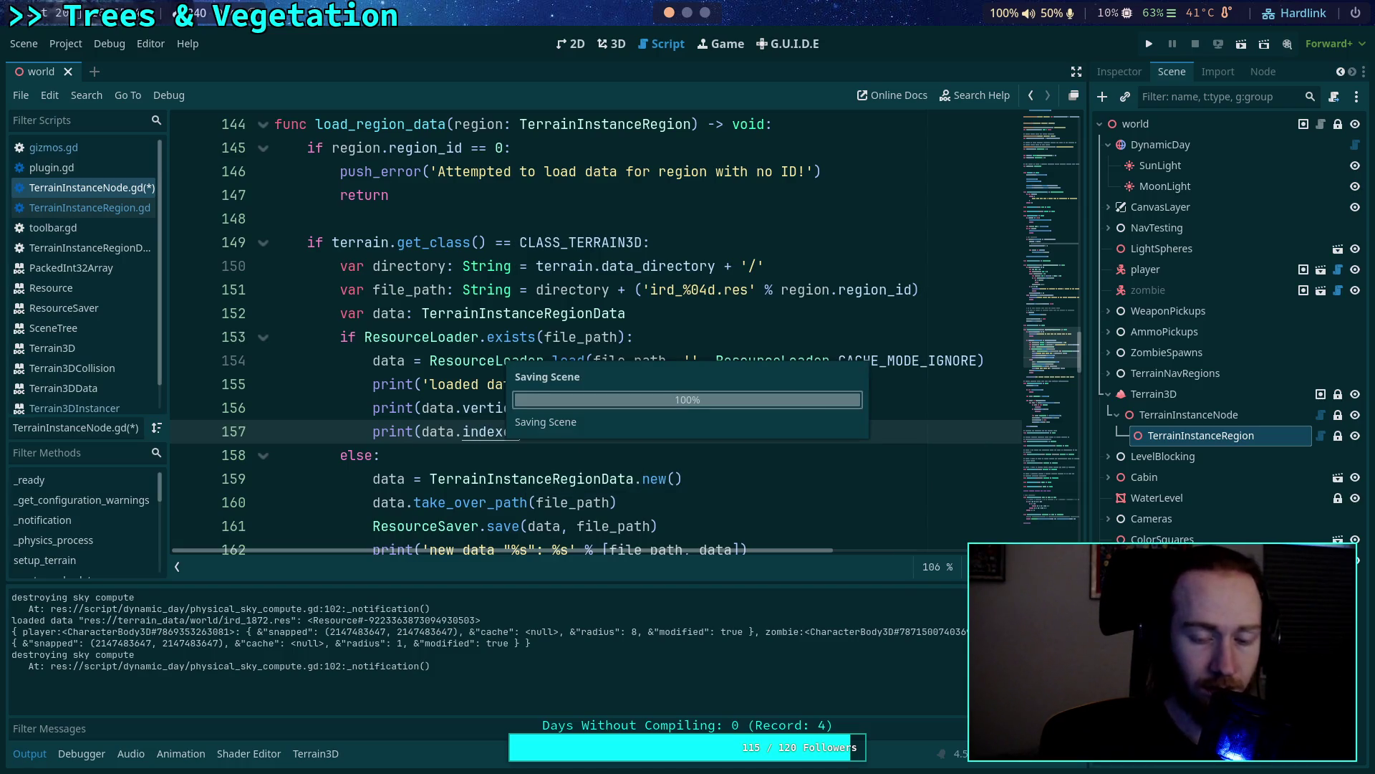
{"action": "key", "text": "ctrl+s"}
{"action": "scroll", "coordinate": [540, 425], "scroll_direction": "down", "scroll_amount": 2}
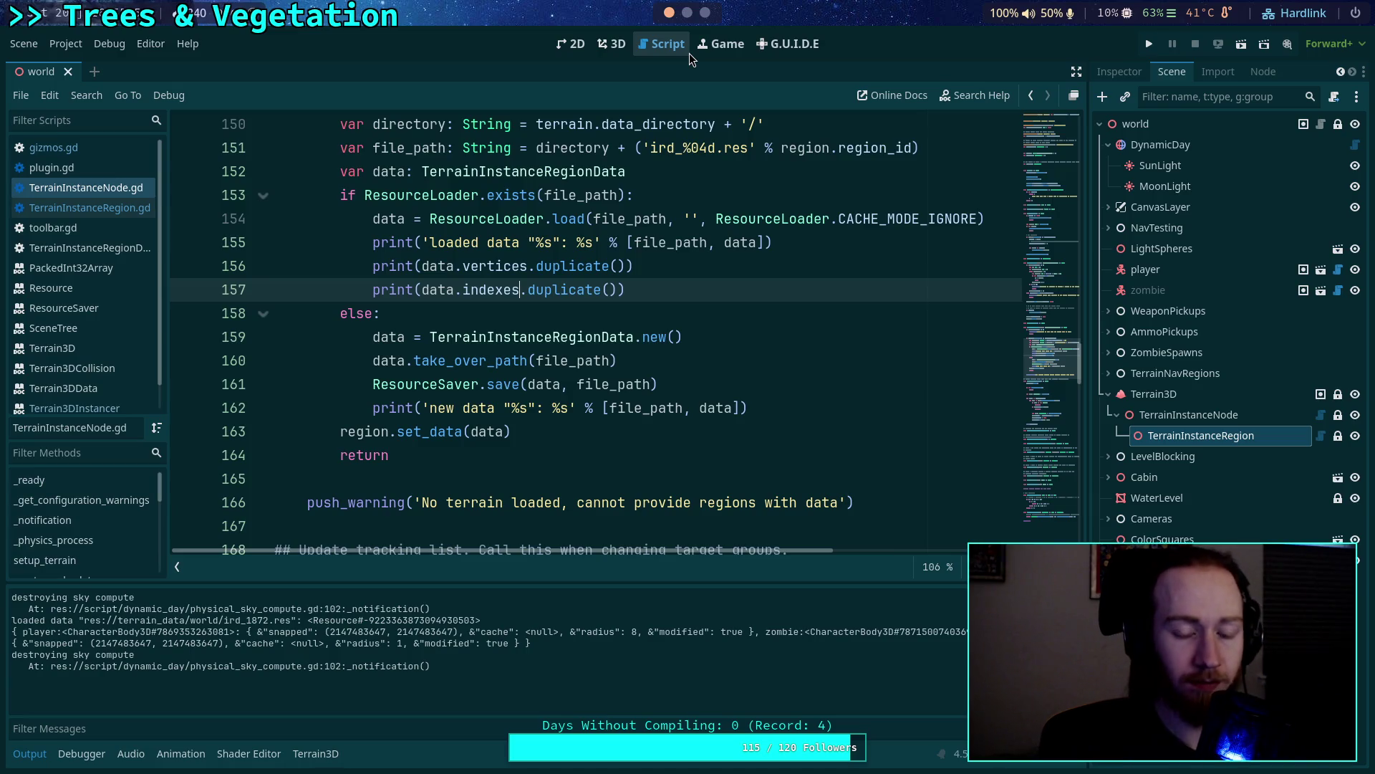
{"action": "scroll", "coordinate": [617, 157], "scroll_direction": "up", "scroll_amount": 3}
{"action": "left_click", "coordinate": [615, 45]}
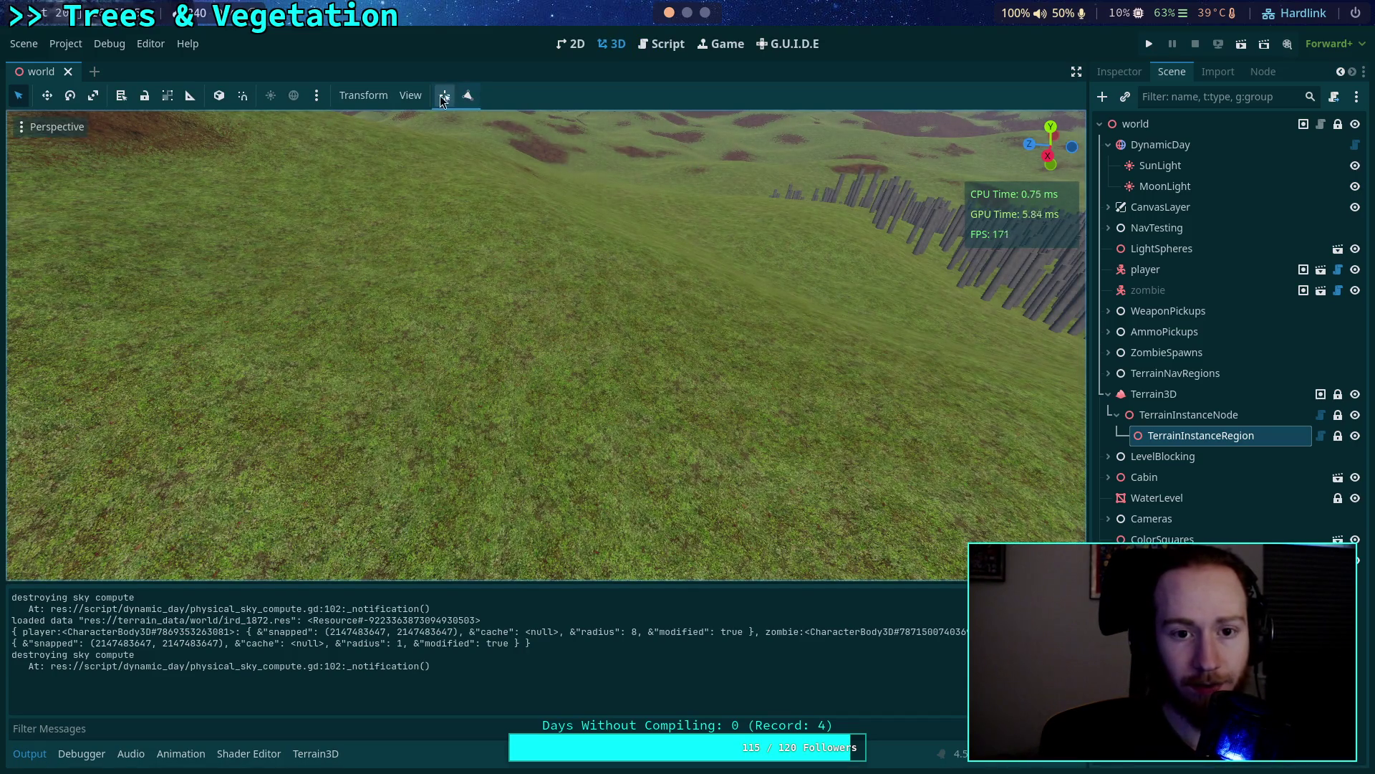
Reselect TerrainInstanceRegion, reload the saved world scene, and view the region's Inspector properties.
{"action": "left_click", "coordinate": [1230, 417]}
{"action": "left_click", "coordinate": [1206, 438]}
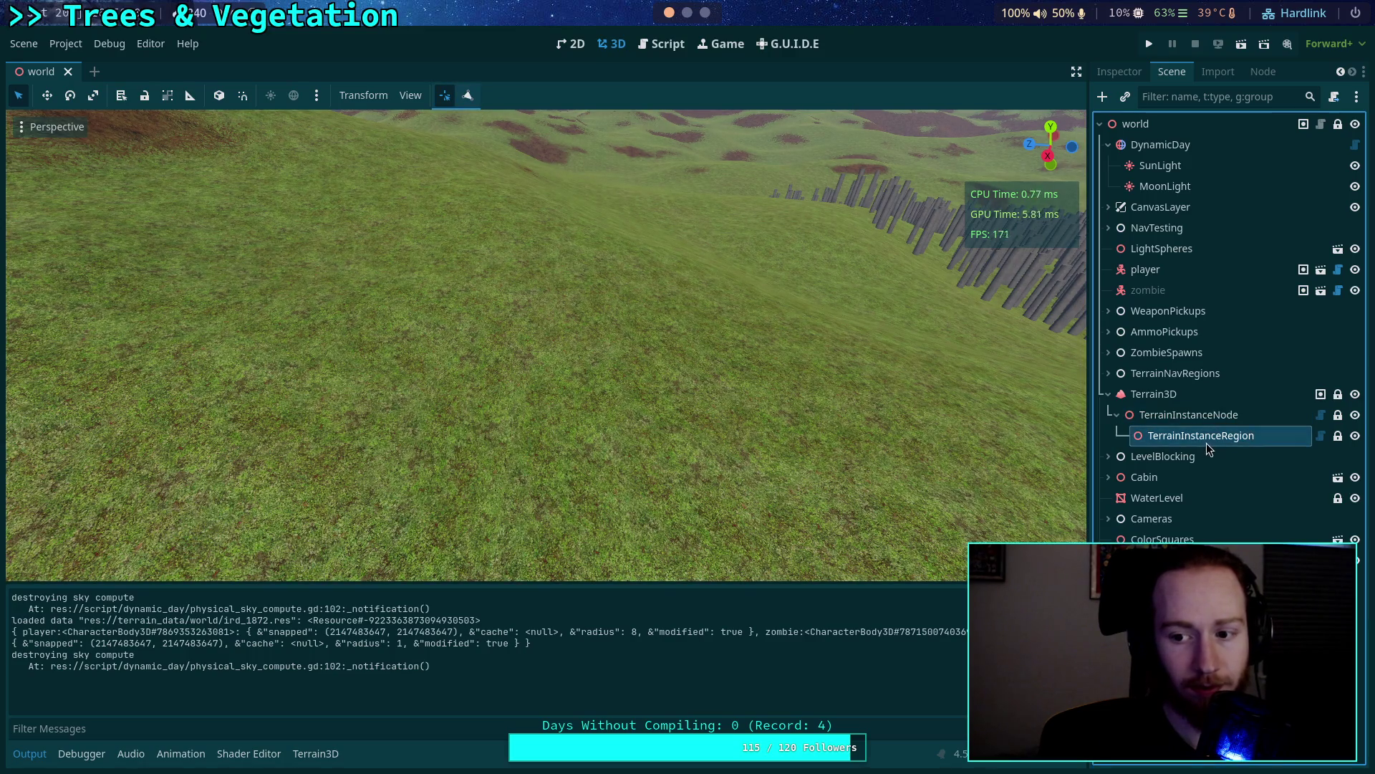
{"action": "left_click", "coordinate": [24, 43]}
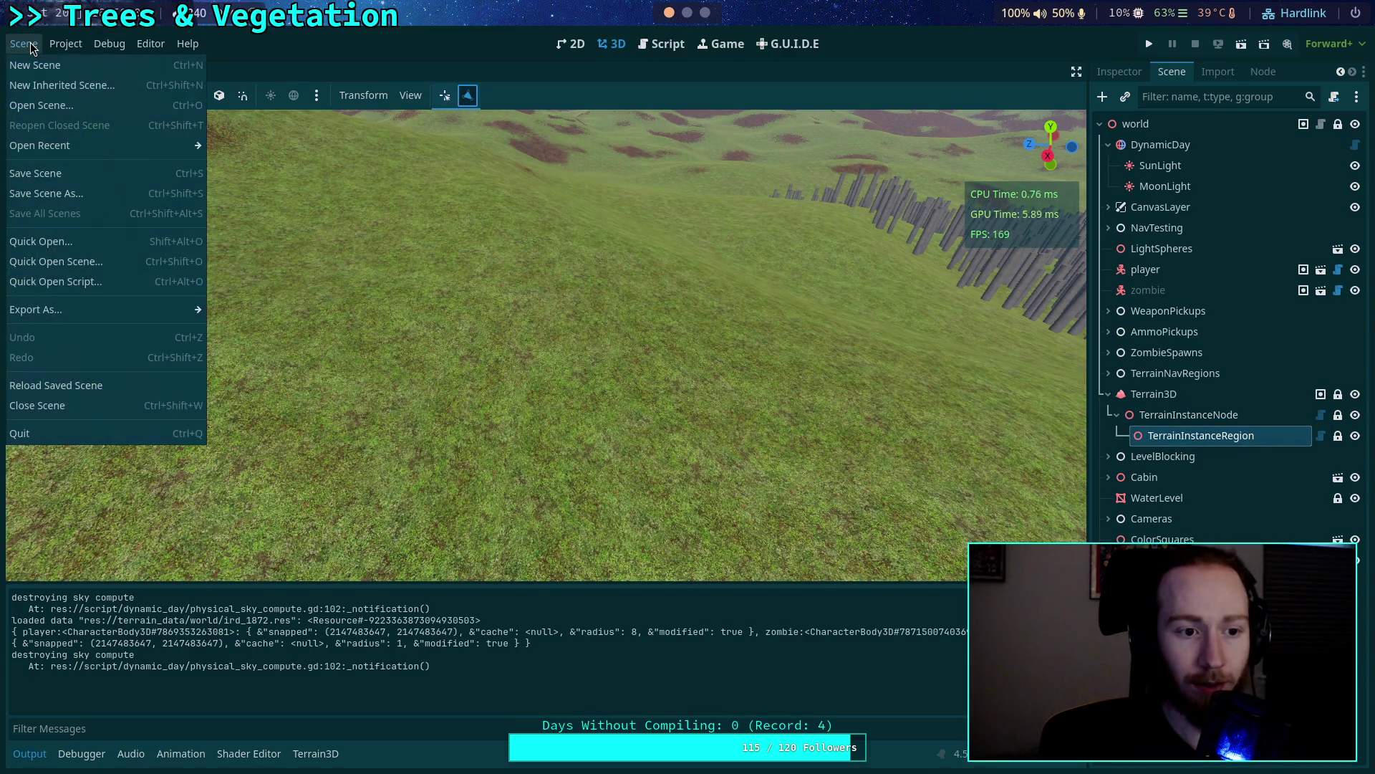
{"action": "left_click", "coordinate": [106, 387]}
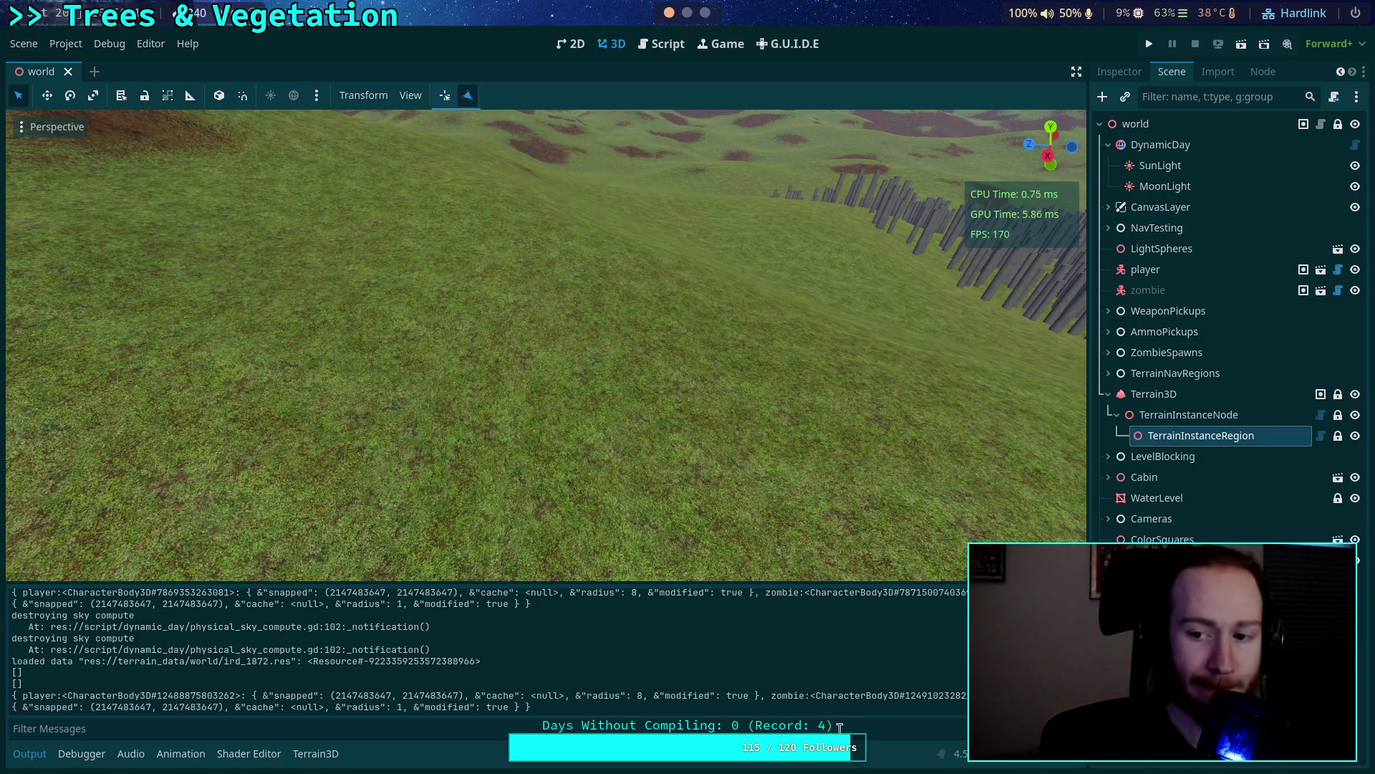
{"action": "left_click", "coordinate": [1116, 76]}
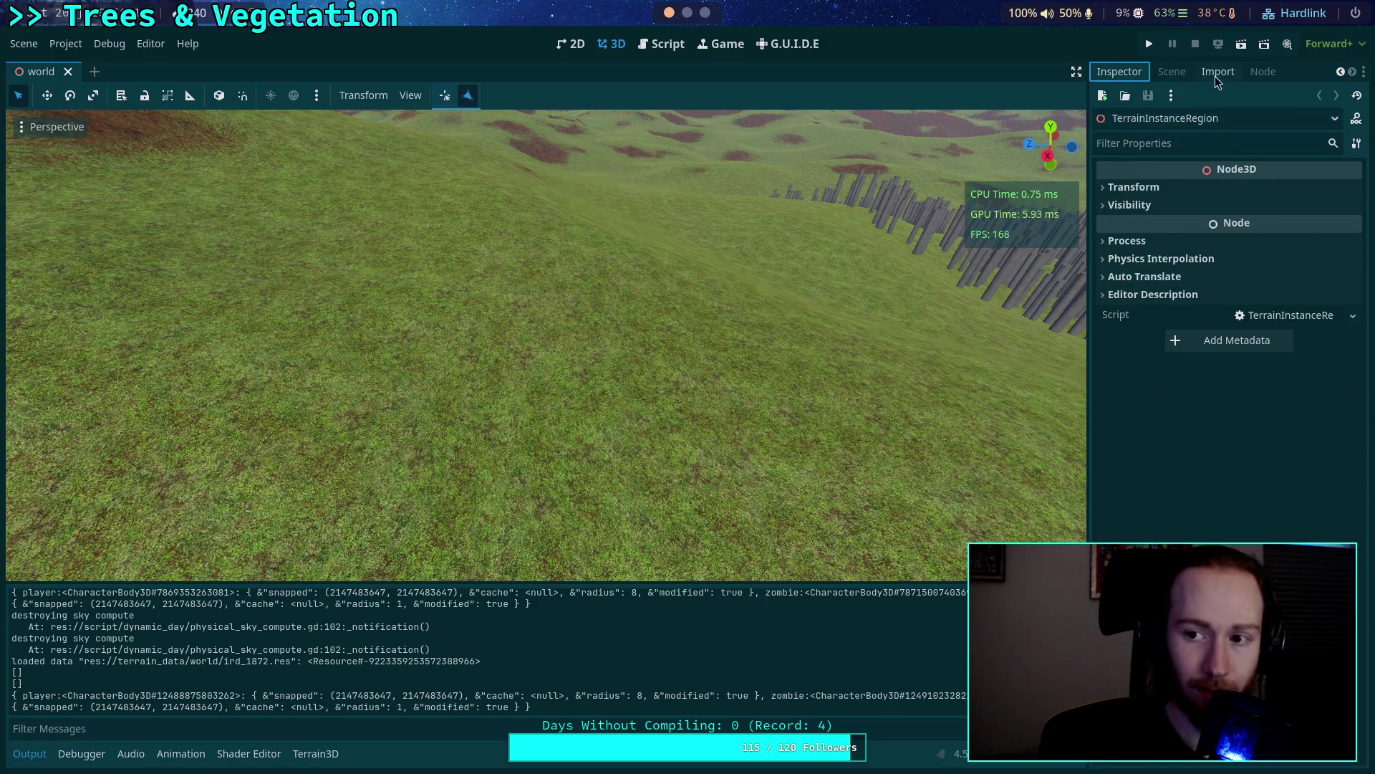
{"action": "left_click", "coordinate": [1216, 74]}
{"action": "left_click", "coordinate": [1120, 72]}
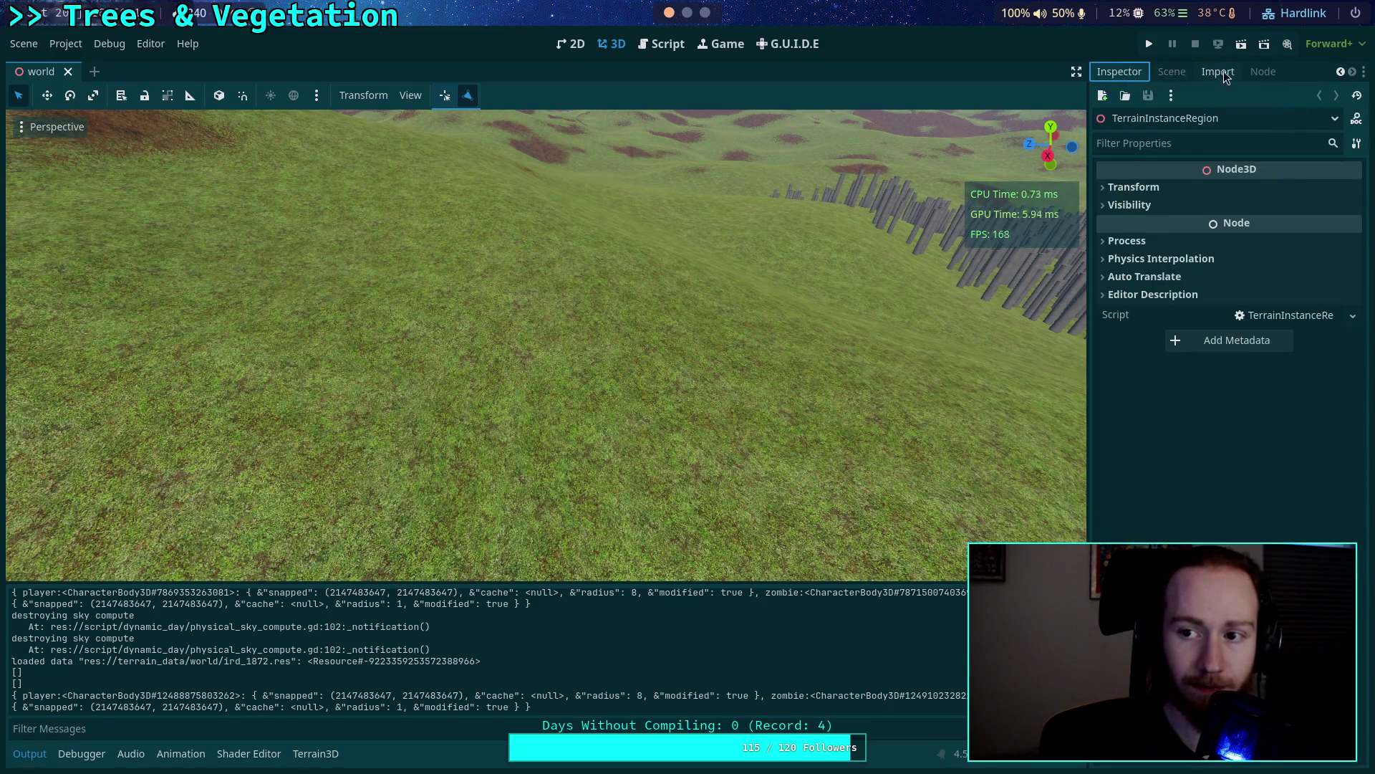
Find and select ird_1872.res under terrain_data/world in the FileSystem dock, then return to the script.
{"action": "left_click_drag", "start_coordinate": [1088, 139], "coordinate": [1056, 139]}
{"action": "left_click", "coordinate": [1092, 72]}
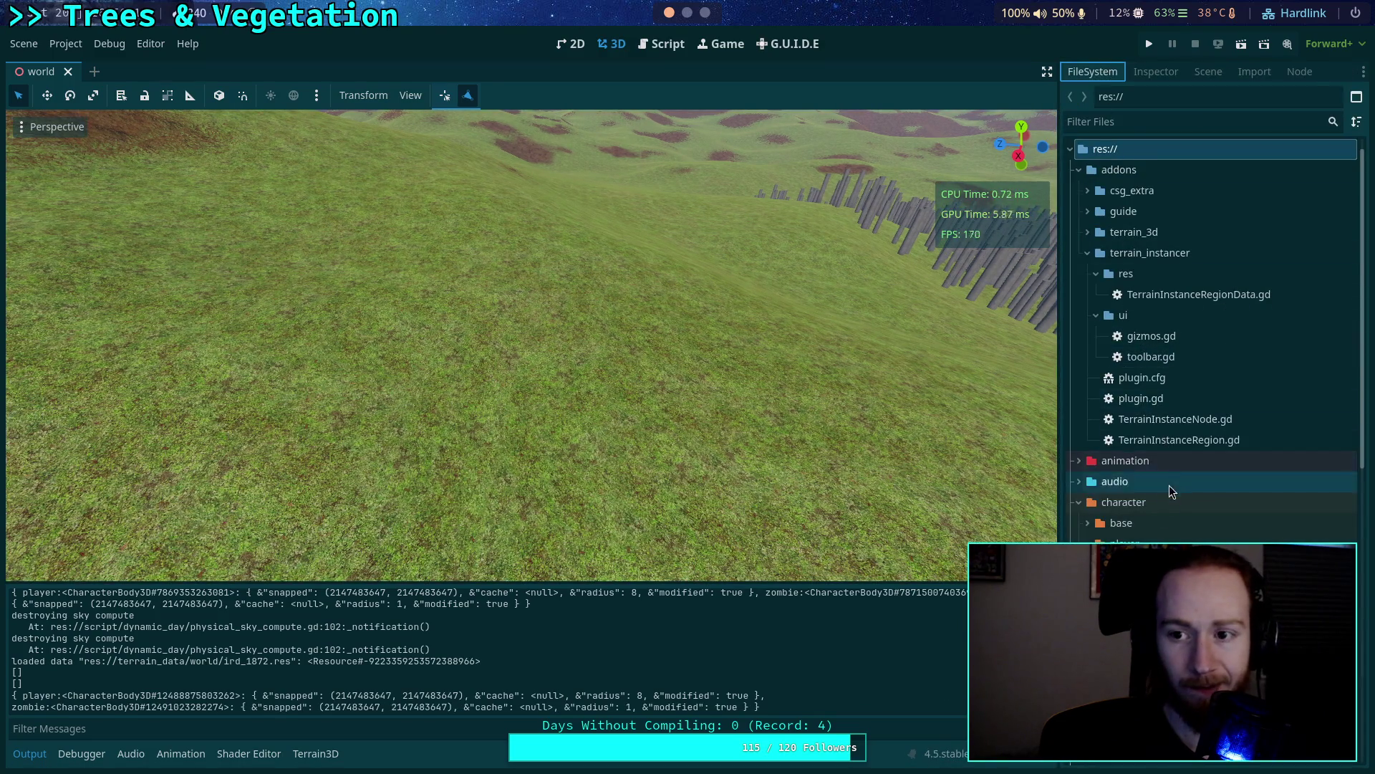
{"action": "scroll", "coordinate": [1173, 488], "scroll_direction": "down", "scroll_amount": 10}
{"action": "scroll", "coordinate": [1167, 578], "scroll_direction": "up", "scroll_amount": 3}
{"action": "scroll", "coordinate": [1211, 336], "scroll_direction": "down", "scroll_amount": 3}
{"action": "scroll", "coordinate": [1189, 491], "scroll_direction": "down", "scroll_amount": 3}
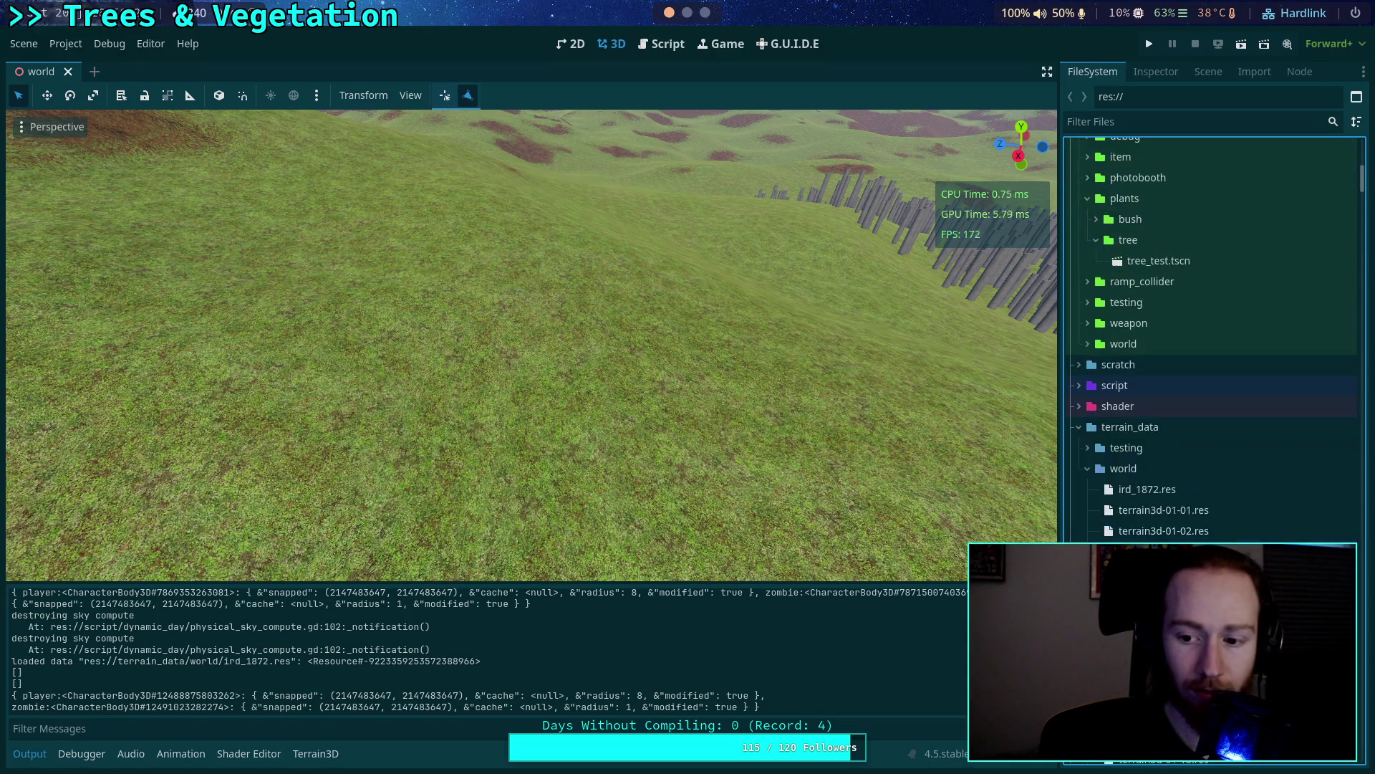
{"action": "left_click", "coordinate": [1179, 490]}
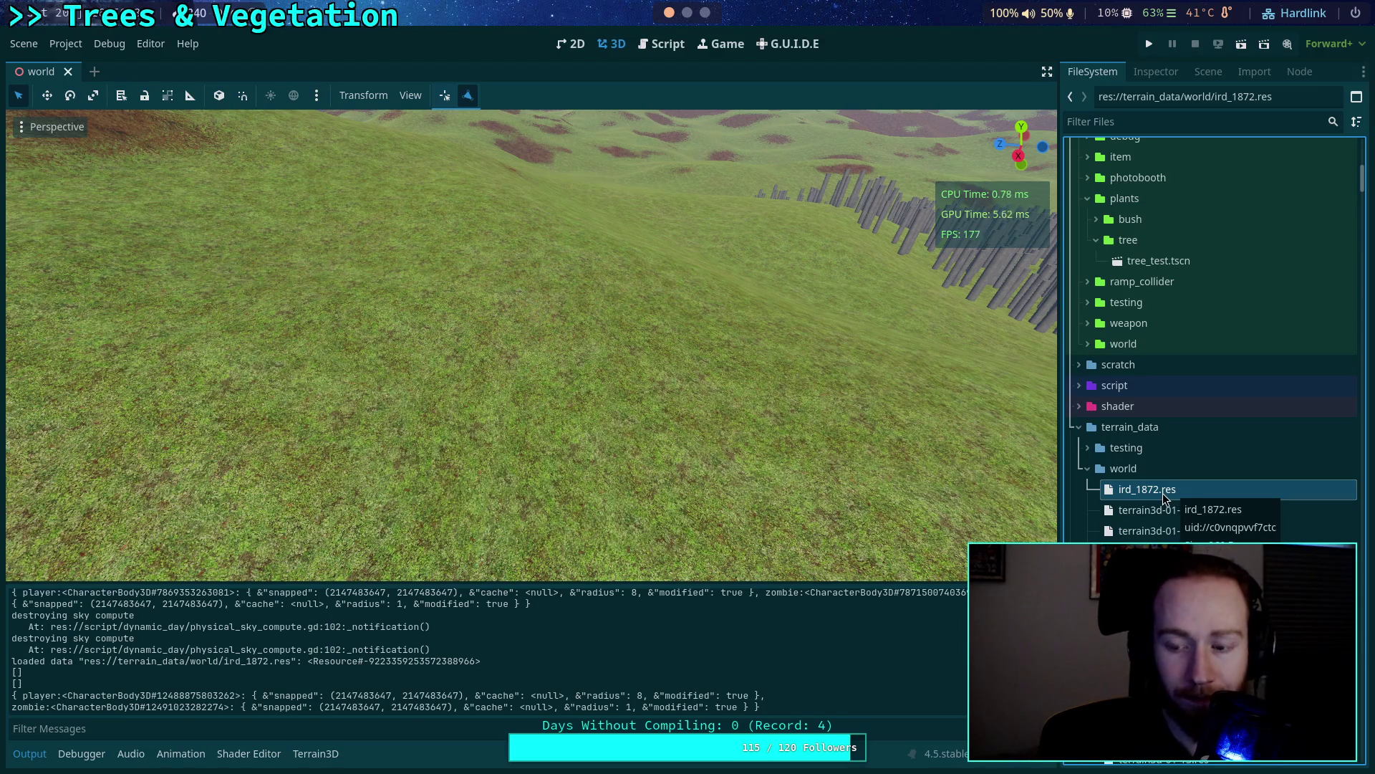
{"action": "left_click", "coordinate": [662, 47]}
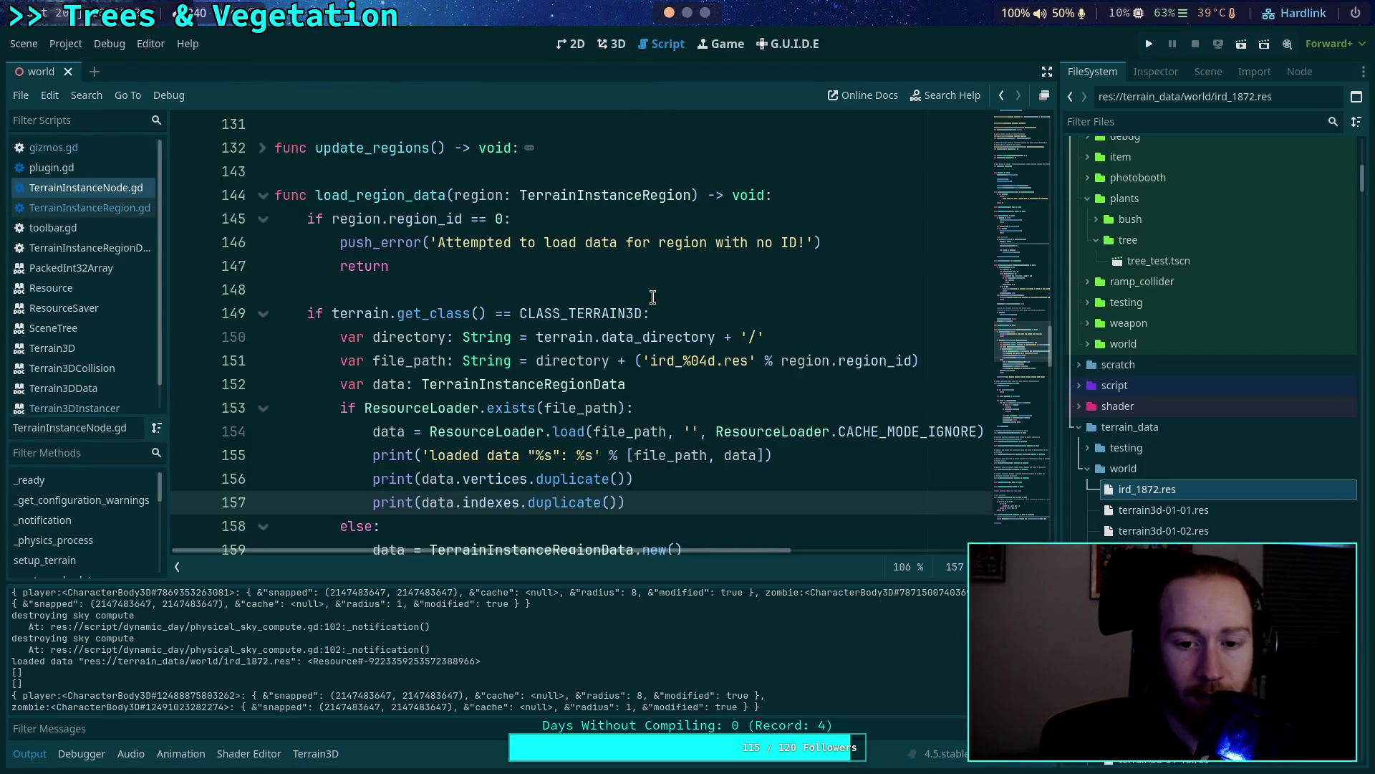
Change the region file name format on line 151 to .tres and save the script.
{"action": "left_click", "coordinate": [719, 360]}
{"action": "type", "text": "t"}
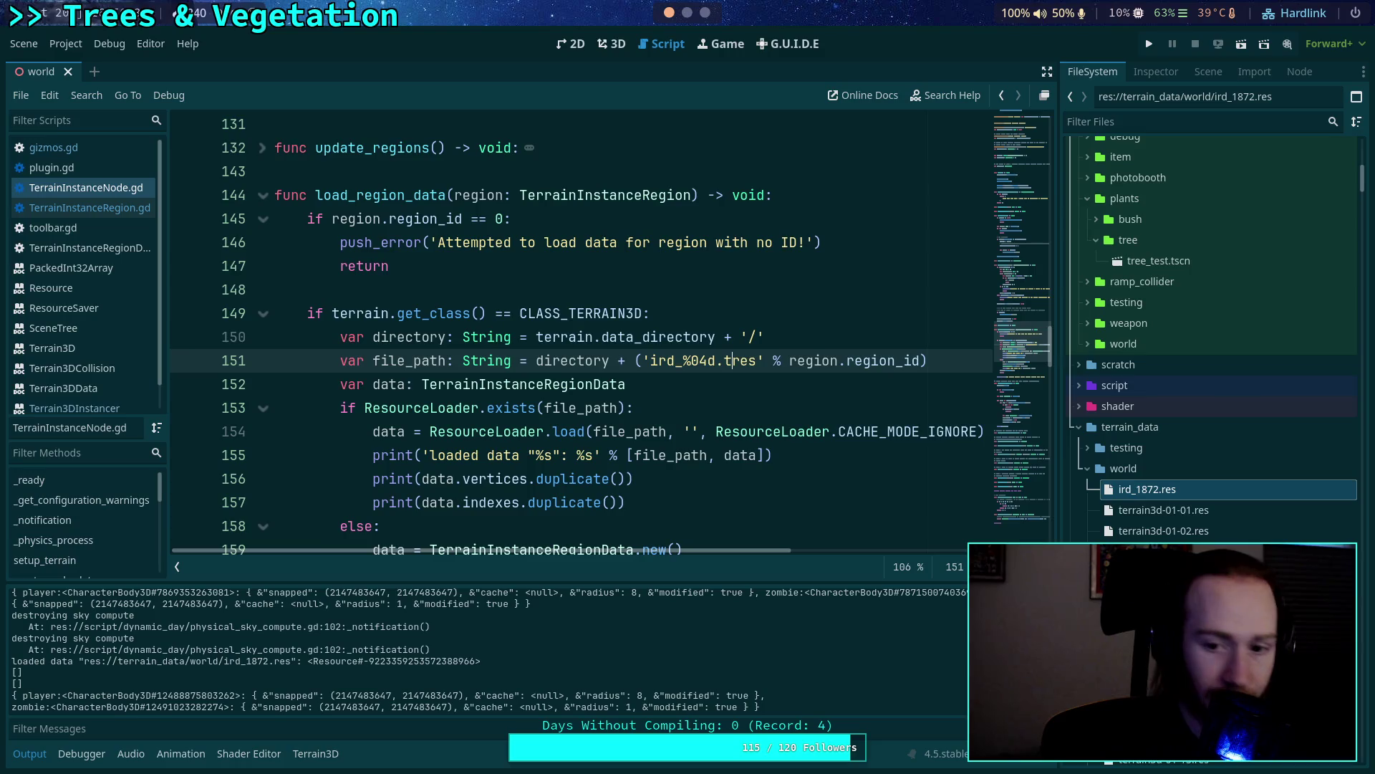
{"action": "key", "text": "ctrl+s"}
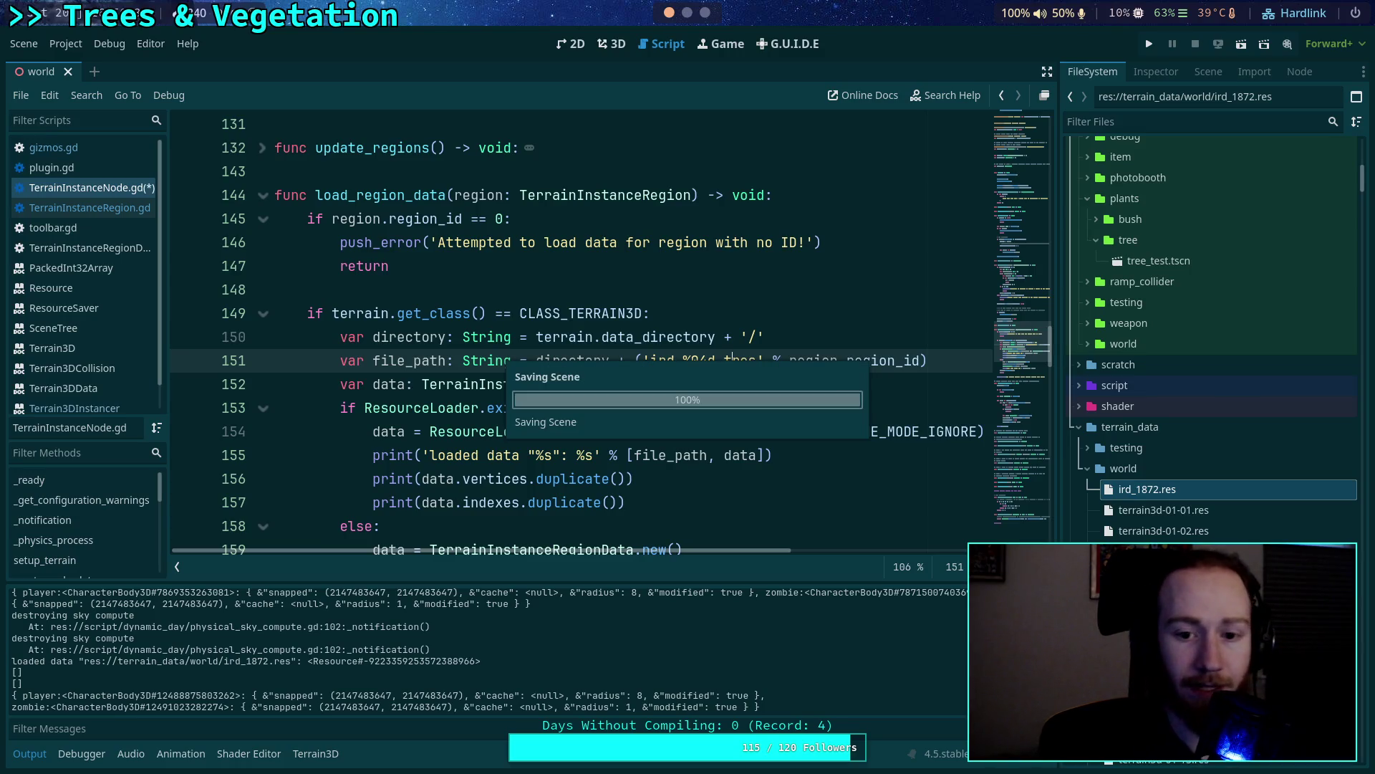
Delete the old ird_1872.res resource from the project.
{"action": "right_click", "coordinate": [1138, 489]}
{"action": "left_click", "coordinate": [1189, 594]}
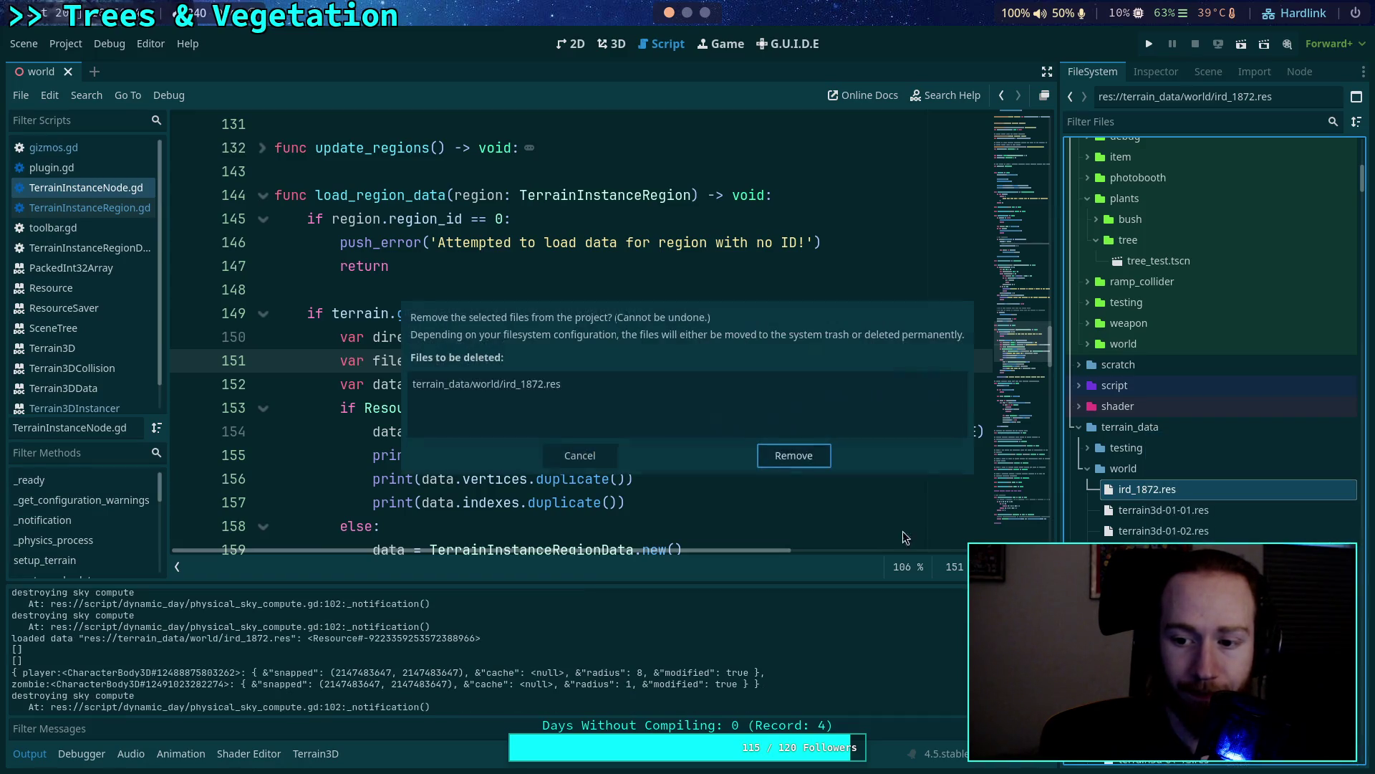
{"action": "left_click", "coordinate": [795, 458]}
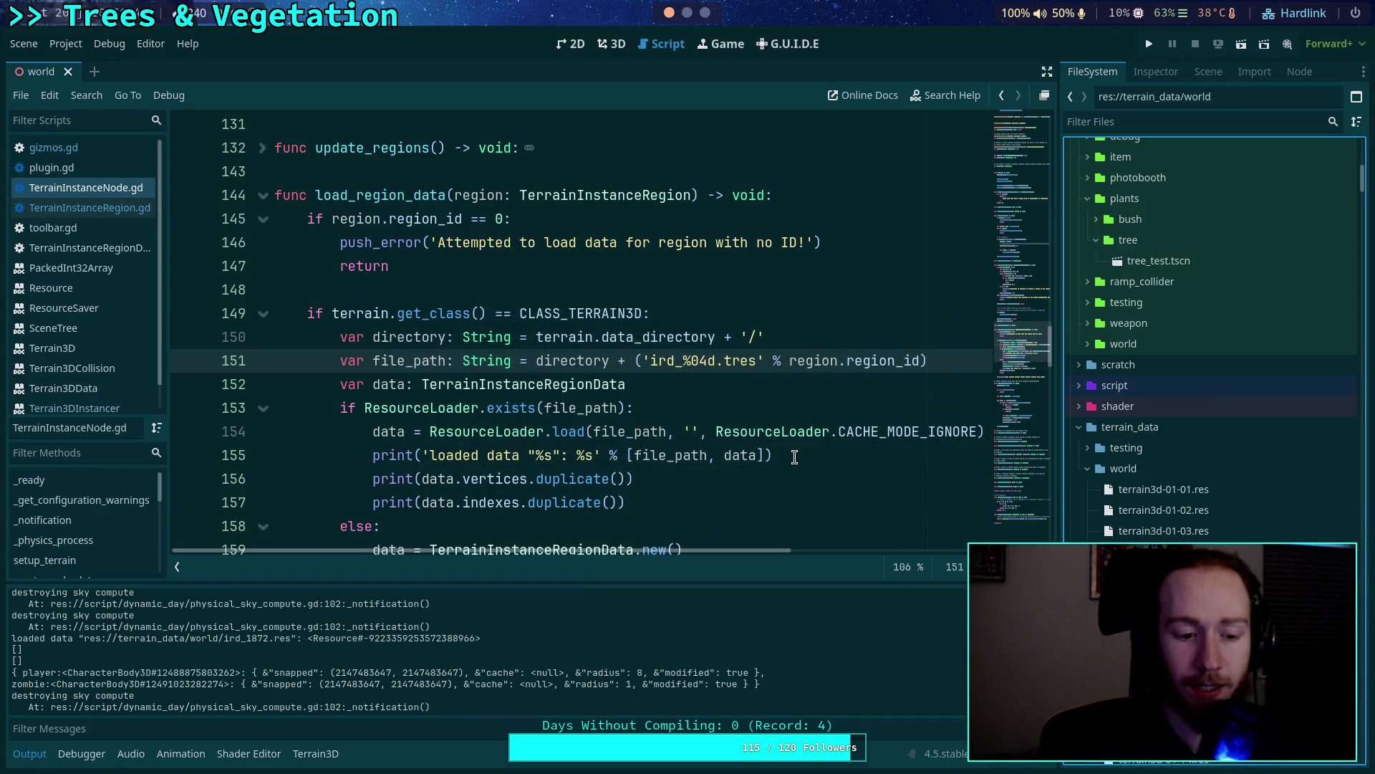
{"action": "left_click", "coordinate": [717, 431]}
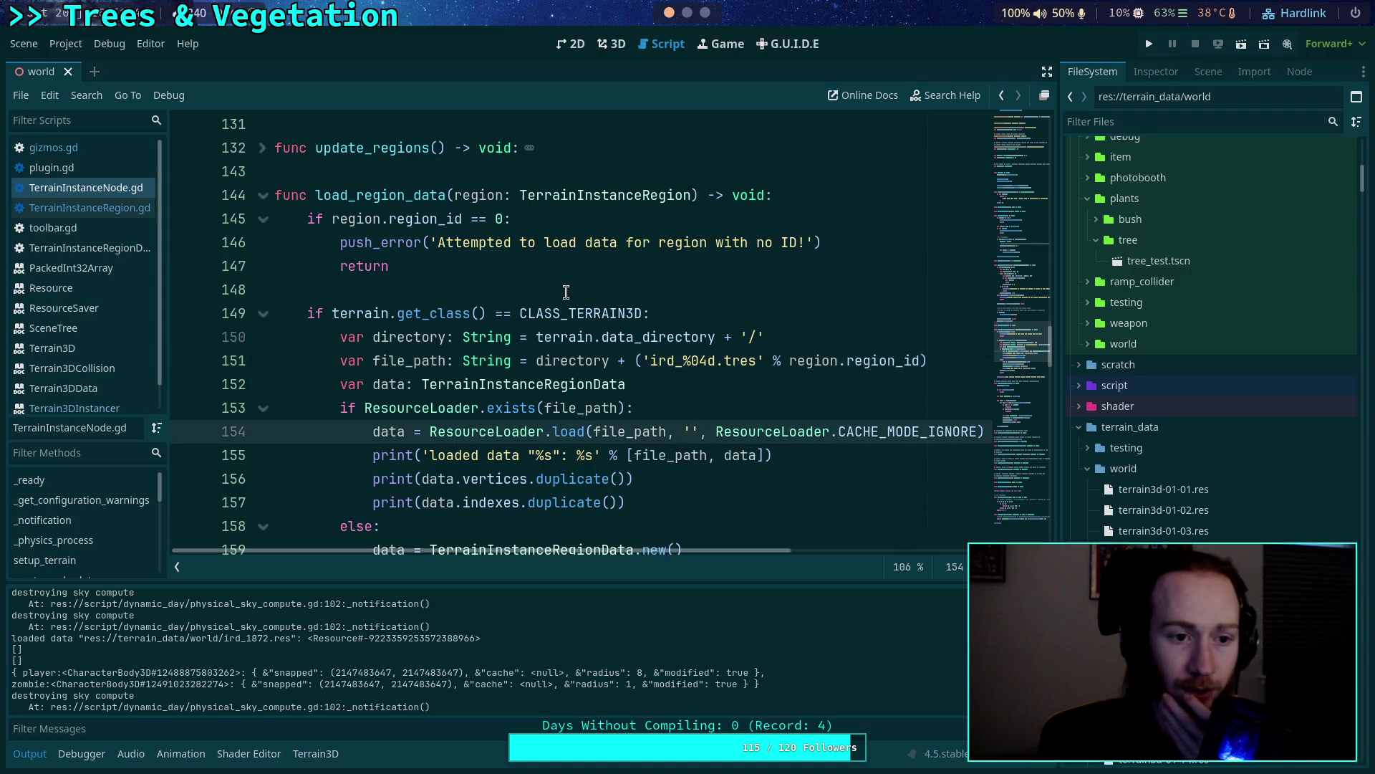
{"action": "left_click", "coordinate": [86, 248]}
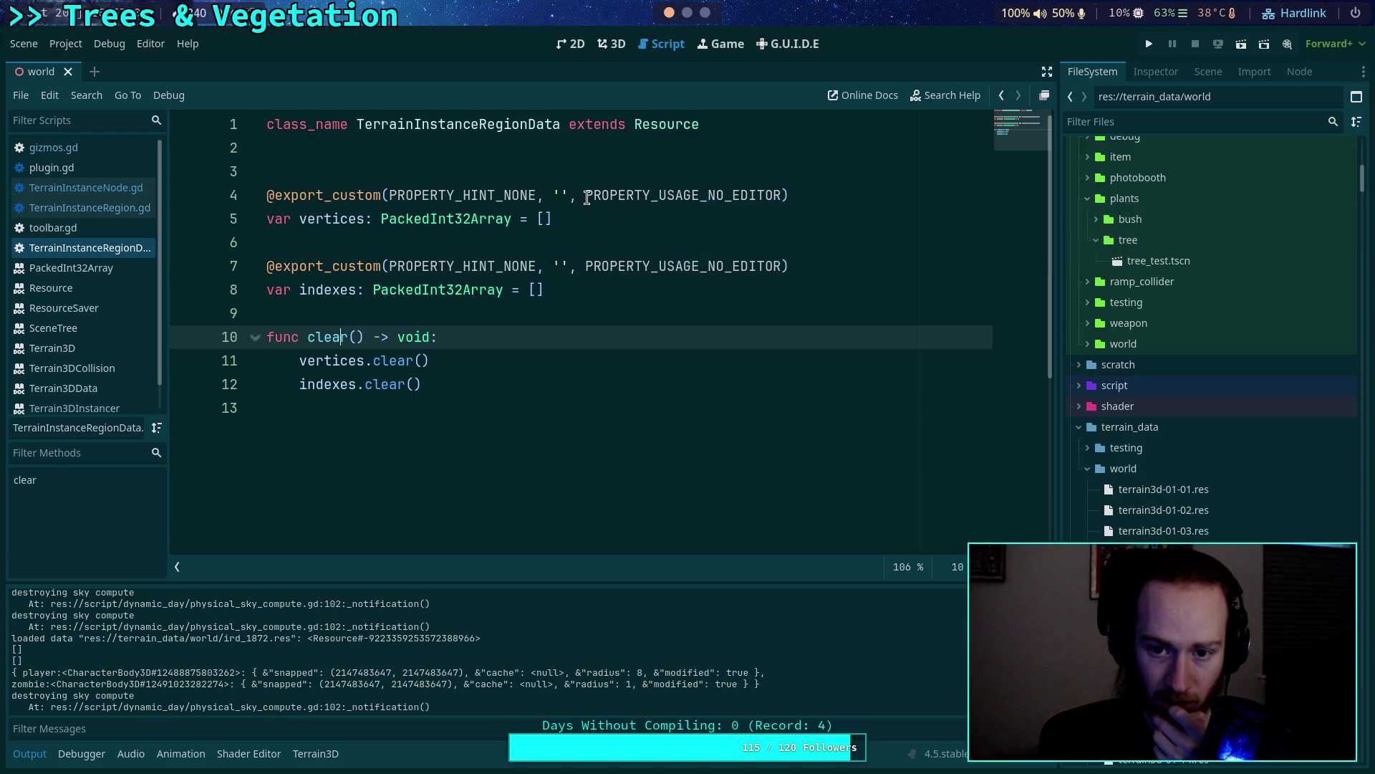
Replace PROPERTY_USAGE_NO_EDITOR with PROPERTY_USAGE_STORAGE on both the vertices and indexes exports, then save.
{"action": "left_click_drag", "start_coordinate": [587, 197], "coordinate": [776, 196]}
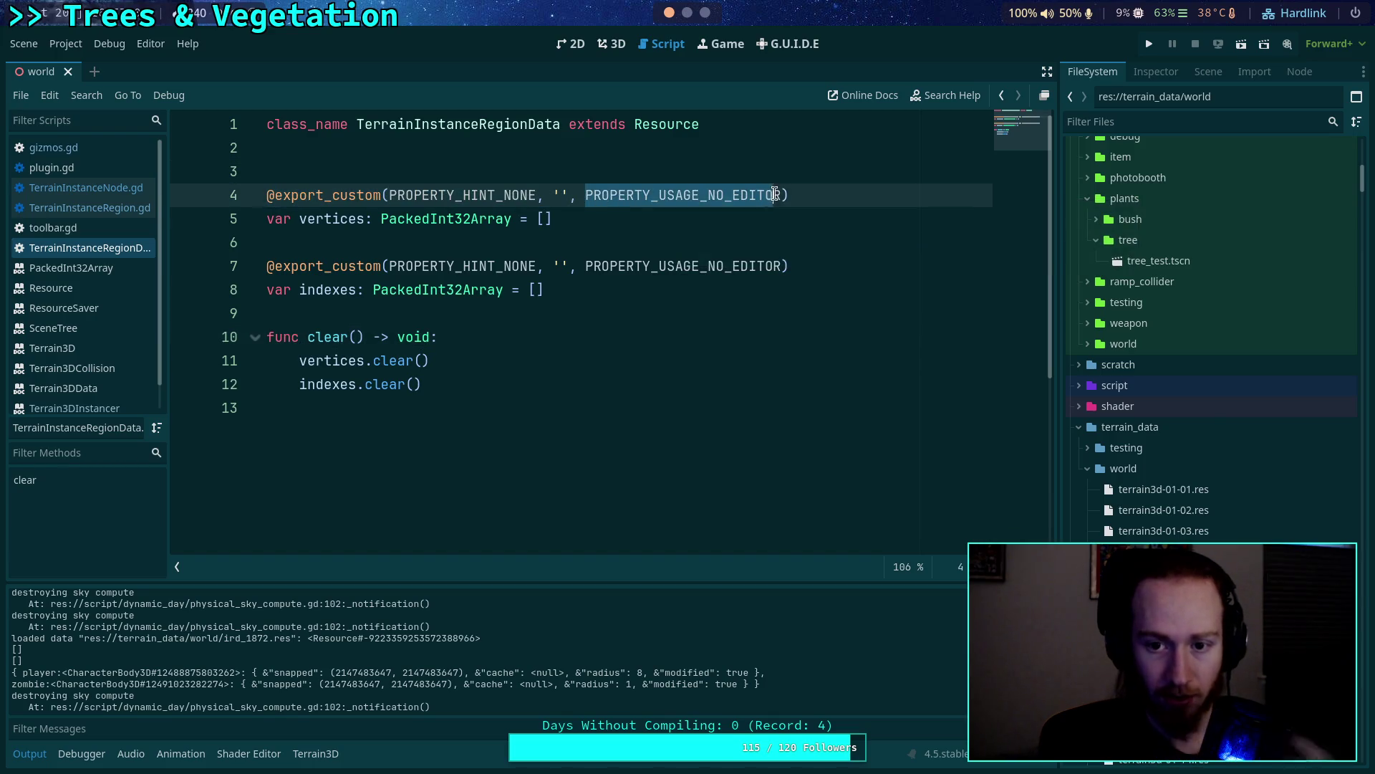
{"action": "type", "text": "PROP"}
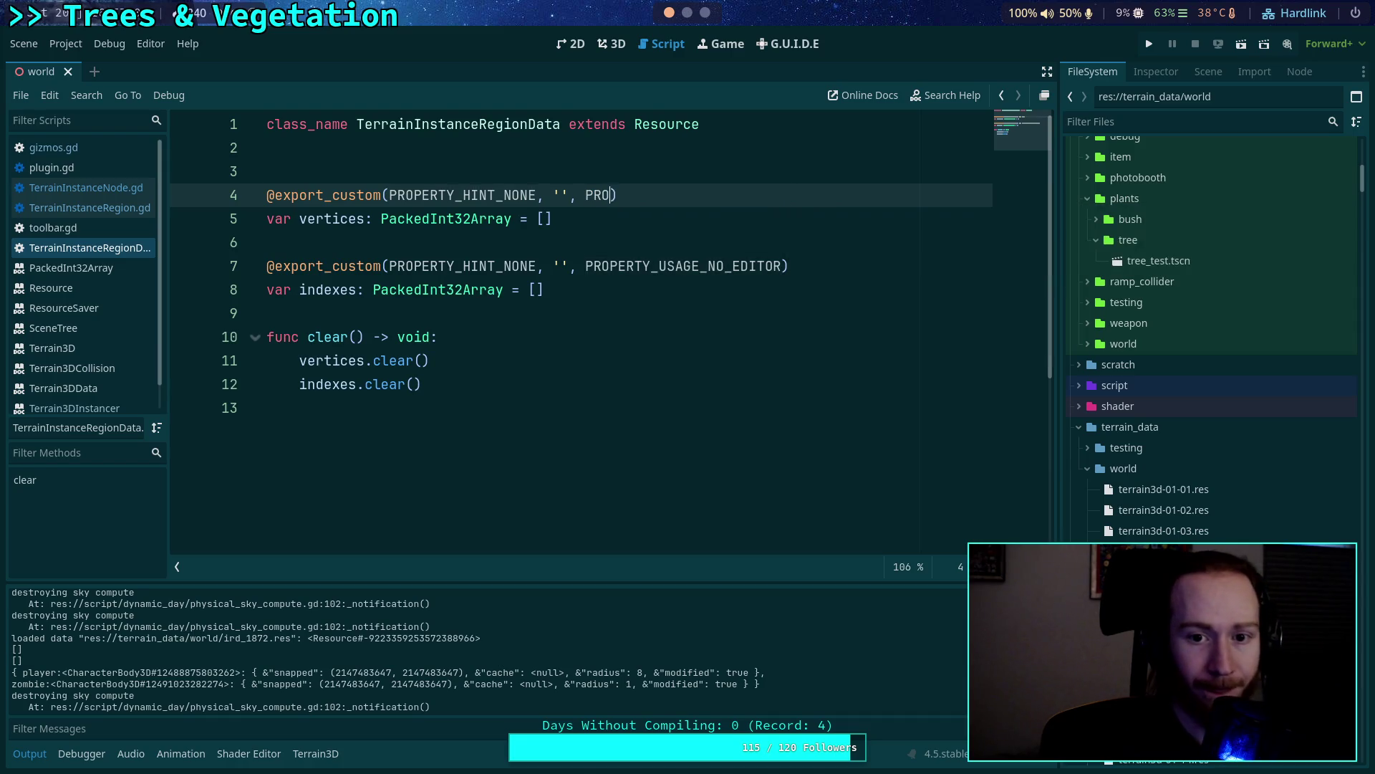
{"action": "key", "text": "Down"}
{"action": "key", "text": "Down"}
{"action": "key", "text": "Down"}
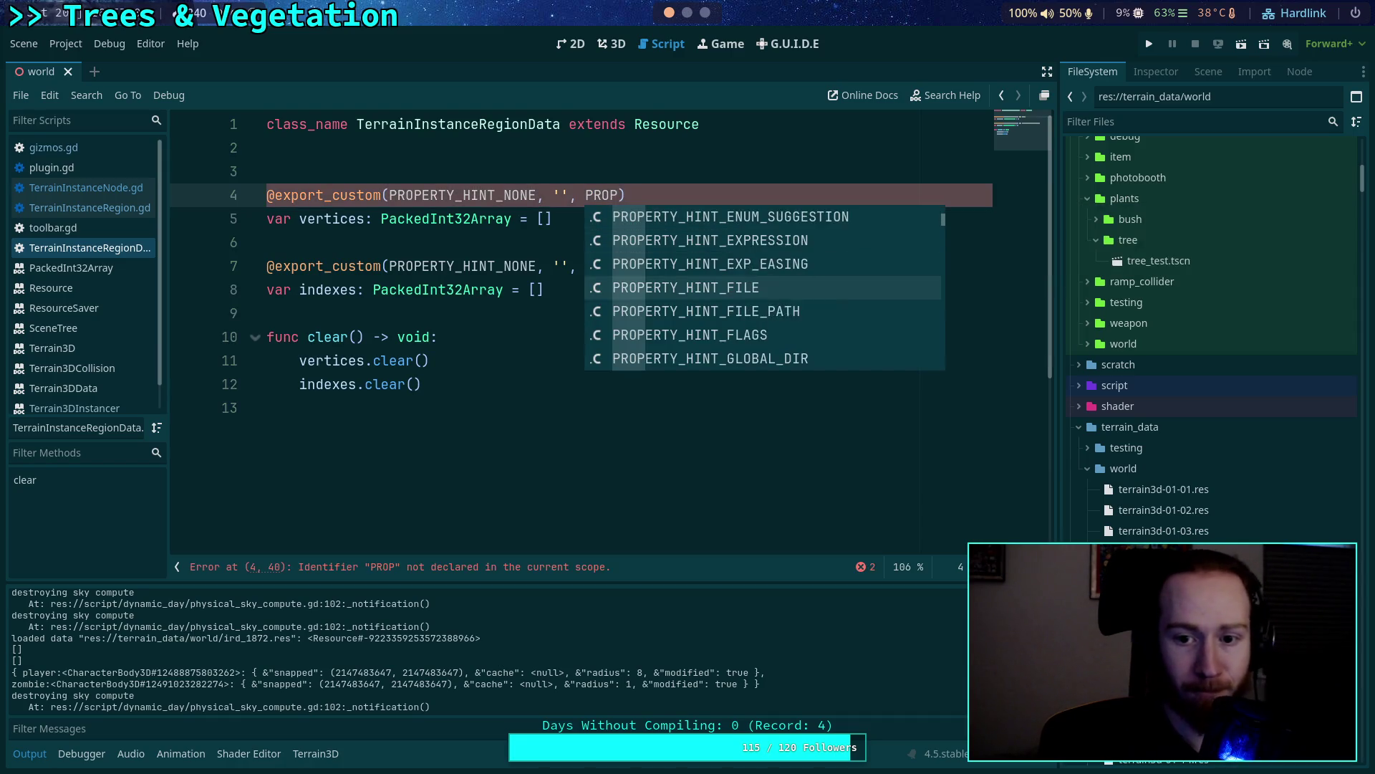
{"action": "key", "text": "Down"}
{"action": "key", "text": "Down"}
{"action": "key", "text": "Down"}
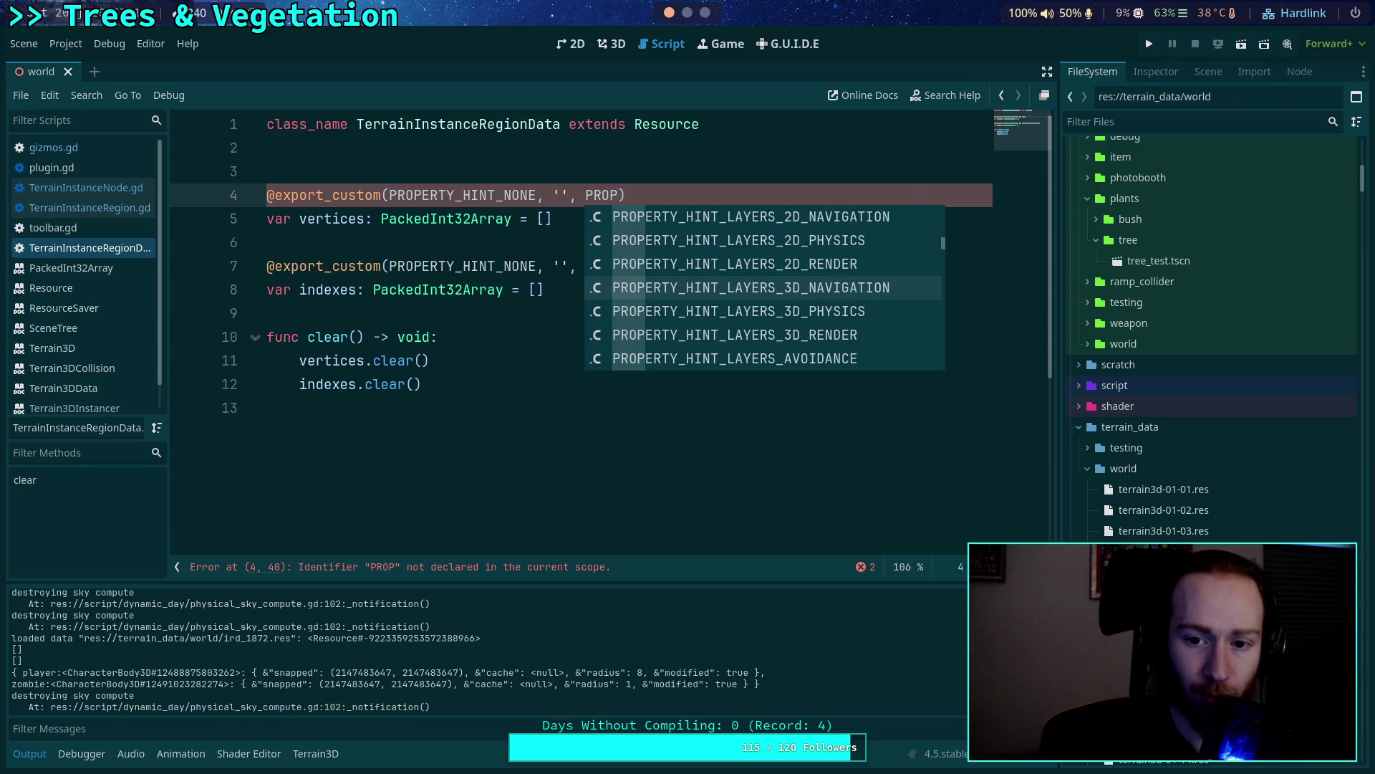
{"action": "key", "text": "Down"}
{"action": "key", "text": "Down"}
{"action": "key", "text": "Down"}
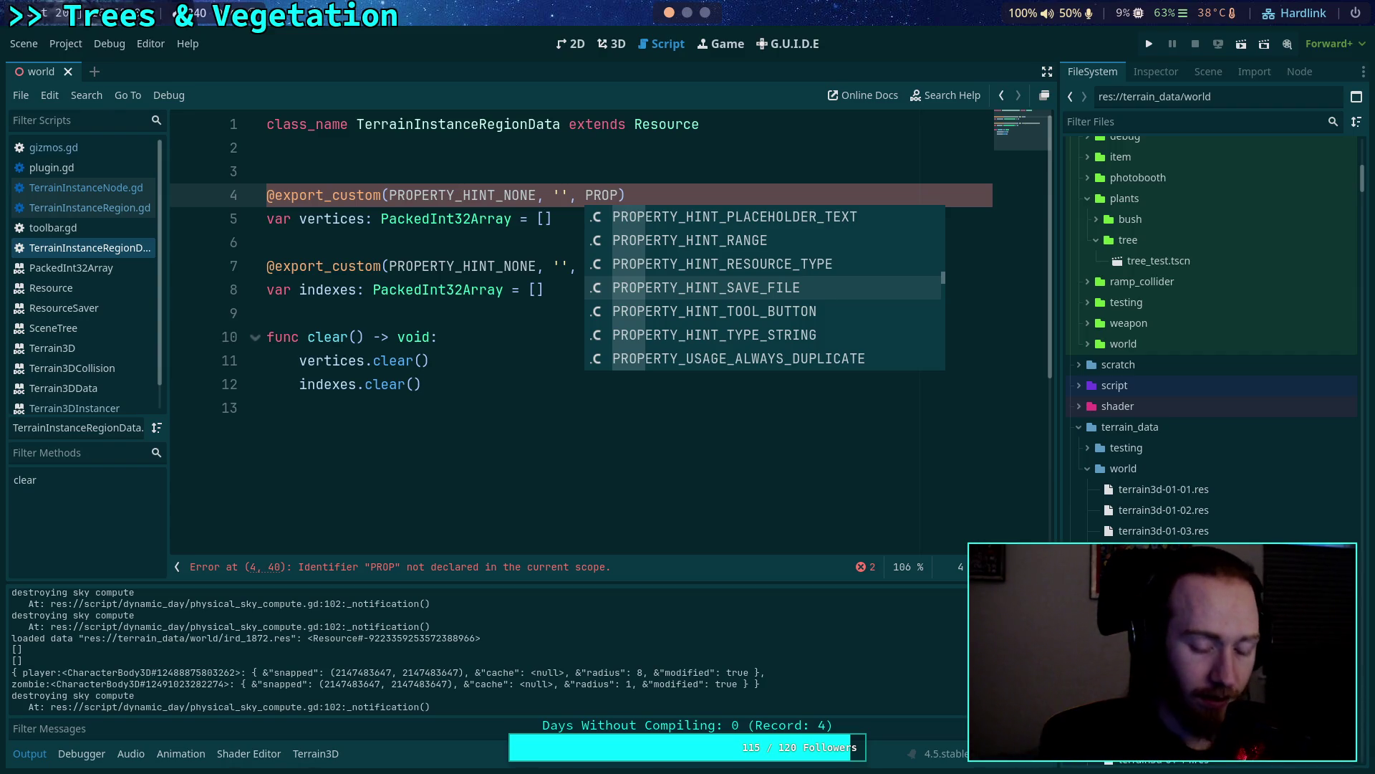
{"action": "key", "text": "Down"}
{"action": "key", "text": "Down"}
{"action": "key", "text": "Down"}
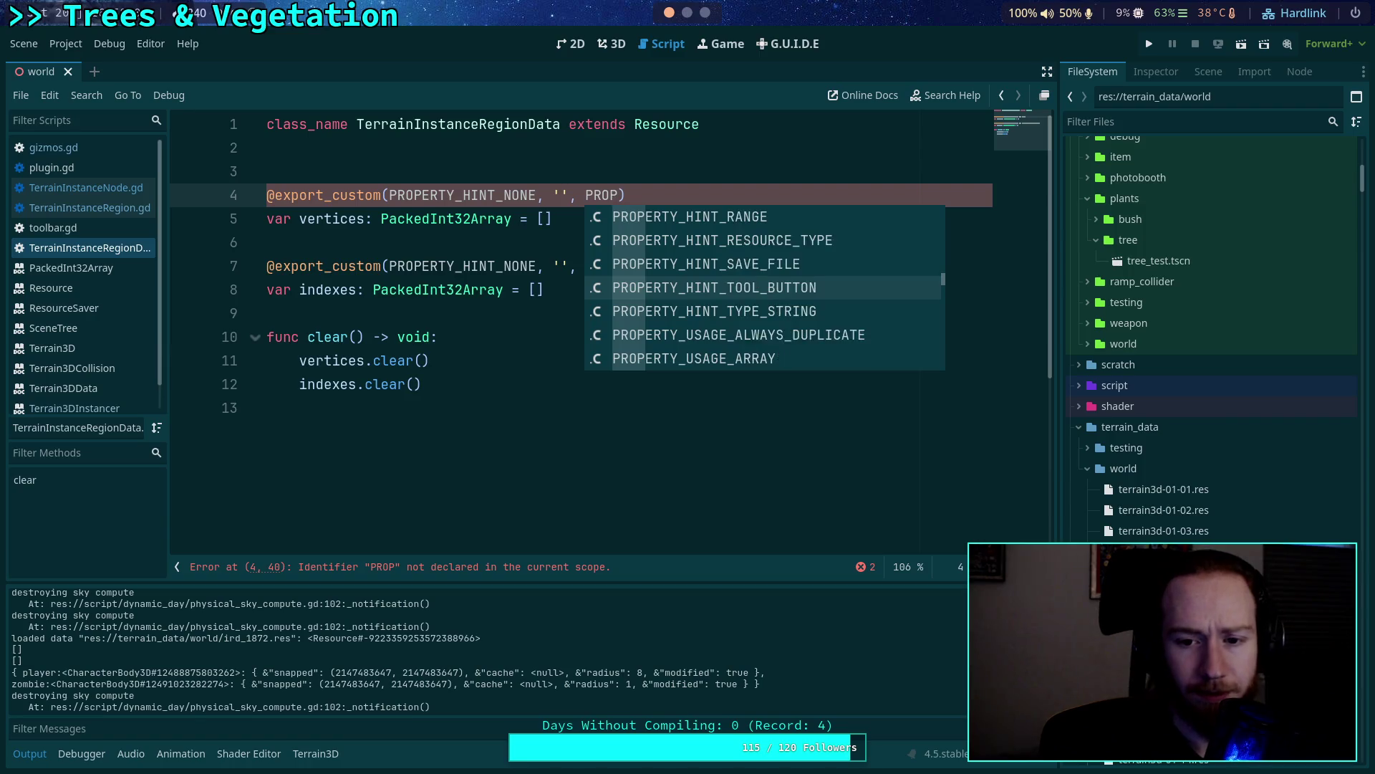
{"action": "key", "text": "Down"}
{"action": "key", "text": "Down"}
{"action": "key", "text": "Down"}
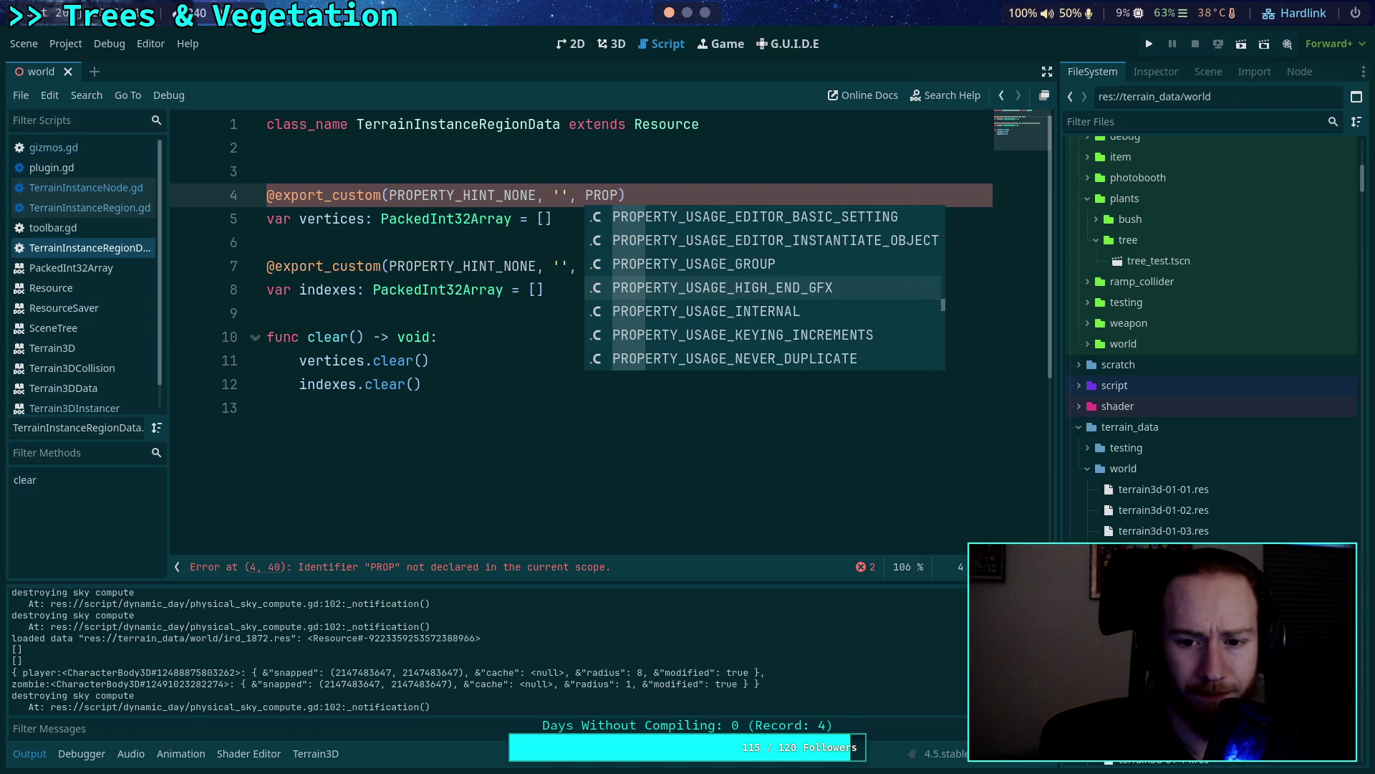
{"action": "key", "text": "Down"}
{"action": "key", "text": "Down"}
{"action": "key", "text": "Down"}
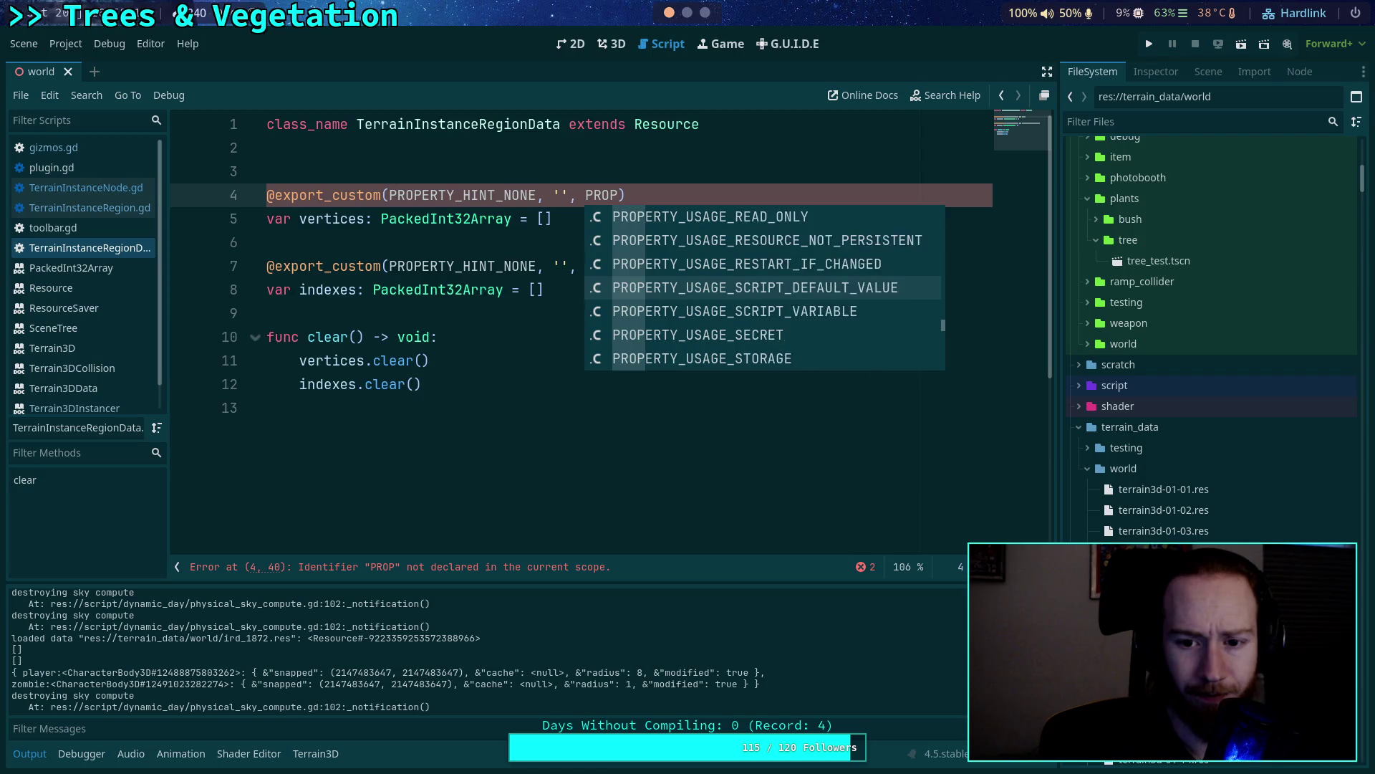
{"action": "key", "text": "Return"}
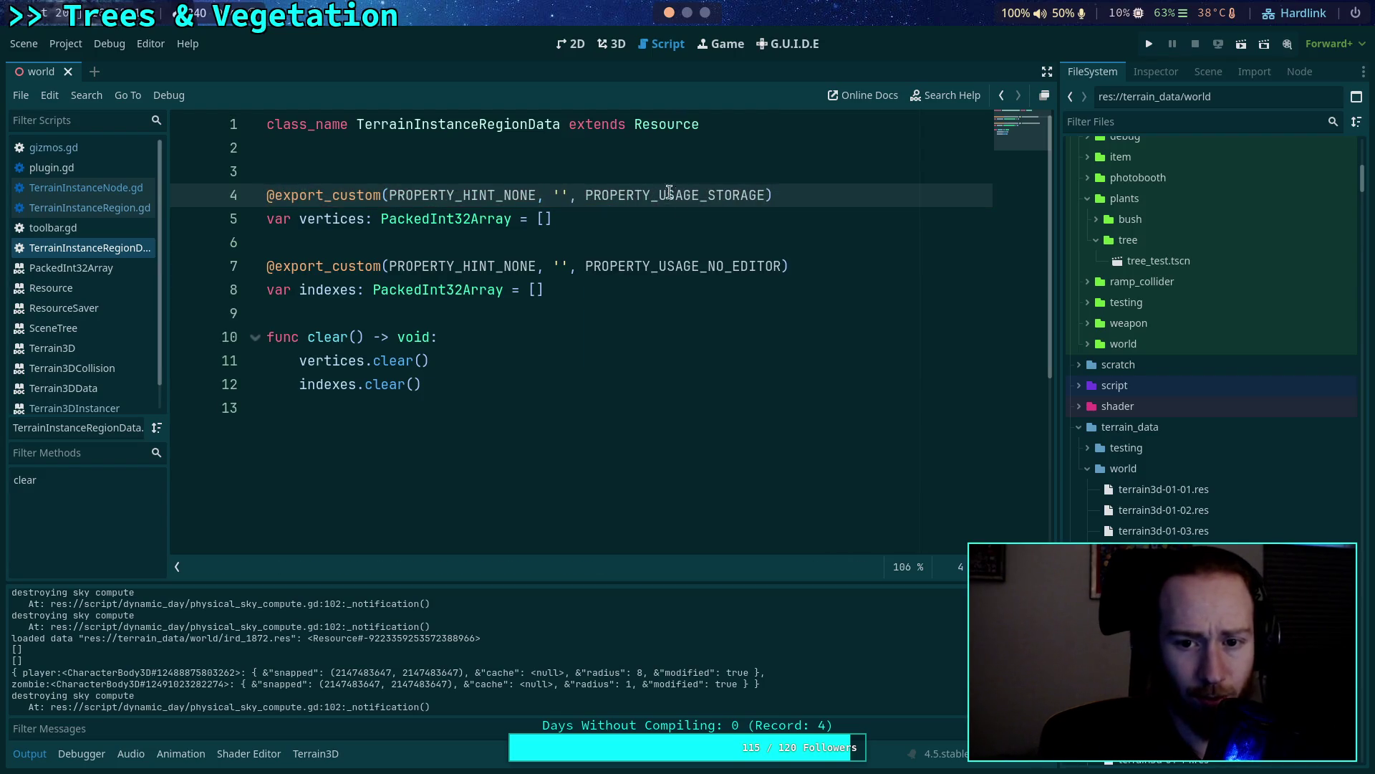
{"action": "double_click", "coordinate": [684, 199]}
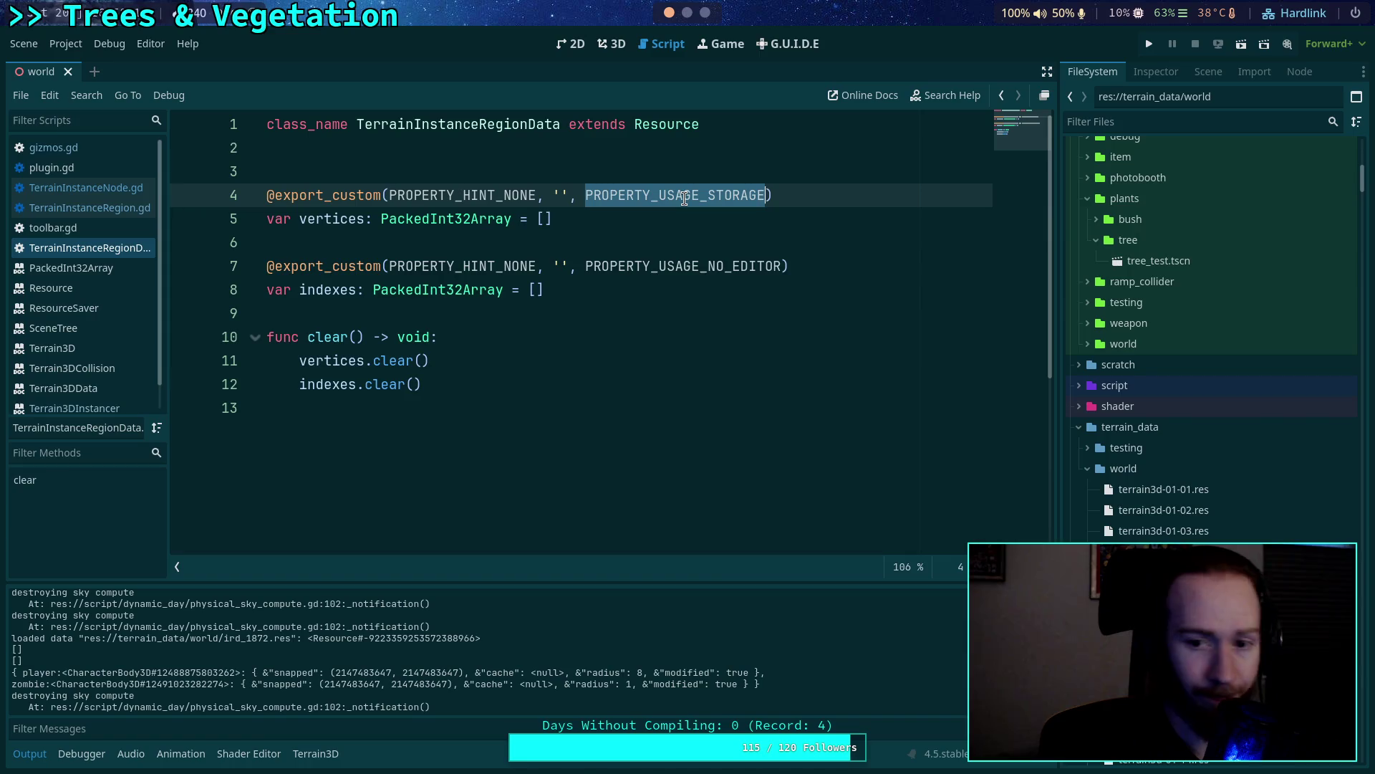
{"action": "key", "text": "ctrl+c"}
{"action": "double_click", "coordinate": [700, 267]}
{"action": "key", "text": "ctrl+v"}
{"action": "key", "text": "ctrl+s"}
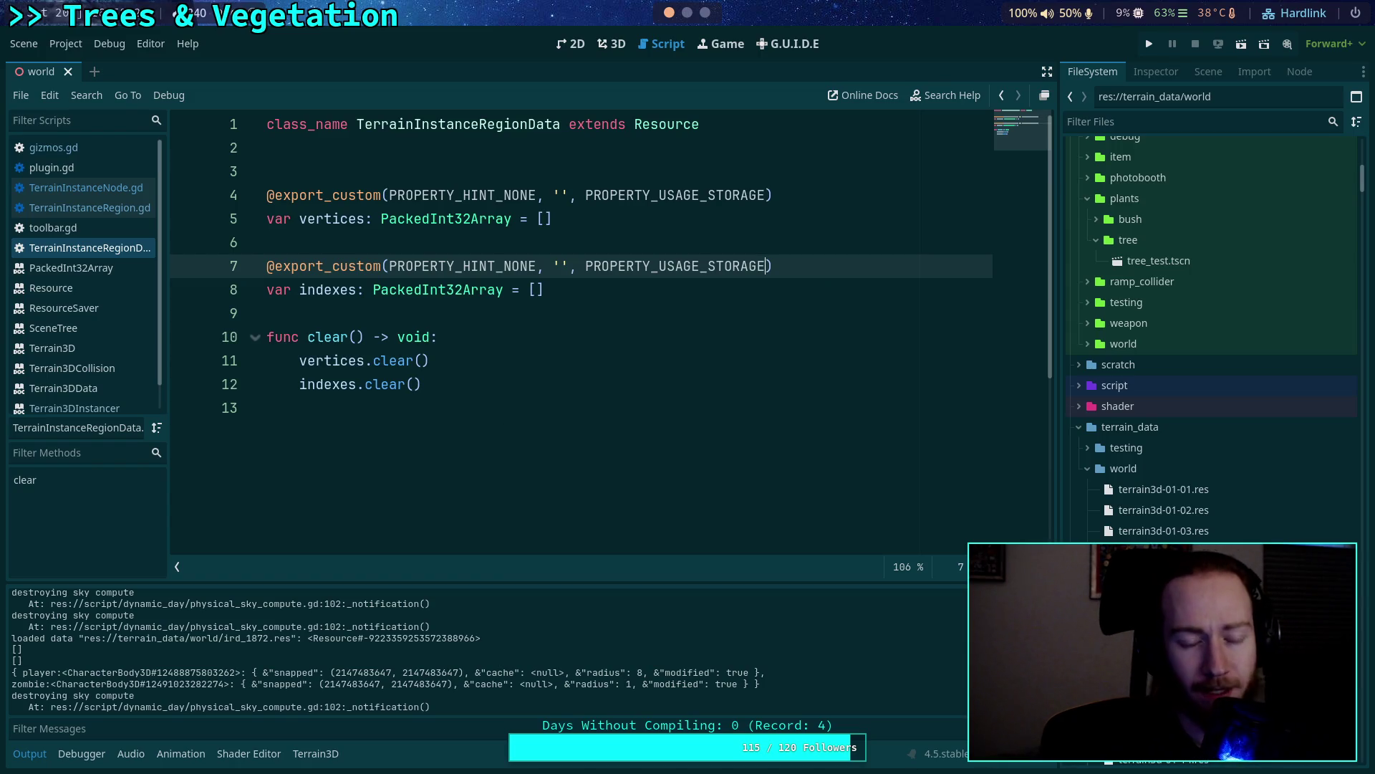
Remove the ' = []' defaults from vertices and indexes and save the script.
{"action": "left_click", "coordinate": [611, 287]}
{"action": "key", "text": "BackSpace"}
{"action": "key", "text": "BackSpace"}
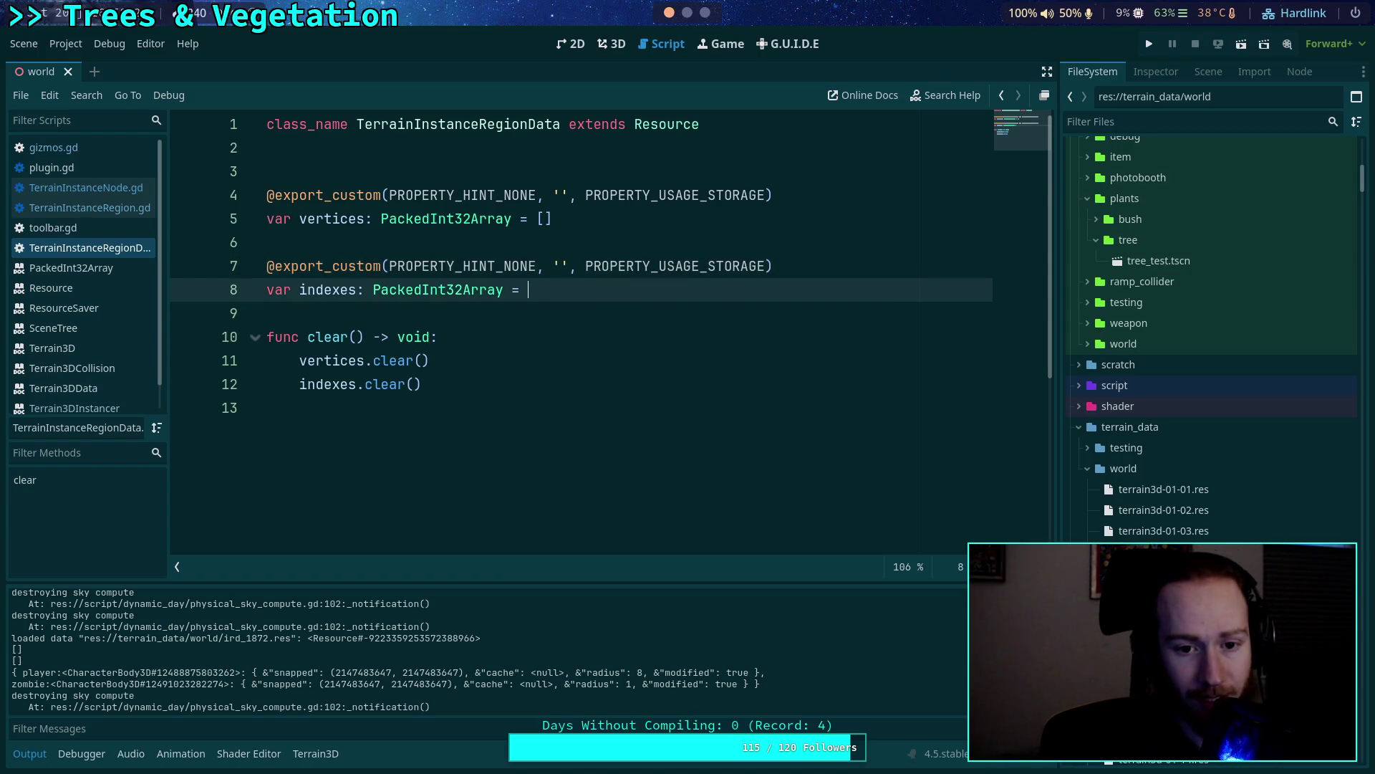
{"action": "left_click", "coordinate": [578, 215]}
{"action": "key", "text": "BackSpace"}
{"action": "key", "text": "BackSpace"}
{"action": "key", "text": "BackSpace"}
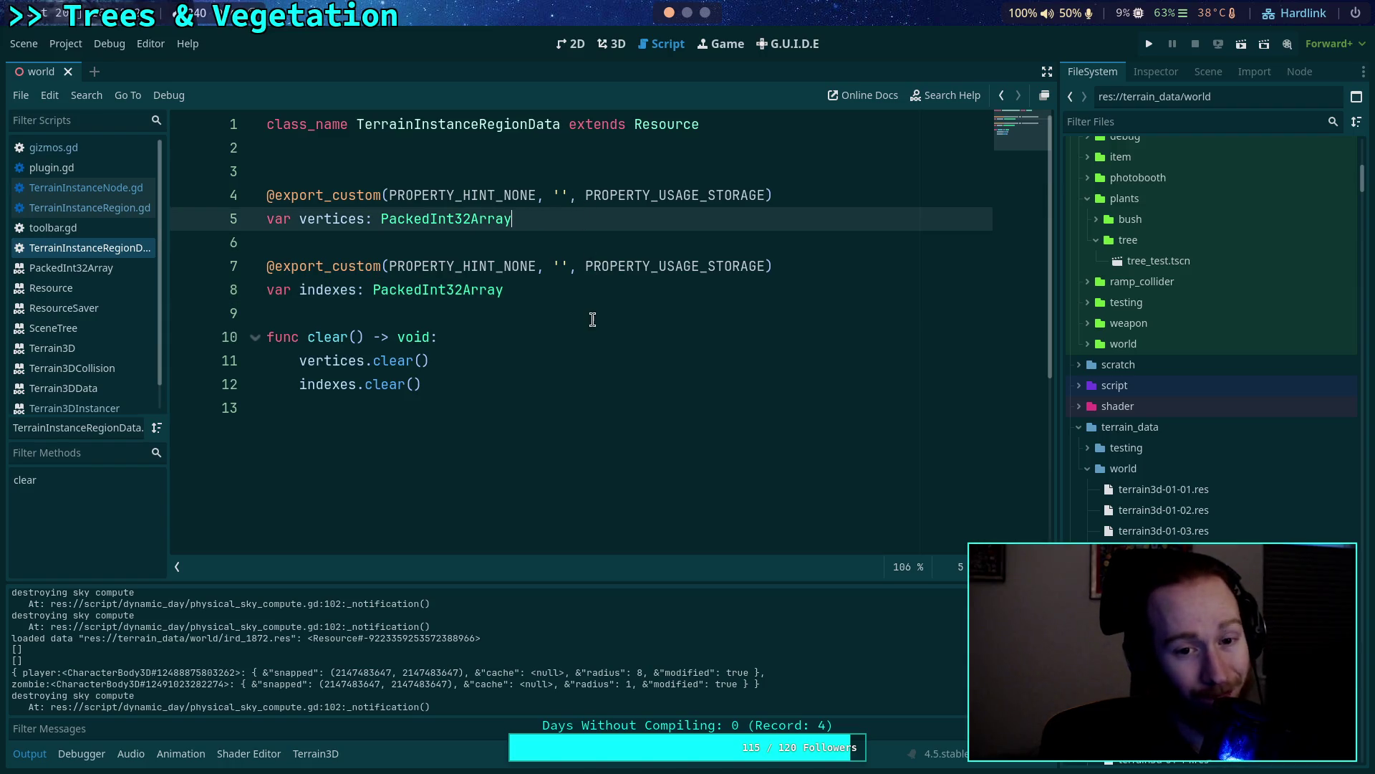
{"action": "key", "text": "ctrl+s"}
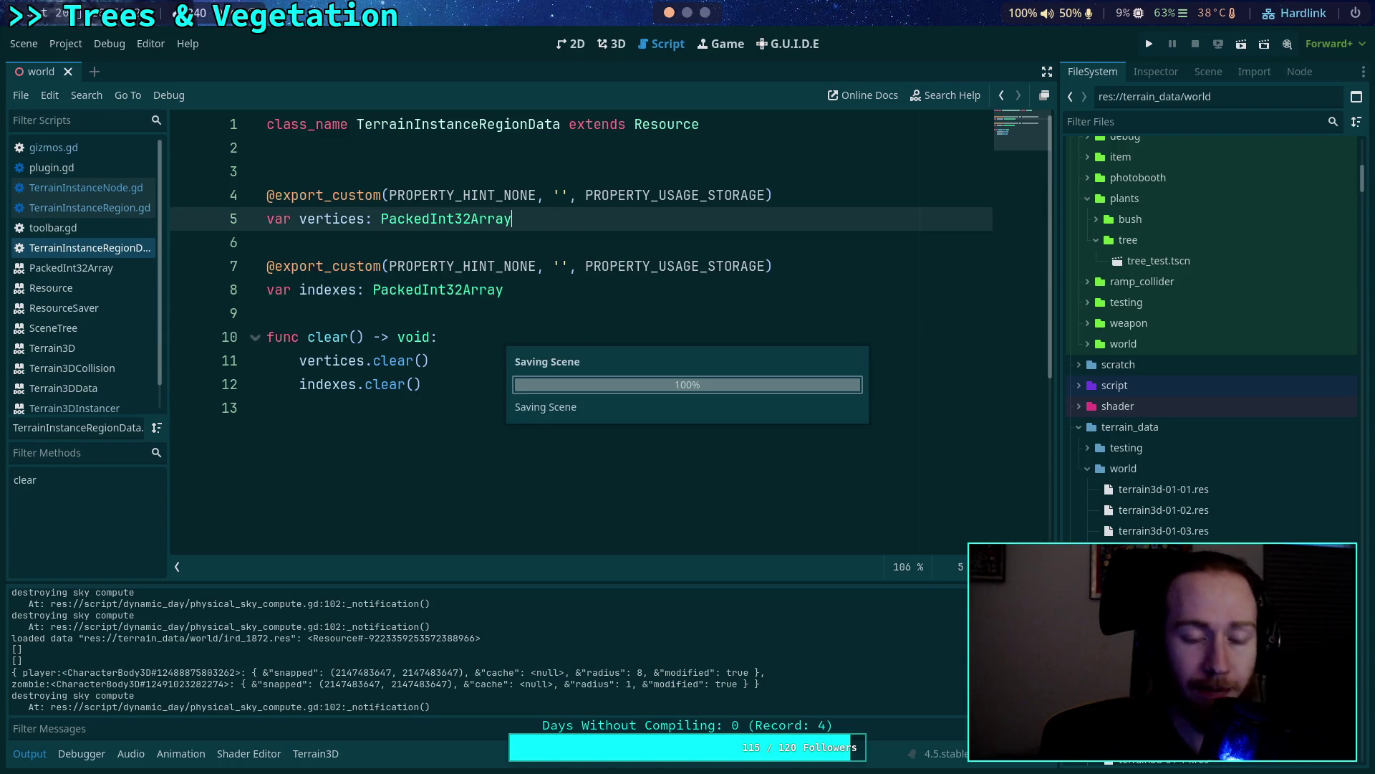
{"action": "left_click", "coordinate": [525, 291]}
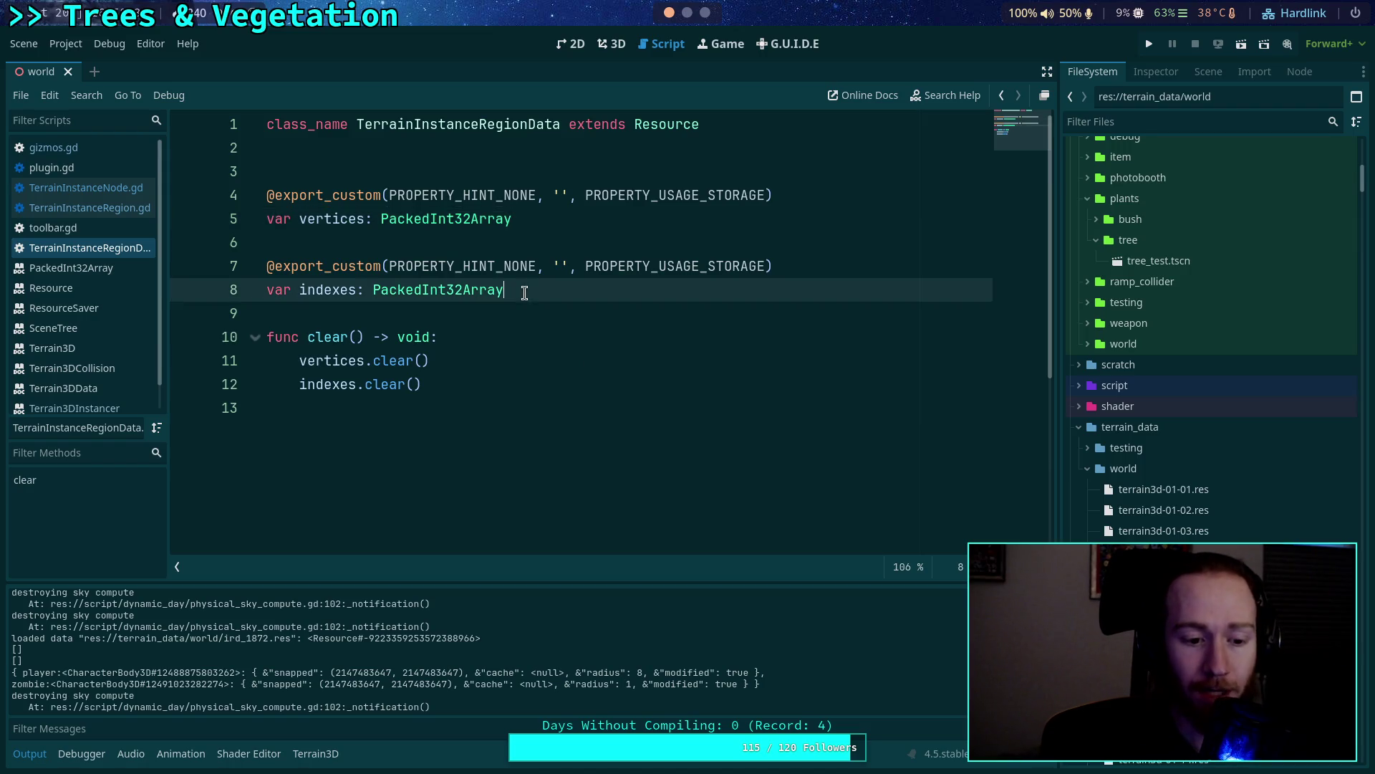
{"action": "left_click", "coordinate": [408, 310]}
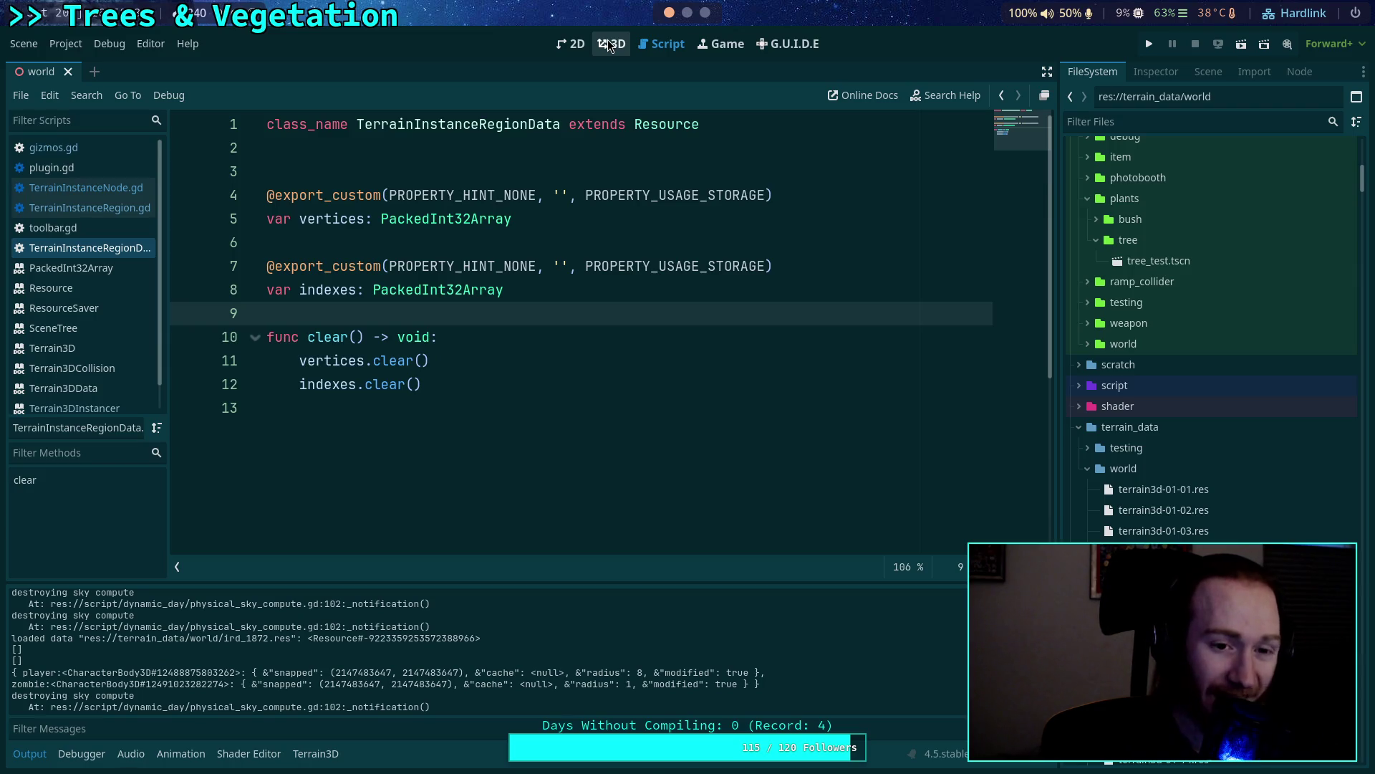
{"action": "left_click", "coordinate": [530, 220]}
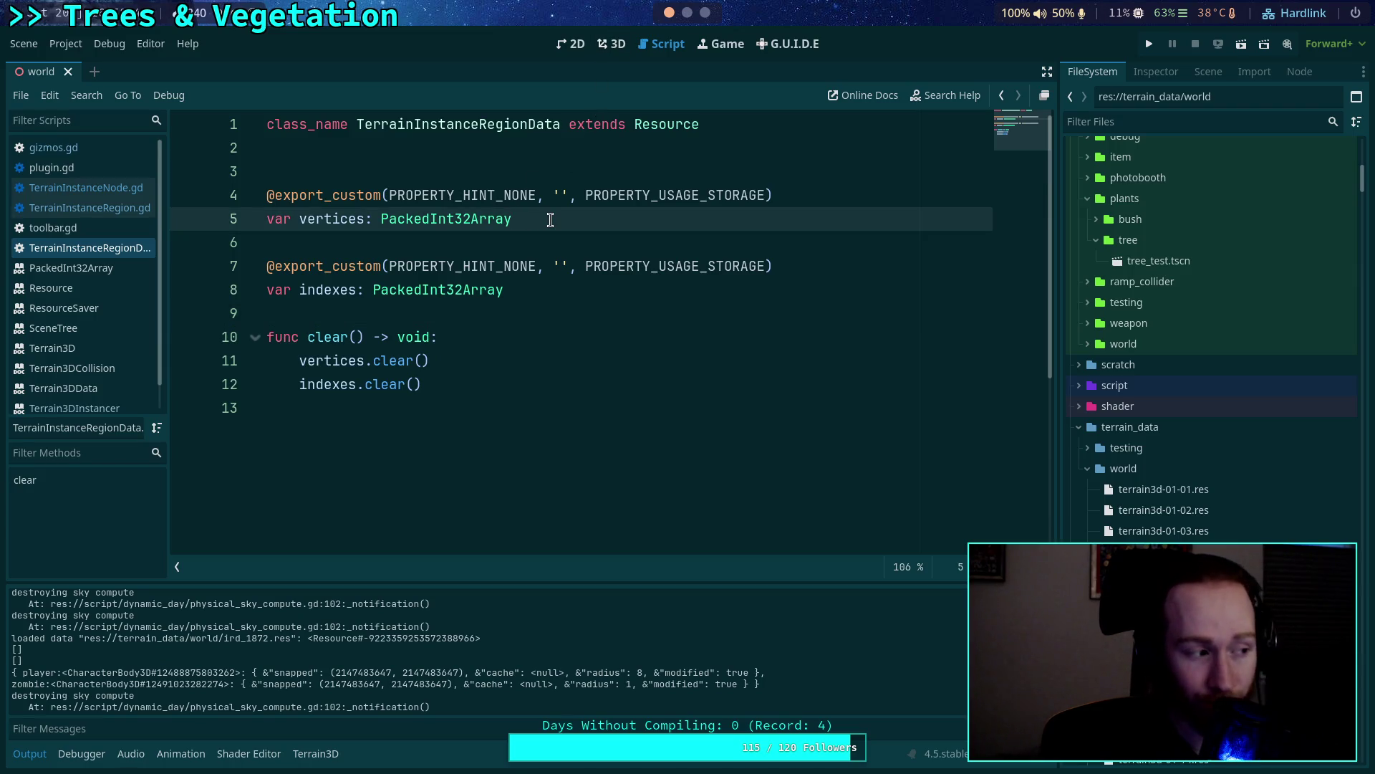
{"action": "left_click", "coordinate": [611, 45]}
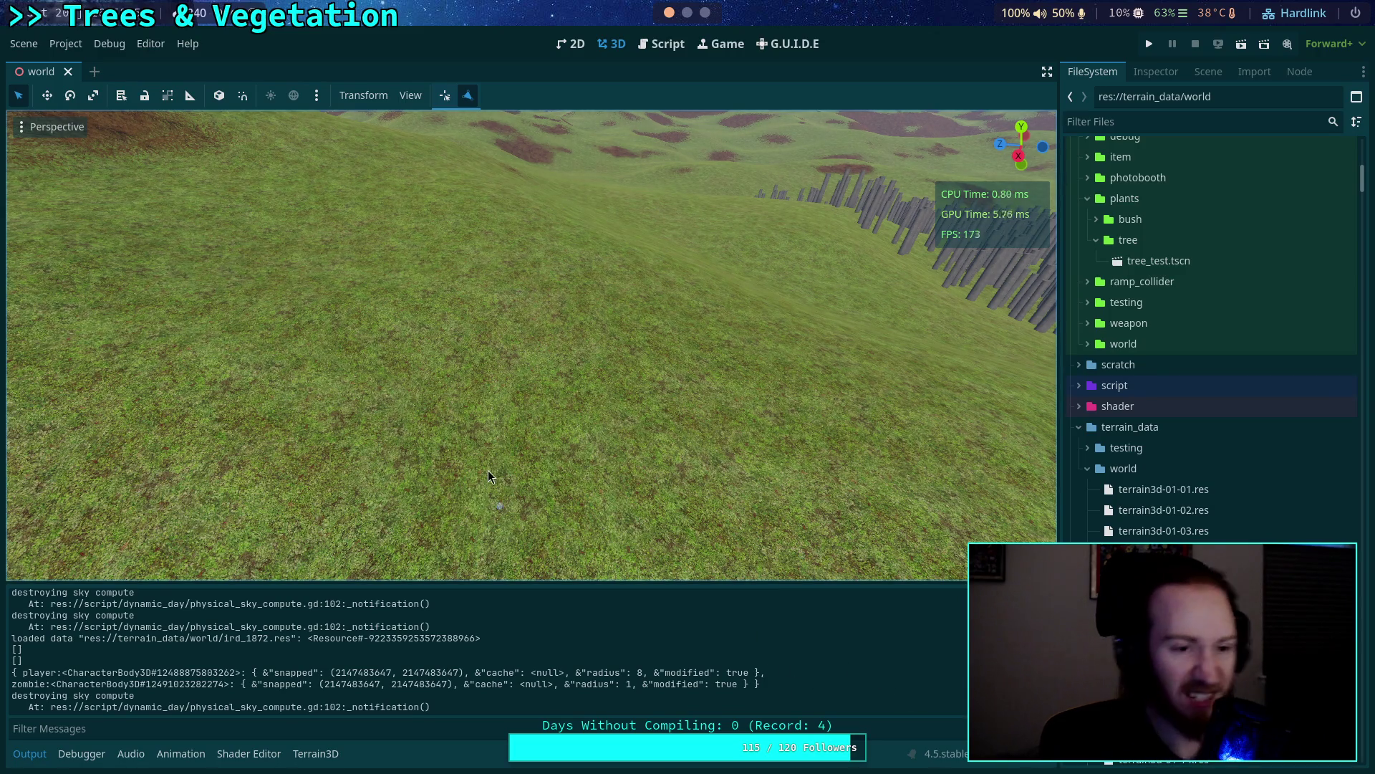
Reload the current project and locate the newly created ird_1872.tres in terrain_data/world.
{"action": "left_click", "coordinate": [65, 44]}
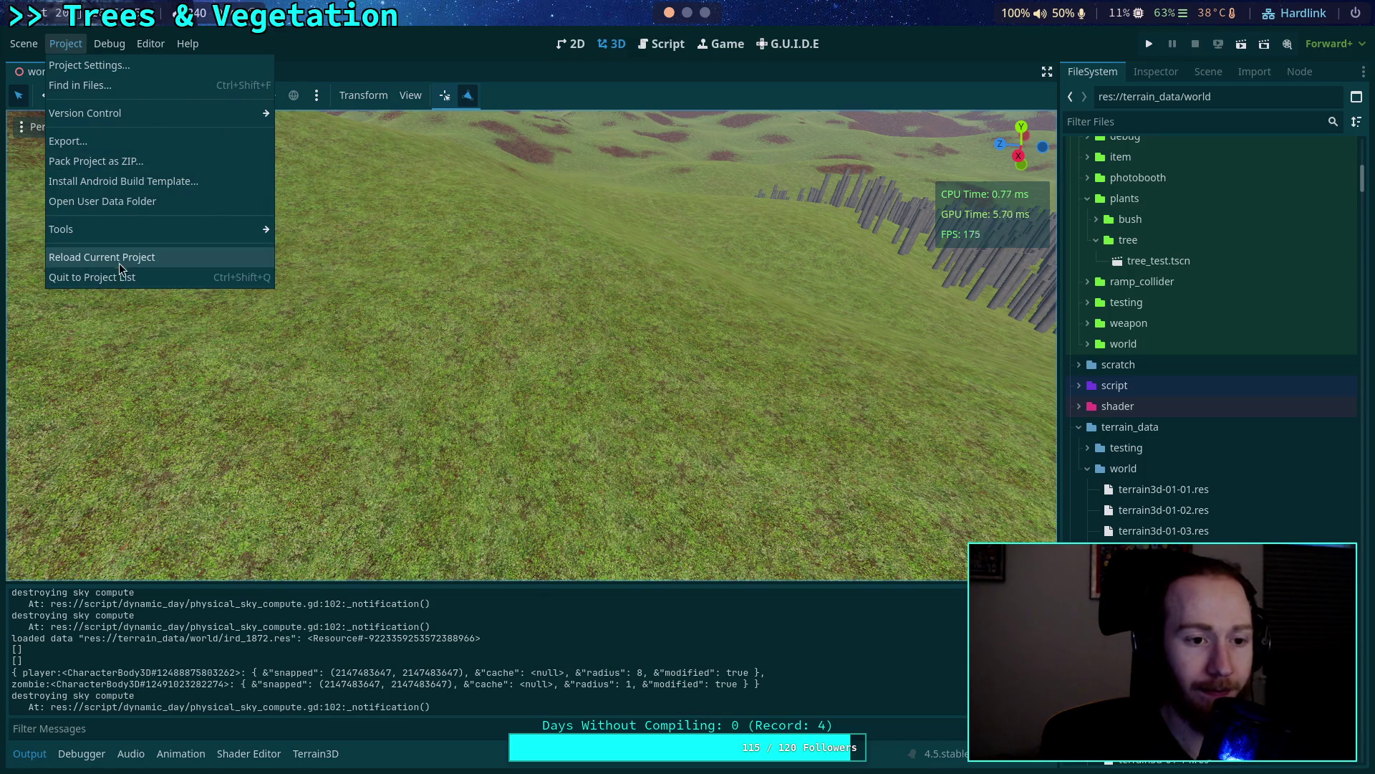
{"action": "left_click", "coordinate": [118, 256]}
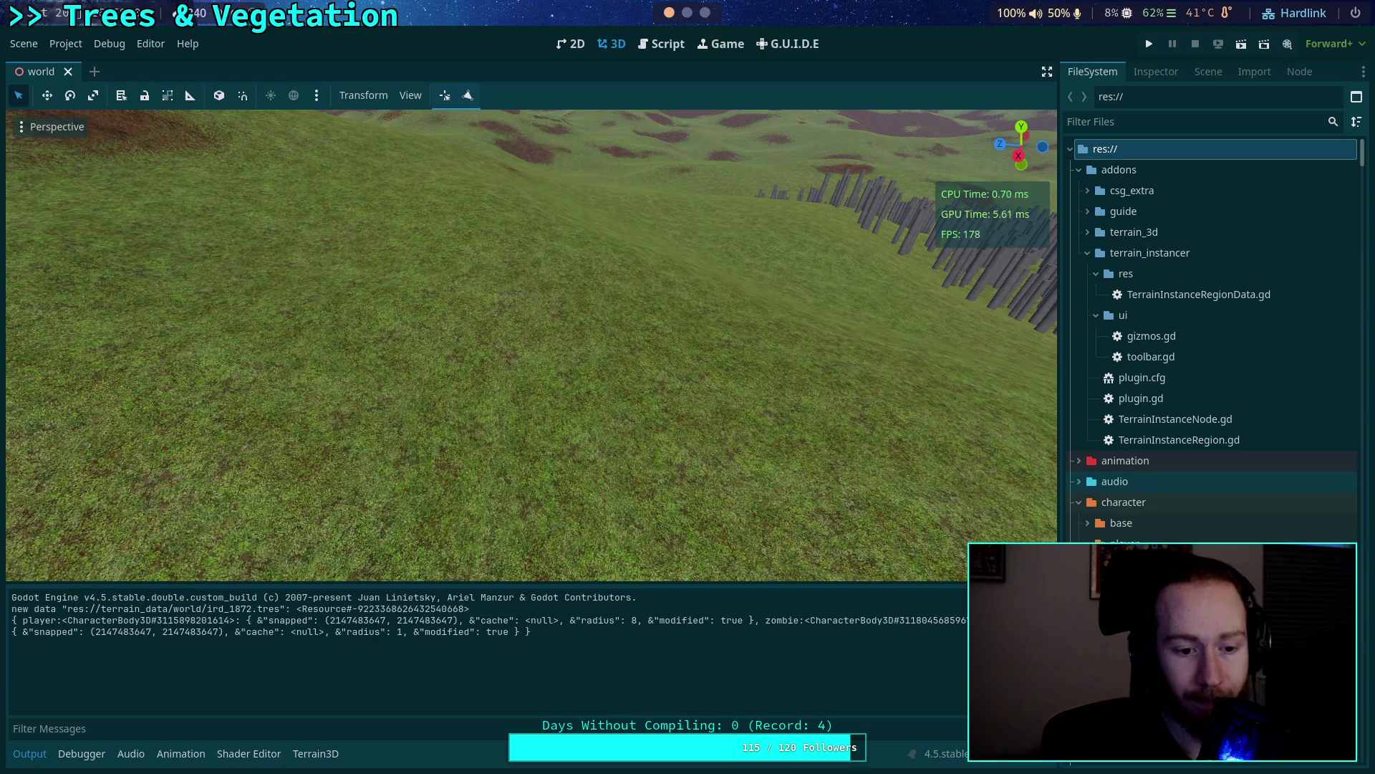
{"action": "scroll", "coordinate": [1168, 322], "scroll_direction": "down", "scroll_amount": 15}
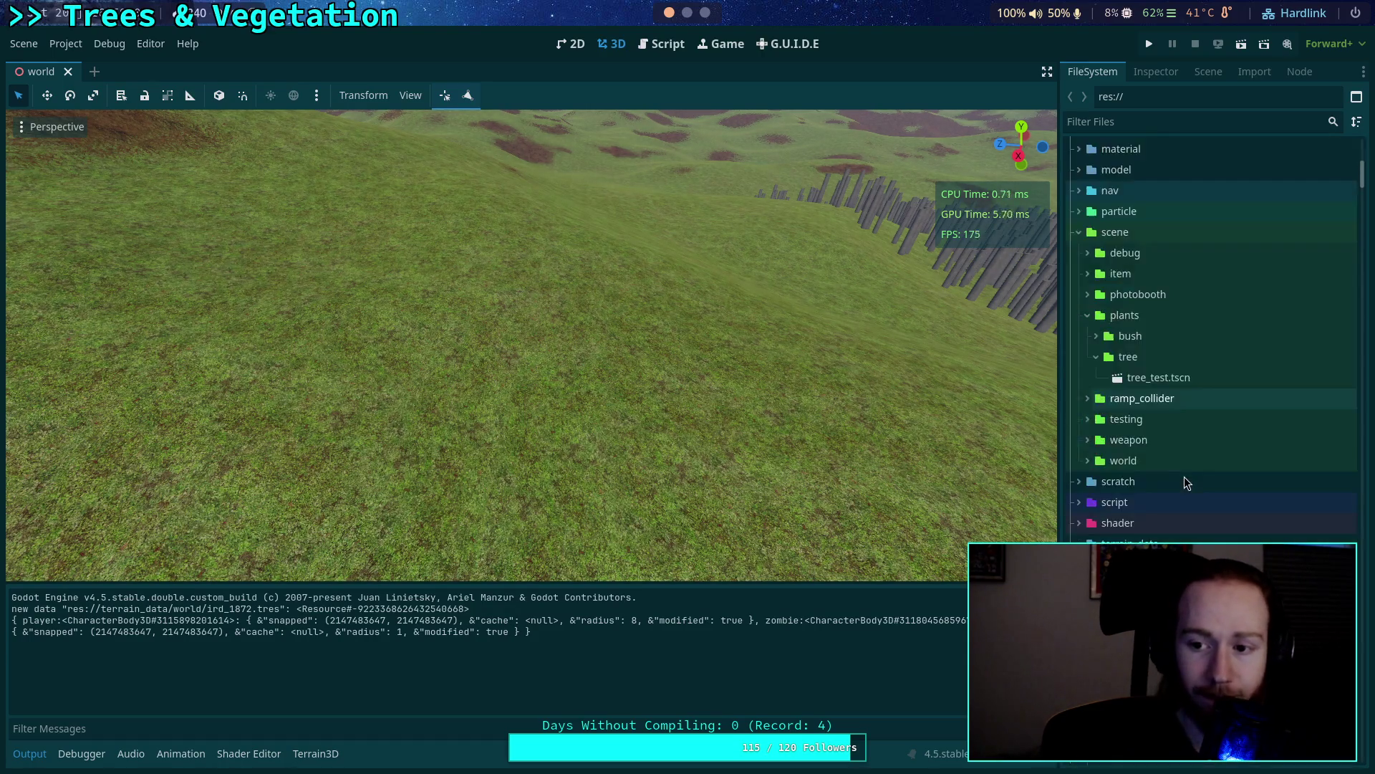
{"action": "mouse_move", "coordinate": [1191, 299]}
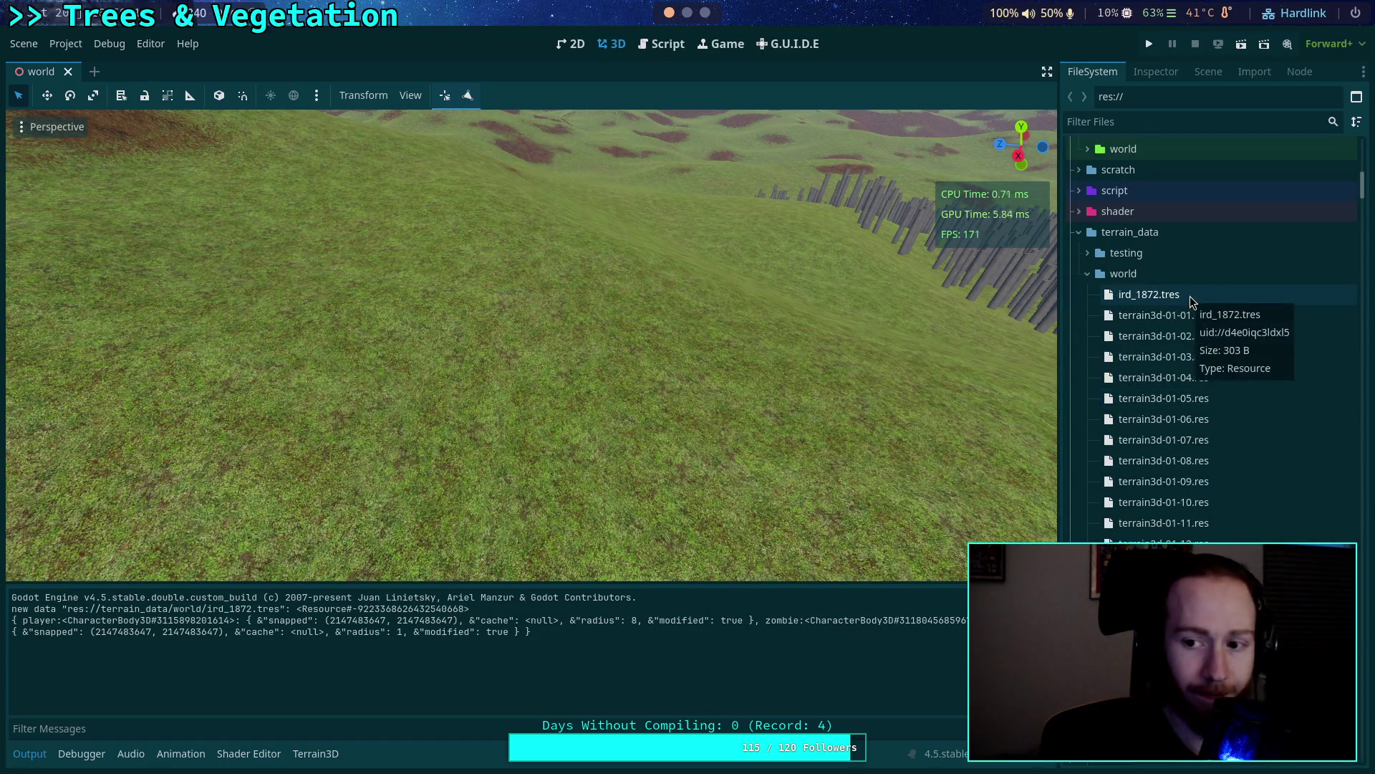
{"action": "key", "text": "super+2"}
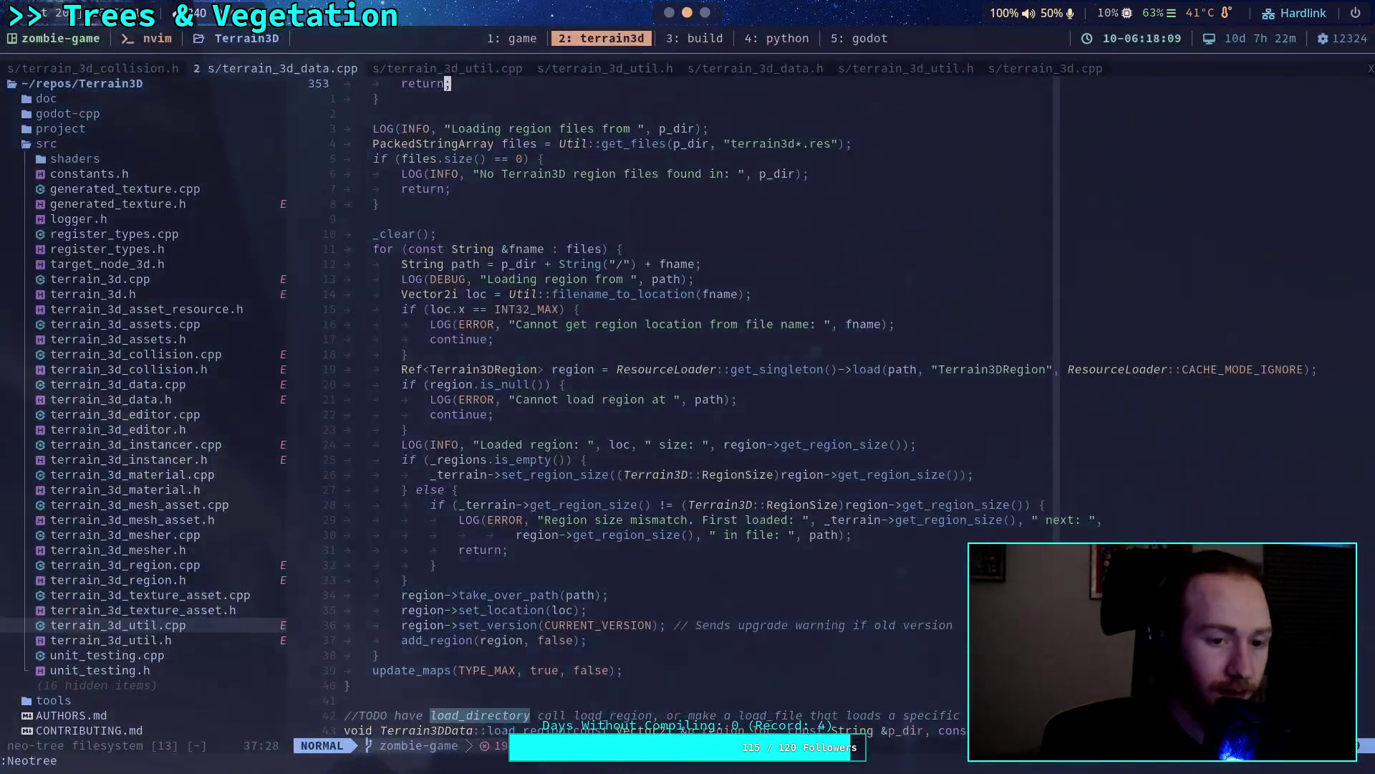
Open ird_1872.tres from terrain_data/world in Neovim's file tree.
{"action": "left_click", "coordinate": [515, 43]}
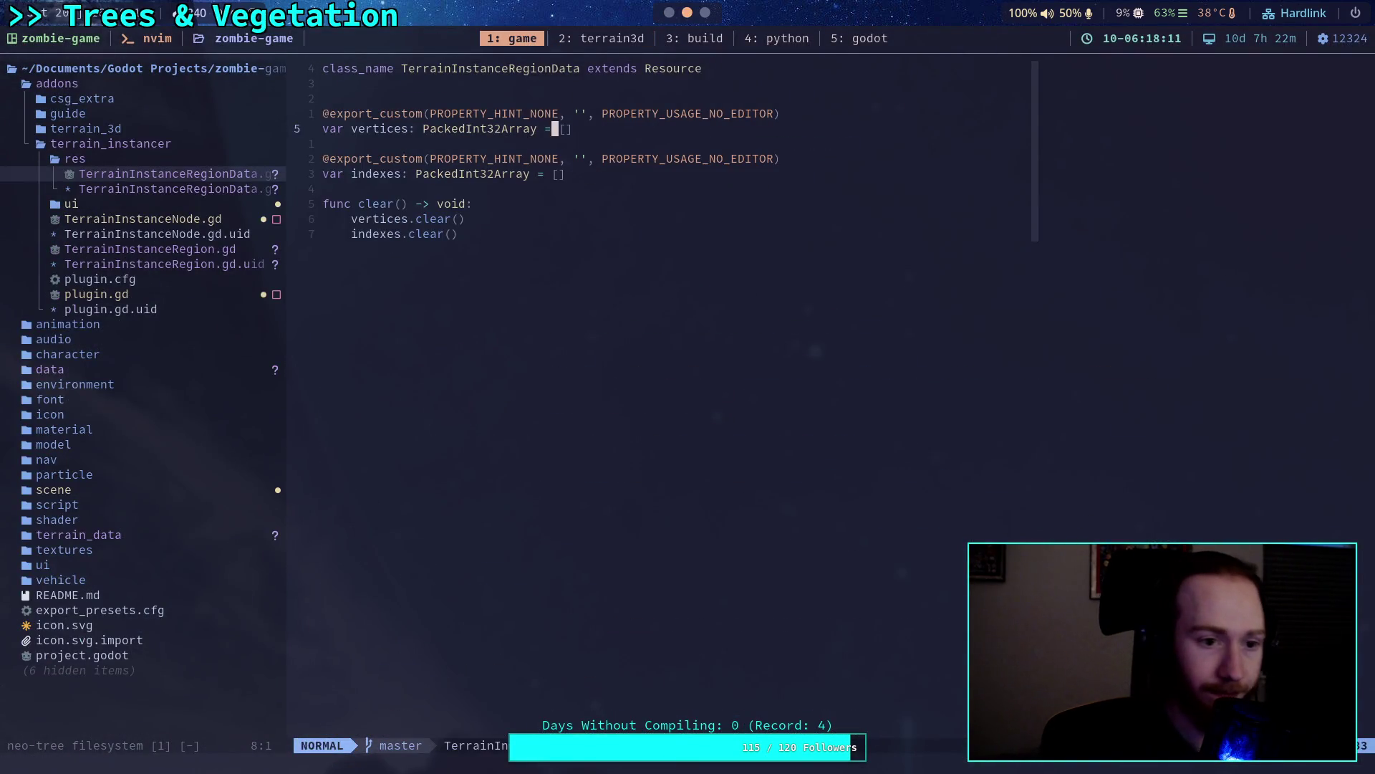
{"action": "key", "text": "space"}
{"action": "key", "text": "e"}
{"action": "key", "text": "j"}
{"action": "key", "text": "j"}
{"action": "key", "text": "j"}
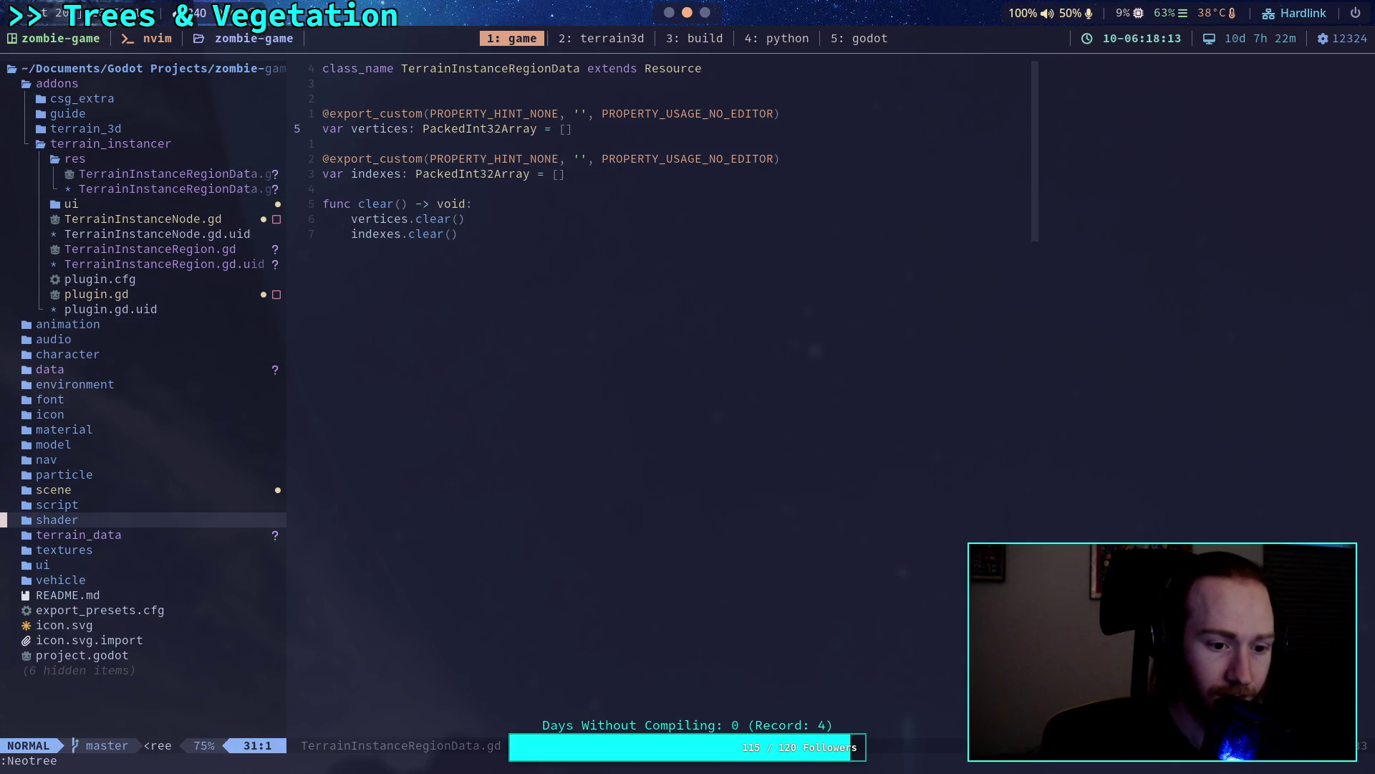
{"action": "key", "text": "Return"}
{"action": "key", "text": "j"}
{"action": "key", "text": "j"}
{"action": "key", "text": "Return"}
{"action": "key", "text": "j"}
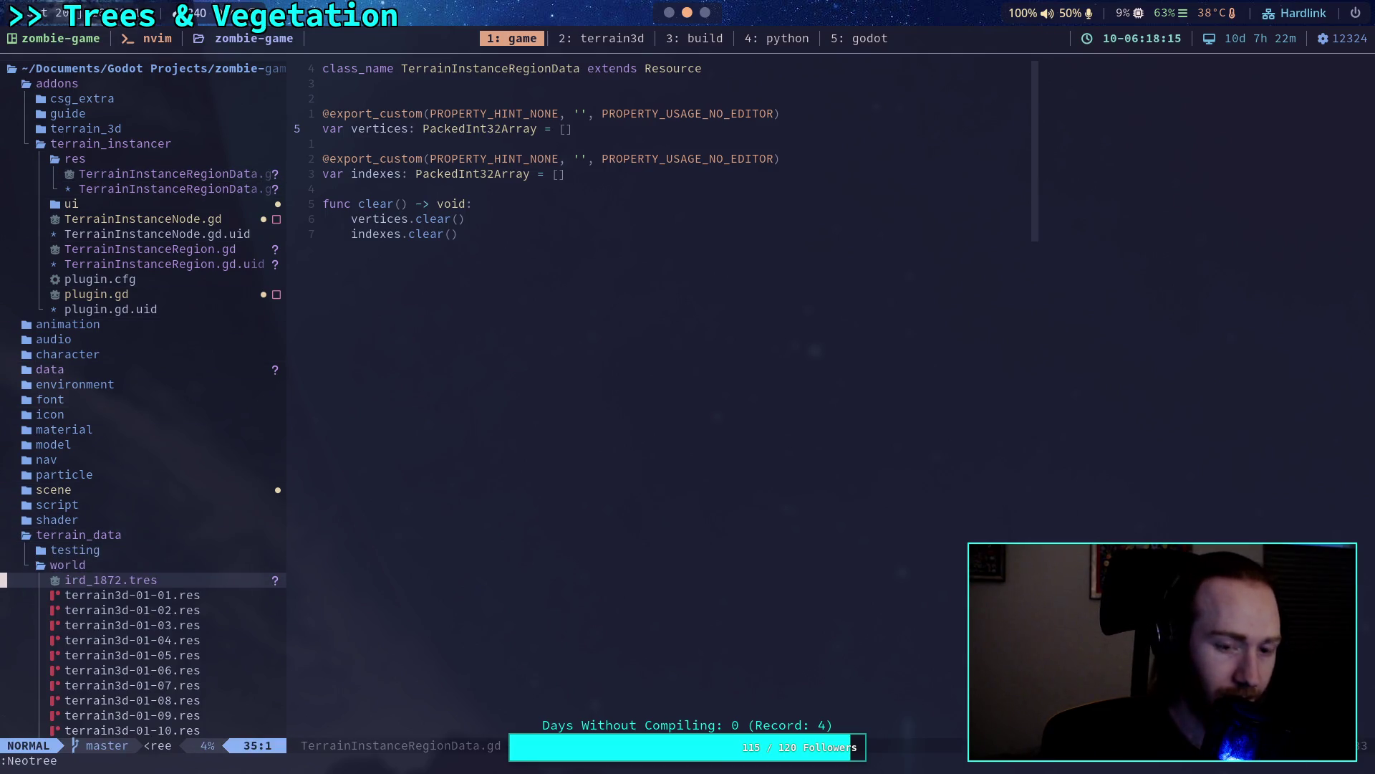
{"action": "key", "text": "Return"}
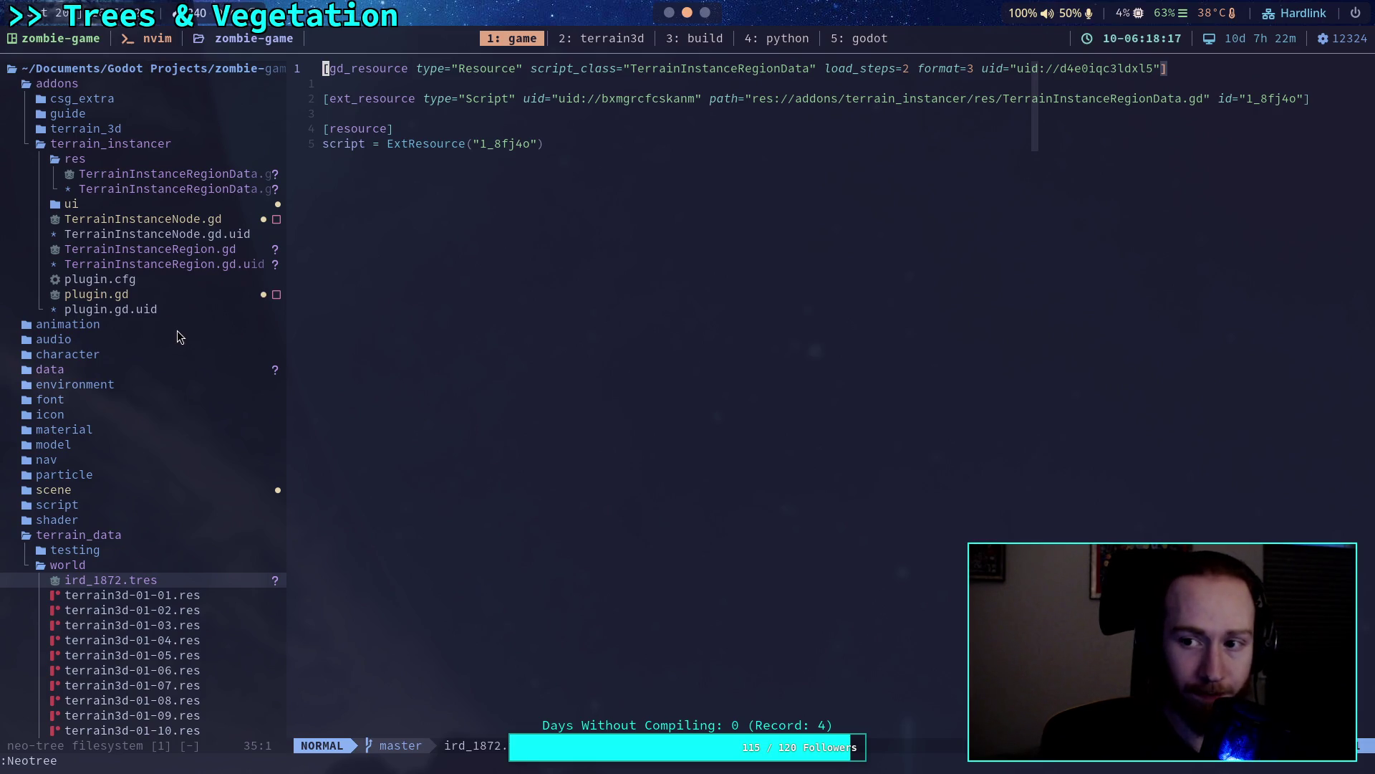
Close the Neo-tree sidebar so ird_1872.tres shows at full width, then return to Godot.
{"action": "key", "text": "ctrl+l"}
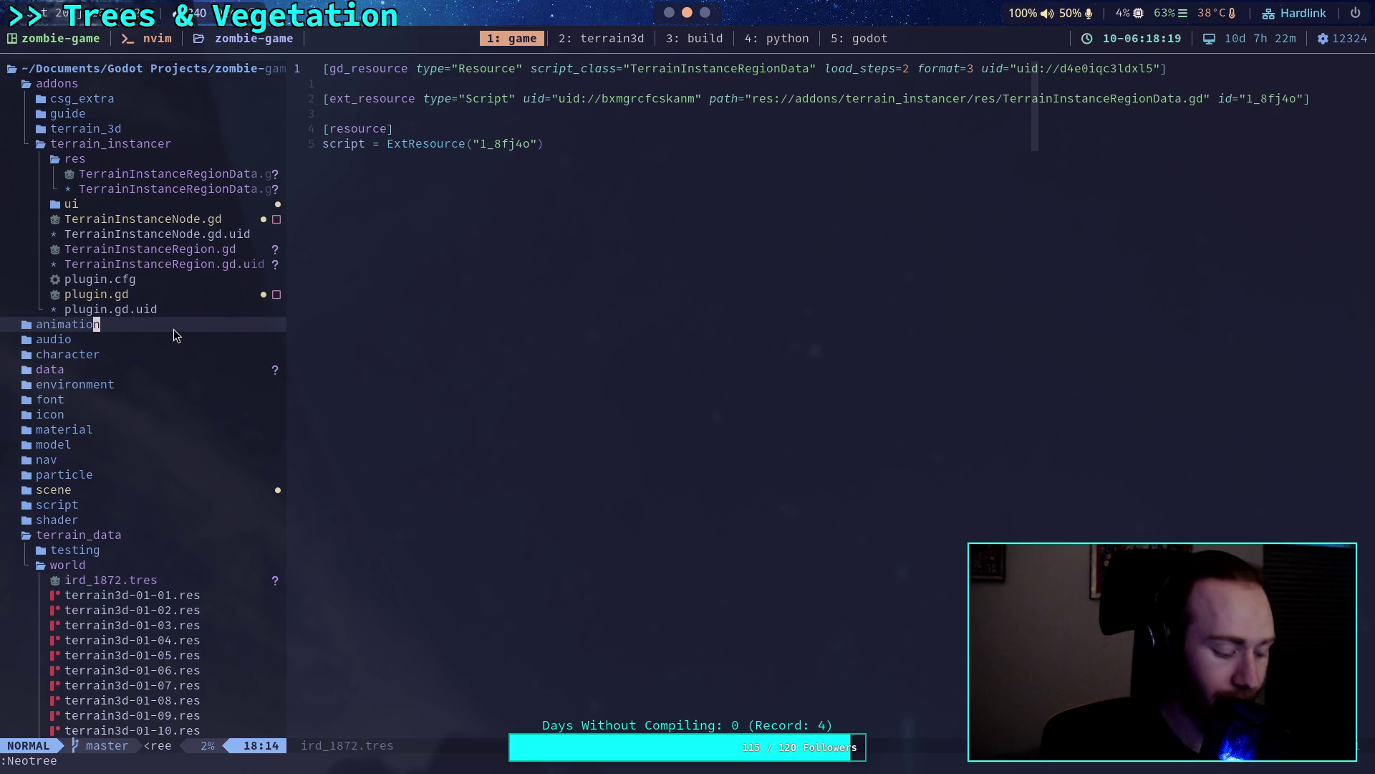
{"action": "key", "text": "space"}
{"action": "key", "text": "e"}
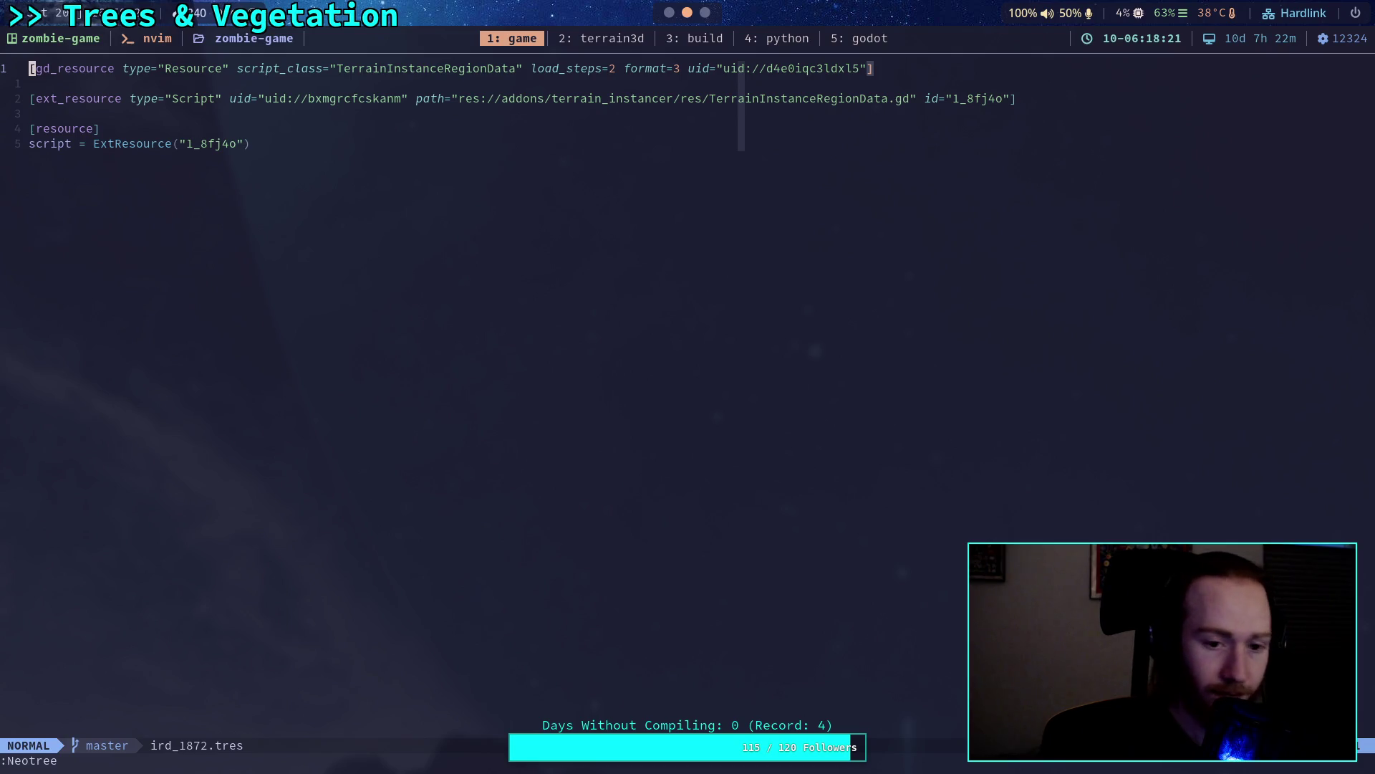
{"action": "key", "text": "super+5"}
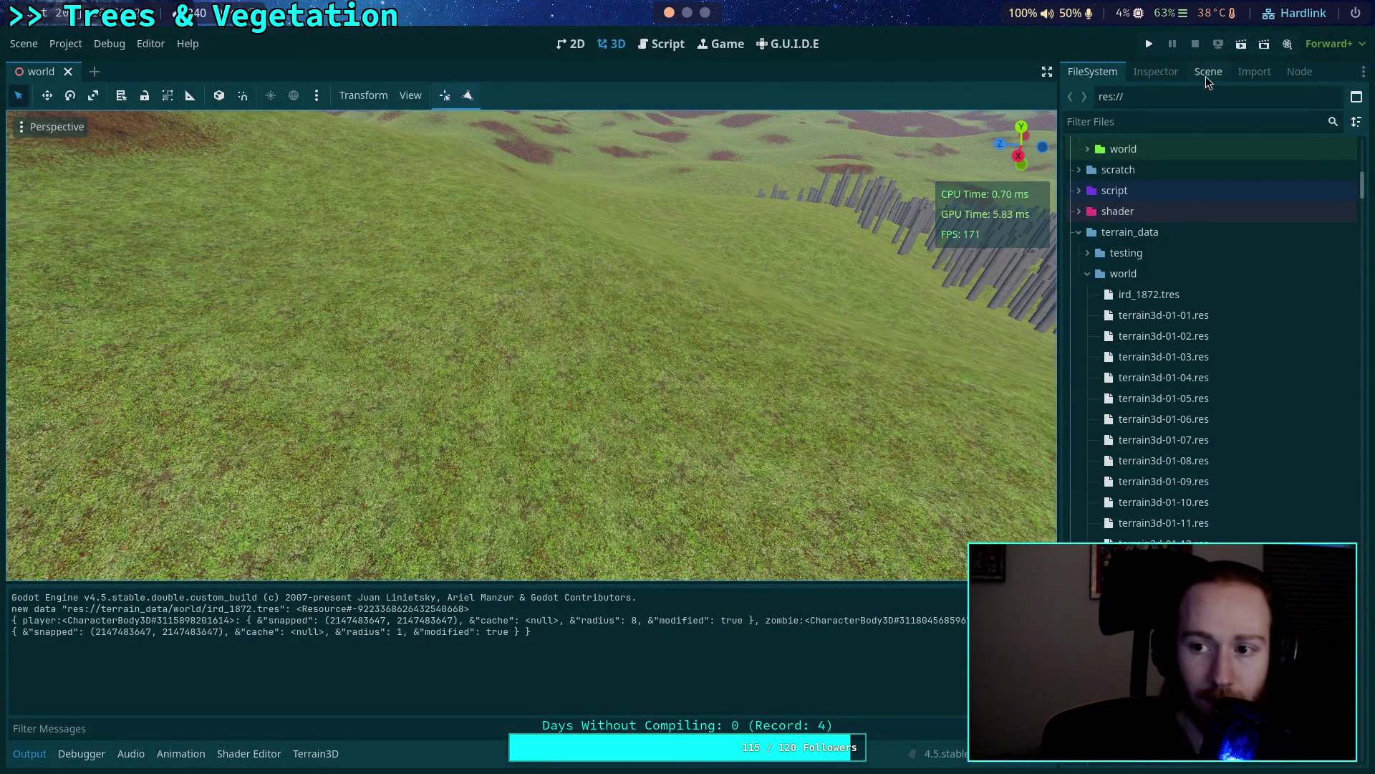
Enable region vertex drawing and place five terrain vertices forming three triangles.
{"action": "left_click", "coordinate": [1206, 72]}
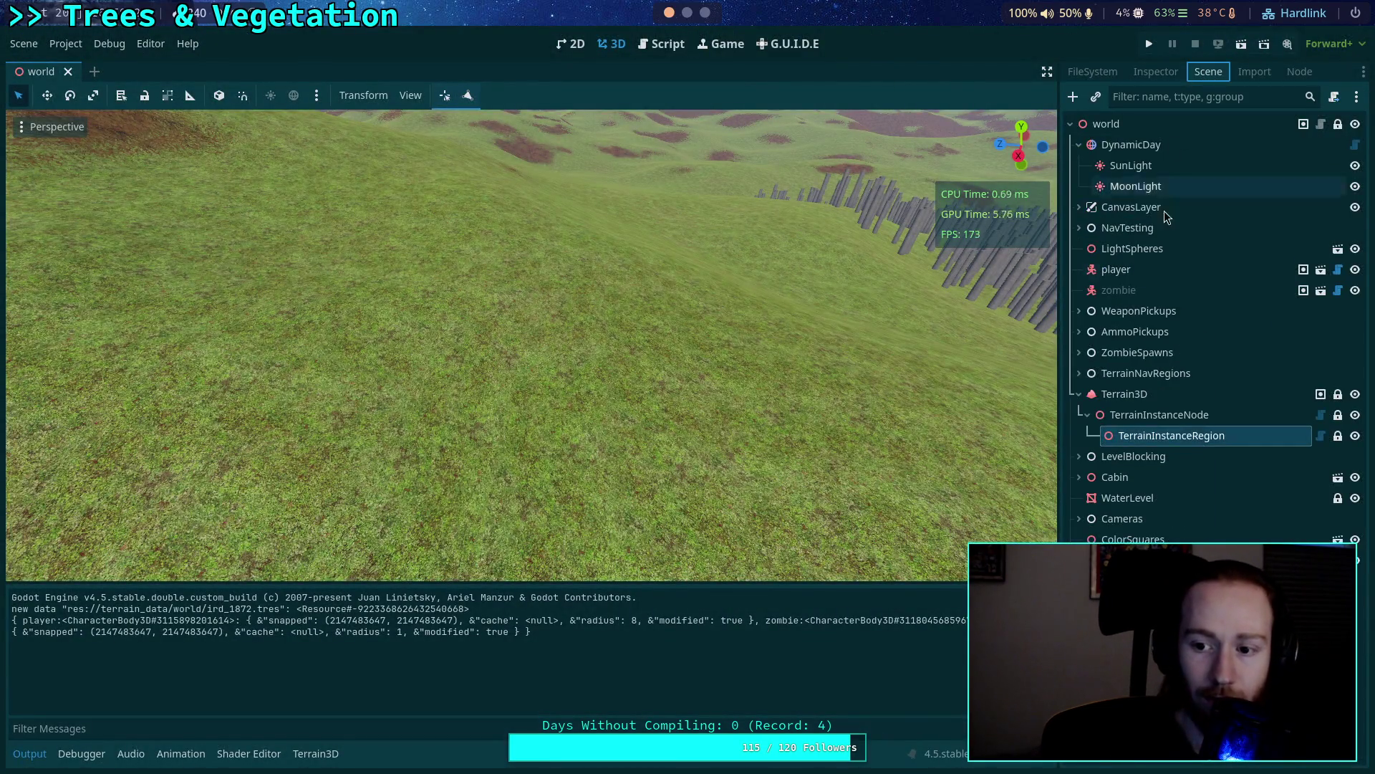
{"action": "left_click", "coordinate": [1154, 73]}
{"action": "left_click", "coordinate": [1210, 72]}
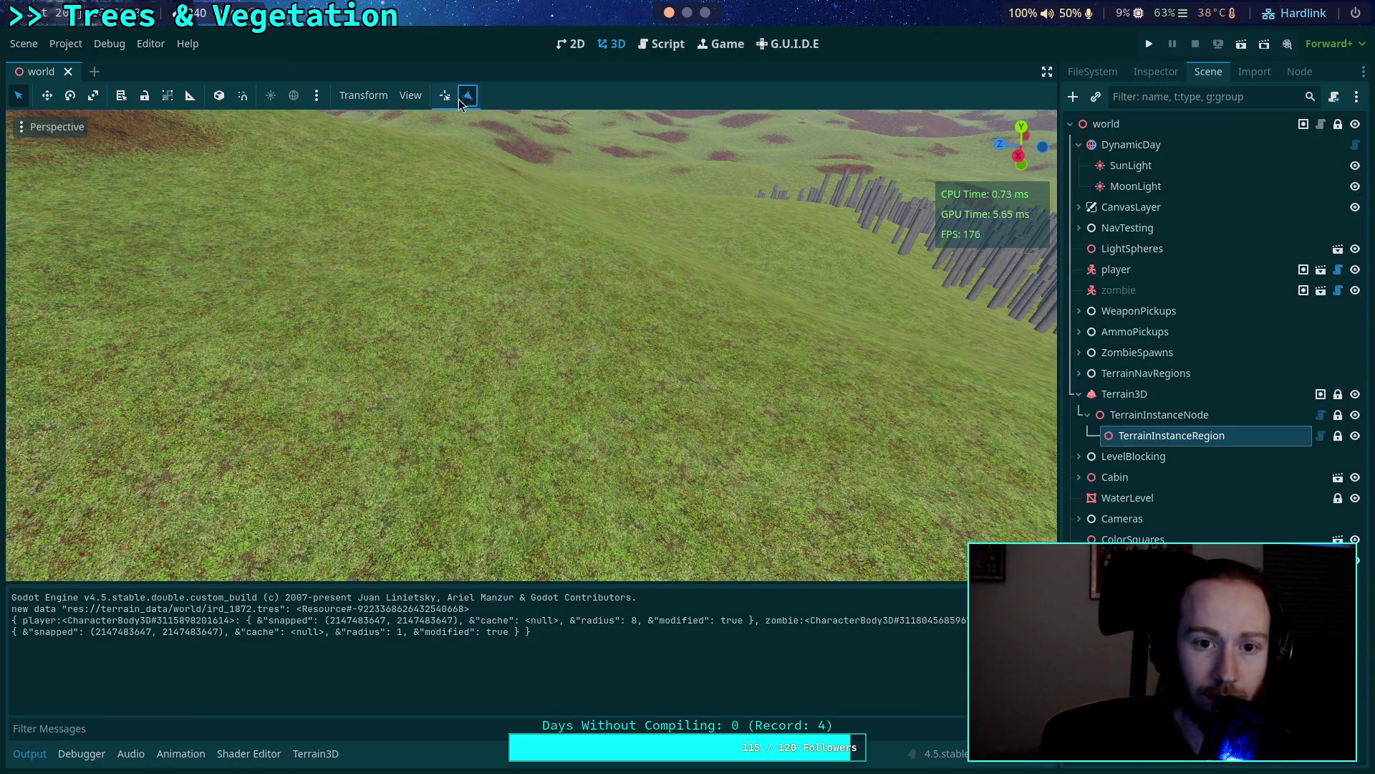
{"action": "left_click", "coordinate": [366, 332]}
{"action": "left_click", "coordinate": [325, 460]}
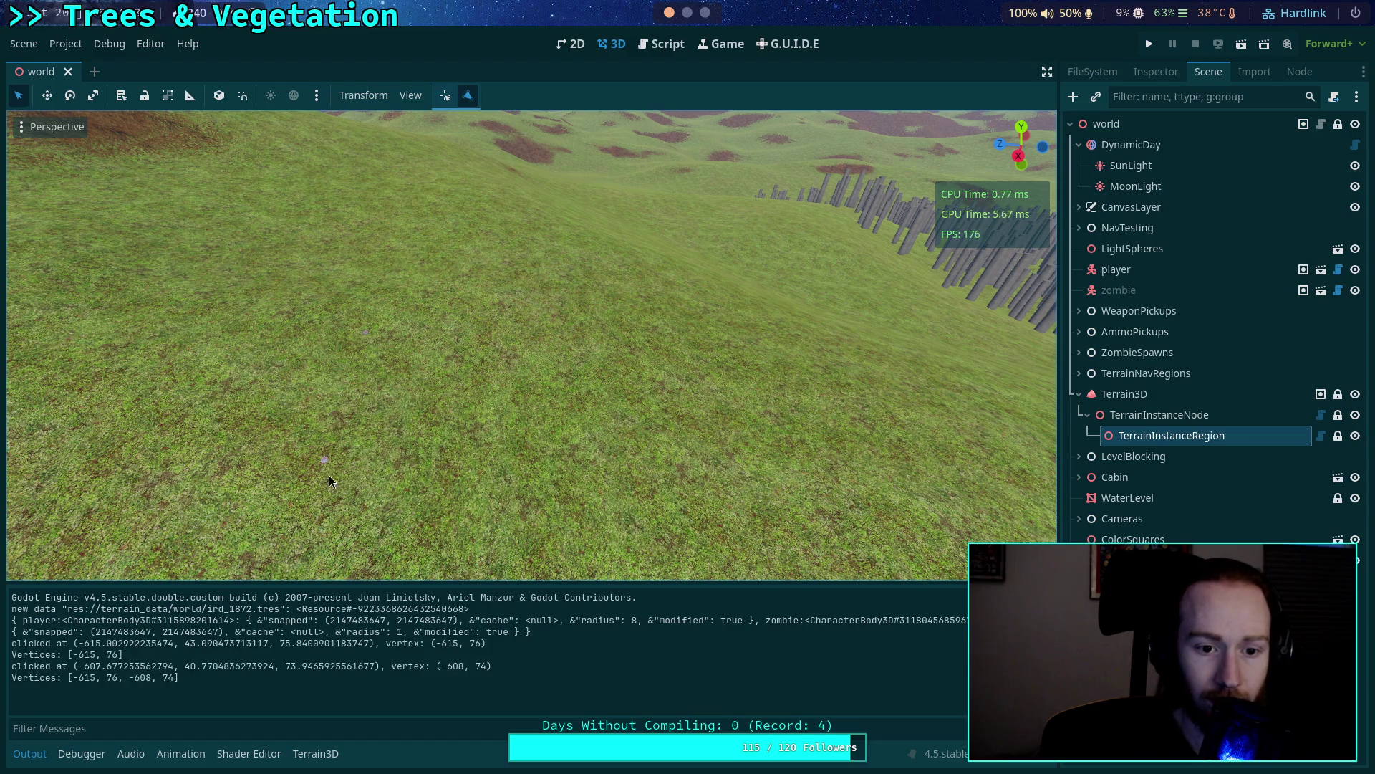
{"action": "left_click", "coordinate": [578, 404]}
{"action": "left_click", "coordinate": [609, 523]}
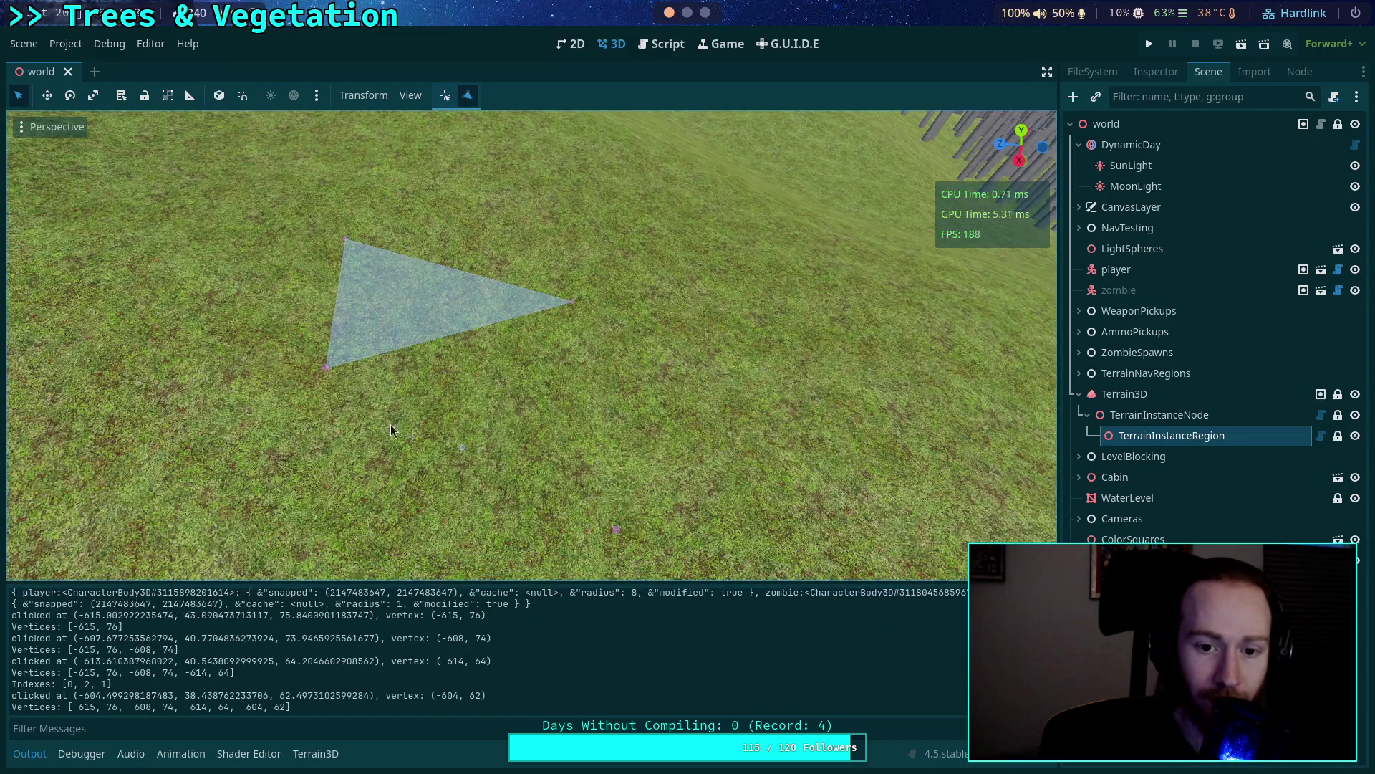
{"action": "left_click", "coordinate": [325, 368]}
{"action": "left_click", "coordinate": [571, 303]}
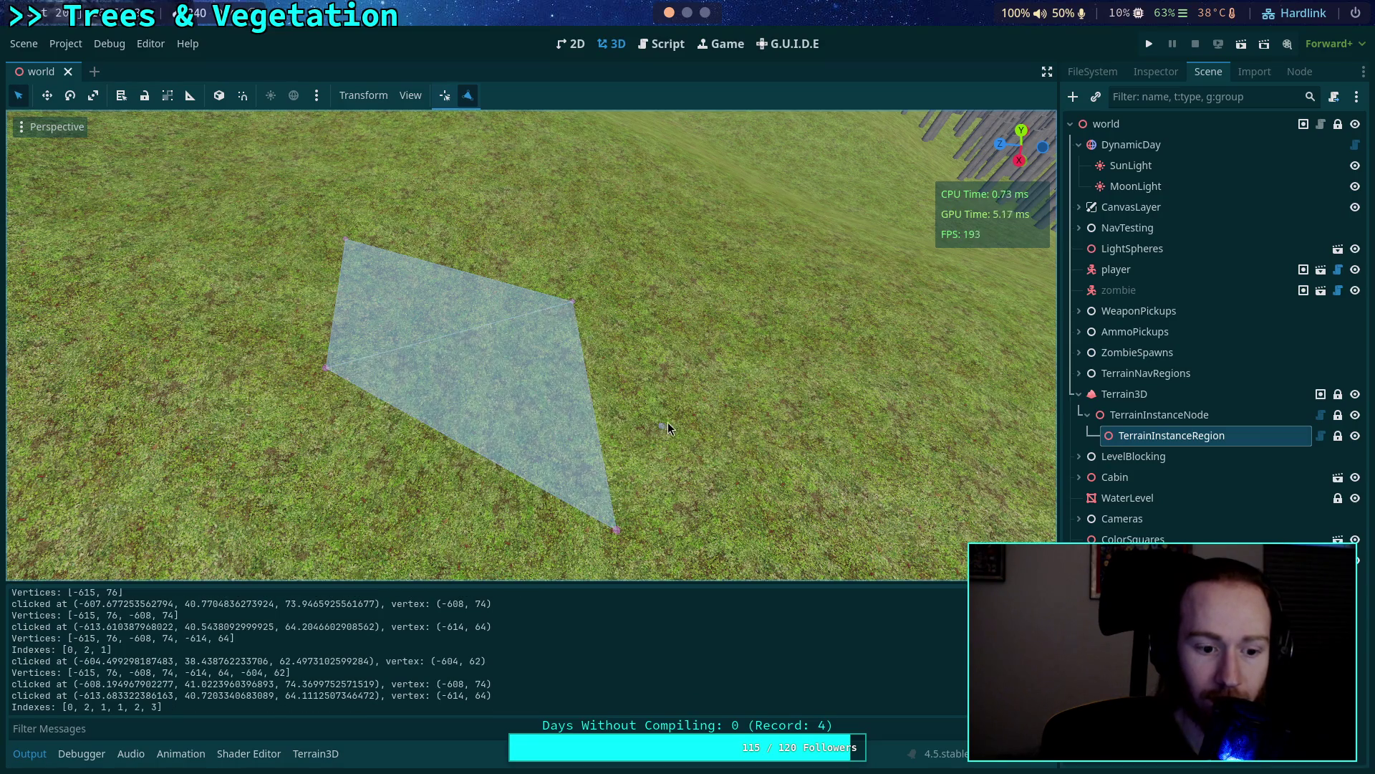
{"action": "left_click", "coordinate": [802, 327]}
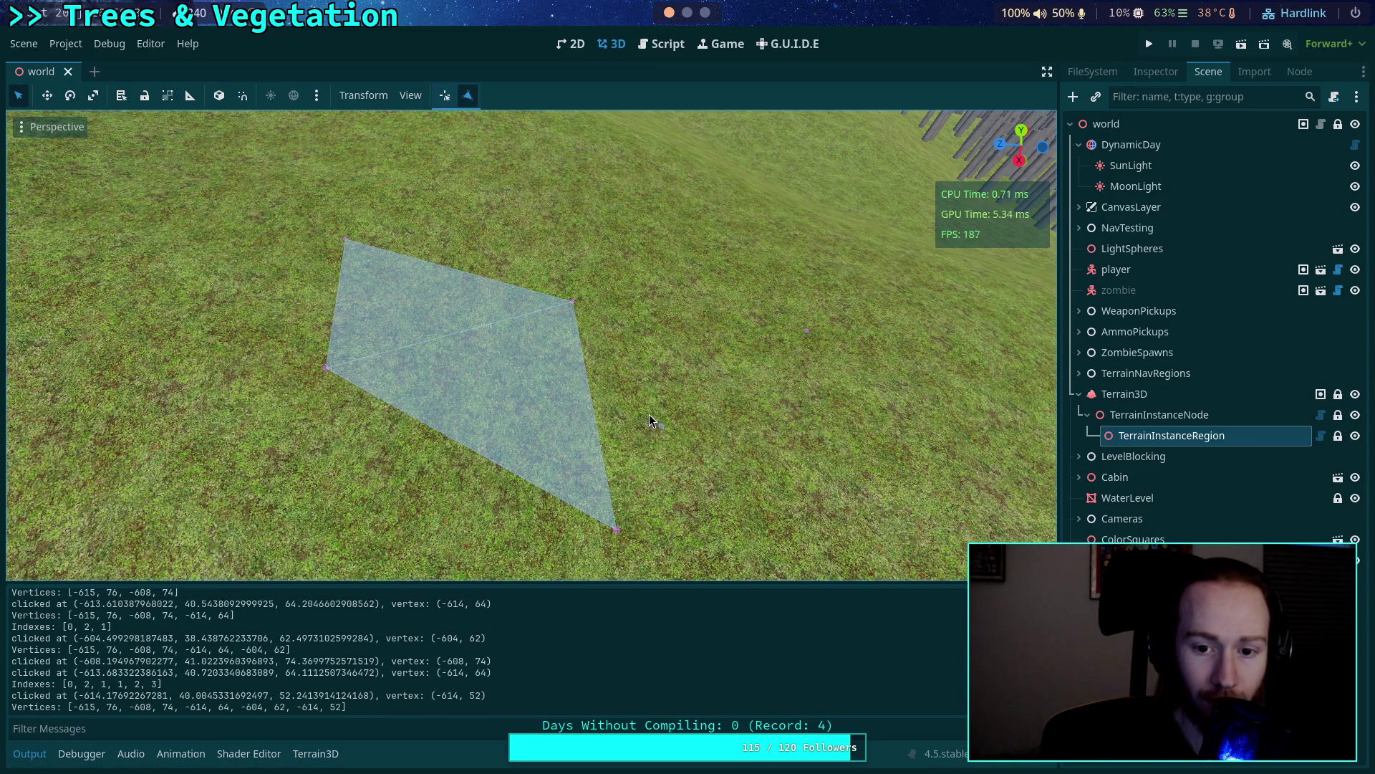
{"action": "left_click", "coordinate": [575, 304]}
{"action": "left_click", "coordinate": [617, 532]}
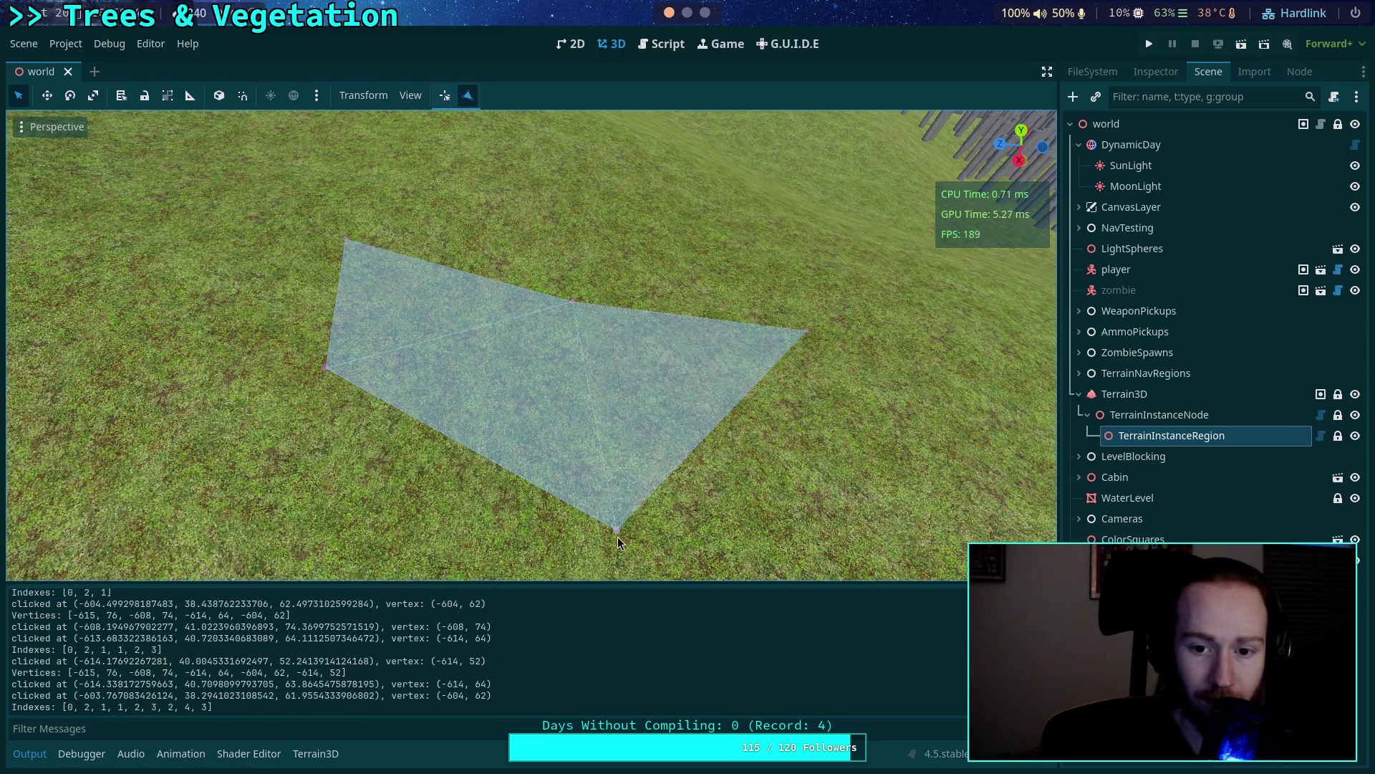
Move the middle vertex down-left and fill the resulting notch with another triangle.
{"action": "left_click_drag", "start_coordinate": [714, 465], "coordinate": [687, 401]}
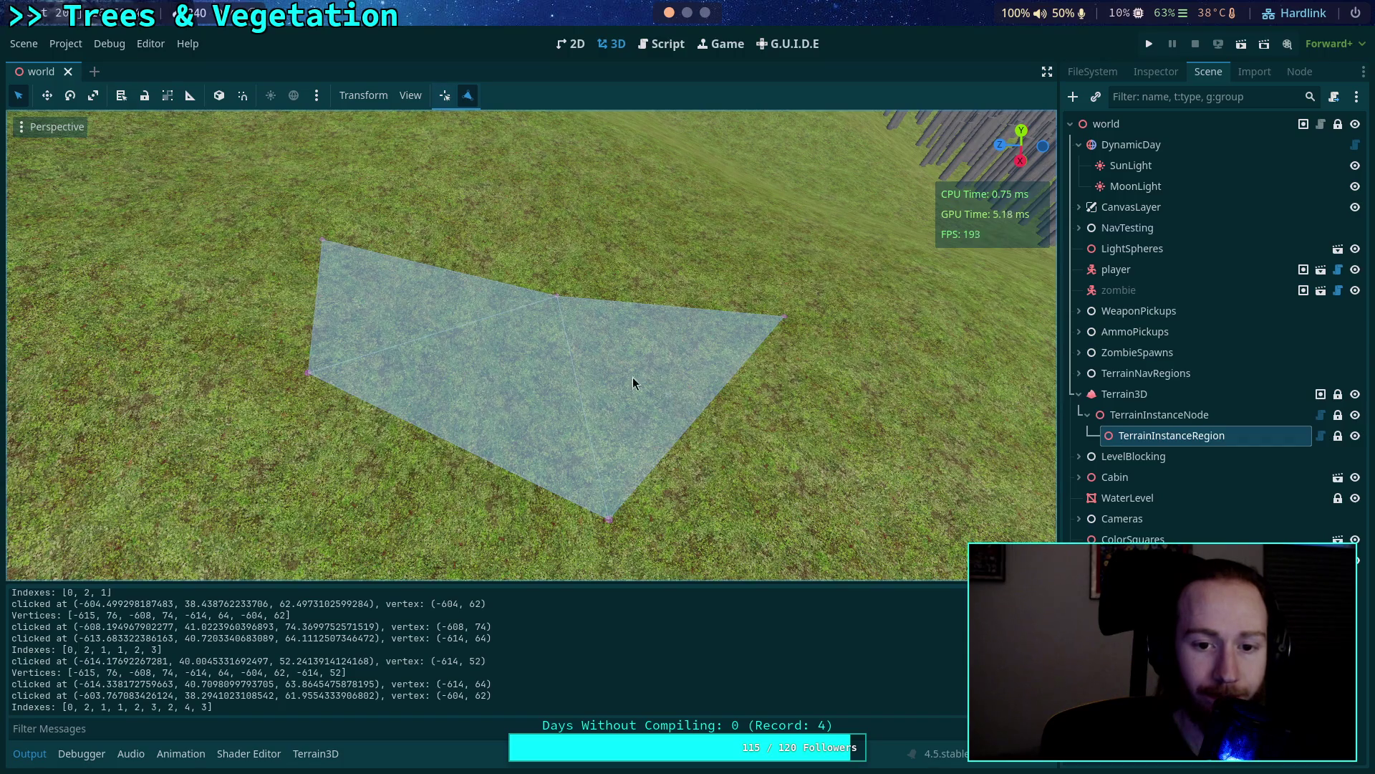
{"action": "left_click_drag", "start_coordinate": [550, 298], "coordinate": [493, 336]}
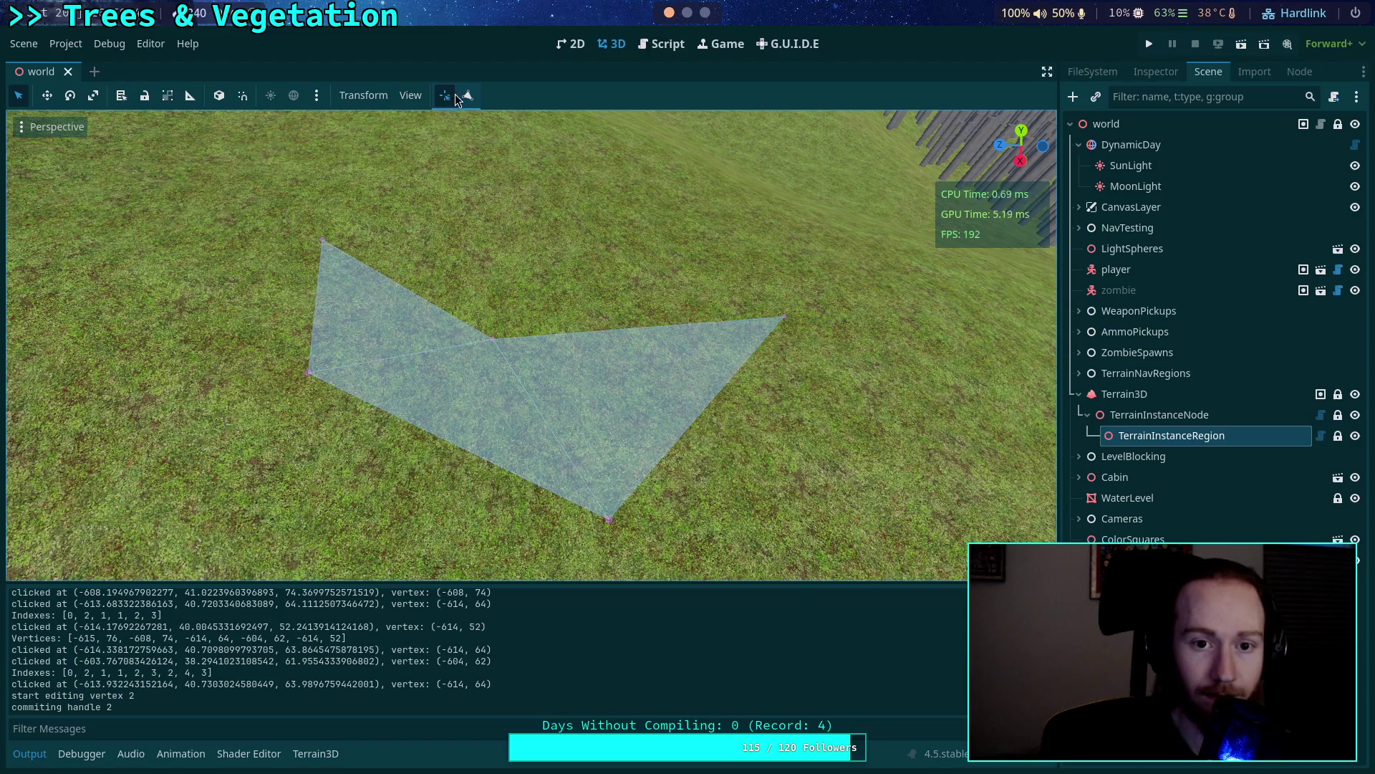
{"action": "left_click", "coordinate": [319, 242]}
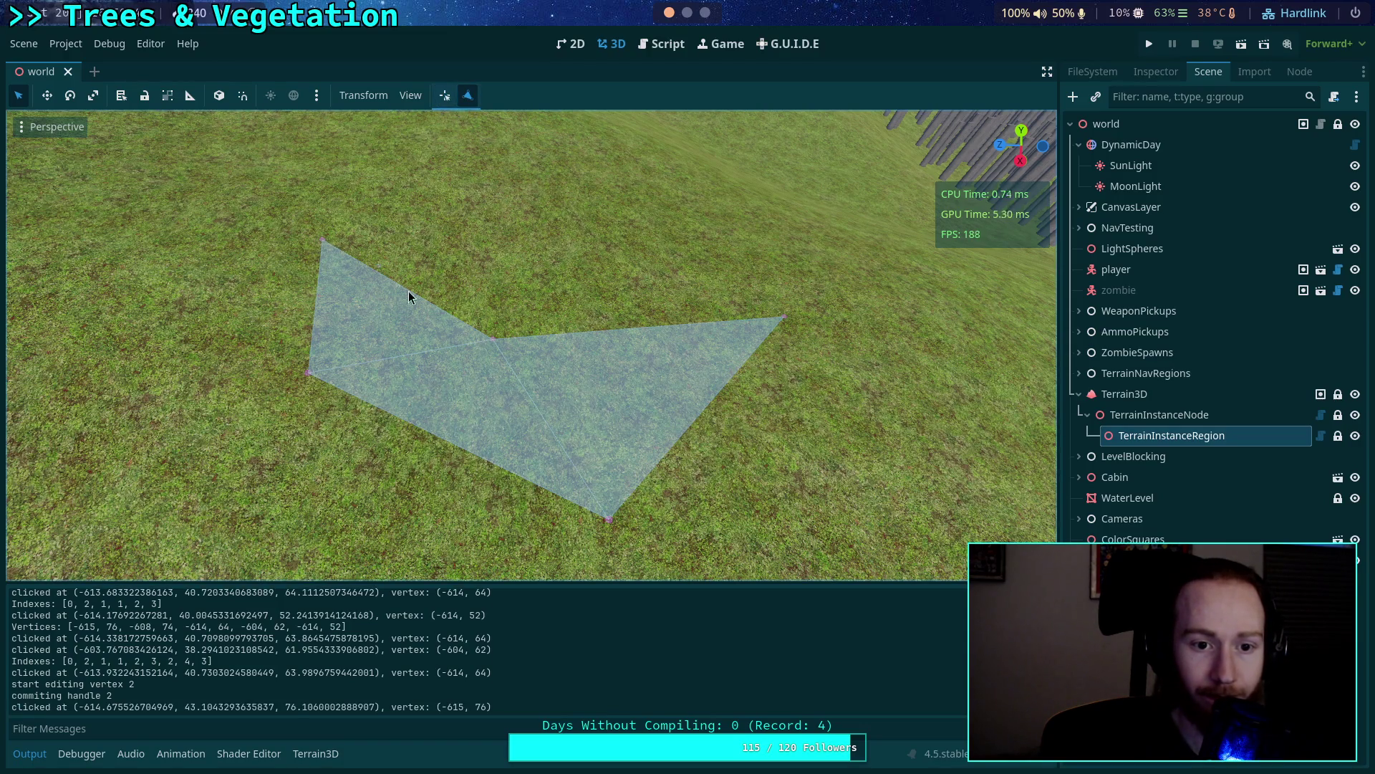
{"action": "left_click", "coordinate": [491, 347]}
{"action": "left_click", "coordinate": [786, 315]}
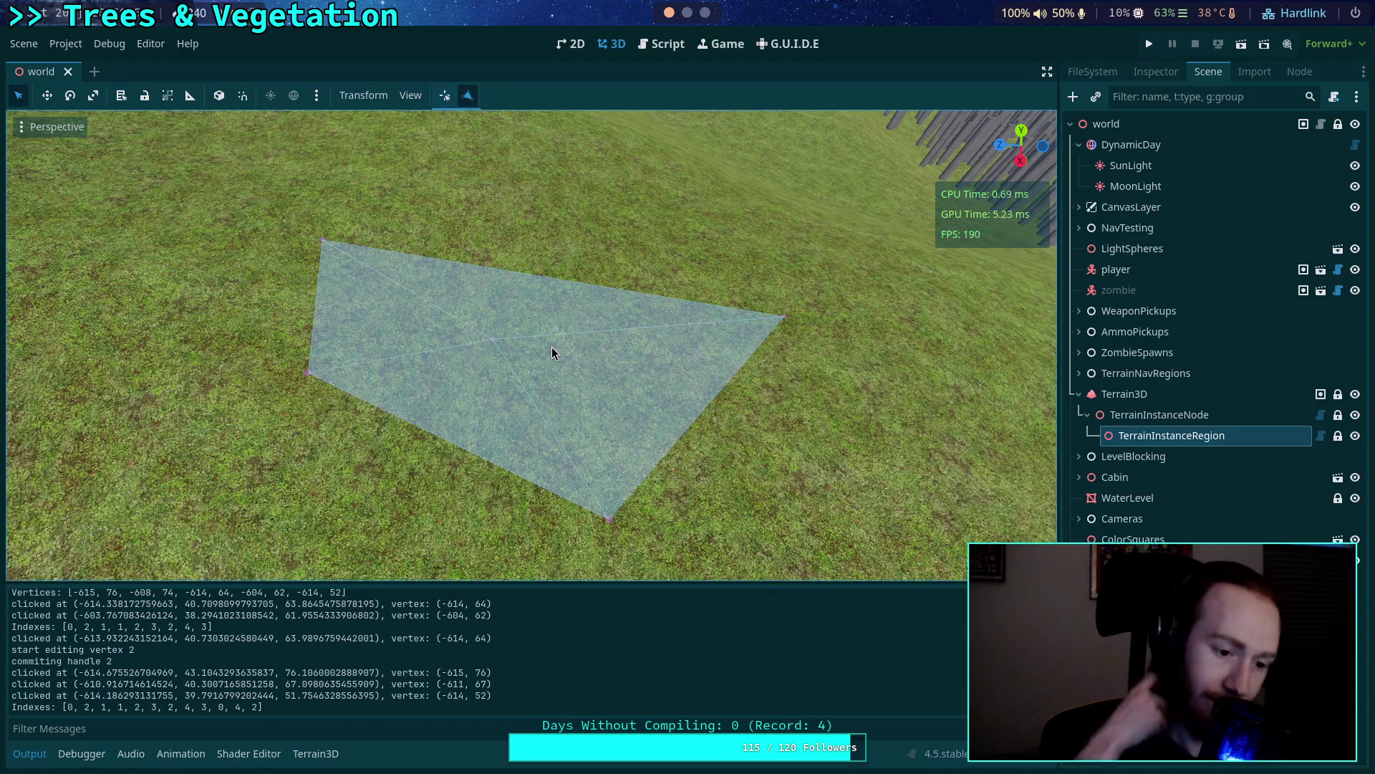
Save the scene, then reload ird_1872.tres in Neovim with :e to see the stored arrays.
{"action": "key", "text": "ctrl+s"}
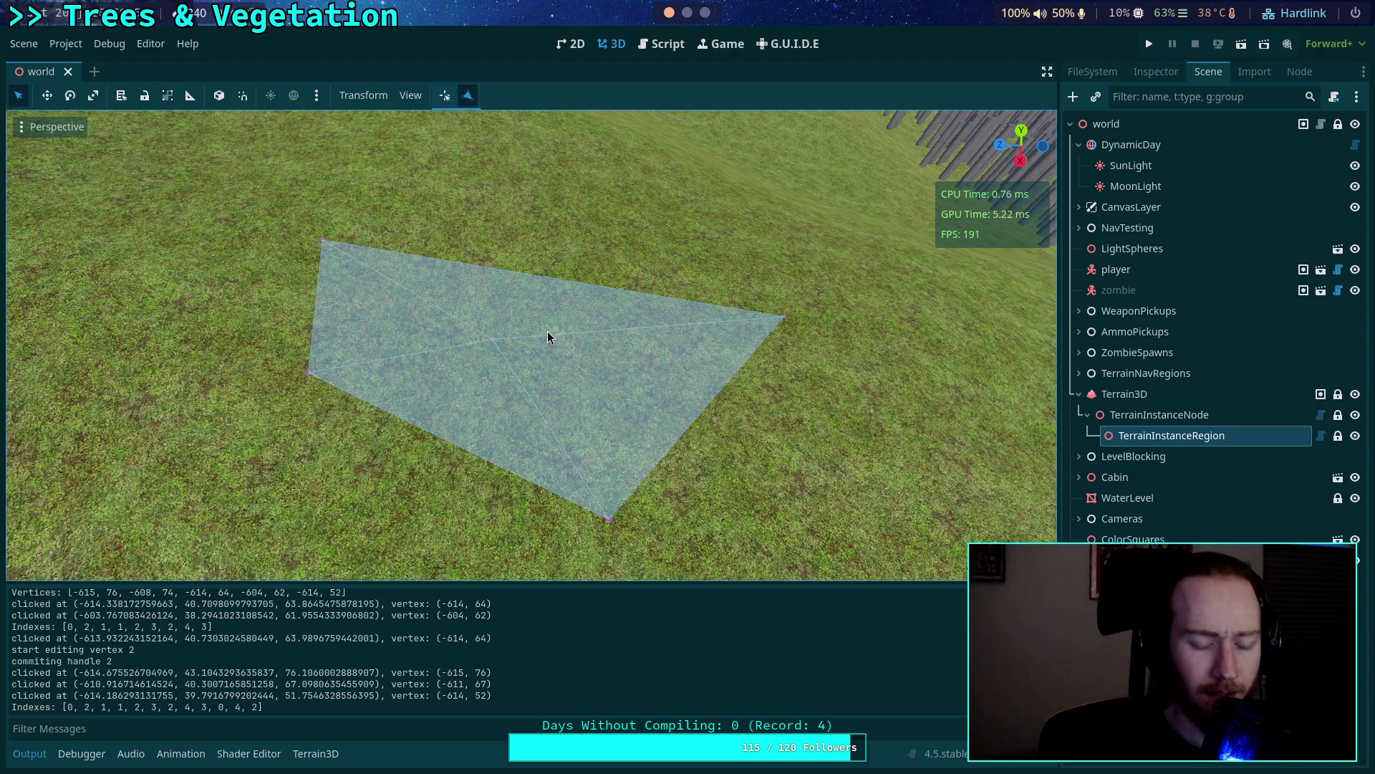
{"action": "key", "text": "super+2"}
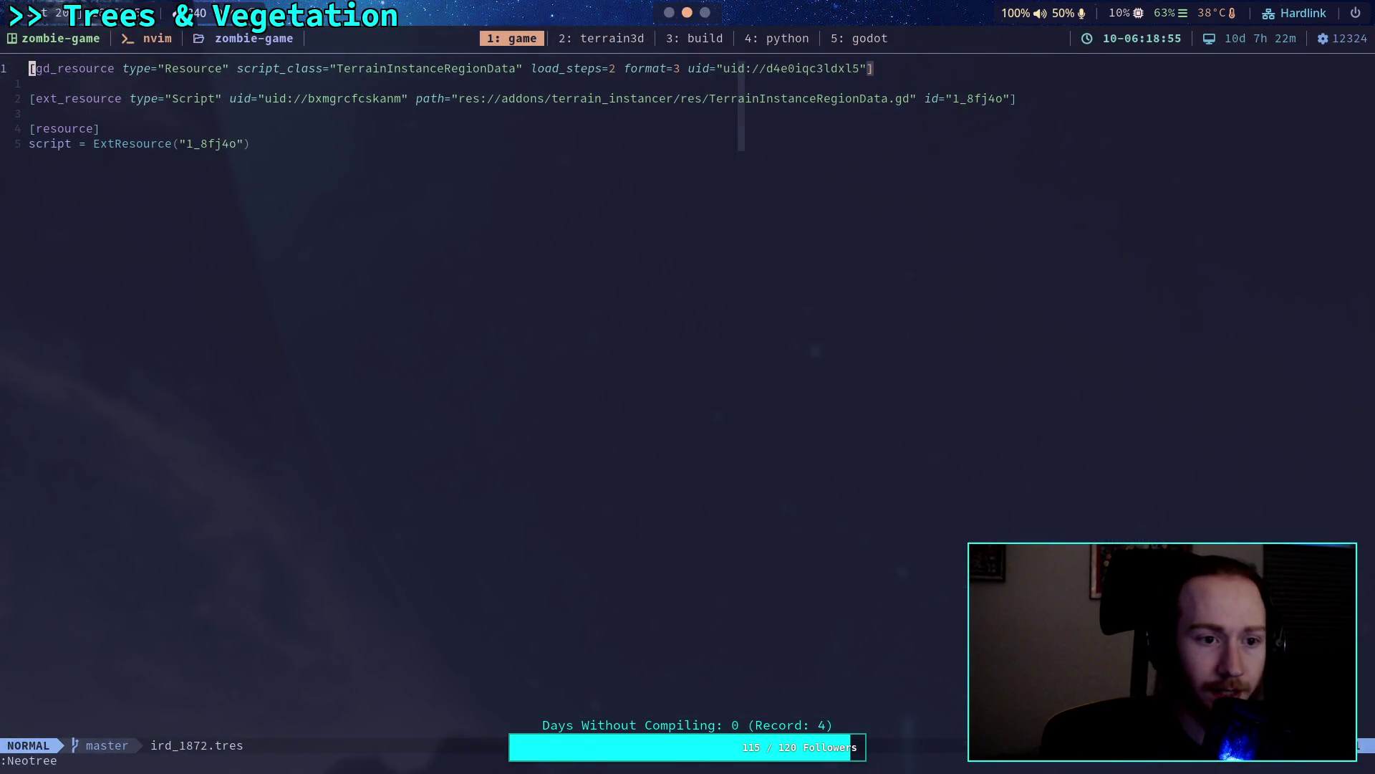
{"action": "type", "text": ":e"}
{"action": "key", "text": "Return"}
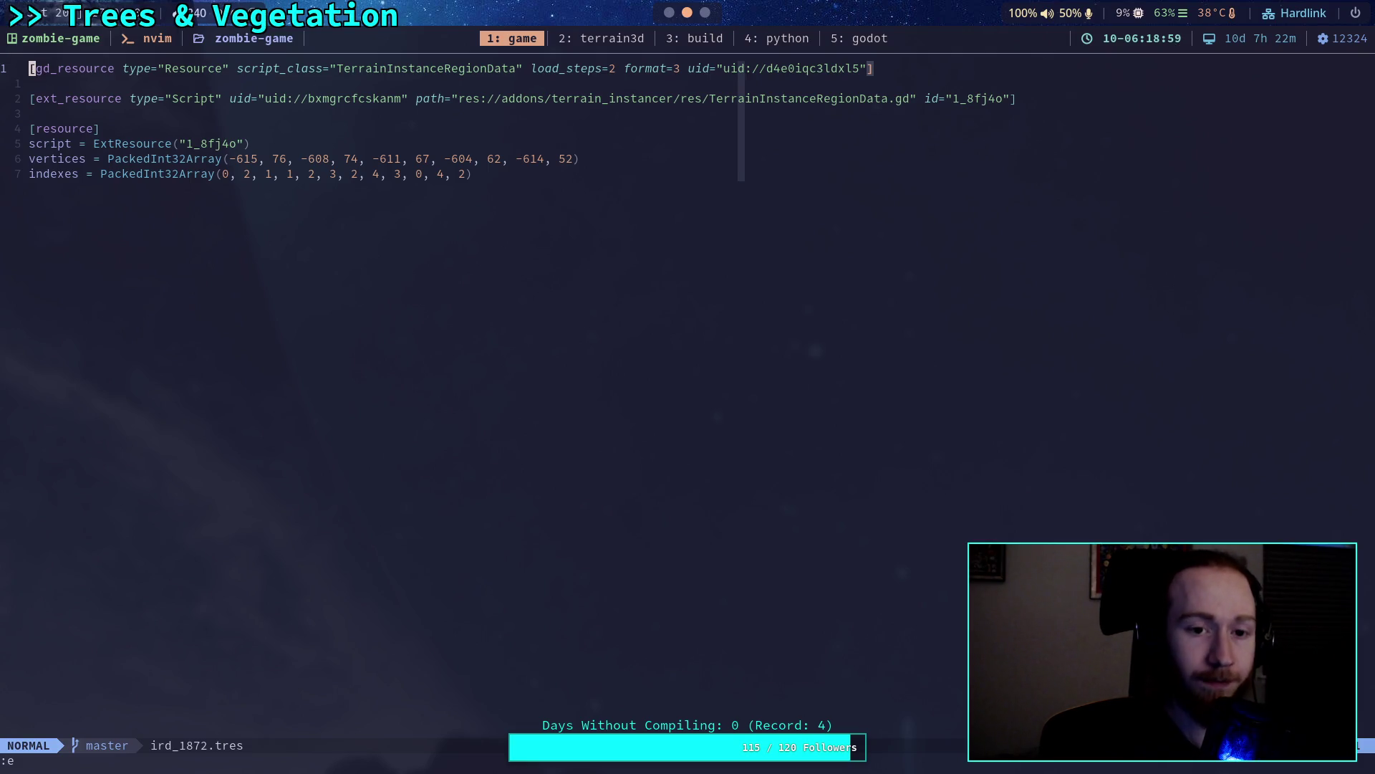
{"action": "key", "text": "super+1"}
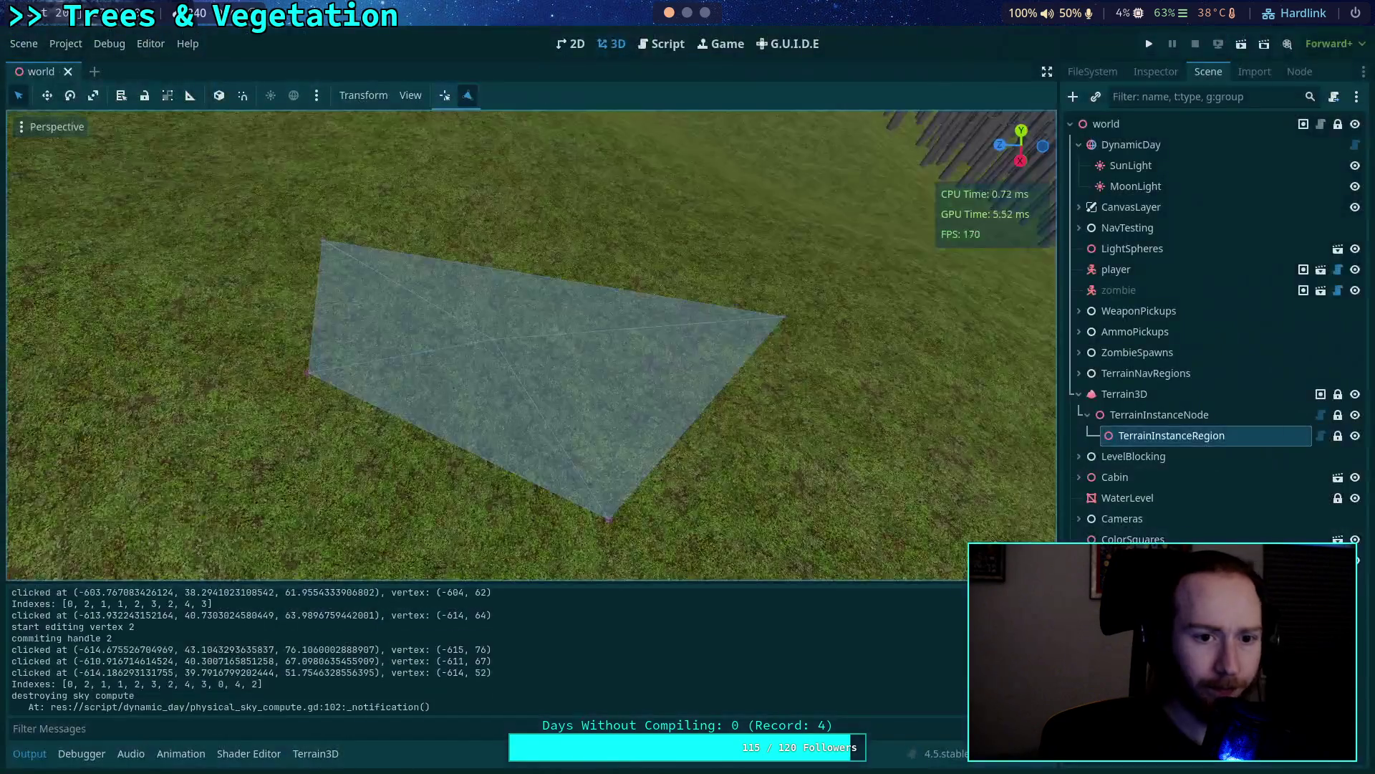
Reload the saved scene, clear the Output log, and reload the entire project.
{"action": "left_click", "coordinate": [23, 43]}
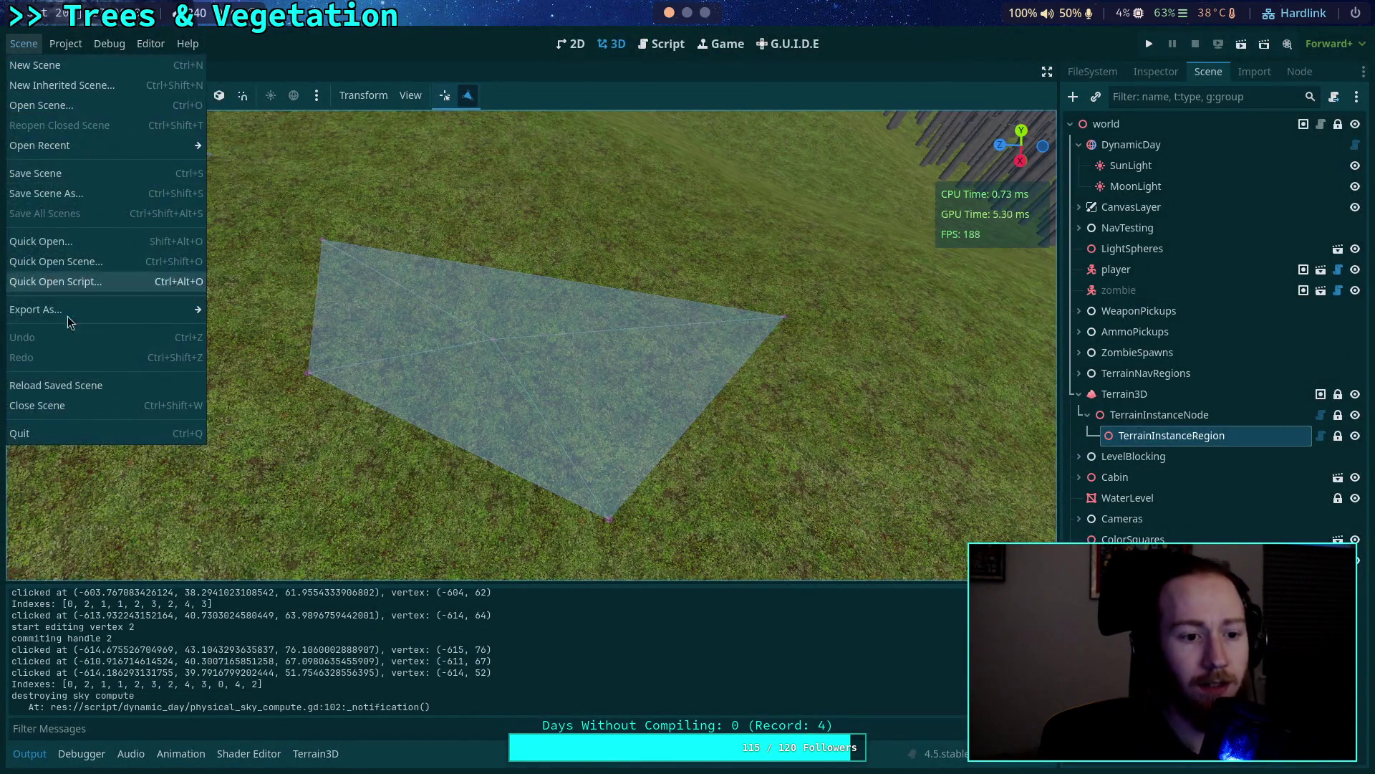
{"action": "left_click", "coordinate": [76, 385]}
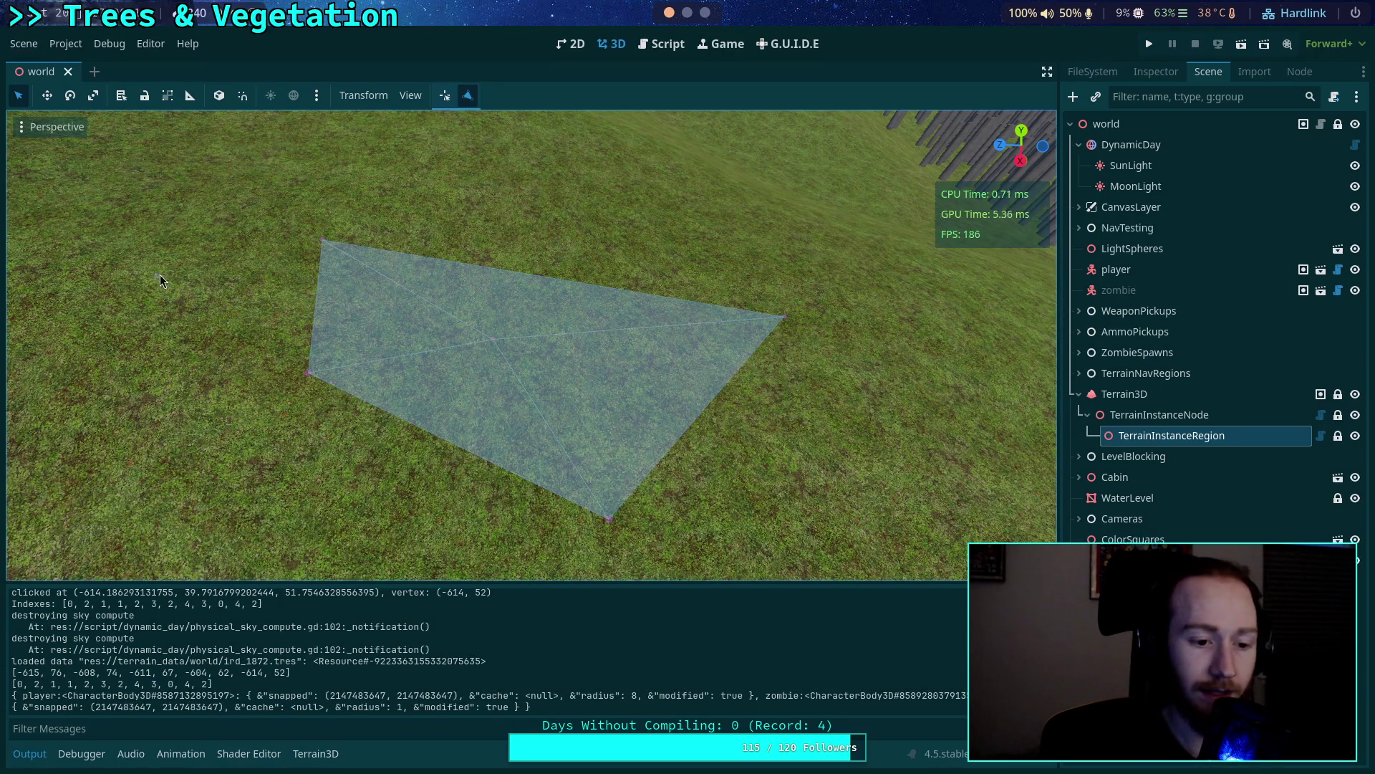
{"action": "key", "text": "ctrl+alt+k"}
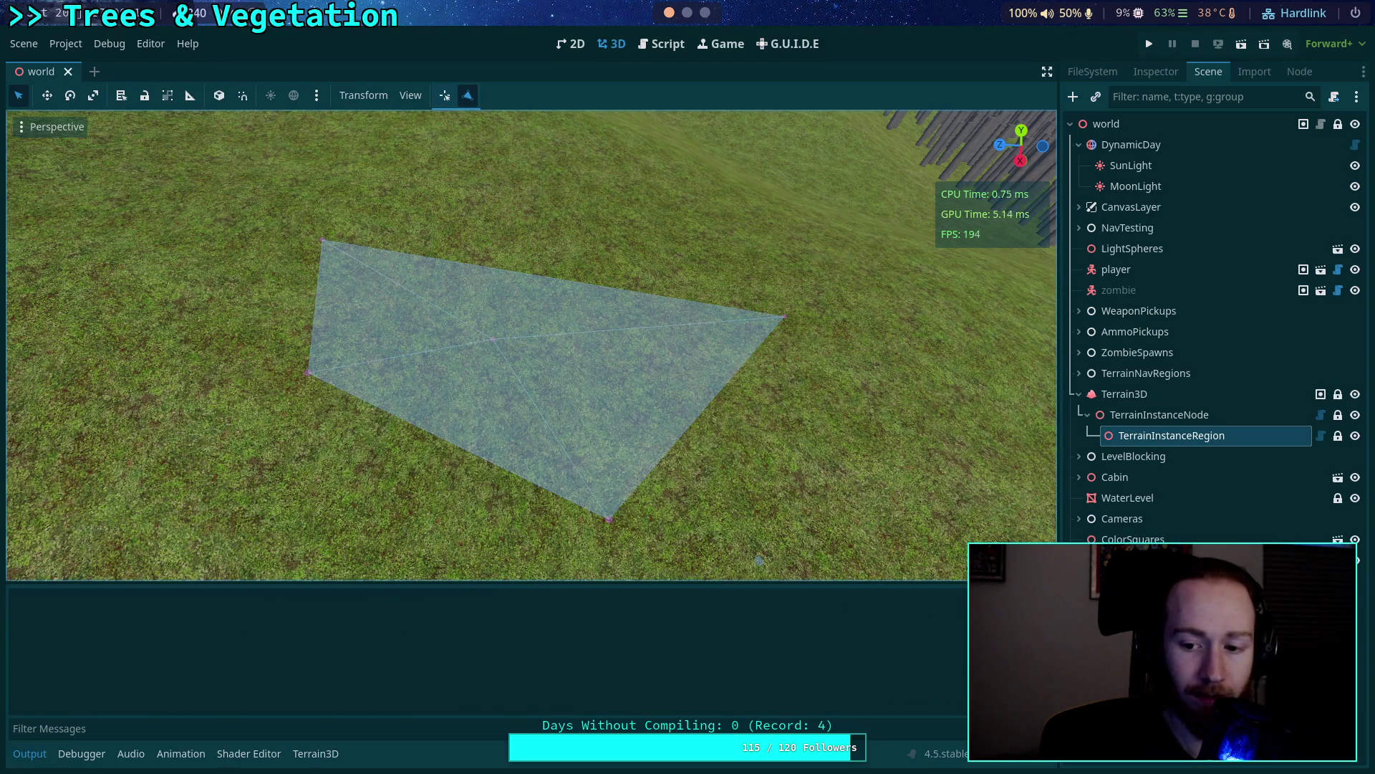
{"action": "left_click", "coordinate": [26, 45]}
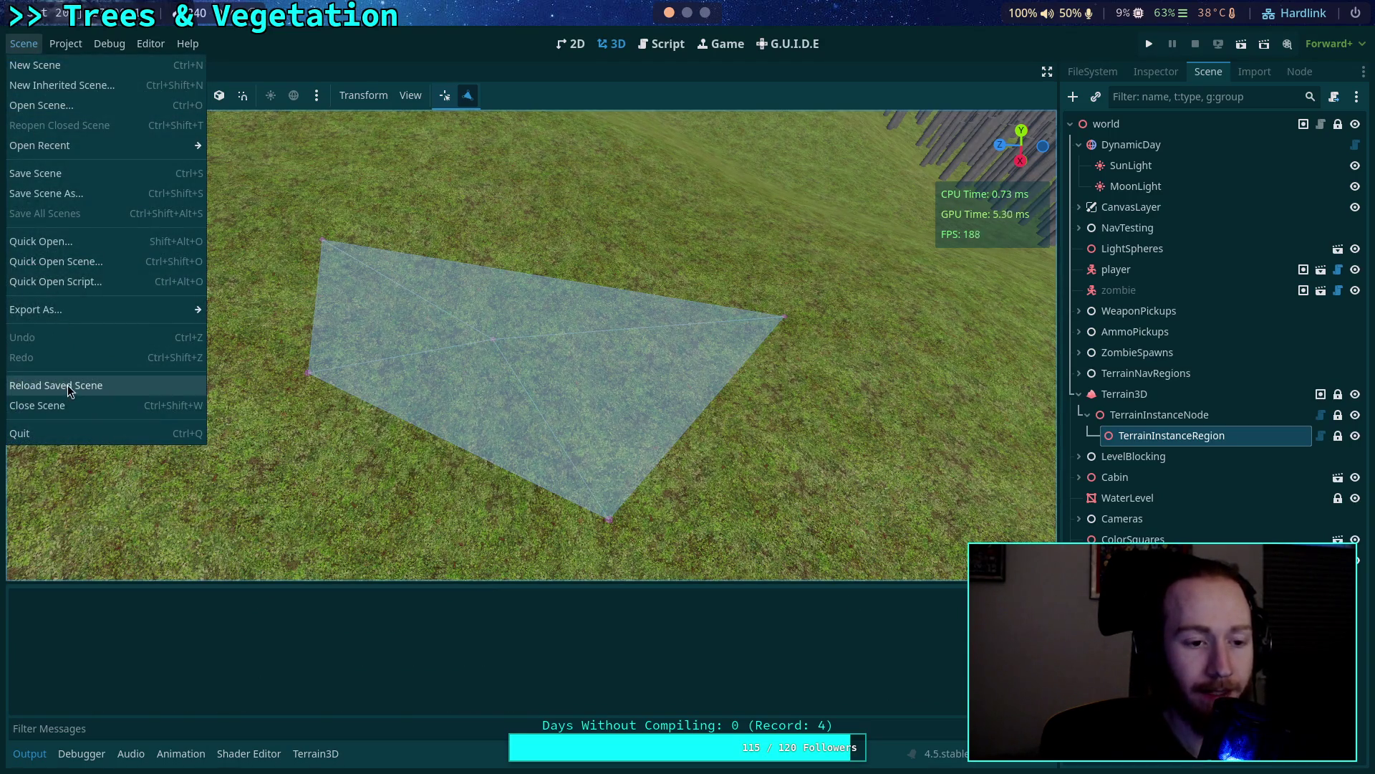
{"action": "mouse_move", "coordinate": [56, 43]}
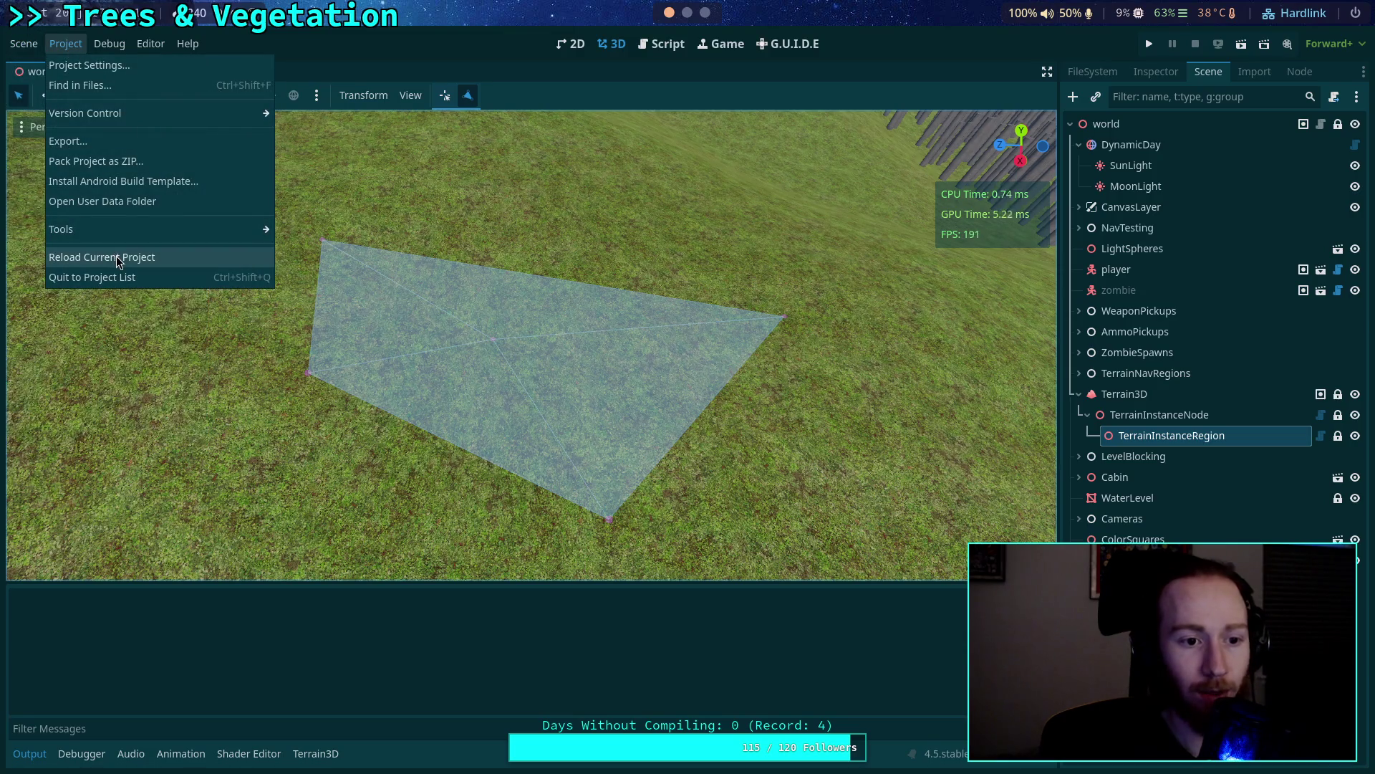
{"action": "left_click", "coordinate": [117, 257]}
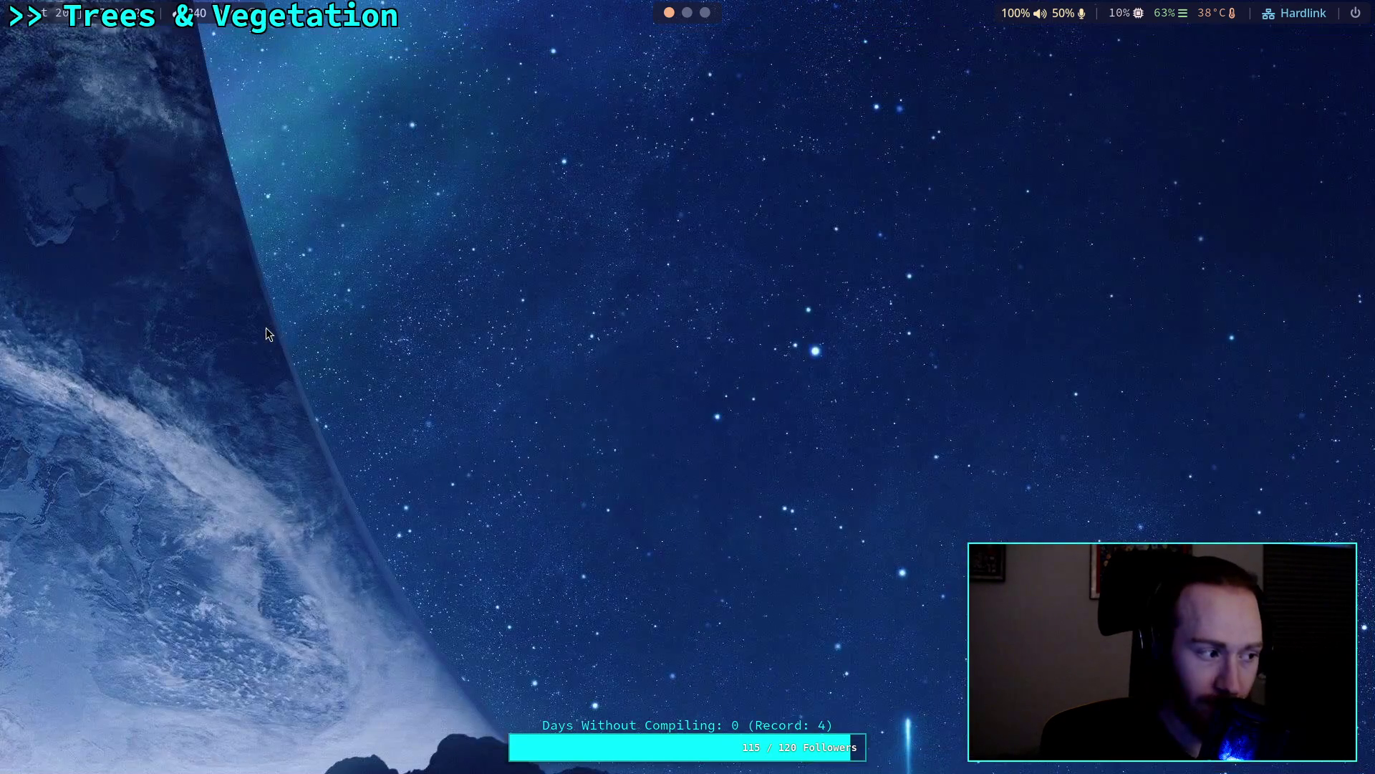
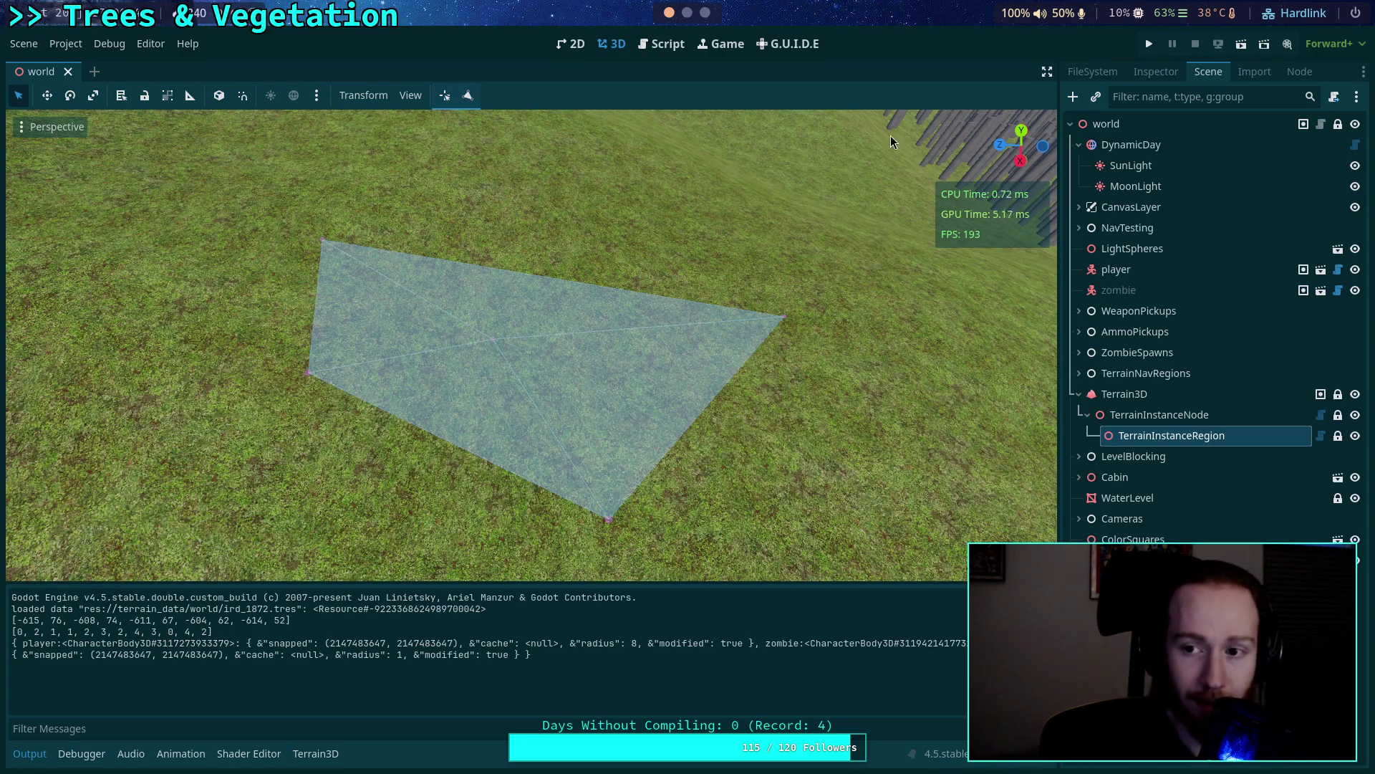
Inspect the region data script's exported indexes line via the Inspector and FileSystem.
{"action": "left_click", "coordinate": [1132, 75]}
{"action": "left_click", "coordinate": [1099, 75]}
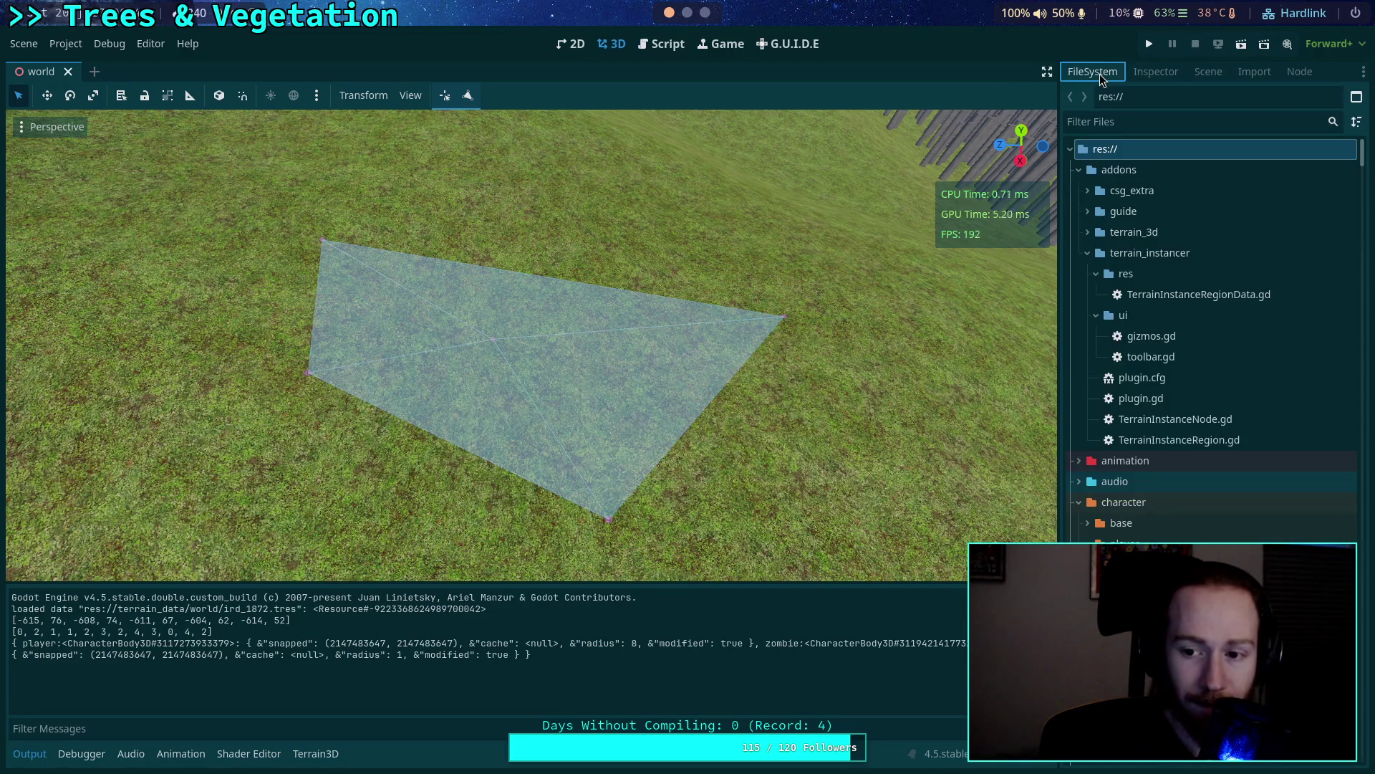
{"action": "left_click", "coordinate": [655, 48]}
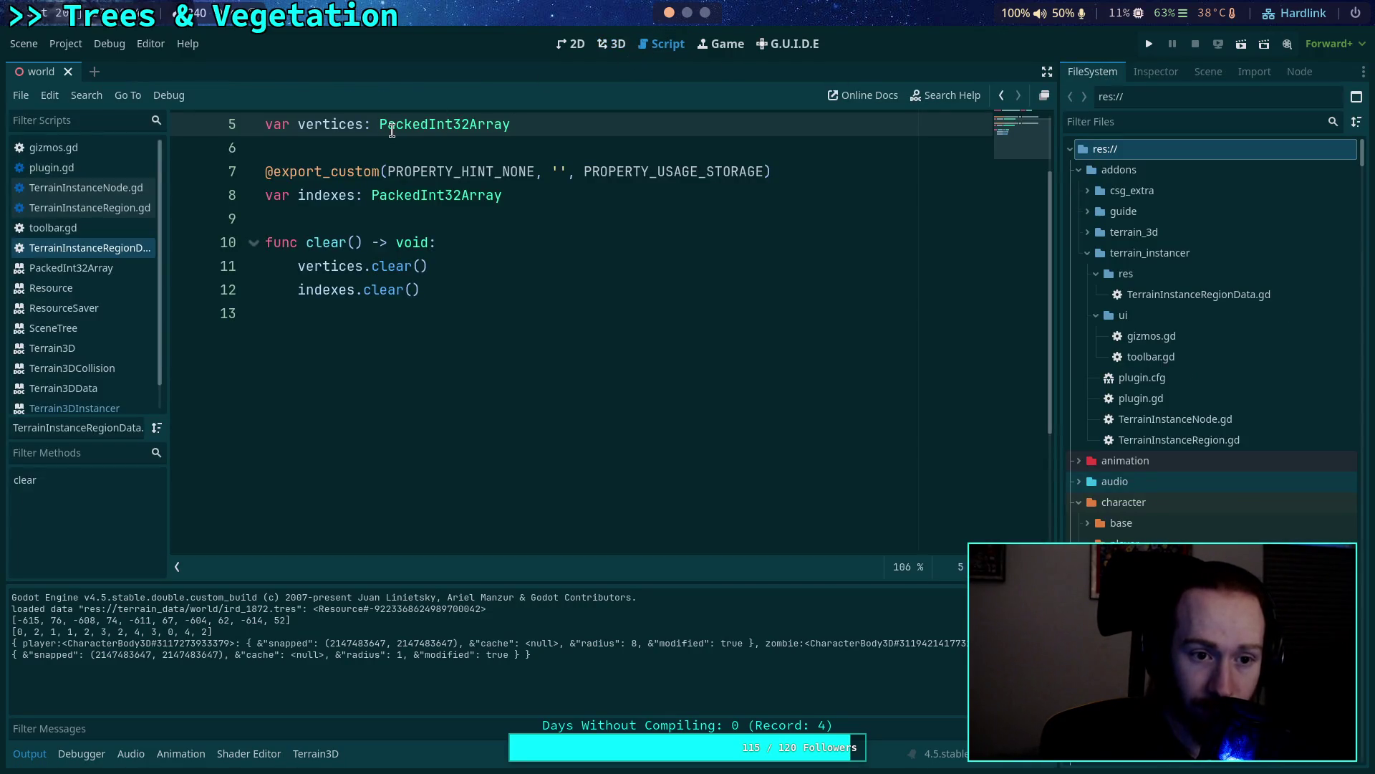
{"action": "scroll", "coordinate": [517, 198], "scroll_direction": "up", "scroll_amount": 2}
{"action": "left_click", "coordinate": [581, 261]}
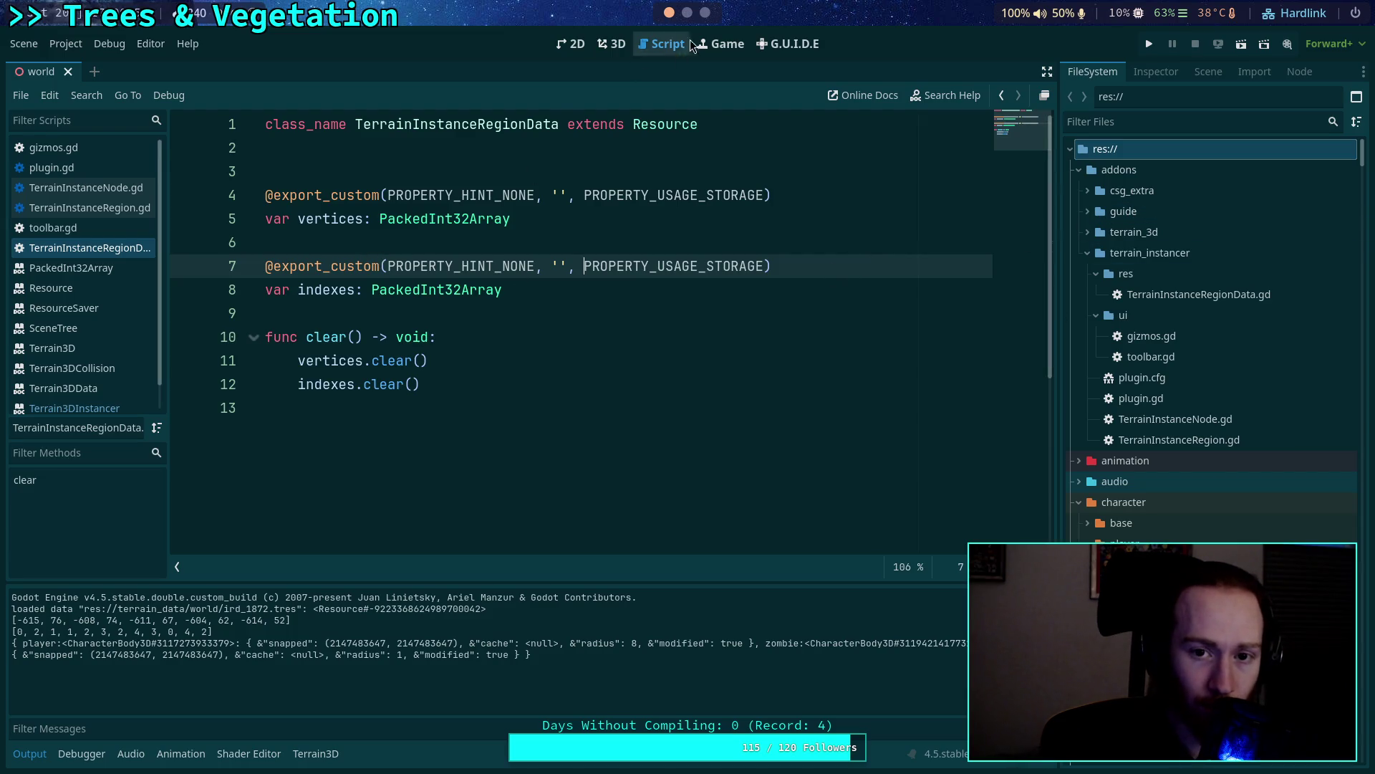
Reload ird_1872.tres from disk in nvim with :e! and return to Godot.
{"action": "key", "text": "super+2"}
{"action": "type", "text": ":e!"}
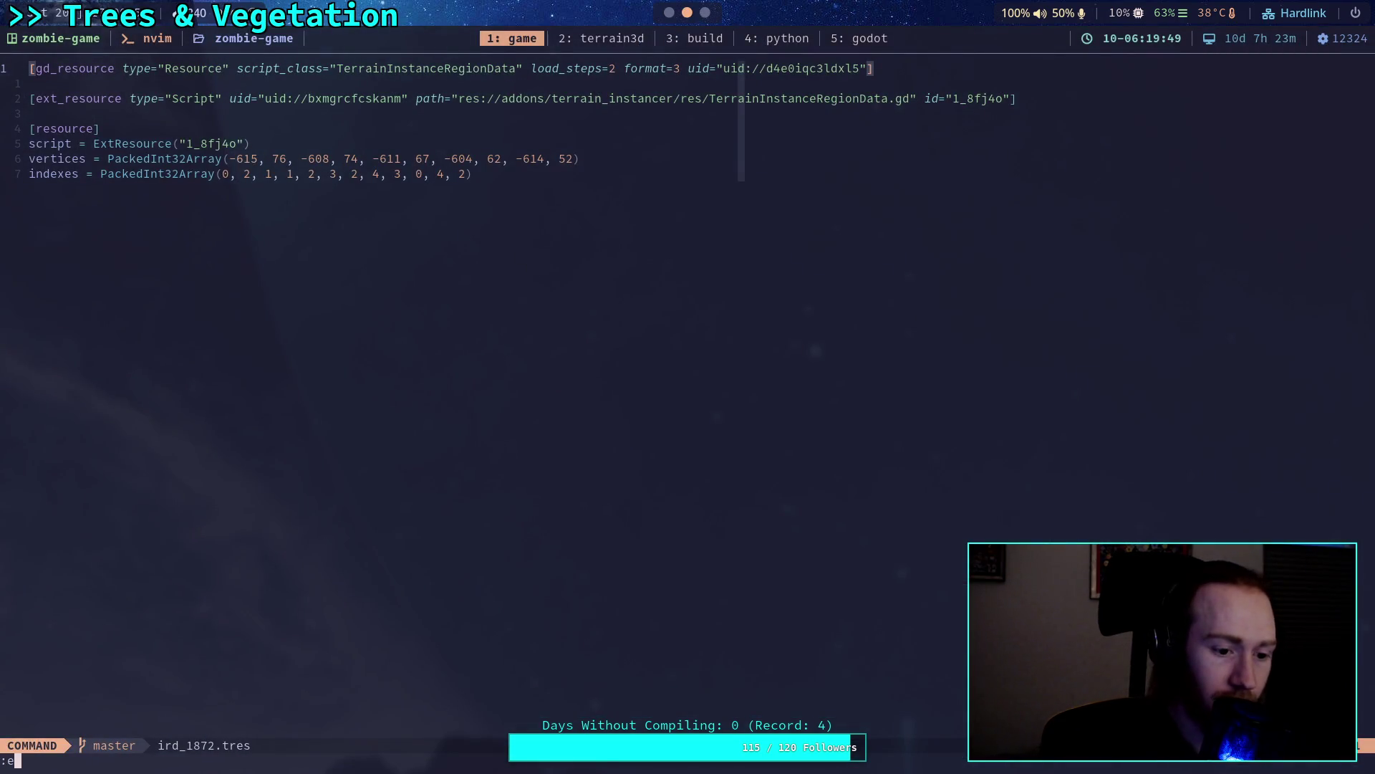
{"action": "key", "text": "Return"}
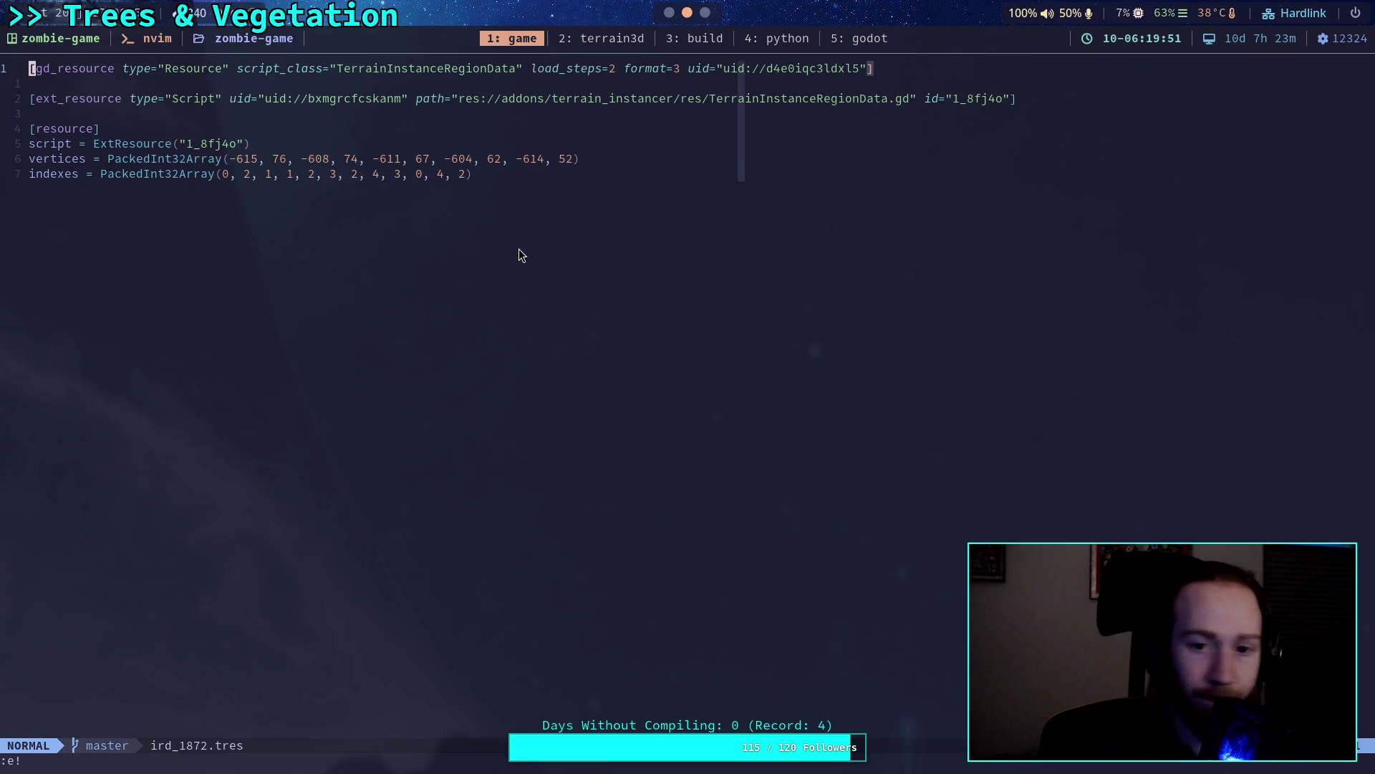
{"action": "left_click", "coordinate": [703, 12]}
{"action": "left_click", "coordinate": [669, 13]}
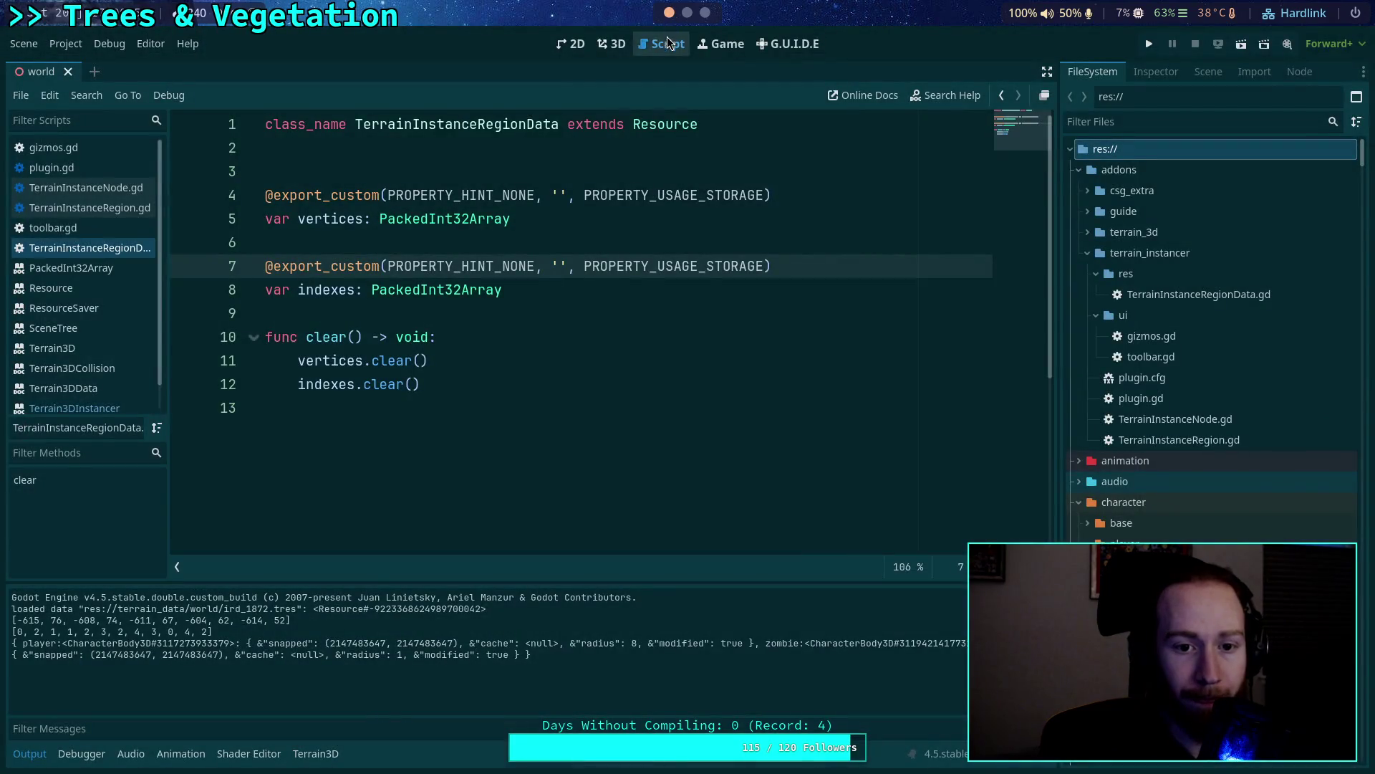
Add a region vertex at (-601, 72) with a new face and save the scene.
{"action": "left_click", "coordinate": [611, 44]}
{"action": "left_click", "coordinate": [468, 95]}
{"action": "left_click", "coordinate": [306, 545]}
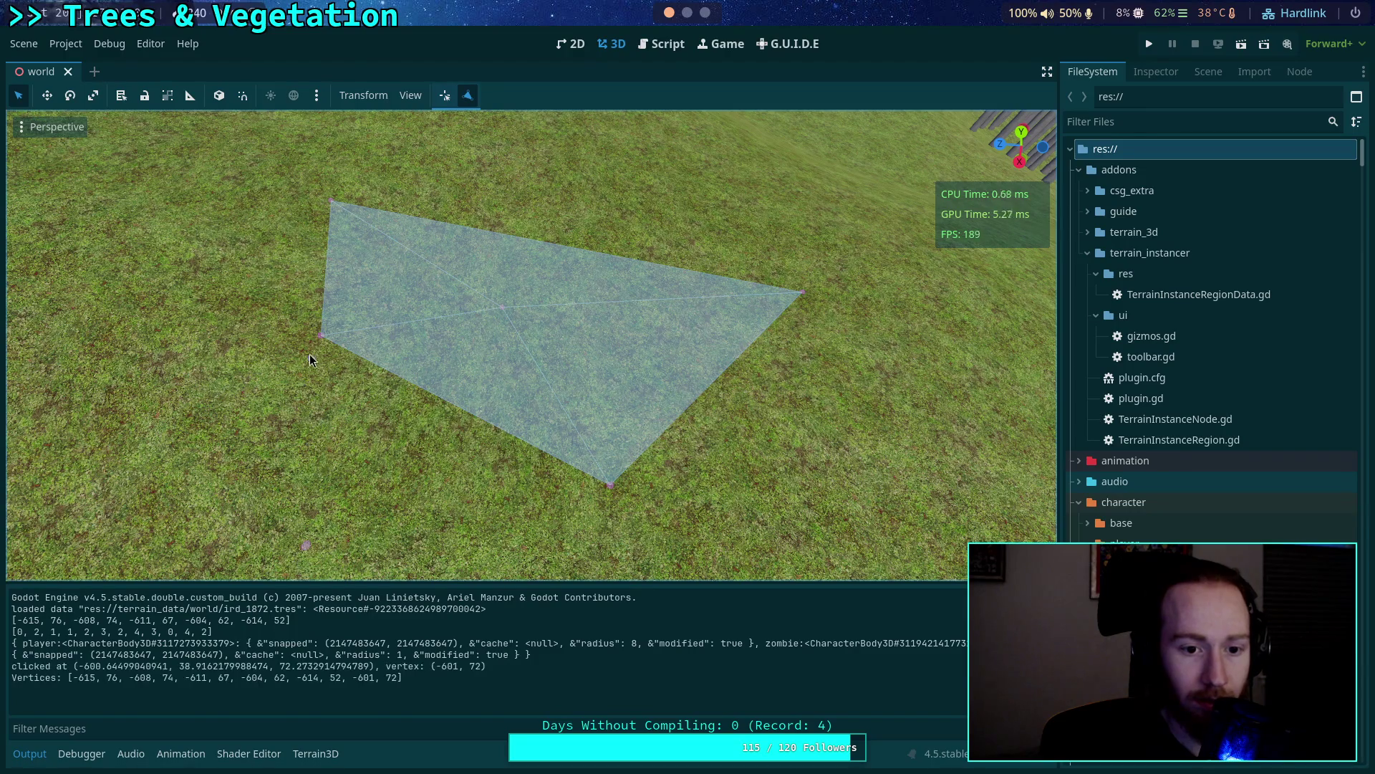
{"action": "left_click", "coordinate": [605, 487]}
{"action": "left_click", "coordinate": [604, 485]}
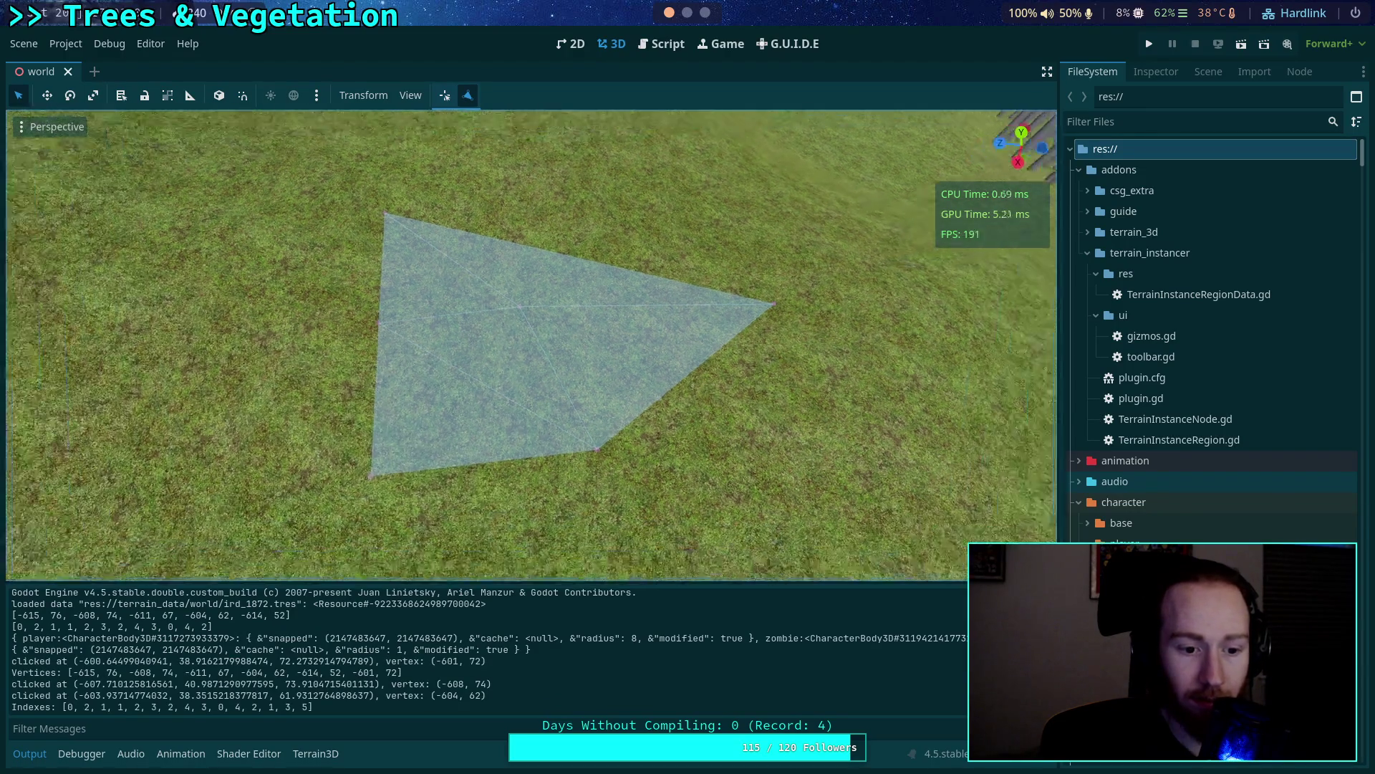
{"action": "key", "text": "ctrl+s"}
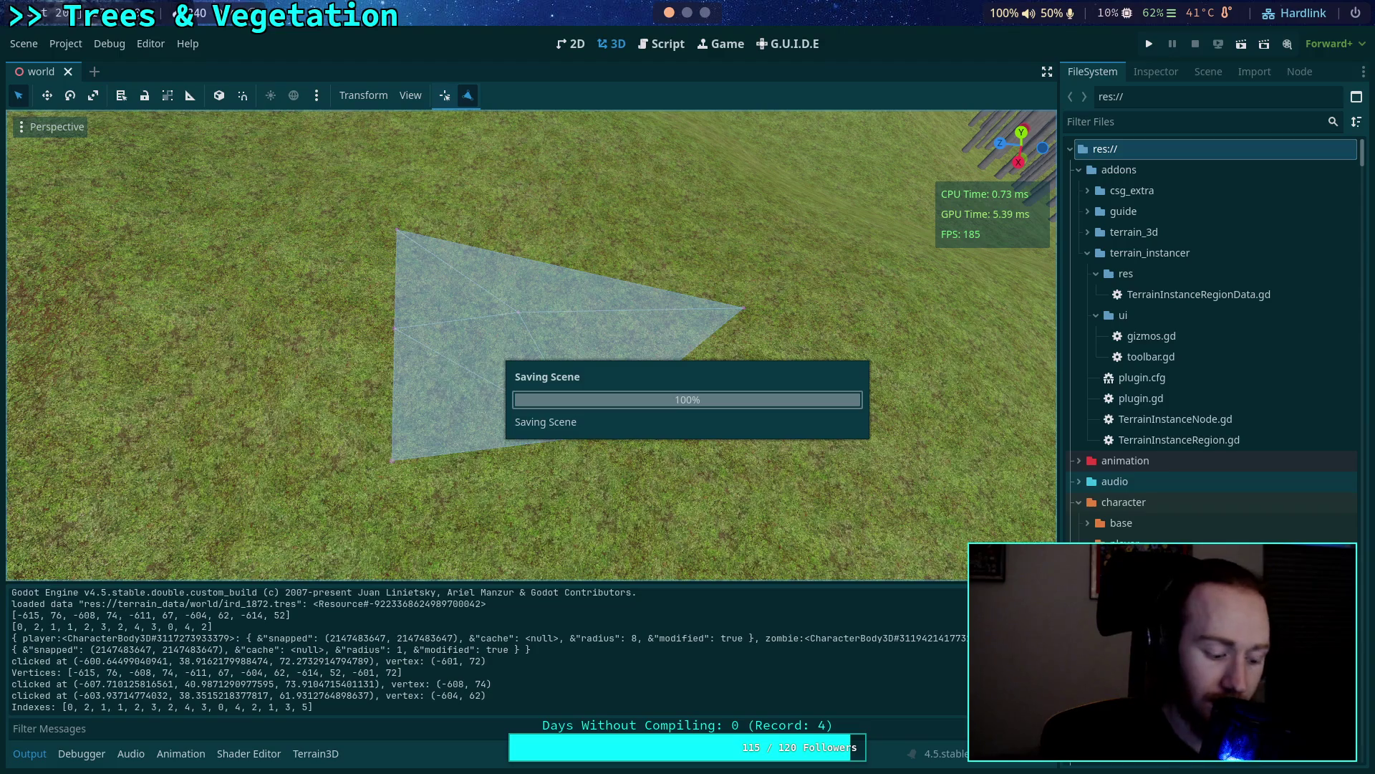
{"action": "key", "text": "super+1"}
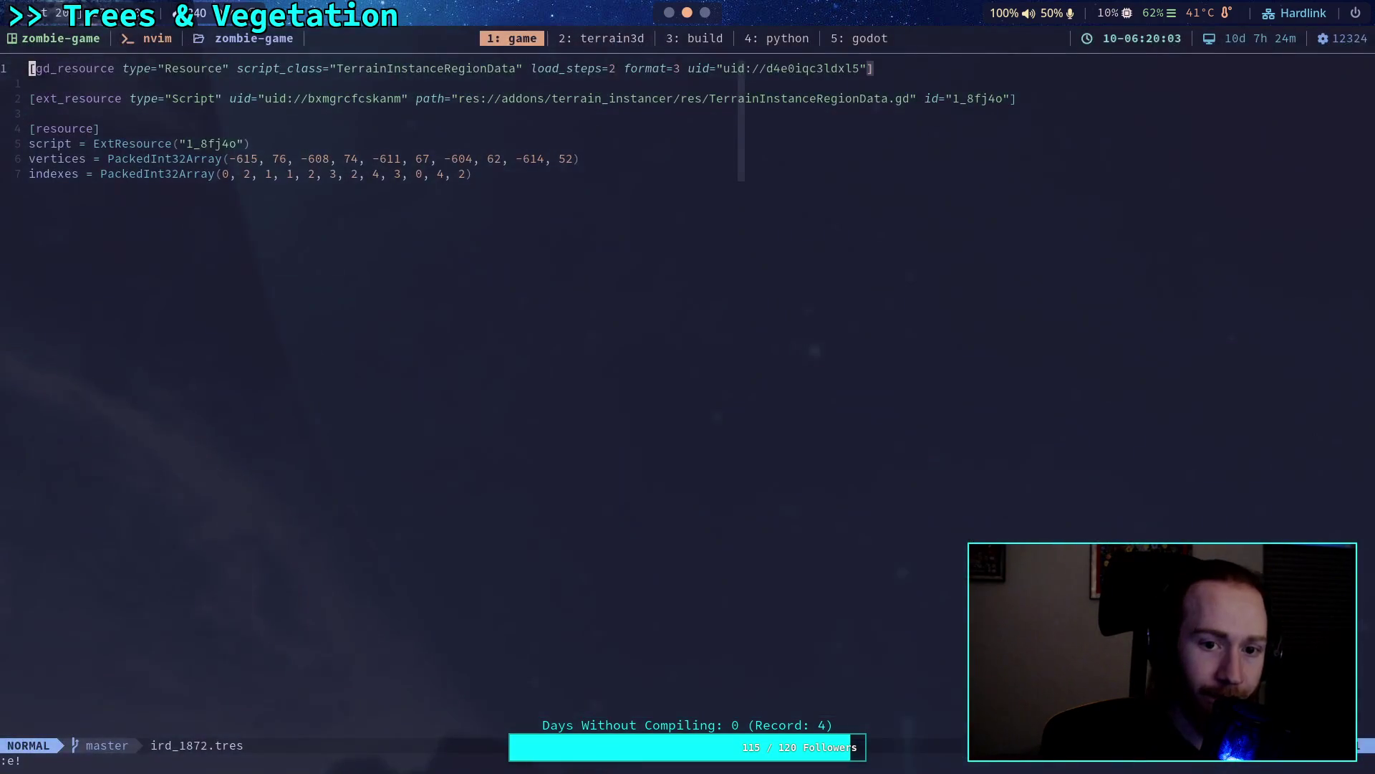
Reload ird_1872.tres in nvim, then save the Godot scene again.
{"action": "type", "text": ":e!"}
{"action": "key", "text": "Return"}
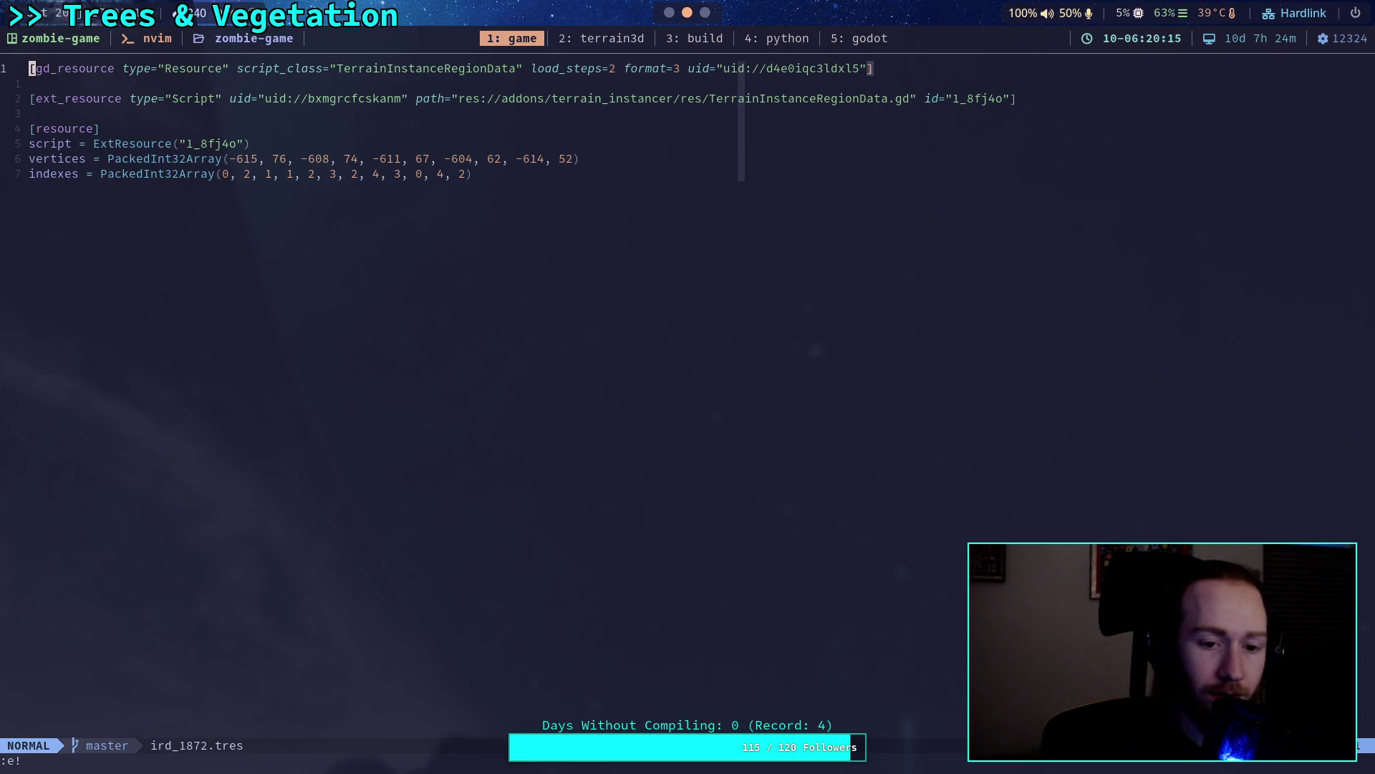
{"action": "key", "text": "super+1"}
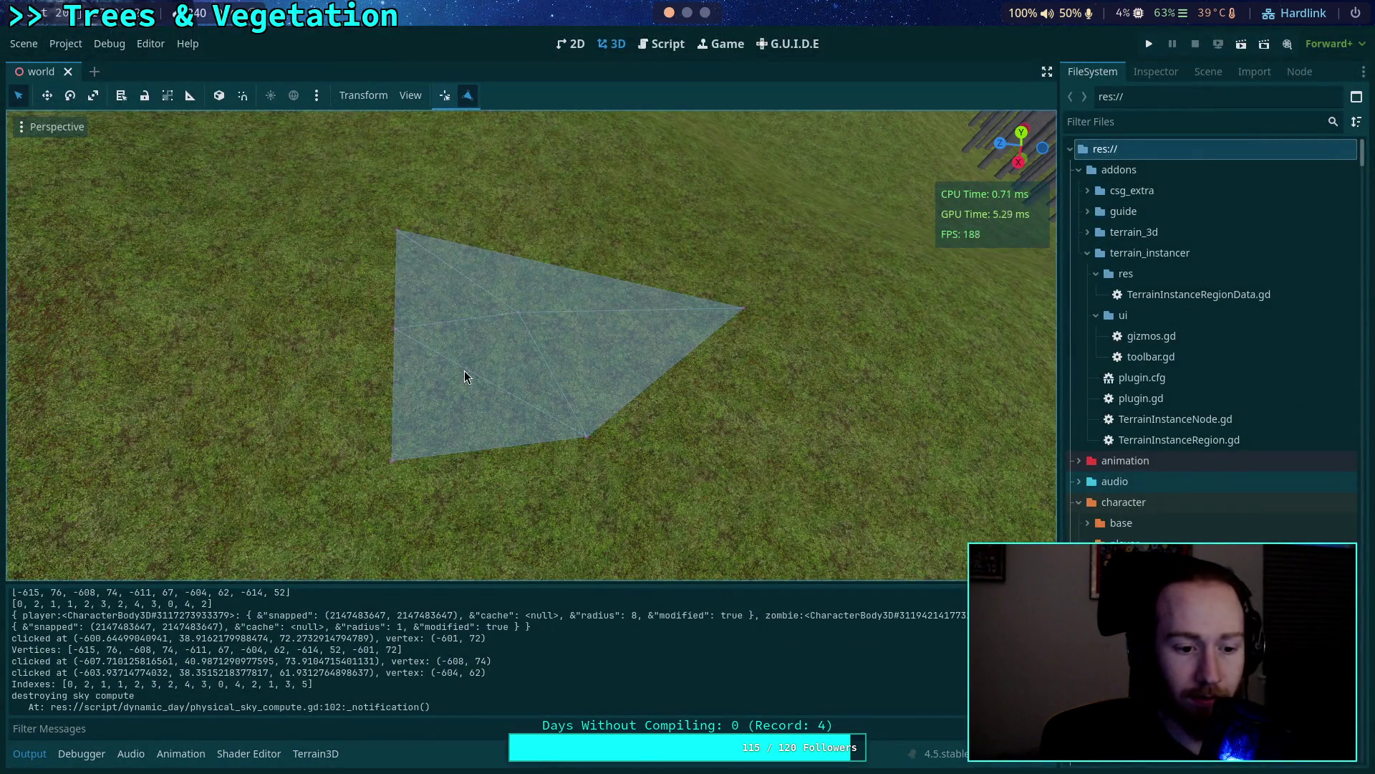
{"action": "key", "text": "ctrl+s"}
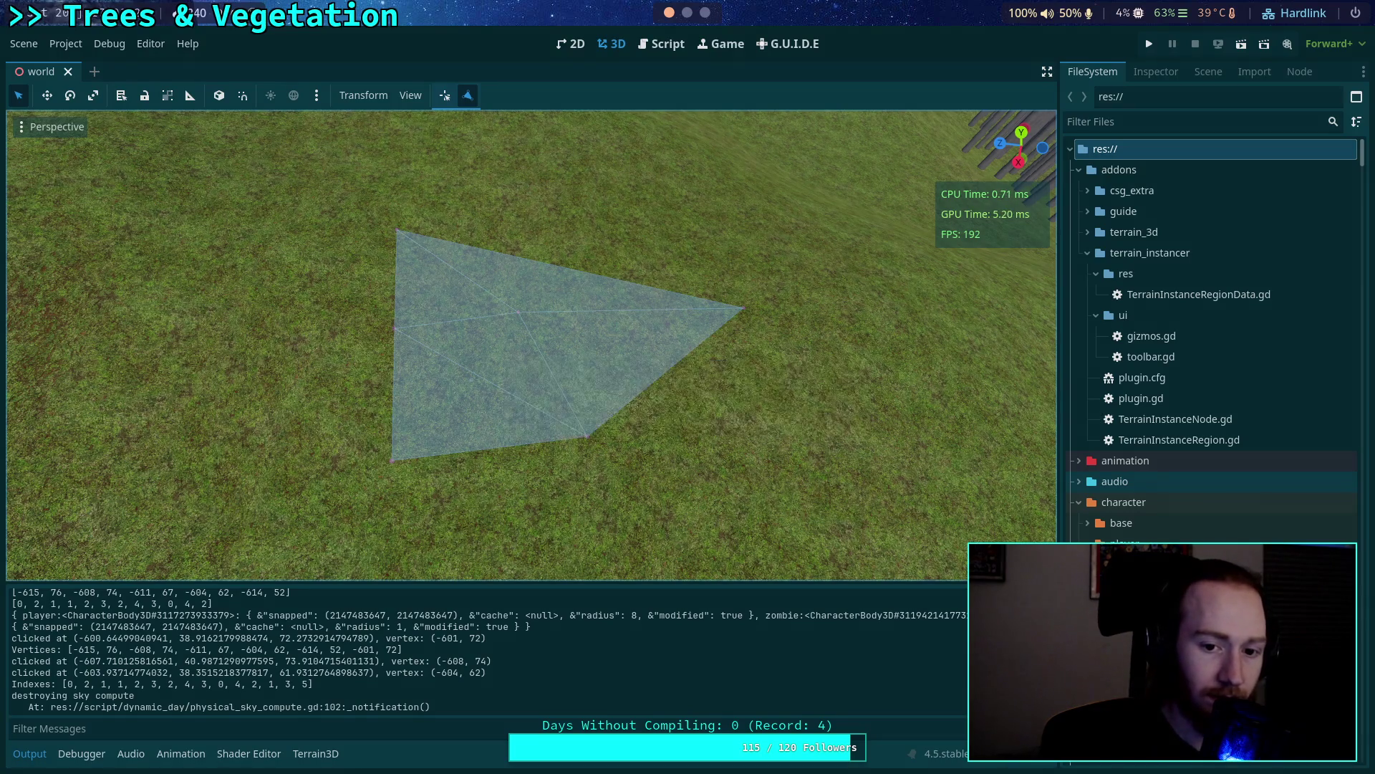
Reload ird_1872.tres once more and return to Godot's script editor.
{"action": "key", "text": "super+2"}
{"action": "type", "text": ":e!"}
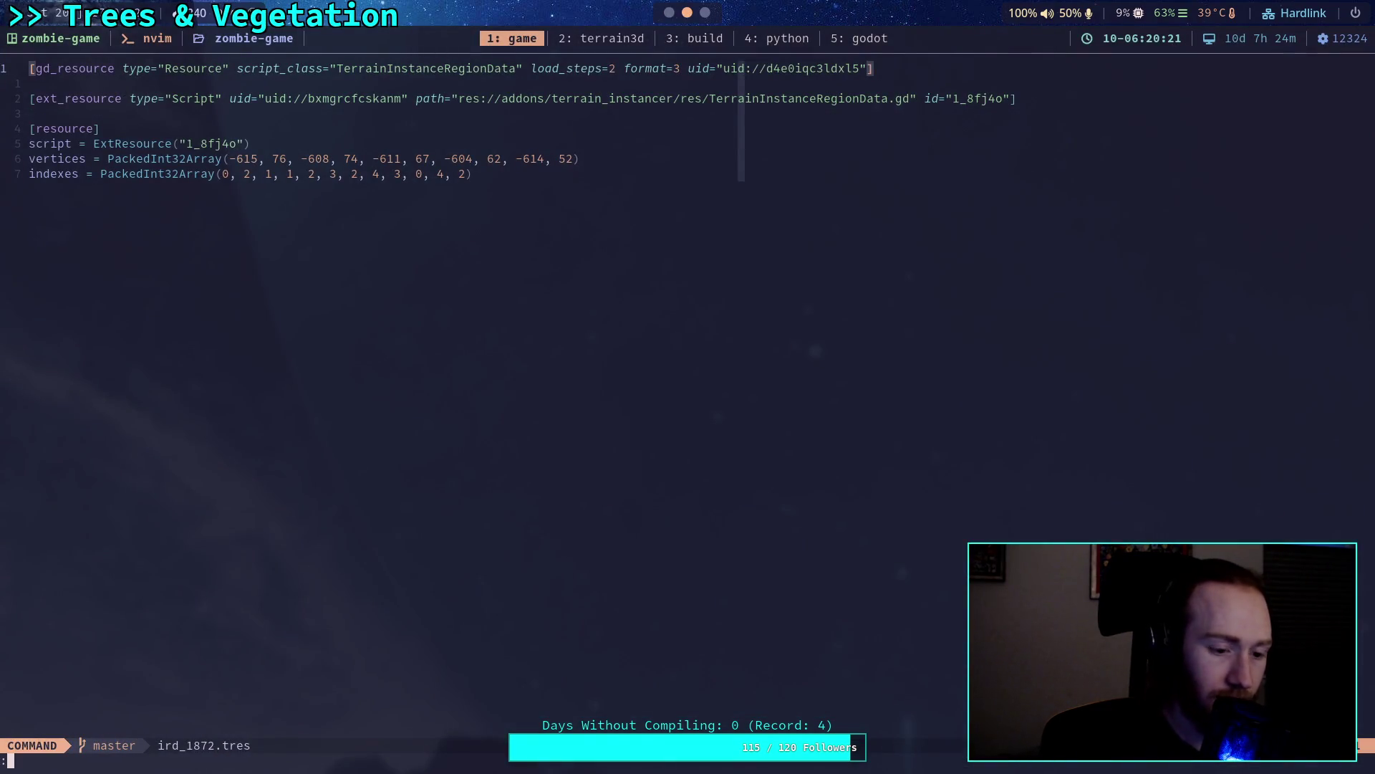
{"action": "key", "text": "Return"}
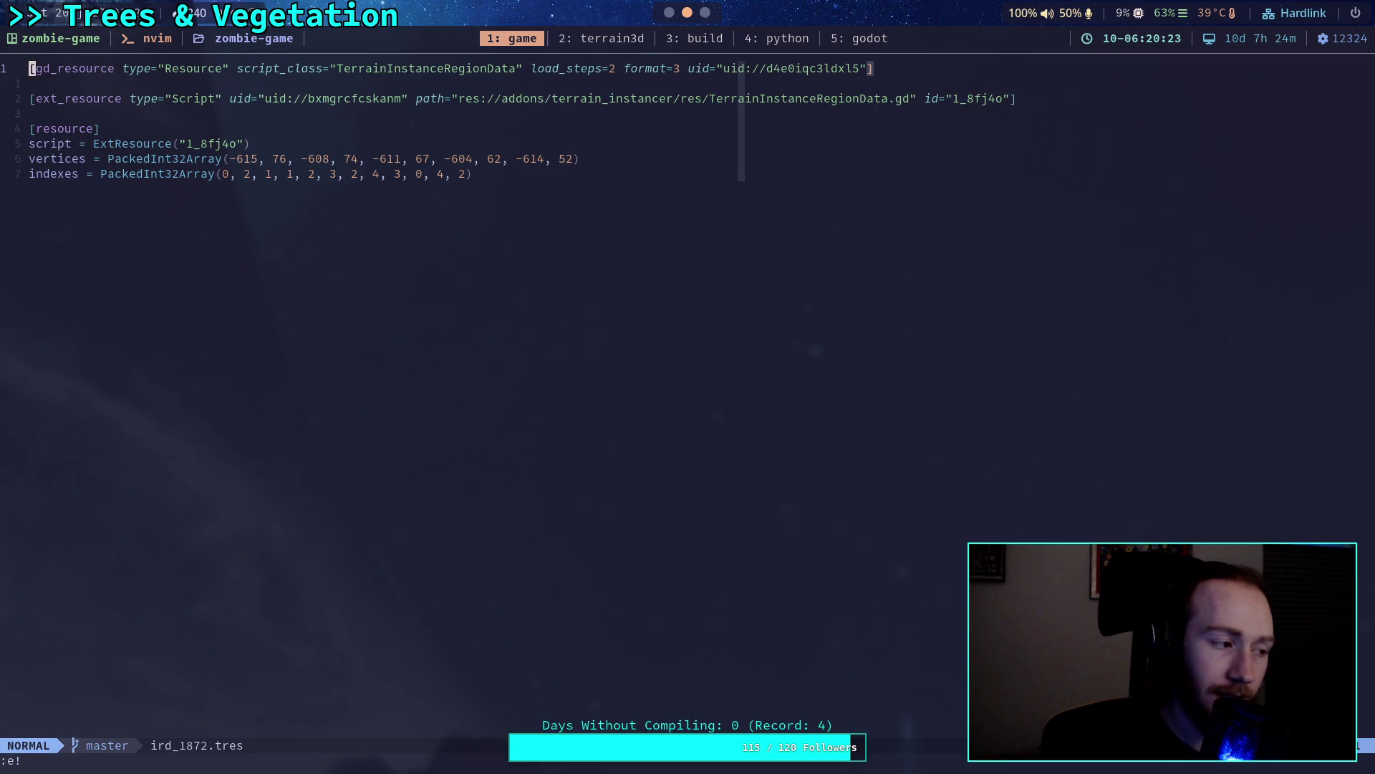
{"action": "key", "text": "super+1"}
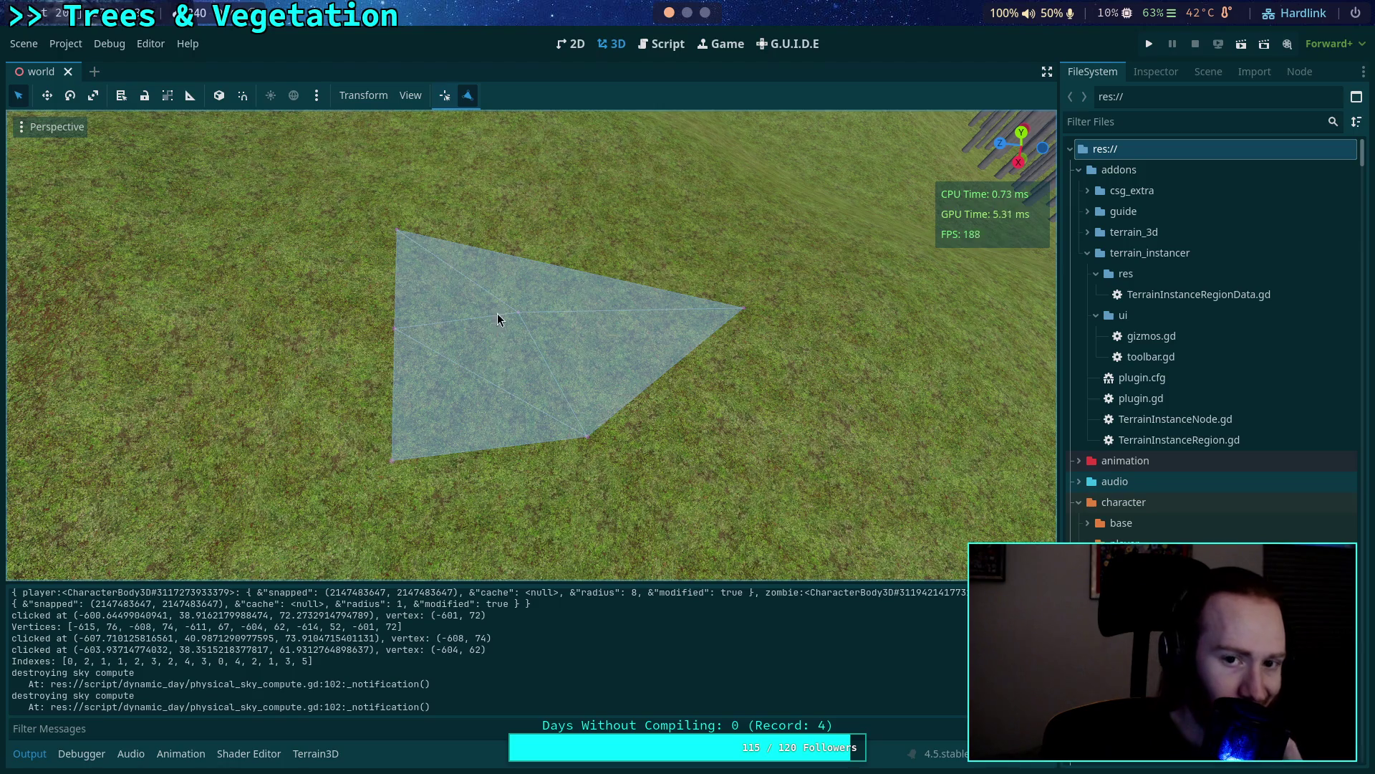
{"action": "left_click", "coordinate": [669, 46]}
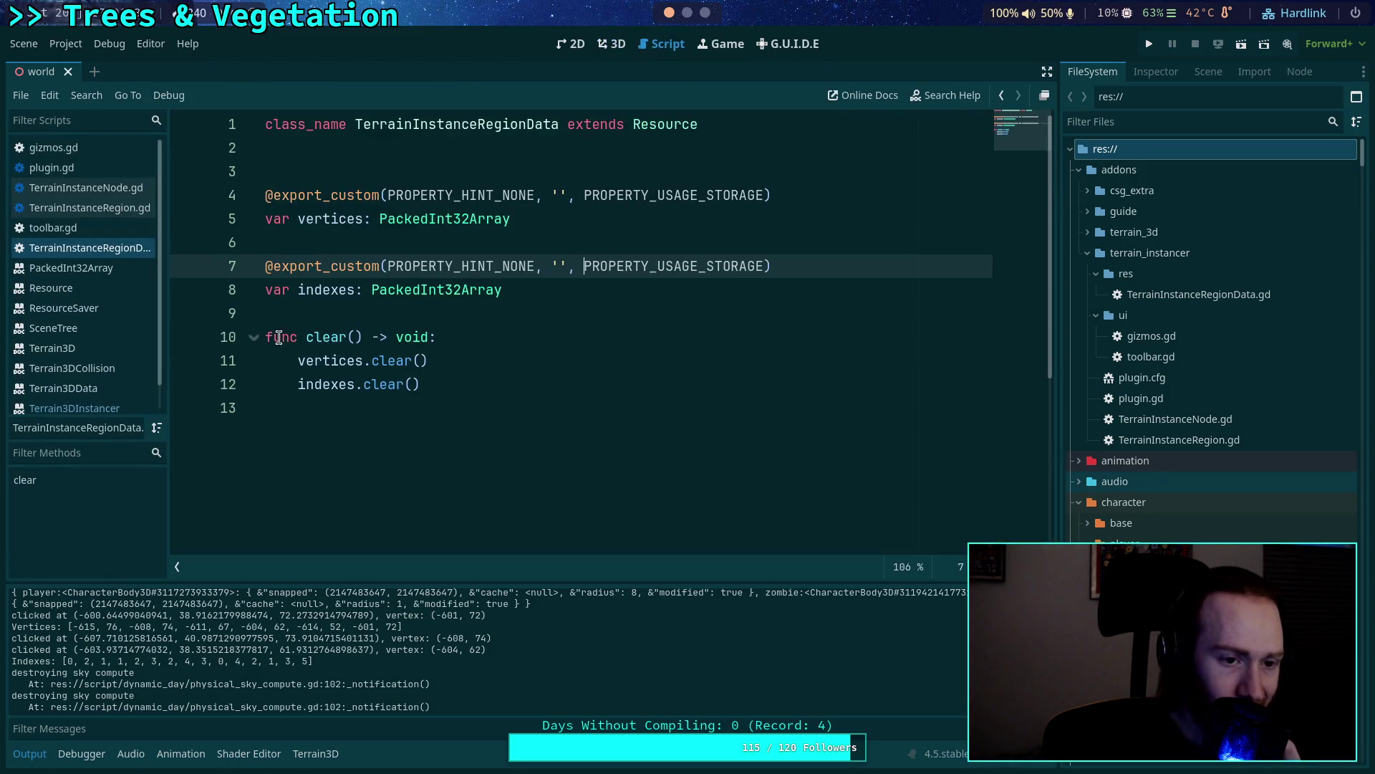
Review set_data and update_mesh in TerrainInstanceRegion.gd before returning to nvim.
{"action": "left_click", "coordinate": [93, 208]}
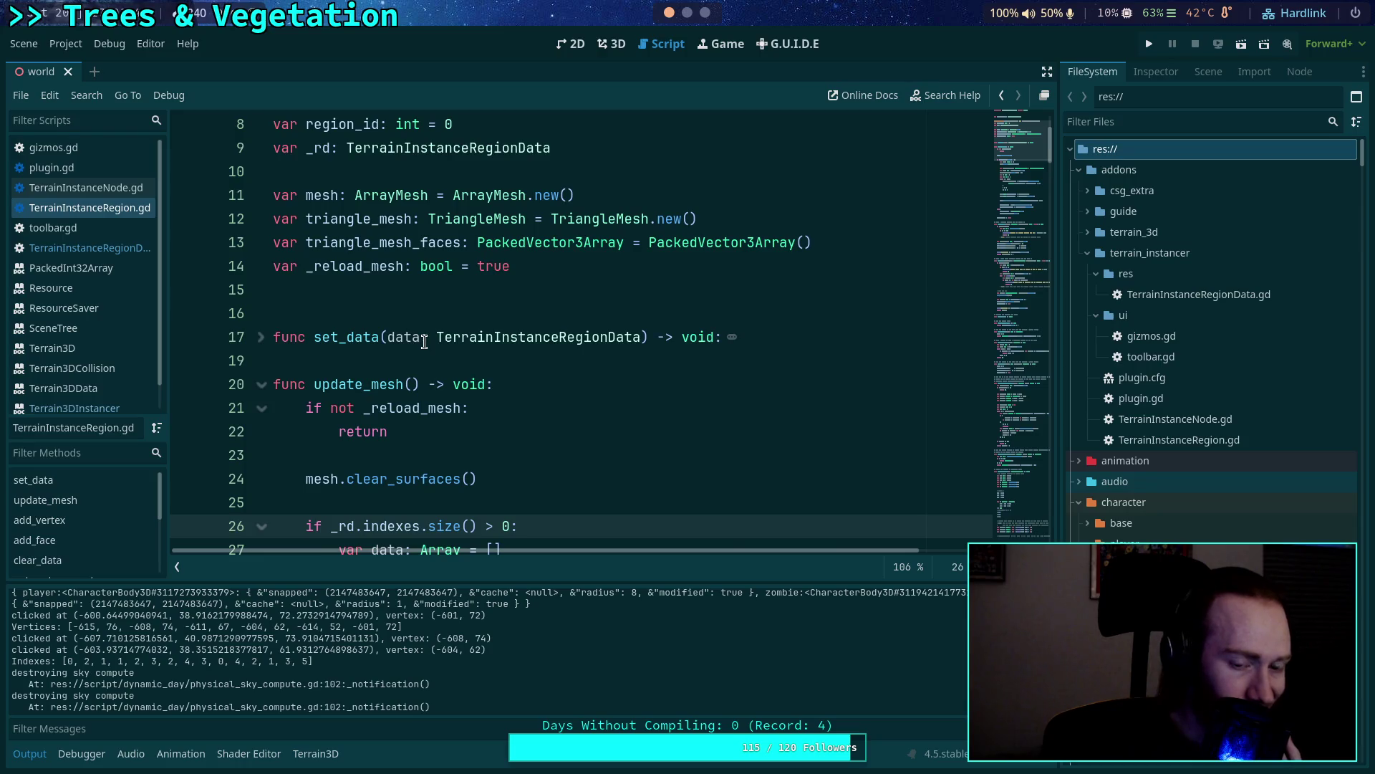
{"action": "scroll", "coordinate": [424, 341], "scroll_direction": "down", "scroll_amount": 2}
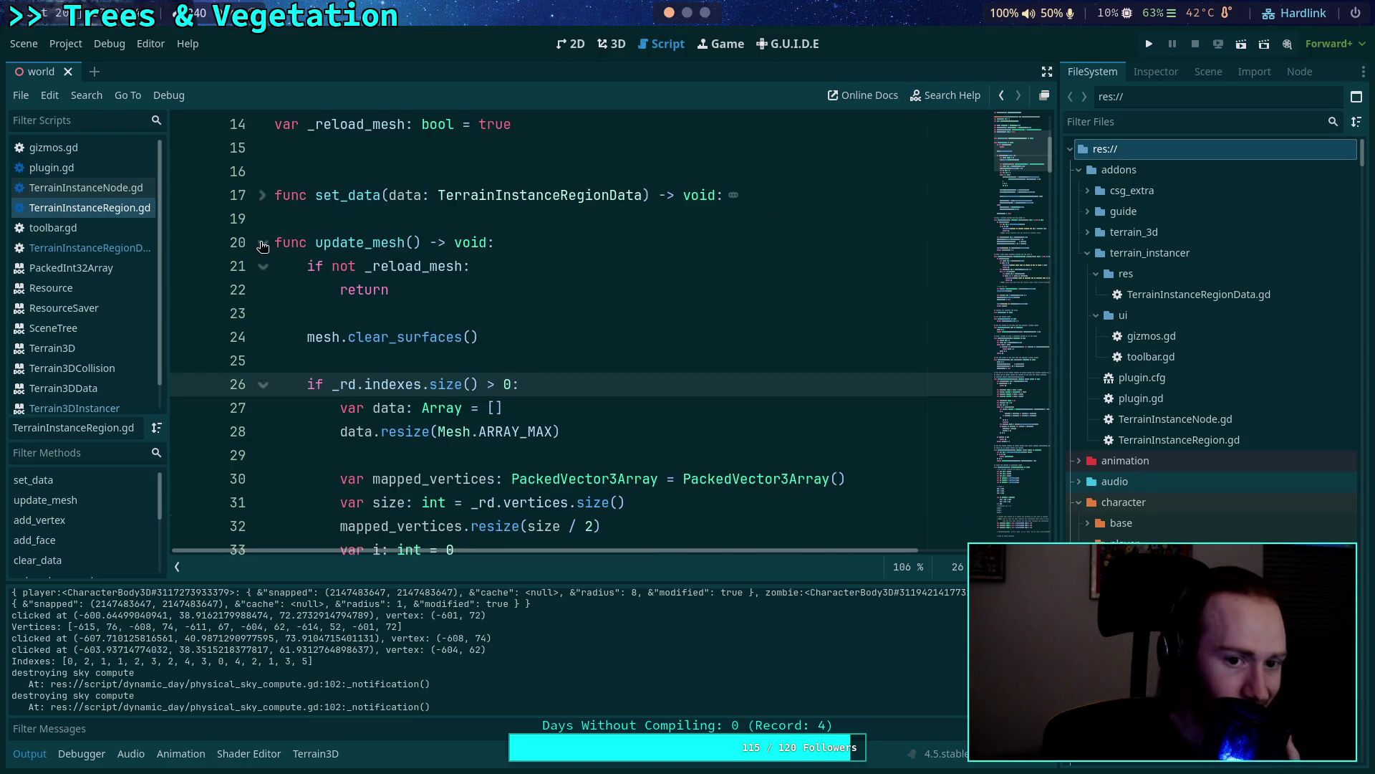
{"action": "left_click", "coordinate": [287, 218]}
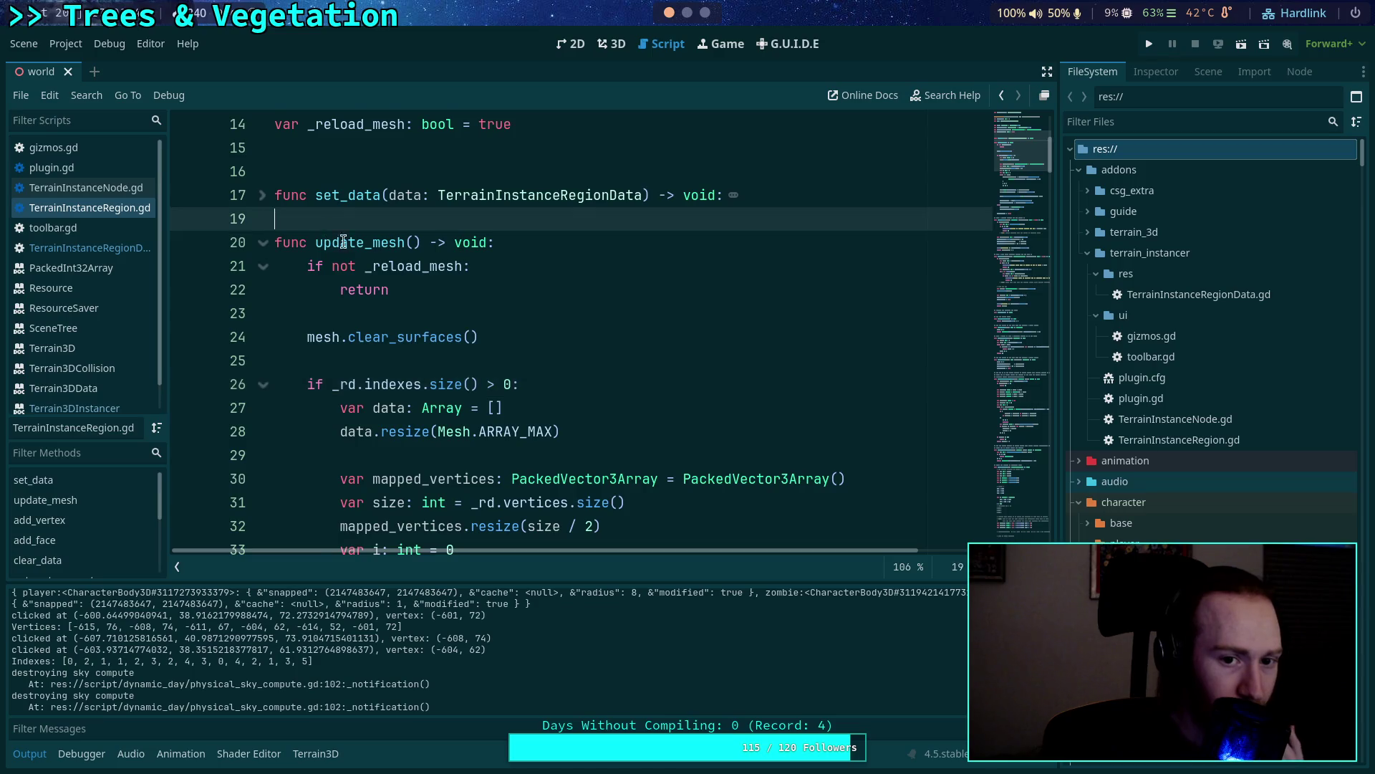
{"action": "scroll", "coordinate": [466, 429], "scroll_direction": "up", "scroll_amount": 3}
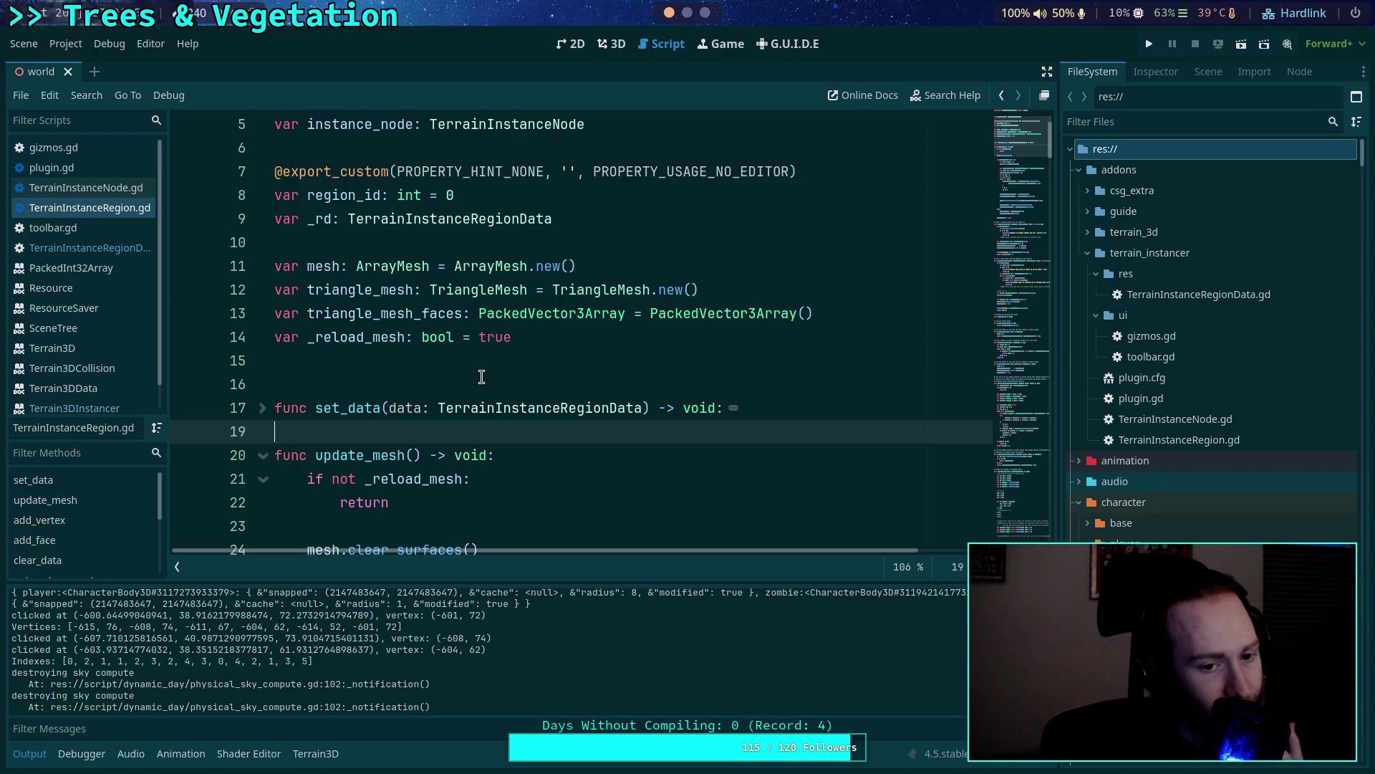
{"action": "key", "text": "super+2"}
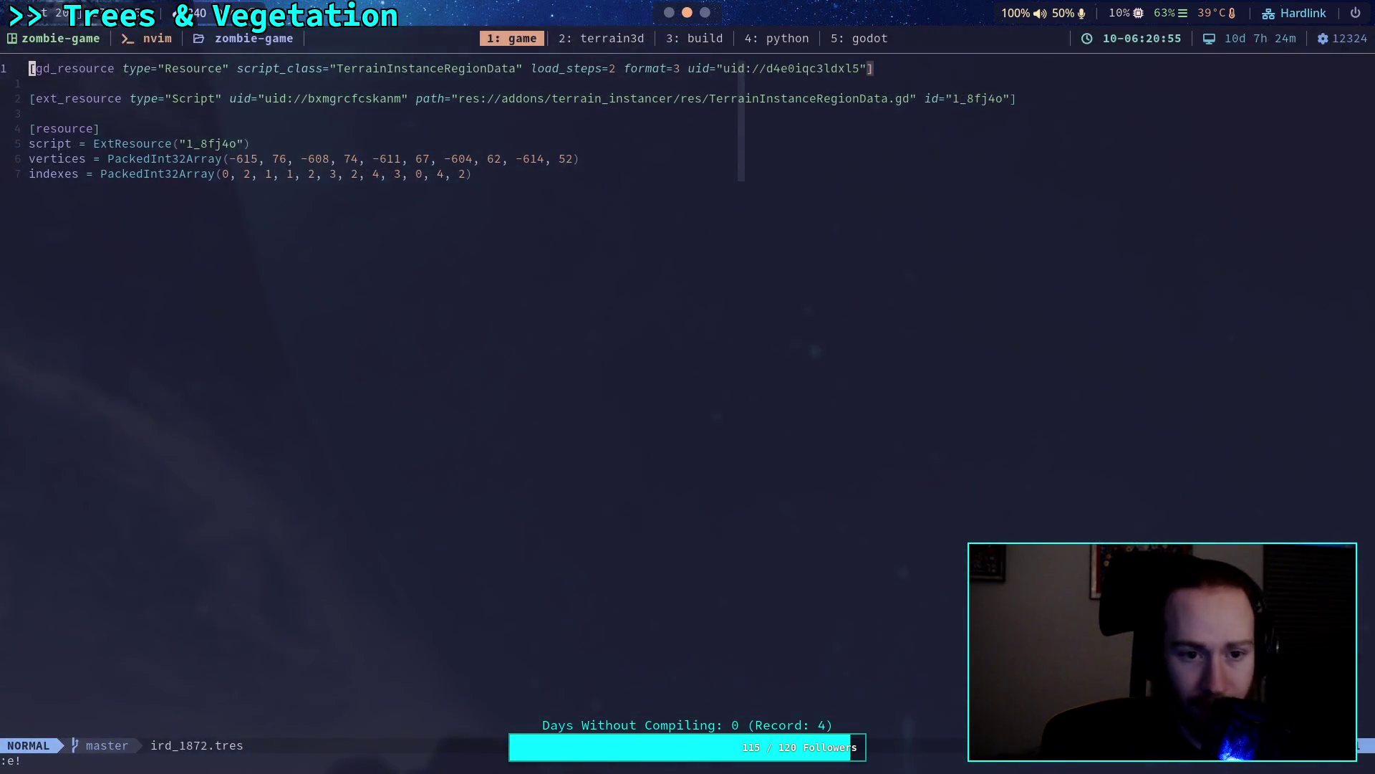
Bring up the terrain3d terminal window and browse terrain_3d_data.cpp.
{"action": "key", "text": "ctrl+b"}
{"action": "key", "text": "2"}
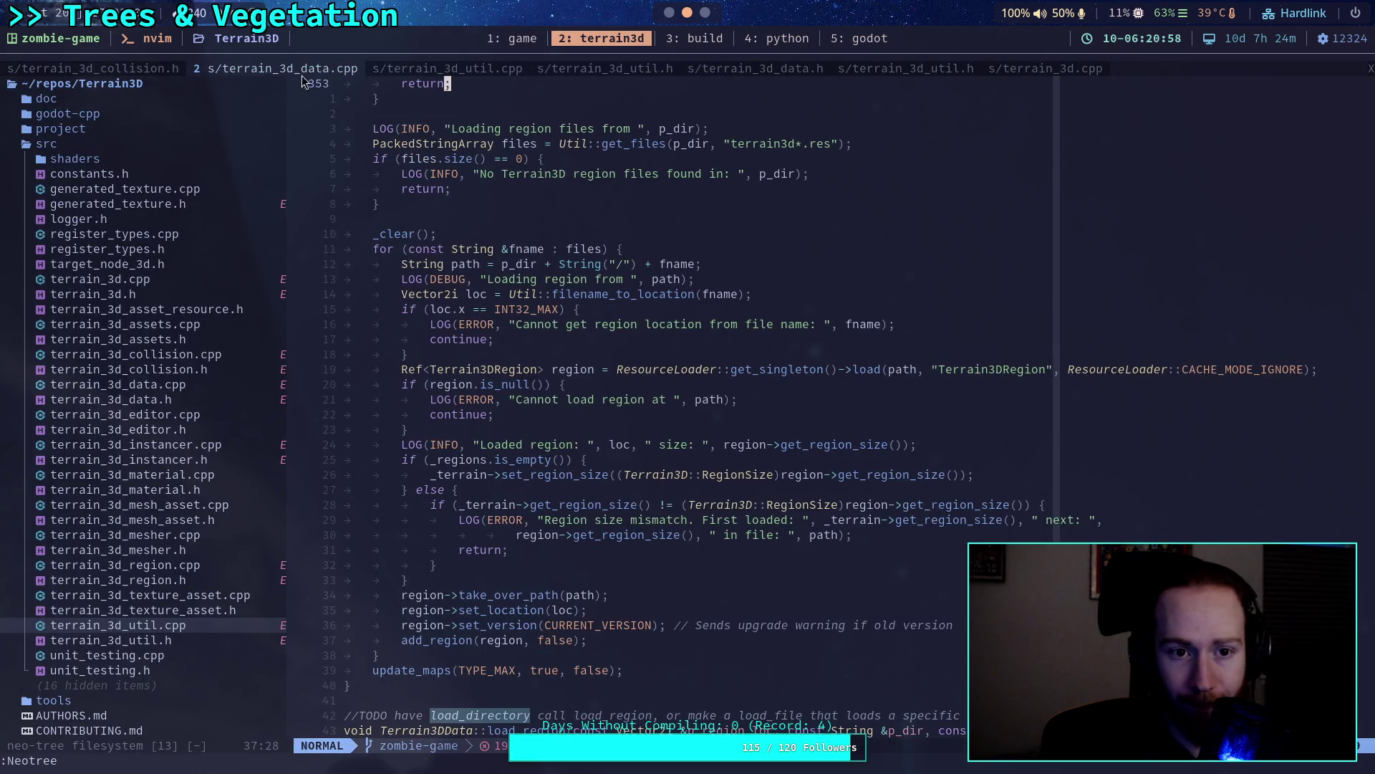
{"action": "scroll", "coordinate": [531, 380], "scroll_direction": "up", "scroll_amount": 5}
{"action": "scroll", "coordinate": [544, 369], "scroll_direction": "down", "scroll_amount": 7}
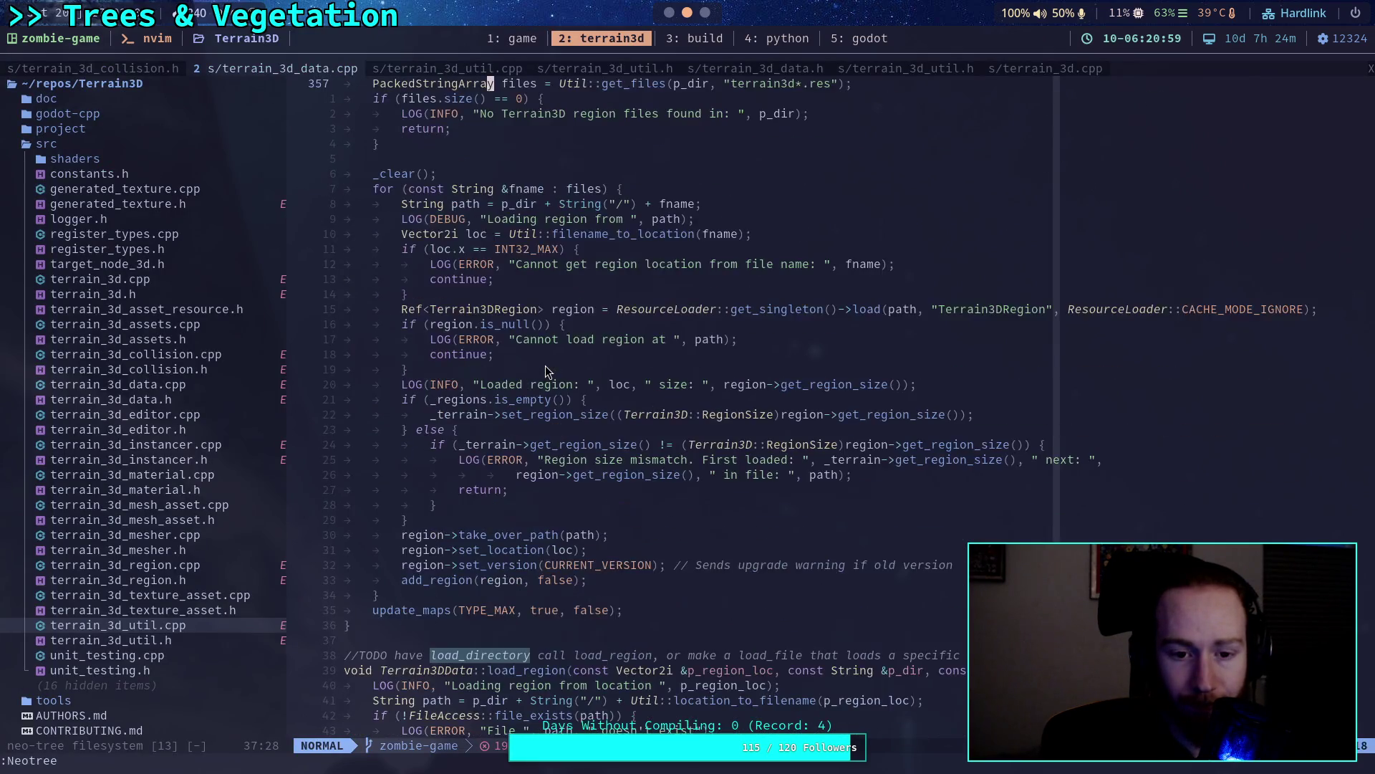
{"action": "scroll", "coordinate": [544, 365], "scroll_direction": "up", "scroll_amount": 15}
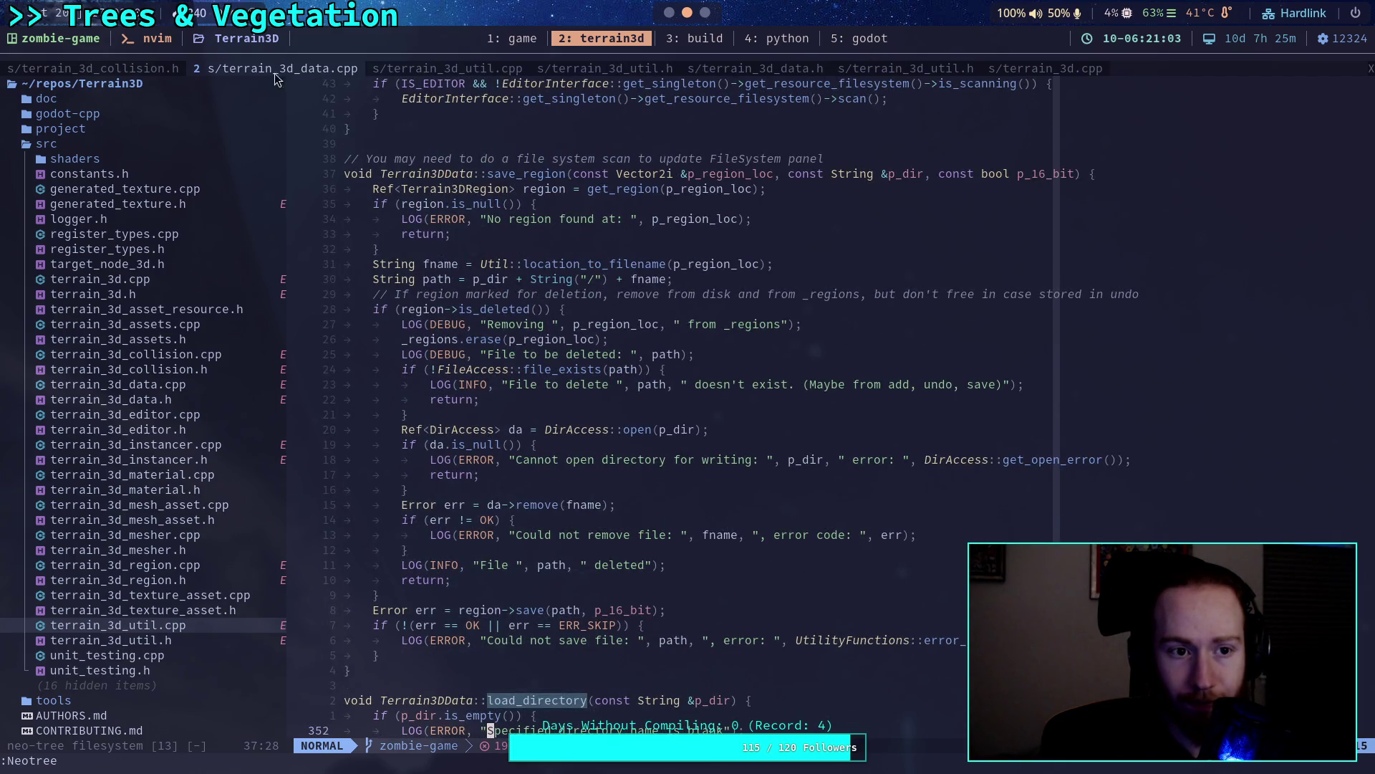
Read through the terrain_3d.cpp source file.
{"action": "left_click", "coordinate": [1041, 71]}
{"action": "scroll", "coordinate": [622, 423], "scroll_direction": "up", "scroll_amount": 20}
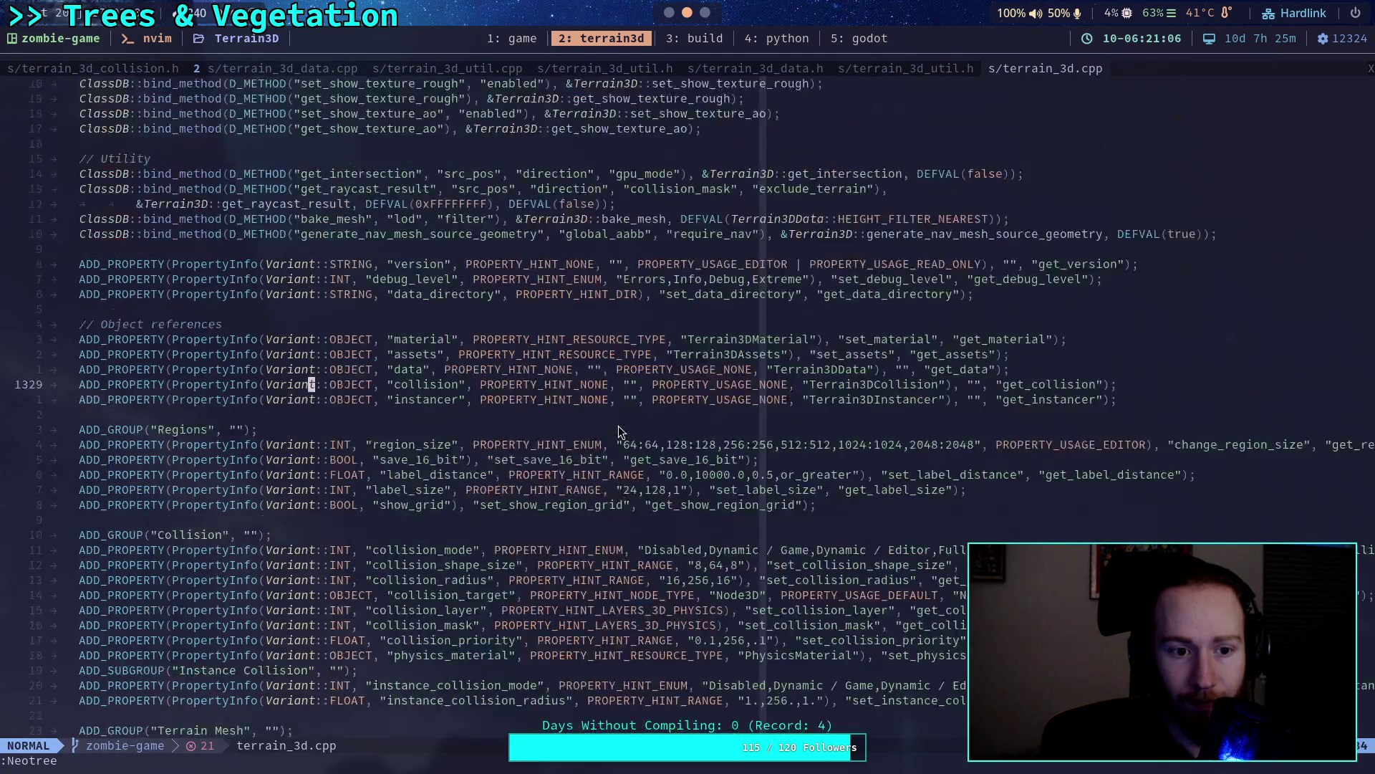
{"action": "scroll", "coordinate": [621, 475], "scroll_direction": "up", "scroll_amount": 20}
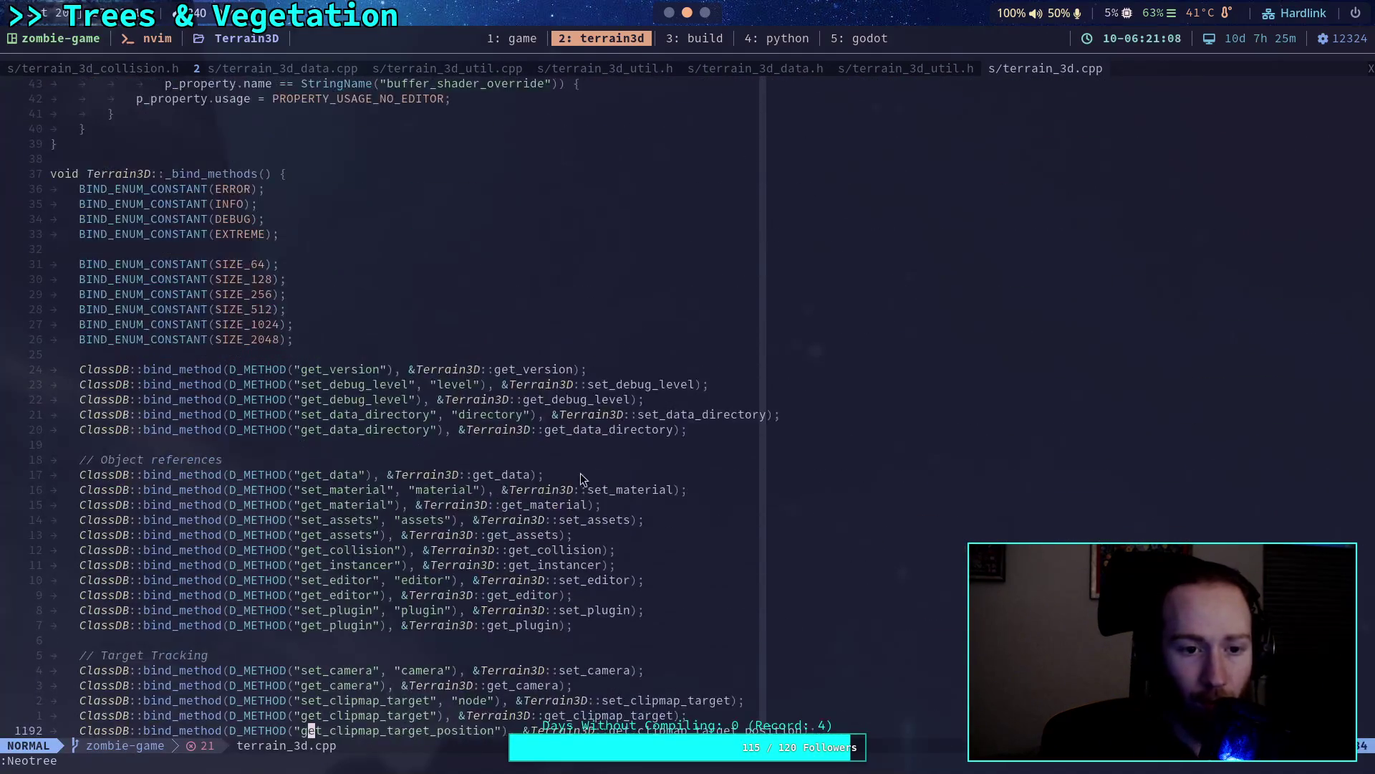
{"action": "scroll", "coordinate": [552, 487], "scroll_direction": "up", "scroll_amount": 7}
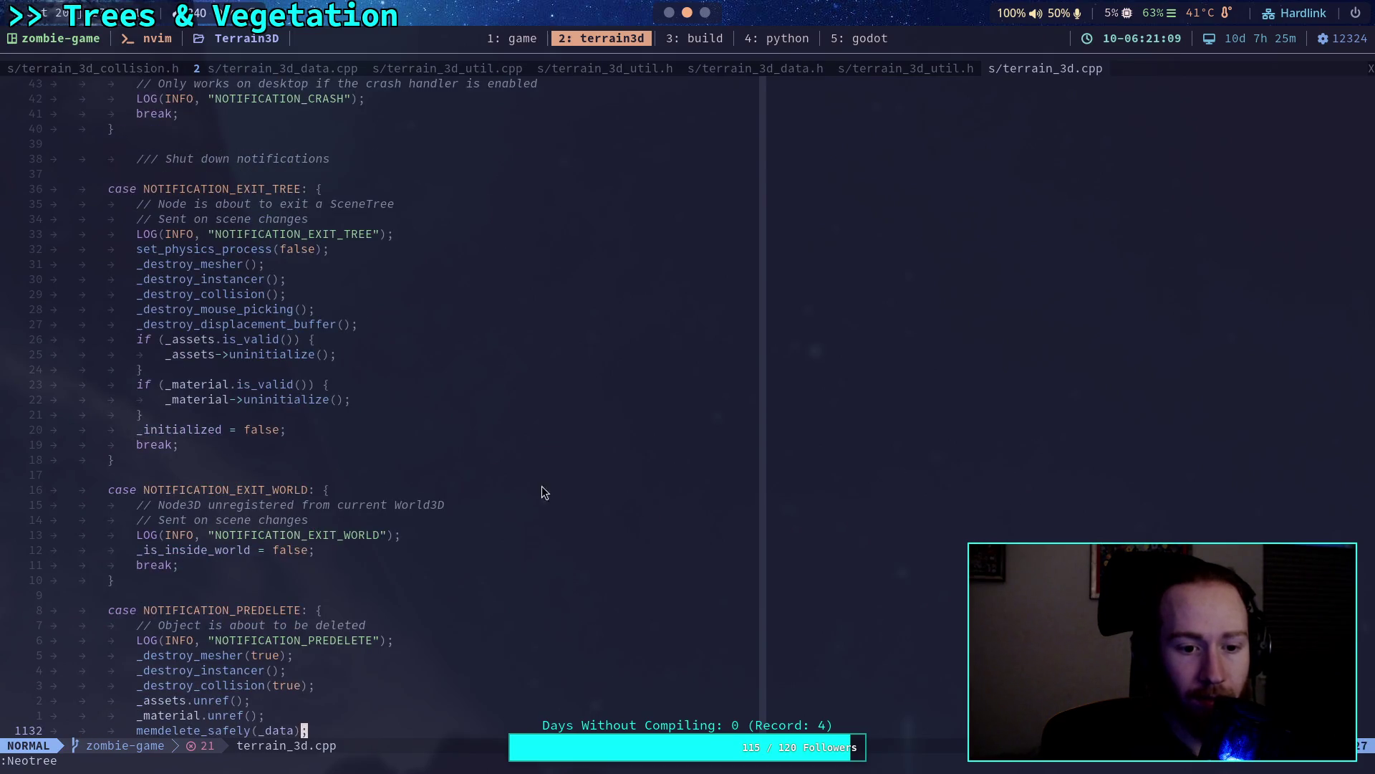
{"action": "scroll", "coordinate": [334, 453], "scroll_direction": "up", "scroll_amount": 9}
{"action": "scroll", "coordinate": [292, 428], "scroll_direction": "up", "scroll_amount": 4}
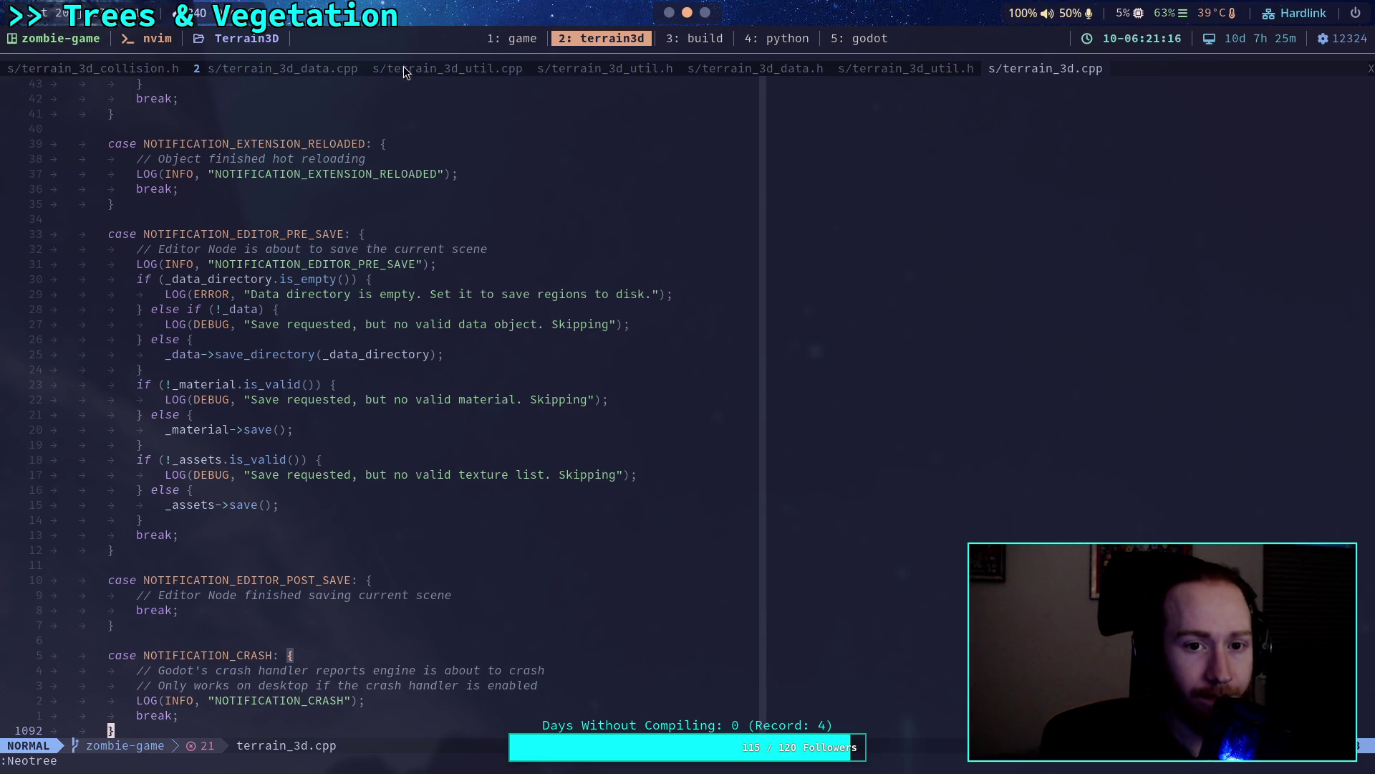
Read save_region in terrain_3d_data.cpp, then go back to TerrainInstanceRegion.gd in Godot.
{"action": "left_click", "coordinate": [303, 69]}
{"action": "scroll", "coordinate": [626, 347], "scroll_direction": "up", "scroll_amount": 6}
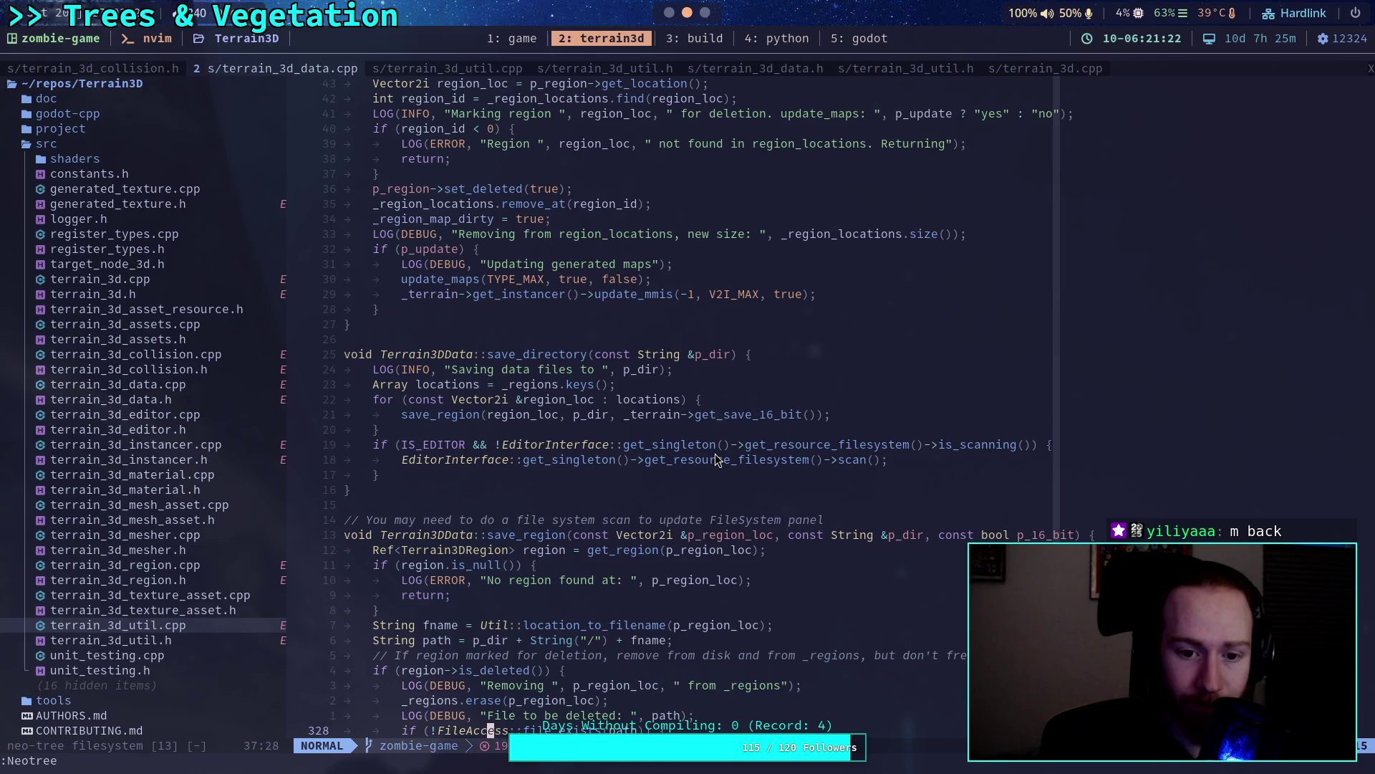
{"action": "scroll", "coordinate": [710, 462], "scroll_direction": "down", "scroll_amount": 3}
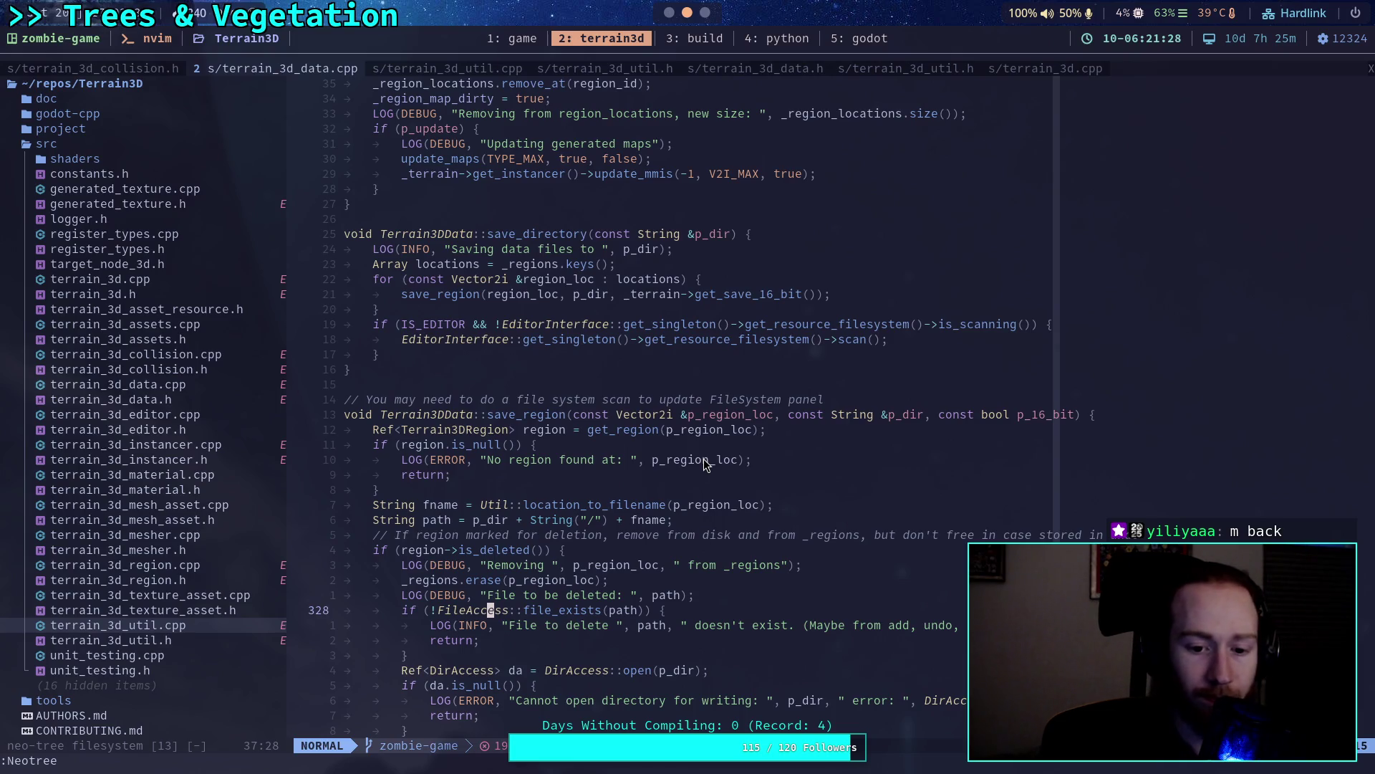
{"action": "scroll", "coordinate": [705, 465], "scroll_direction": "down", "scroll_amount": 4}
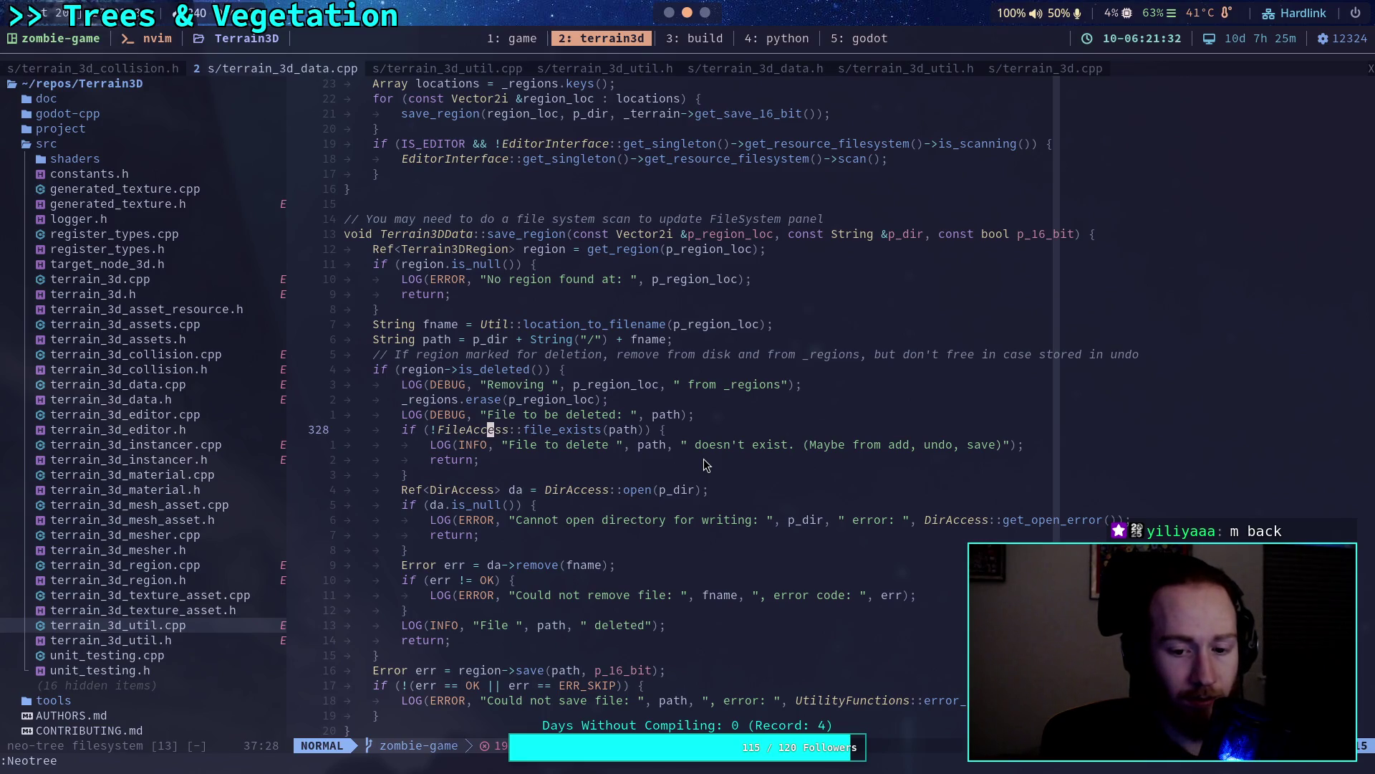
{"action": "scroll", "coordinate": [705, 464], "scroll_direction": "down", "scroll_amount": 3}
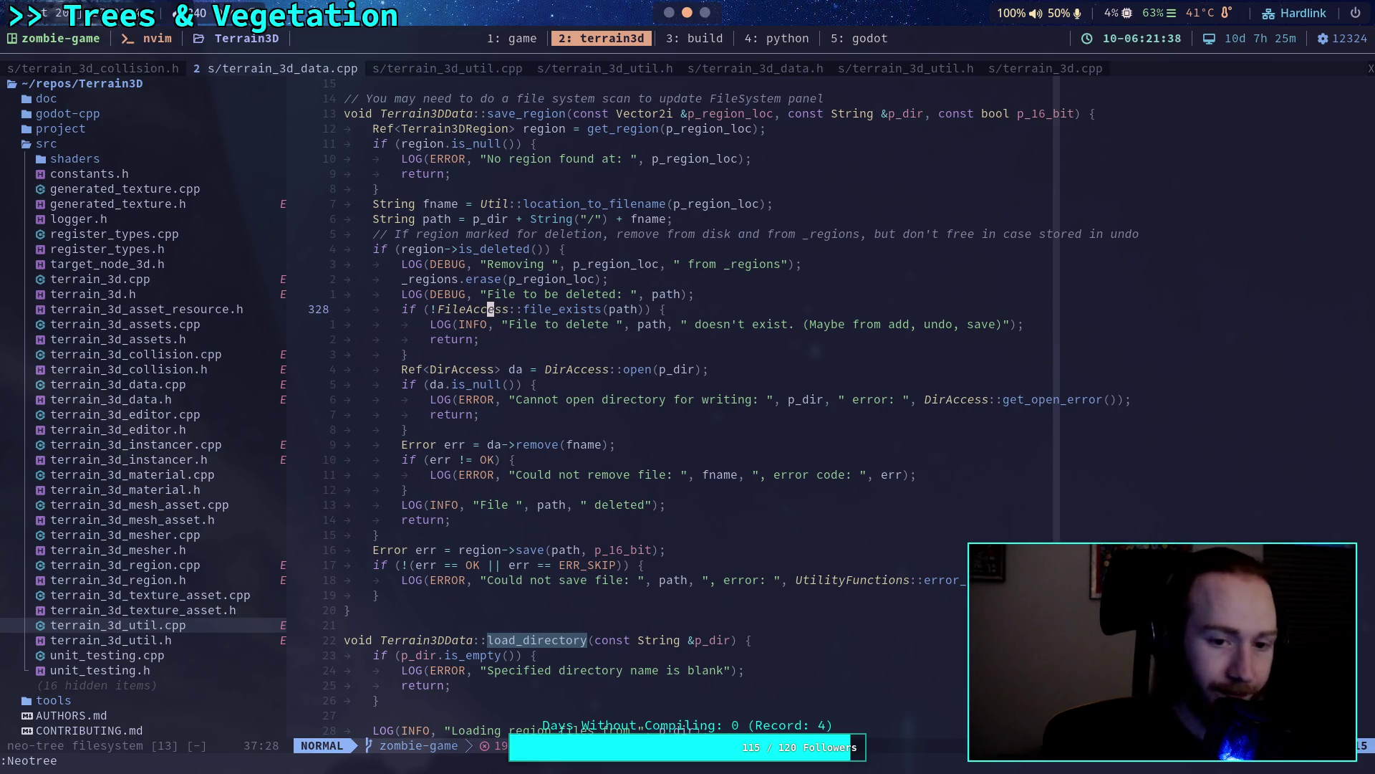
{"action": "key", "text": "super+1"}
{"action": "left_click", "coordinate": [557, 365]}
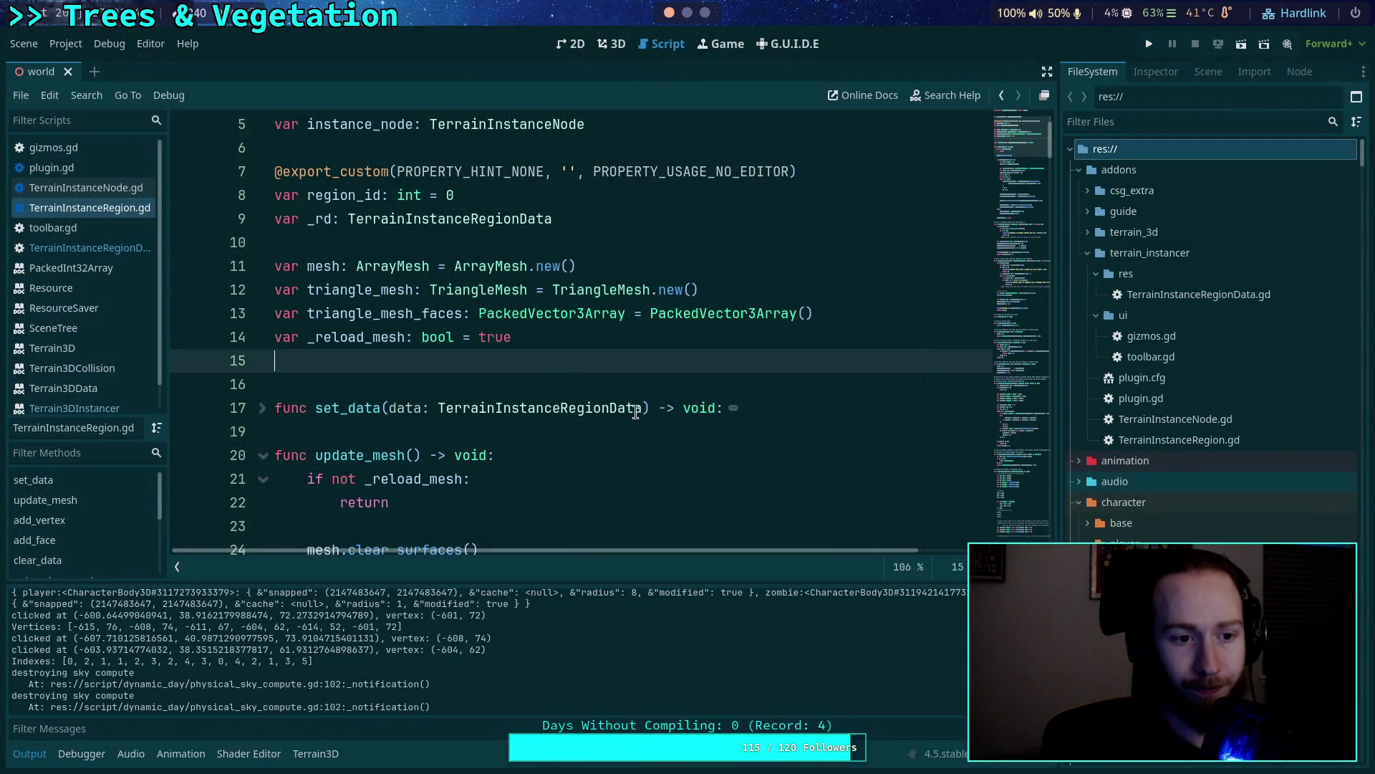
Add a _notification function below the variable declarations in TerrainInstanceRegion.gd.
{"action": "scroll", "coordinate": [645, 416], "scroll_direction": "up", "scroll_amount": 1}
{"action": "scroll", "coordinate": [657, 423], "scroll_direction": "up", "scroll_amount": 1}
{"action": "scroll", "coordinate": [673, 412], "scroll_direction": "down", "scroll_amount": 3}
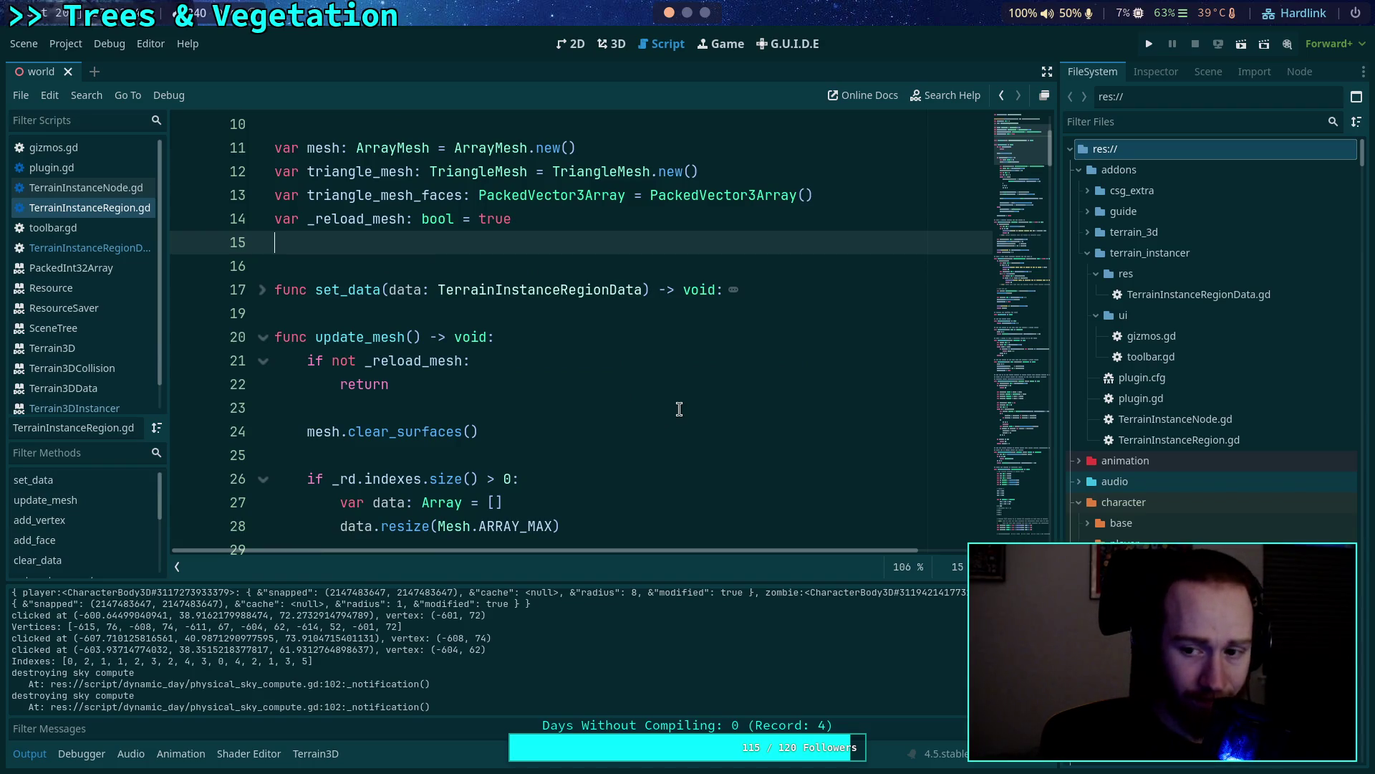
{"action": "scroll", "coordinate": [680, 409], "scroll_direction": "up", "scroll_amount": 2}
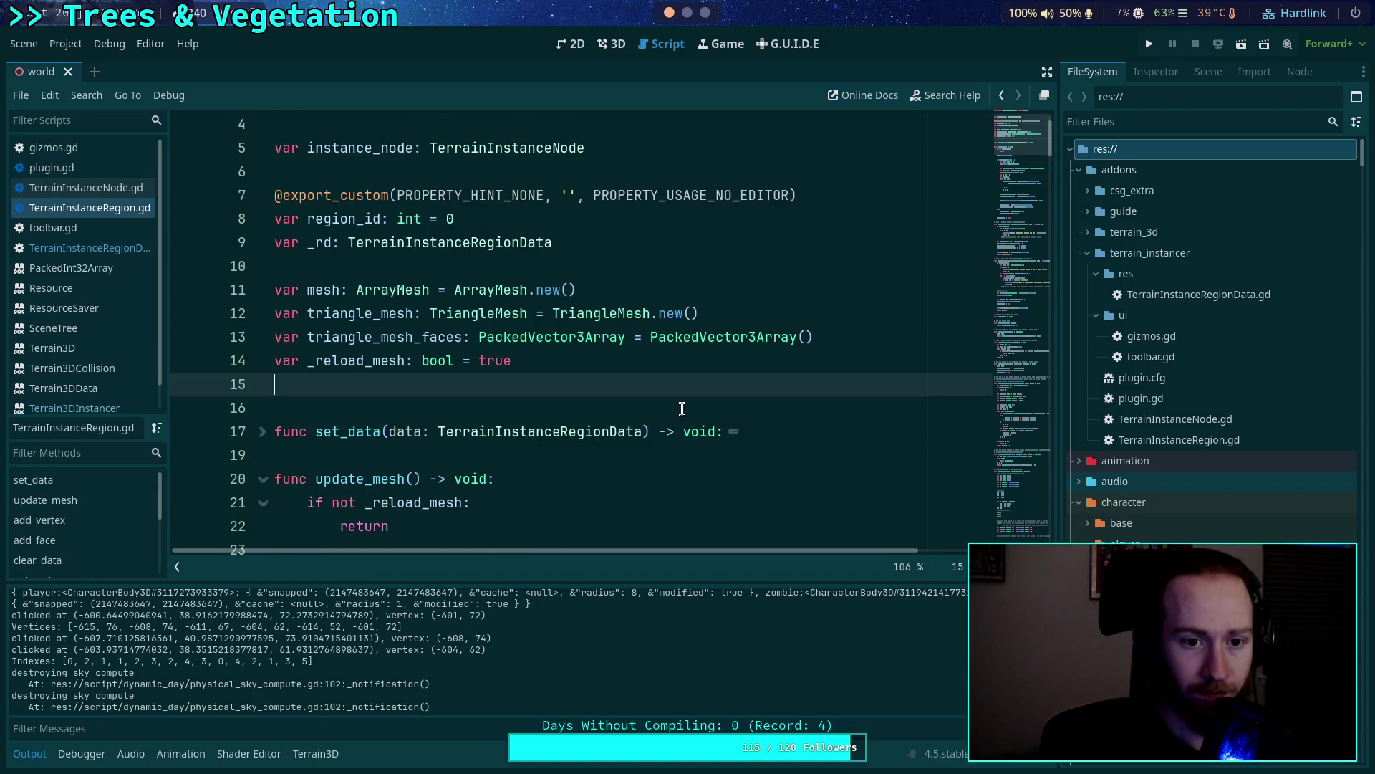
{"action": "key", "text": "Return"}
{"action": "key", "text": "Return"}
{"action": "type", "text": "func _"}
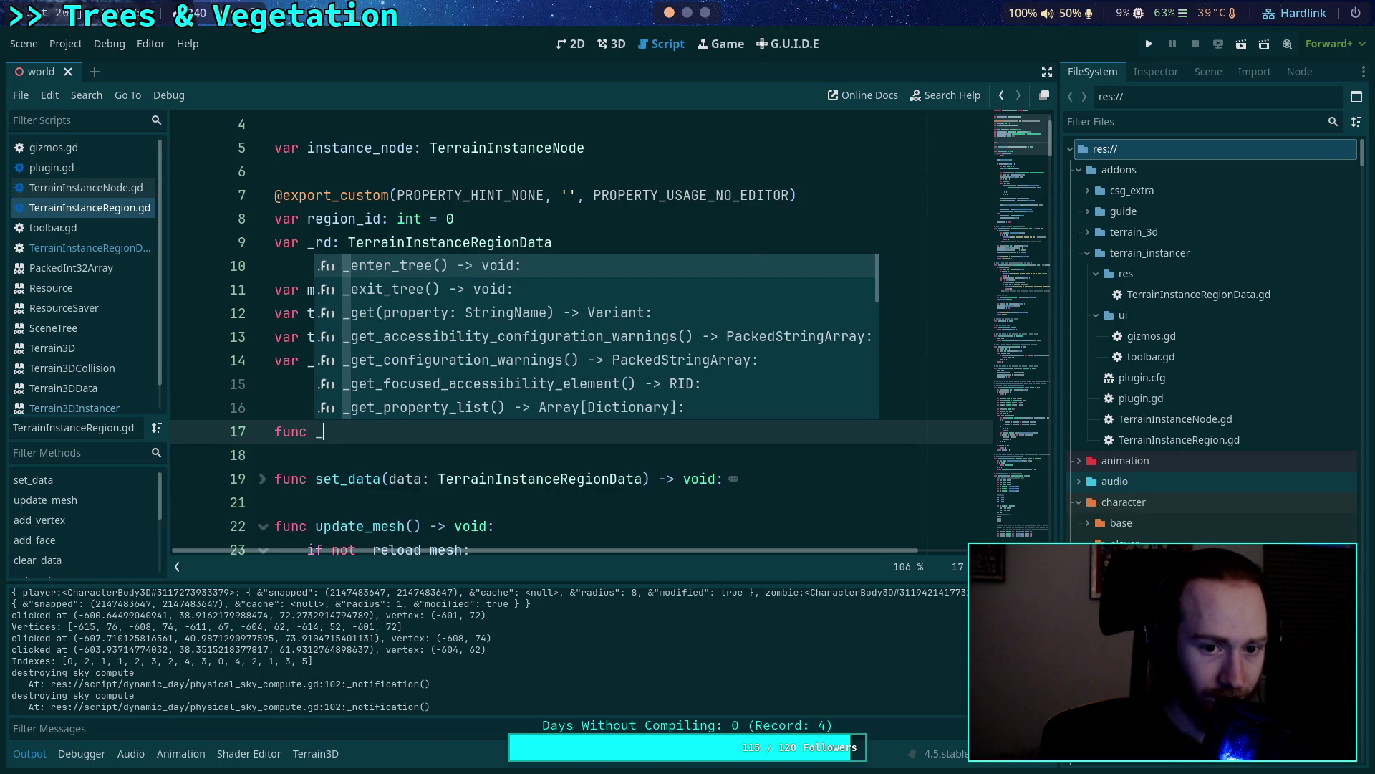
{"action": "type", "text": "sav"}
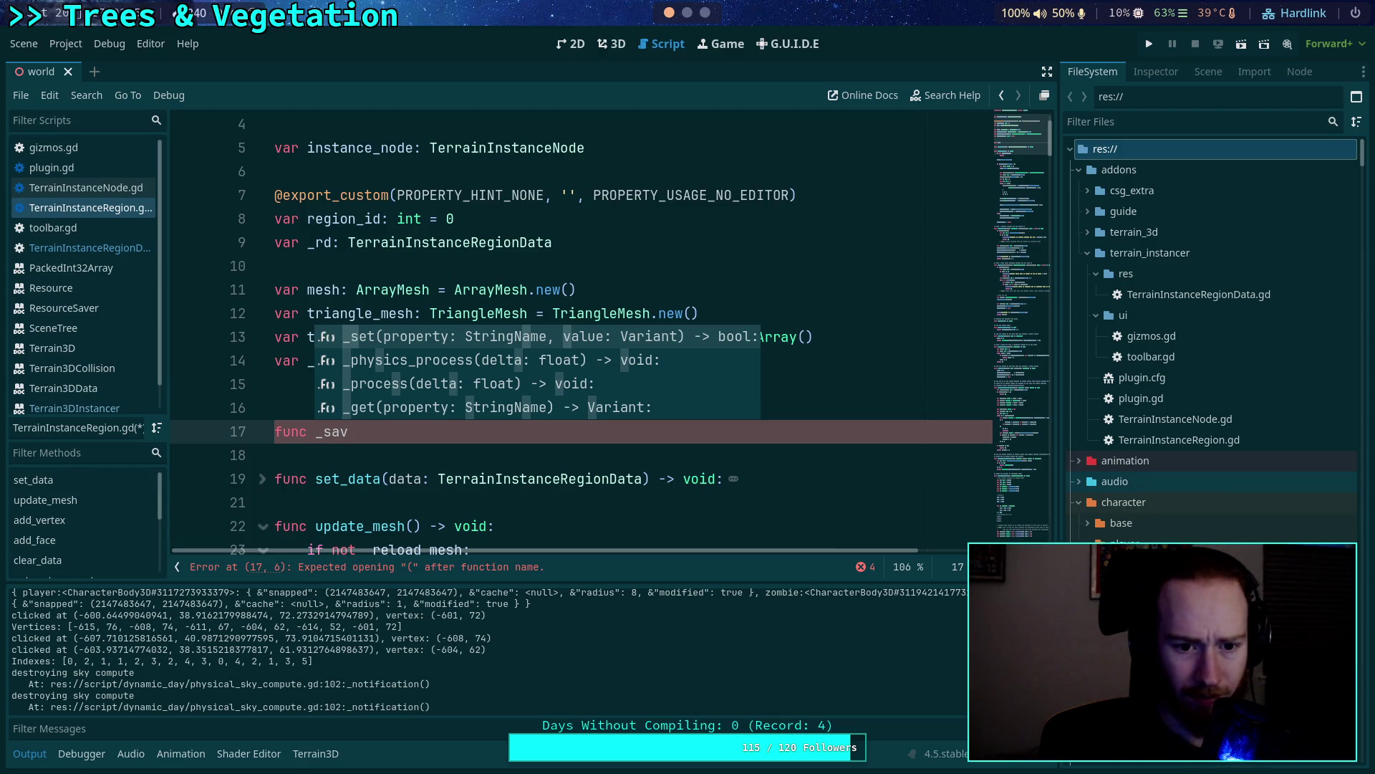
{"action": "key", "text": "BackSpace"}
{"action": "key", "text": "BackSpace"}
{"action": "key", "text": "BackSpace"}
{"action": "type", "text": "not"}
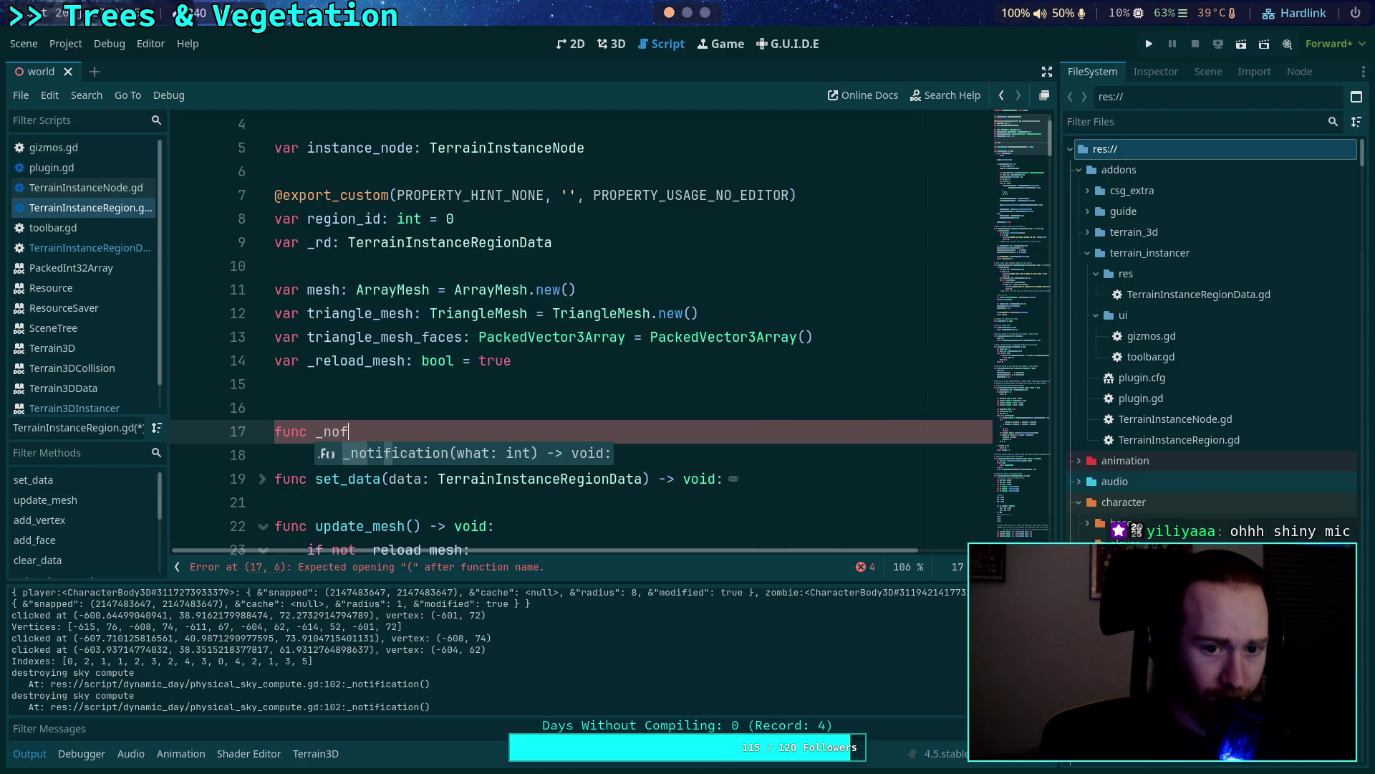
{"action": "key", "text": "Return"}
{"action": "key", "text": "Return"}
Add checks for NOTIFICATION_EDITOR_PRE_SAVE and for a non-null _rd.
{"action": "type", "text": "if w"}
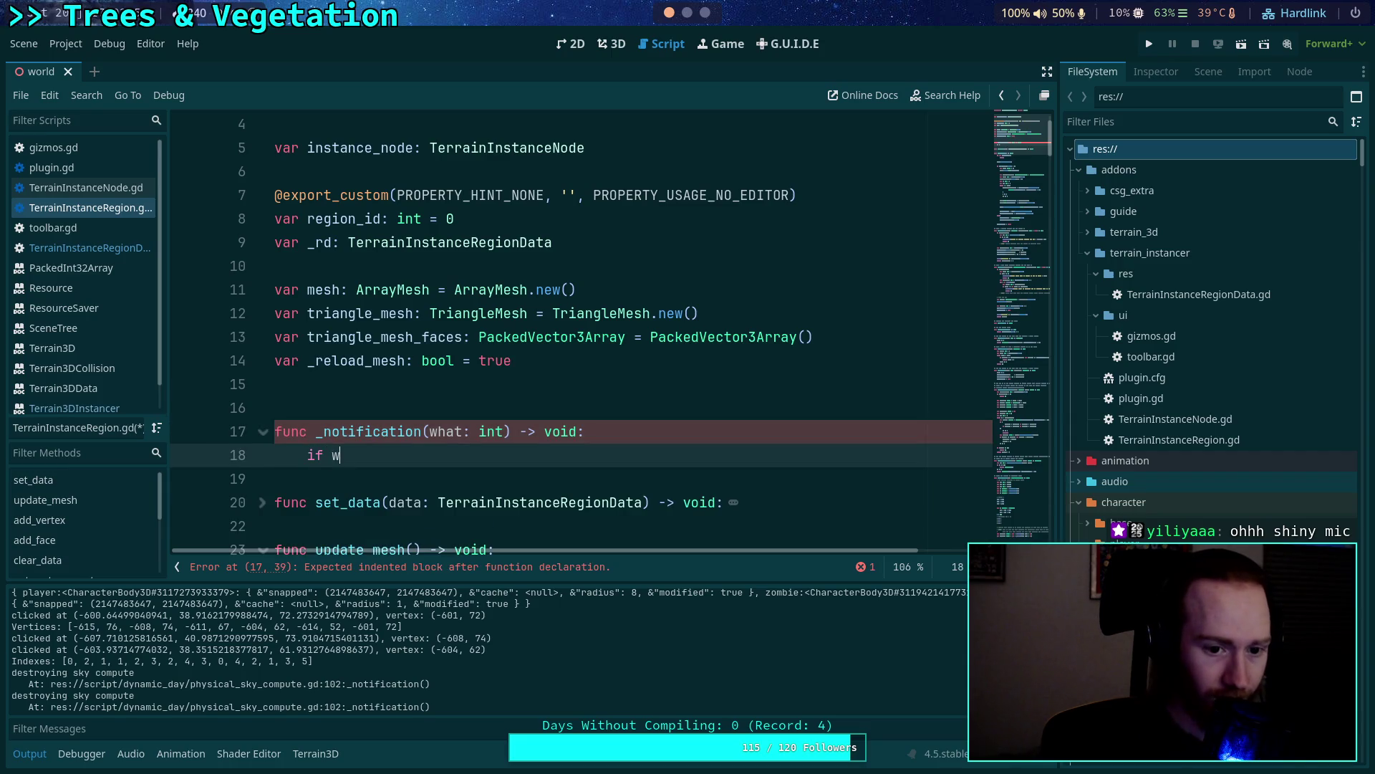
{"action": "type", "text": "hat == "}
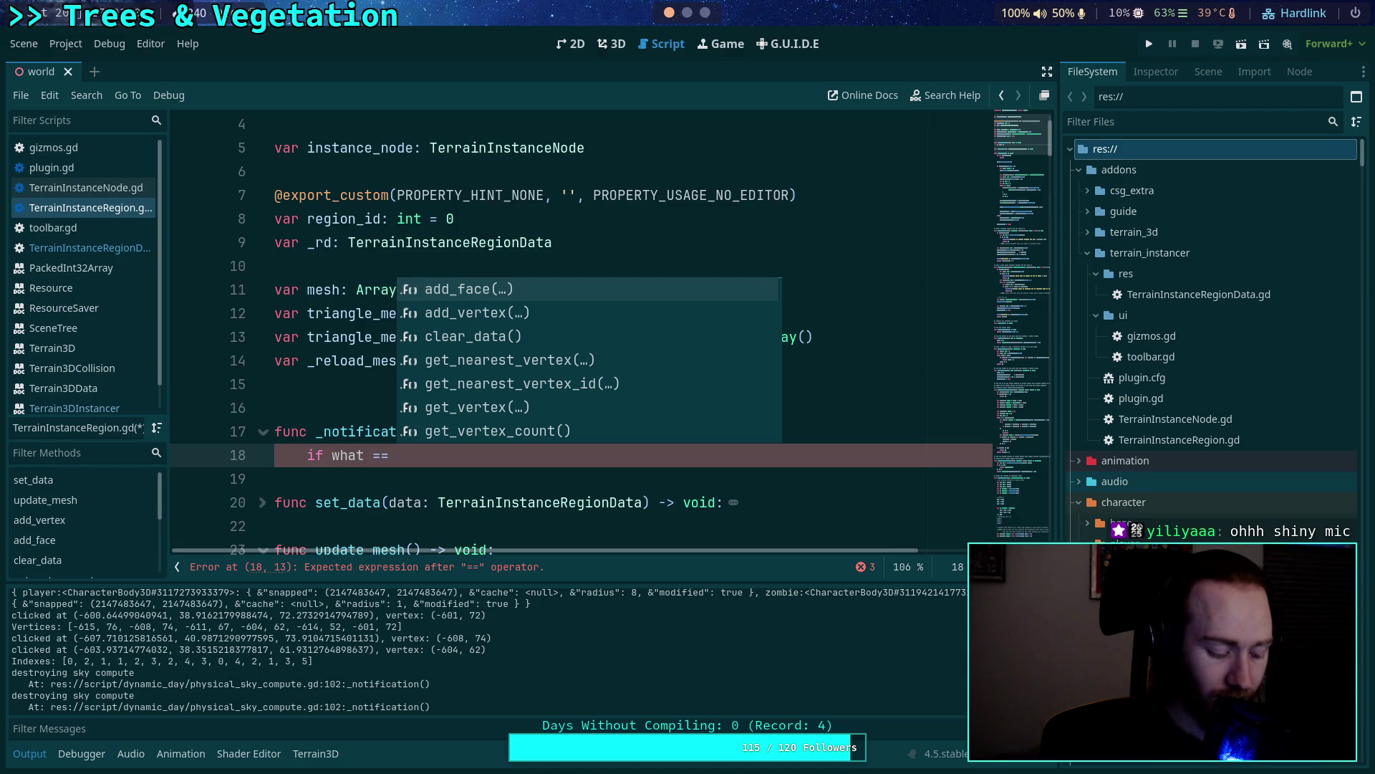
{"action": "type", "text": "SAVE"}
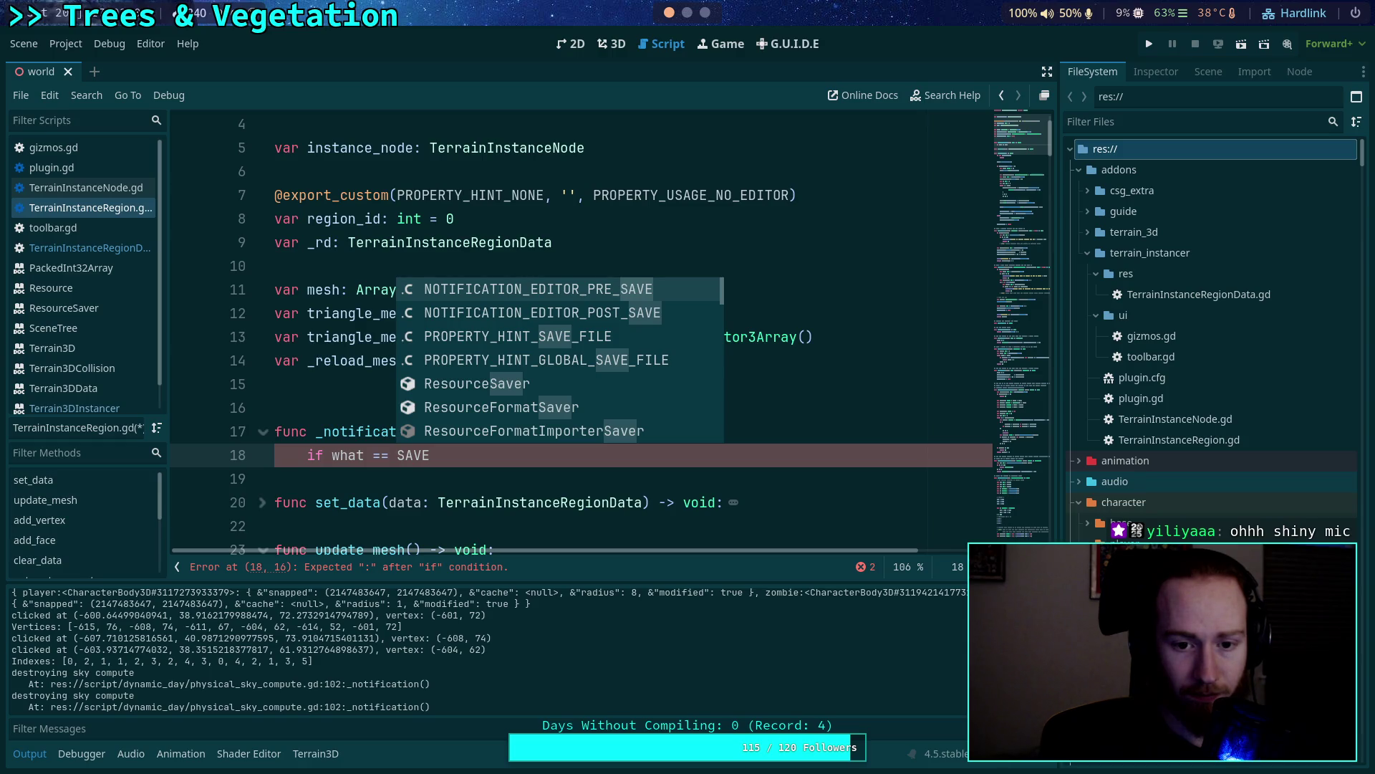
{"action": "key", "text": "Return"}
{"action": "type", "text": ":"}
{"action": "key", "text": "Return"}
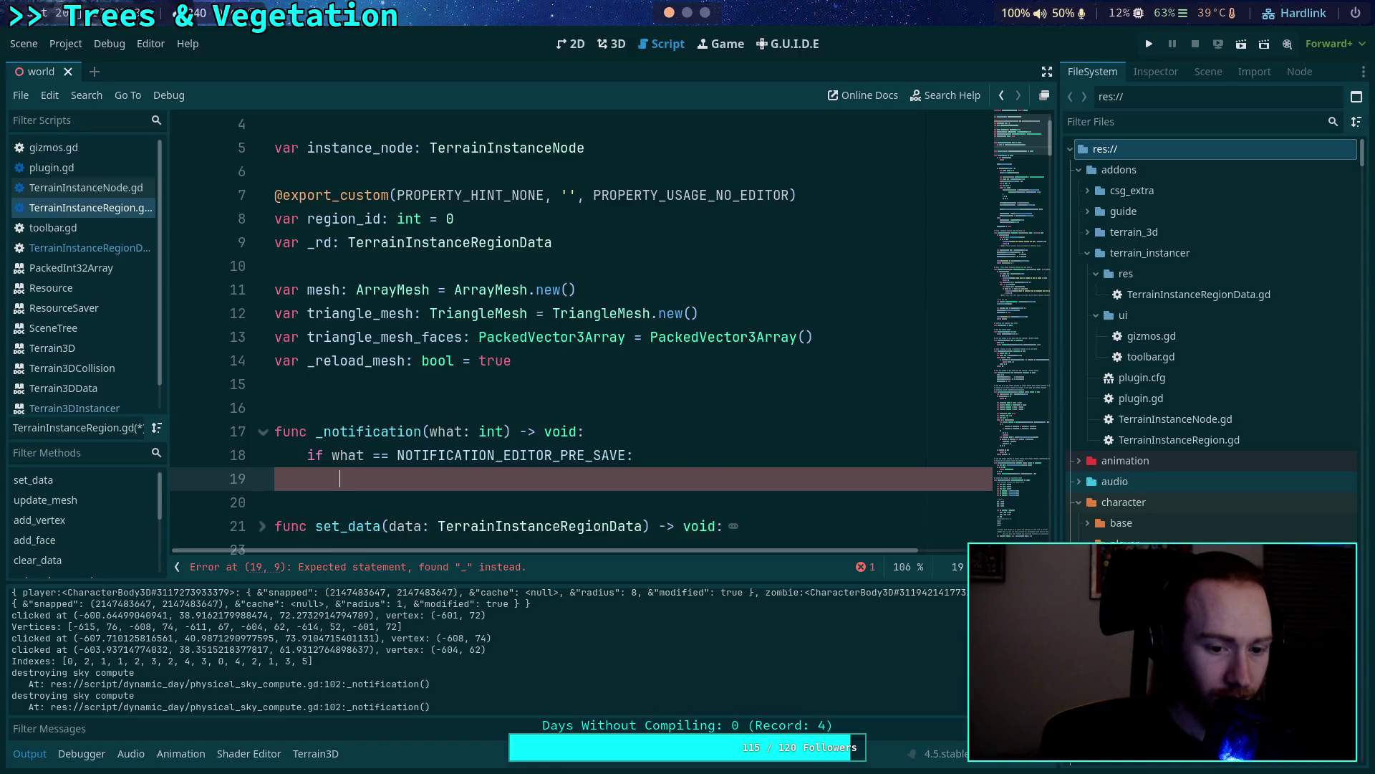
{"action": "type", "text": "if_rd"}
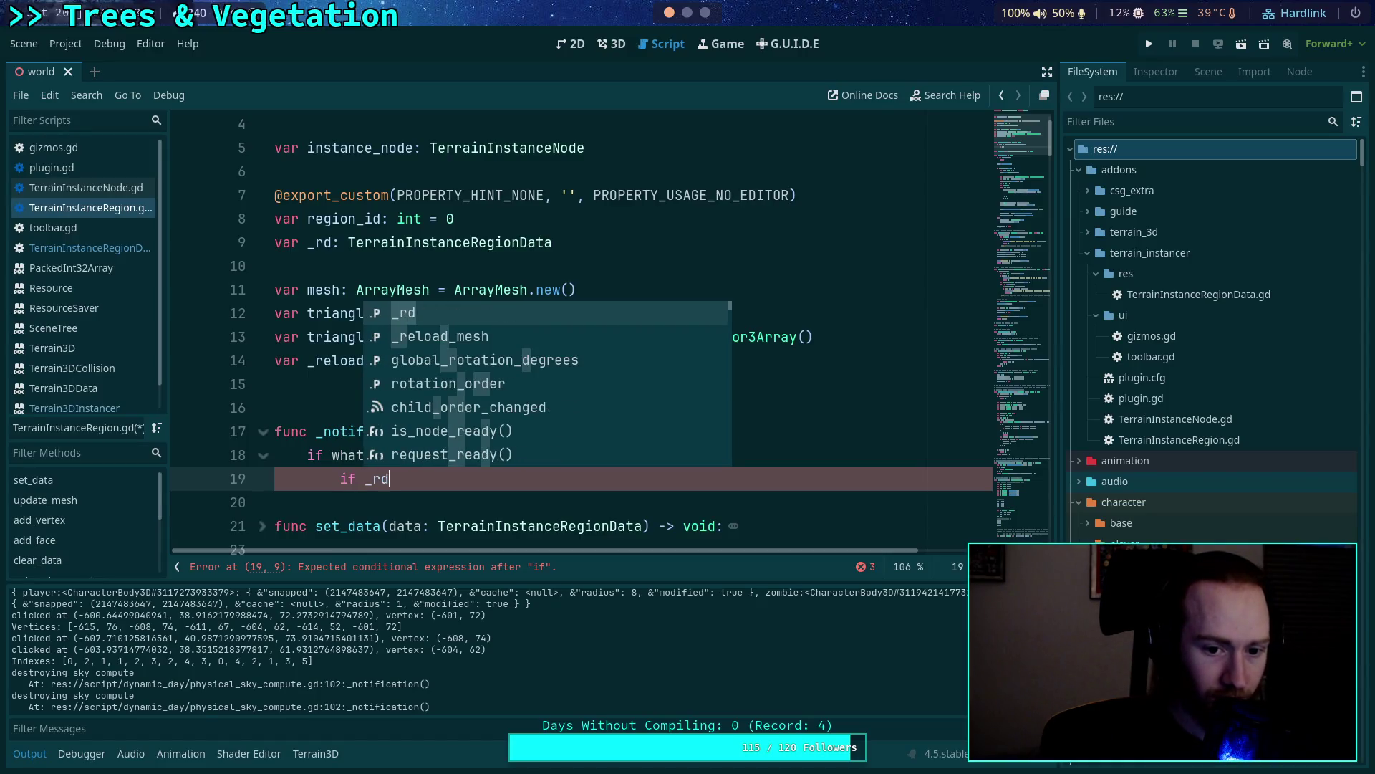
{"action": "type", "text": ":"}
{"action": "key", "text": "Return"}
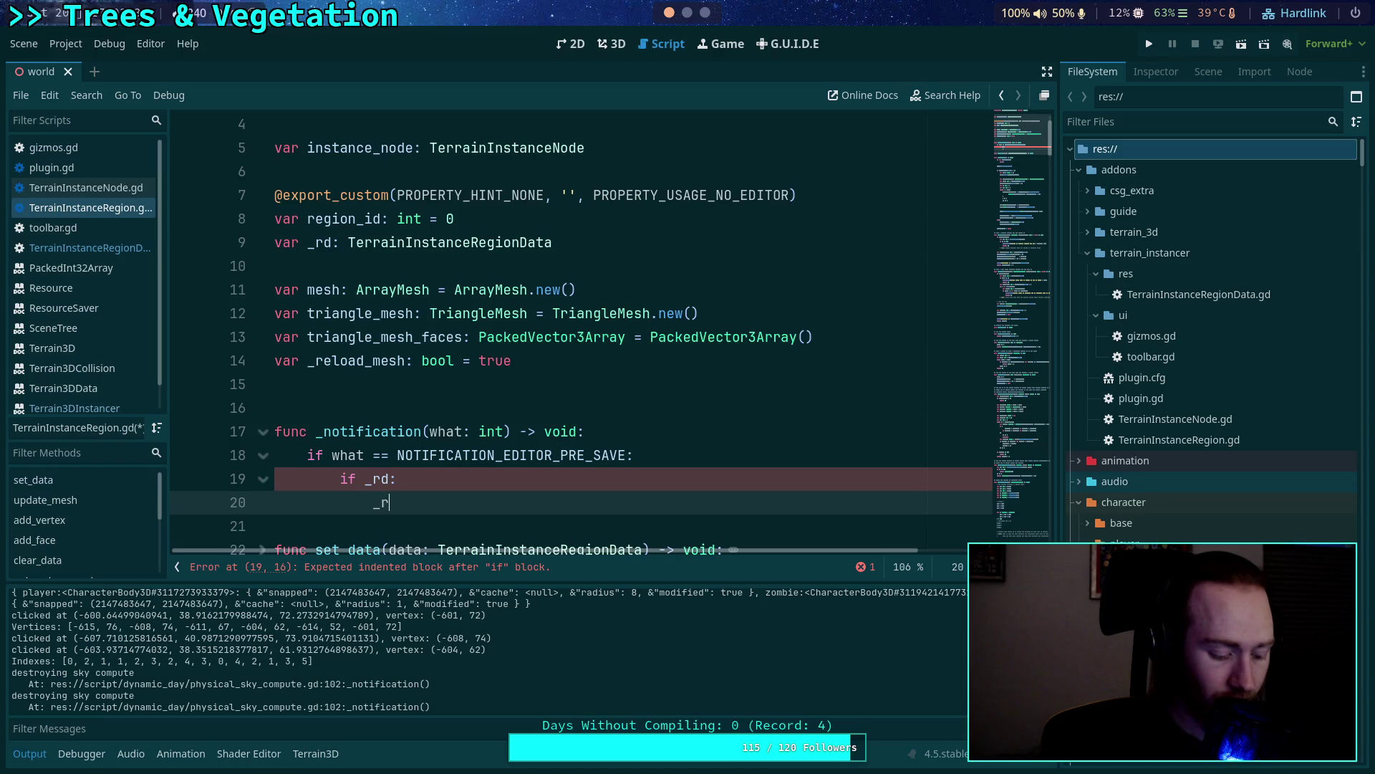
Call ResourceSaver.save(_rd, _rd.resource_path) inside the if _rd block.
{"action": "type", "text": "rd.sav"}
{"action": "key", "text": "BackSpace"}
{"action": "key", "text": "BackSpace"}
{"action": "key", "text": "BackSpace"}
{"action": "type", "text": "ResourceSaver.save("}
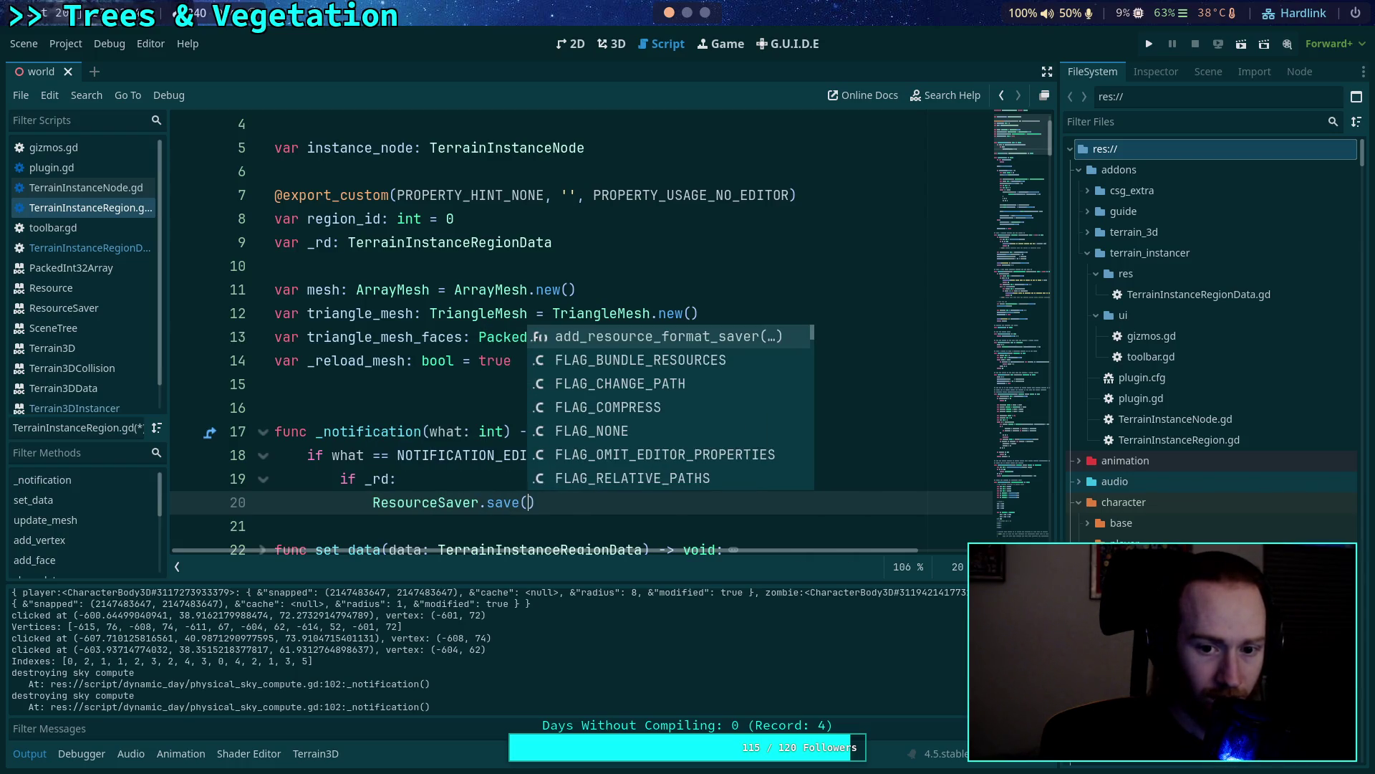
{"action": "key", "text": "Return"}
{"action": "type", "text": "rd"}
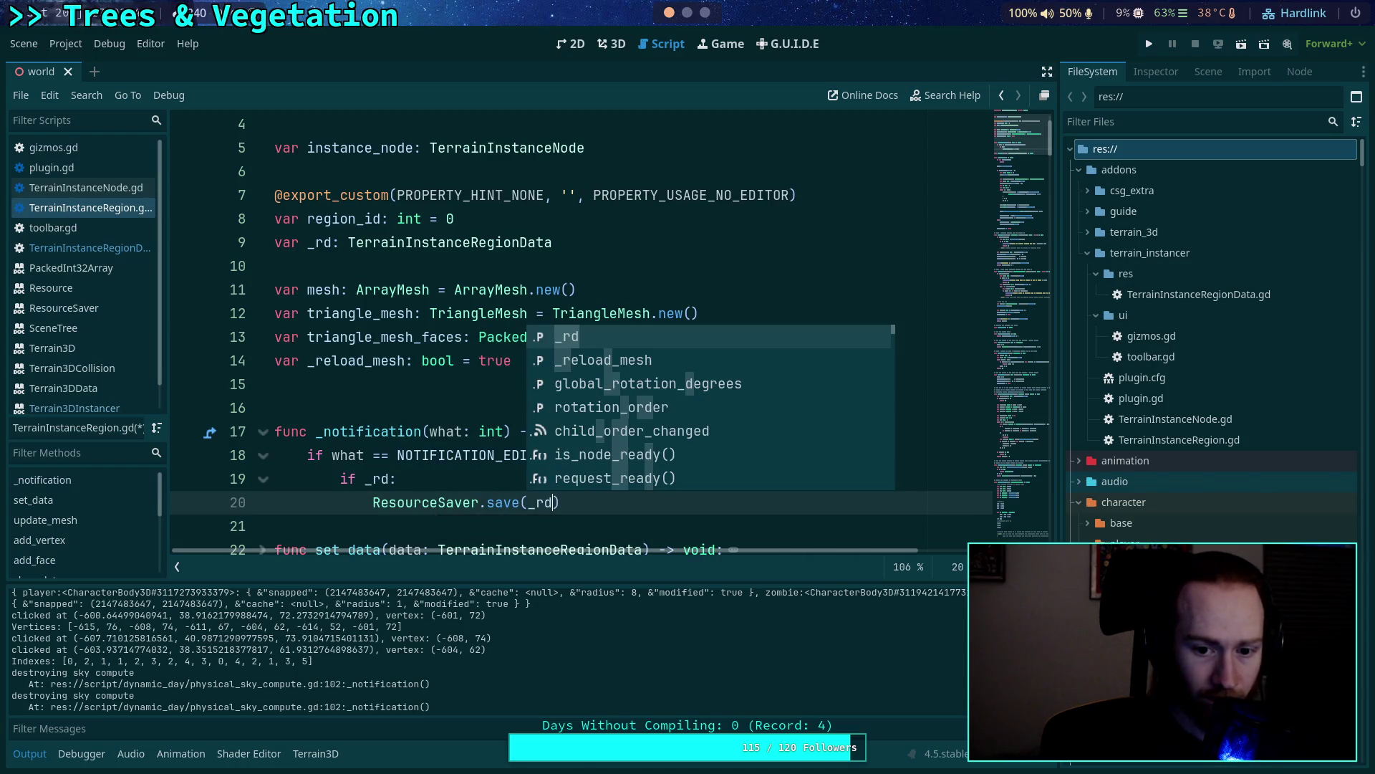
{"action": "type", "text": ", "}
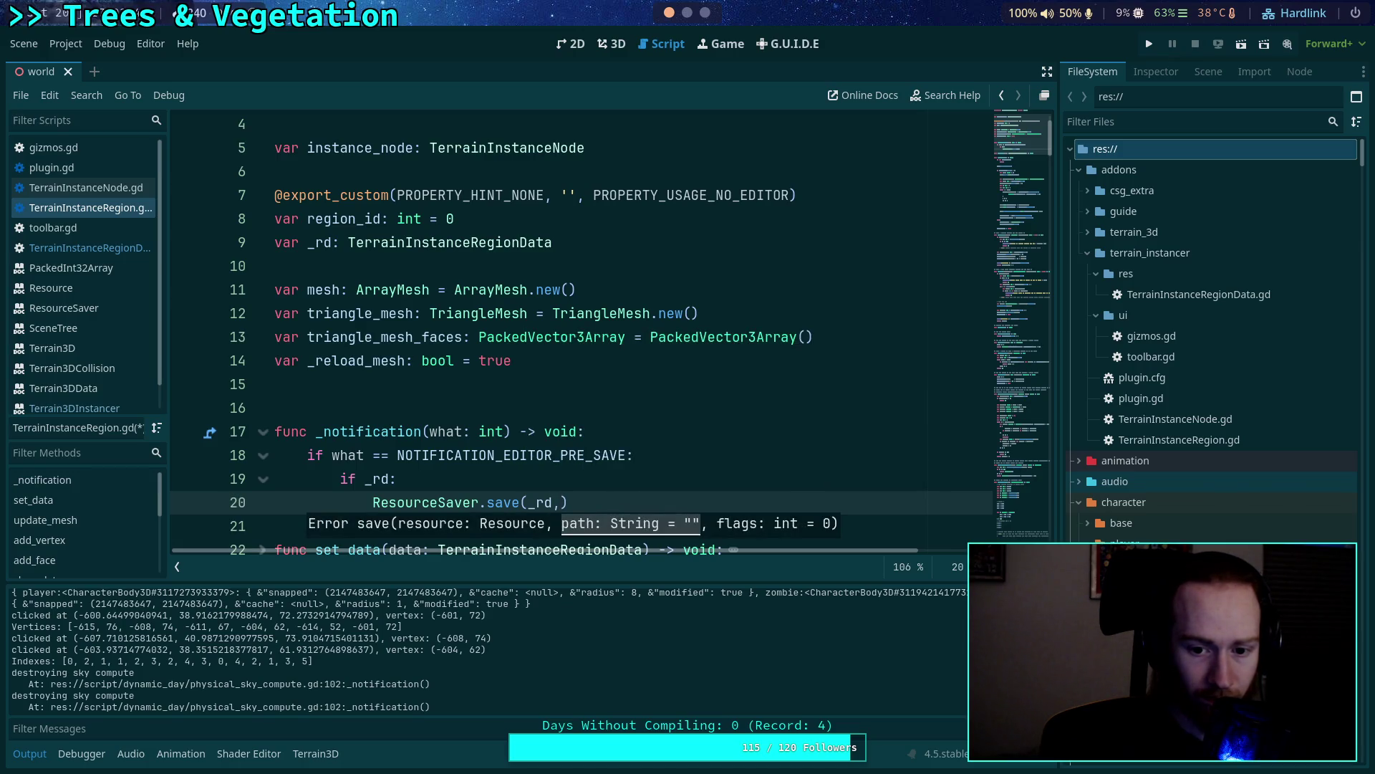
{"action": "type", "text": "_rd.path"}
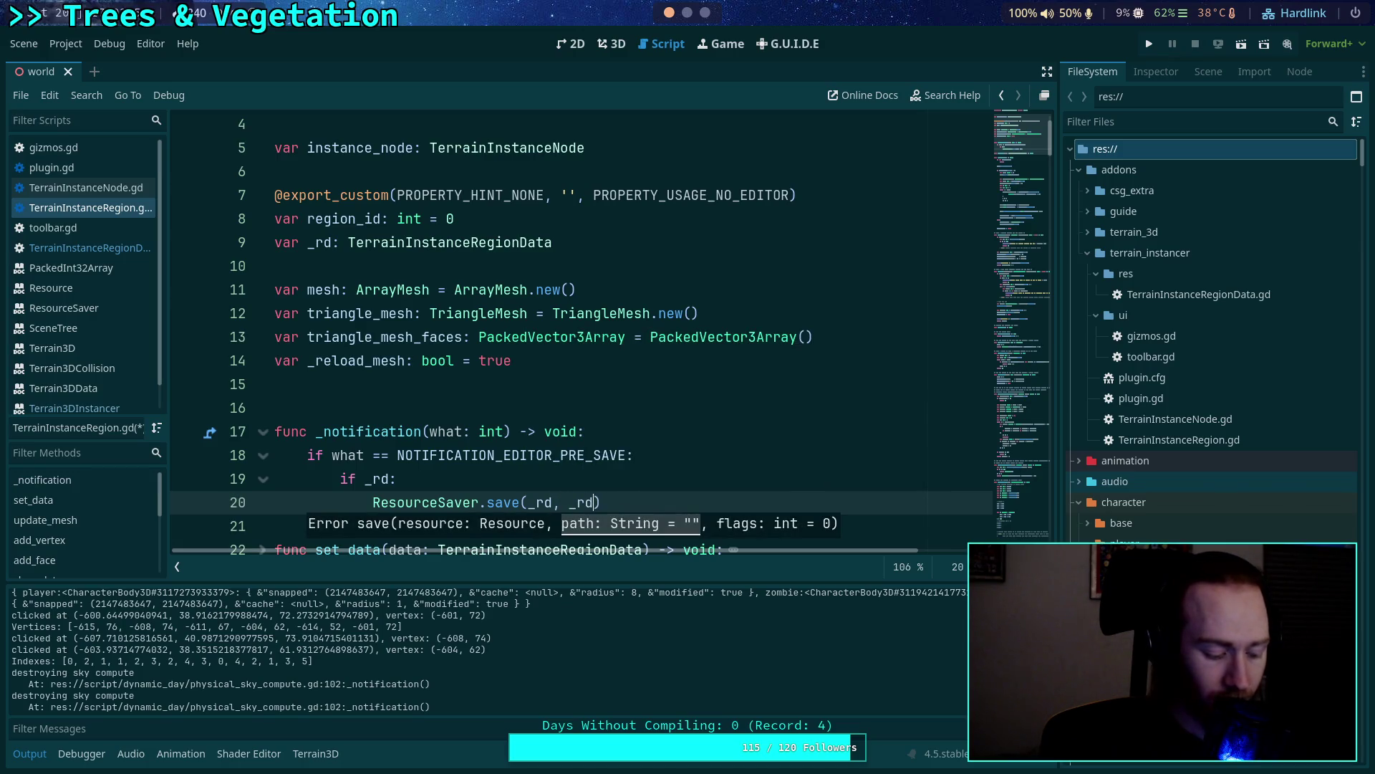
{"action": "key", "text": "Down"}
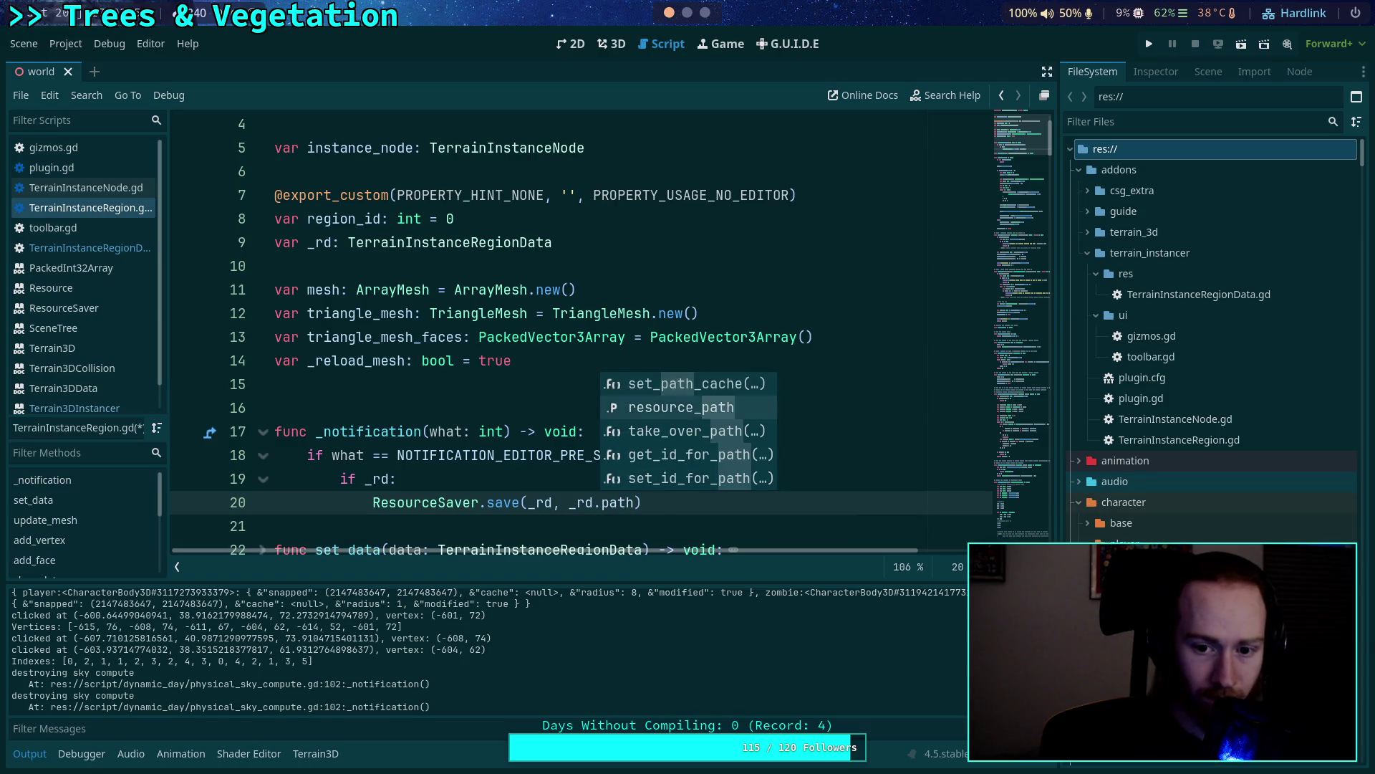
{"action": "key", "text": "Return"}
{"action": "type", "text": ","}
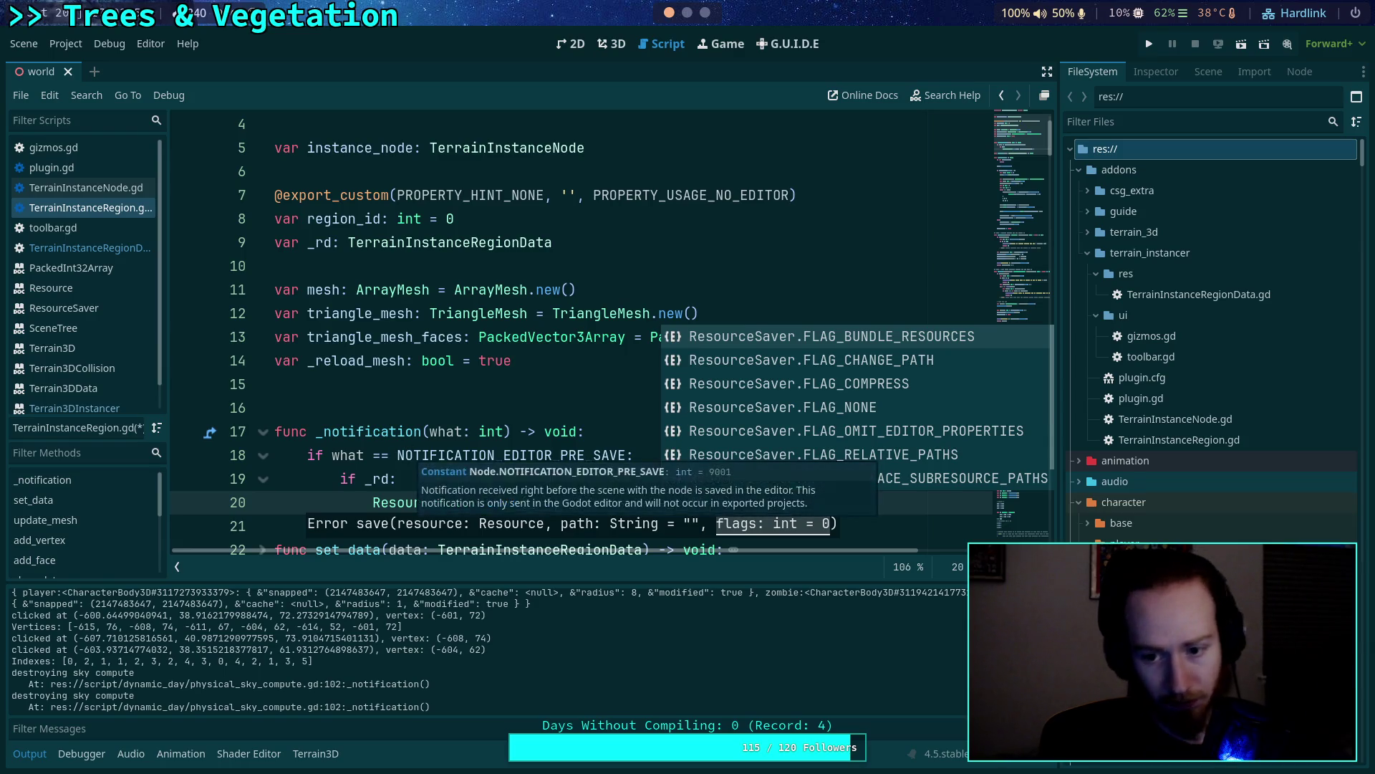
{"action": "key", "text": "Down"}
{"action": "key", "text": "Down"}
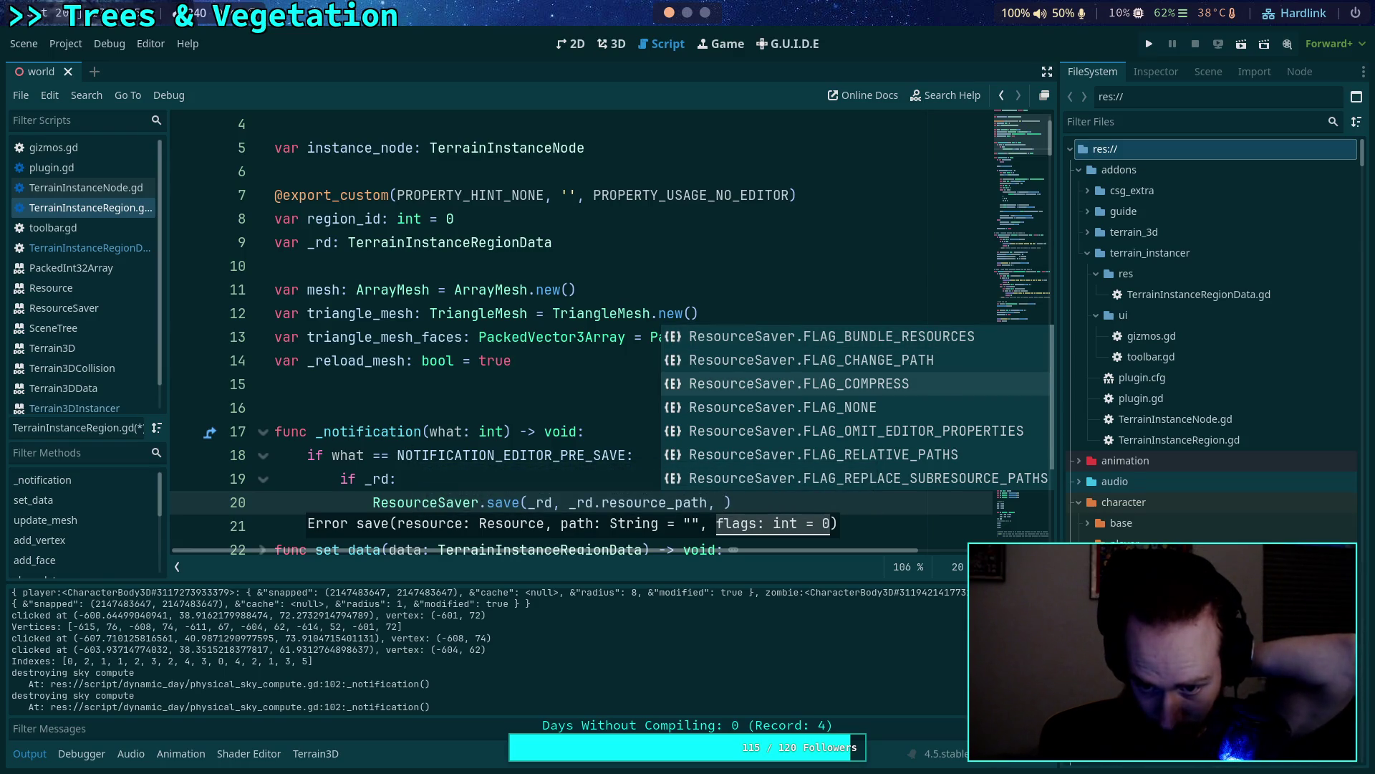
{"action": "key", "text": "Down"}
{"action": "key", "text": "Down"}
{"action": "key", "text": "Down"}
{"action": "key", "text": "Down"}
{"action": "key", "text": "Down"}
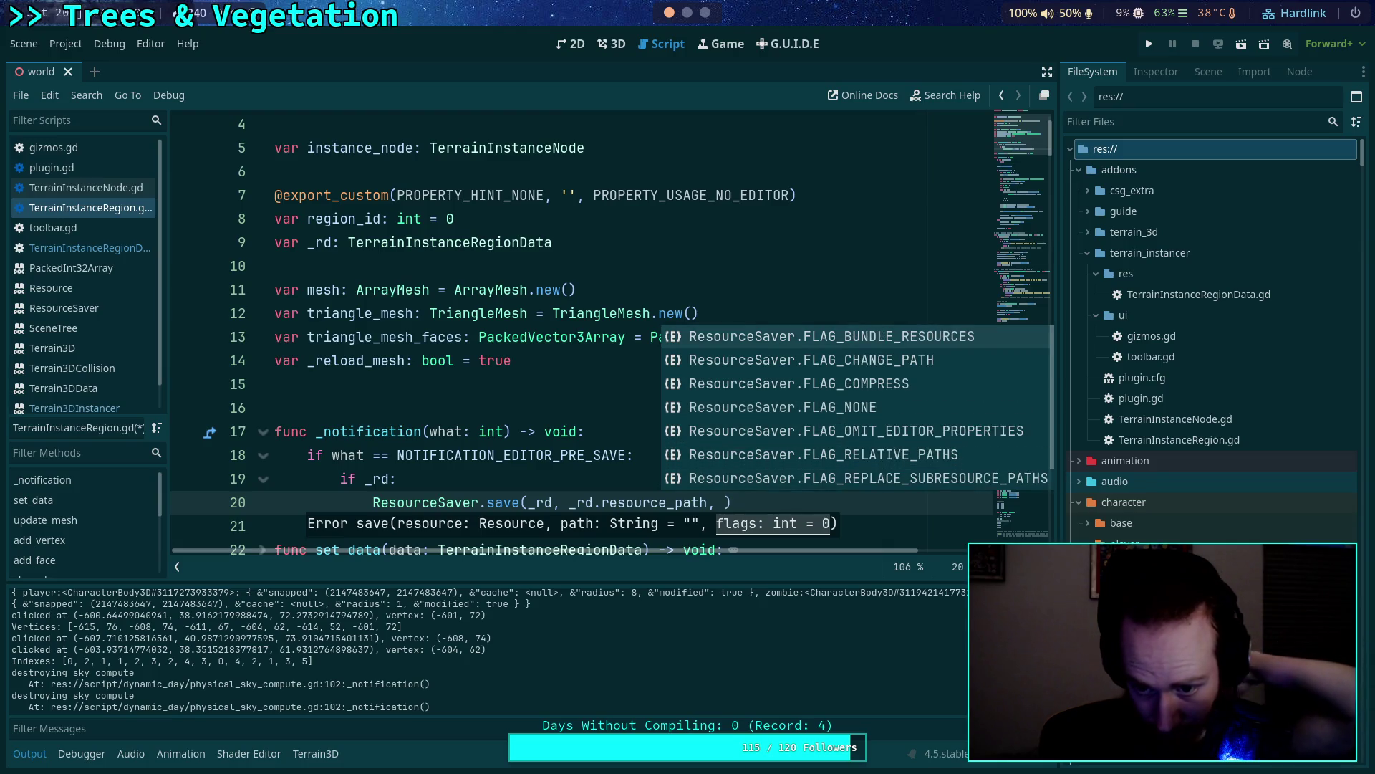
{"action": "key", "text": "Up"}
{"action": "key", "text": "Down"}
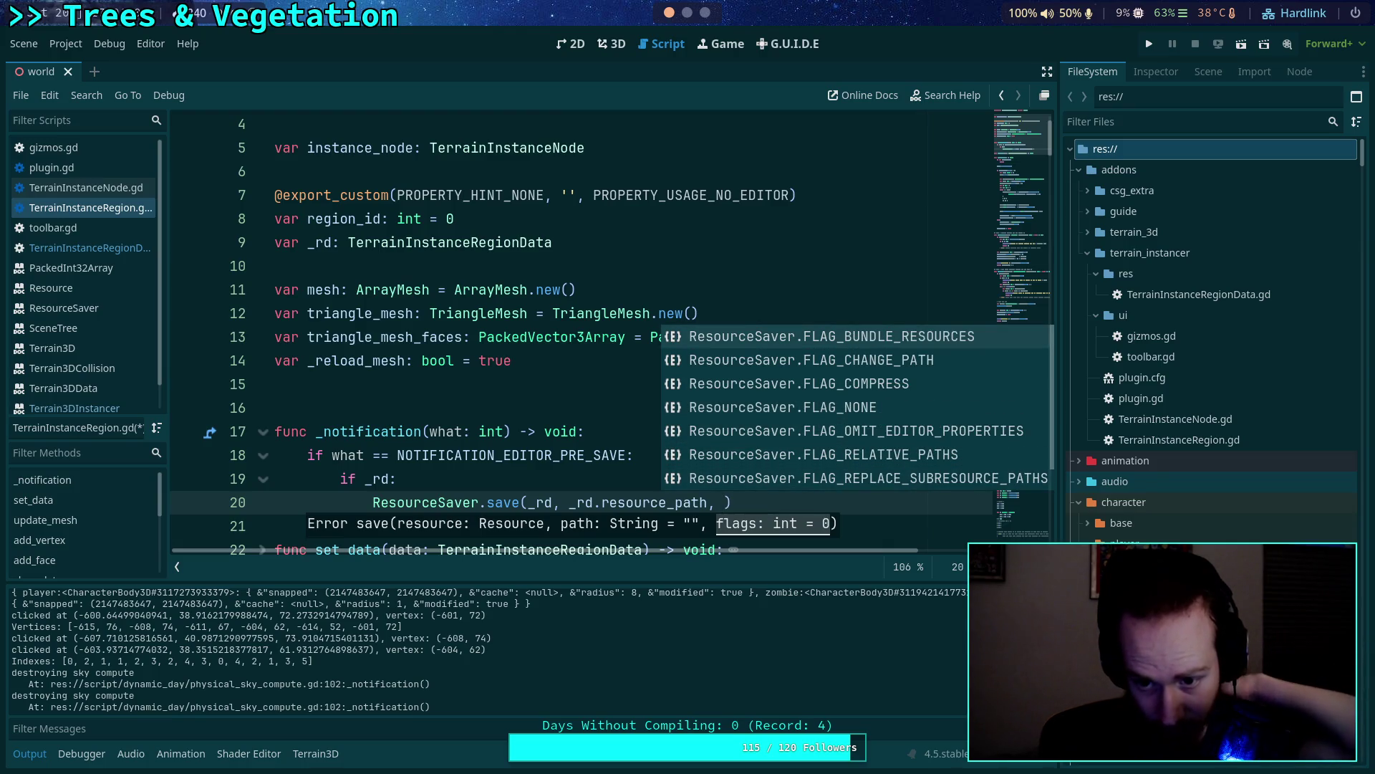
{"action": "key", "text": "Escape"}
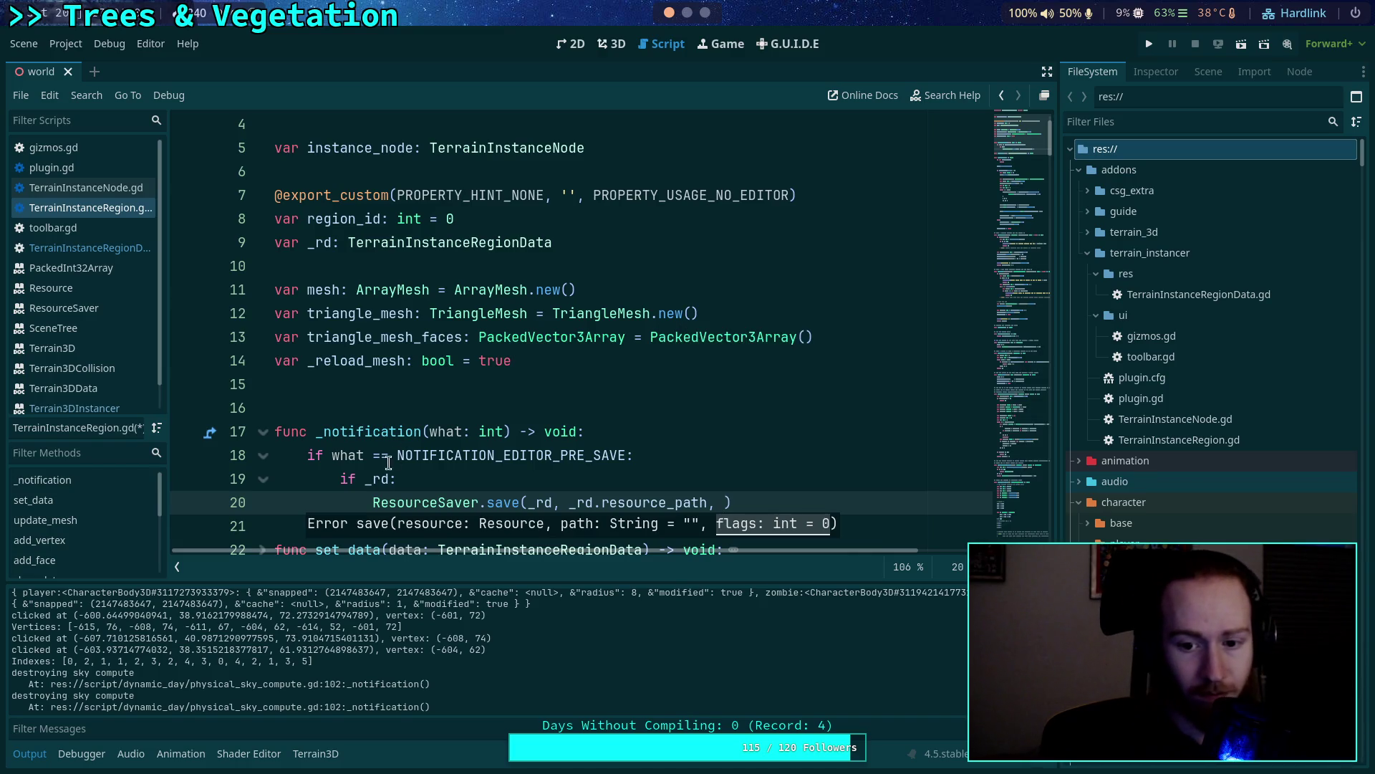
{"action": "key", "text": "BackSpace"}
{"action": "key", "text": "BackSpace"}
Save the script, then save the scene from the 3D view to trigger the region save.
{"action": "key", "text": "ctrl+s"}
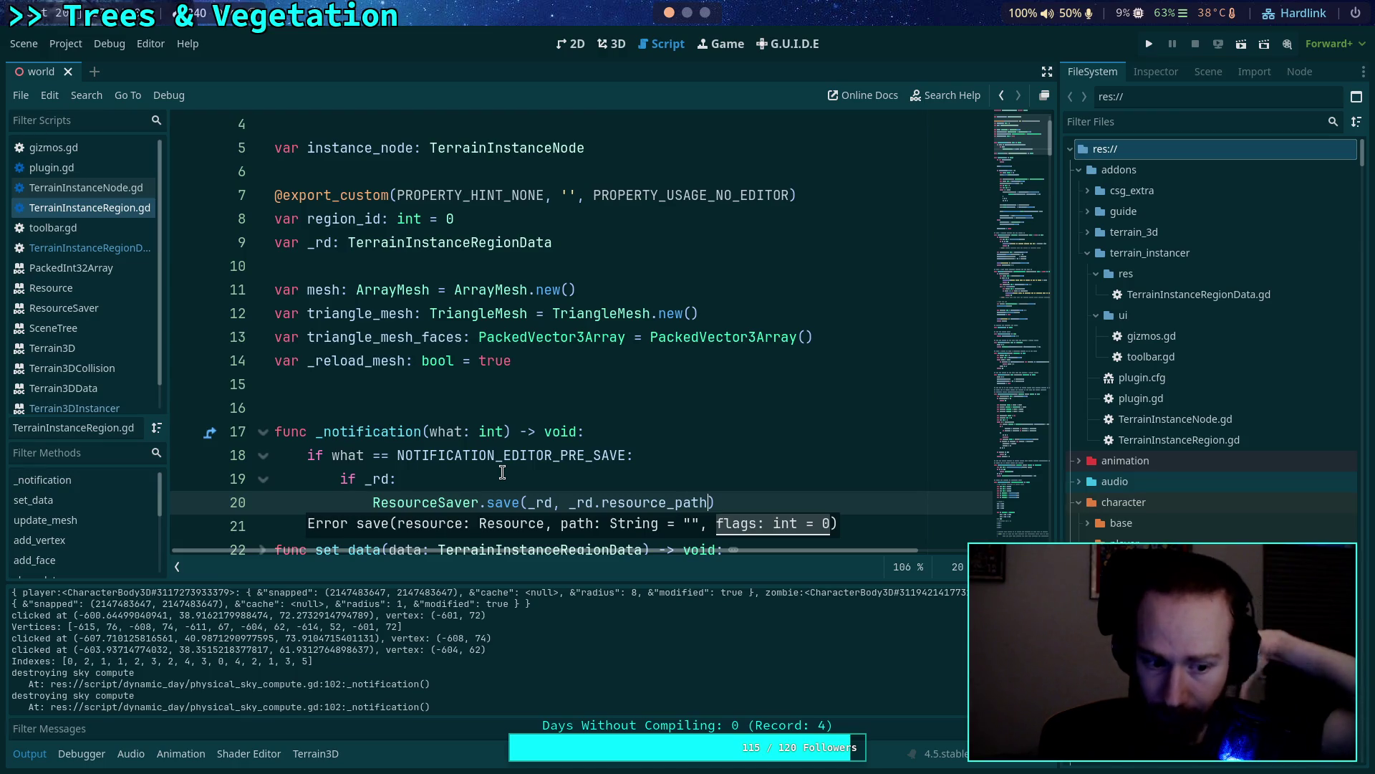
{"action": "key", "text": "ctrl+F2"}
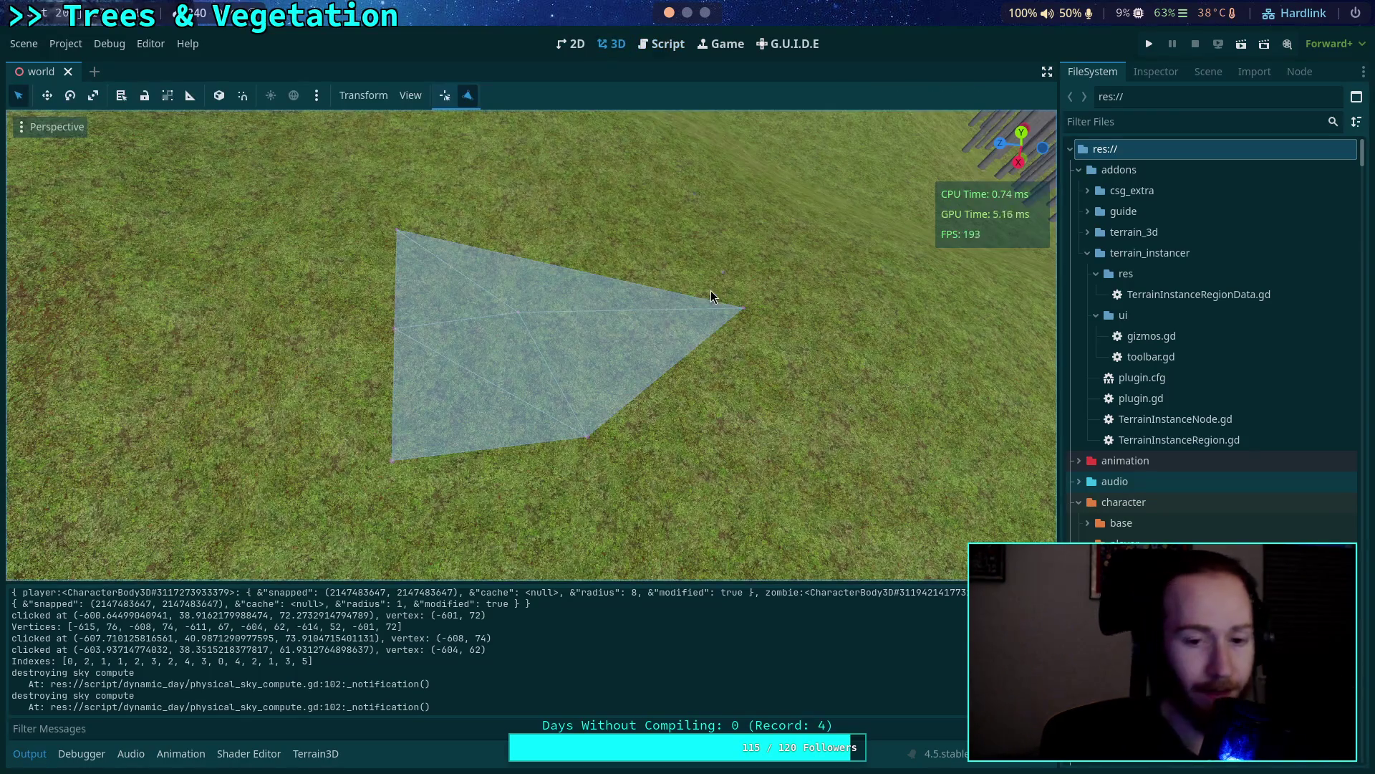
{"action": "key", "text": "ctrl+s"}
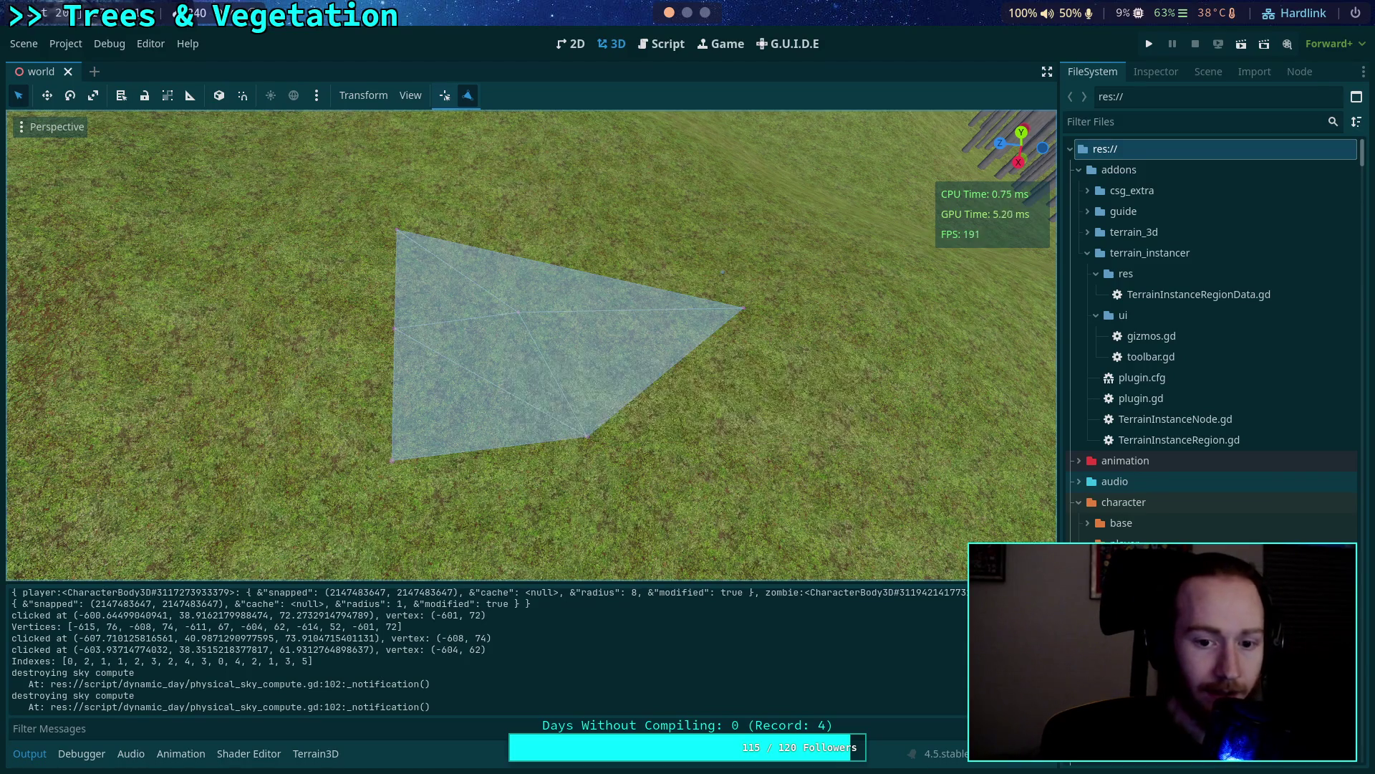
{"action": "key", "text": "super+2"}
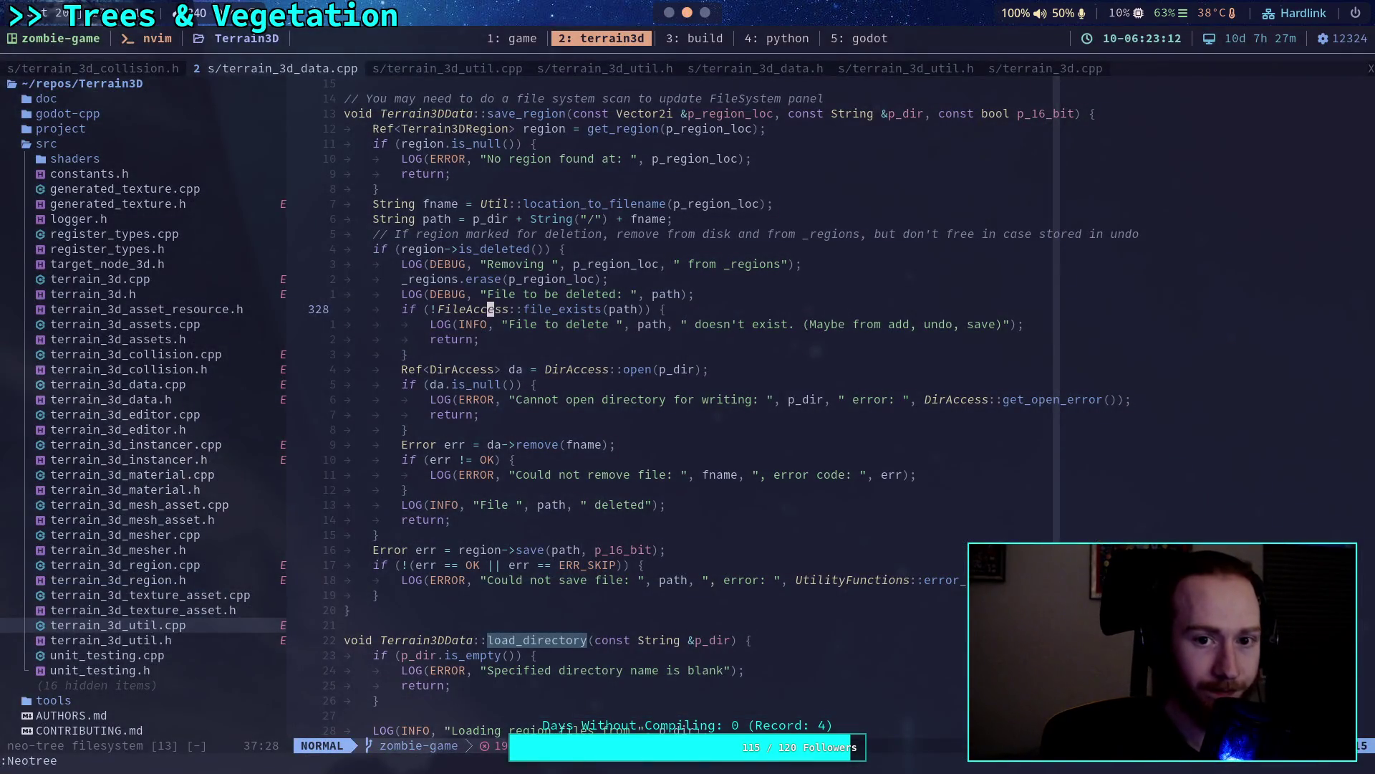
{"action": "key", "text": "super+1"}
Reload ird_1872.tres with :e!, confirming vertex (-601, 72) and indexes 1, 3, 5.
{"action": "type", "text": ":e!"}
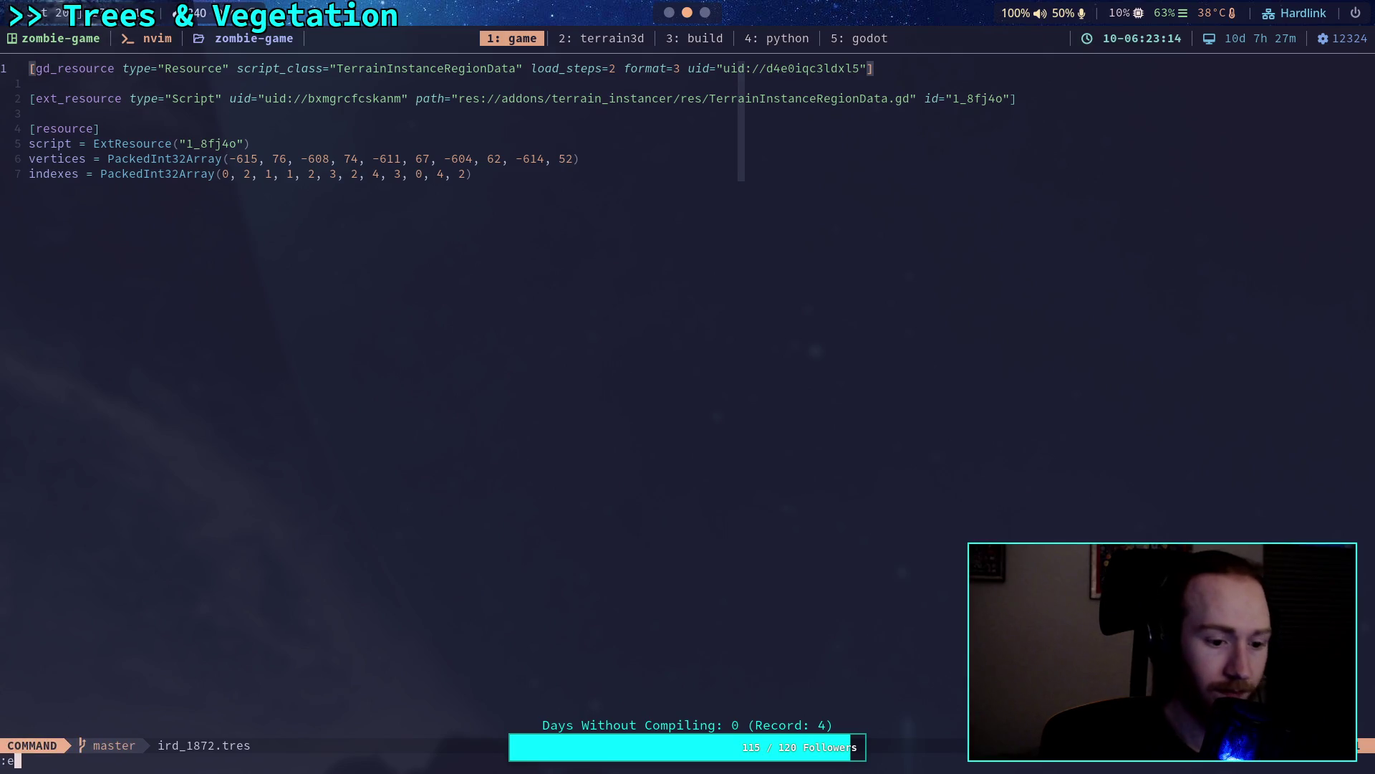
{"action": "key", "text": "Return"}
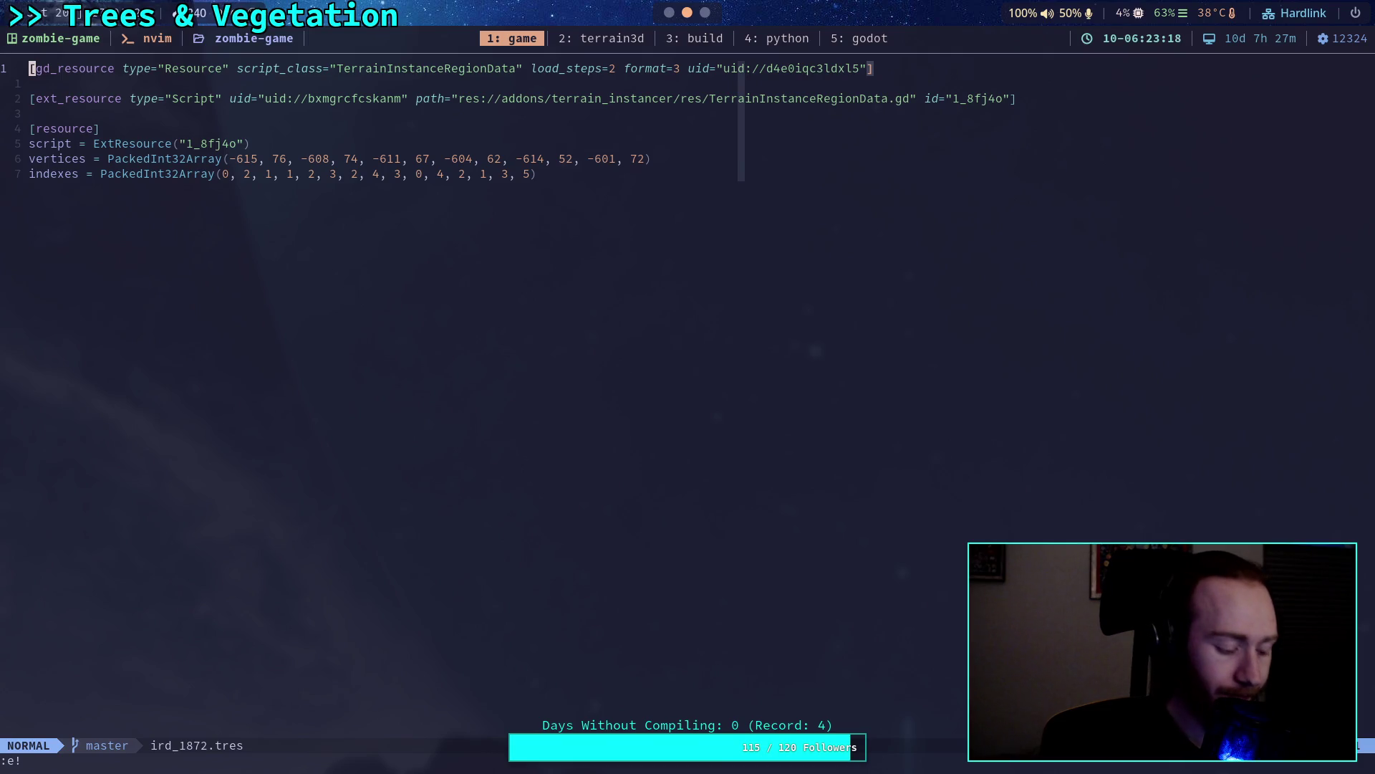
{"action": "key", "text": "super+5"}
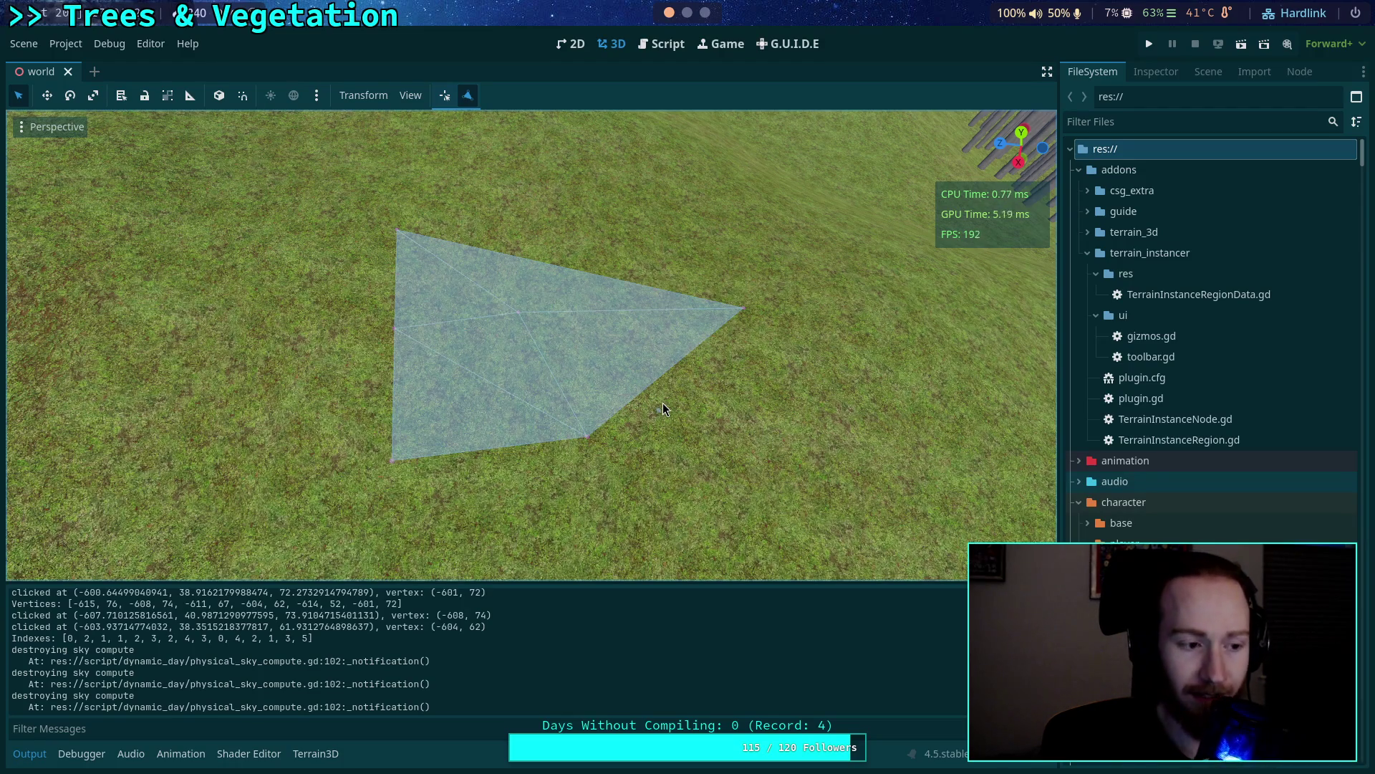
Hide the output panel and fly the camera up close to the region polygon.
{"action": "left_click", "coordinate": [10, 757]}
{"action": "scroll", "coordinate": [530, 422], "scroll_direction": "down", "scroll_amount": 5}
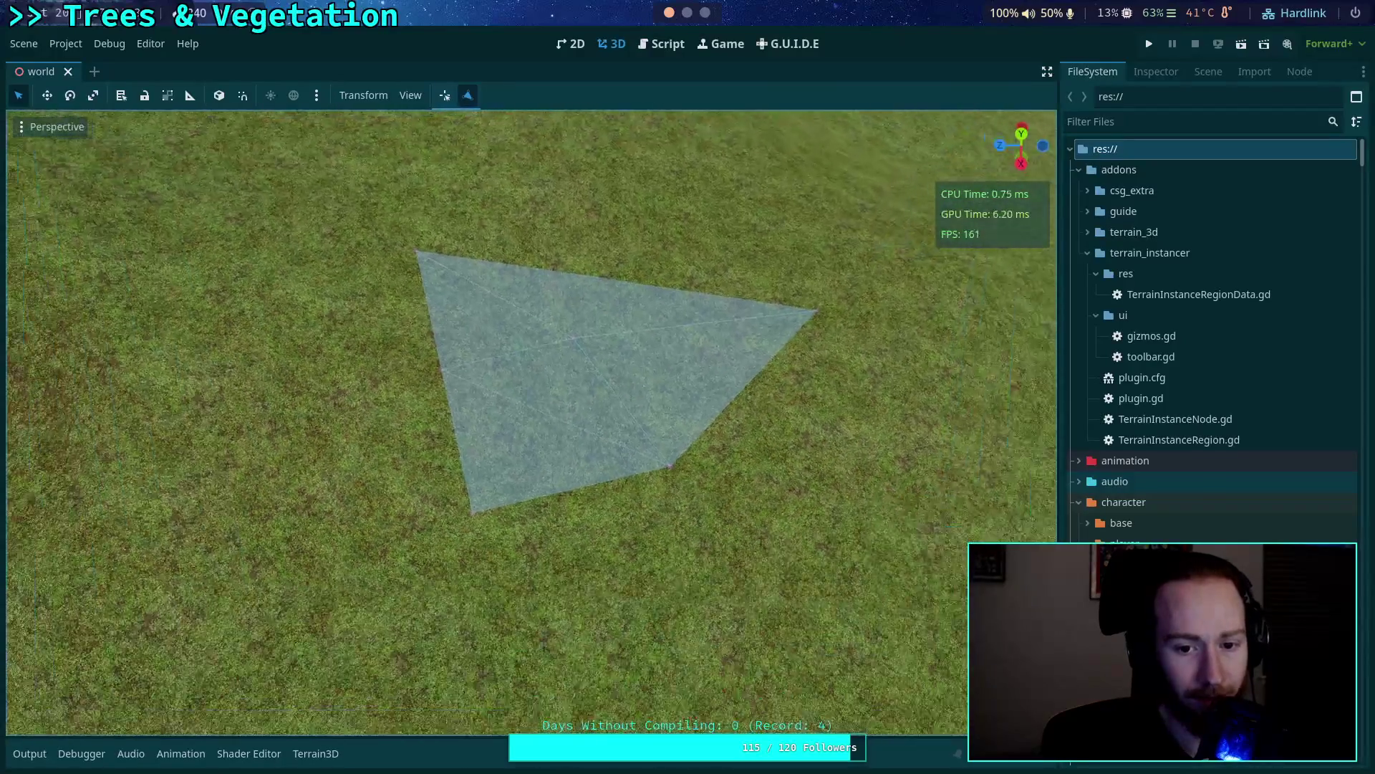
{"action": "key", "text": "w"}
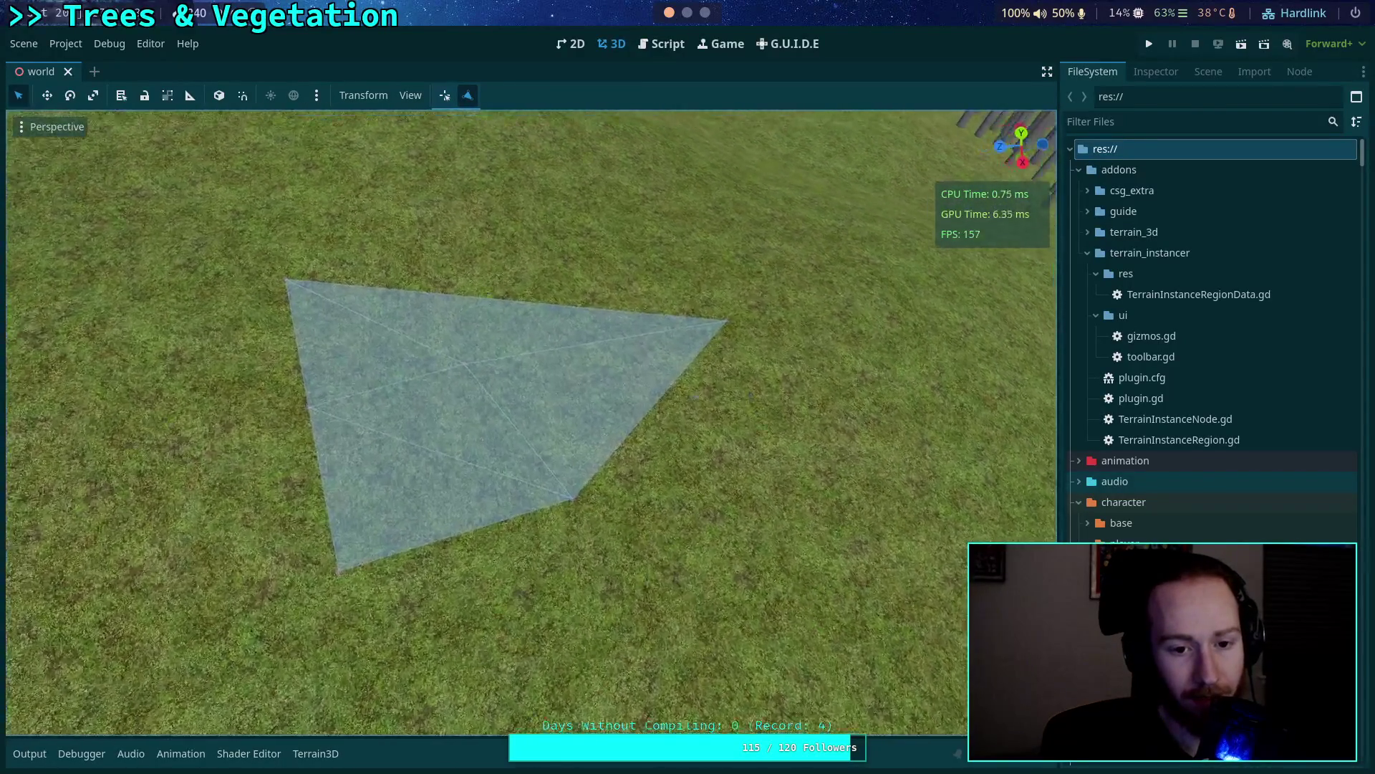
{"action": "key", "text": "w"}
{"action": "key", "text": "s"}
{"action": "key", "text": "w"}
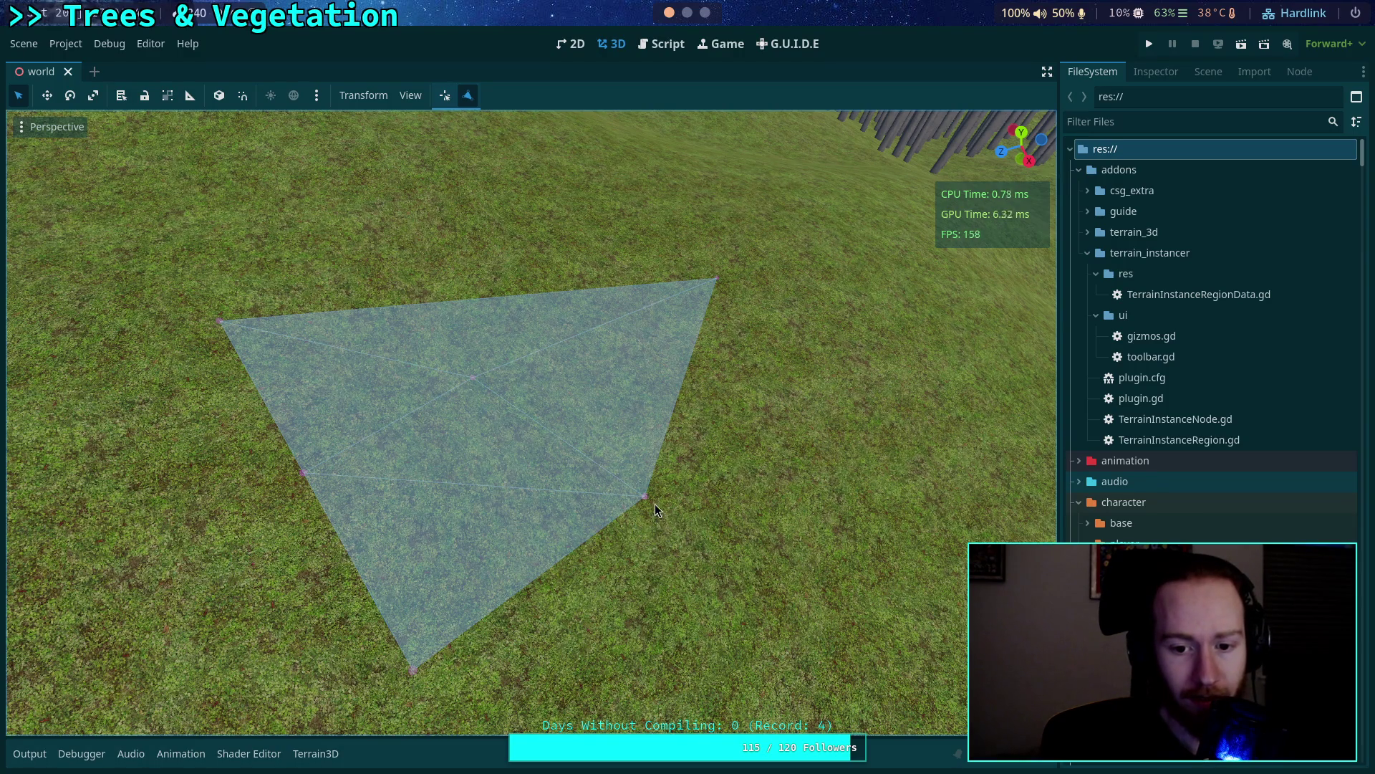
Set the SPHERE_MESH handle size in gizmos.gd to height 0.3 and radius 0.15.
{"action": "left_click", "coordinate": [649, 44]}
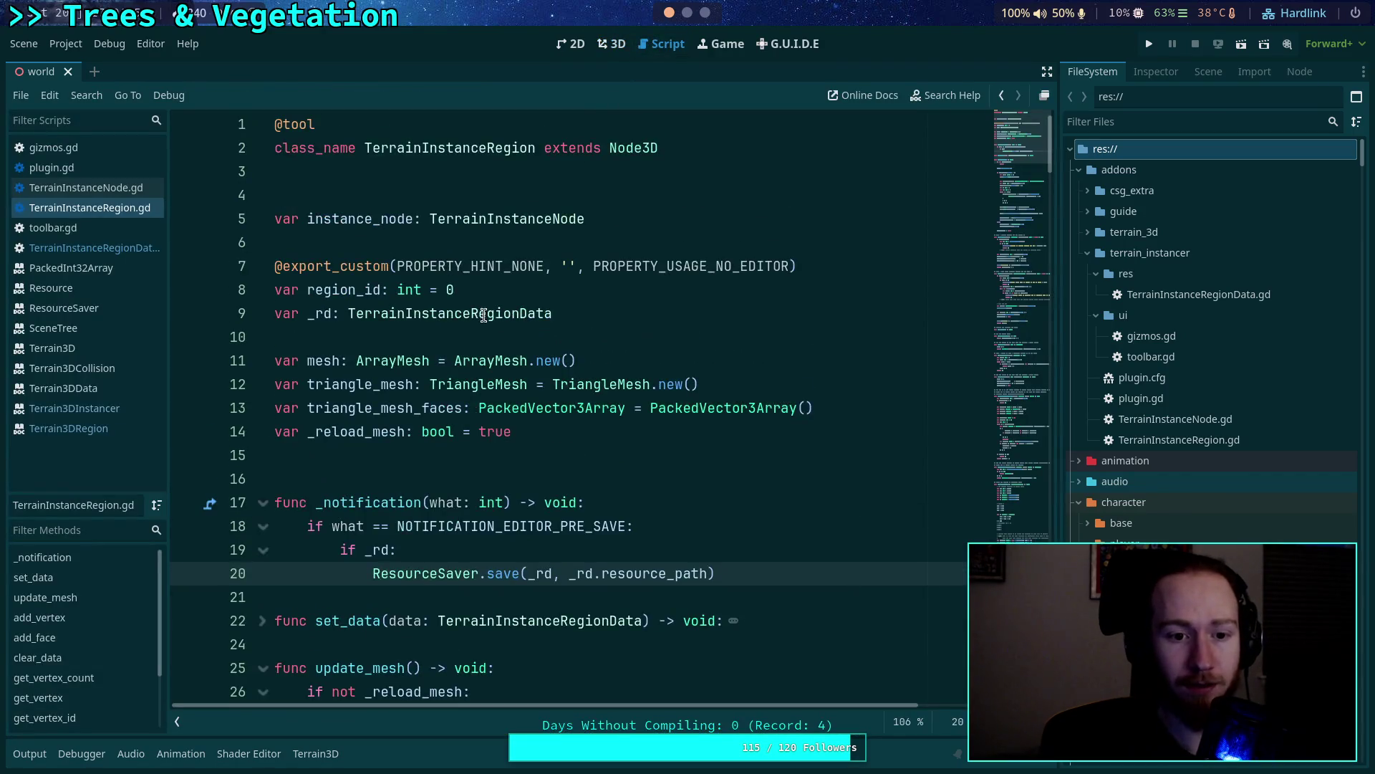
{"action": "left_click", "coordinate": [79, 148]}
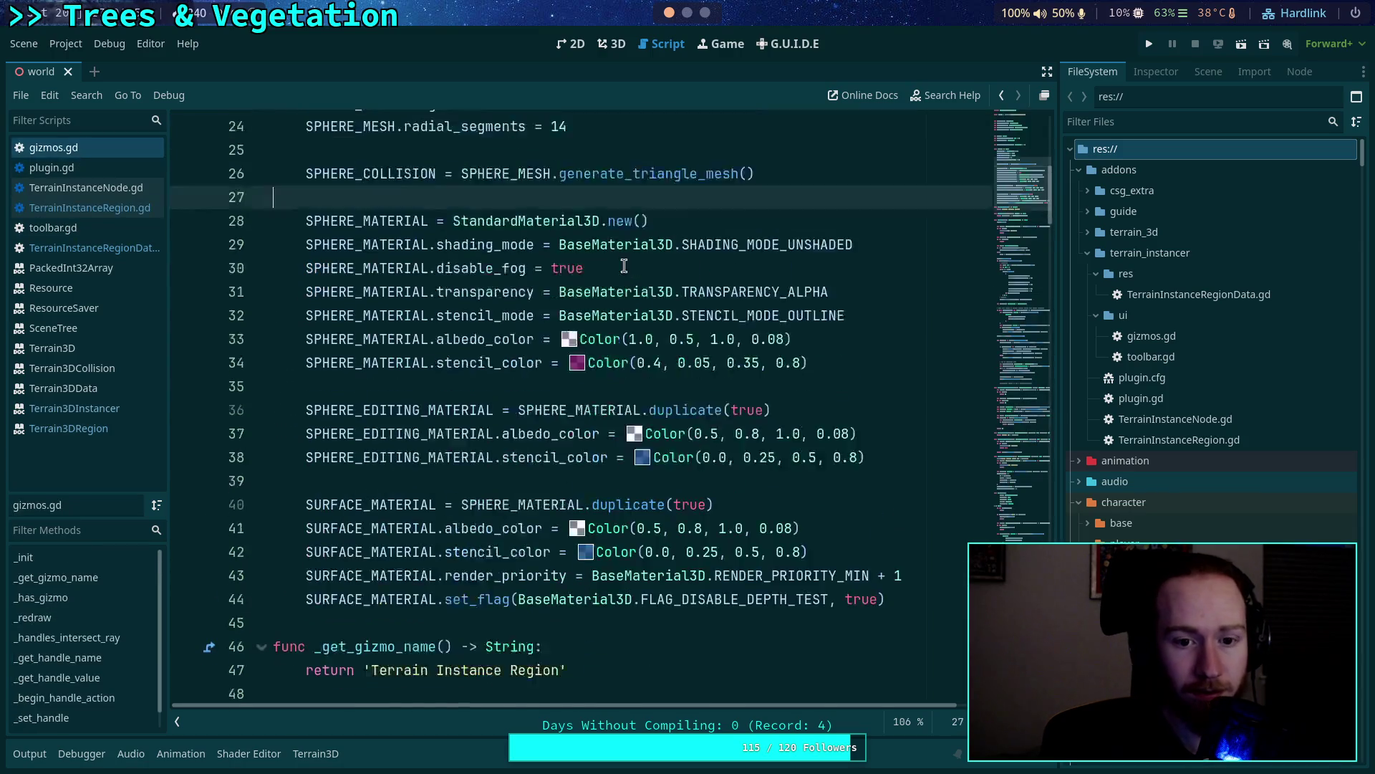
{"action": "scroll", "coordinate": [617, 266], "scroll_direction": "down", "scroll_amount": 2}
{"action": "scroll", "coordinate": [530, 265], "scroll_direction": "up", "scroll_amount": 2}
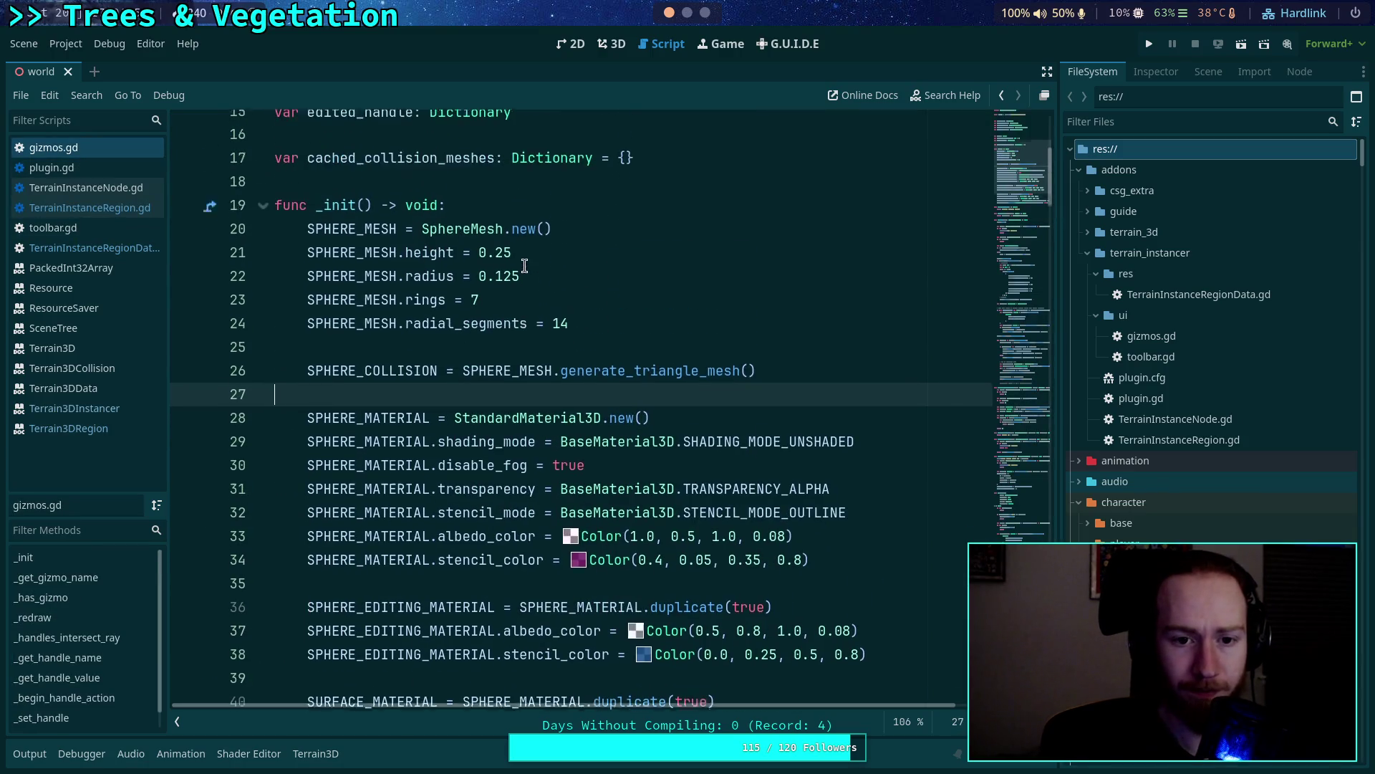
{"action": "mouse_move", "coordinate": [513, 265]}
{"action": "left_mouse_down"}
{"action": "mouse_move", "coordinate": [497, 269]}
{"action": "mouse_move", "coordinate": [503, 290]}
{"action": "left_mouse_up"}
{"action": "type", "text": "3"}
{"action": "type", "text": "5"}
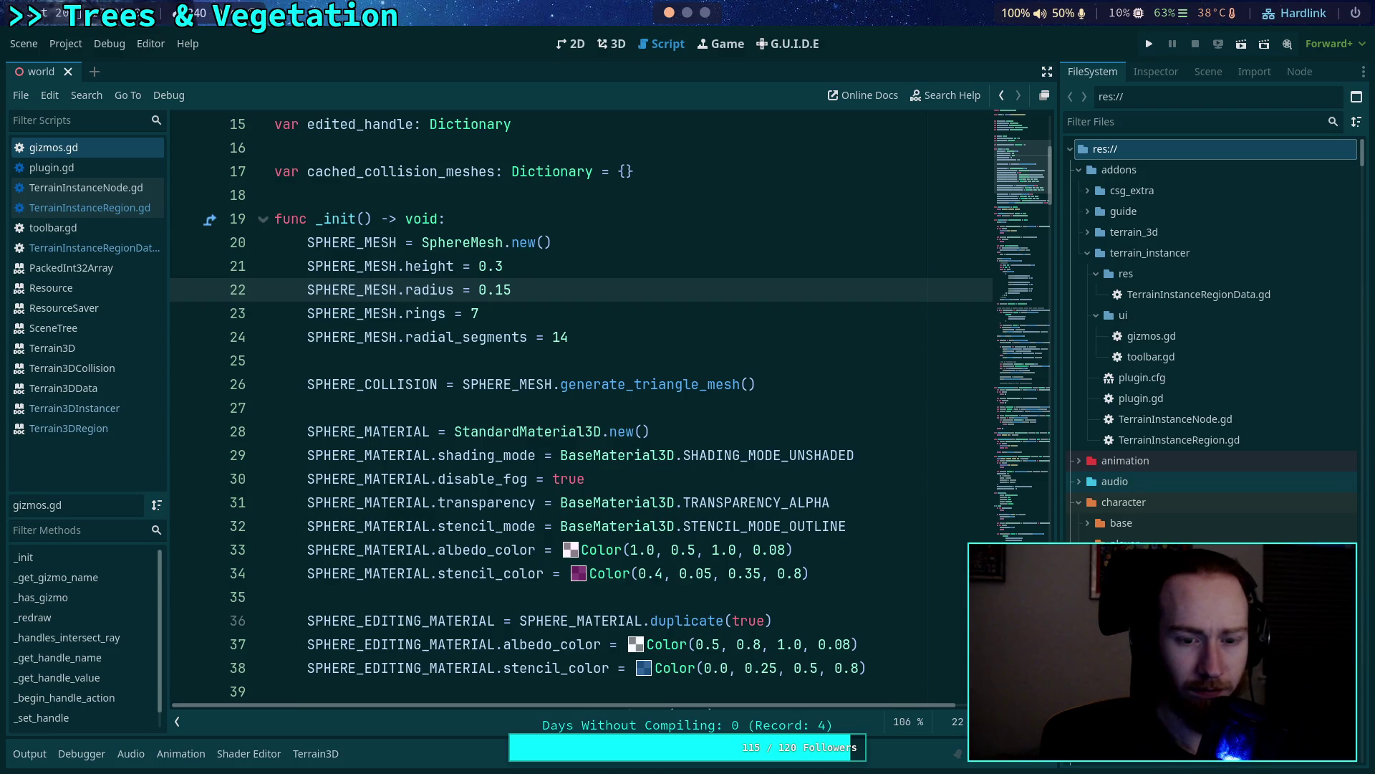
Change SPHERE_MATERIAL albedo_color to Color(1.0, 0.7, 1.0, 0.1) and save gizmos.gd.
{"action": "scroll", "coordinate": [581, 364], "scroll_direction": "down", "scroll_amount": 1}
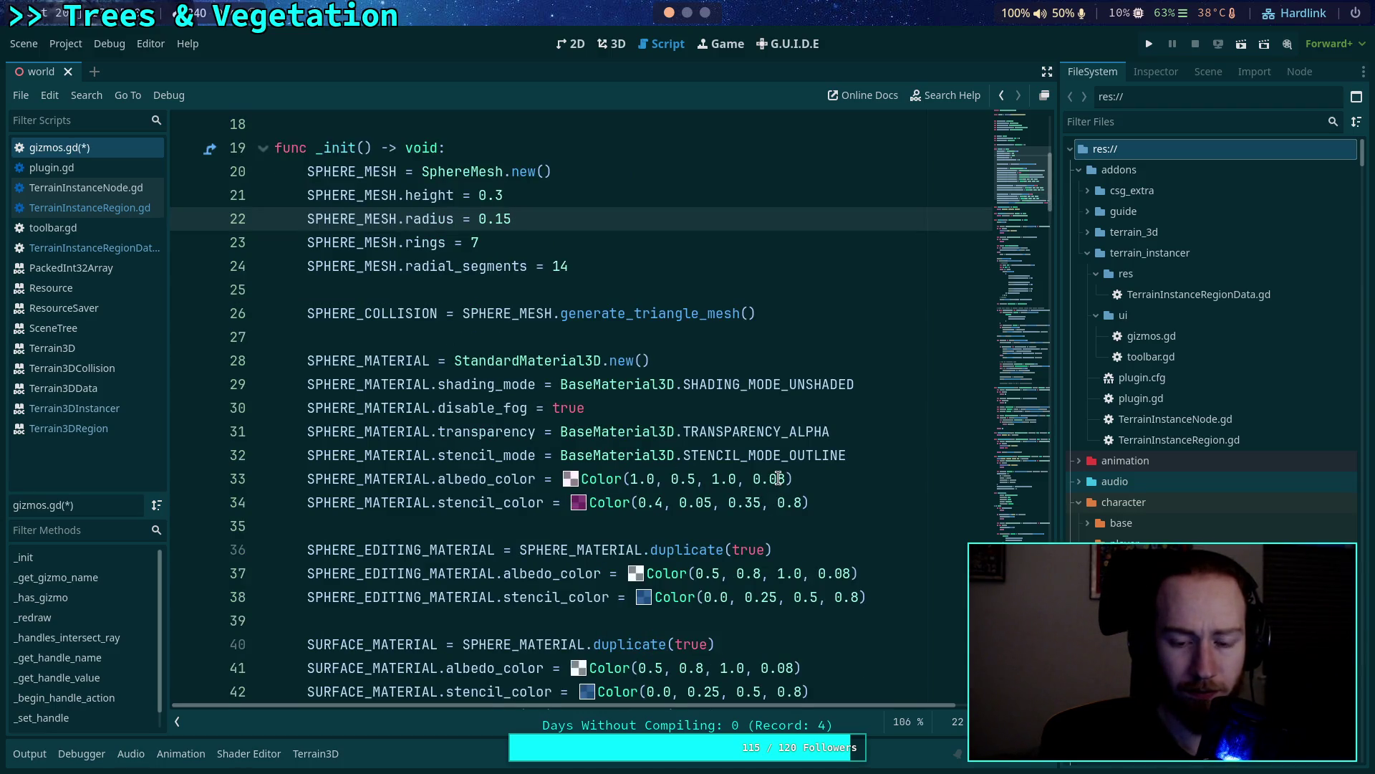
{"action": "scroll", "coordinate": [778, 479], "scroll_direction": "down", "scroll_amount": 1}
{"action": "left_click", "coordinate": [778, 409]}
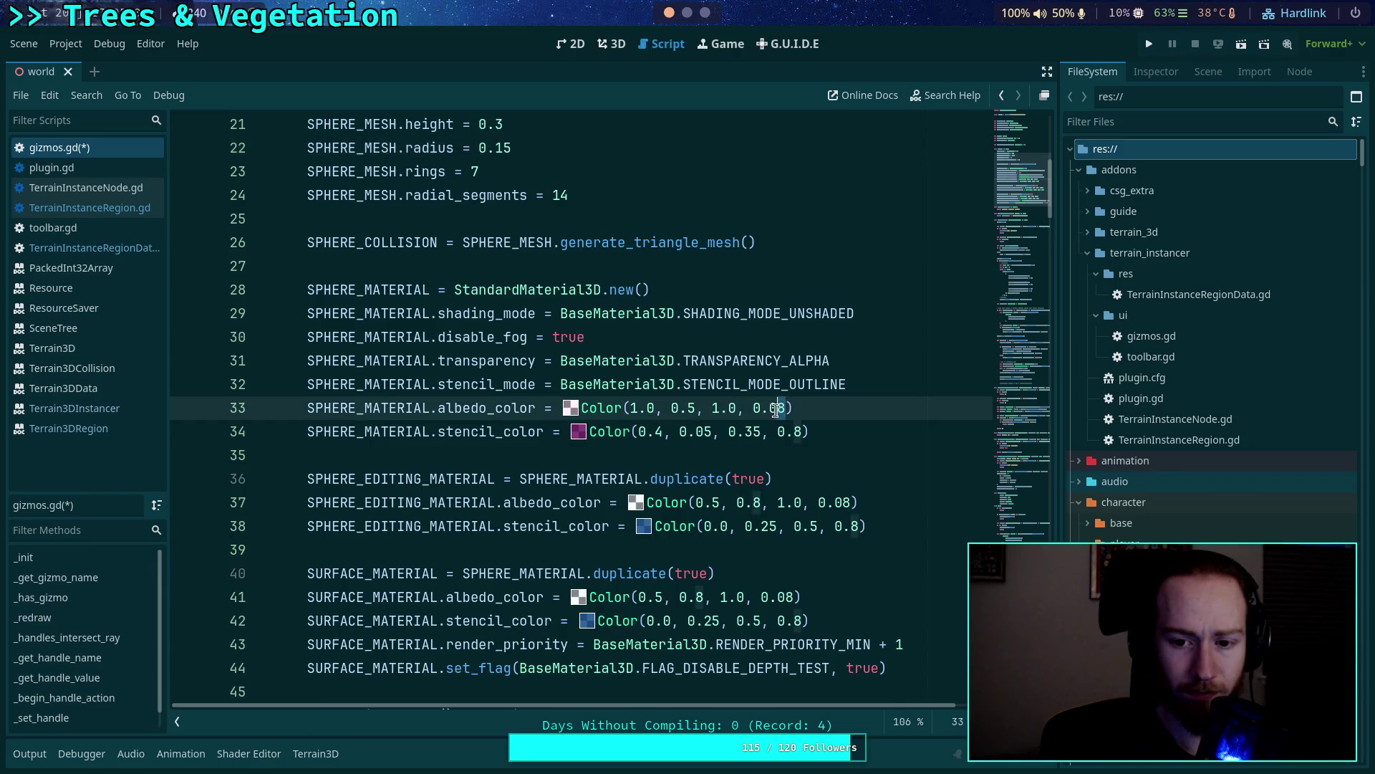
{"action": "double_click", "coordinate": [777, 408]}
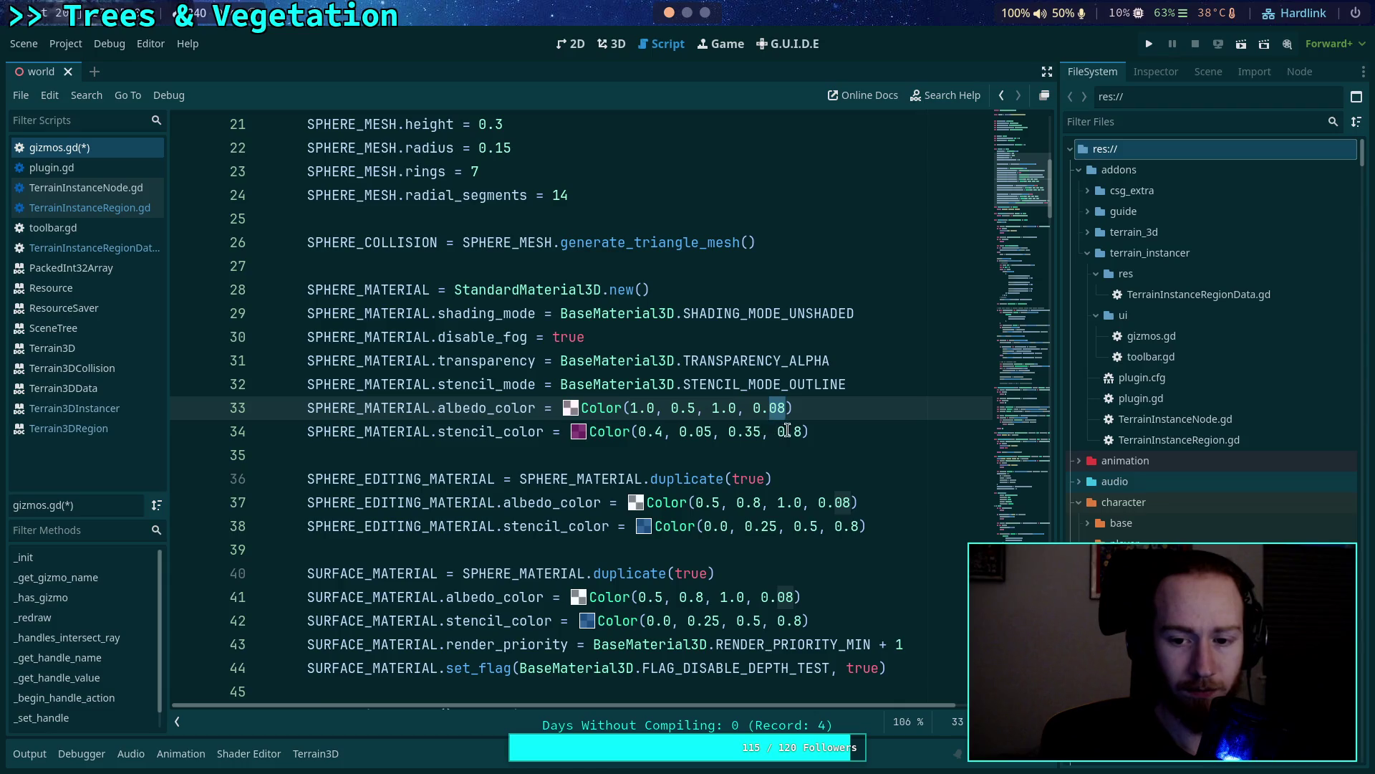
{"action": "double_click", "coordinate": [690, 409]}
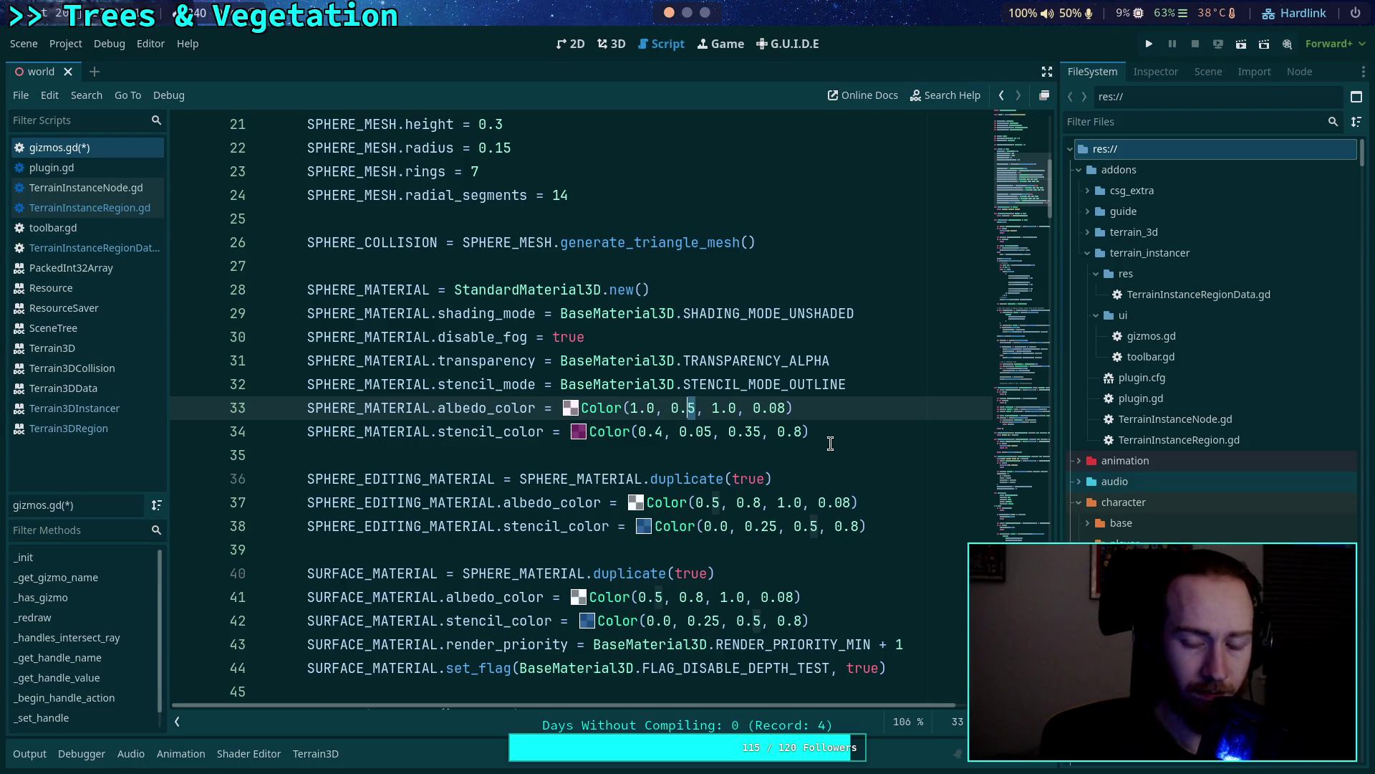
{"action": "type", "text": "7"}
{"action": "double_click", "coordinate": [773, 410]}
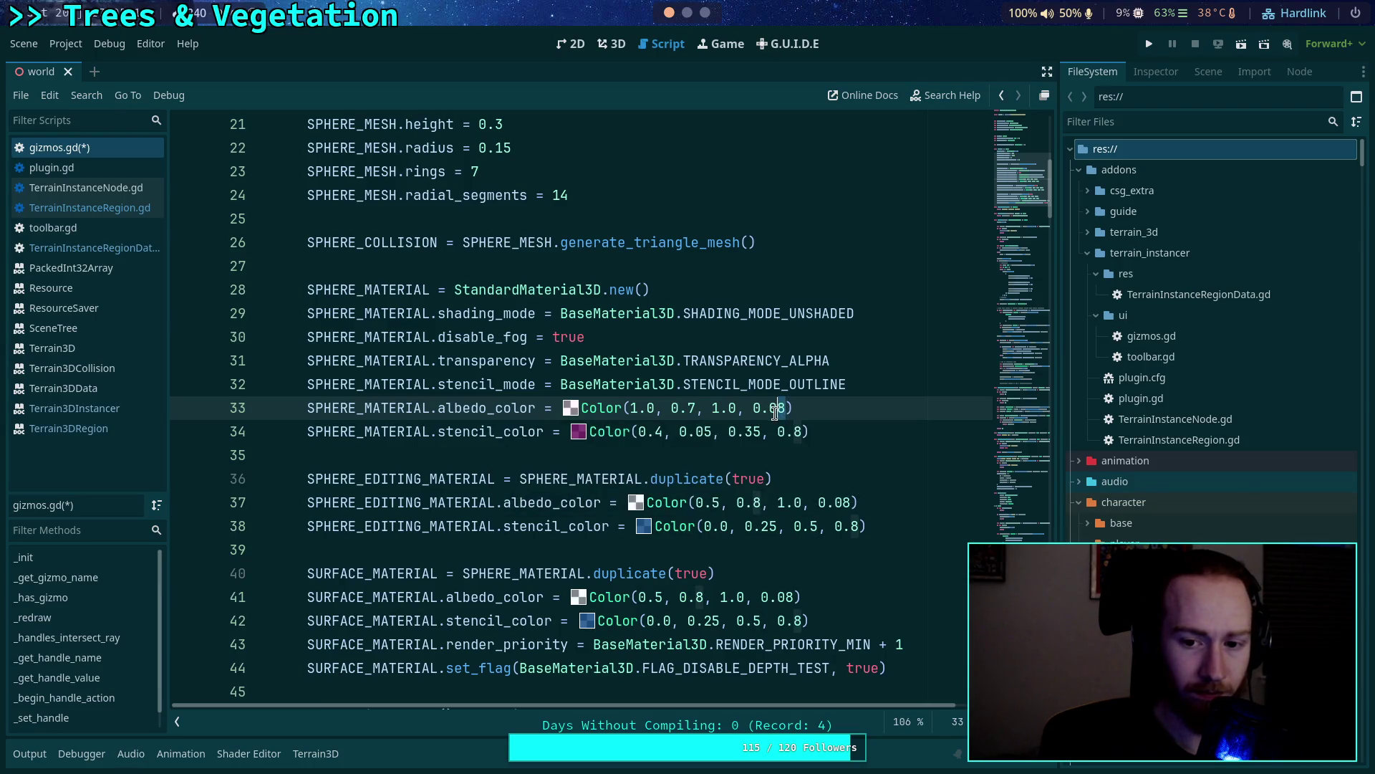
{"action": "type", "text": "1"}
{"action": "scroll", "coordinate": [764, 466], "scroll_direction": "down", "scroll_amount": 1}
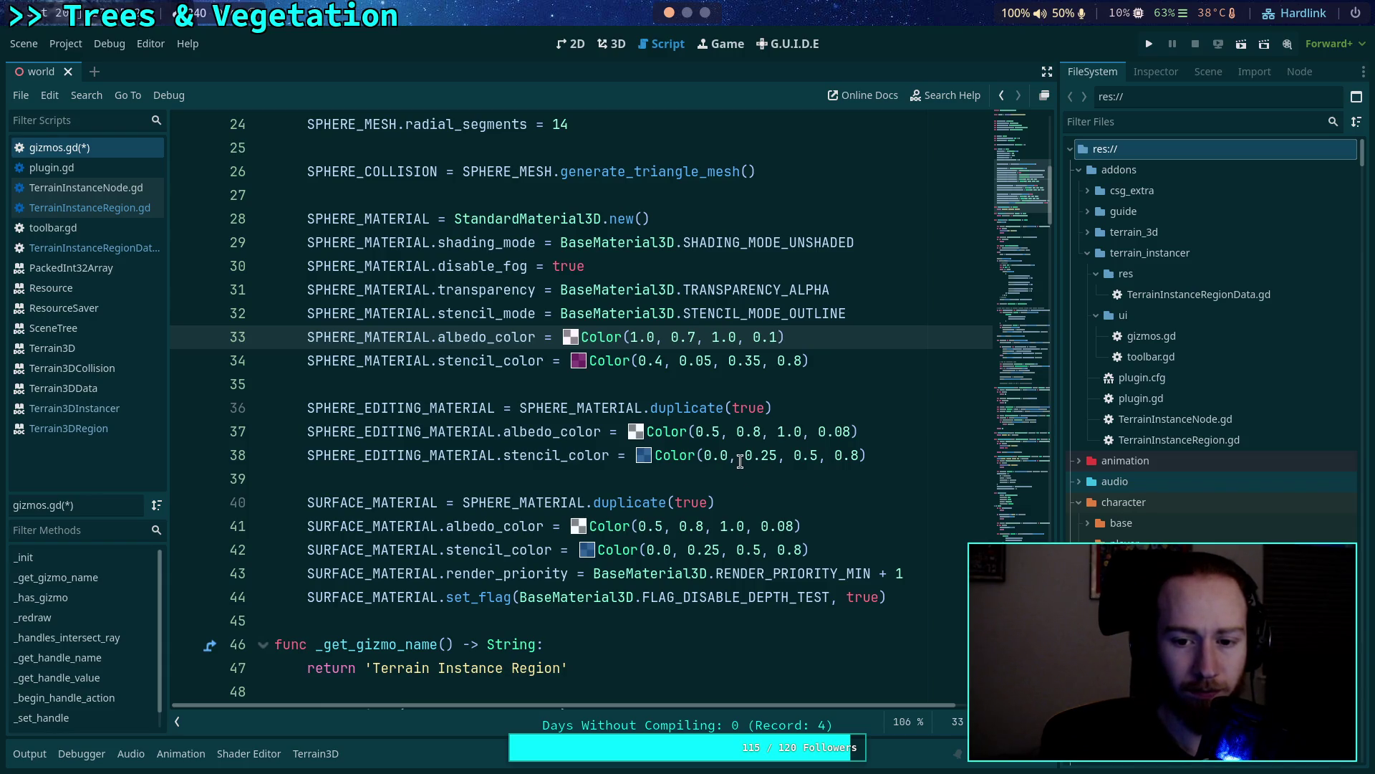
{"action": "left_click", "coordinate": [843, 432]}
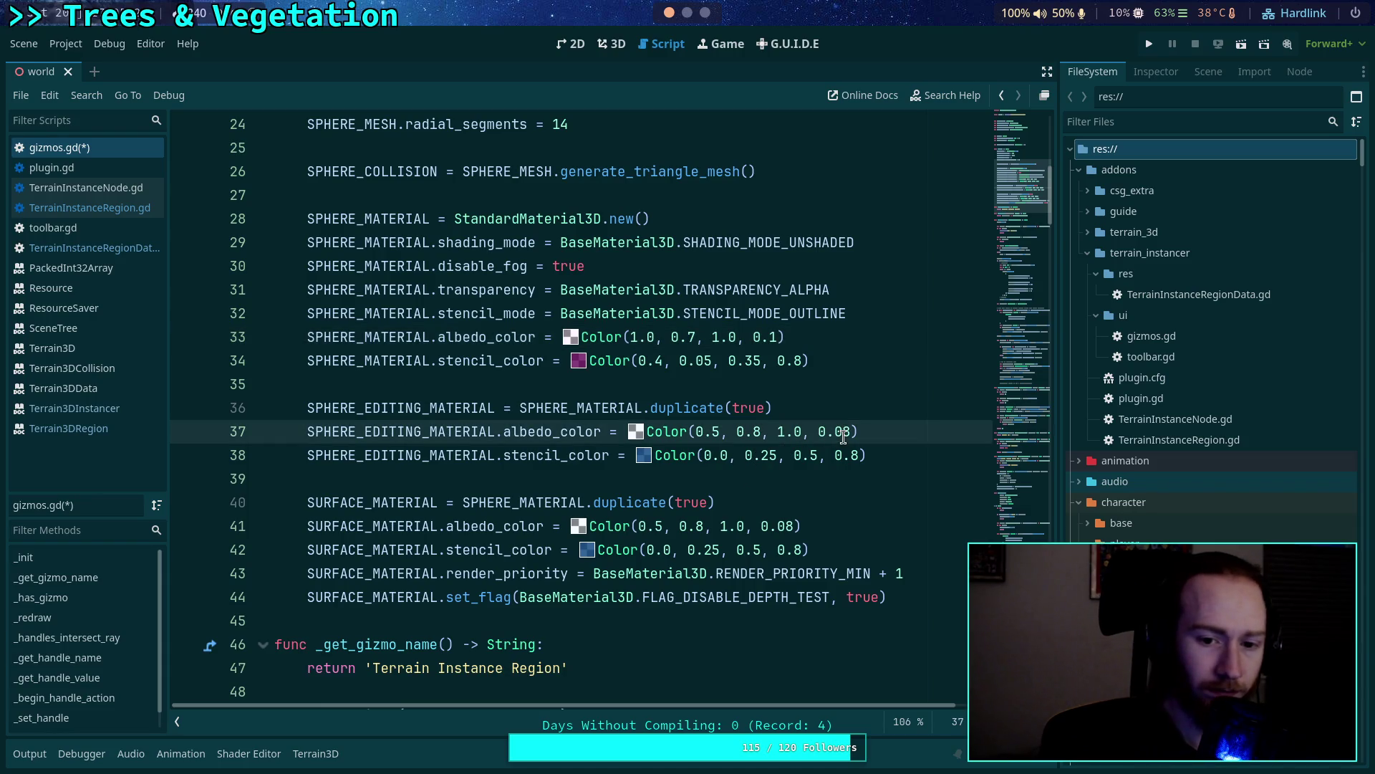
{"action": "key", "text": "ctrl+s"}
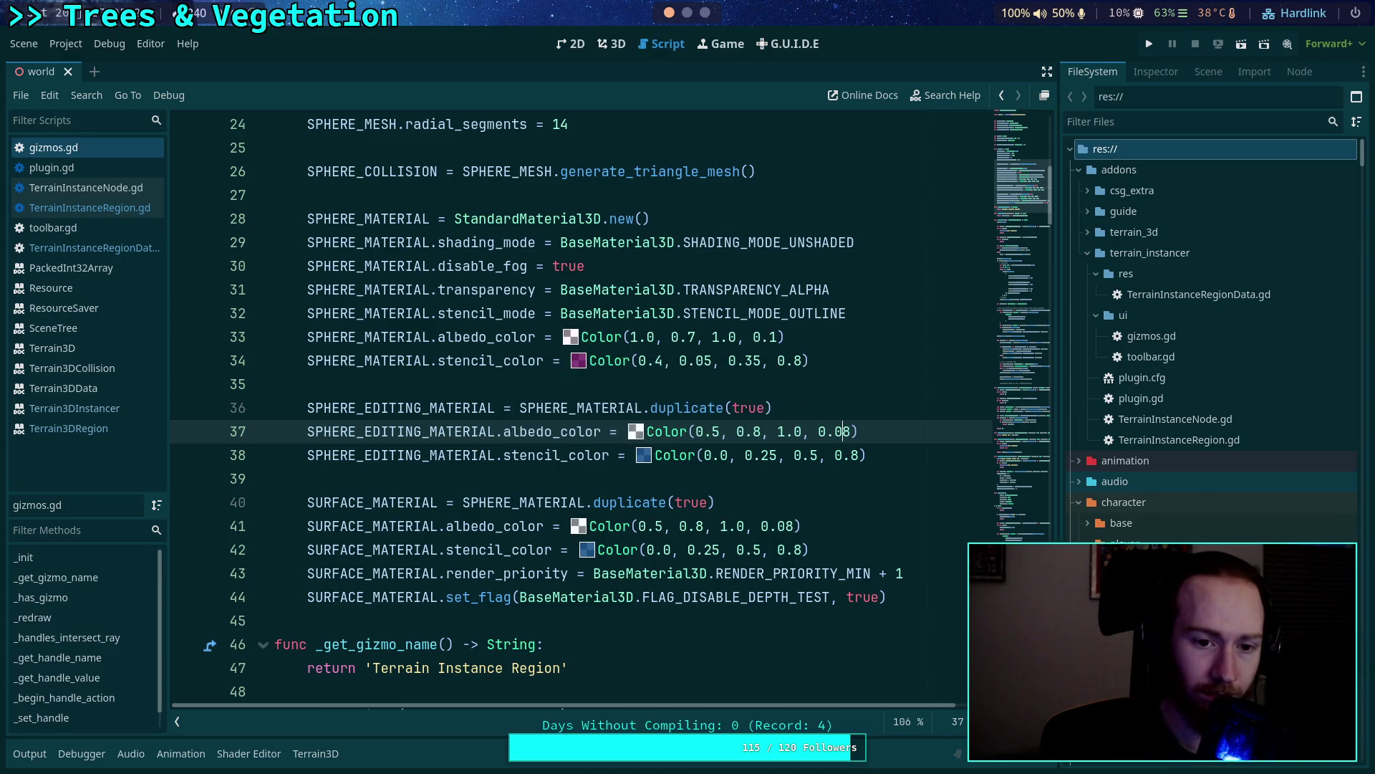
{"action": "left_click", "coordinate": [612, 44]}
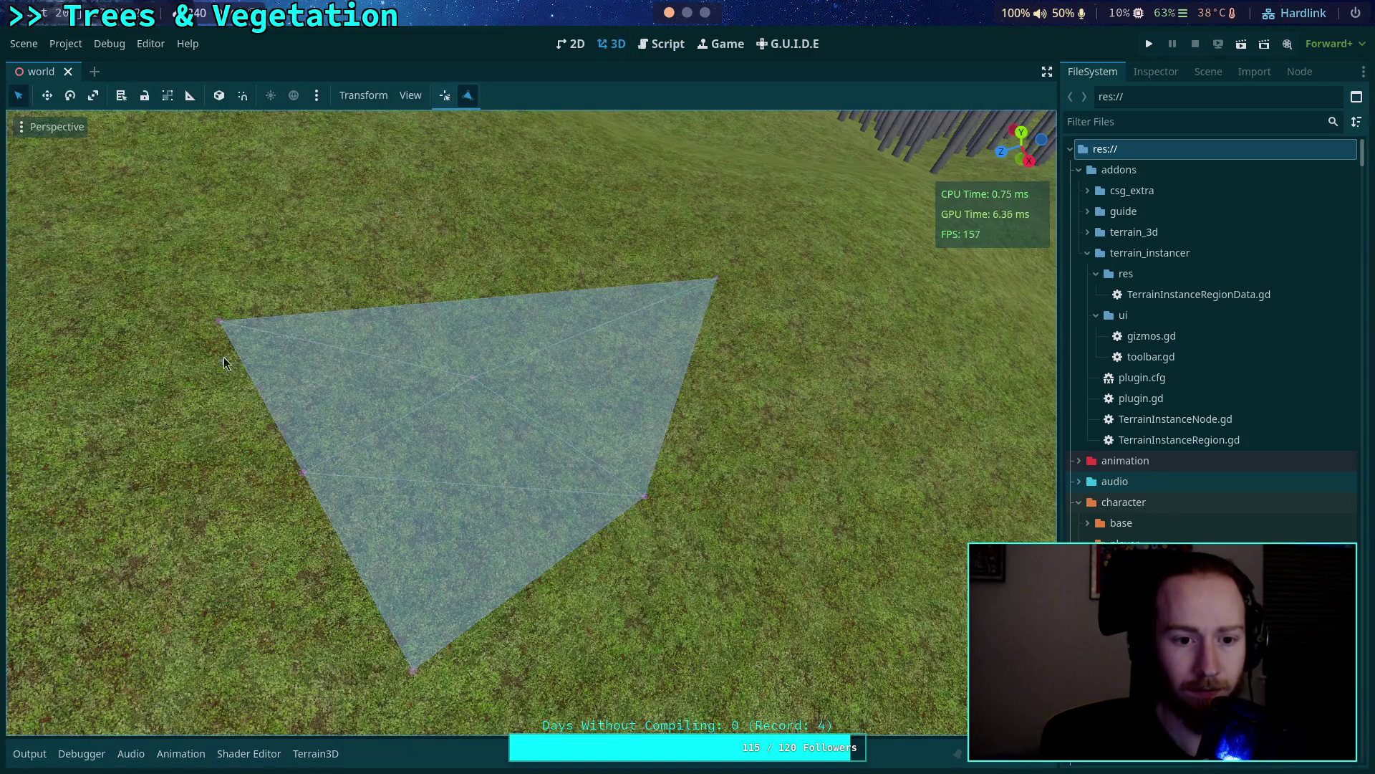
Disable and re-enable the Terrain Instancer plugin in Project Settings > Plugins.
{"action": "left_click", "coordinate": [65, 44]}
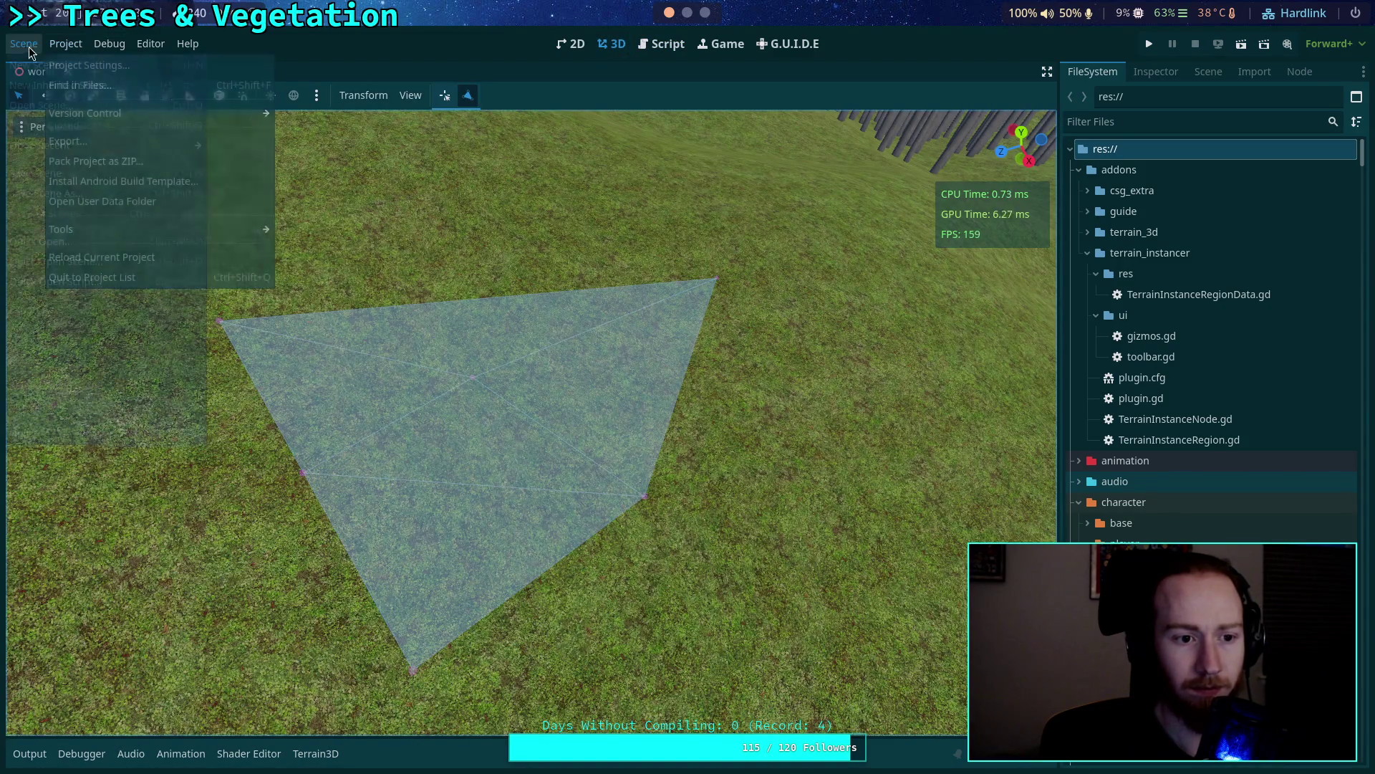
{"action": "left_click", "coordinate": [79, 389]}
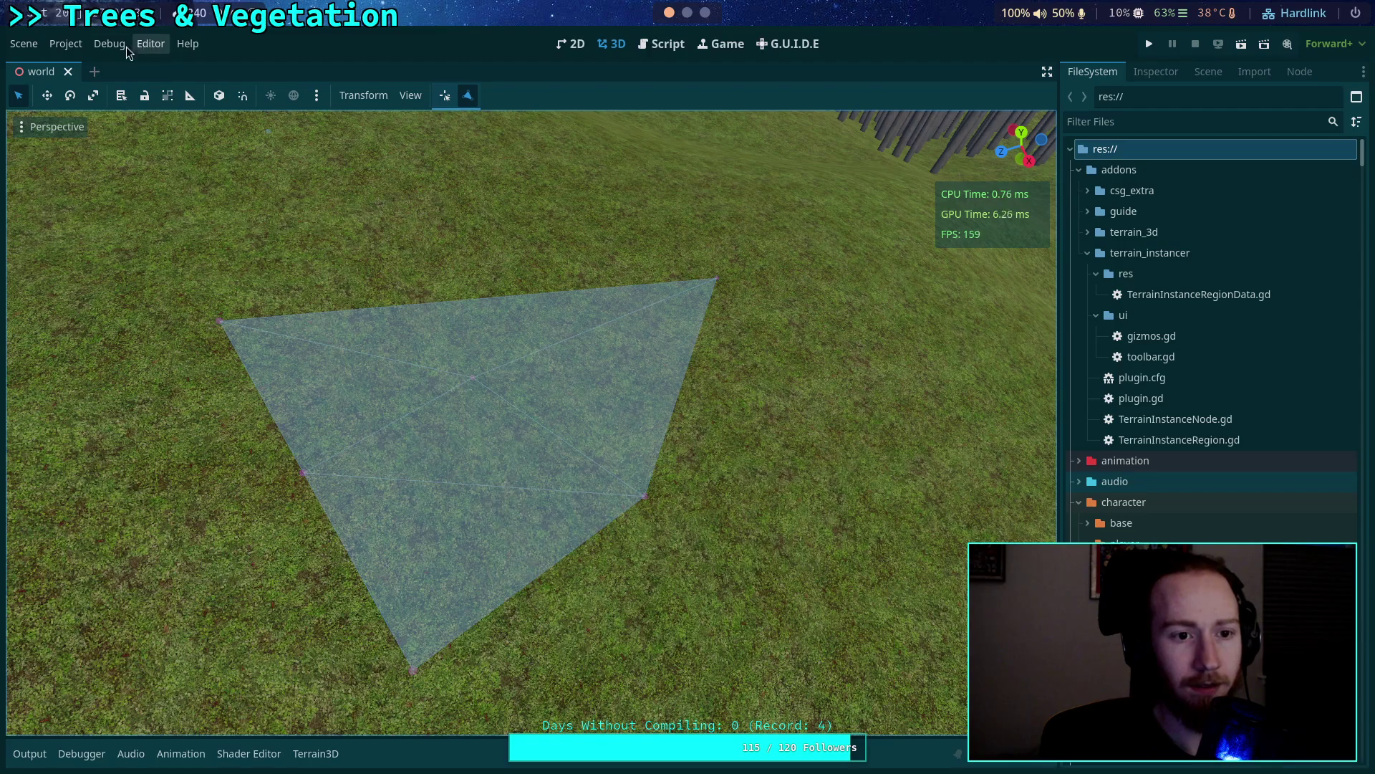
{"action": "left_click", "coordinate": [65, 44]}
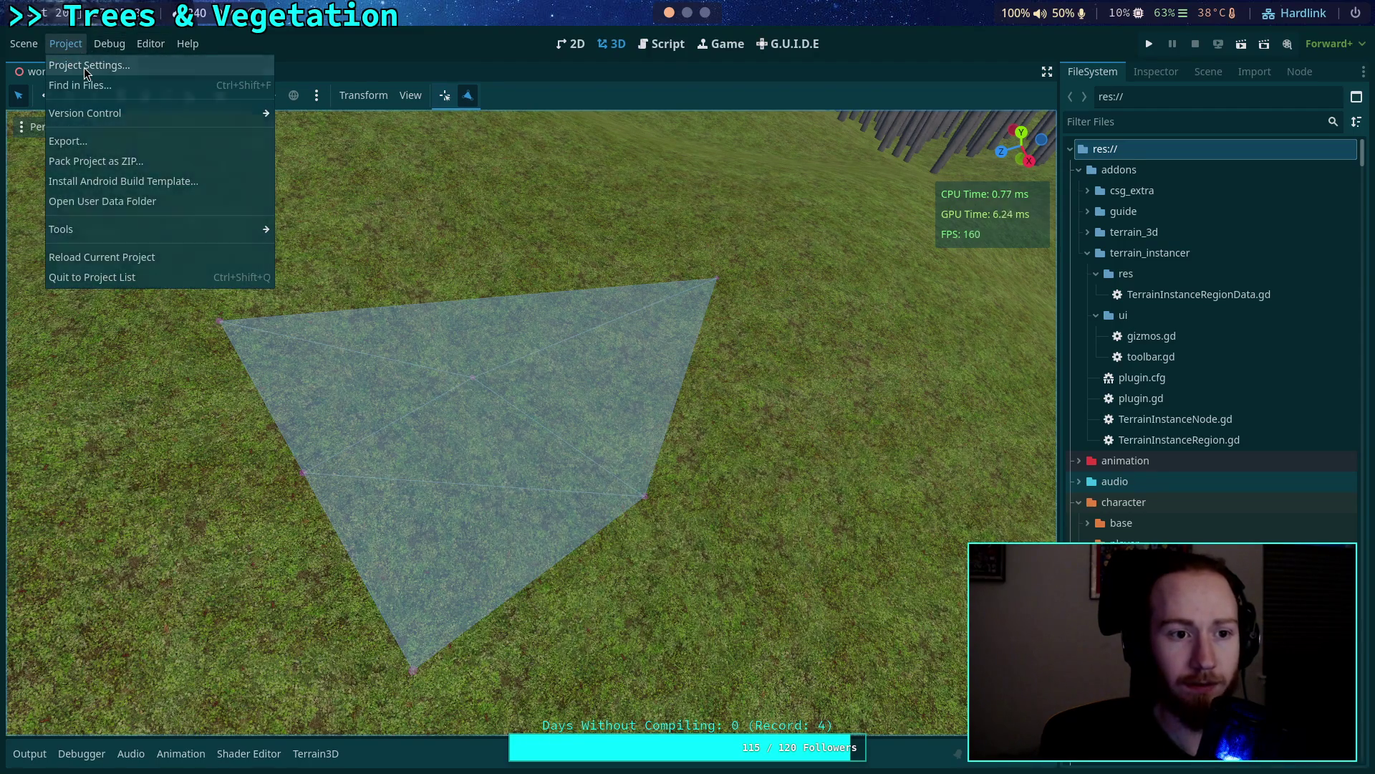
{"action": "left_click", "coordinate": [84, 67]}
{"action": "left_click", "coordinate": [312, 179]}
{"action": "left_click", "coordinate": [89, 316]}
{"action": "left_click", "coordinate": [89, 316]}
{"action": "left_click", "coordinate": [473, 643]}
Reload the saved scene, check the region polygon, and reopen gizmos.gd.
{"action": "left_click", "coordinate": [24, 44]}
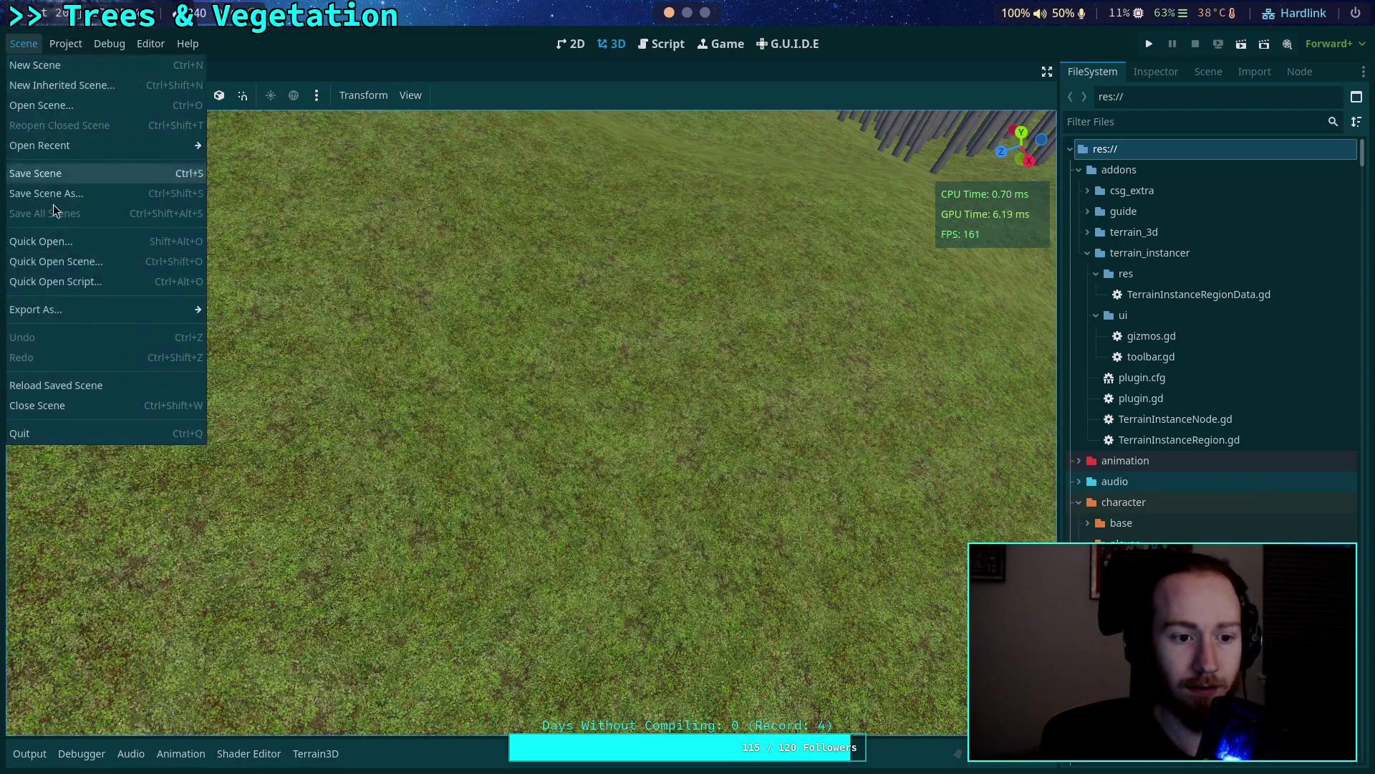
{"action": "left_click", "coordinate": [79, 386]}
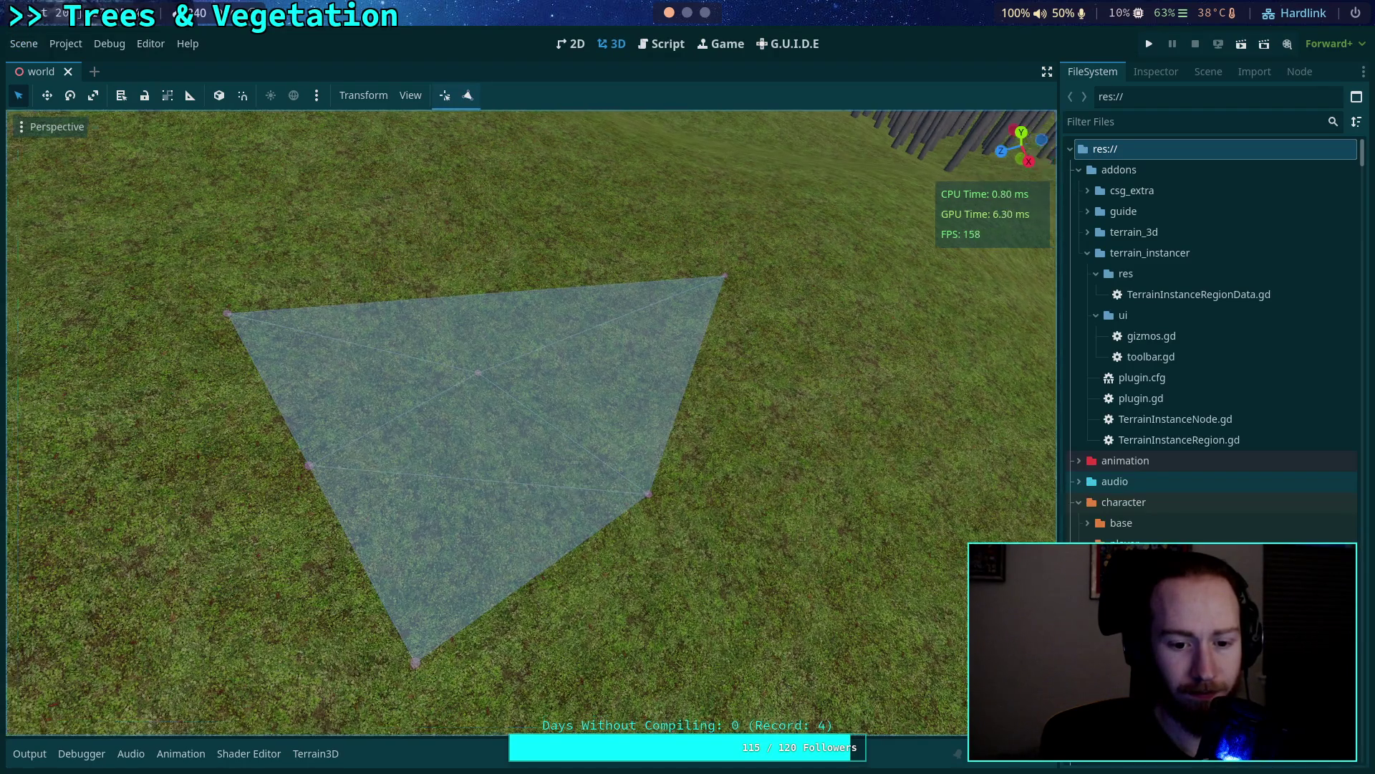
{"action": "key", "text": "w"}
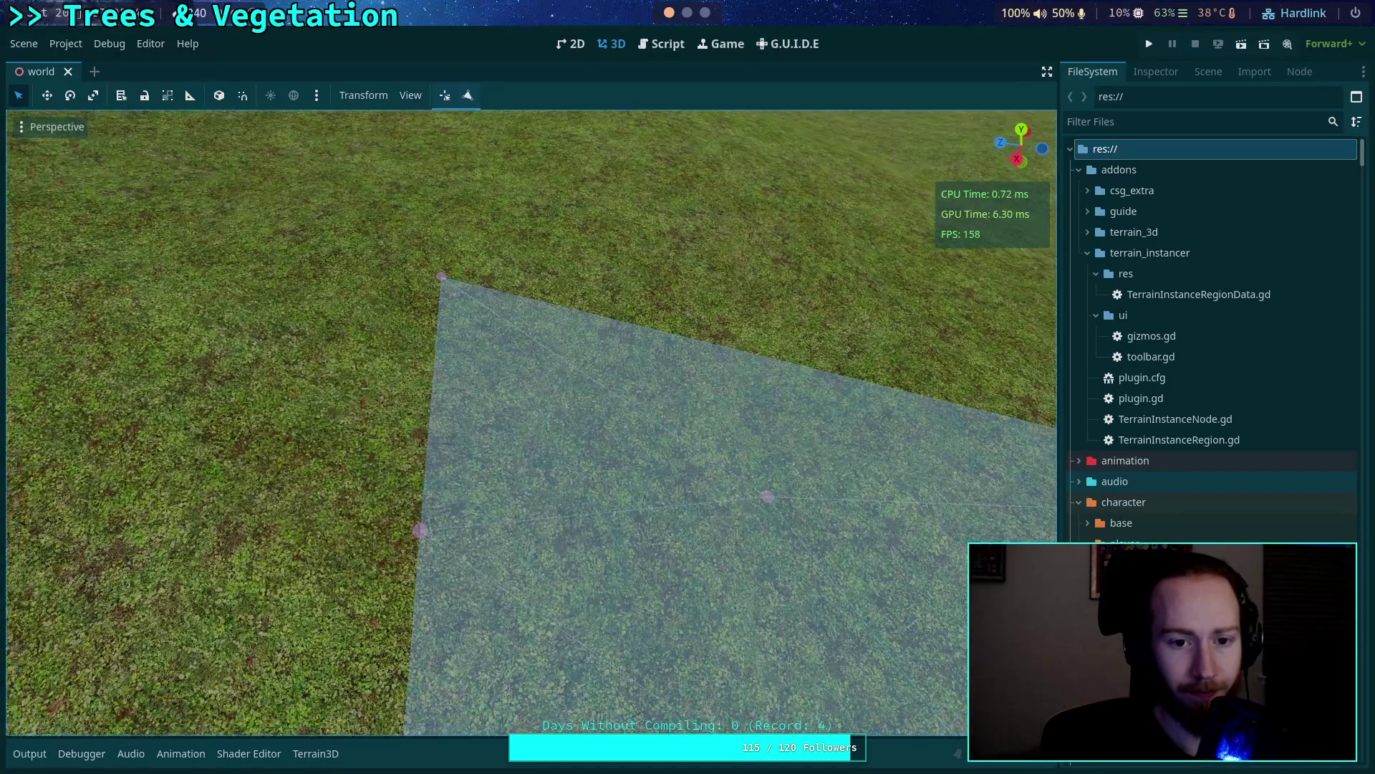
{"action": "key", "text": "s"}
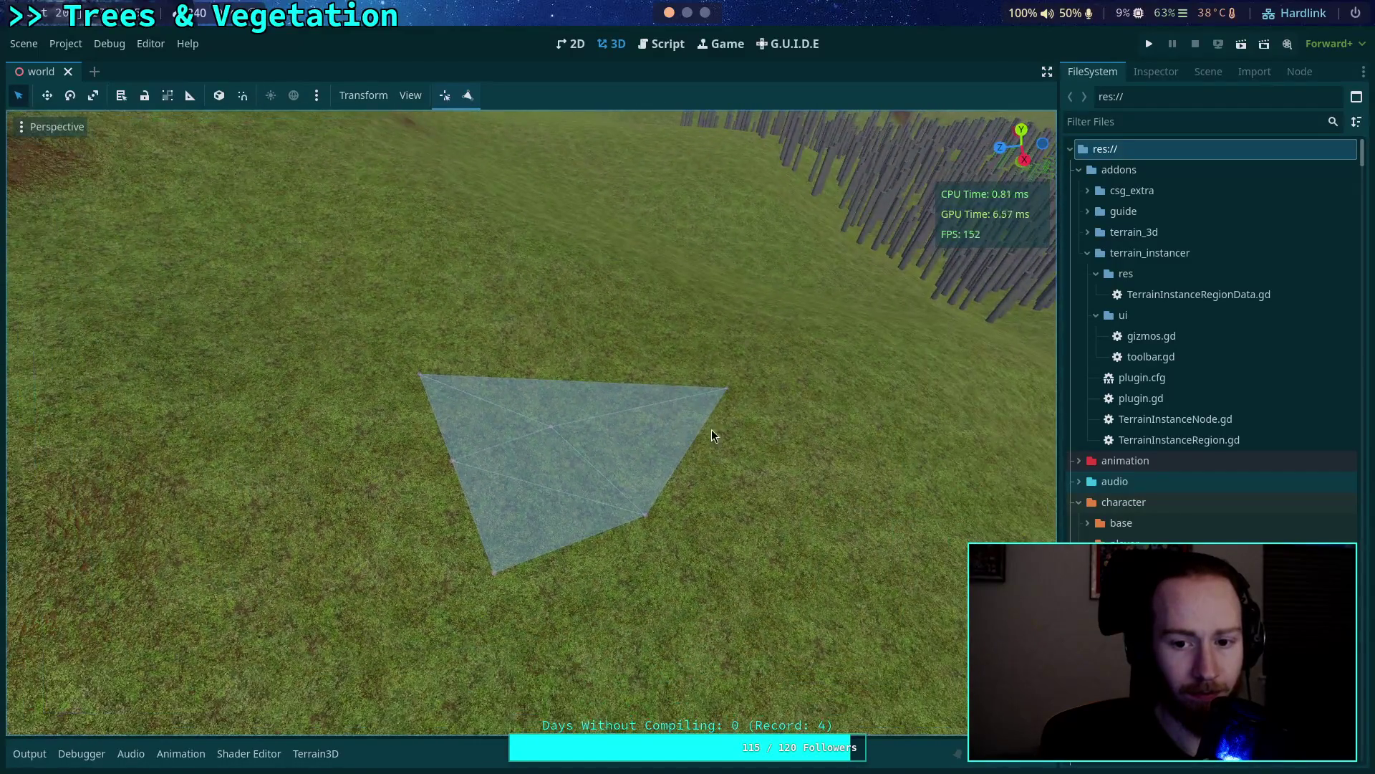
{"action": "left_click", "coordinate": [468, 95]}
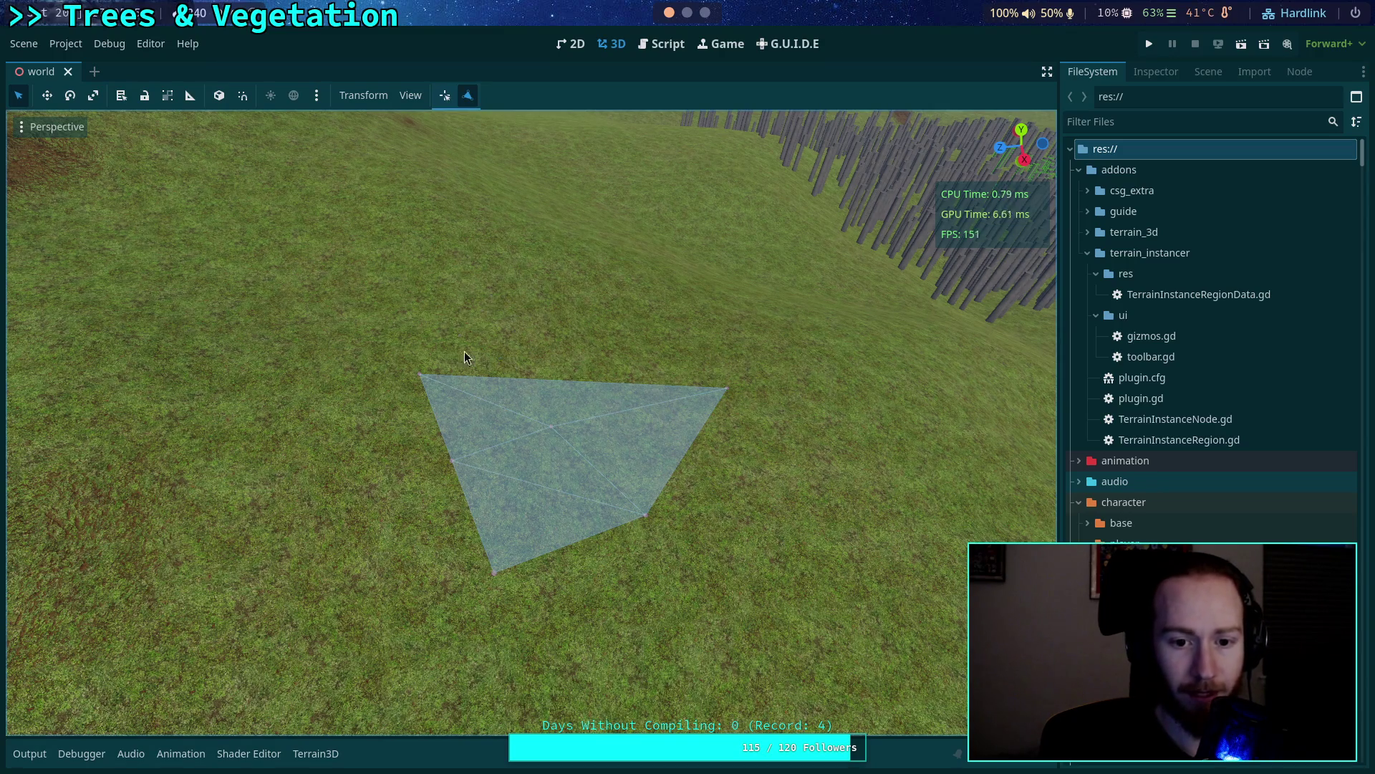
{"action": "left_click", "coordinate": [662, 44]}
{"action": "scroll", "coordinate": [515, 326], "scroll_direction": "up", "scroll_amount": 4}
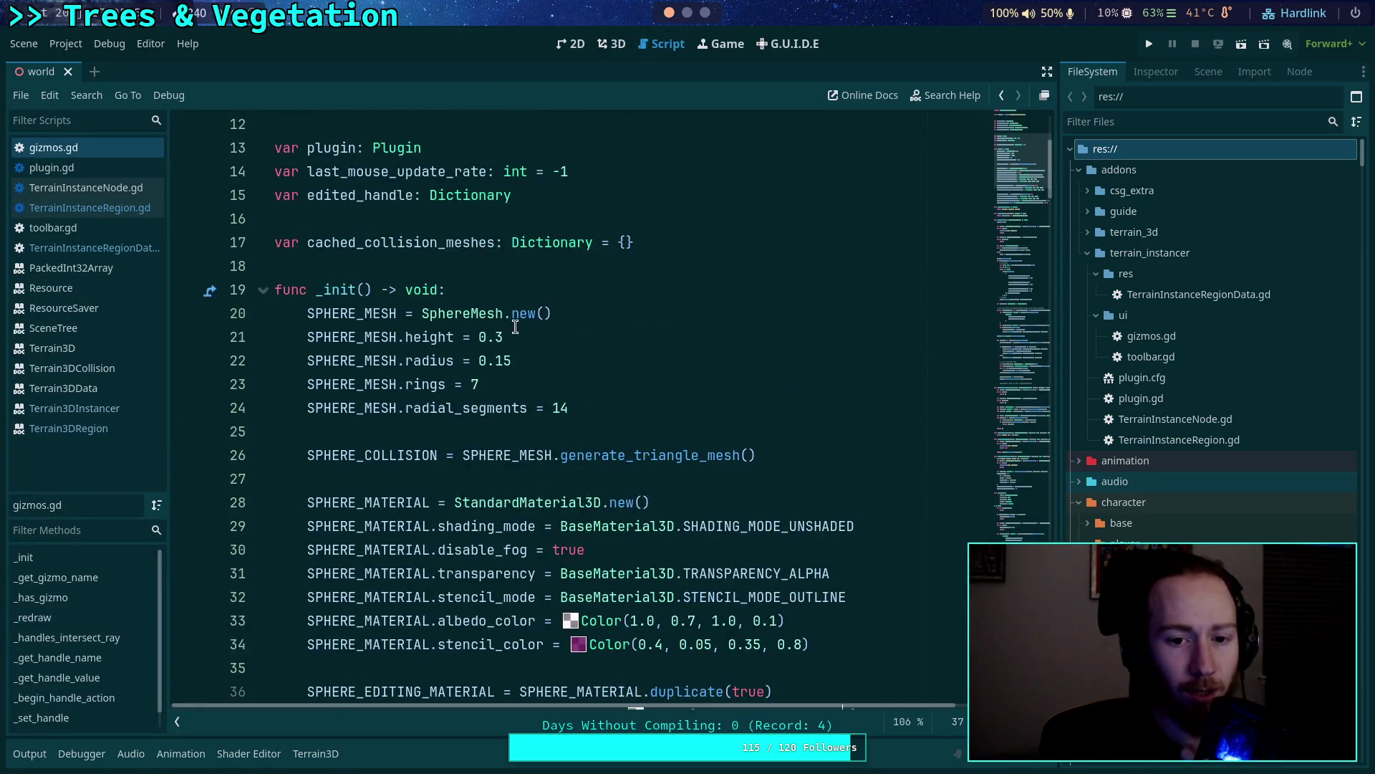
Adjust the handle sphere's height and radius digits in gizmos.gd and save.
{"action": "left_click", "coordinate": [511, 337]}
{"action": "type", "text": "5"}
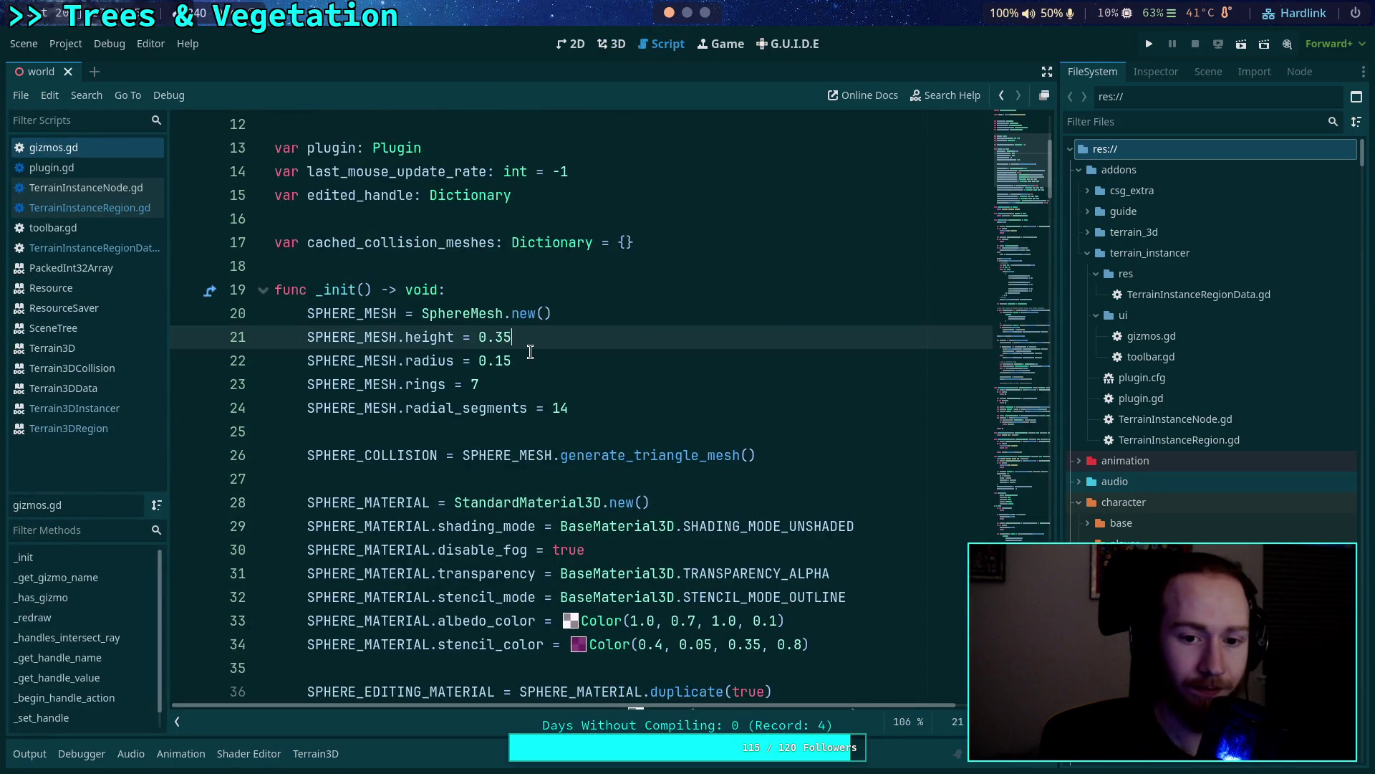
{"action": "left_click", "coordinate": [500, 361]}
{"action": "key", "text": "Delete"}
{"action": "type", "text": "7"}
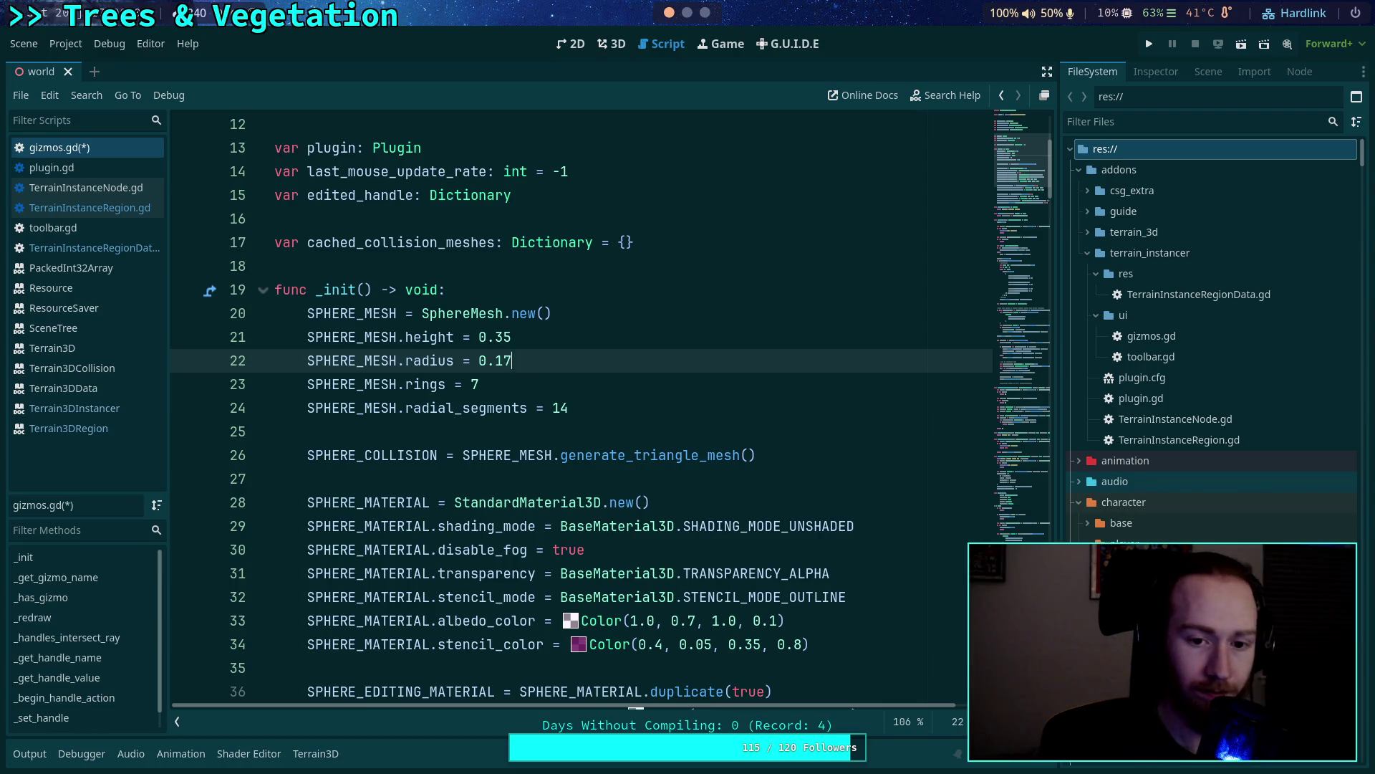
{"action": "key", "text": "ctrl+s"}
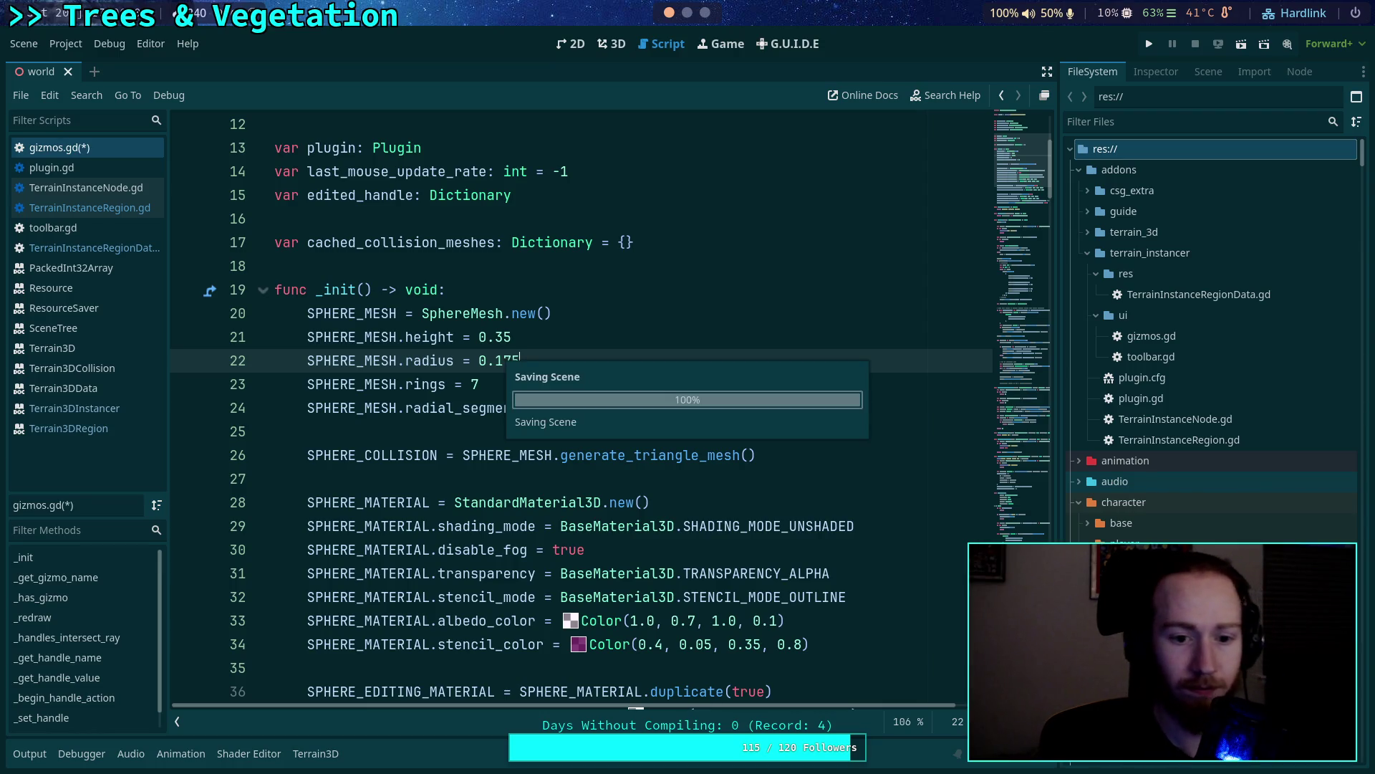
Re-enable the Terrain Instancer plugin in Project Settings and reload the saved scene.
{"action": "left_click", "coordinate": [617, 45]}
{"action": "left_click", "coordinate": [23, 50]}
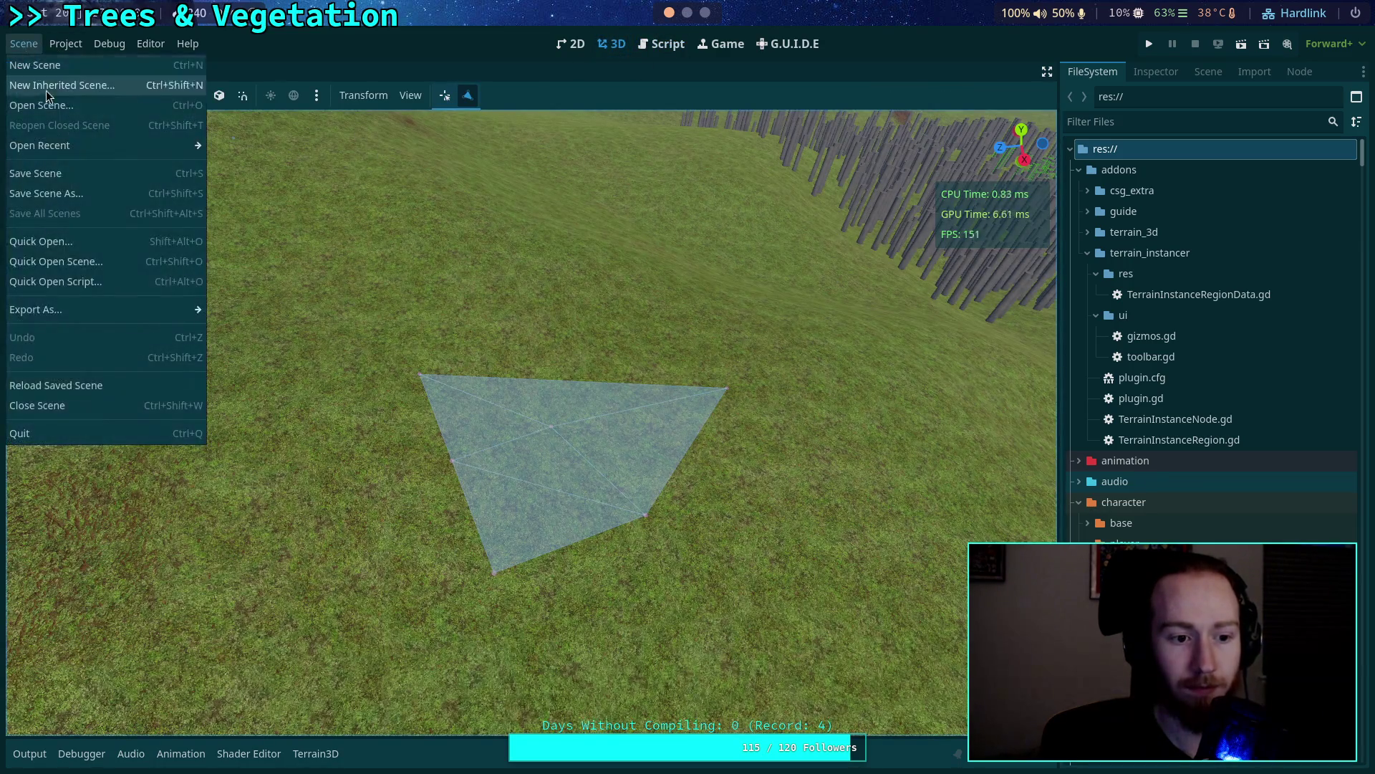
{"action": "left_click", "coordinate": [84, 385]}
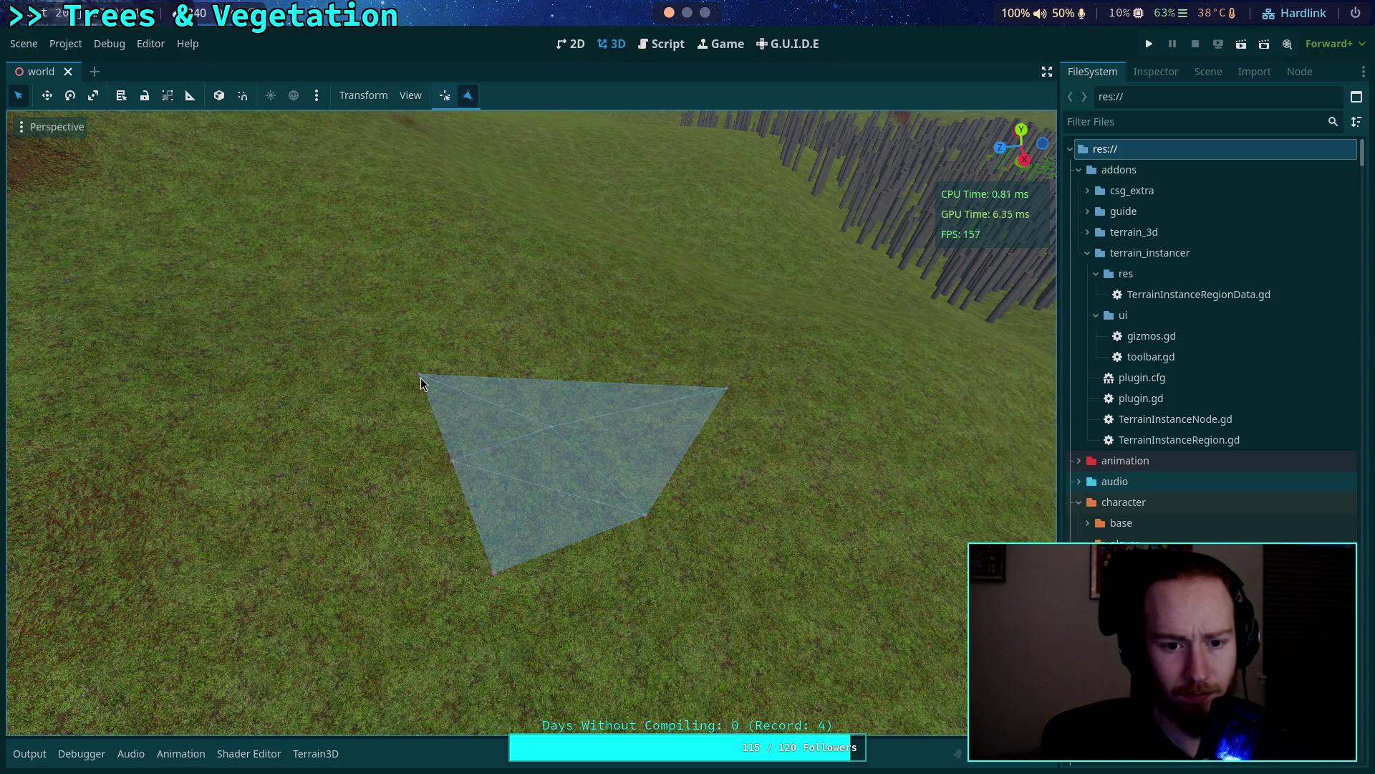
{"action": "left_click", "coordinate": [66, 44]}
{"action": "left_click", "coordinate": [89, 65]}
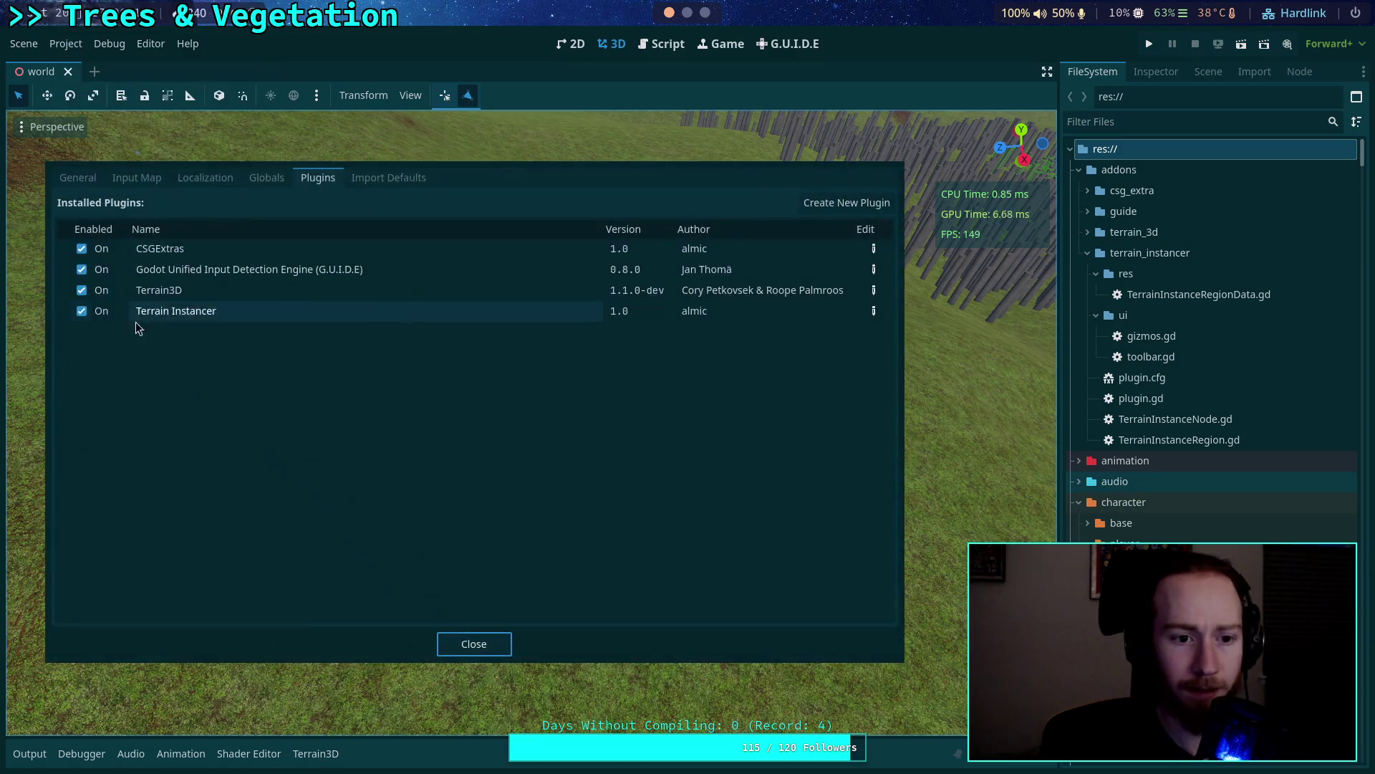
{"action": "left_click", "coordinate": [96, 312]}
{"action": "left_click", "coordinate": [472, 635]}
{"action": "left_click", "coordinate": [24, 44]}
{"action": "left_click", "coordinate": [86, 385]}
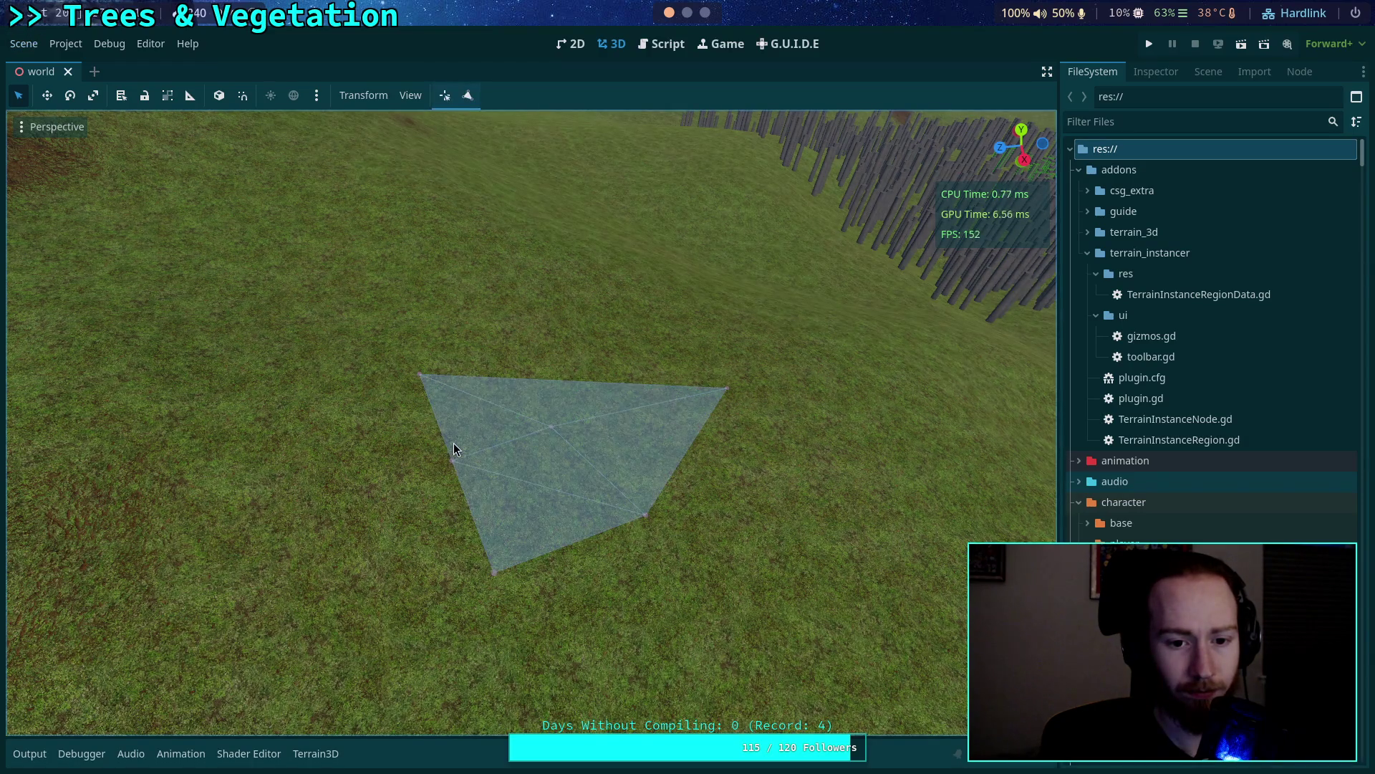
Set the gizmos.gd handle sphere to height 0.4 and radius 0.2, and save.
{"action": "scroll", "coordinate": [517, 462], "scroll_direction": "up", "scroll_amount": 3}
{"action": "scroll", "coordinate": [490, 465], "scroll_direction": "up", "scroll_amount": 2}
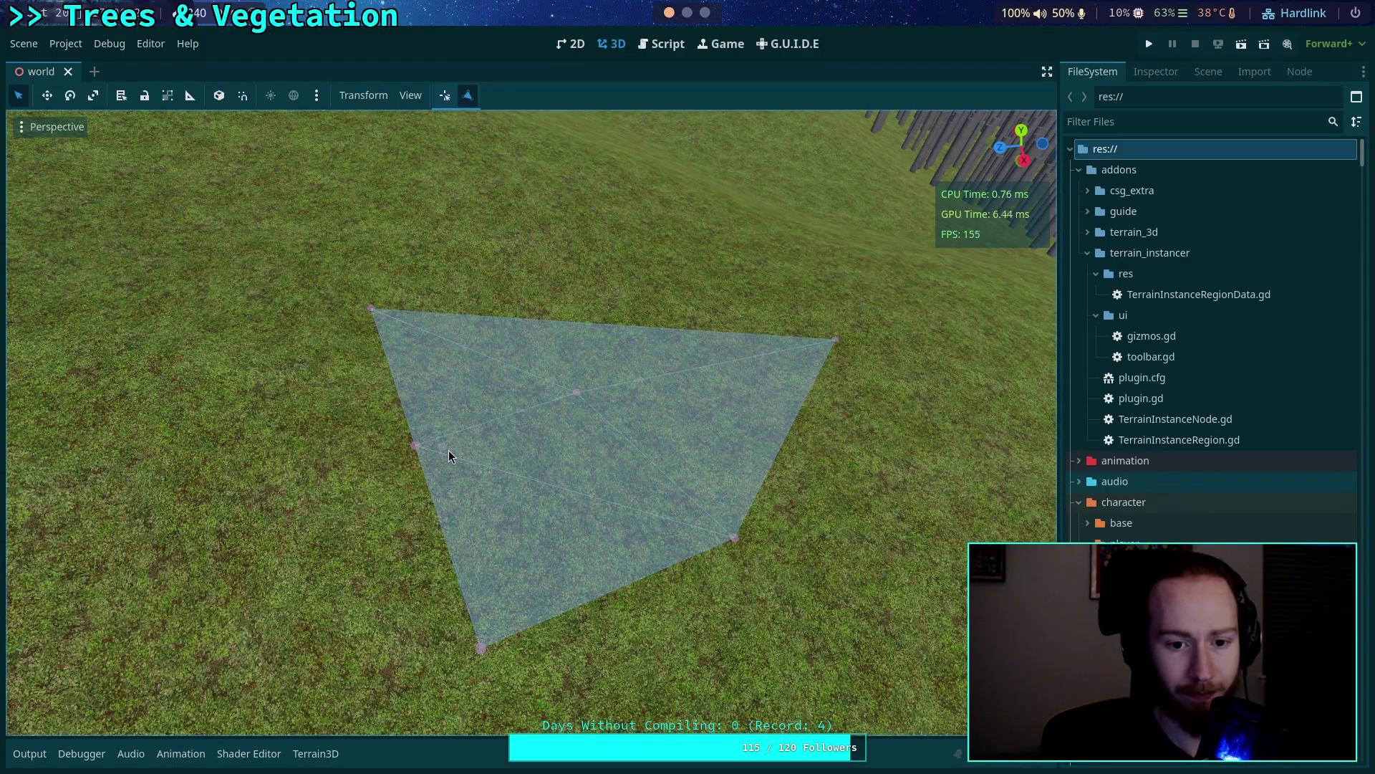
{"action": "scroll", "coordinate": [436, 445], "scroll_direction": "up", "scroll_amount": 5}
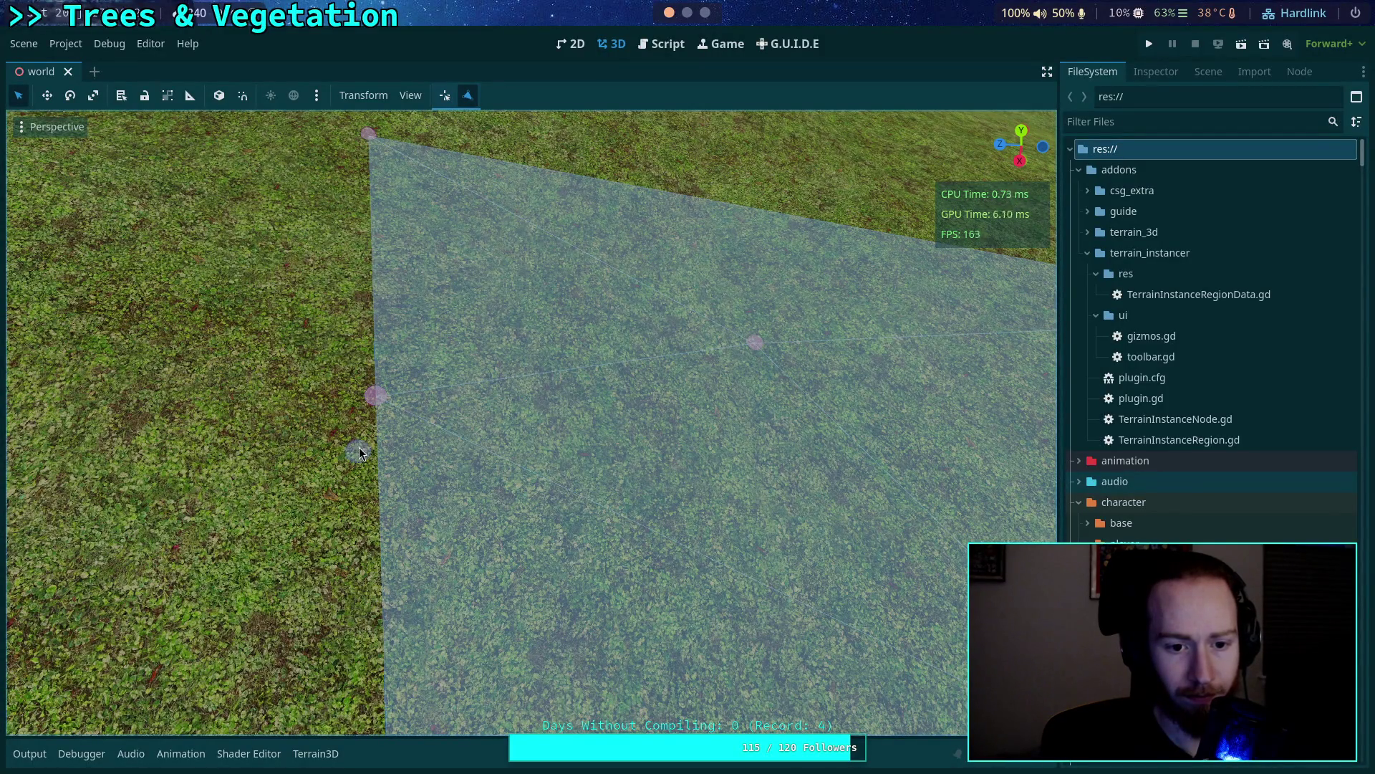
{"action": "scroll", "coordinate": [357, 451], "scroll_direction": "down", "scroll_amount": 5}
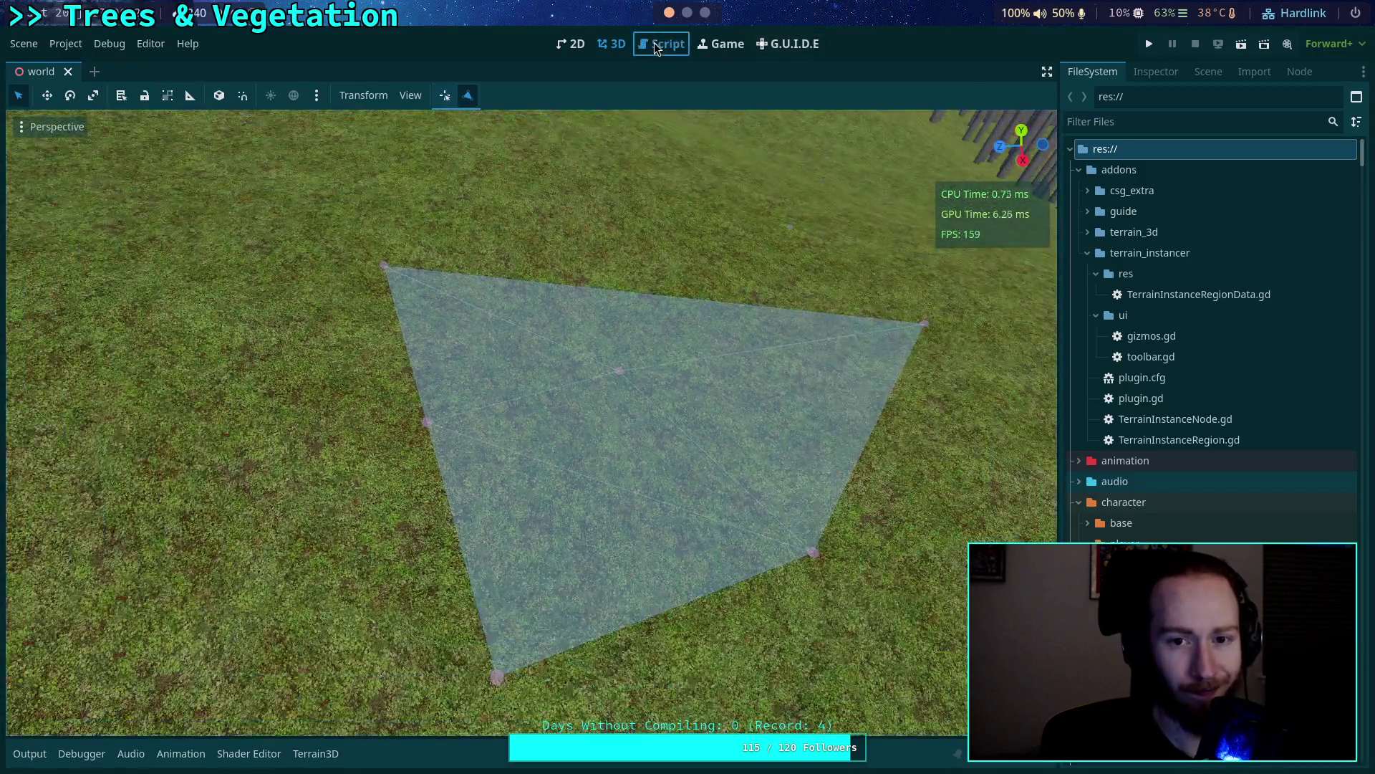
{"action": "left_click", "coordinate": [663, 44]}
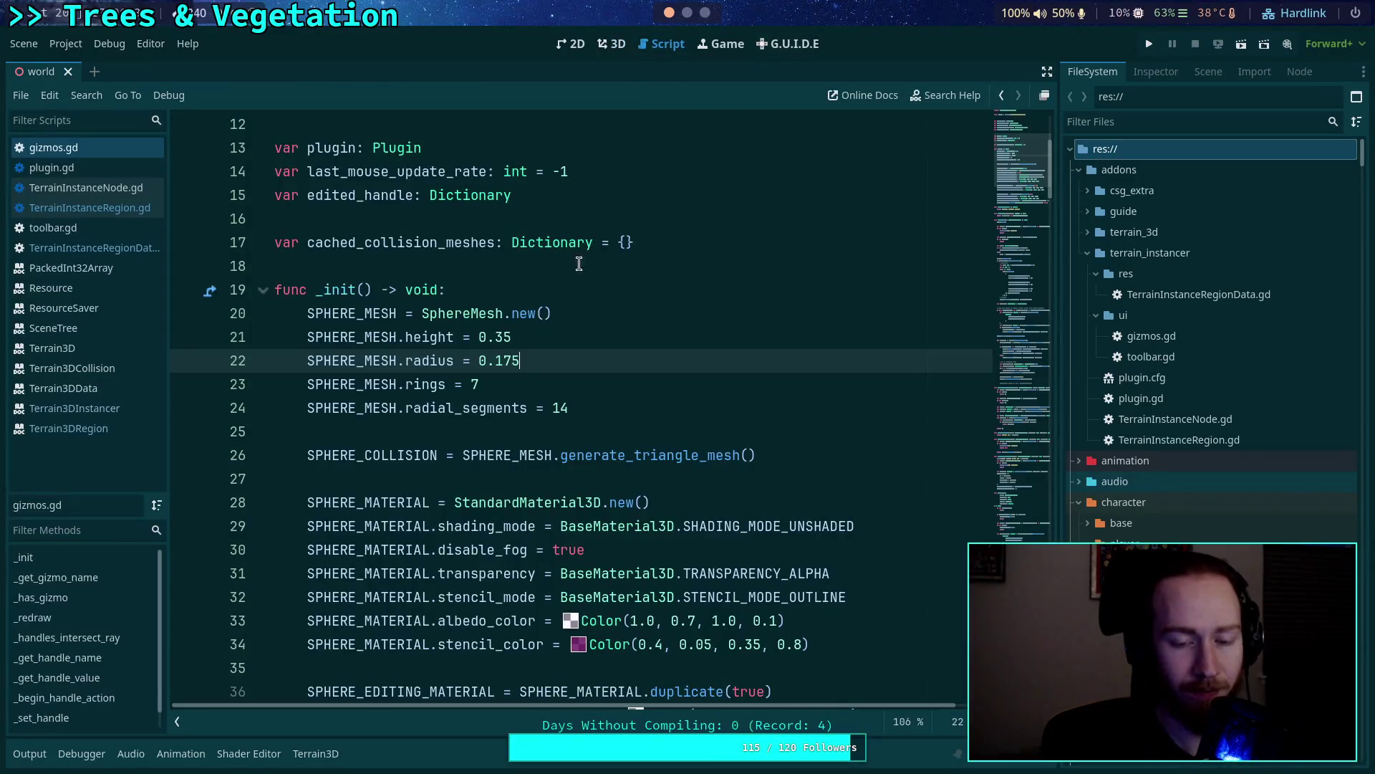
{"action": "double_click", "coordinate": [502, 337]}
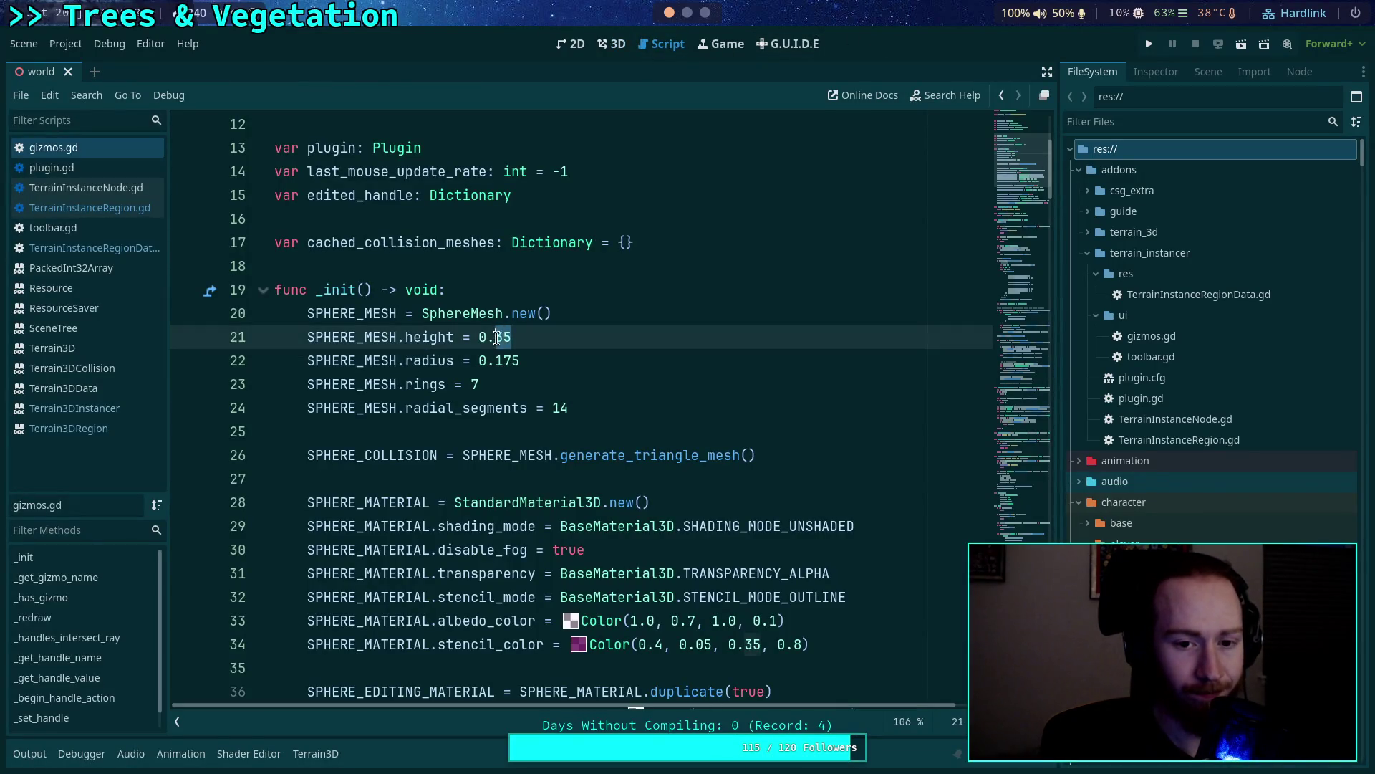
{"action": "type", "text": "4"}
{"action": "double_click", "coordinate": [503, 361]}
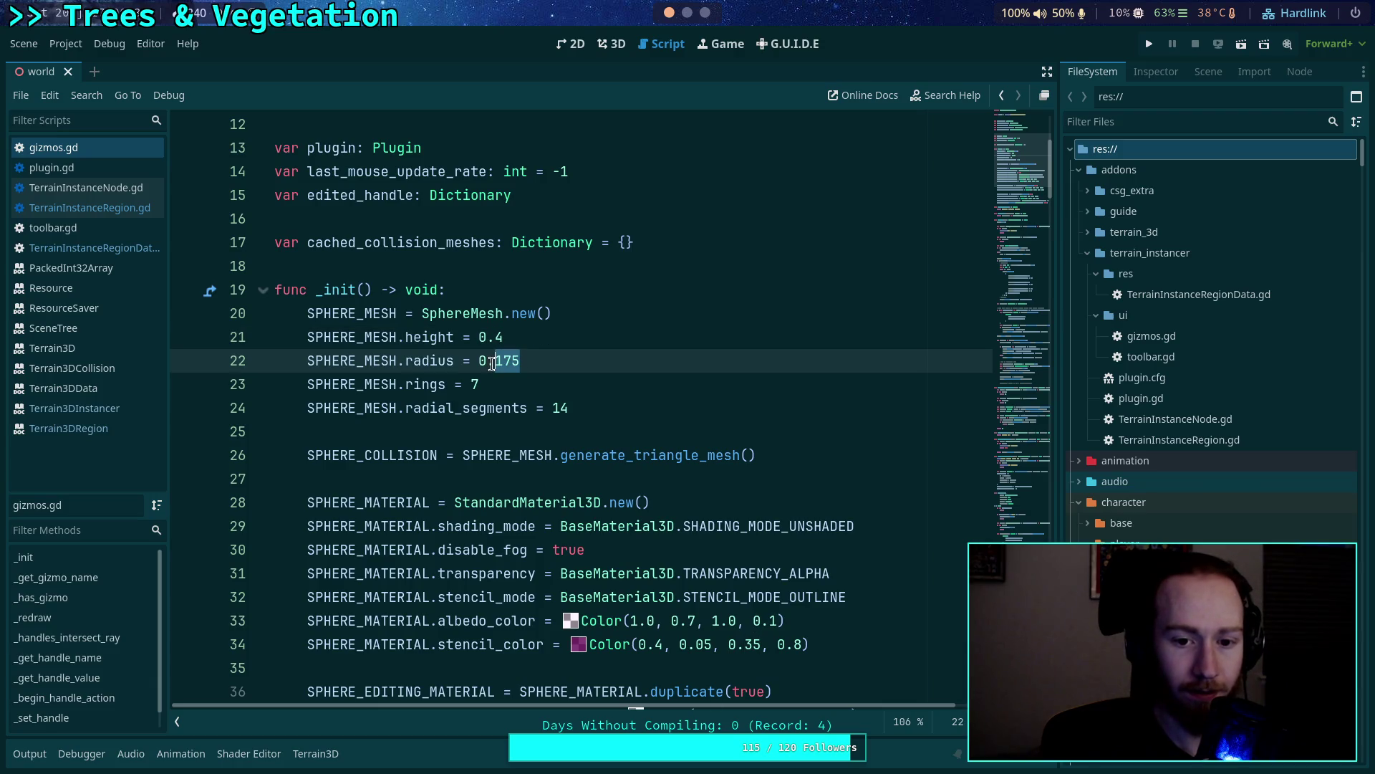
{"action": "type", "text": "2"}
{"action": "key", "text": "ctrl+s"}
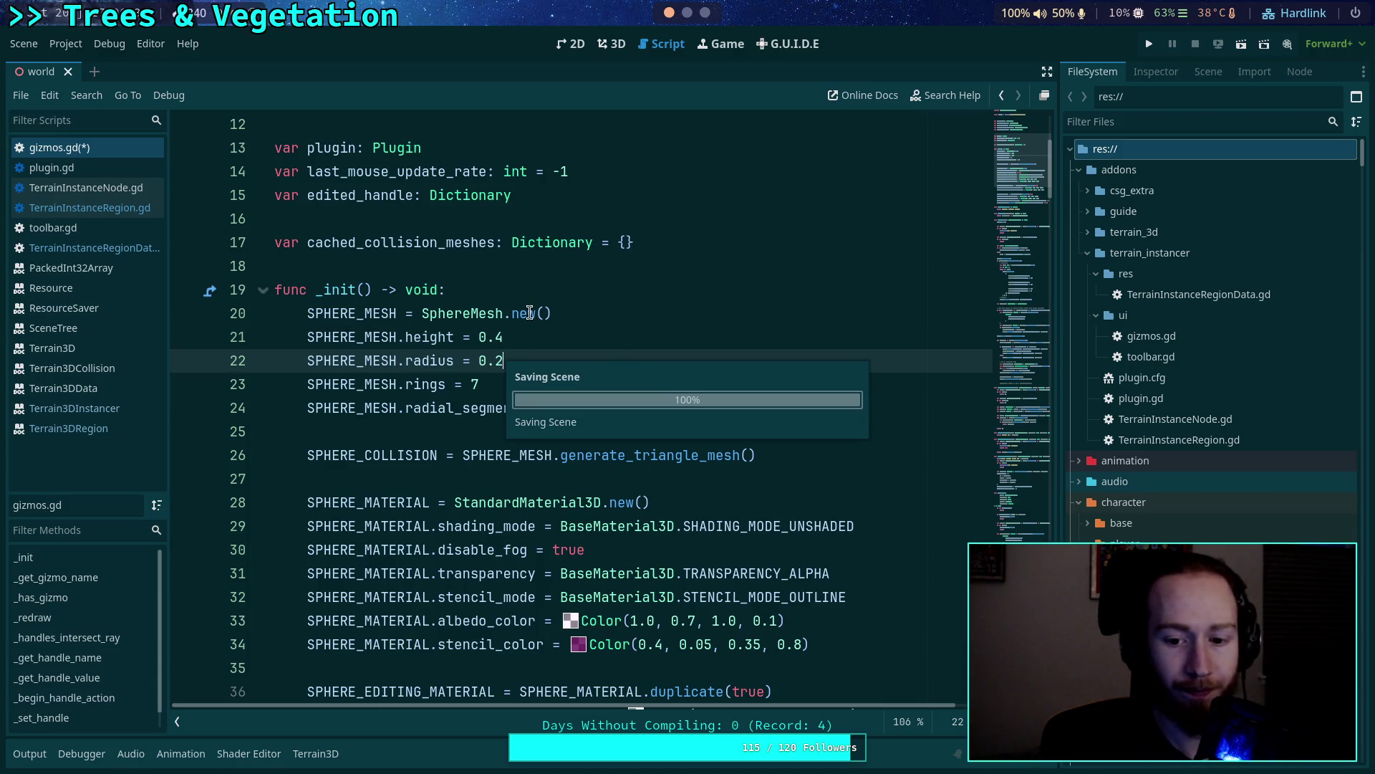
Change the sphere albedo to Color(1.0, 0.6, 1.0, 0.12) and save.
{"action": "double_click", "coordinate": [694, 620]}
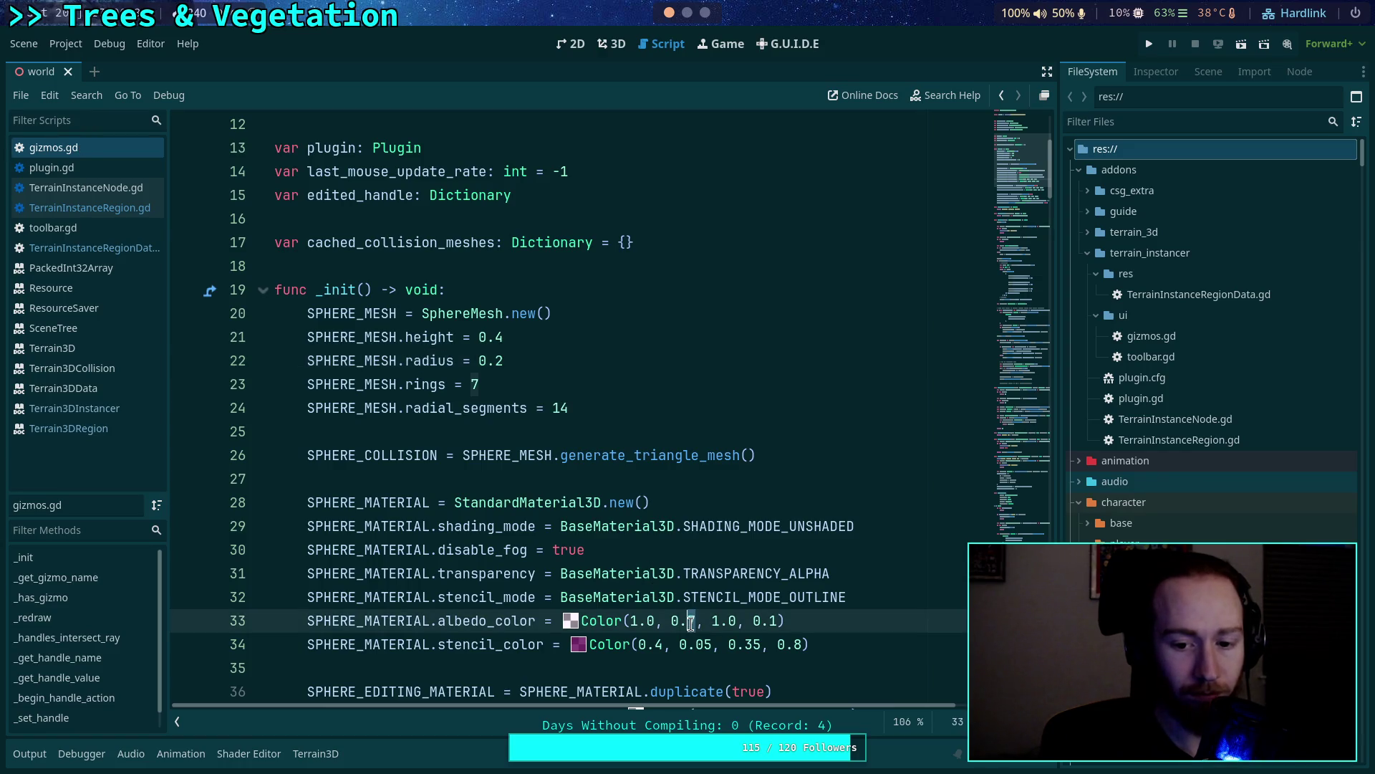
{"action": "type", "text": "6"}
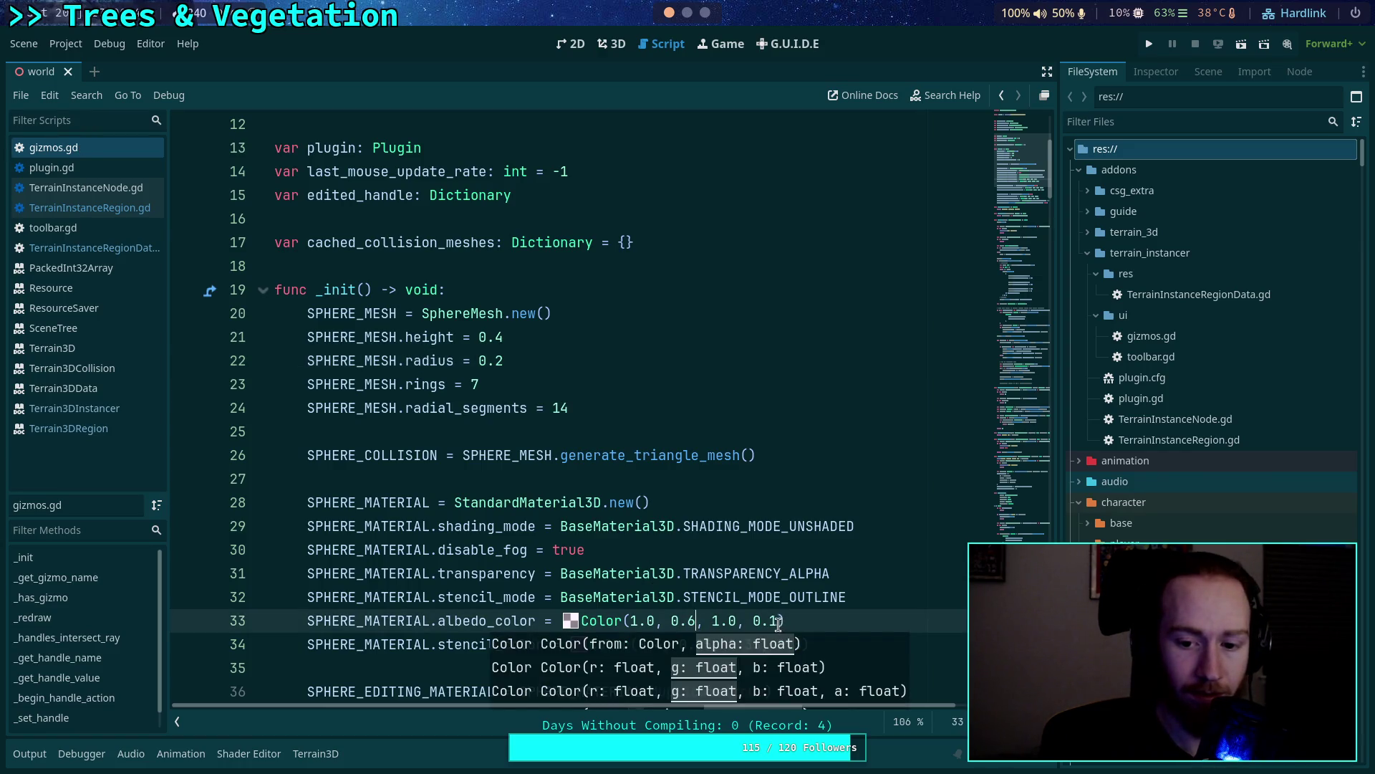
{"action": "left_click", "coordinate": [780, 621]}
{"action": "type", "text": "2"}
{"action": "key", "text": "ctrl+s"}
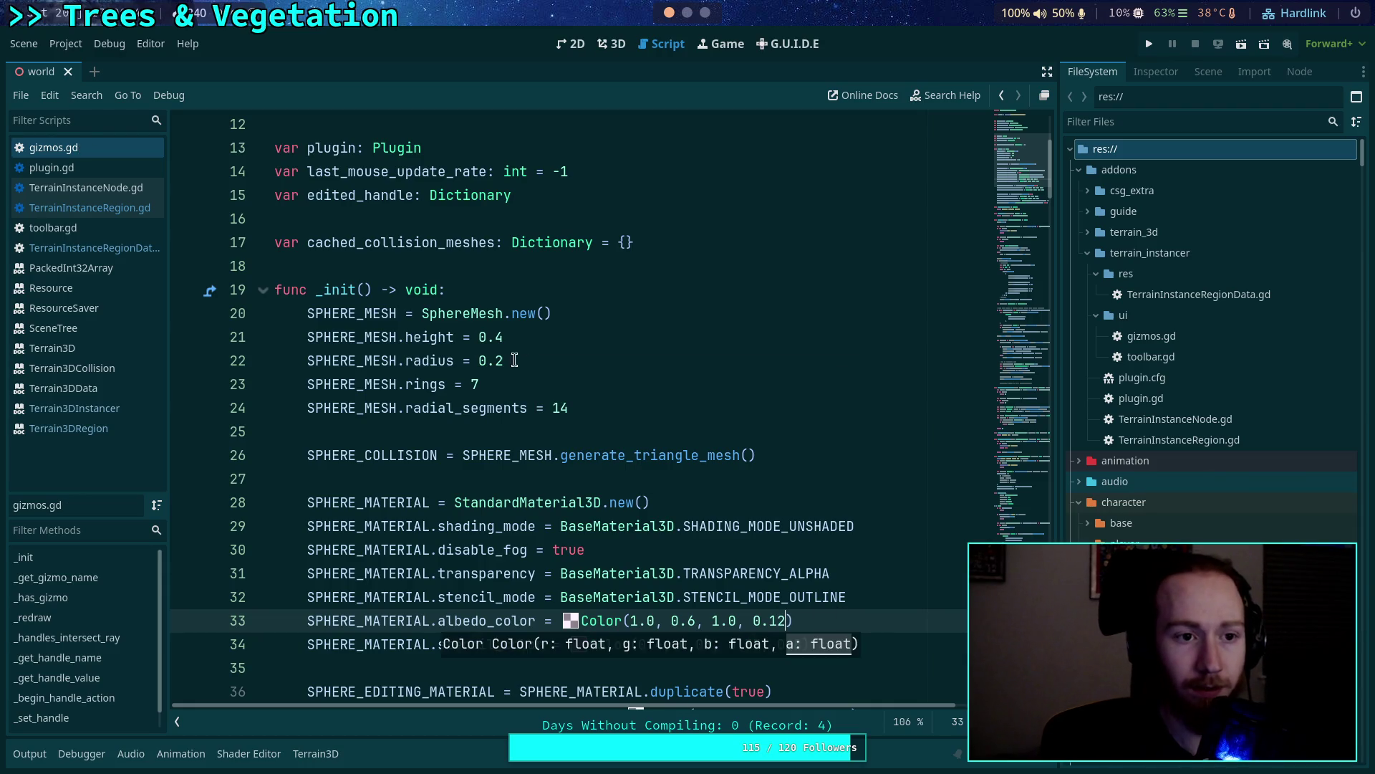
Toggle the Terrain Instancer plugin off and on, then reload the world scene in 3D.
{"action": "left_click", "coordinate": [65, 44]}
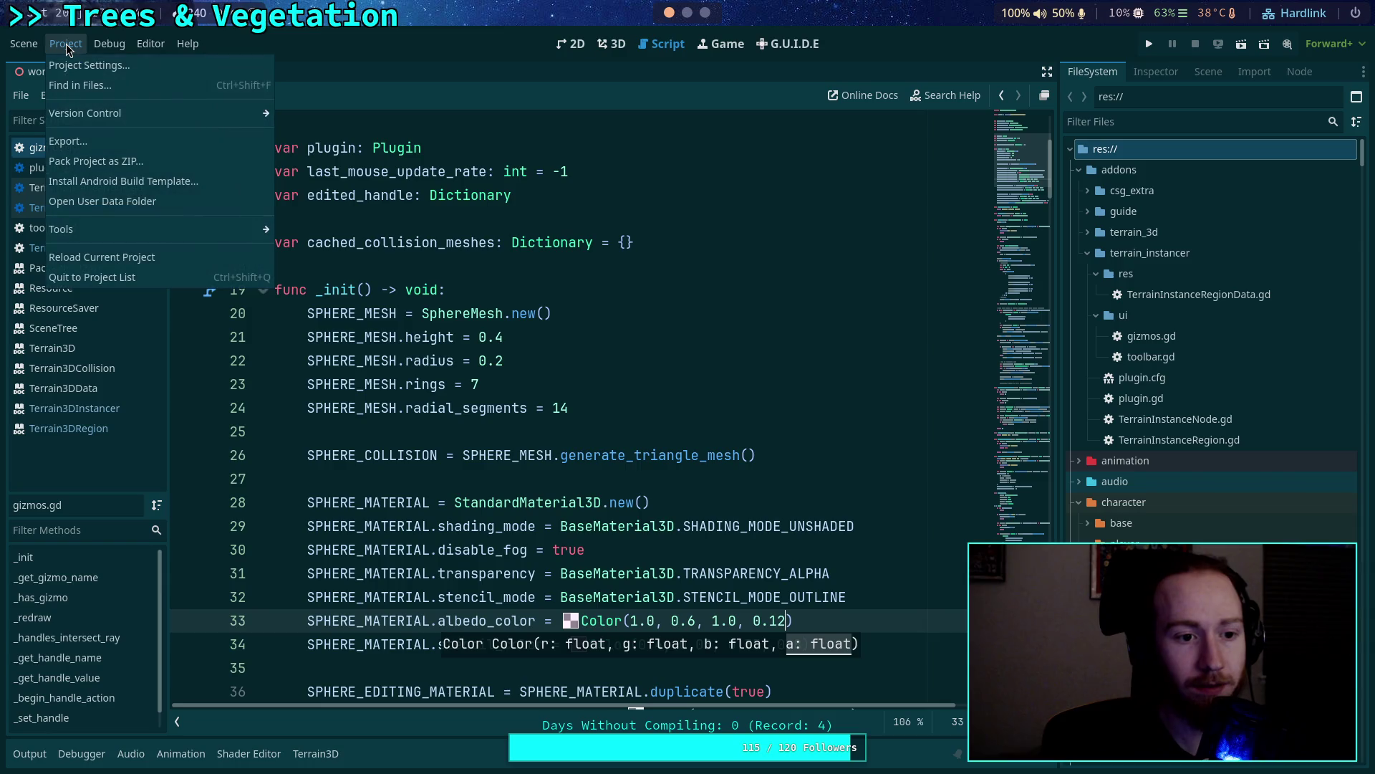
{"action": "left_click", "coordinate": [118, 69]}
{"action": "left_click", "coordinate": [100, 311]}
{"action": "left_click", "coordinate": [100, 310]}
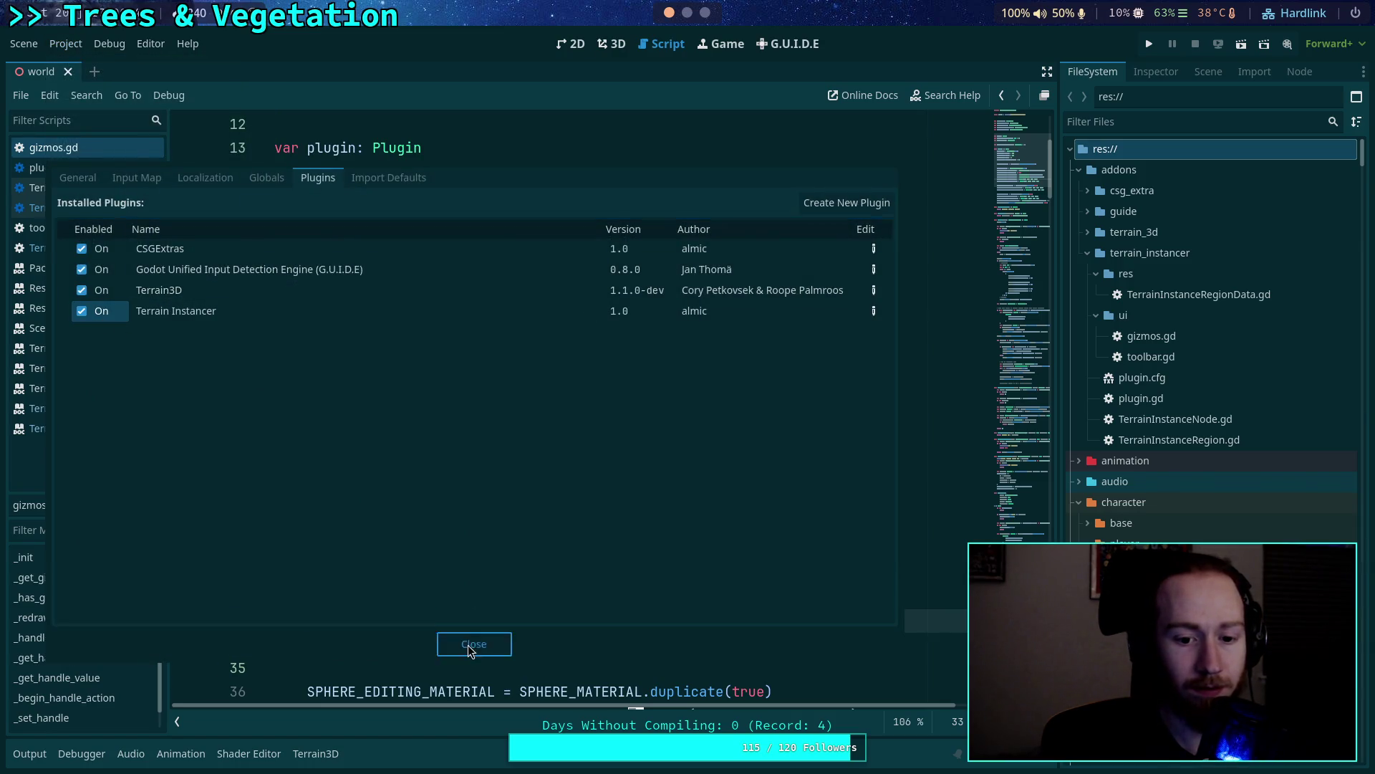
{"action": "left_click", "coordinate": [474, 643]}
{"action": "left_click", "coordinate": [23, 44]}
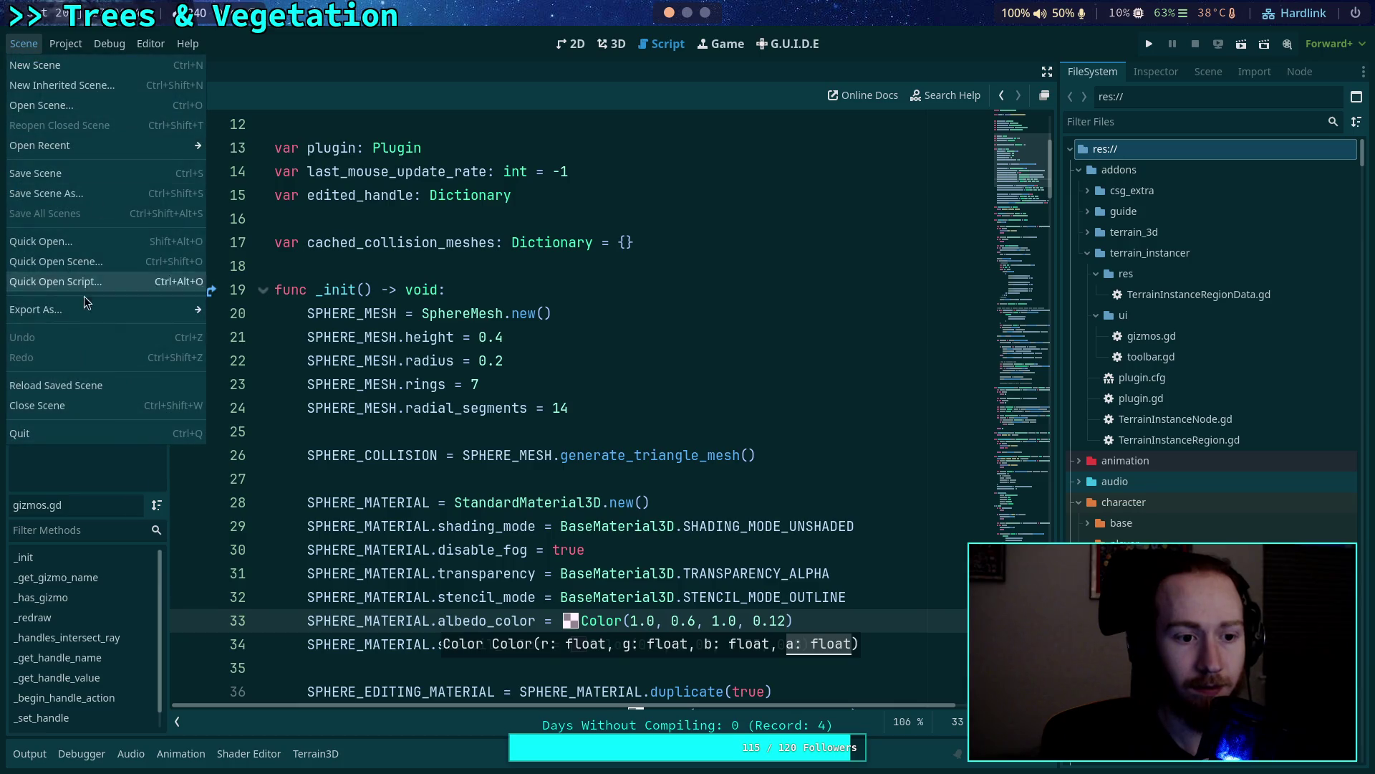
{"action": "left_click", "coordinate": [72, 391]}
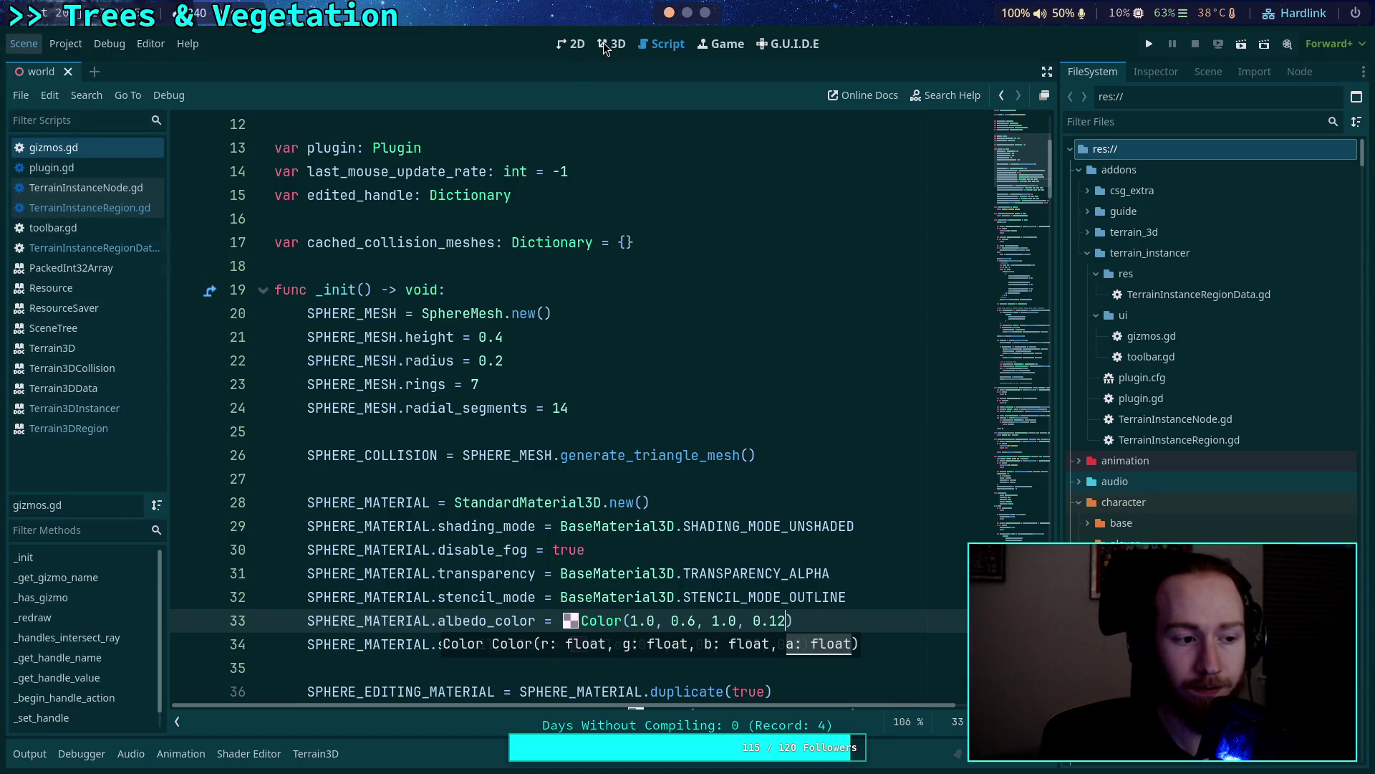
{"action": "left_click", "coordinate": [603, 42]}
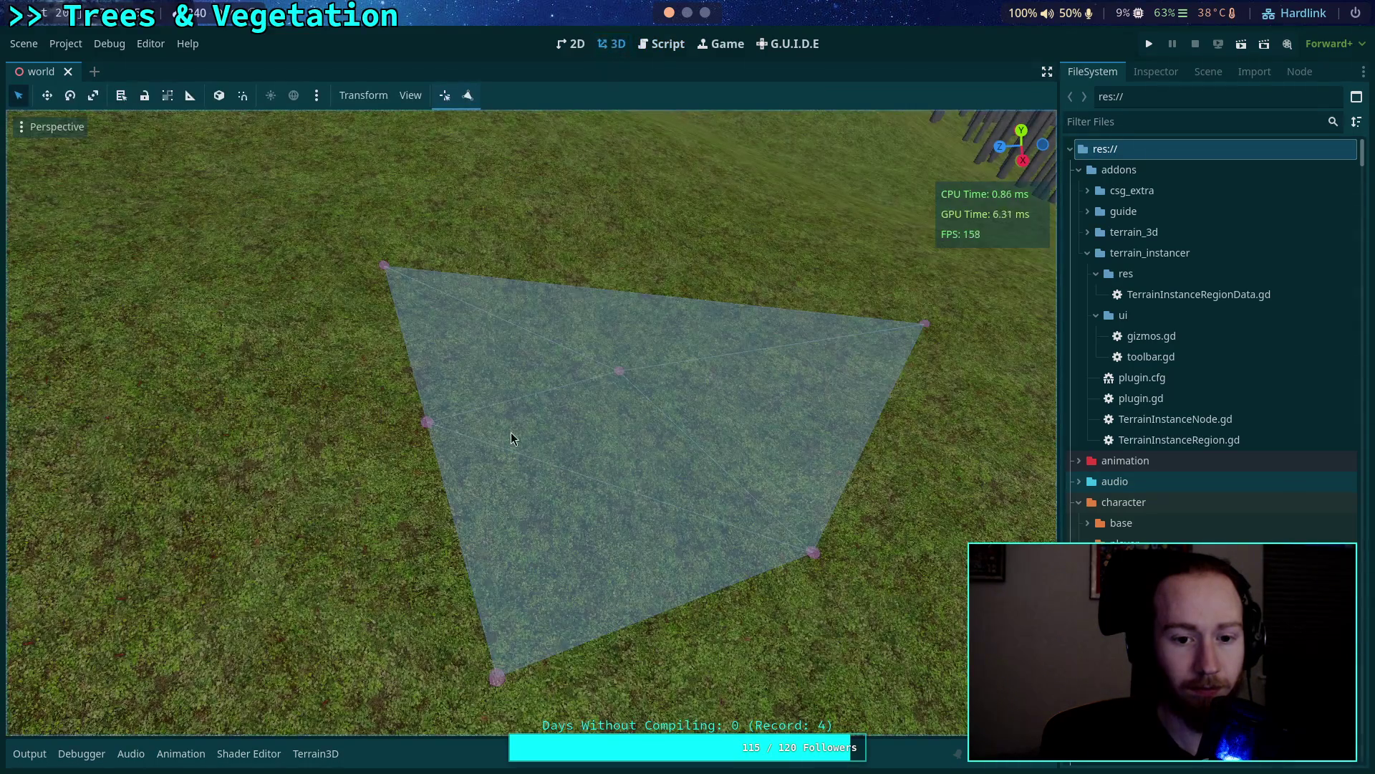
Enable the region editing tool and fly the camera around the region polygon, then go to the terminal.
{"action": "key", "text": "s"}
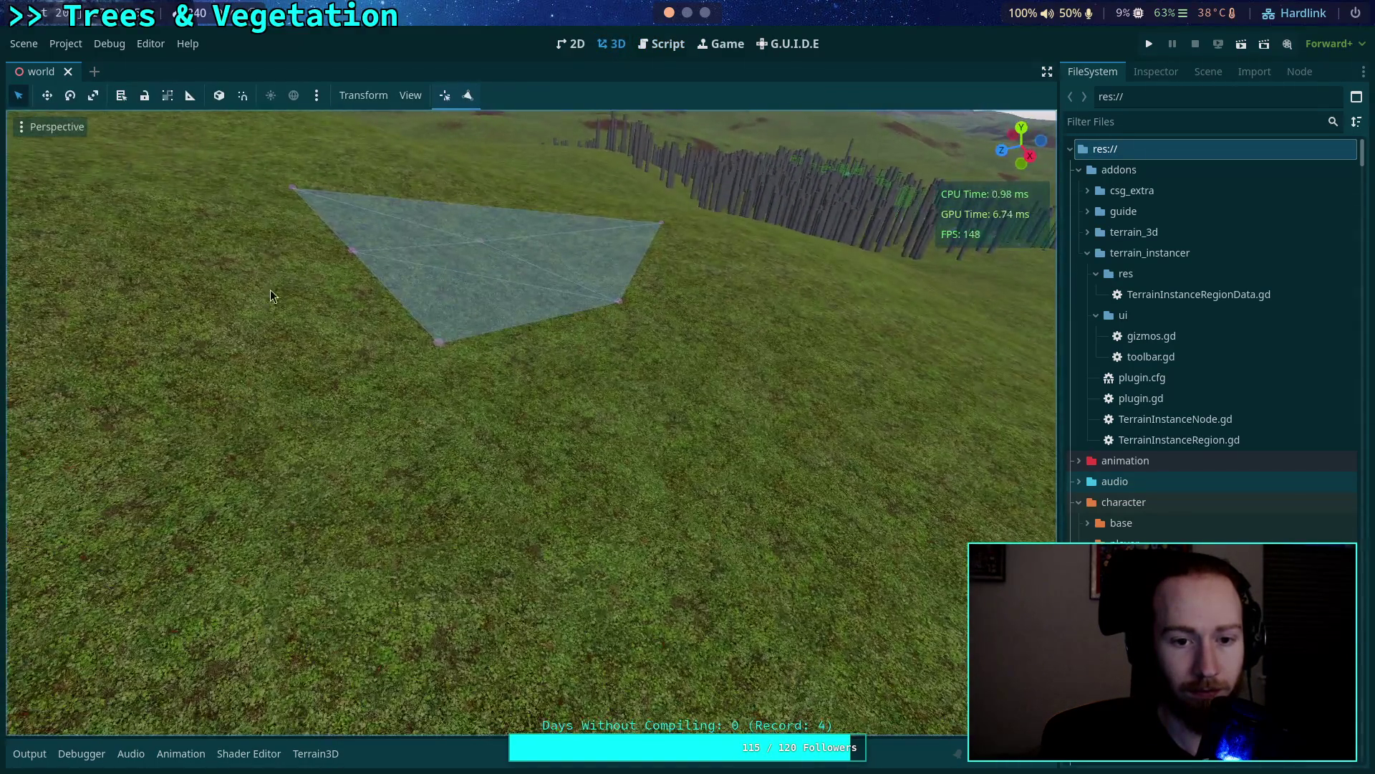
{"action": "left_click", "coordinate": [468, 95]}
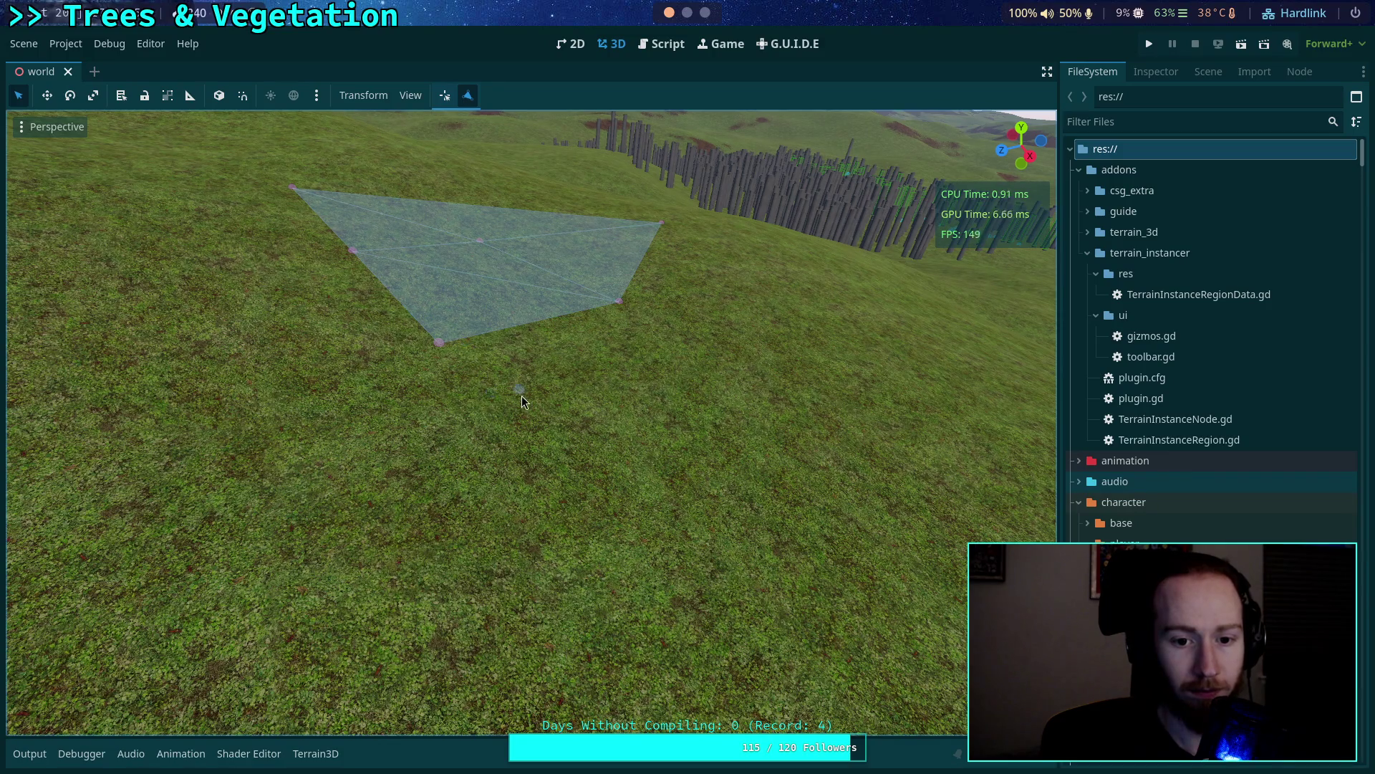
{"action": "key", "text": "w"}
{"action": "key", "text": "w"}
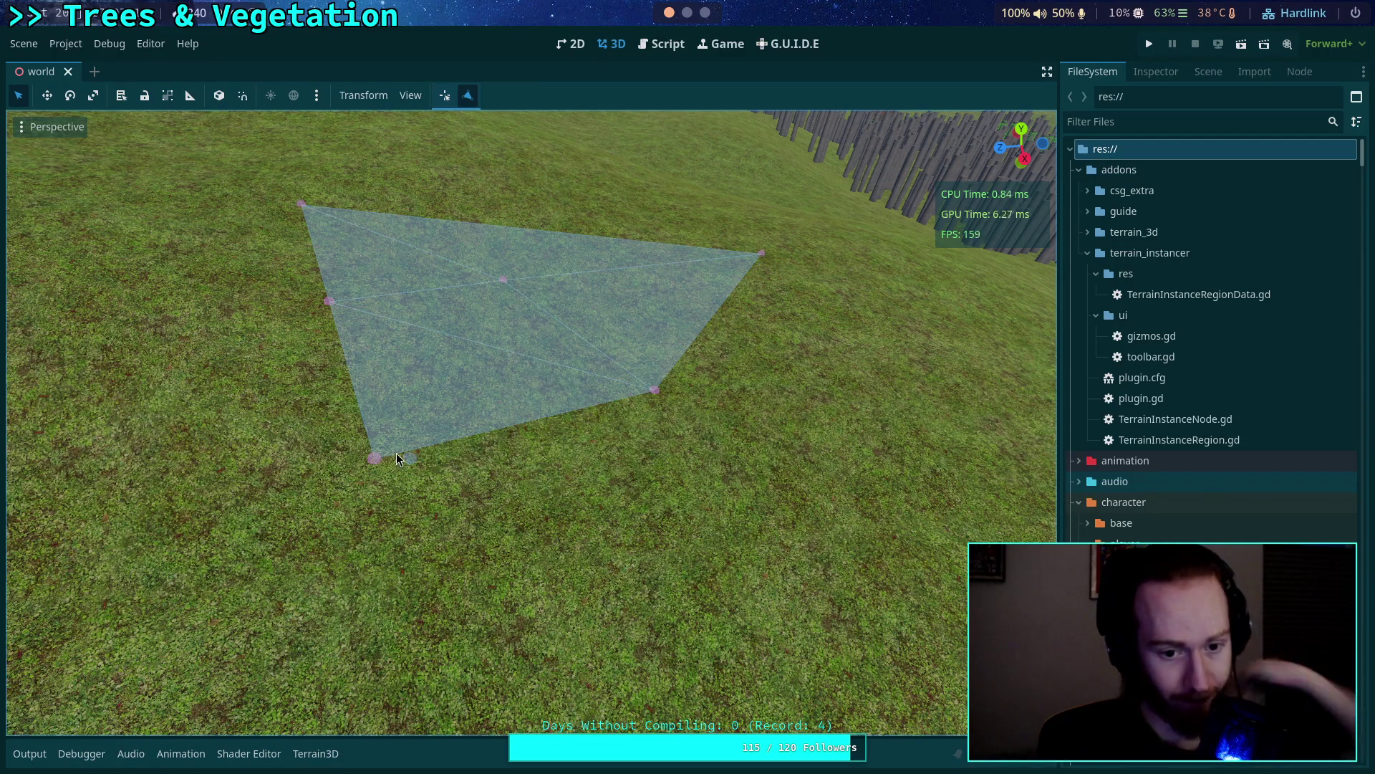
{"action": "right_click", "coordinate": [411, 406]}
{"action": "key", "text": "s"}
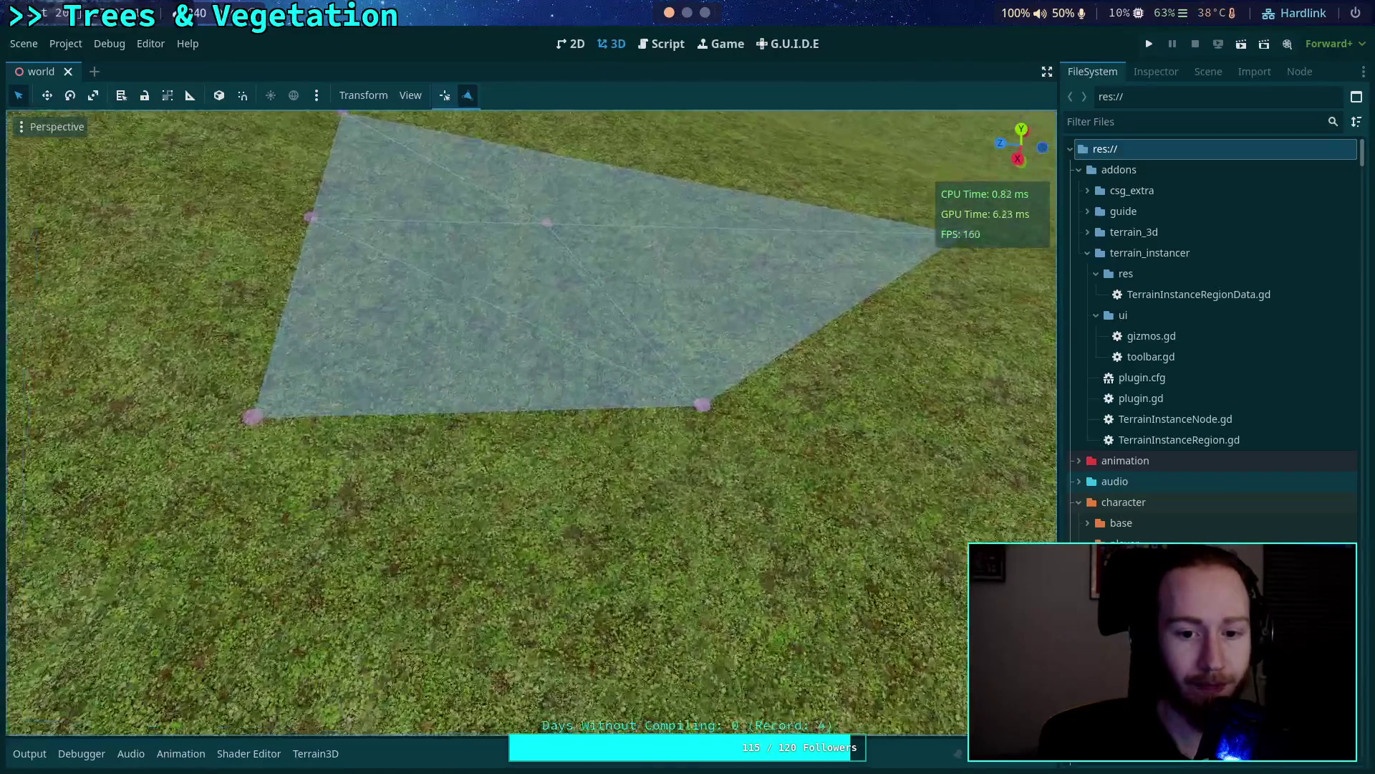
{"action": "key", "text": "w"}
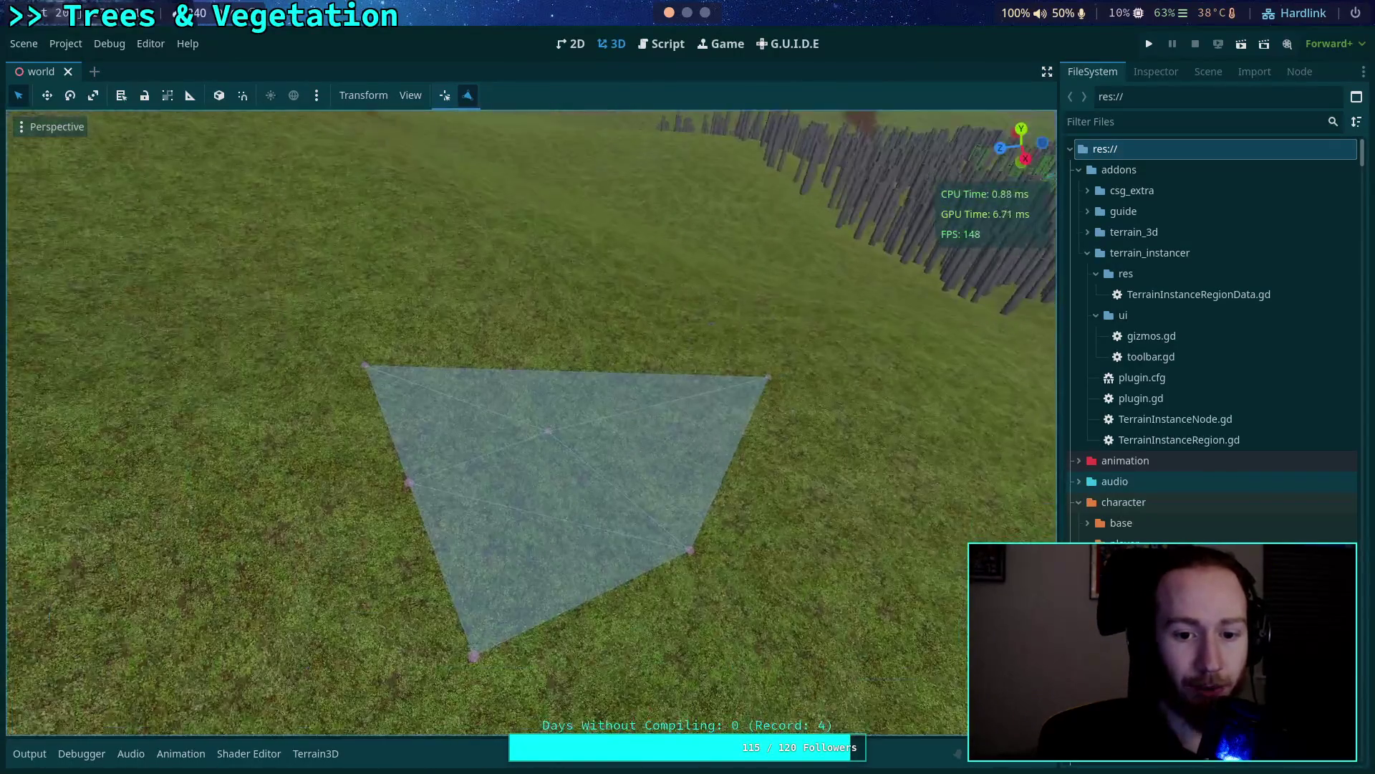
{"action": "left_click", "coordinate": [651, 44]}
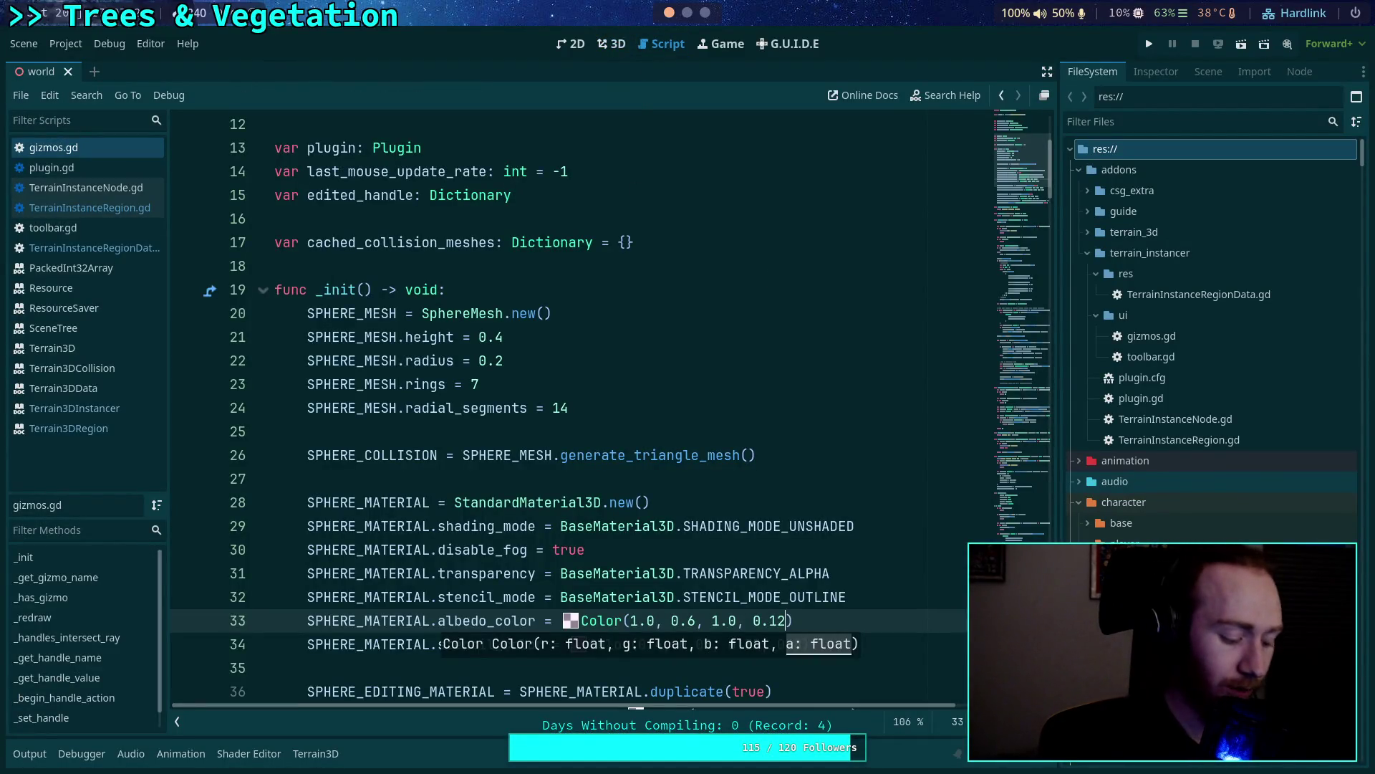
{"action": "key", "text": "super+2"}
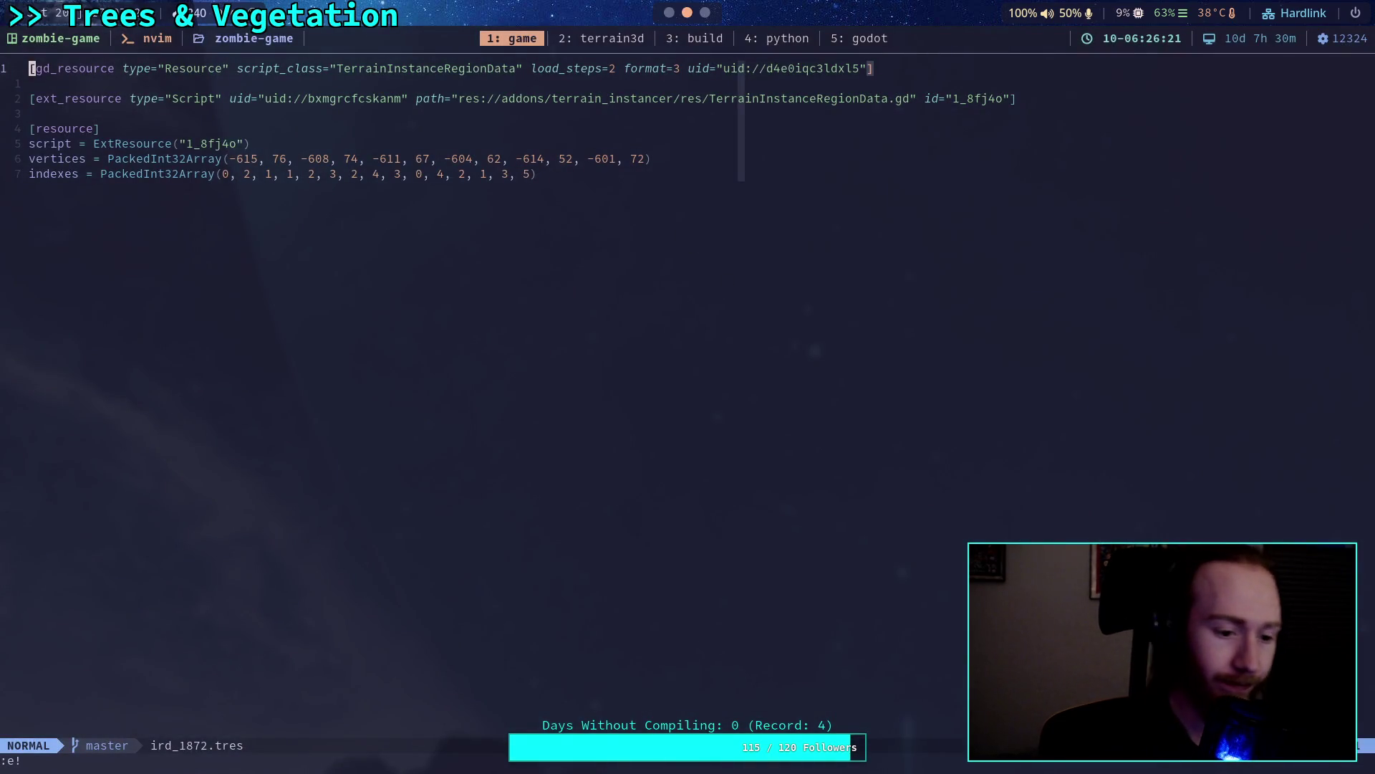
Reload the region data file in nvim with :e!, discarding edits, and quit with :q.
{"action": "type", "text": ":"}
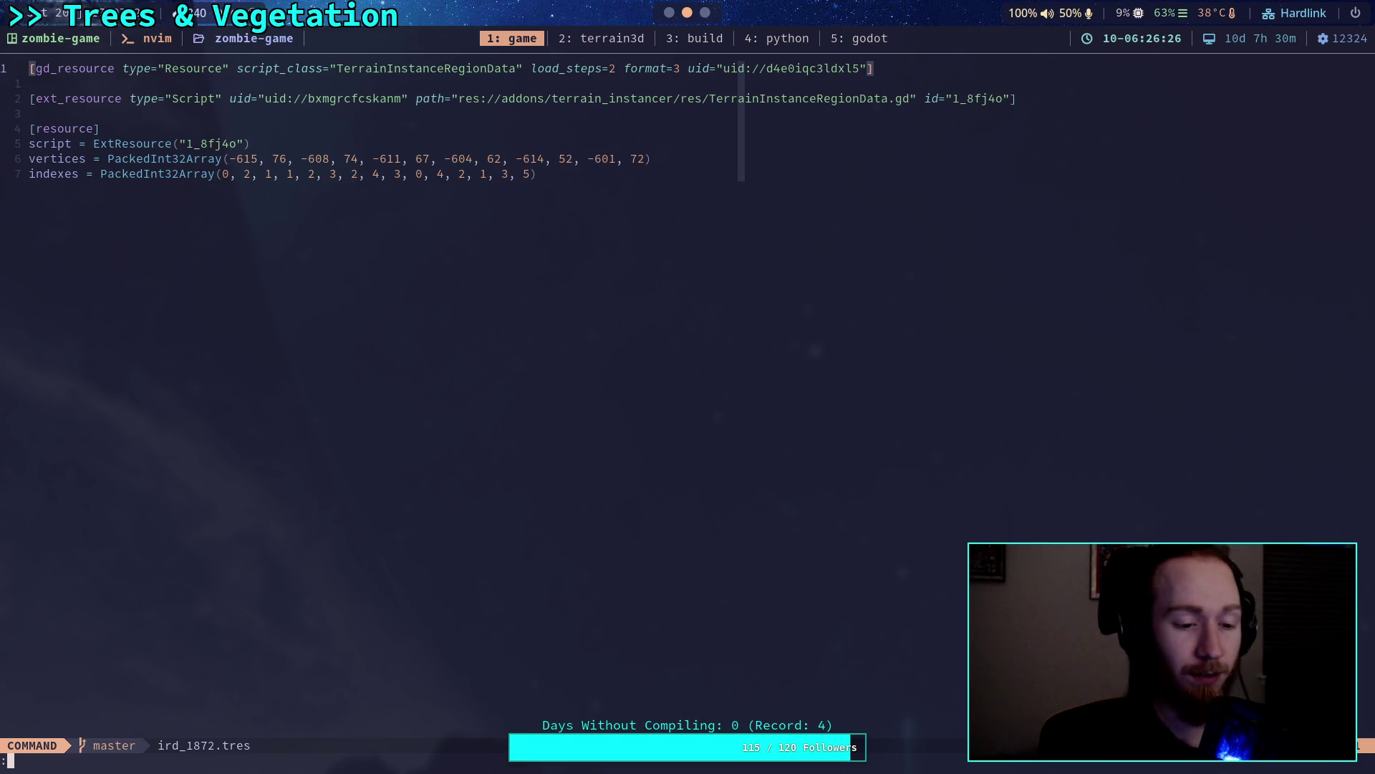
{"action": "type", "text": "e!"}
{"action": "key", "text": "Return"}
{"action": "type", "text": ":q"}
{"action": "key", "text": "Return"}
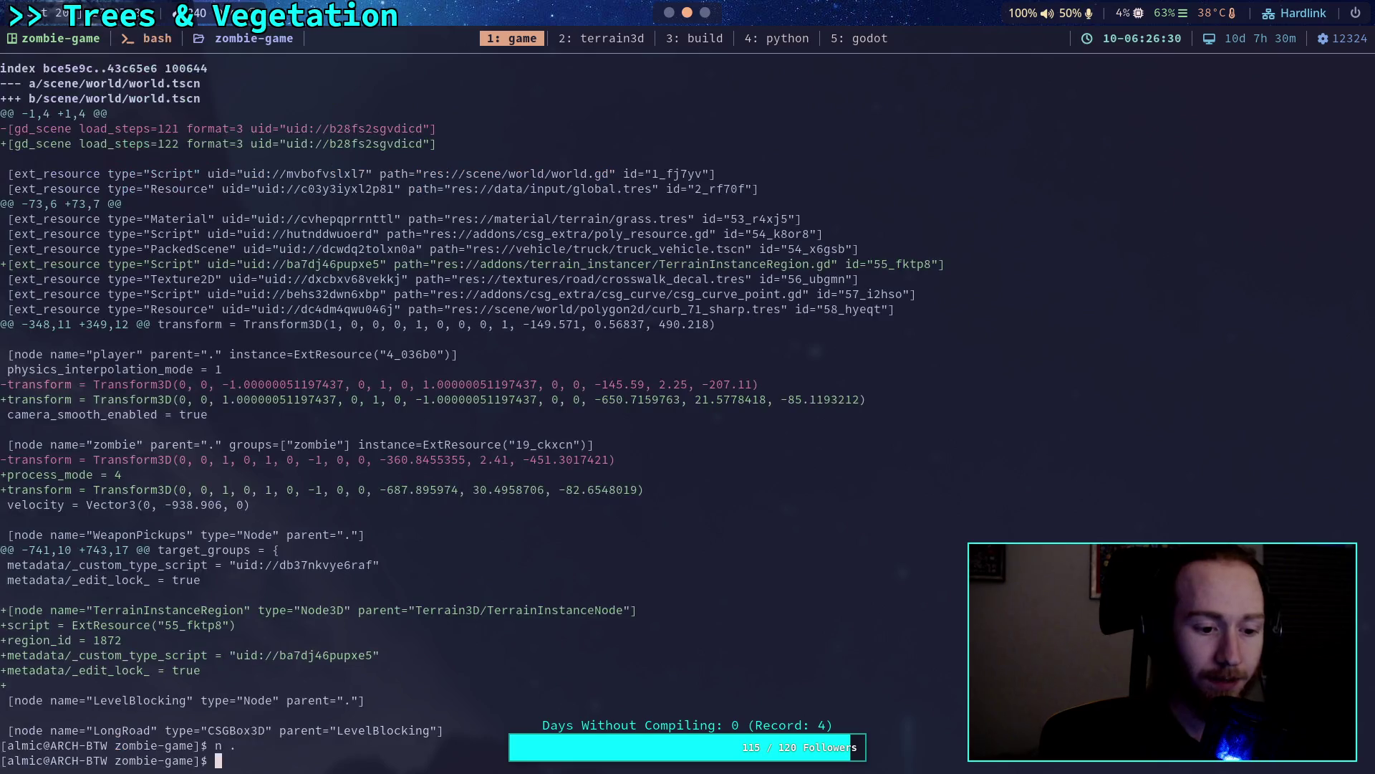
Run git status and git diff to list and show the uncommitted changes.
{"action": "type", "text": "git status"}
{"action": "key", "text": "Return"}
{"action": "type", "text": "git"}
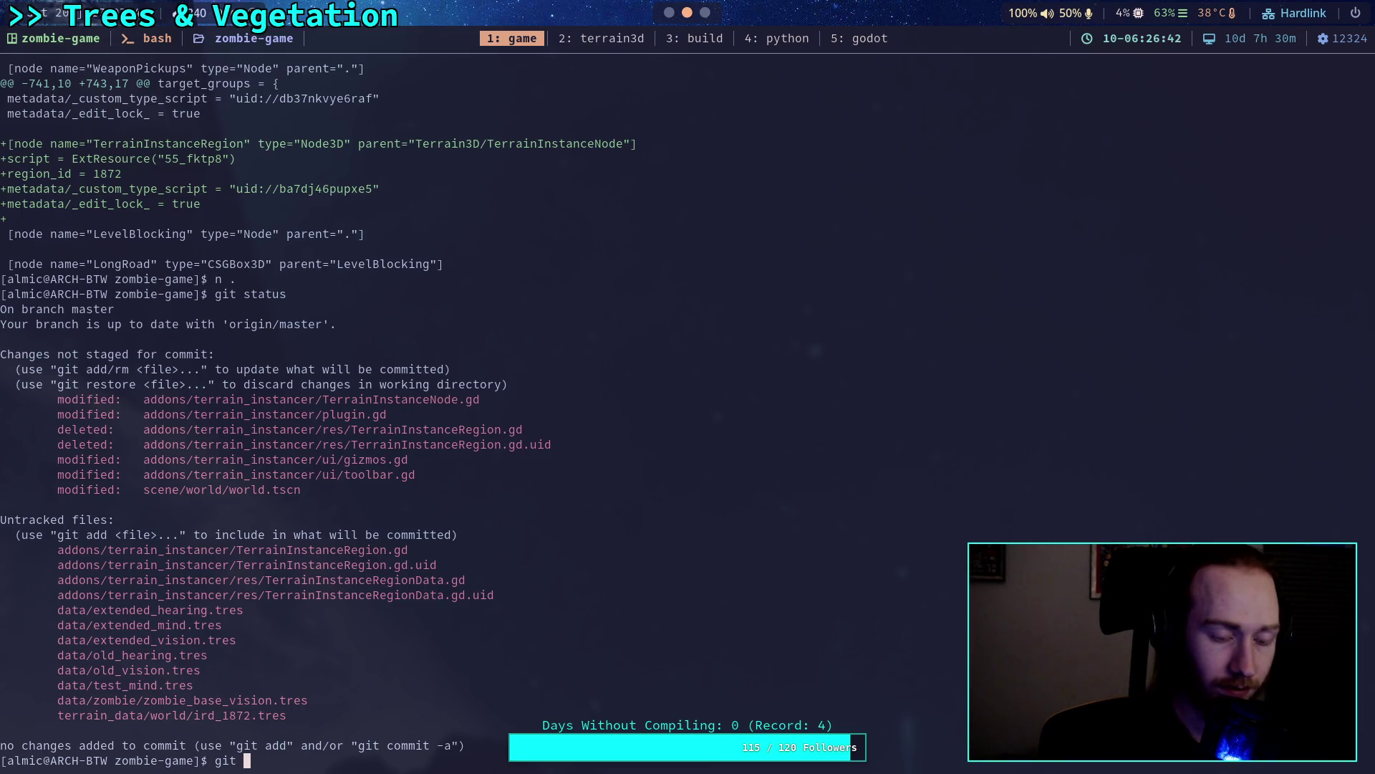
{"action": "type", "text": "diff"}
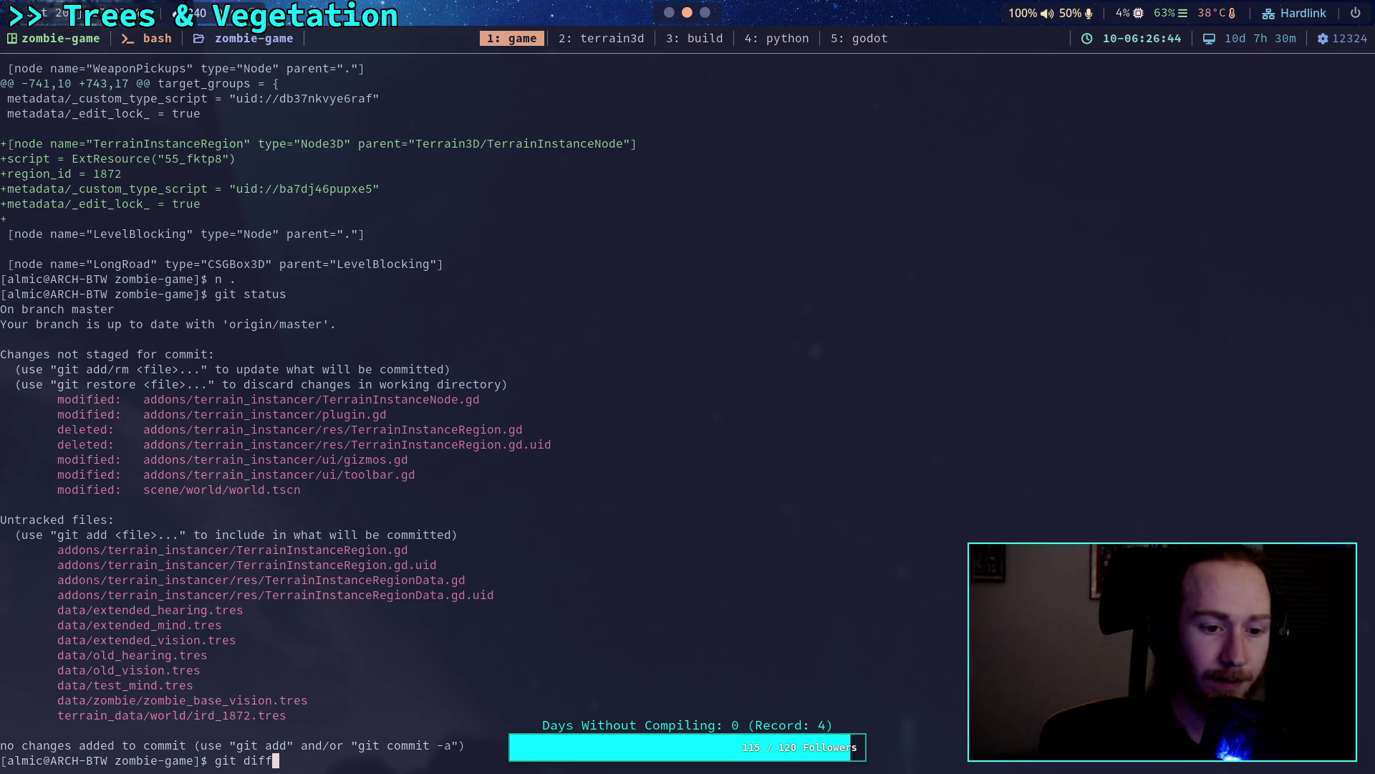
{"action": "key", "text": "Return"}
Page through the TerrainInstanceNode.gd and plugin.gd diffs, then return to Godot.
{"action": "key", "text": "j"}
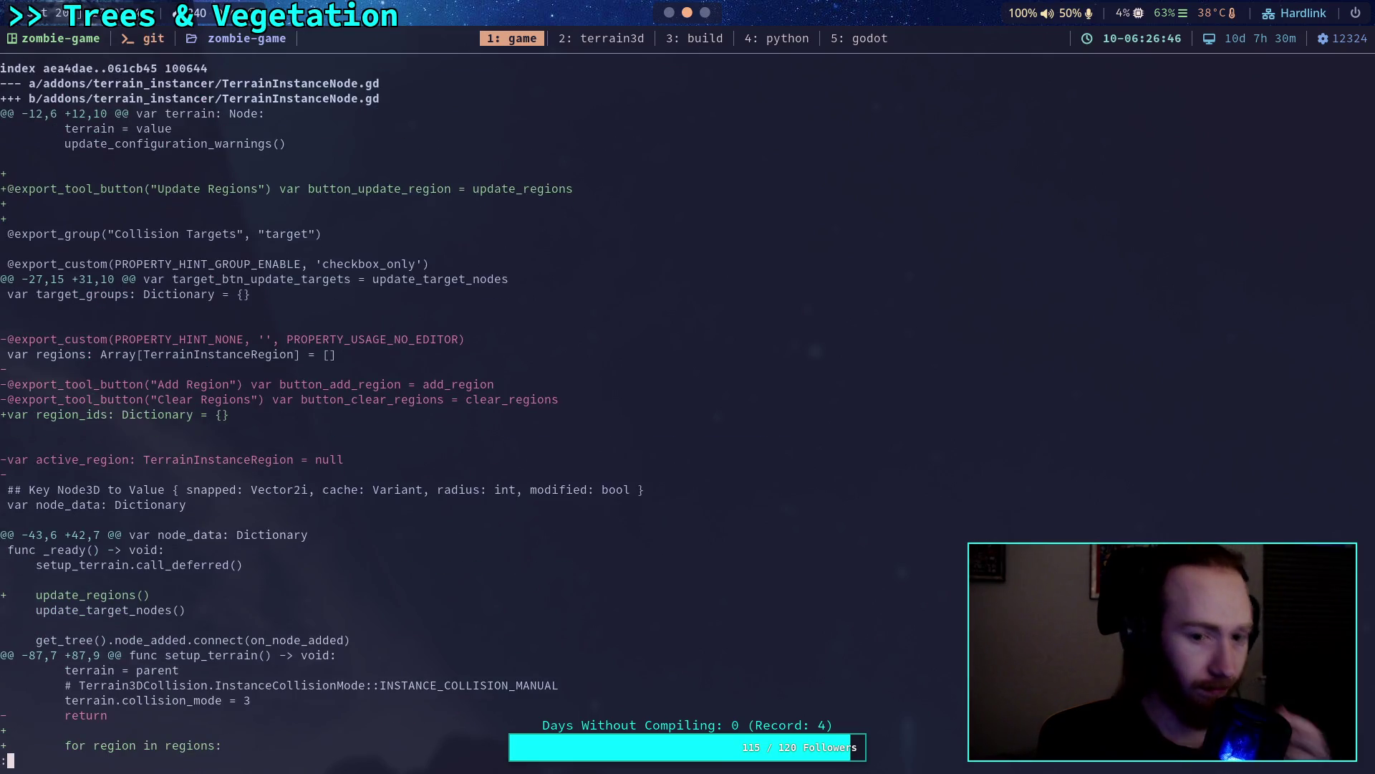
{"action": "key", "text": "j"}
{"action": "key", "text": "j"}
{"action": "key", "text": "j"}
{"action": "key", "text": "j"}
{"action": "key", "text": "j"}
{"action": "key", "text": "j"}
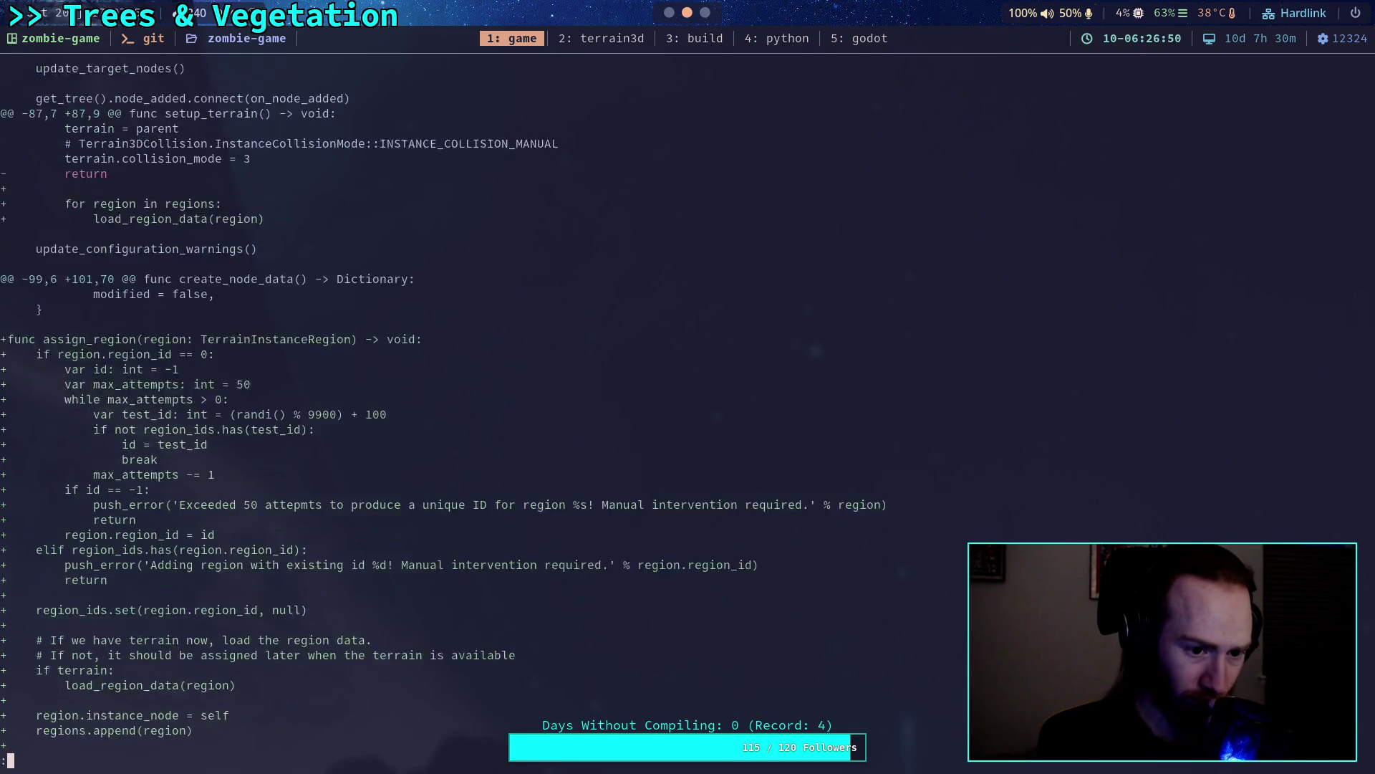
{"action": "key", "text": "j"}
{"action": "key", "text": "j"}
{"action": "key", "text": "j"}
{"action": "key", "text": "j"}
{"action": "key", "text": "j"}
{"action": "key", "text": "j"}
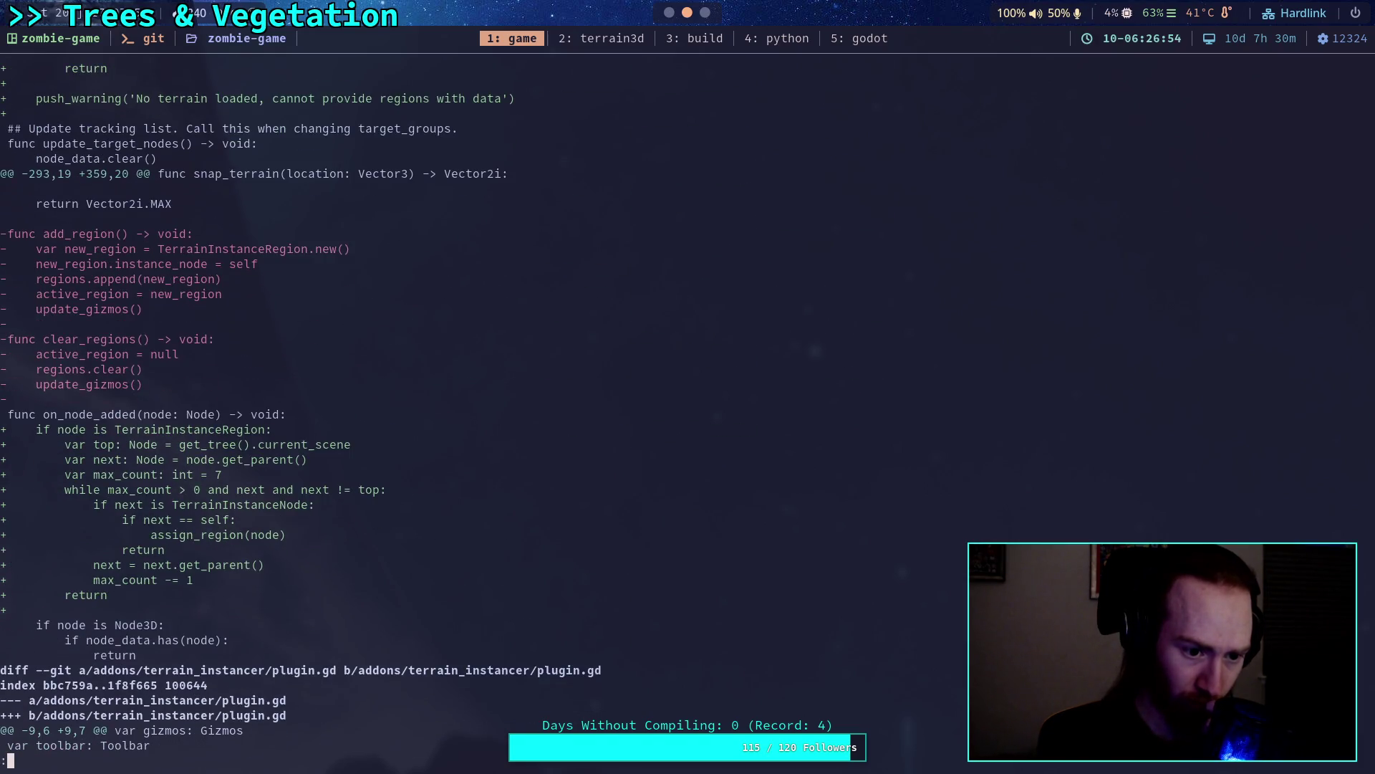
{"action": "key", "text": "j"}
{"action": "key", "text": "j"}
{"action": "key", "text": "j"}
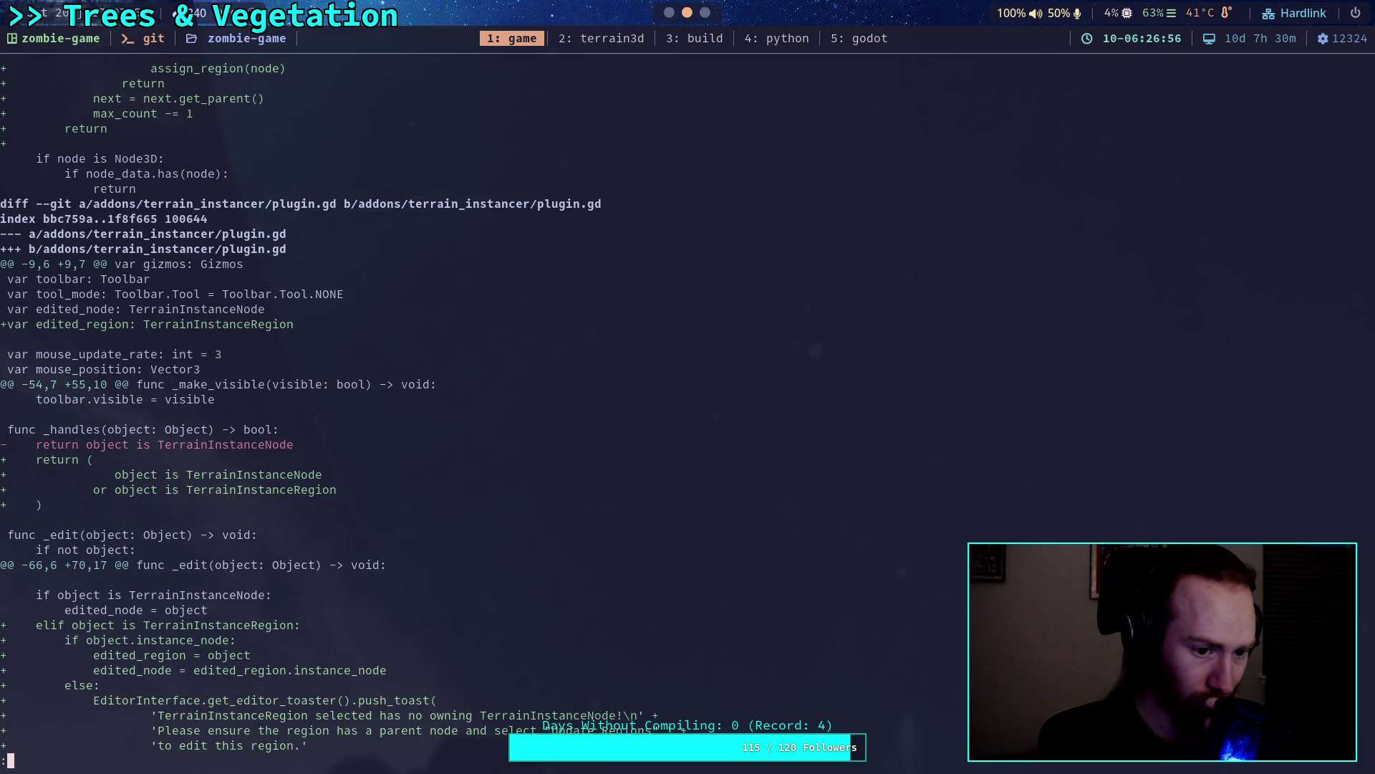
{"action": "key", "text": "j"}
{"action": "key", "text": "j"}
{"action": "key", "text": "j"}
{"action": "key", "text": "j"}
{"action": "key", "text": "j"}
{"action": "key", "text": "j"}
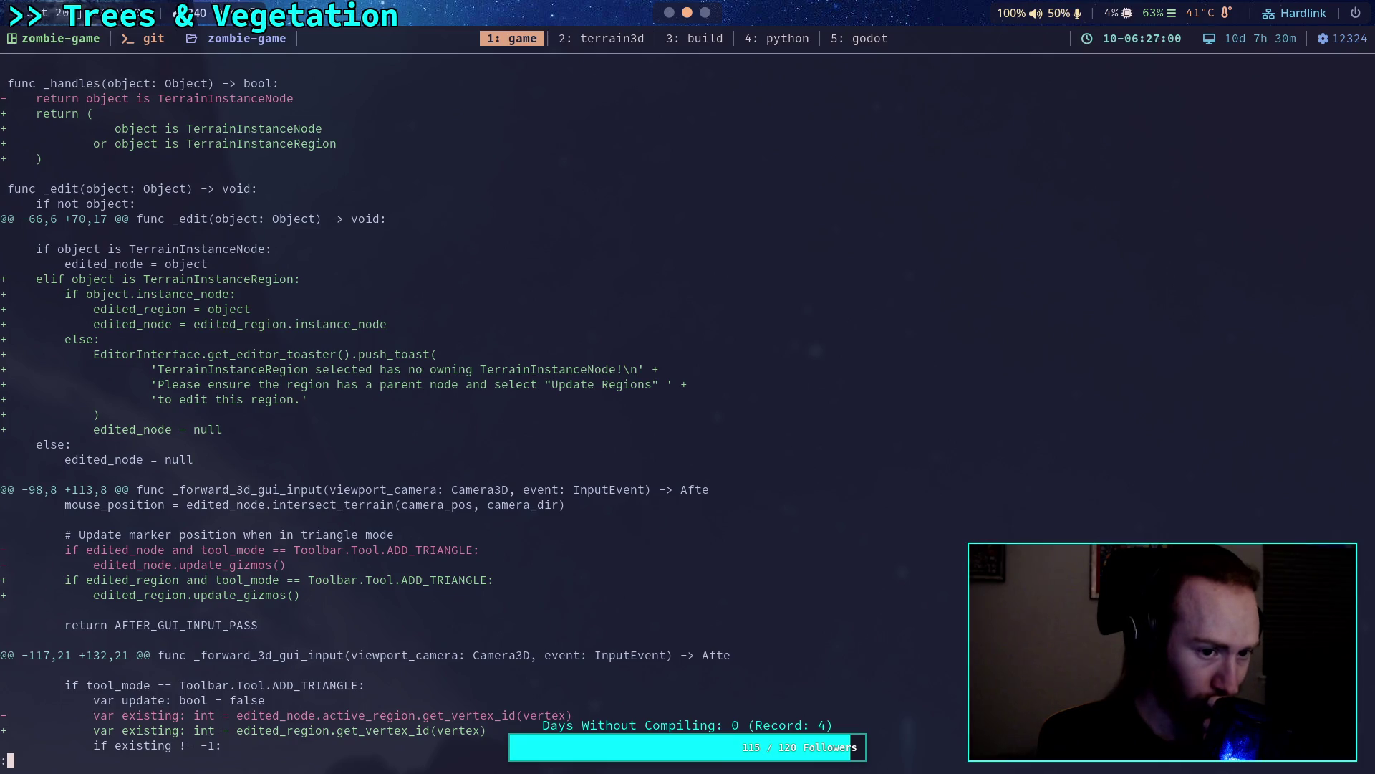
{"action": "key", "text": "j"}
{"action": "key", "text": "j"}
{"action": "key", "text": "j"}
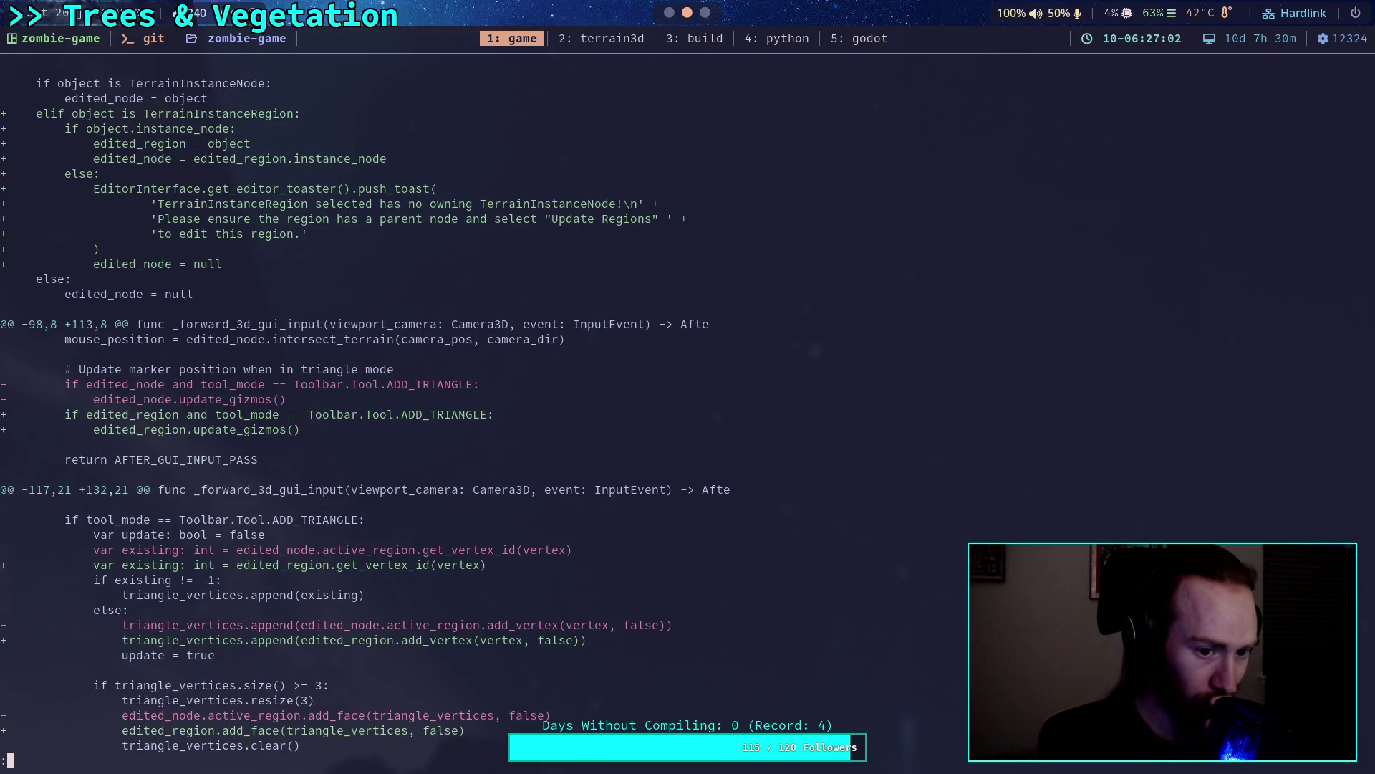
{"action": "key", "text": "super+5"}
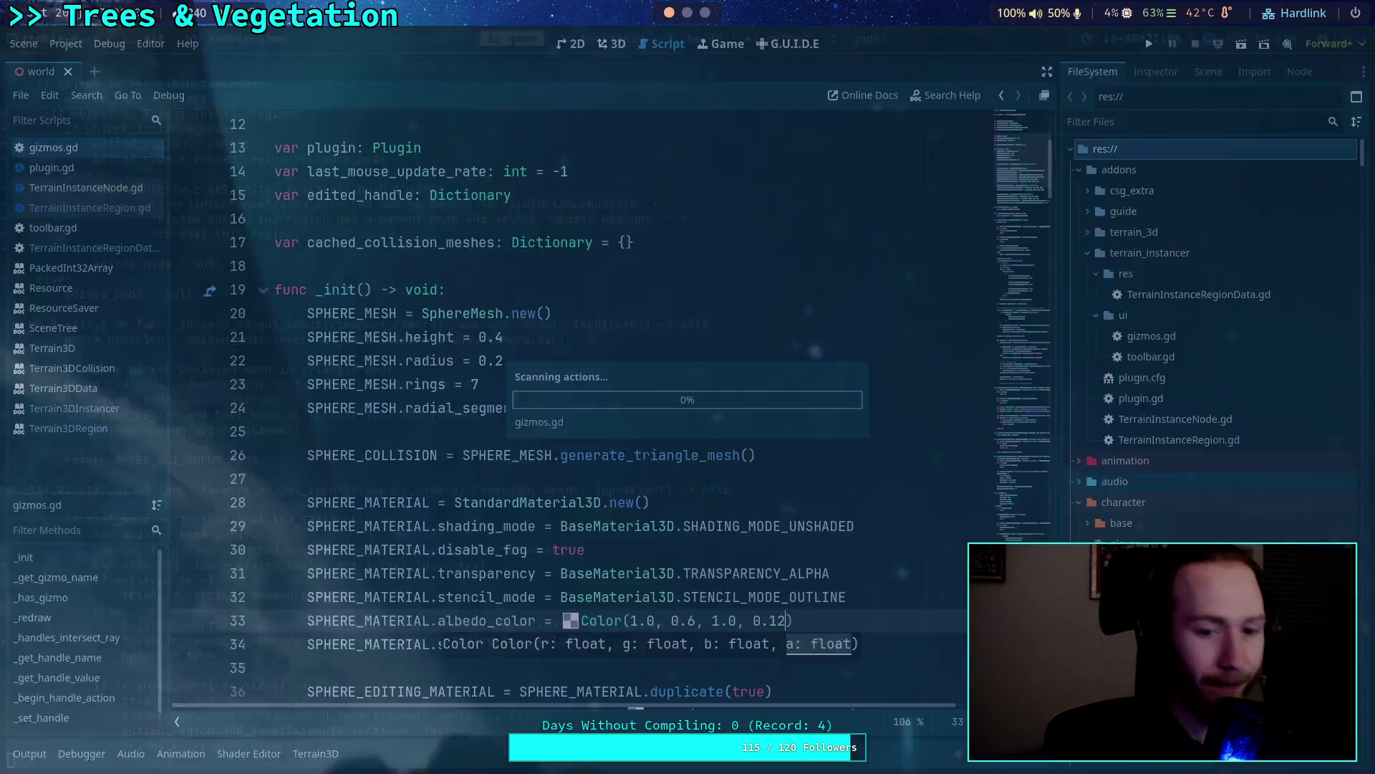
Add a TerrainInstanceRegion child, TerrainInstanceRegion2, under TerrainInstanceNode.
{"action": "left_click", "coordinate": [608, 54]}
{"action": "left_click", "coordinate": [1207, 72]}
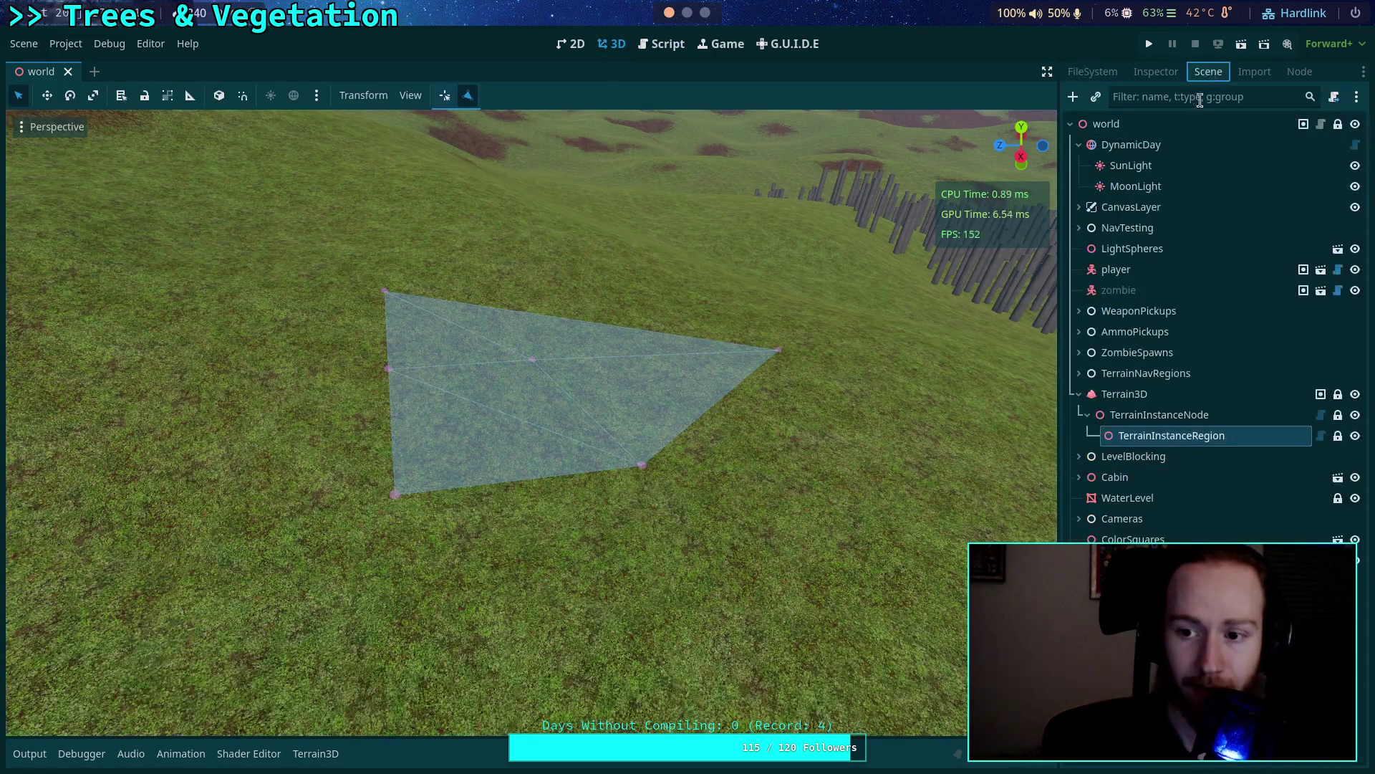
{"action": "left_click", "coordinate": [1178, 415]}
{"action": "right_click", "coordinate": [1178, 416]}
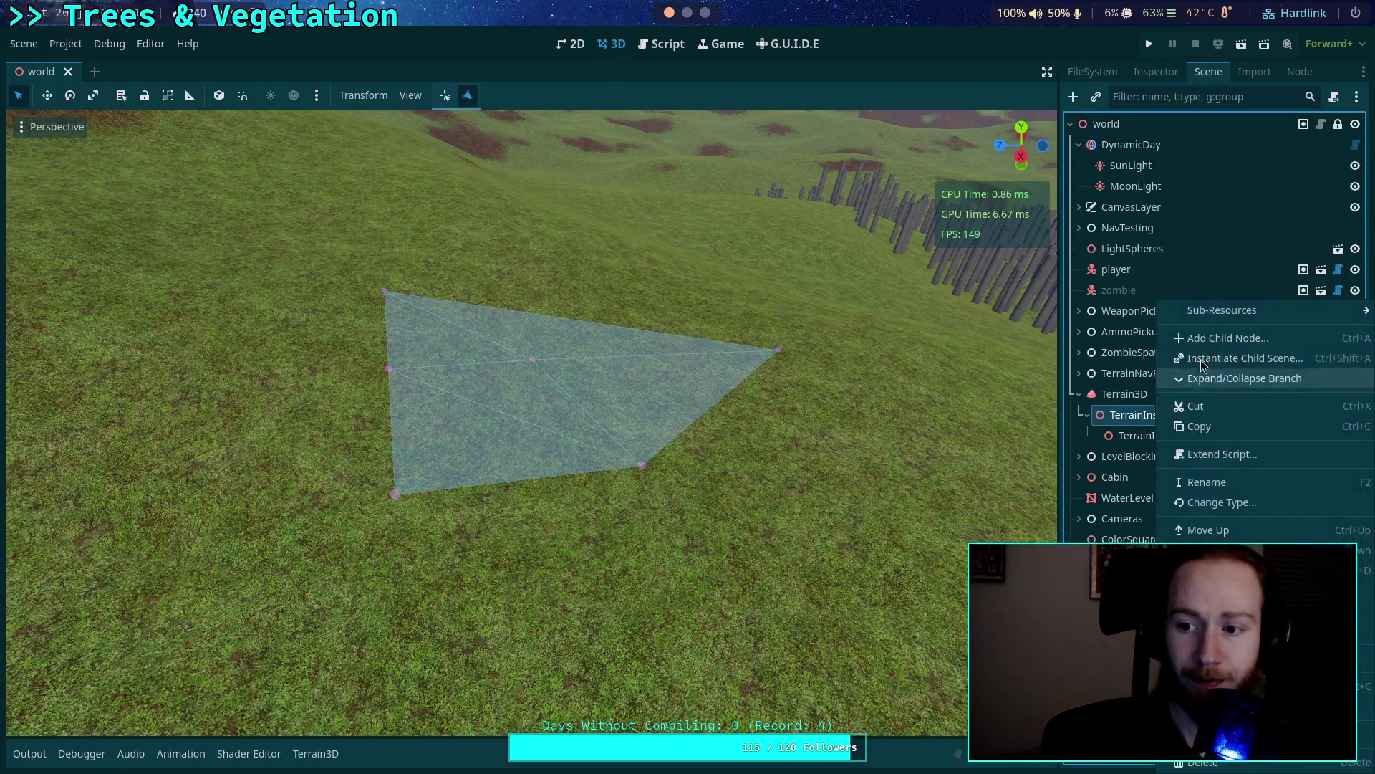
{"action": "left_click", "coordinate": [1220, 338]}
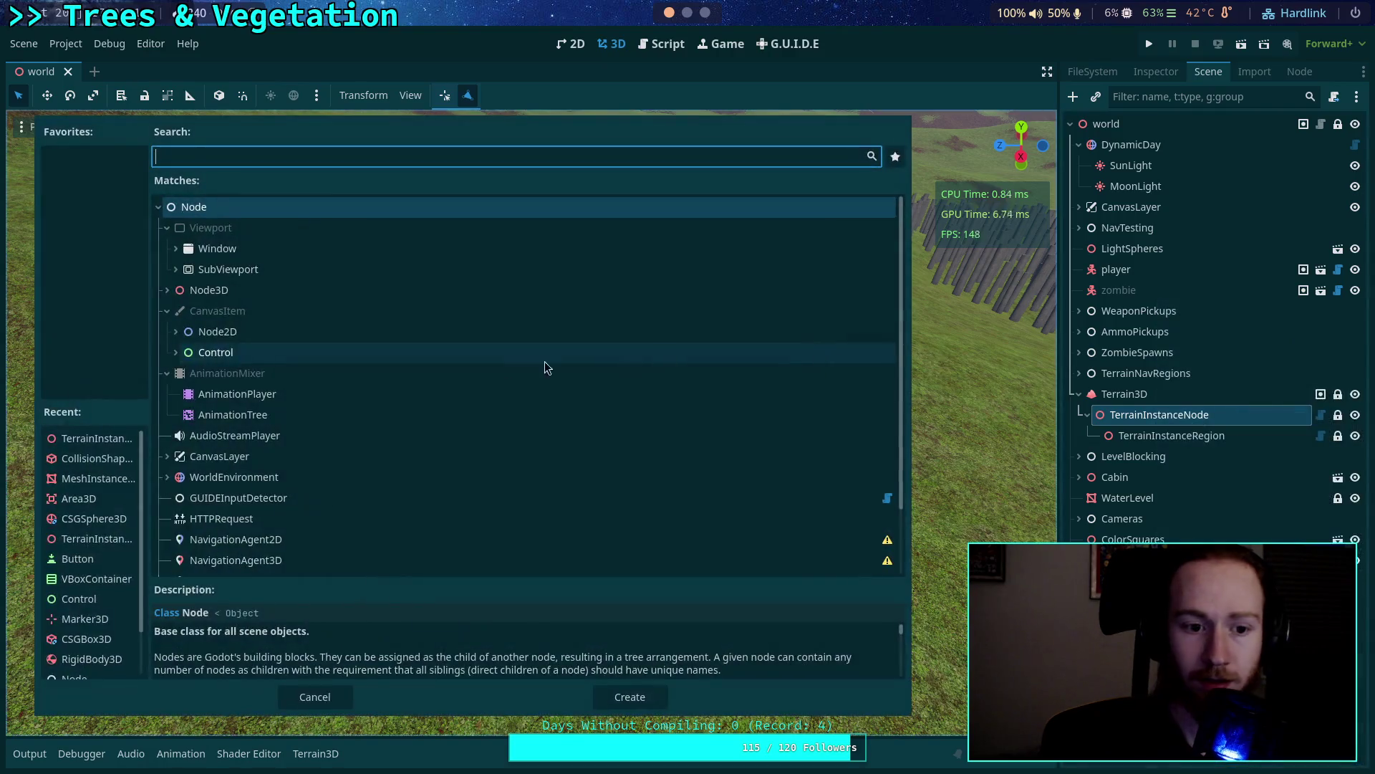
{"action": "left_click", "coordinate": [97, 438]}
{"action": "left_click", "coordinate": [618, 699]}
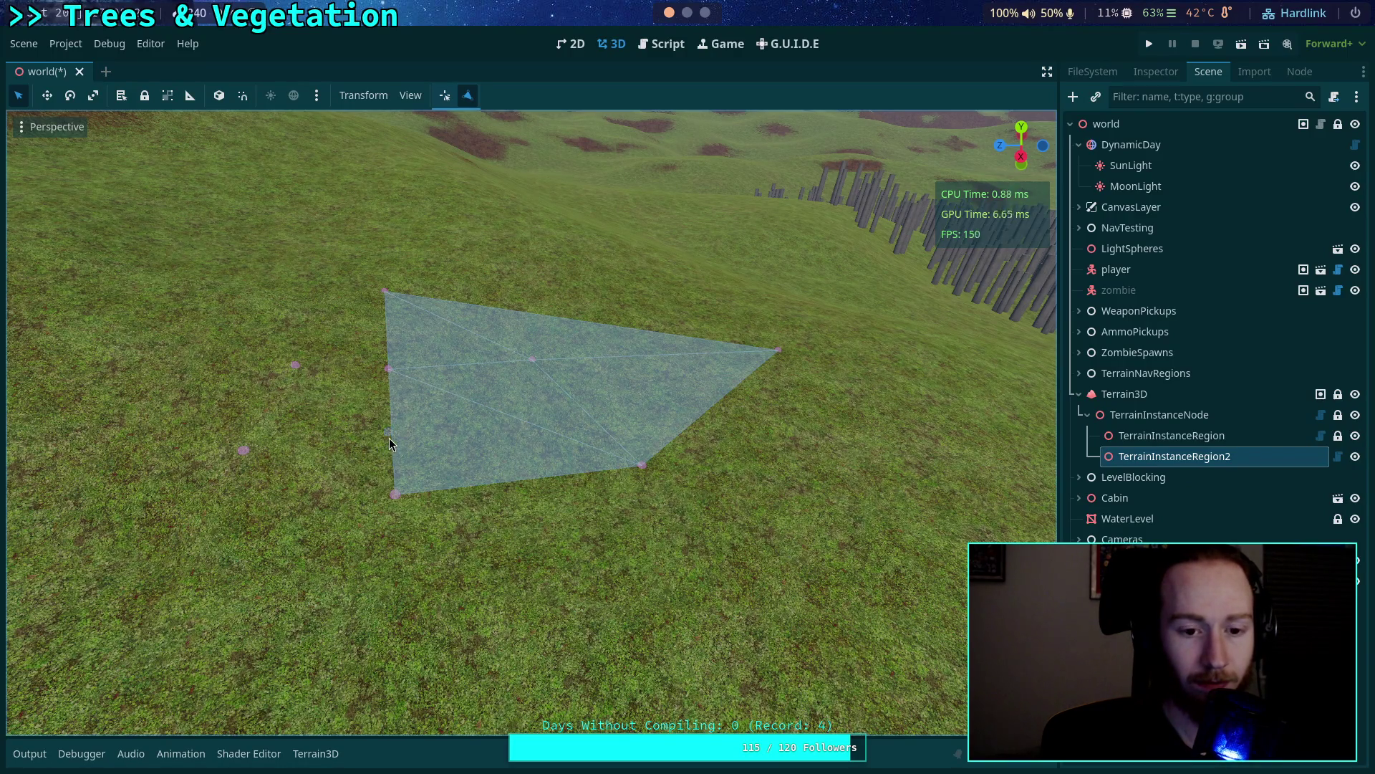
Place the small triangle's points and nudge the big polygon's left vertex aside.
{"action": "left_click_drag", "start_coordinate": [388, 437], "coordinate": [514, 341]}
{"action": "left_click", "coordinate": [459, 347]}
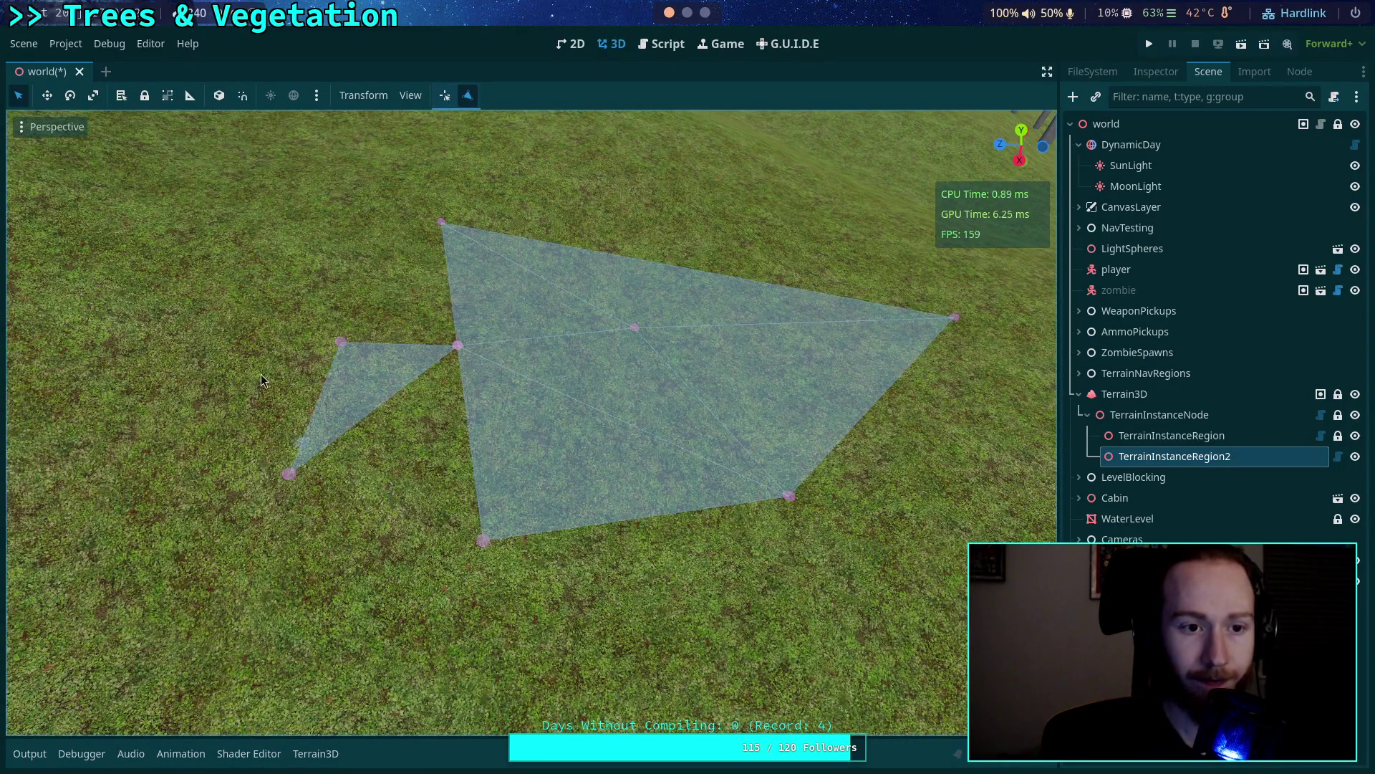
{"action": "mouse_move", "coordinate": [457, 350]}
{"action": "left_mouse_down"}
{"action": "mouse_move", "coordinate": [479, 410]}
{"action": "mouse_move", "coordinate": [440, 403]}
{"action": "mouse_move", "coordinate": [457, 345]}
{"action": "mouse_move", "coordinate": [447, 388]}
{"action": "left_mouse_up"}
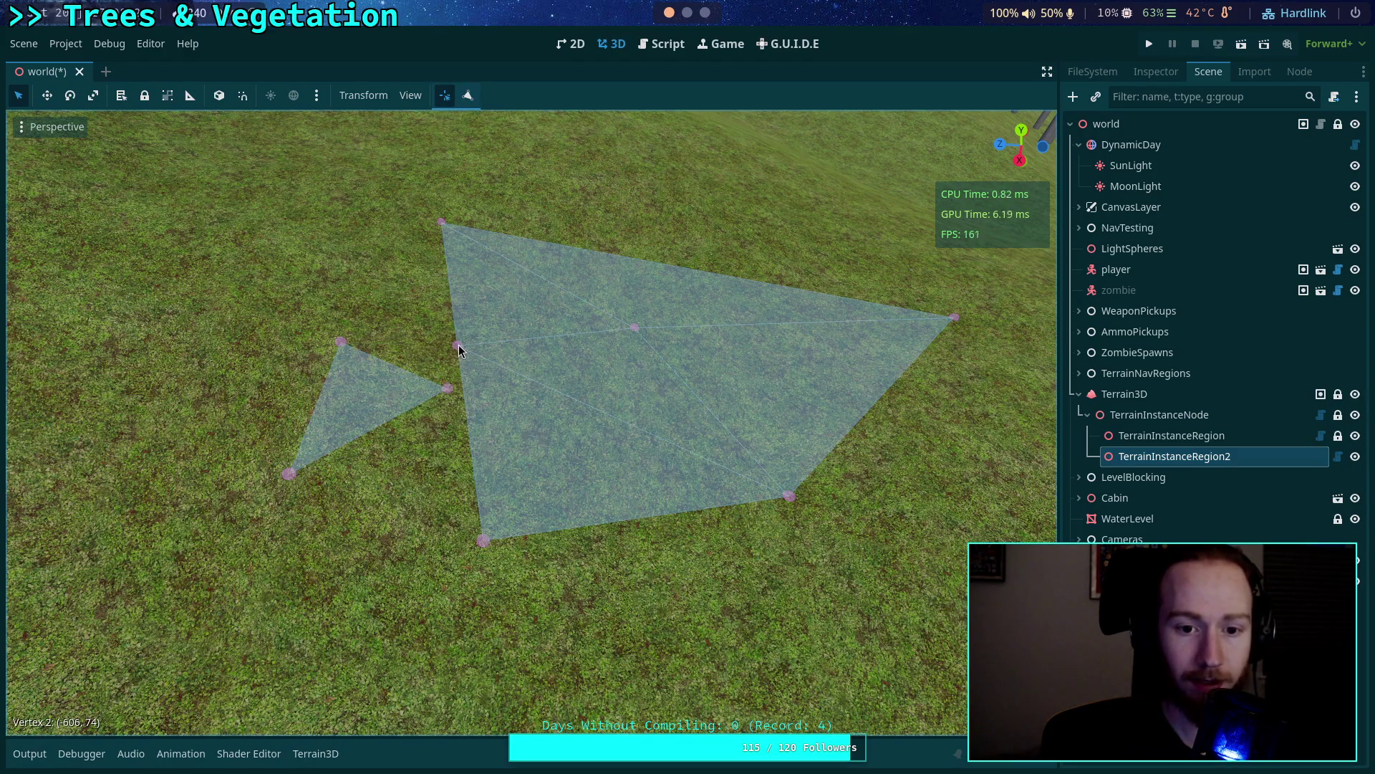
{"action": "left_click", "coordinate": [1149, 437]}
{"action": "mouse_move", "coordinate": [462, 347]}
{"action": "left_mouse_down"}
{"action": "mouse_move", "coordinate": [522, 351]}
{"action": "mouse_move", "coordinate": [463, 353]}
{"action": "left_mouse_up"}
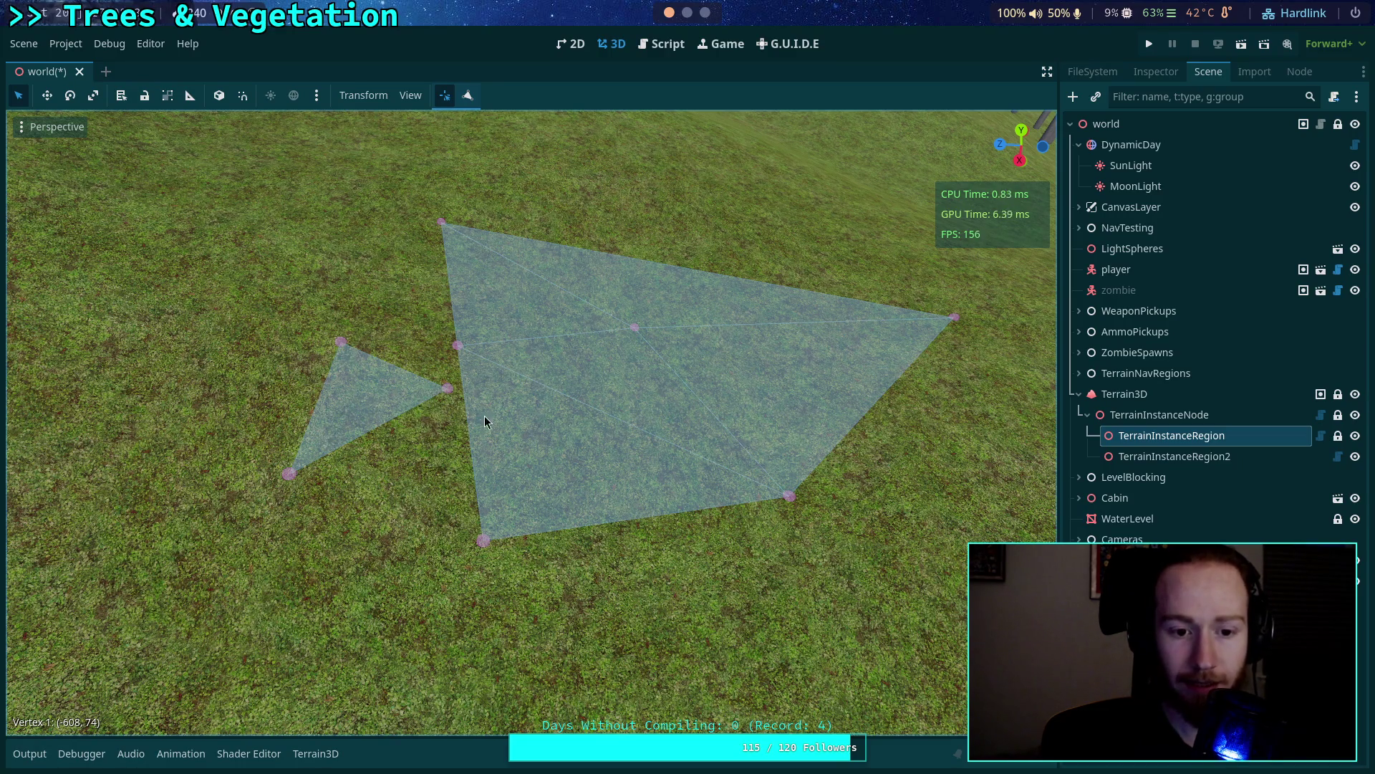
Drag TerrainInstanceRegion2's three vertices to reshape the small triangle beside the big polygon.
{"action": "left_click", "coordinate": [416, 393]}
{"action": "mouse_move", "coordinate": [451, 388]}
{"action": "left_mouse_down"}
{"action": "mouse_move", "coordinate": [450, 346]}
{"action": "mouse_move", "coordinate": [447, 460]}
{"action": "left_mouse_up"}
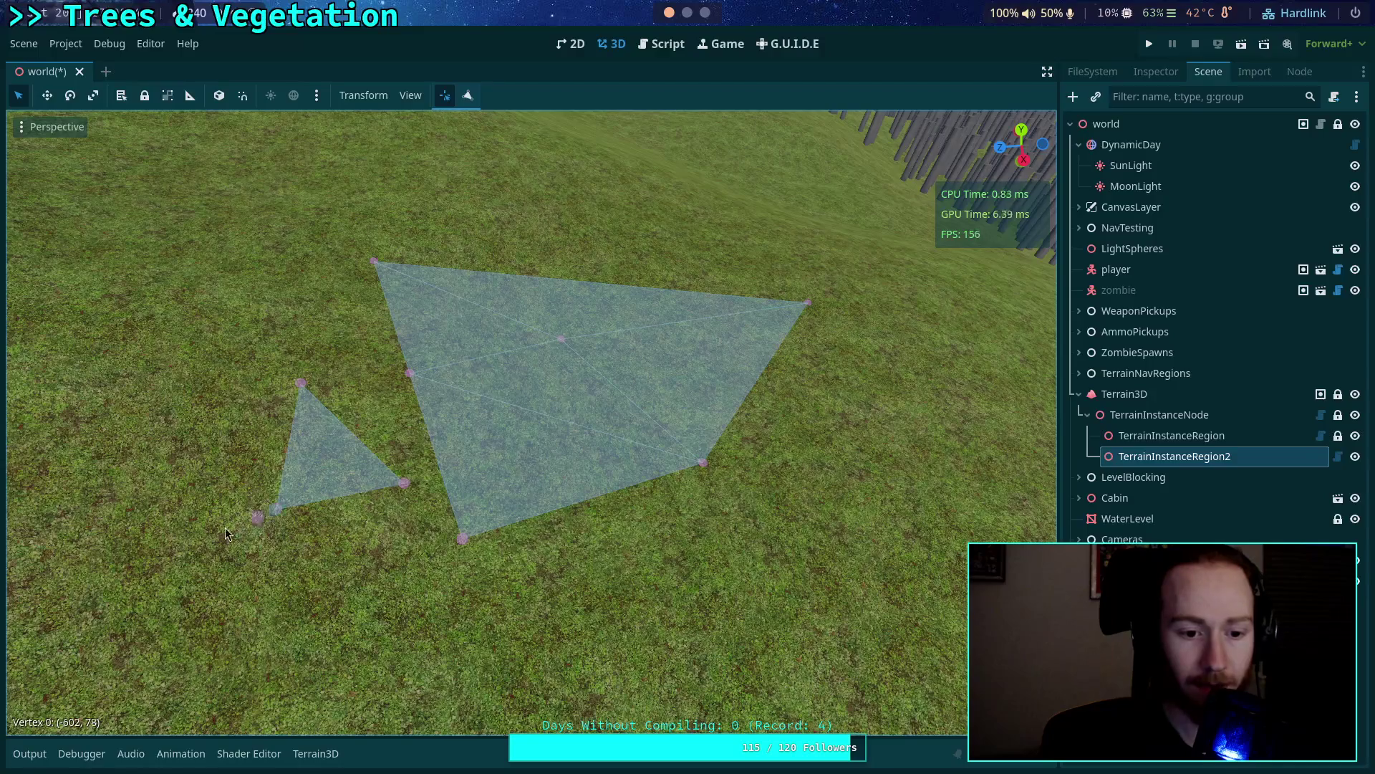
{"action": "left_click_drag", "start_coordinate": [225, 527], "coordinate": [159, 537]}
{"action": "left_click_drag", "start_coordinate": [308, 398], "coordinate": [201, 325]}
{"action": "mouse_move", "coordinate": [404, 487]}
{"action": "left_mouse_down"}
{"action": "mouse_move", "coordinate": [582, 408]}
{"action": "mouse_move", "coordinate": [377, 374]}
{"action": "mouse_move", "coordinate": [383, 415]}
{"action": "left_mouse_up"}
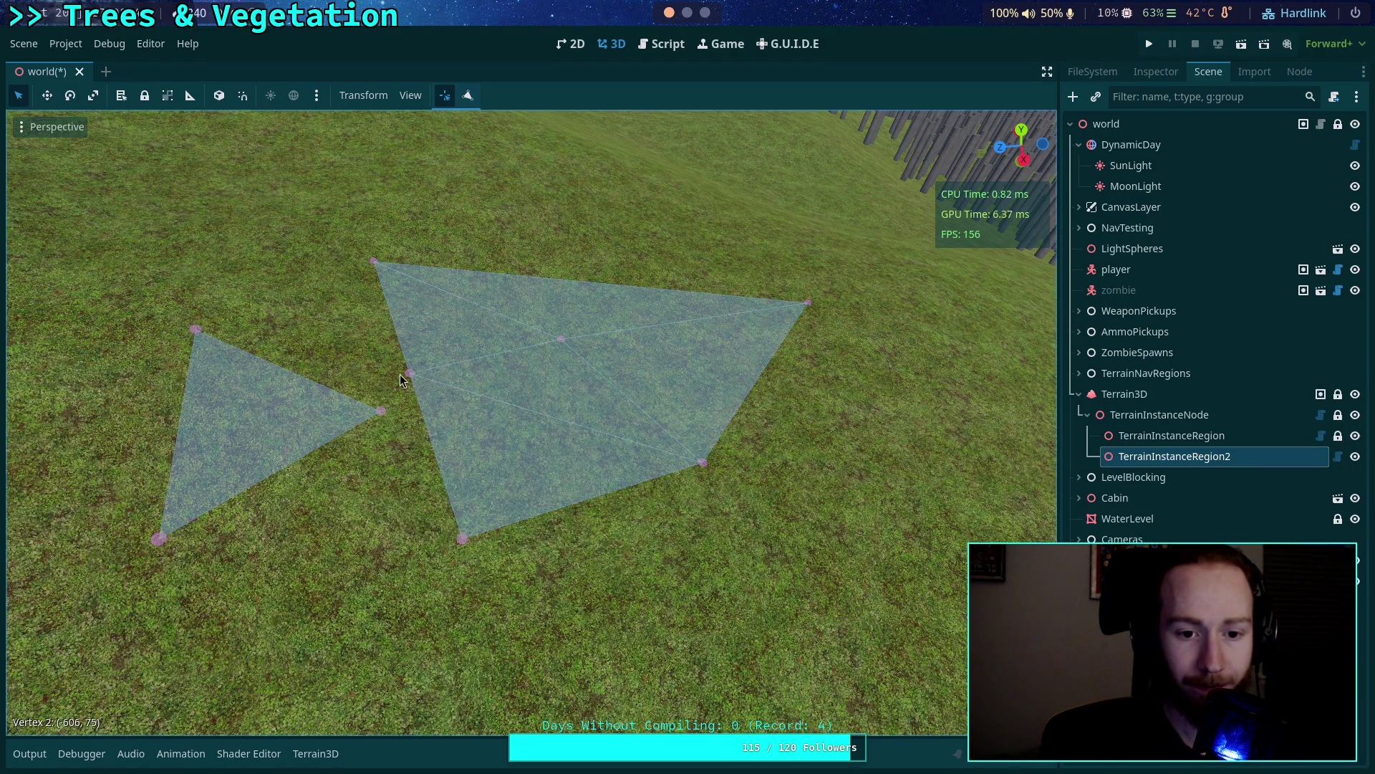
{"action": "right_click", "coordinate": [403, 435]}
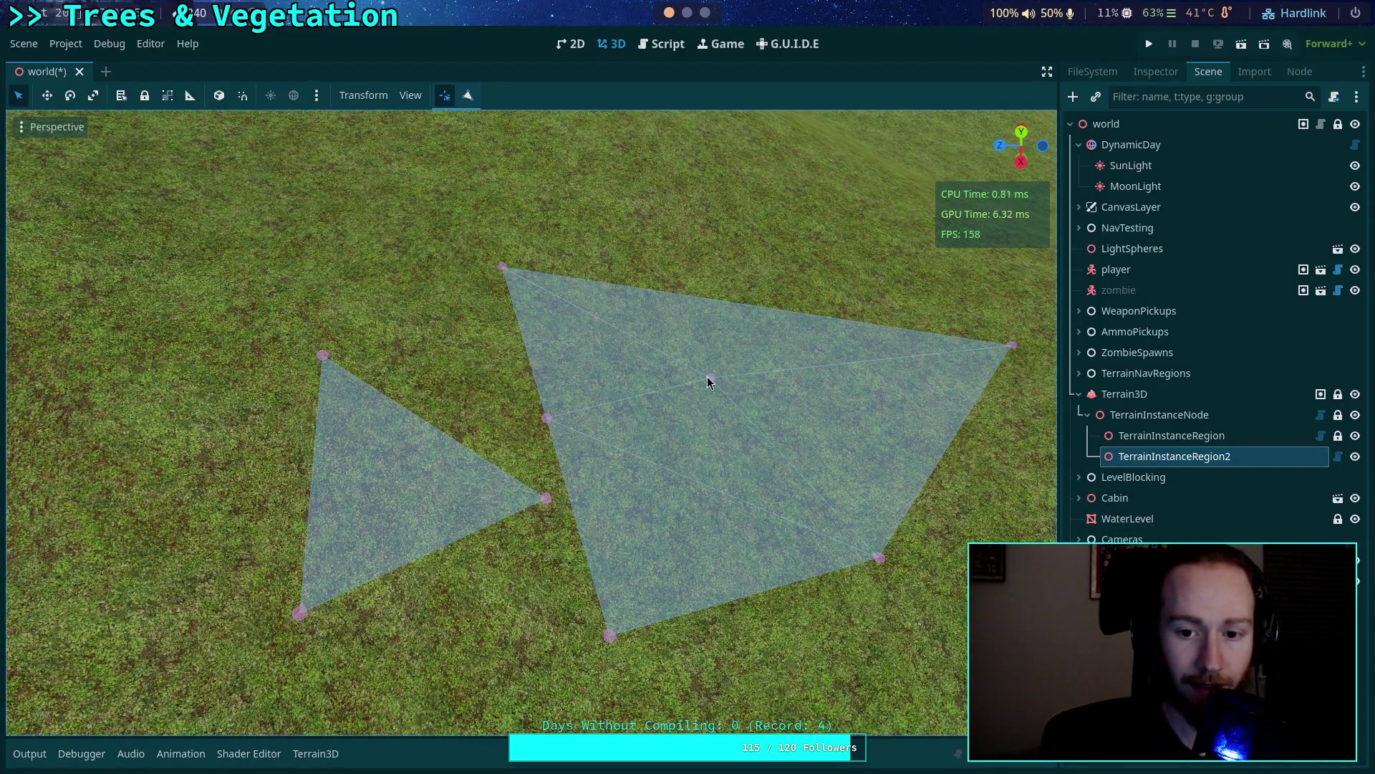
{"action": "mouse_move", "coordinate": [323, 356]}
{"action": "left_mouse_down"}
{"action": "mouse_move", "coordinate": [397, 254]}
{"action": "mouse_move", "coordinate": [211, 364]}
{"action": "mouse_move", "coordinate": [298, 415]}
{"action": "left_mouse_up"}
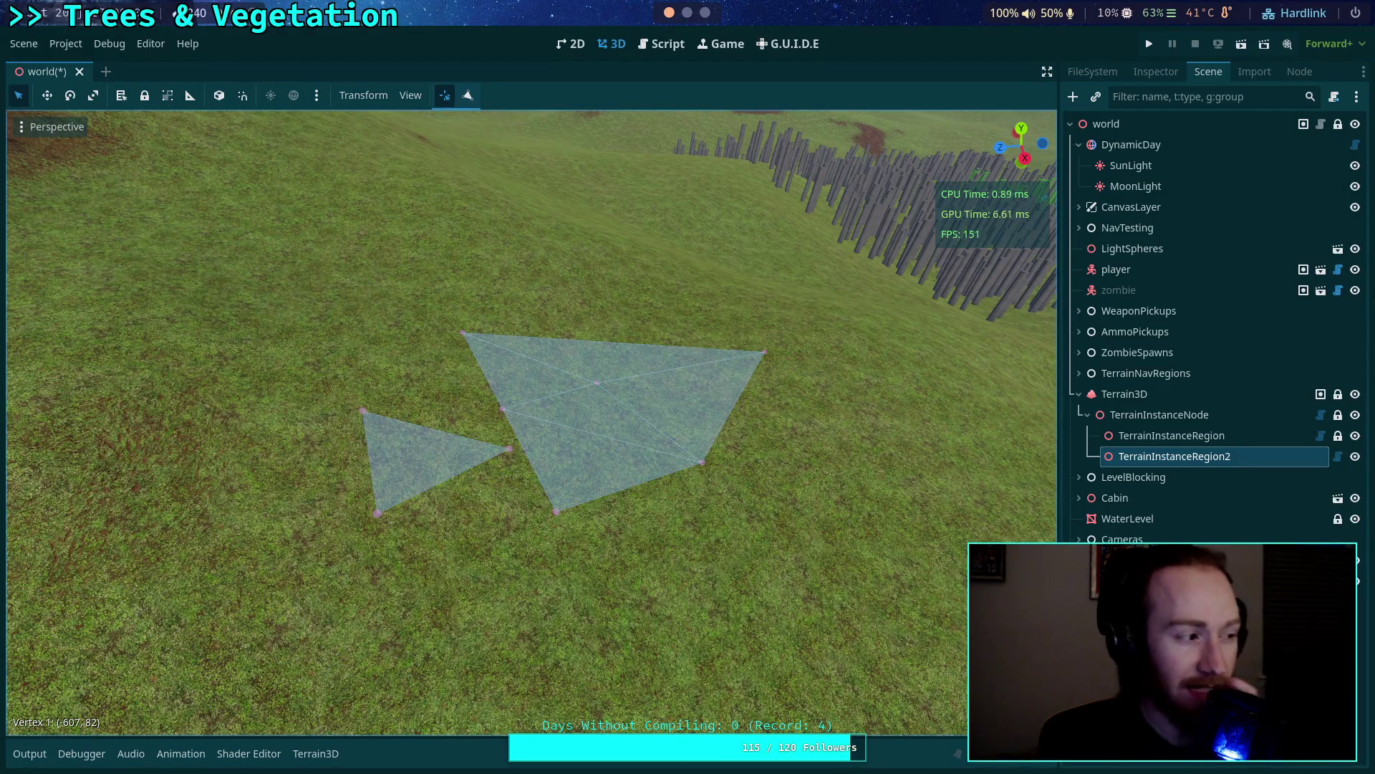
{"action": "left_click", "coordinate": [660, 44]}
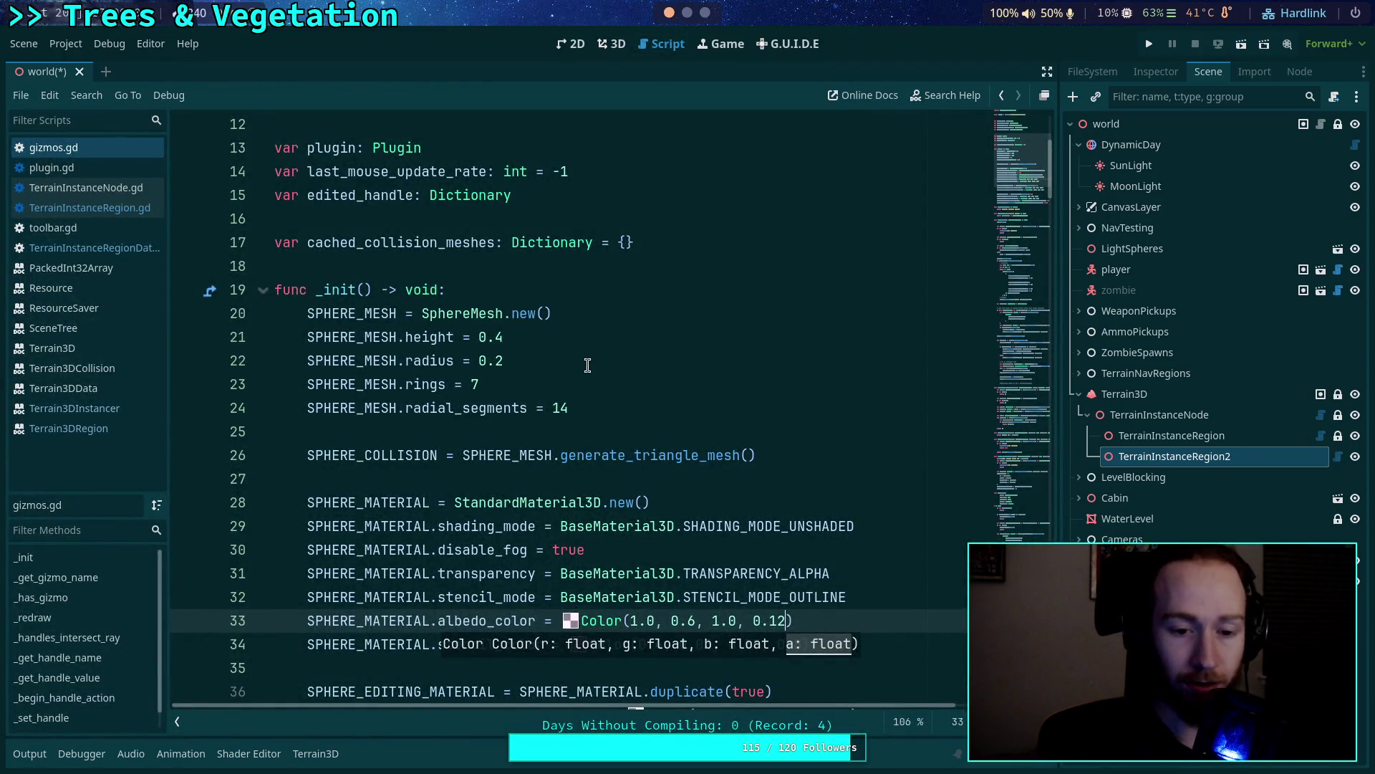
{"action": "scroll", "coordinate": [572, 340], "scroll_direction": "down", "scroll_amount": 1}
{"action": "scroll", "coordinate": [572, 341], "scroll_direction": "down", "scroll_amount": 4}
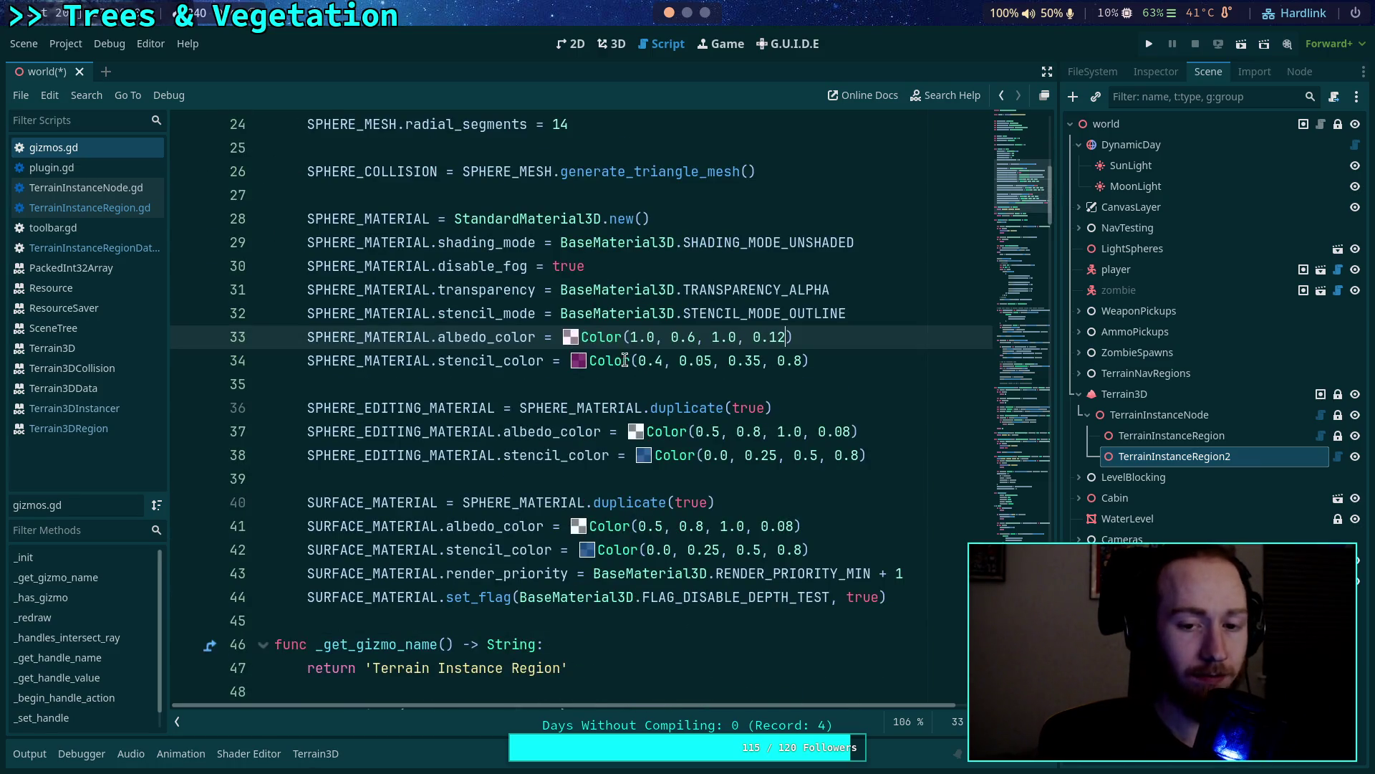
{"action": "mouse_move", "coordinate": [719, 407]}
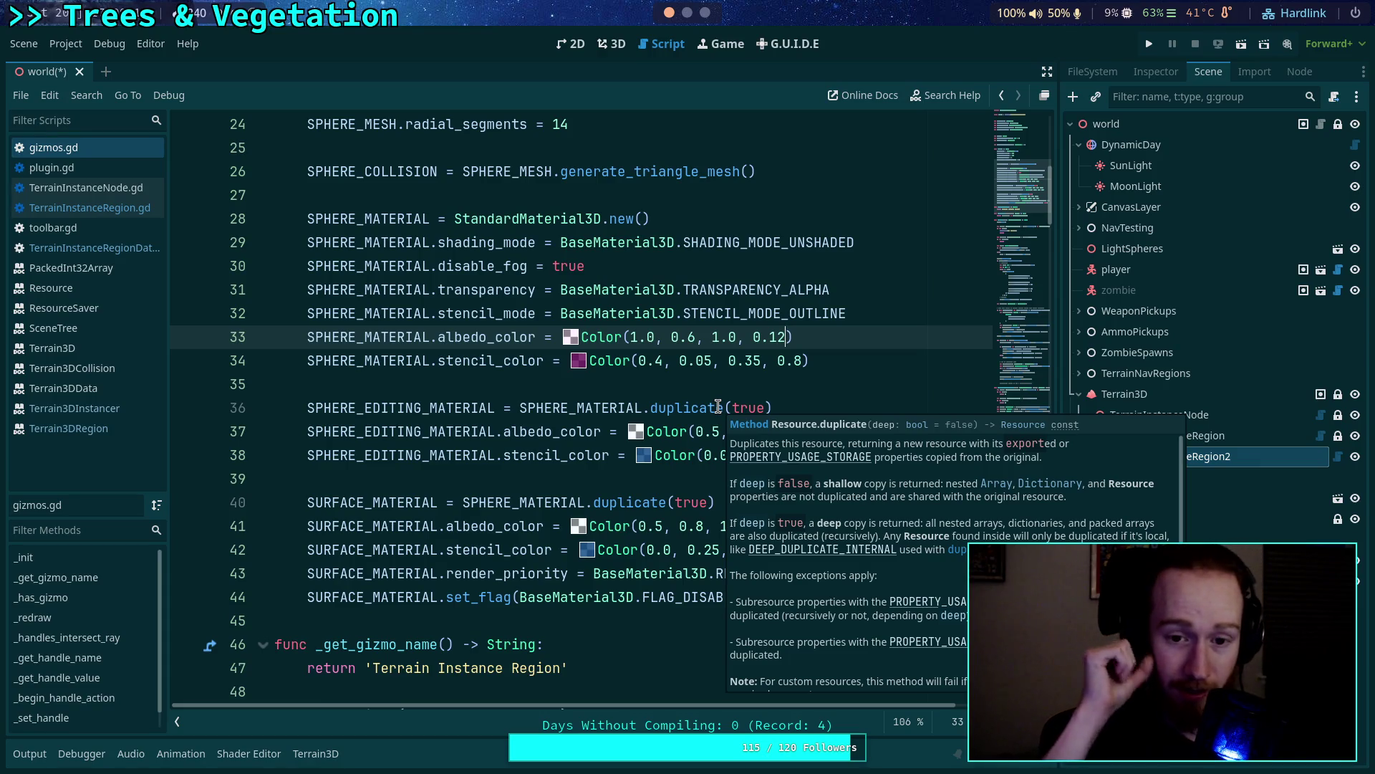
{"action": "left_click", "coordinate": [815, 360]}
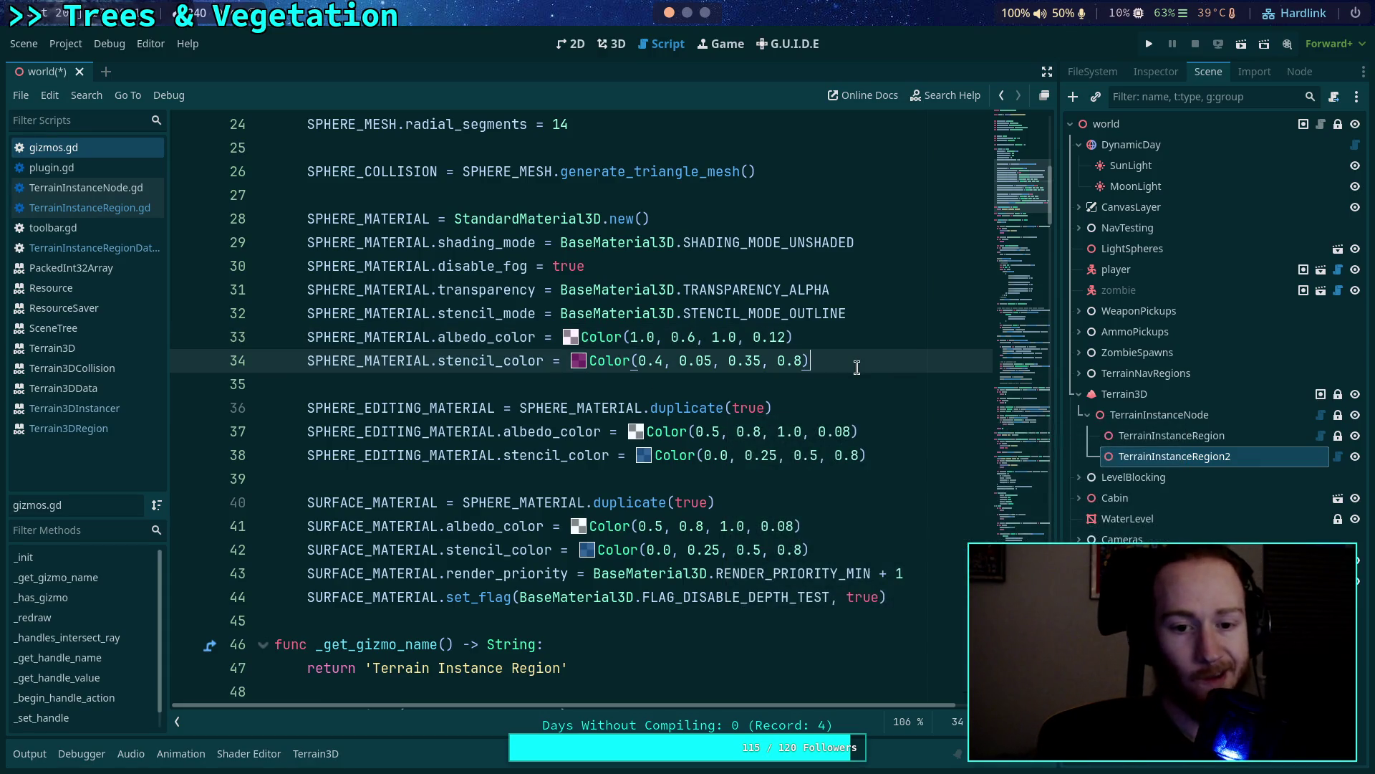
{"action": "key", "text": "Return"}
{"action": "type", "text": "SPH"}
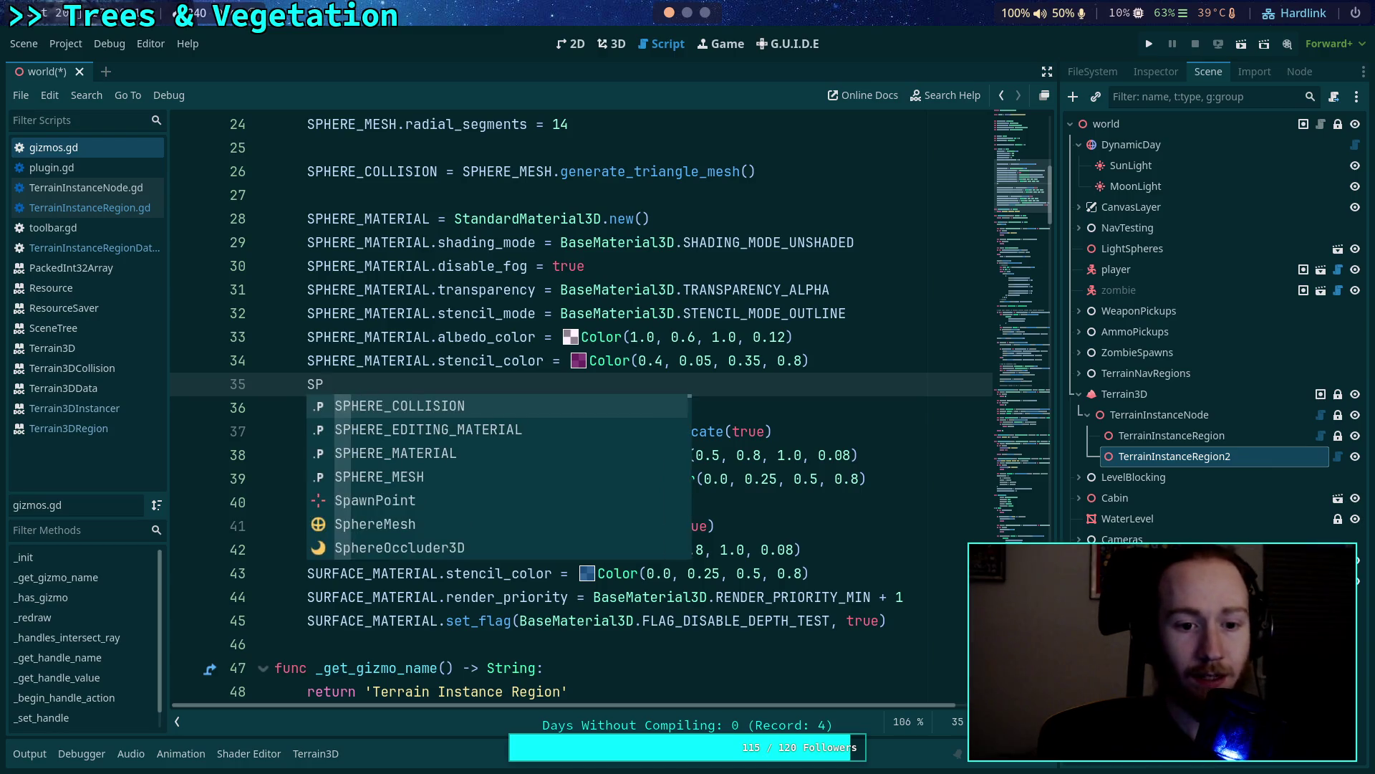
{"action": "key", "text": "Down"}
{"action": "key", "text": "Down"}
{"action": "key", "text": "Return"}
{"action": "type", "text": ".mod"}
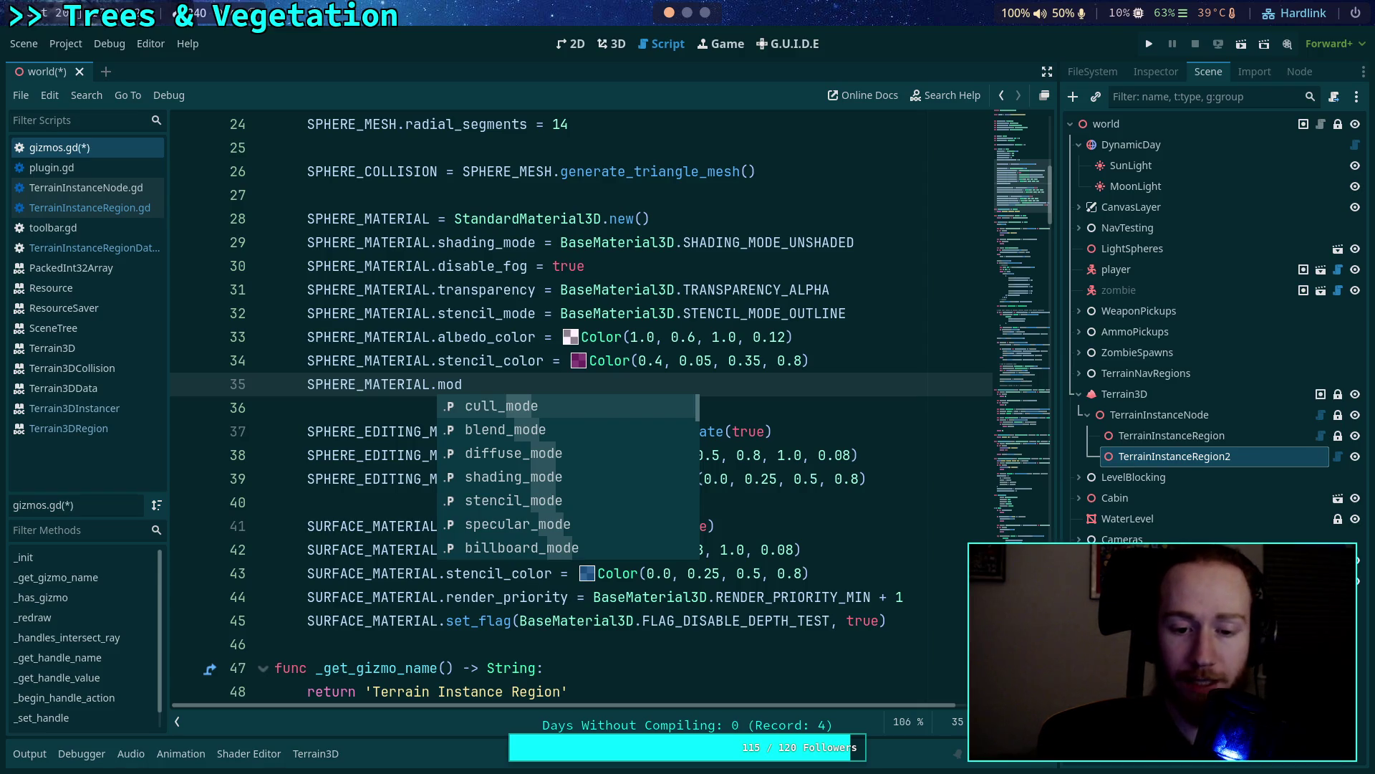
{"action": "type", "text": "u"}
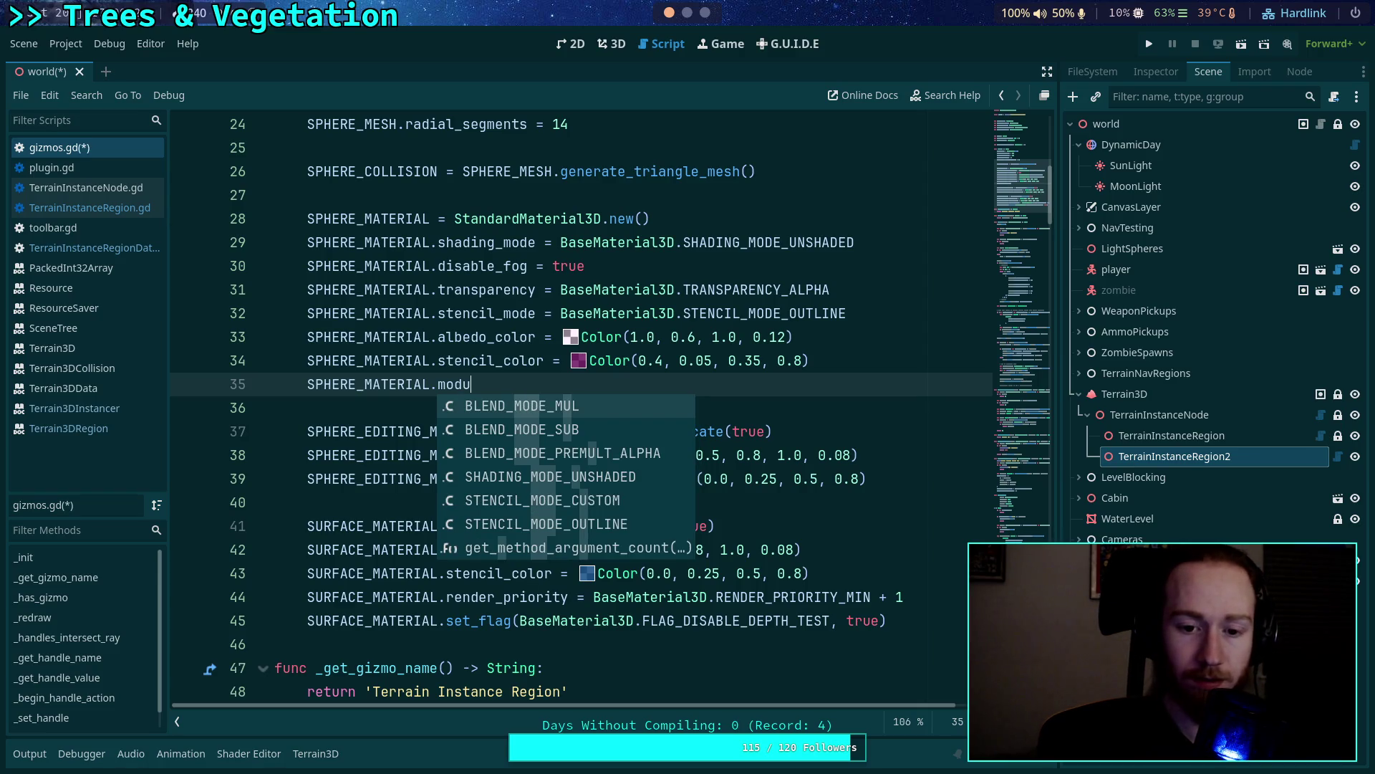
{"action": "key", "text": "BackSpace"}
{"action": "key", "text": "Down"}
{"action": "key", "text": "Down"}
{"action": "key", "text": "Down"}
{"action": "key", "text": "Down"}
{"action": "key", "text": "Down"}
{"action": "key", "text": "Down"}
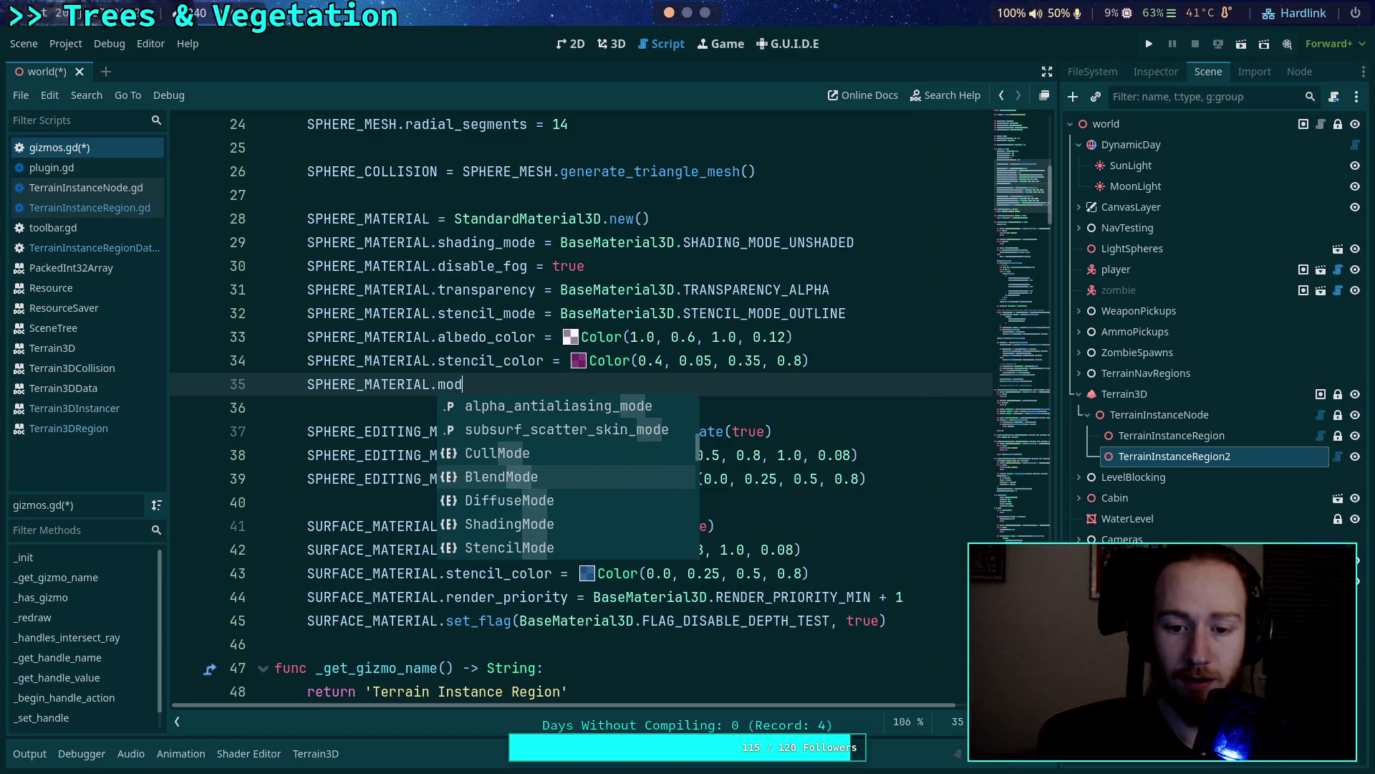
{"action": "key", "text": "Down"}
{"action": "key", "text": "Down"}
{"action": "key", "text": "Down"}
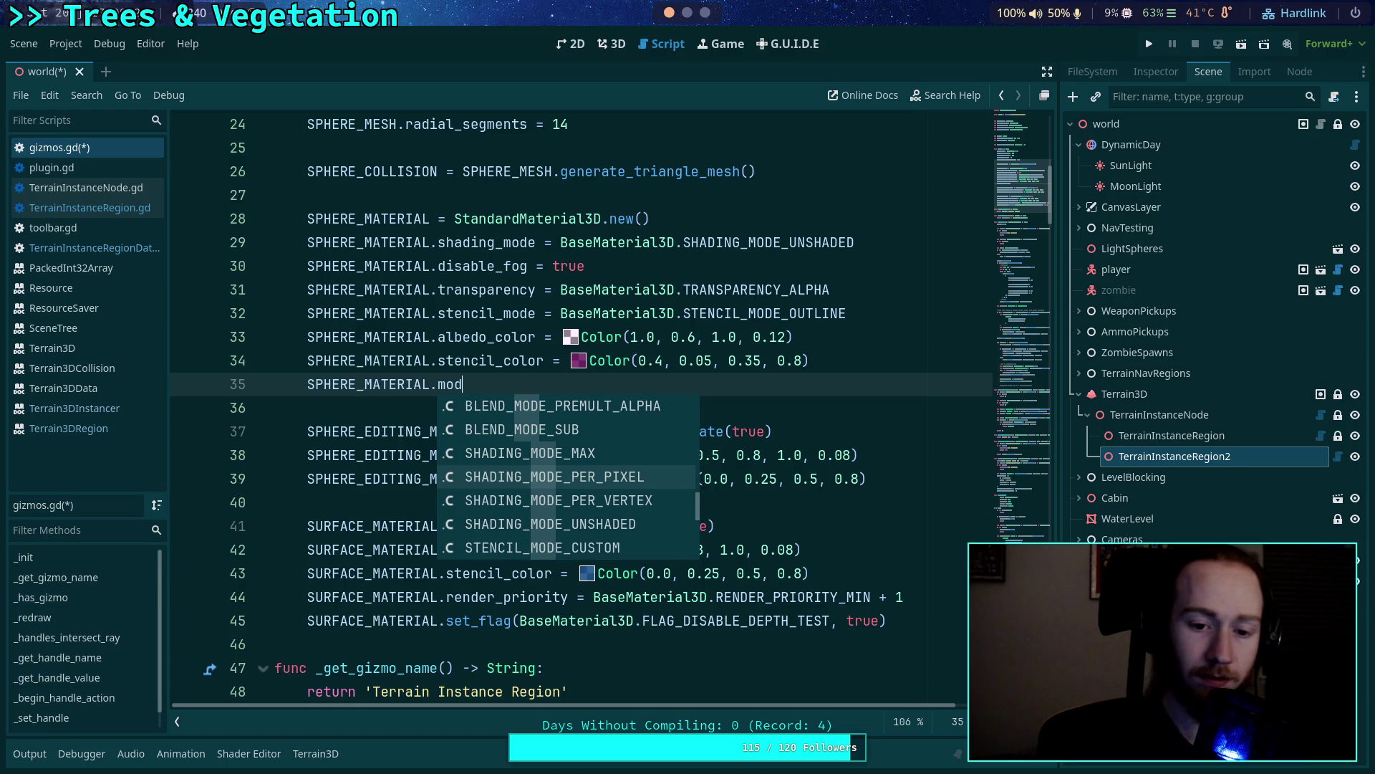
{"action": "key", "text": "BackSpace"}
{"action": "key", "text": "BackSpace"}
{"action": "key", "text": "BackSpace"}
{"action": "type", "text": "col"}
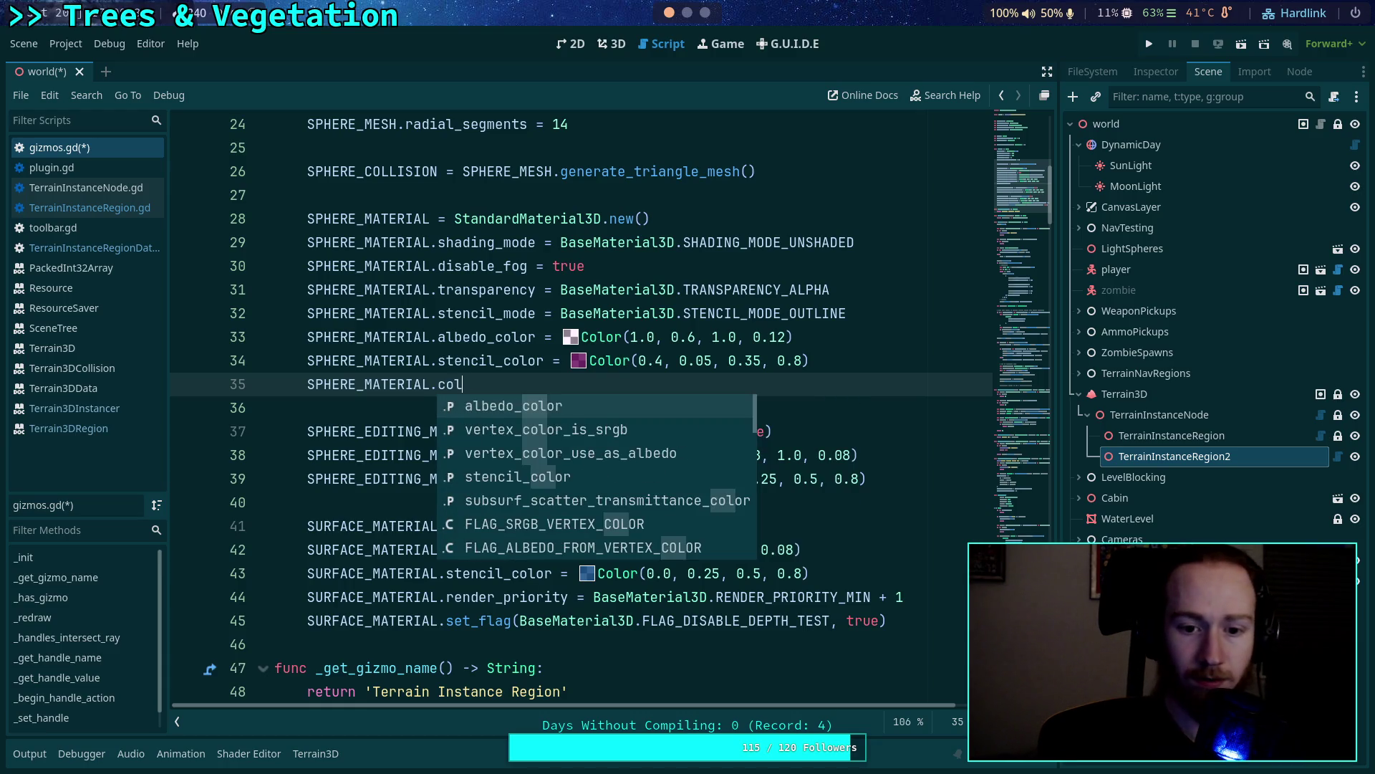
{"action": "key", "text": "Down"}
{"action": "key", "text": "Down"}
{"action": "key", "text": "Down"}
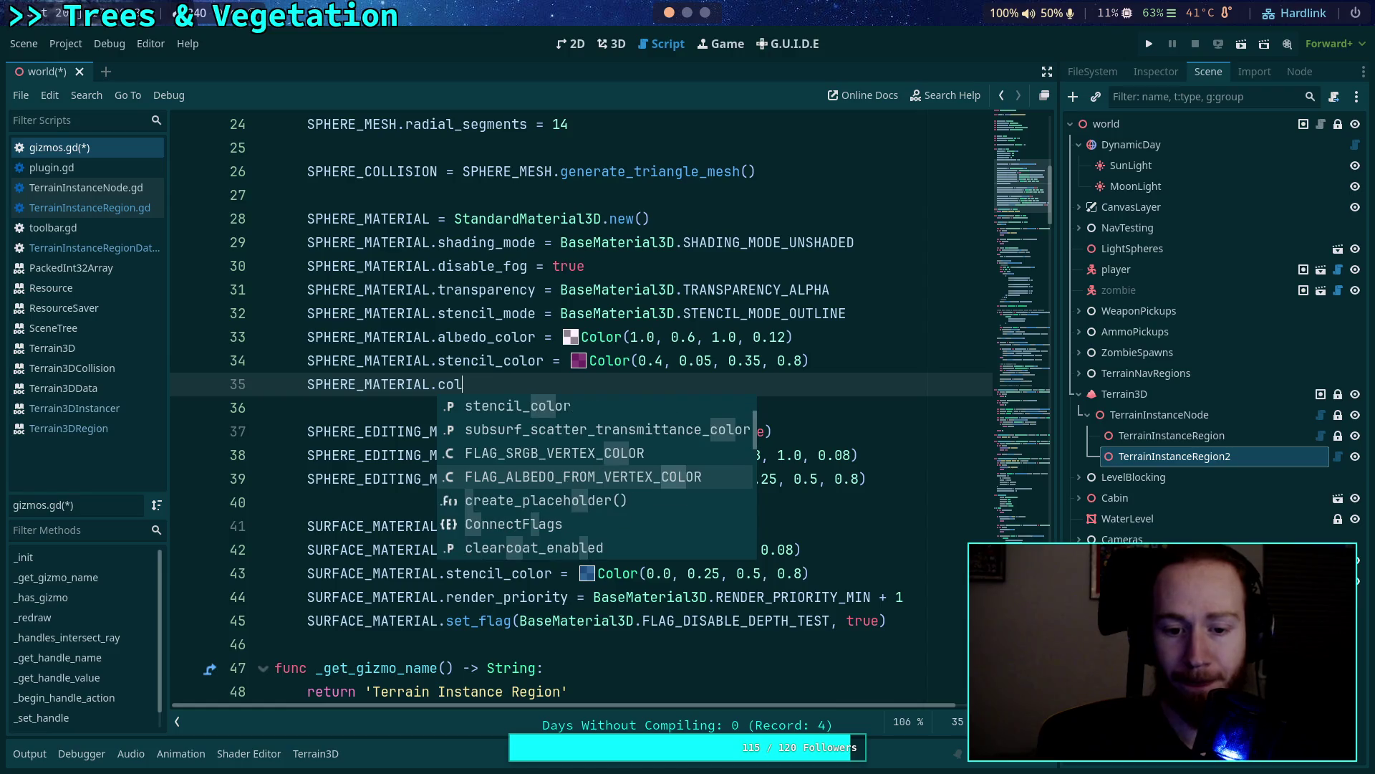
{"action": "key", "text": "Down"}
{"action": "key", "text": "Down"}
{"action": "key", "text": "Down"}
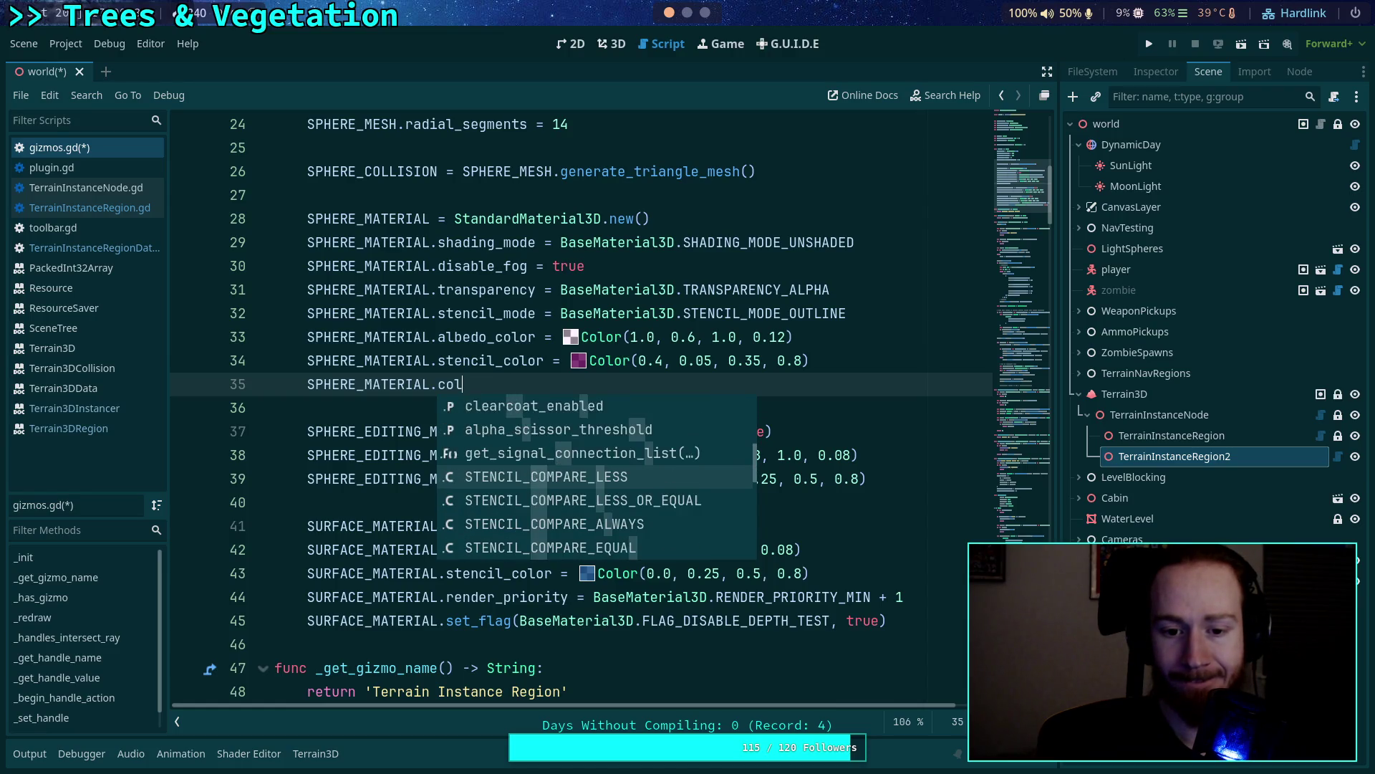
{"action": "key", "text": "Down"}
{"action": "key", "text": "Down"}
{"action": "key", "text": "Down"}
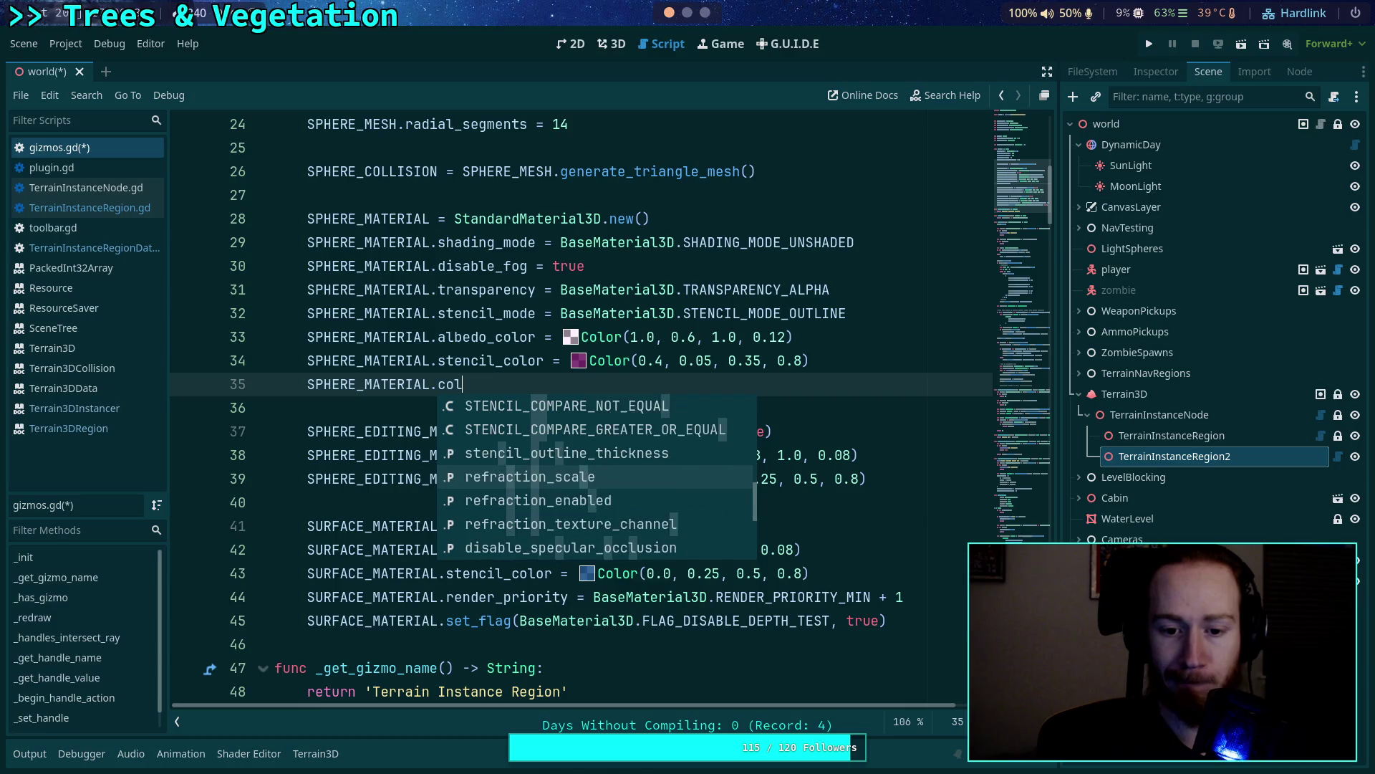
{"action": "key", "text": "Down"}
{"action": "key", "text": "Down"}
{"action": "key", "text": "Down"}
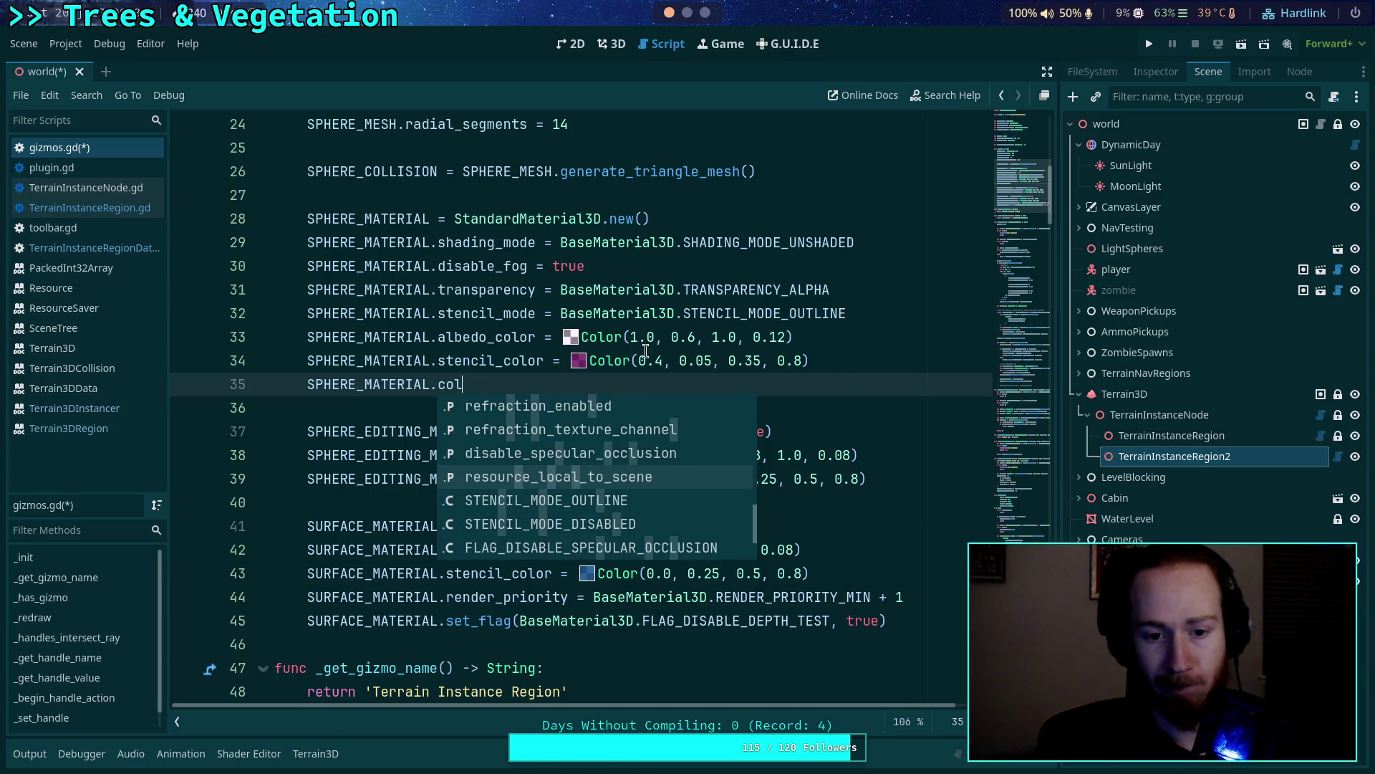
{"action": "left_click", "coordinate": [476, 384]}
{"action": "double_click", "coordinate": [475, 384]}
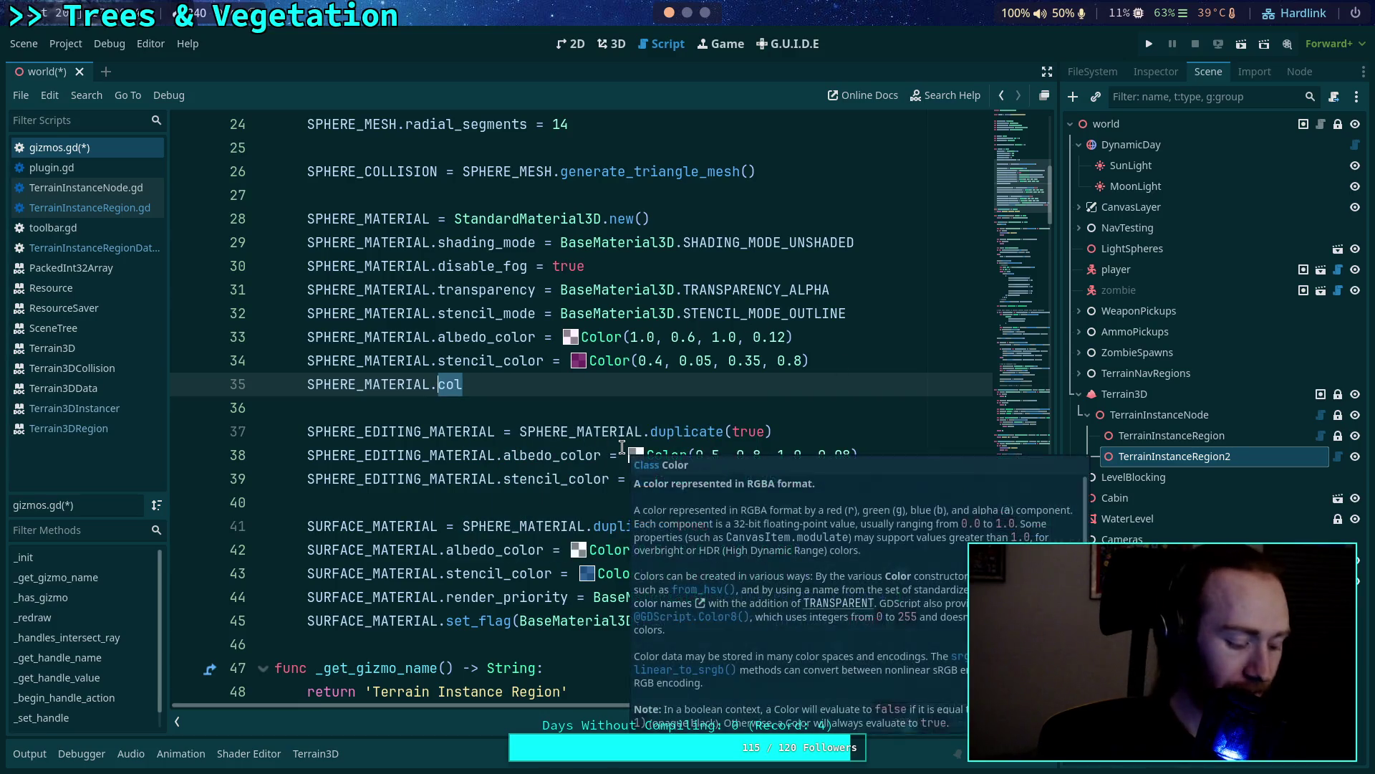
{"action": "type", "text": "alp"}
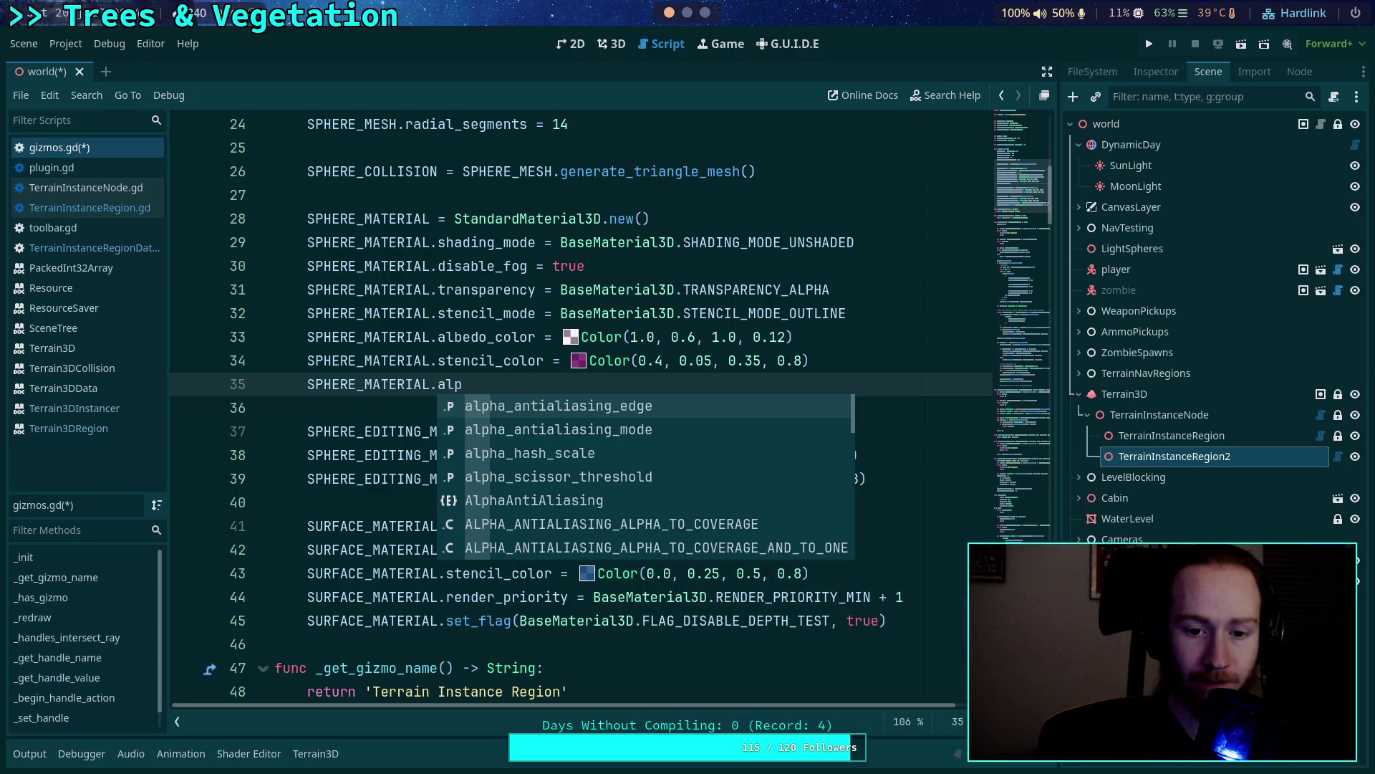
{"action": "key", "text": "BackSpace"}
{"action": "key", "text": "BackSpace"}
{"action": "key", "text": "BackSpace"}
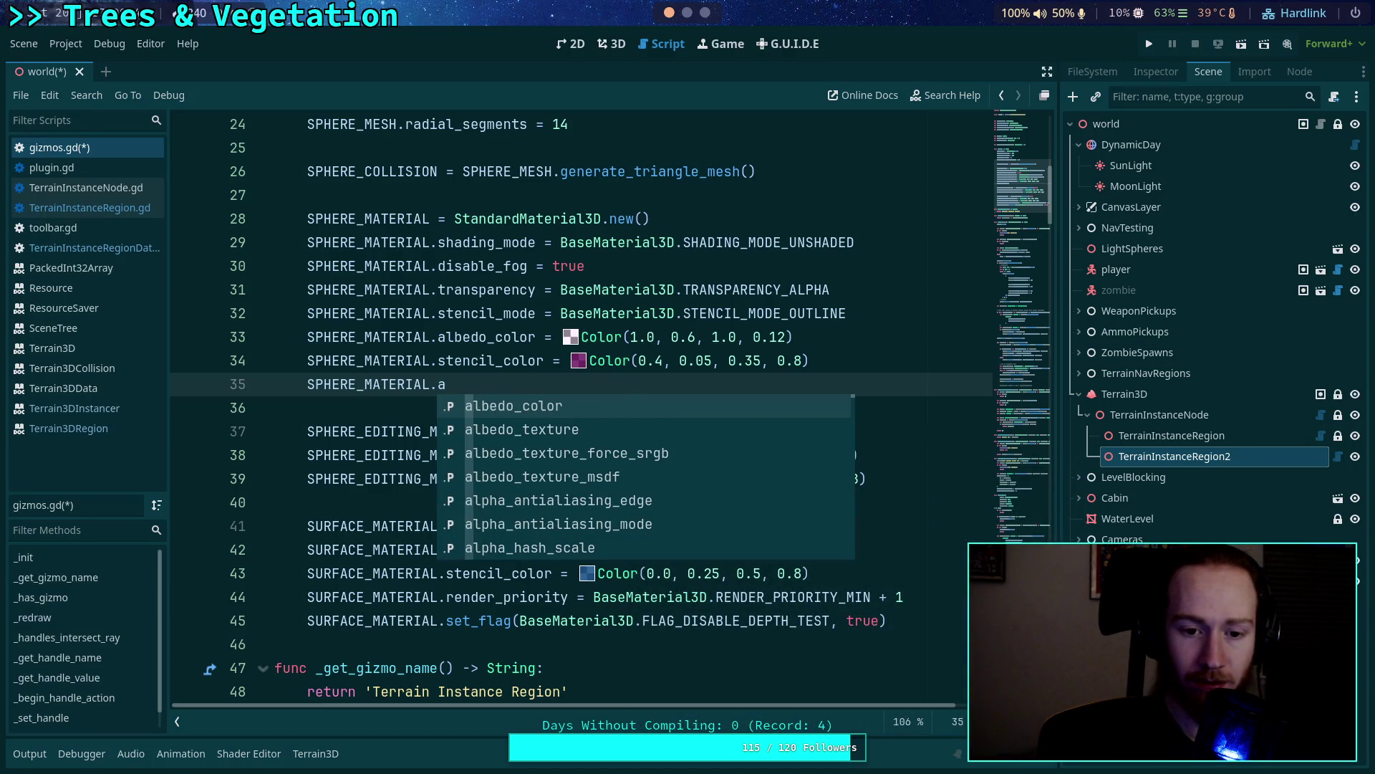
{"action": "type", "text": "tra"}
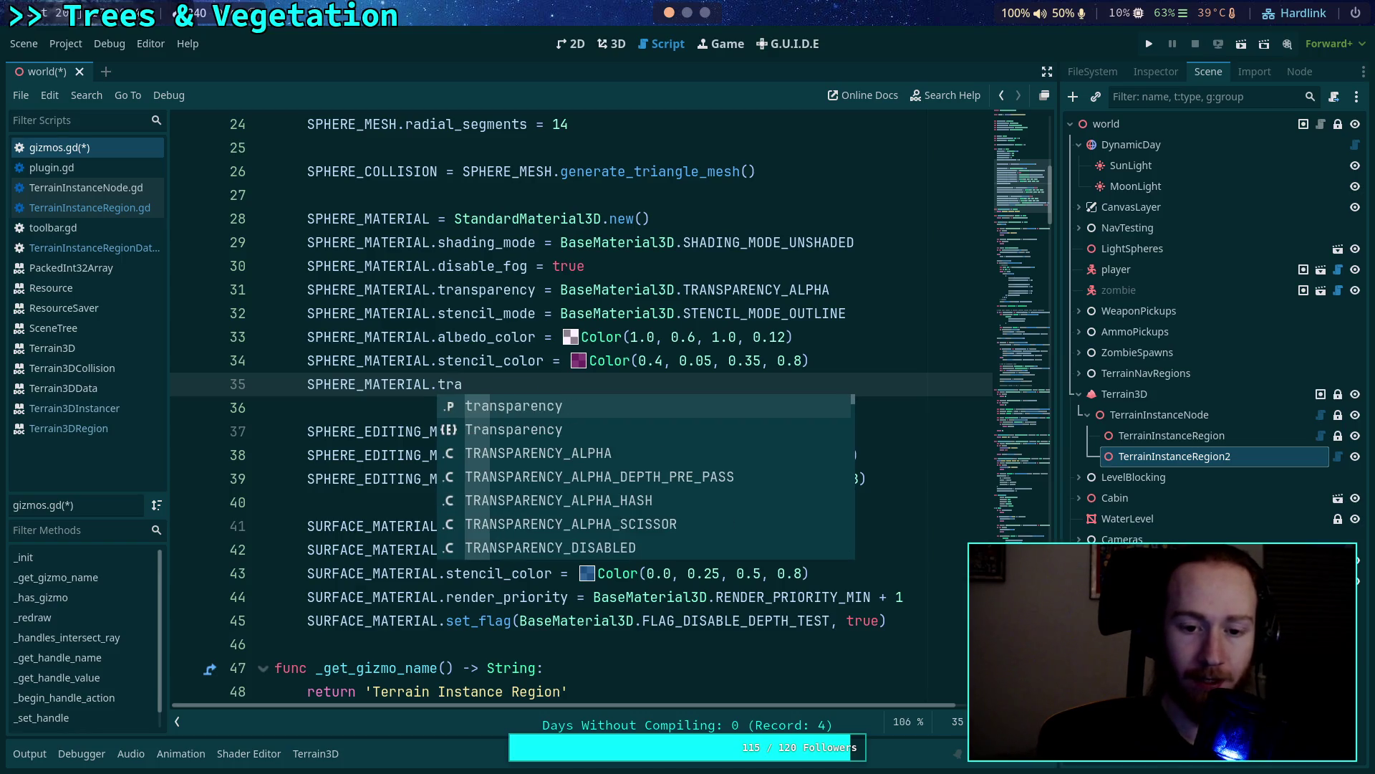
{"action": "key", "text": "Return"}
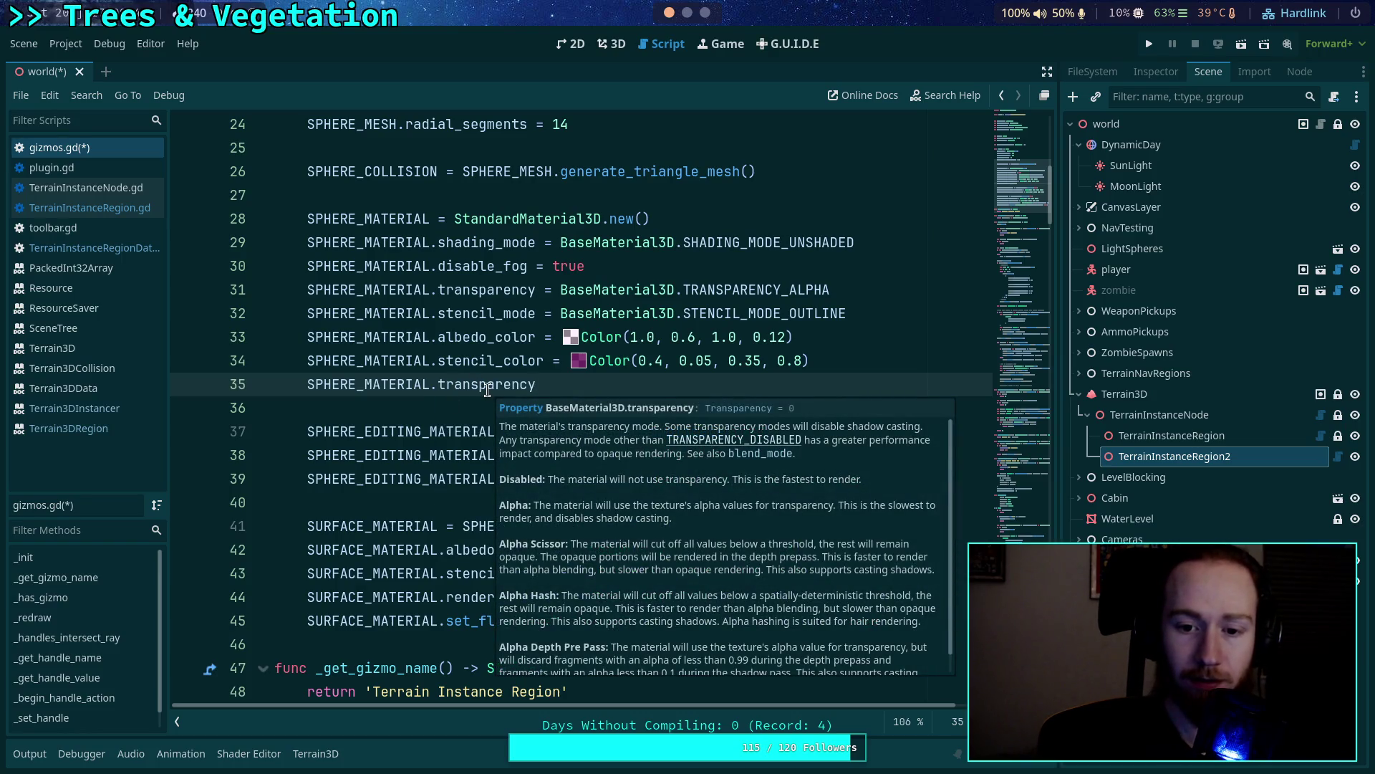
{"action": "double_click", "coordinate": [487, 385]}
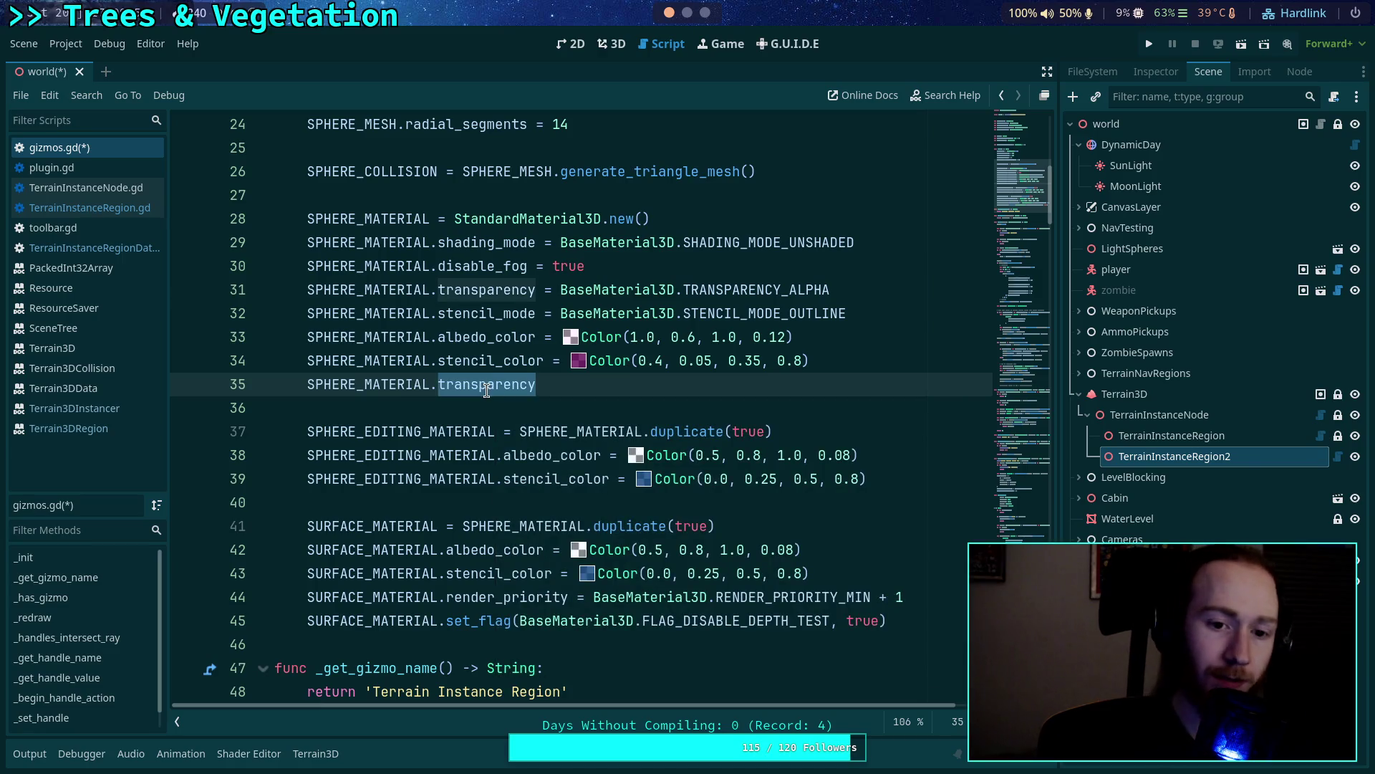
{"action": "key", "text": "BackSpace"}
{"action": "key", "text": "ctrl+space"}
{"action": "key", "text": "Down"}
{"action": "key", "text": "Down"}
{"action": "key", "text": "Down"}
{"action": "key", "text": "Down"}
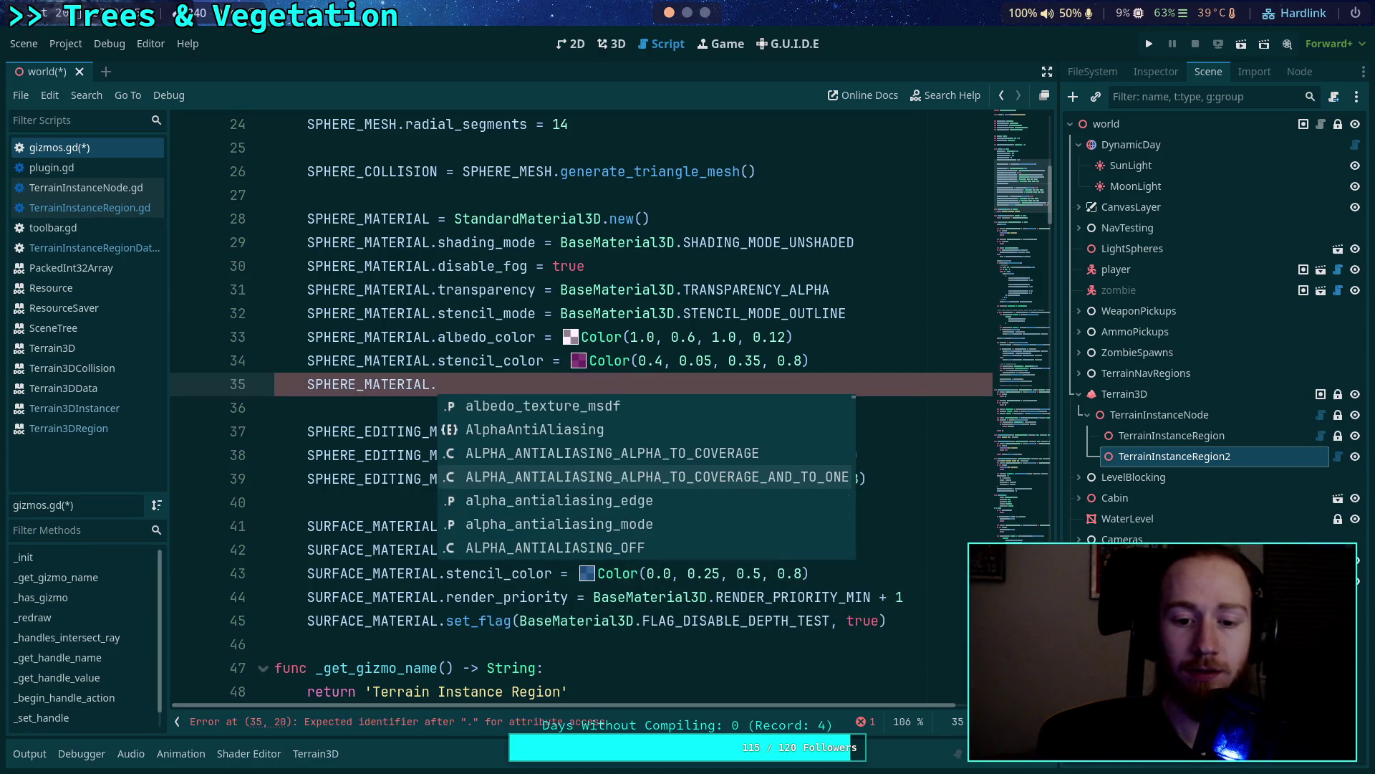
{"action": "key", "text": "Escape"}
{"action": "key", "text": "BackSpace"}
{"action": "key", "text": "BackSpace"}
{"action": "key", "text": "BackSpace"}
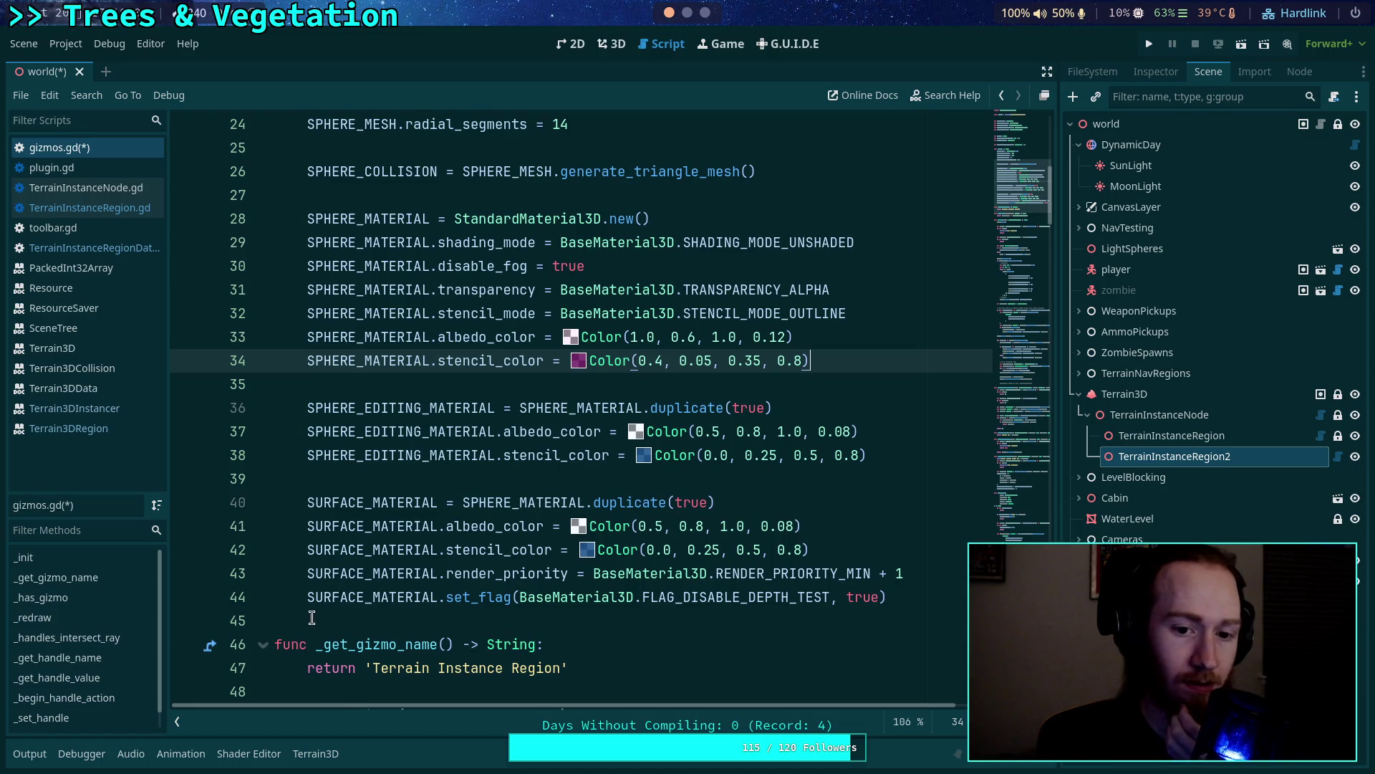
{"action": "scroll", "coordinate": [312, 618], "scroll_direction": "up", "scroll_amount": 1}
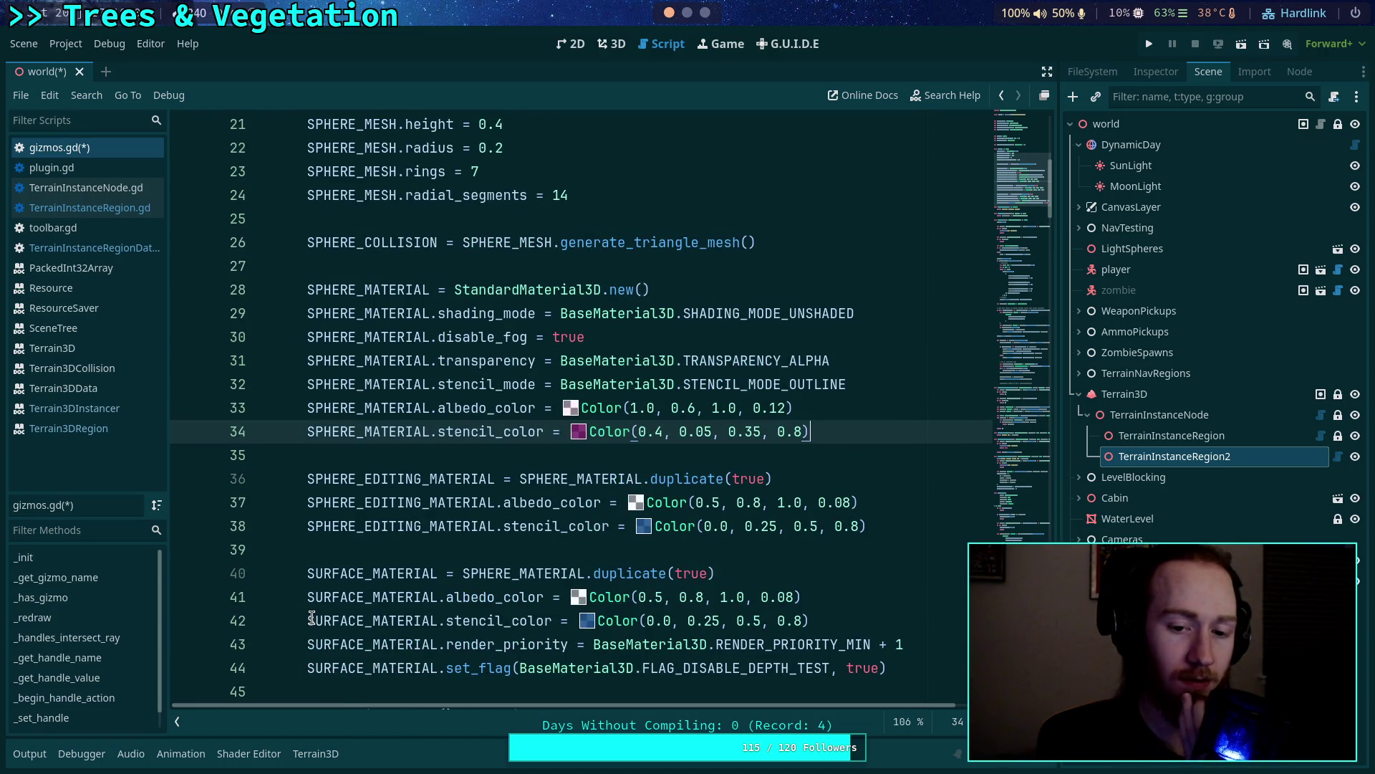
{"action": "scroll", "coordinate": [312, 618], "scroll_direction": "down", "scroll_amount": 1}
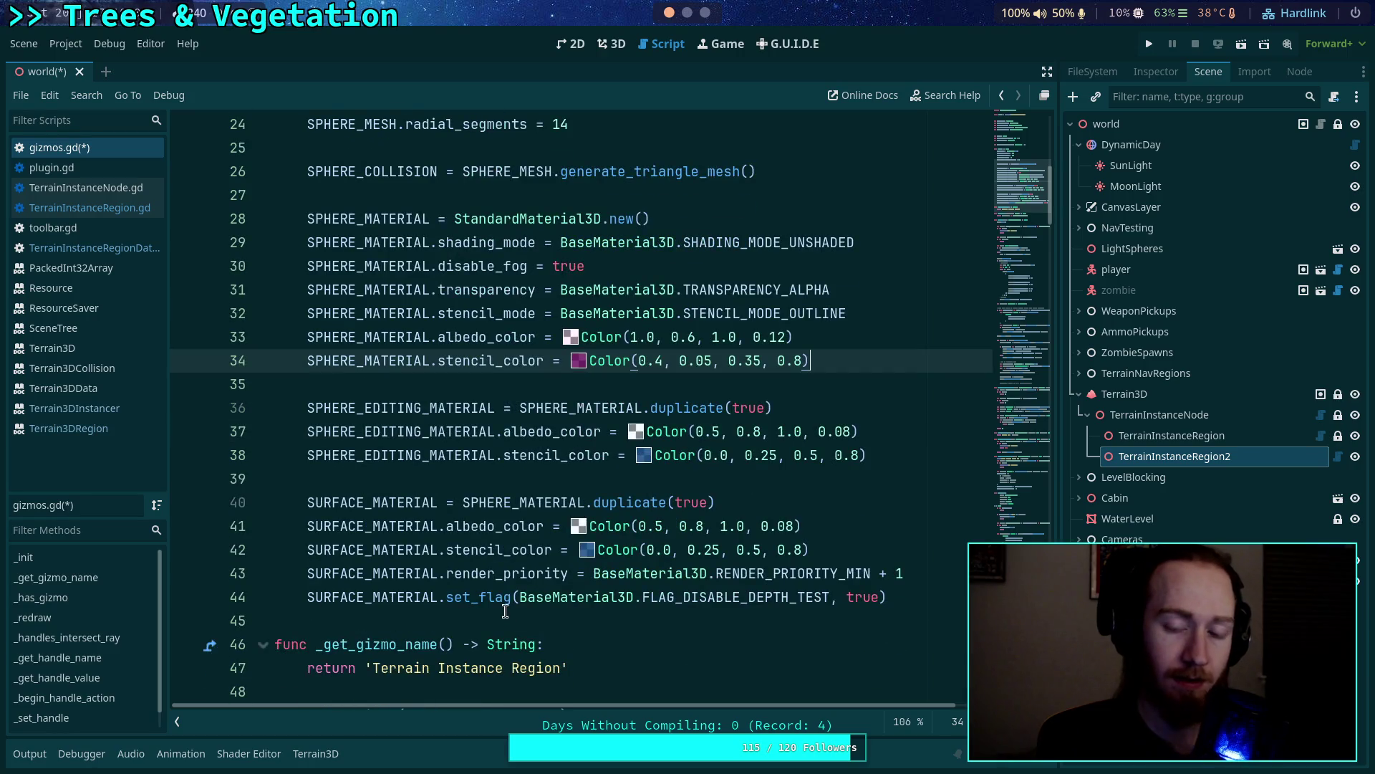
{"action": "mouse_move", "coordinate": [492, 609]}
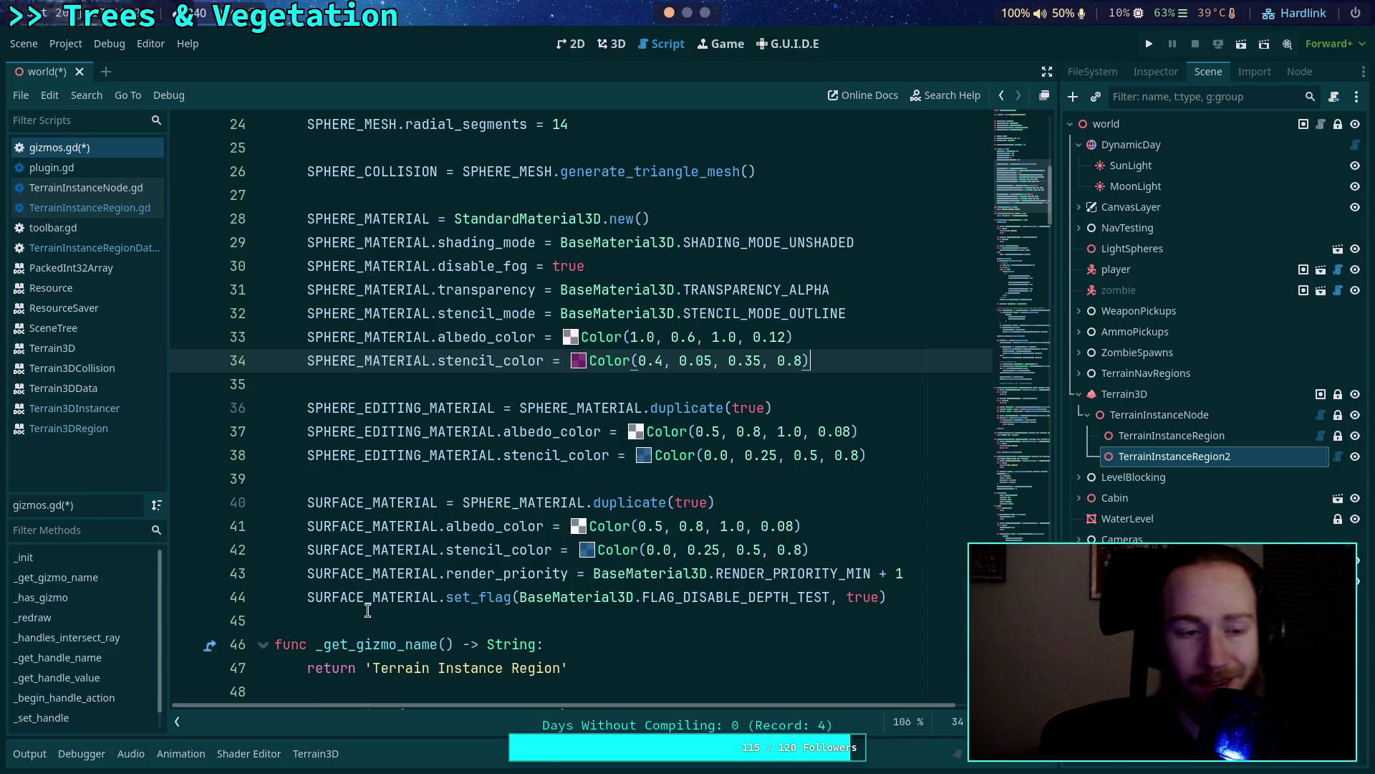
Select the region nodes in turn and fly the 3D camera in to inspect both triangles.
{"action": "left_click", "coordinate": [612, 44]}
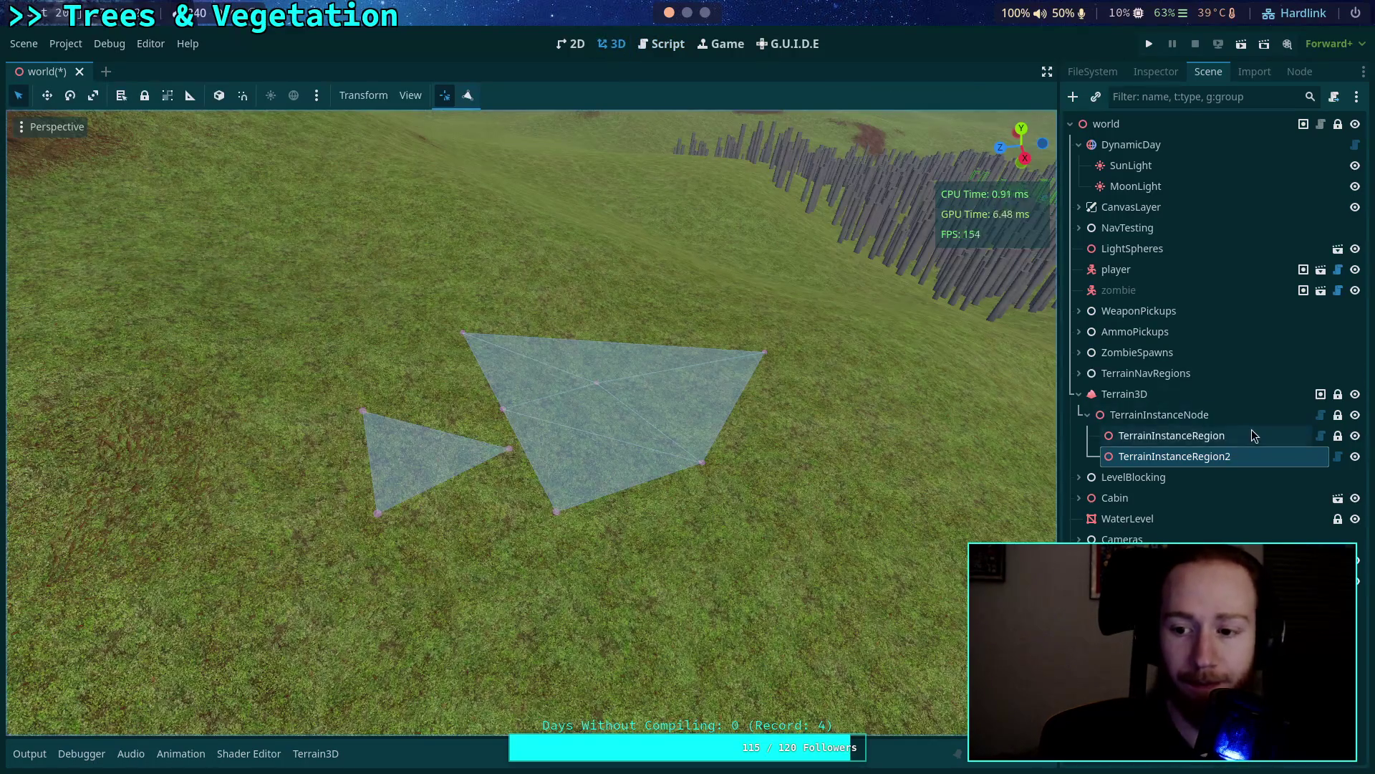
{"action": "left_click", "coordinate": [1125, 394]}
{"action": "left_click", "coordinate": [1160, 414]}
{"action": "key", "text": "w"}
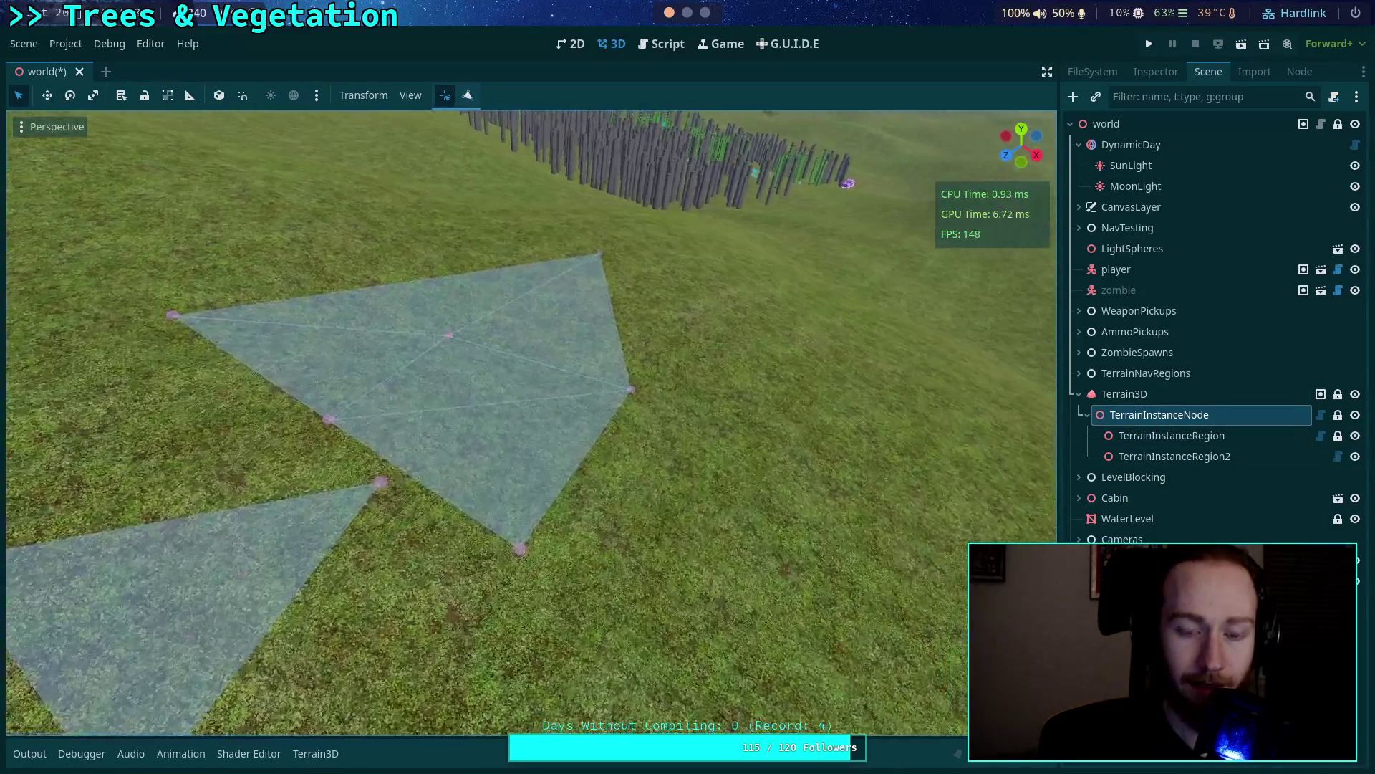
{"action": "left_click", "coordinate": [1162, 436]}
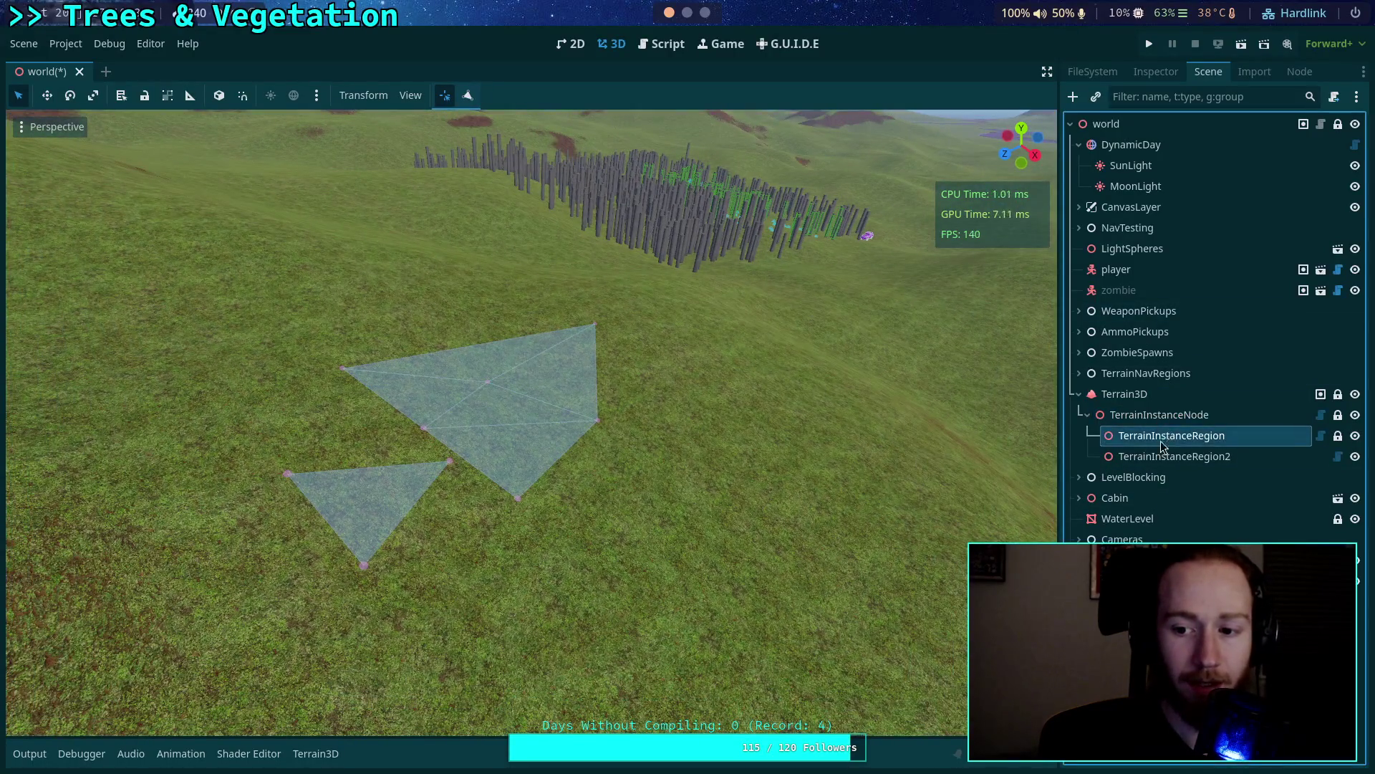
{"action": "left_click", "coordinate": [1175, 456]}
{"action": "key", "text": "w"}
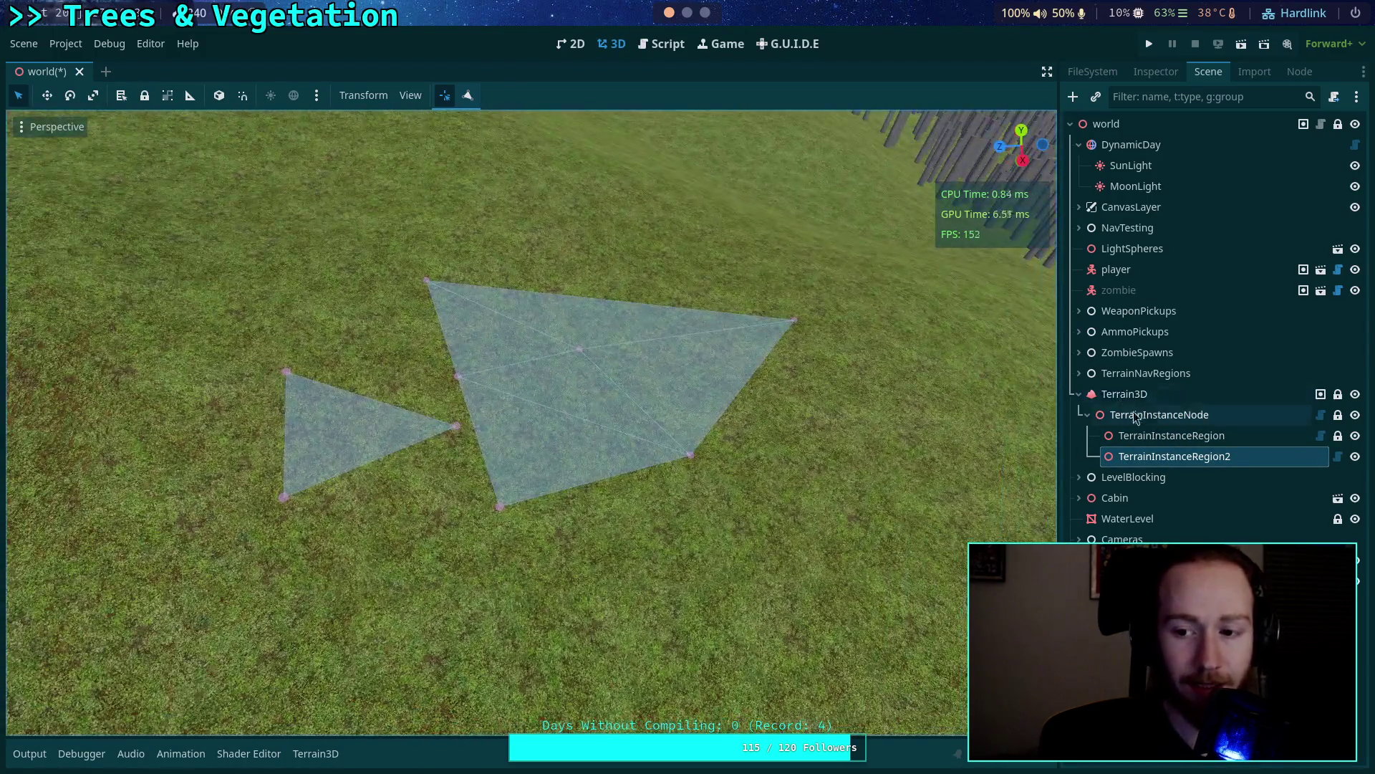
{"action": "left_click", "coordinate": [1139, 432]}
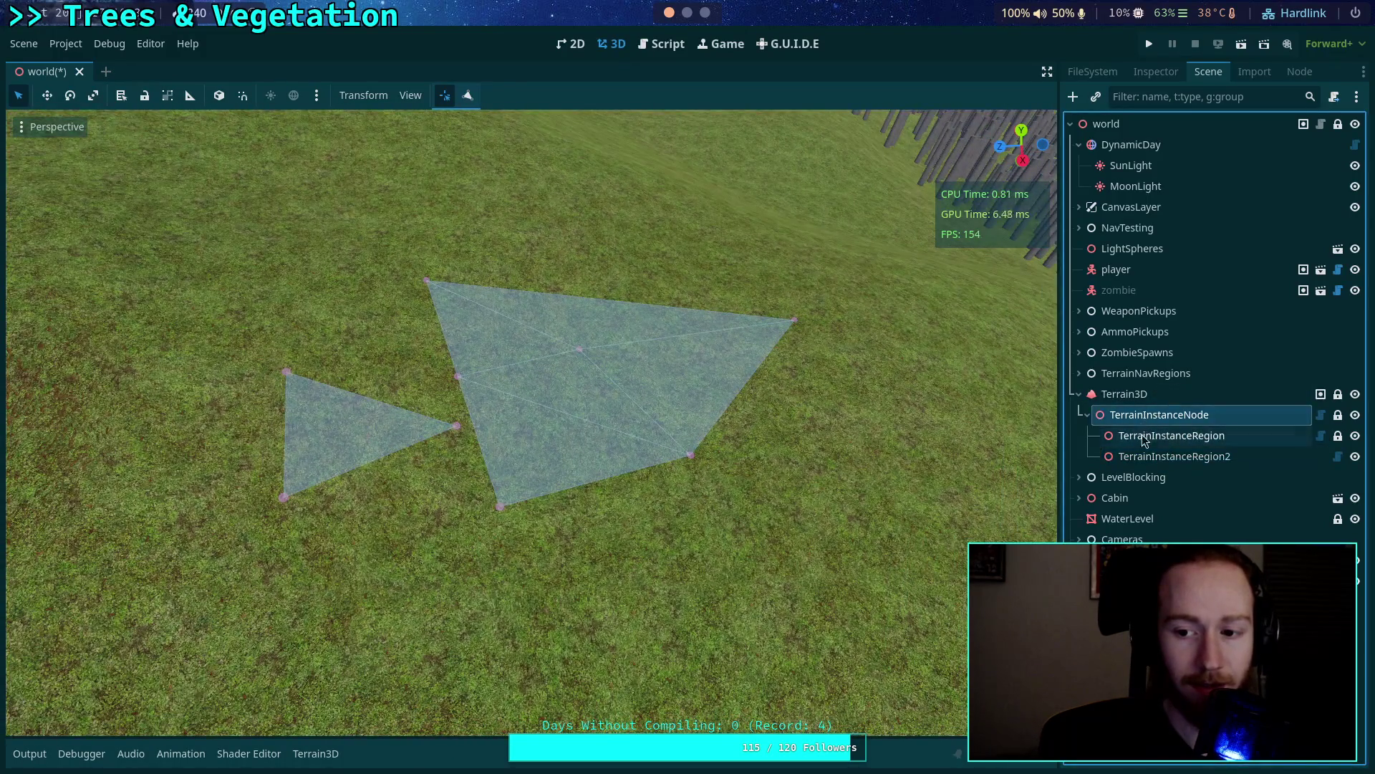
{"action": "left_click", "coordinate": [1159, 459]}
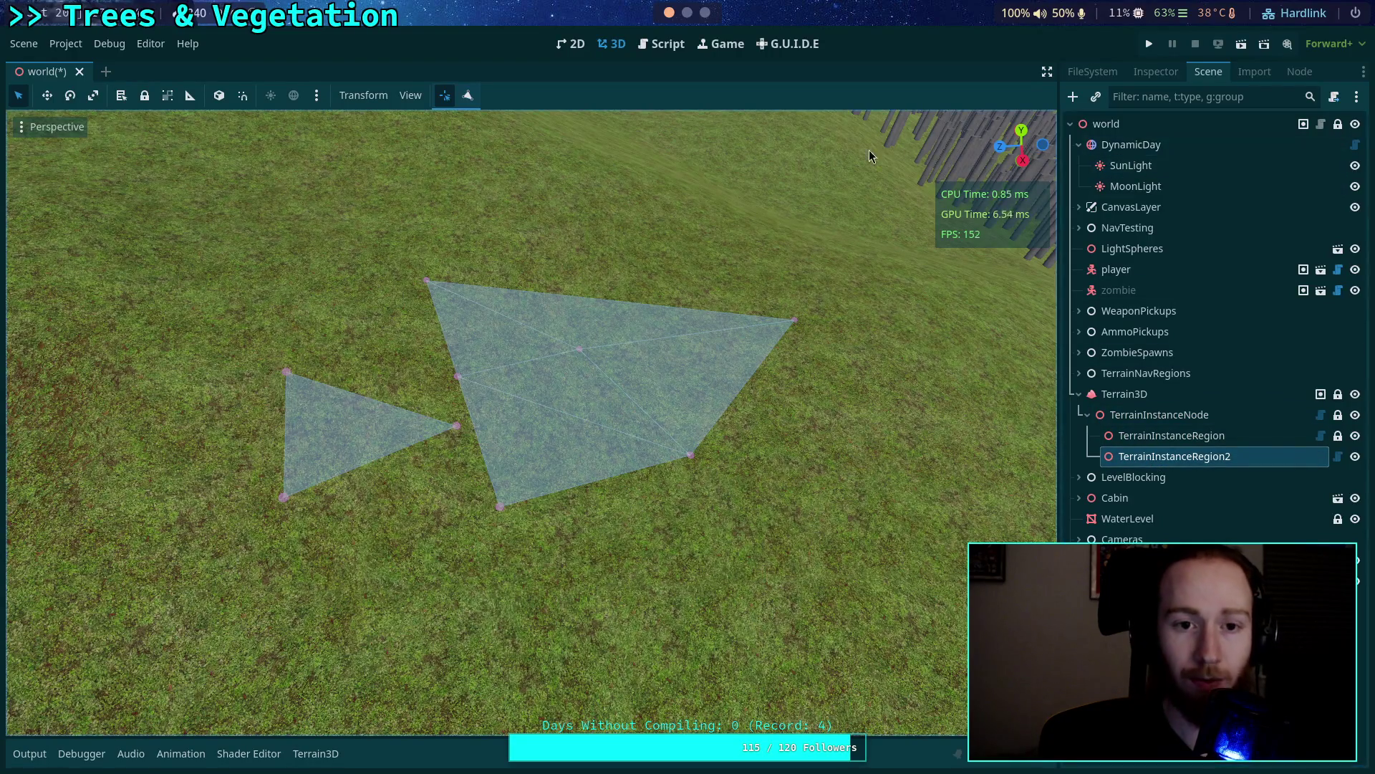
Lock TerrainInstanceRegion2, then pull back and frame the view on TerrainInstanceNode.
{"action": "left_click", "coordinate": [145, 96]}
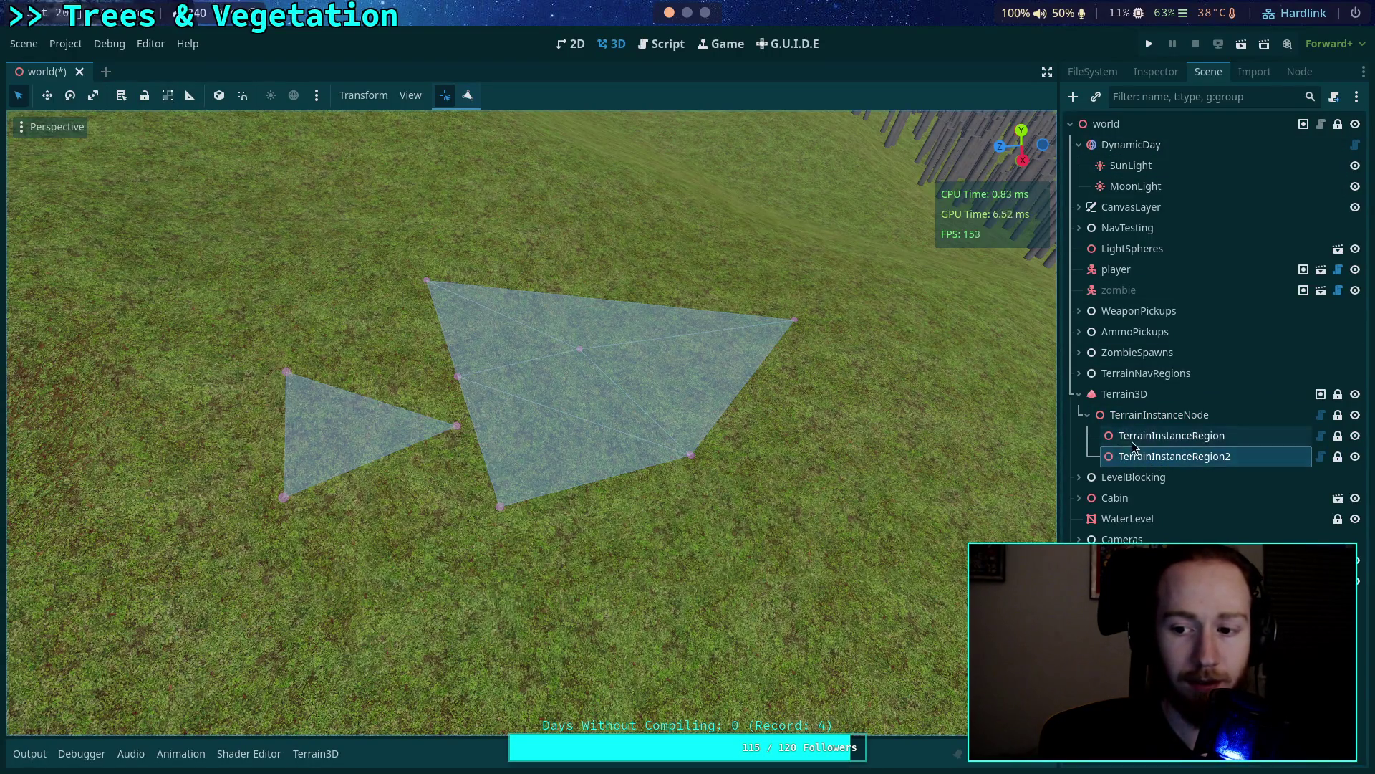
{"action": "left_click", "coordinate": [1172, 435]}
{"action": "key", "text": "s"}
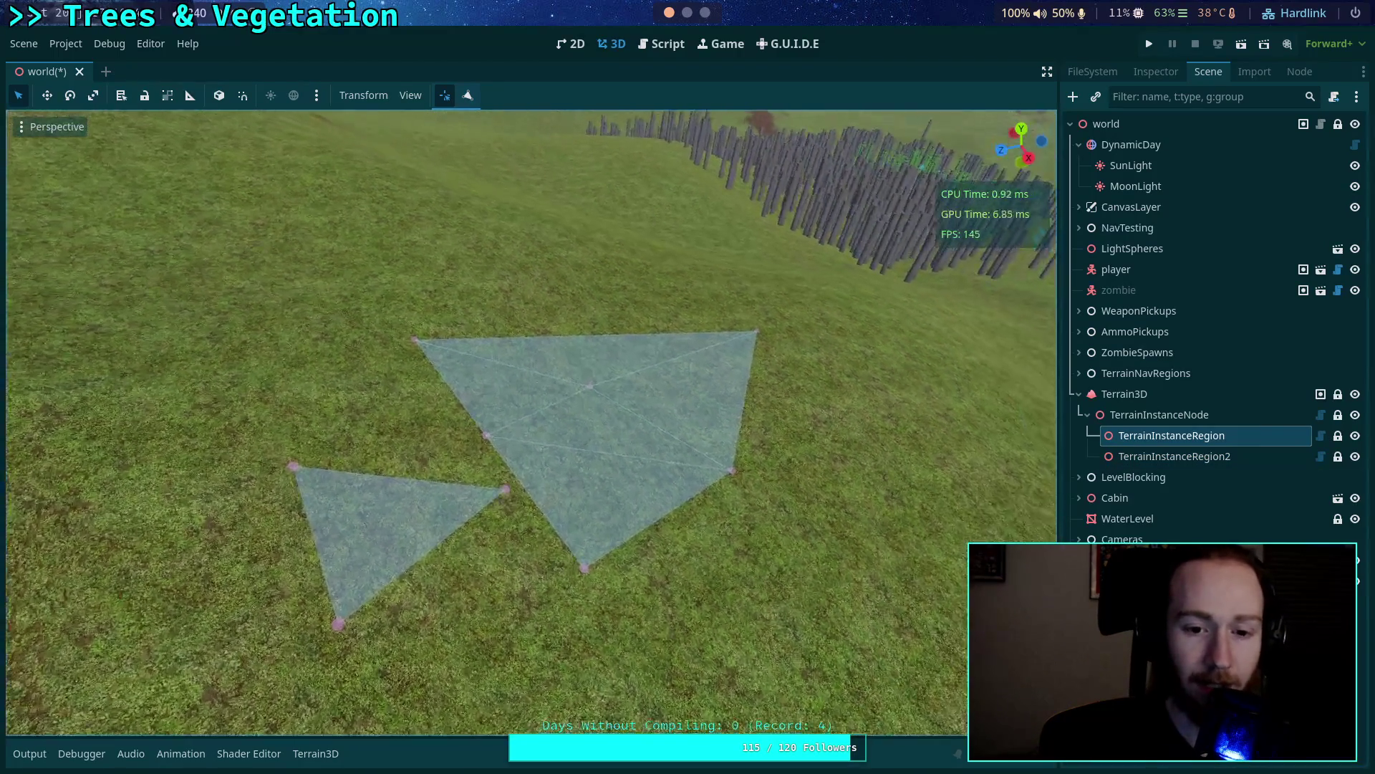
{"action": "double_click", "coordinate": [1160, 415]}
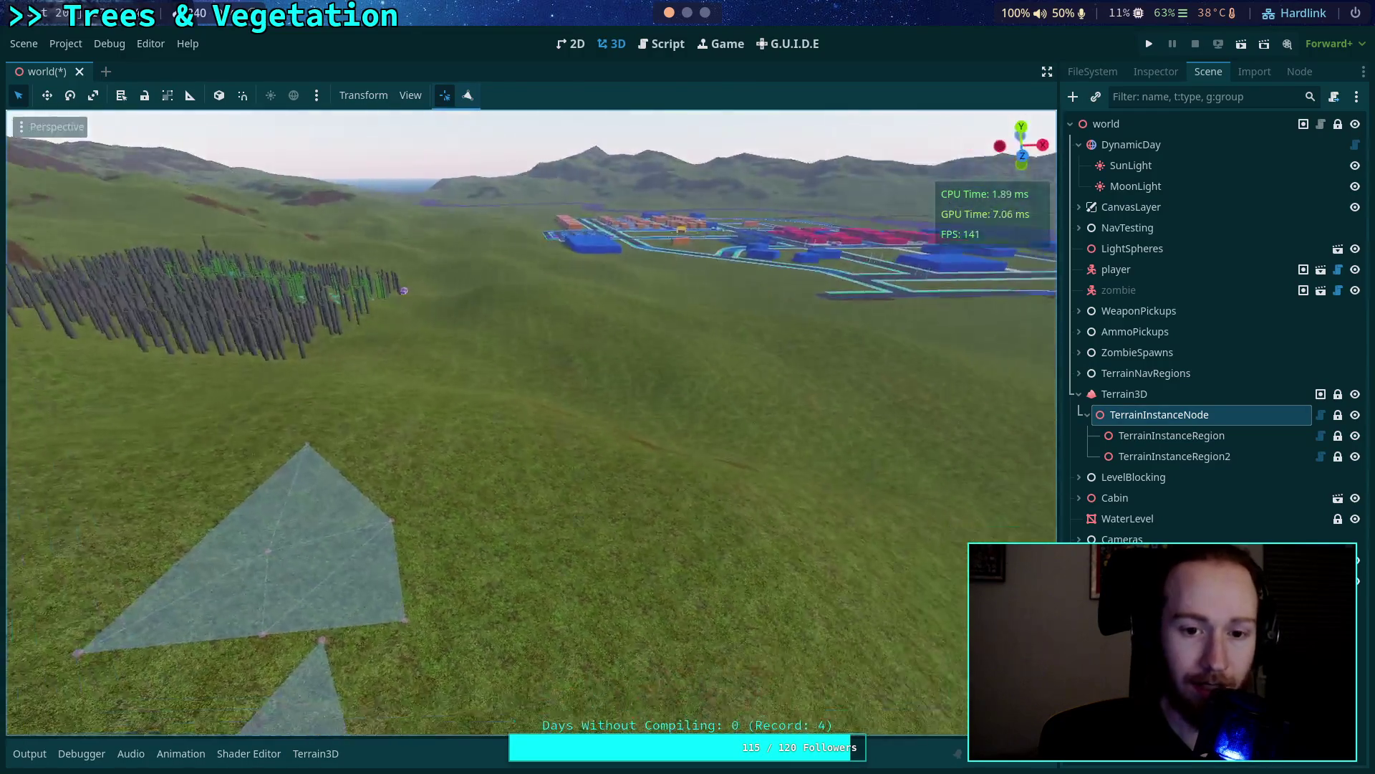
{"action": "left_click", "coordinate": [1125, 394]}
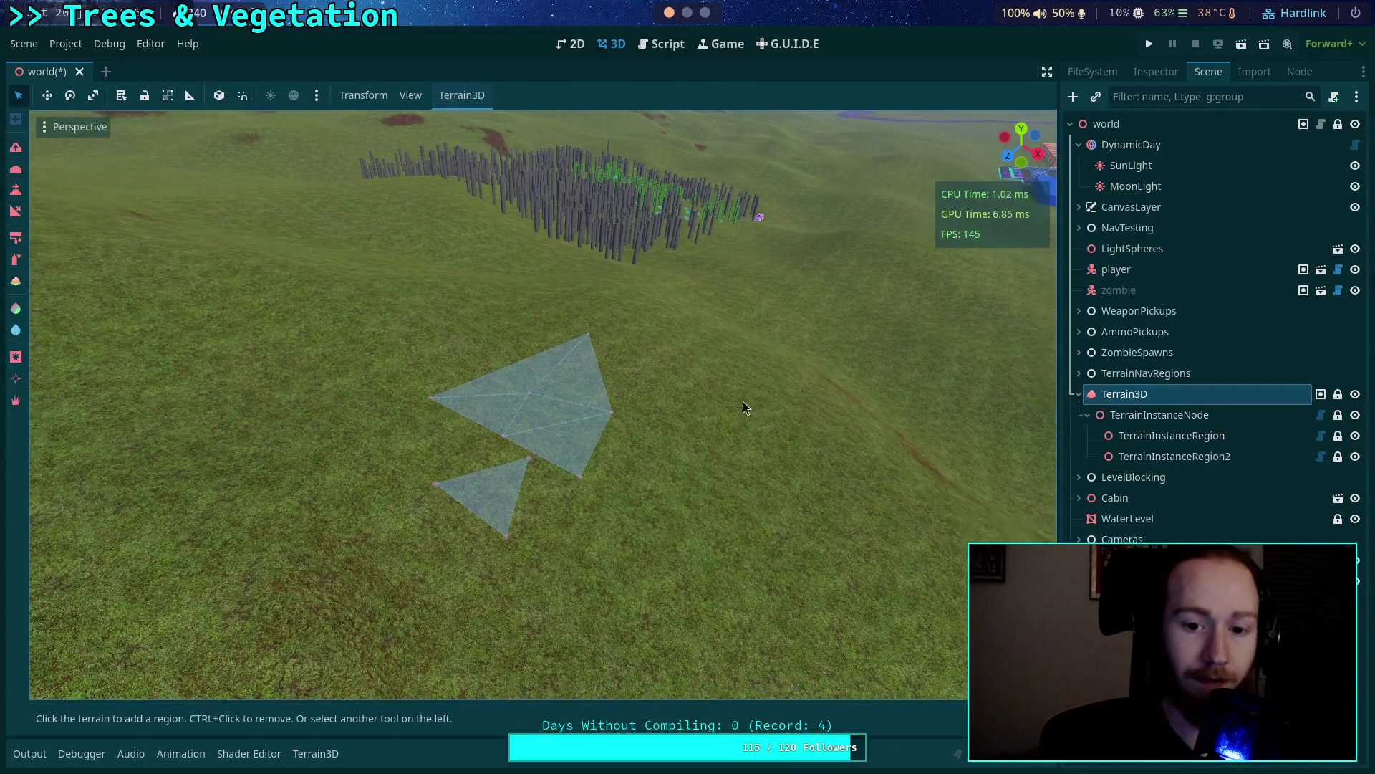
{"action": "left_click", "coordinate": [1144, 416]}
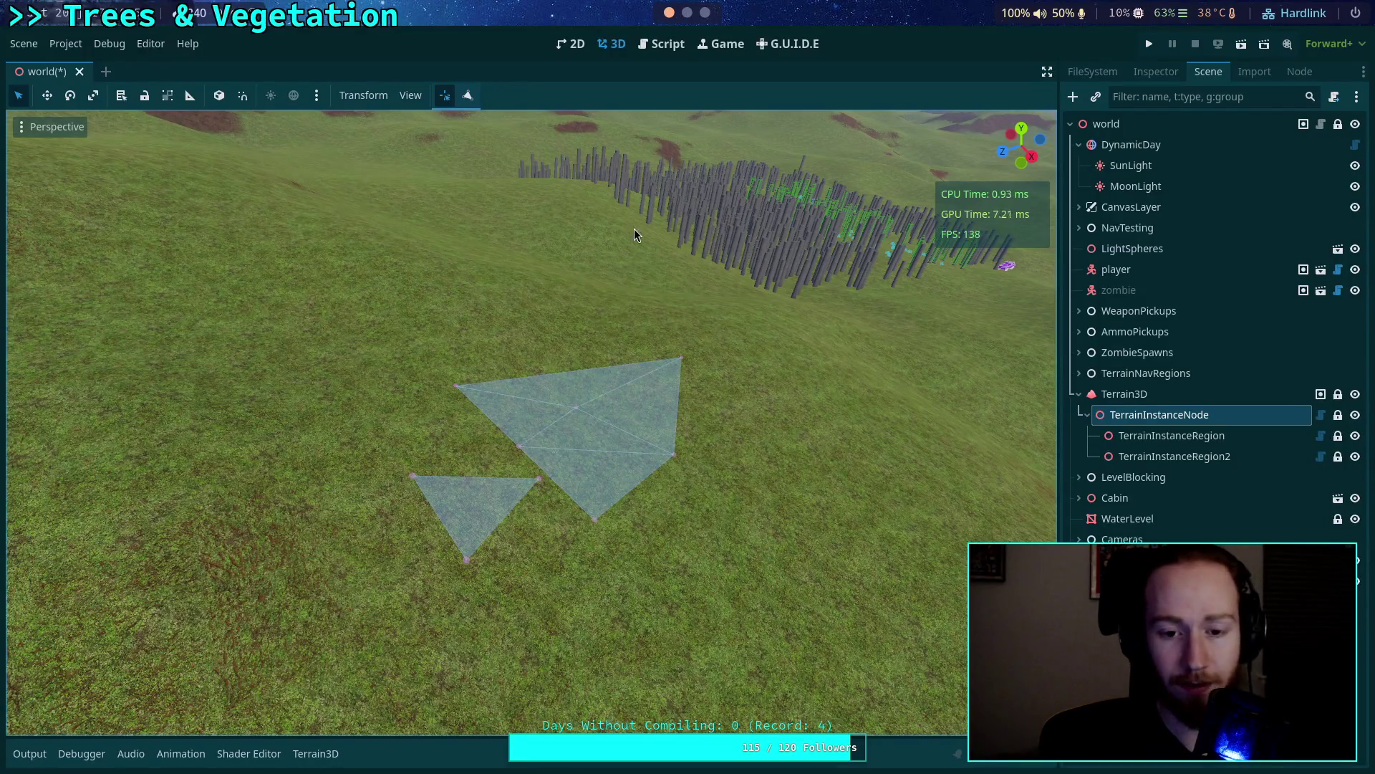
{"action": "left_click", "coordinate": [672, 45]}
Add 'var _show_gizmo: bool = false' after line 14 of TerrainInstanceRegion.gd and save.
{"action": "scroll", "coordinate": [598, 410], "scroll_direction": "up", "scroll_amount": 3}
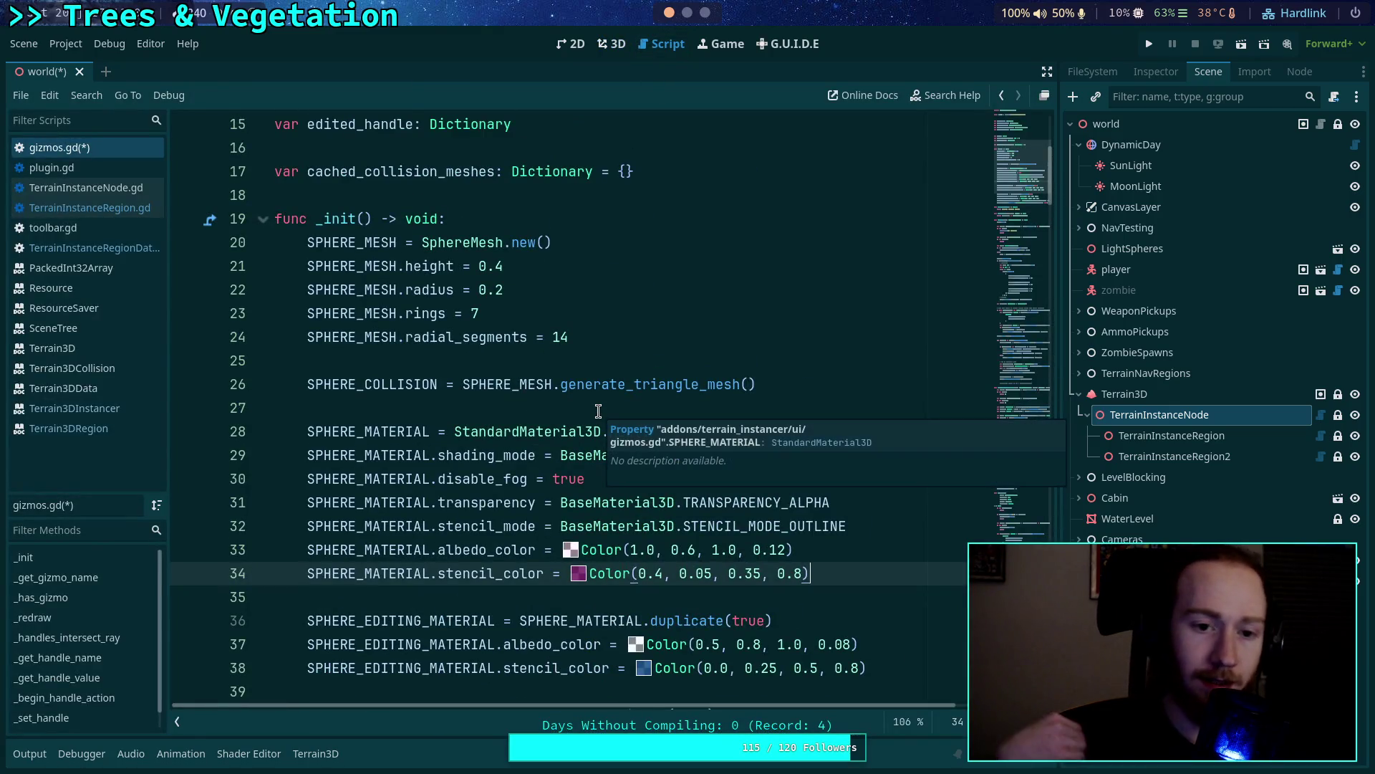
{"action": "scroll", "coordinate": [486, 405], "scroll_direction": "down", "scroll_amount": 8}
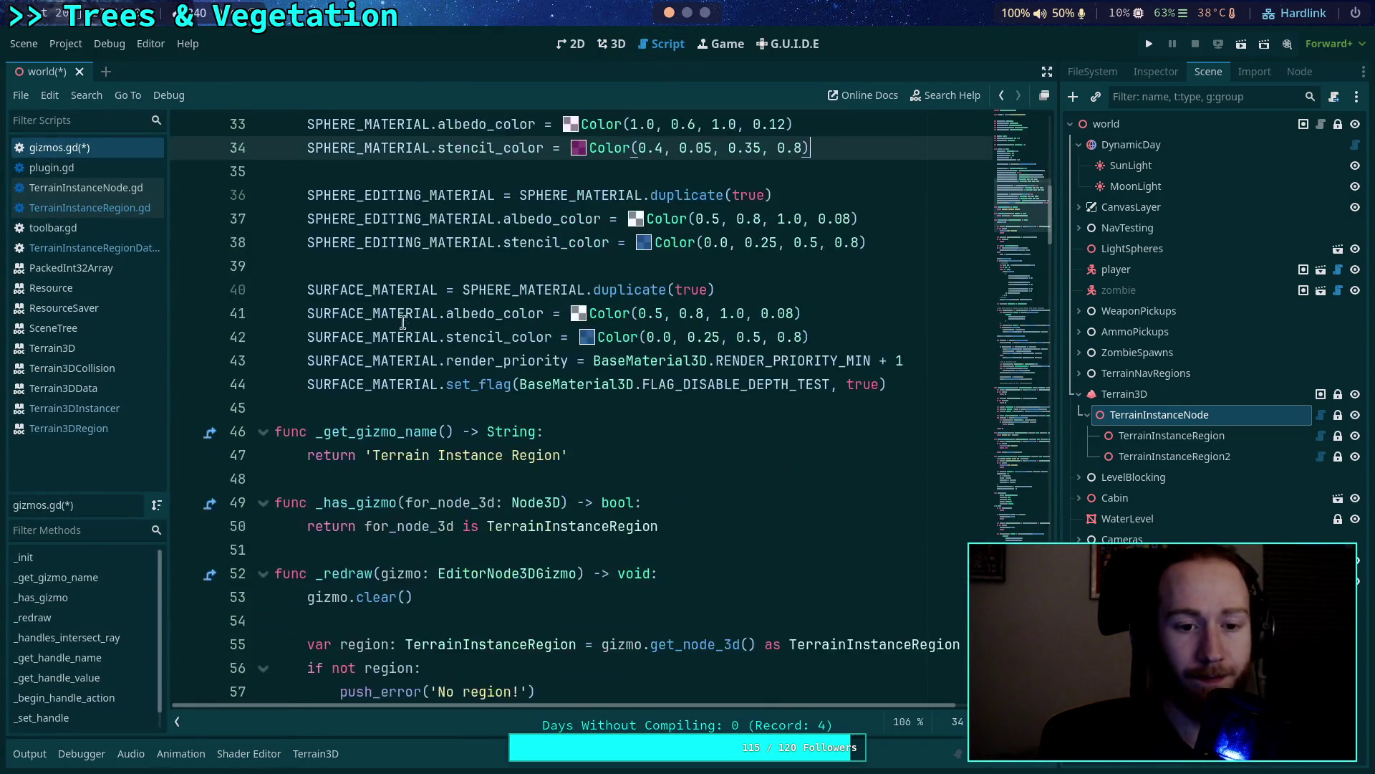
{"action": "scroll", "coordinate": [487, 404], "scroll_direction": "up", "scroll_amount": 12}
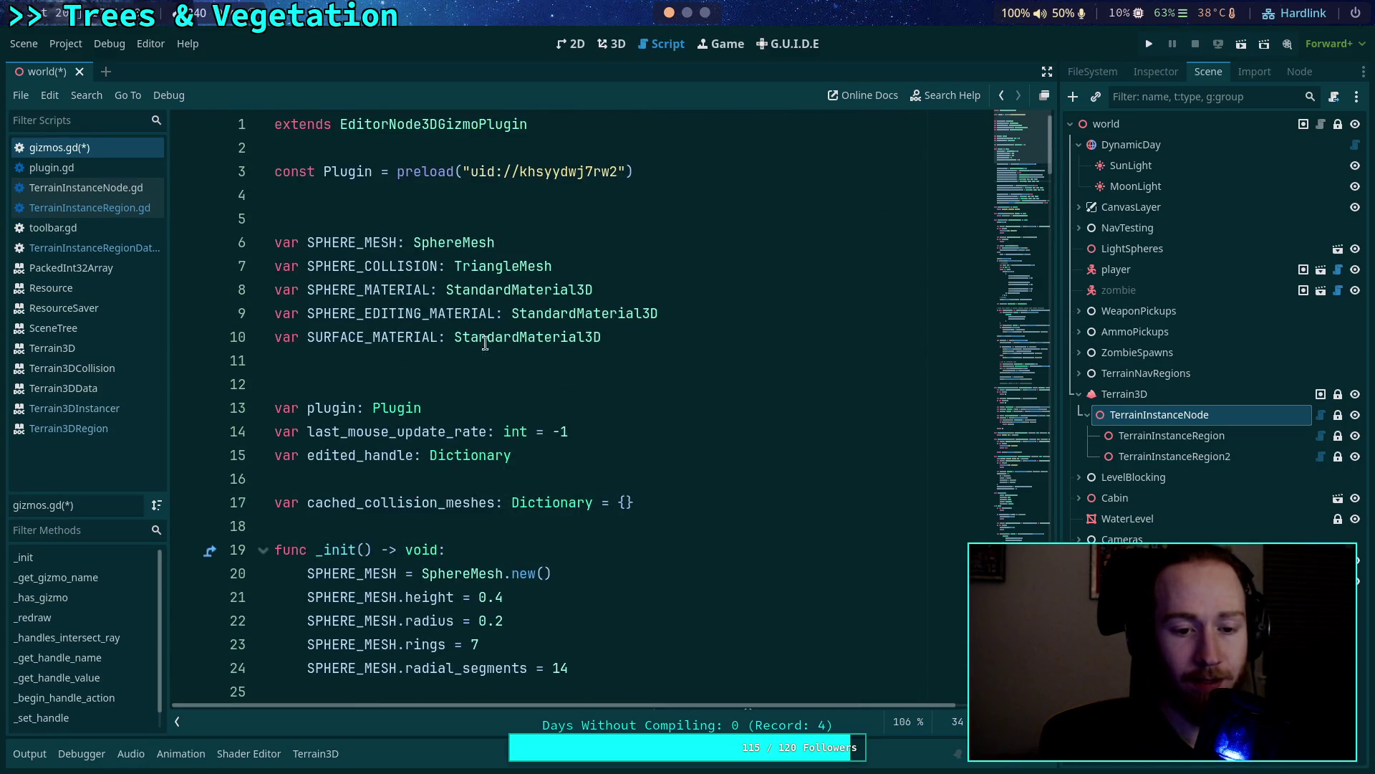
{"action": "left_click", "coordinate": [133, 206]}
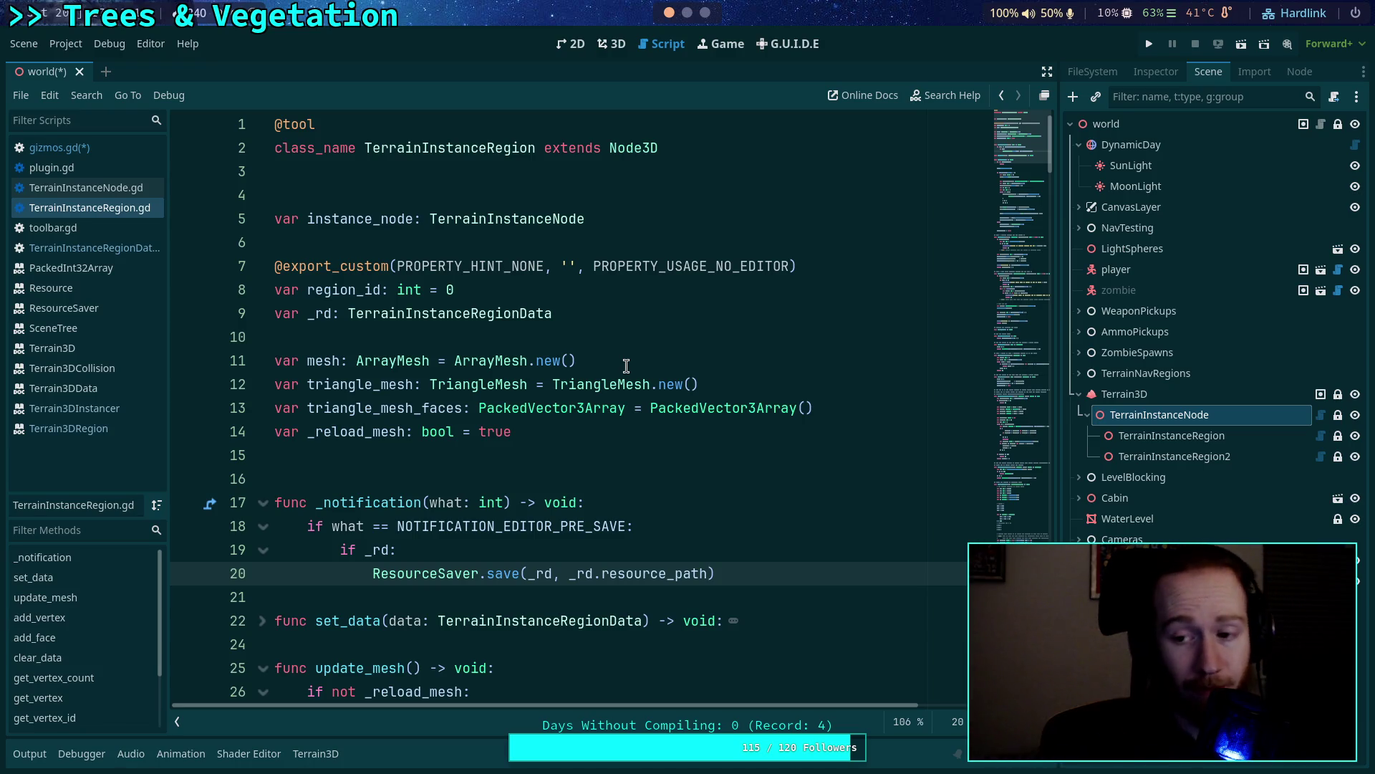
{"action": "left_click", "coordinate": [585, 431]}
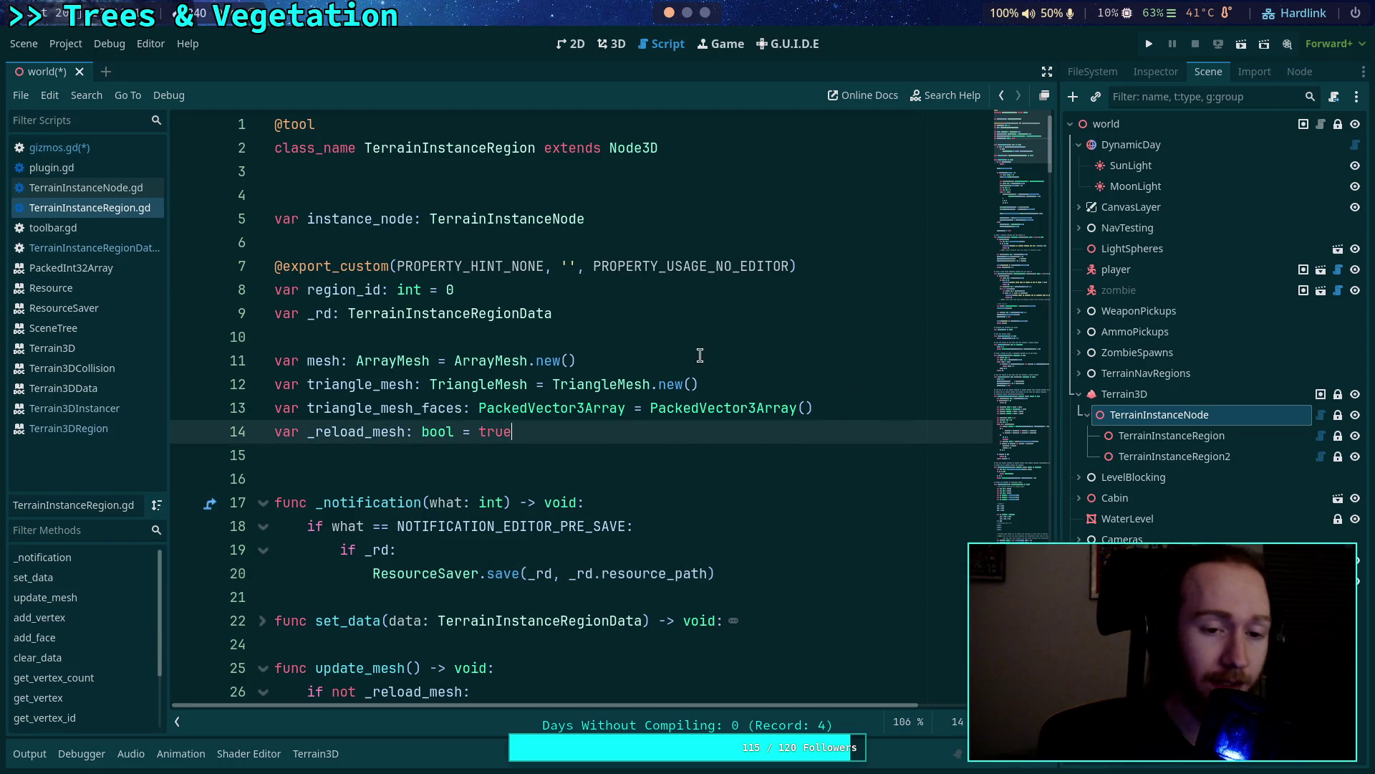
{"action": "key", "text": "Return"}
{"action": "type", "text": "var _show_gizmo: bool = "}
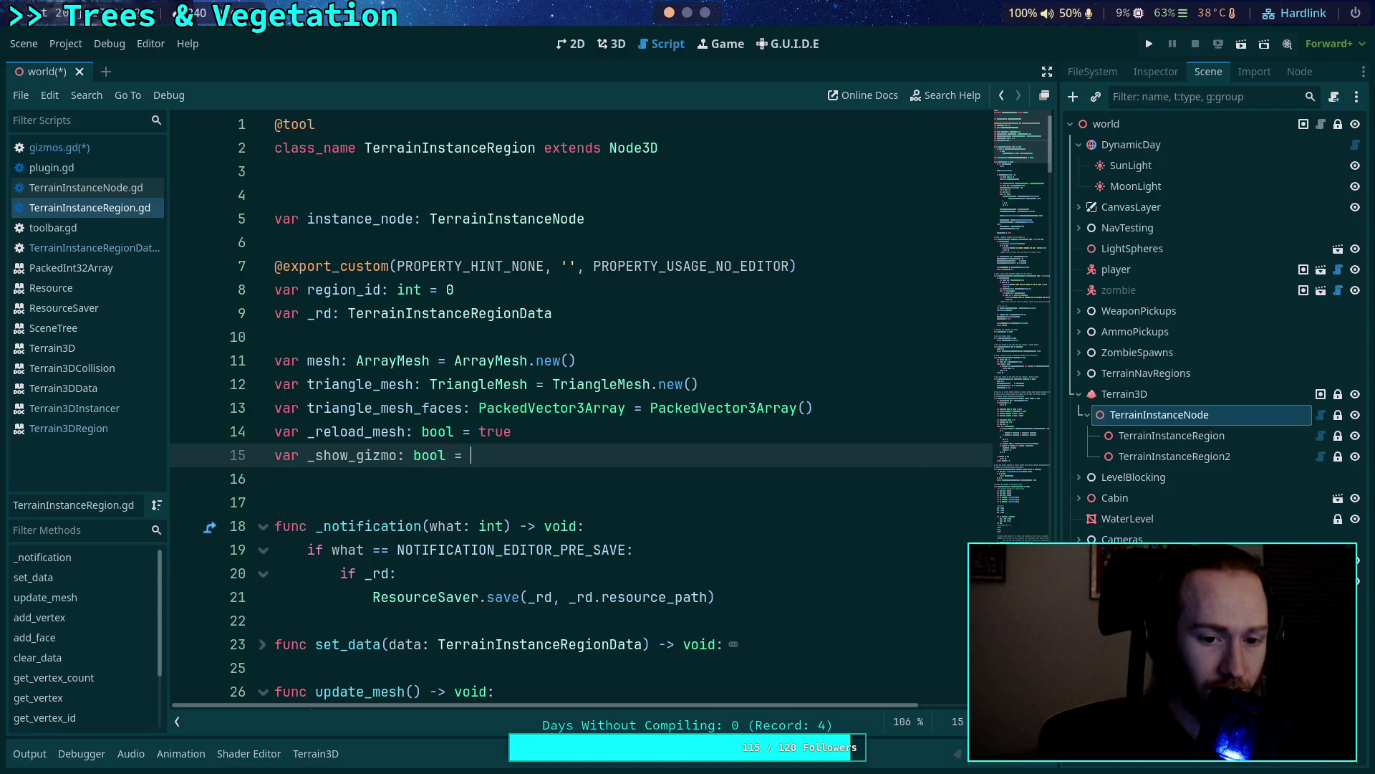
{"action": "type", "text": "false"}
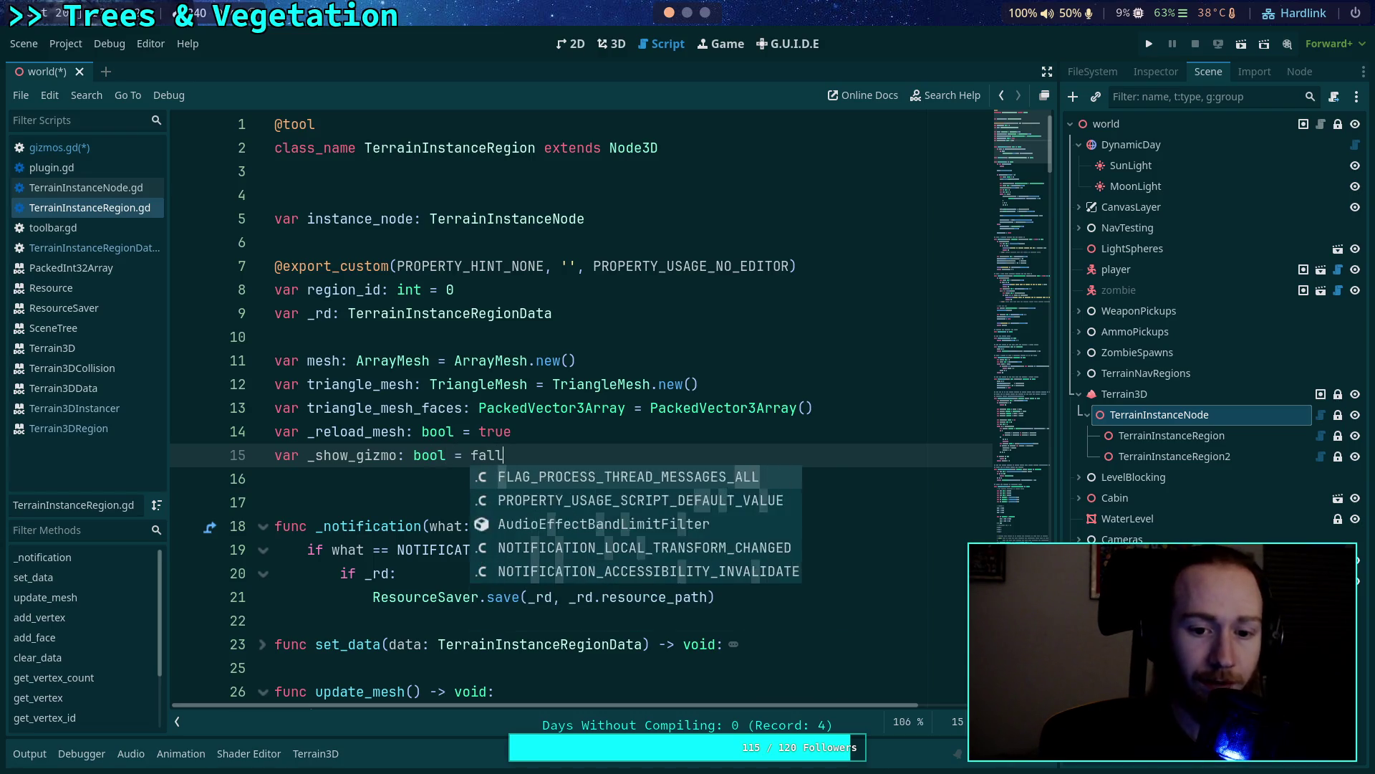
{"action": "key", "text": "ctrl+s"}
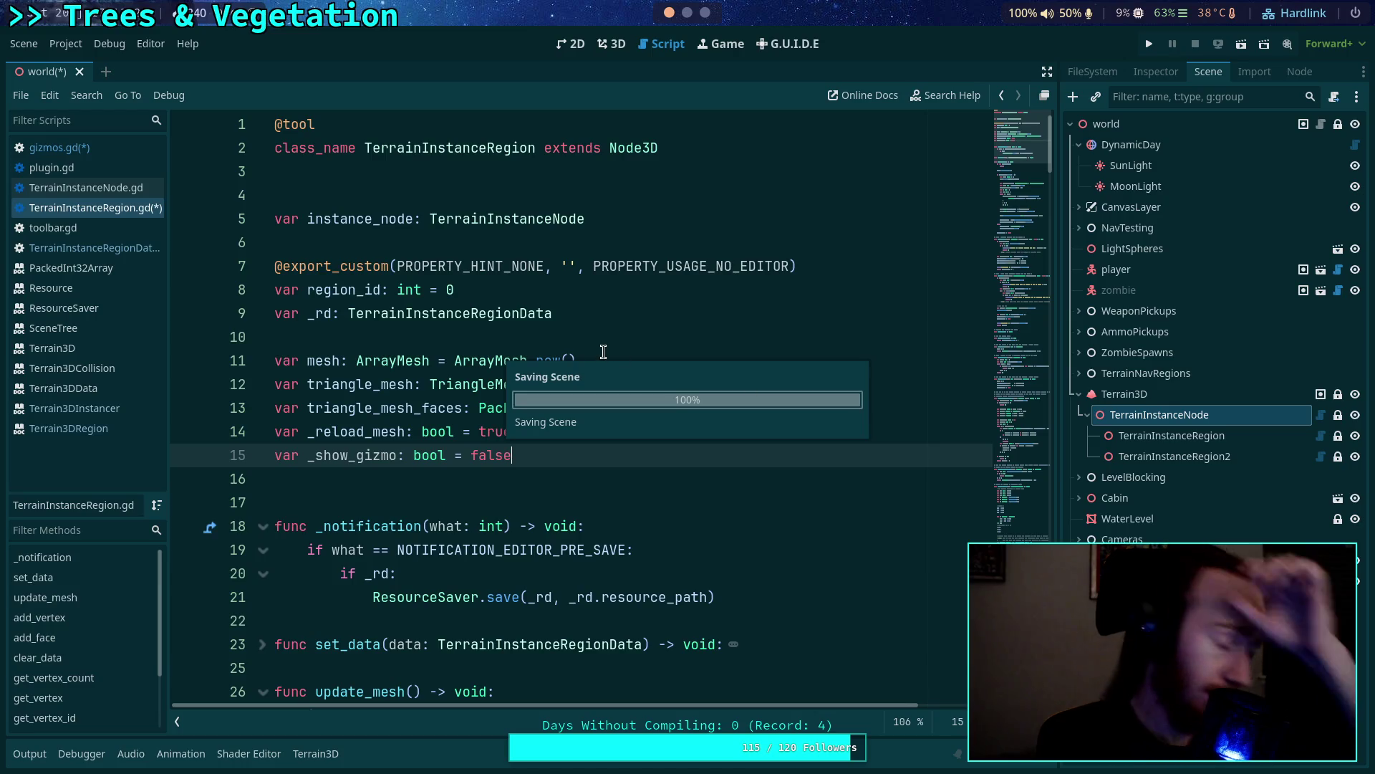
{"action": "left_click", "coordinate": [131, 192]}
Open plugin.gd and go to the 'if not object' line in _edit.
{"action": "scroll", "coordinate": [479, 318], "scroll_direction": "down", "scroll_amount": 2}
{"action": "left_click", "coordinate": [79, 169]}
{"action": "scroll", "coordinate": [505, 399], "scroll_direction": "up", "scroll_amount": 5}
{"action": "scroll", "coordinate": [506, 399], "scroll_direction": "up", "scroll_amount": 4}
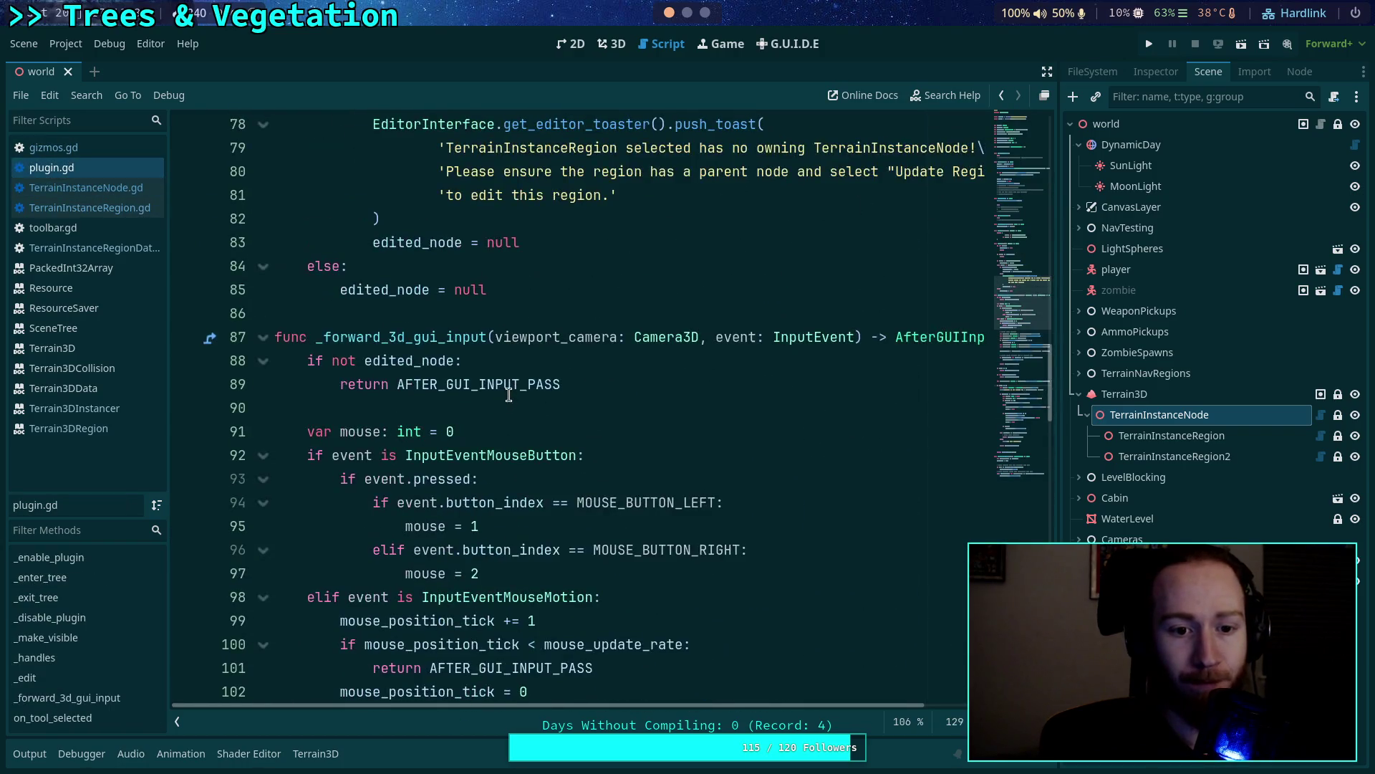
{"action": "scroll", "coordinate": [508, 395], "scroll_direction": "up", "scroll_amount": 7}
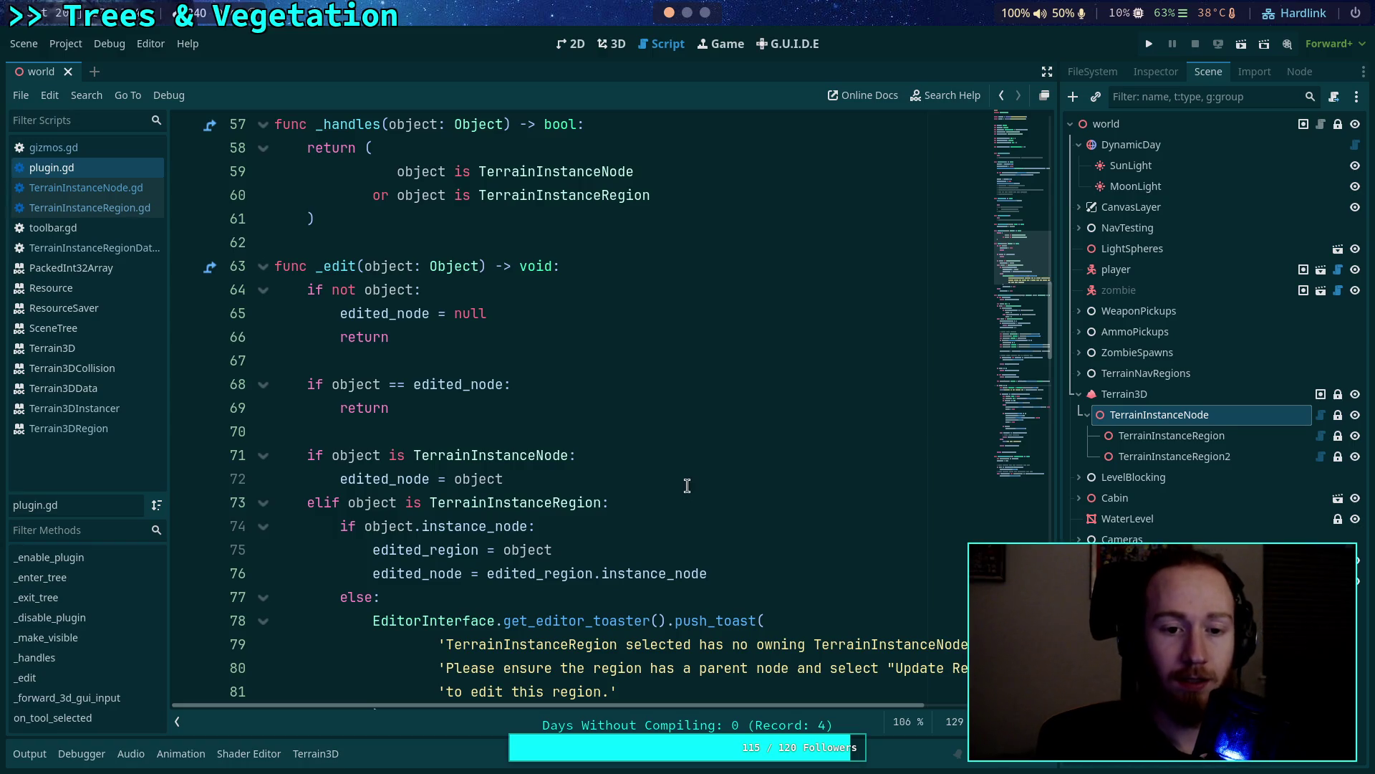
{"action": "left_click", "coordinate": [544, 287]}
In the no-object branch, add an 'if edited_node:' block calling edited_node.hide_gizmos().
{"action": "key", "text": "Return"}
{"action": "type", "text": "if"}
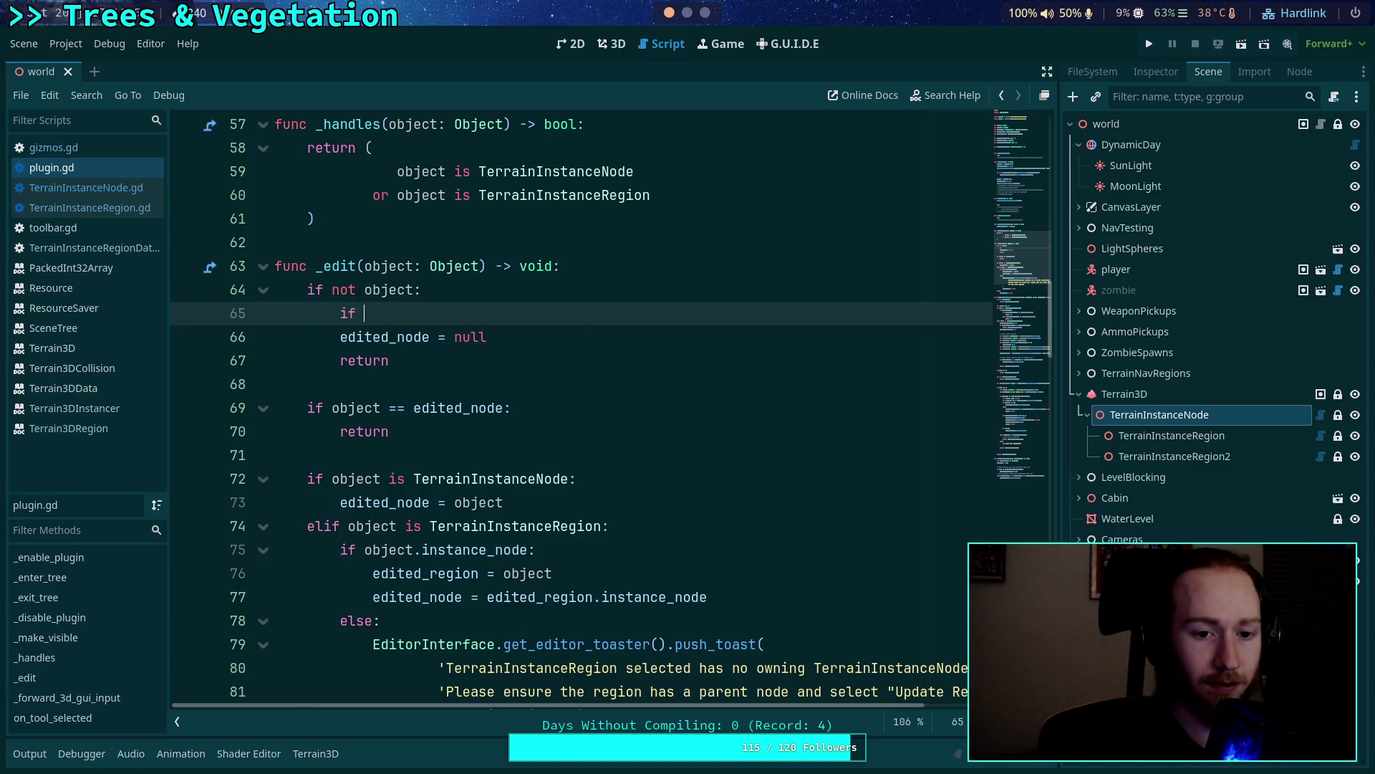
{"action": "type", "text": "ed"}
{"action": "key", "text": "Return"}
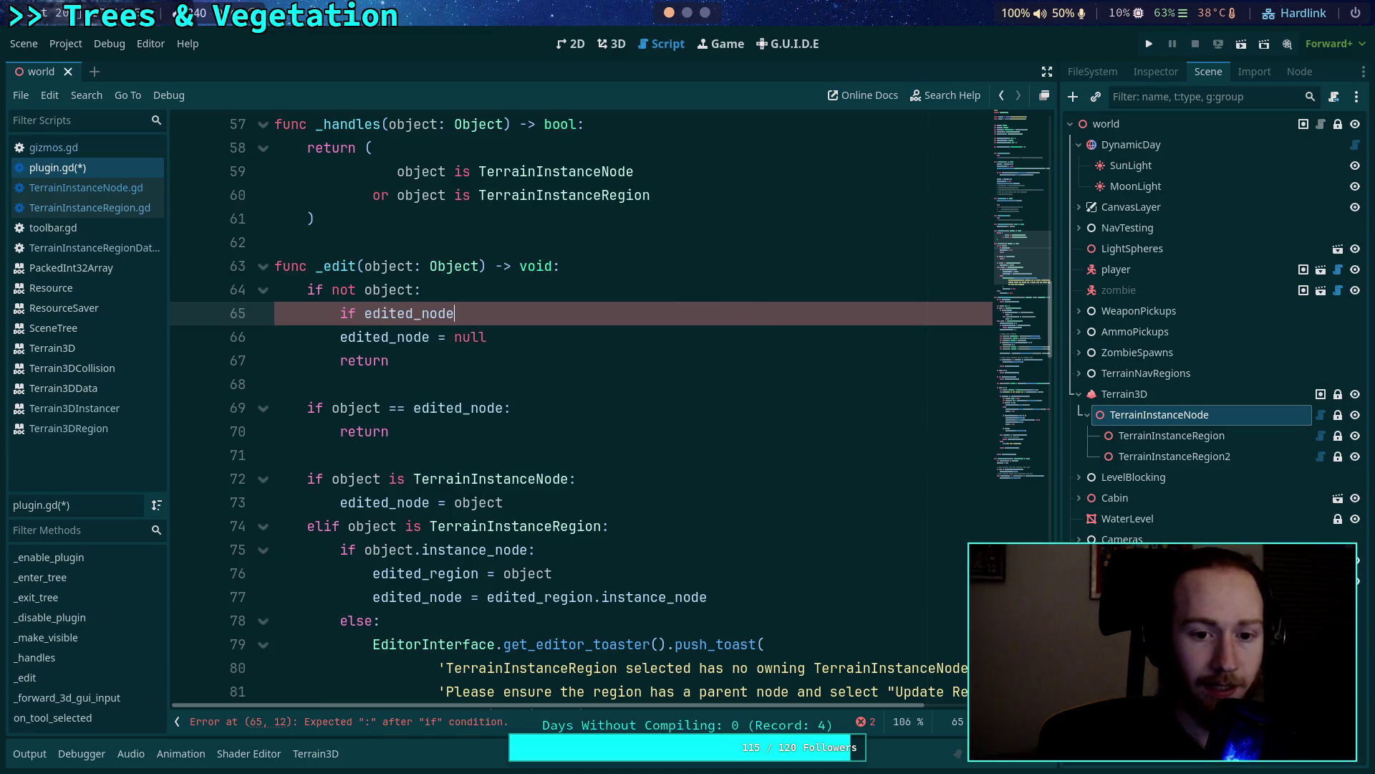
{"action": "key", "text": "Return"}
{"action": "type", "text": "edi"}
{"action": "key", "text": "Return"}
{"action": "type", "text": "."}
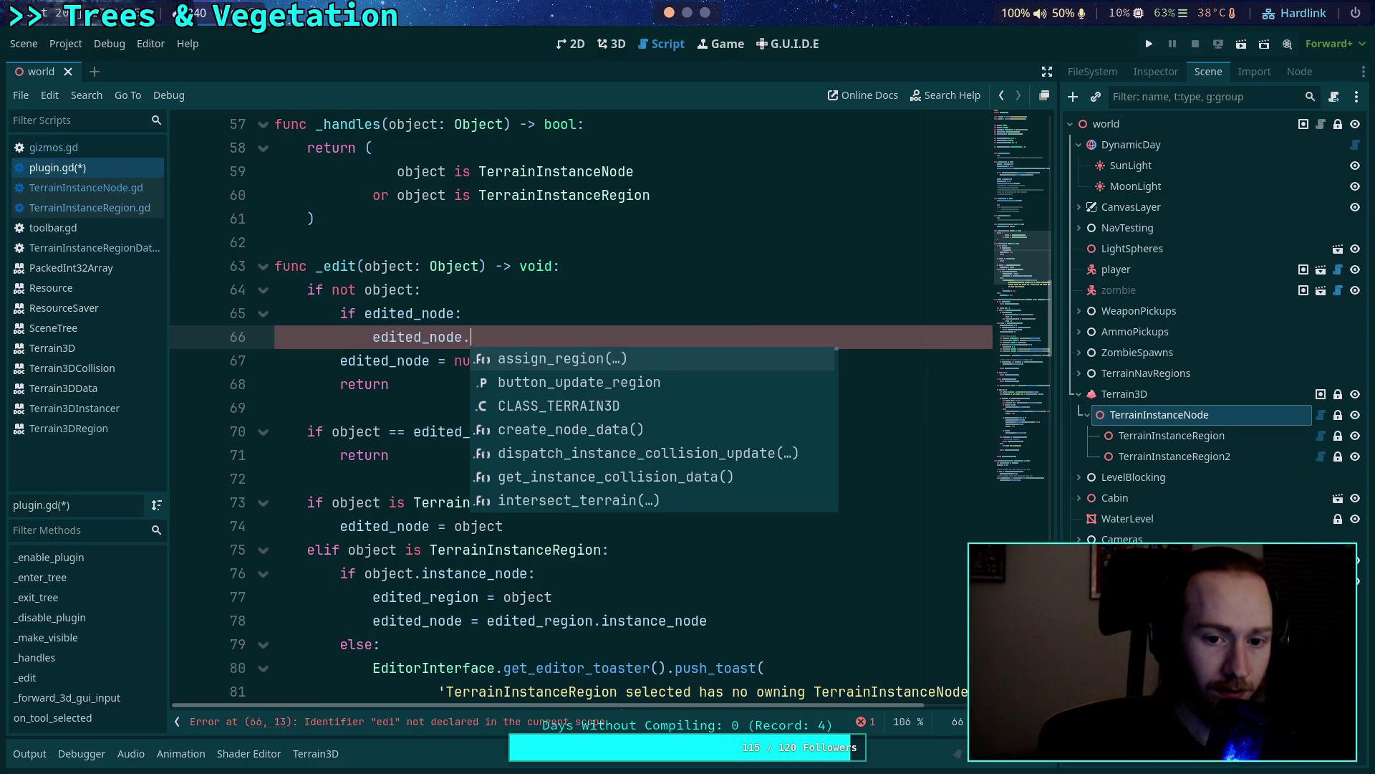
{"action": "type", "text": "hide_"}
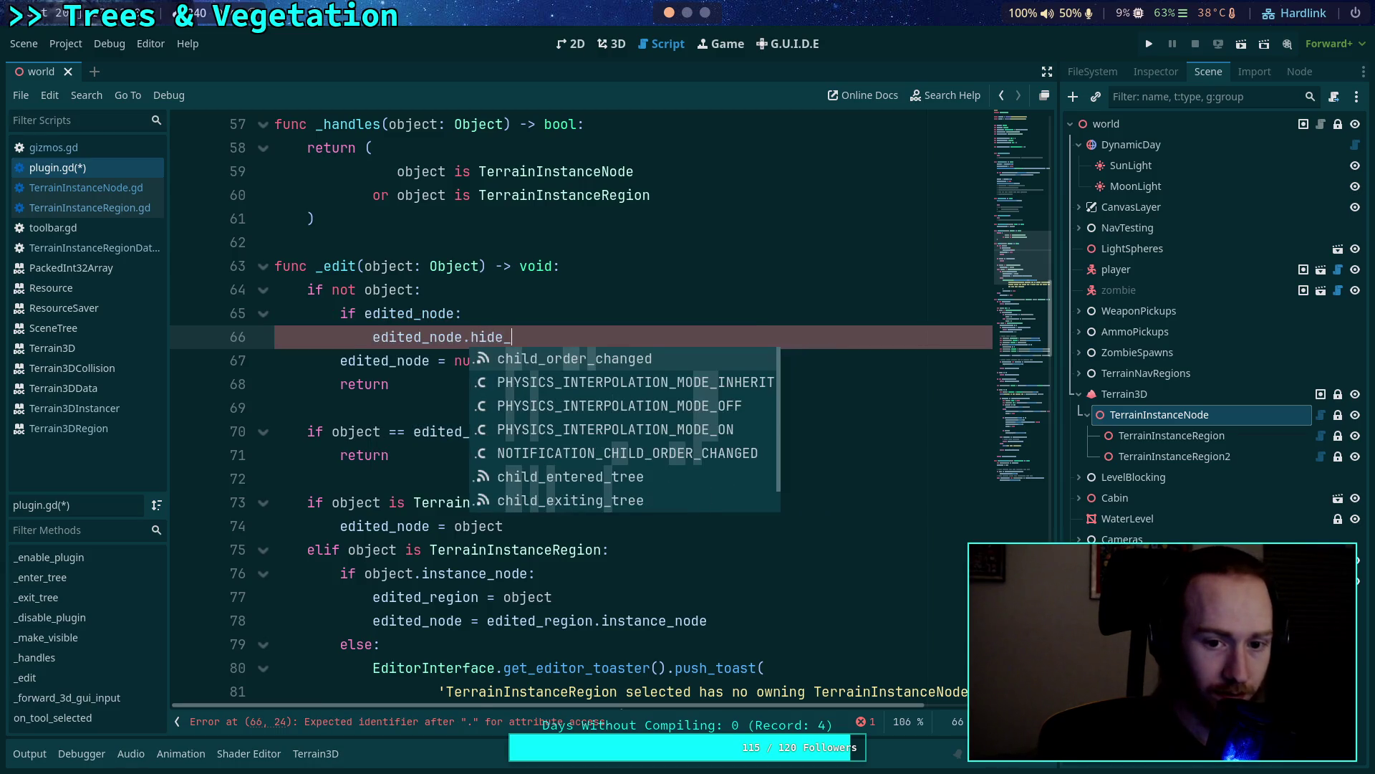
{"action": "type", "text": "gizmos()"}
{"action": "key", "text": "Return"}
Add an 'elif edited_region:' branch calling edited_region.hide_gizmos().
{"action": "type", "text": "lif "}
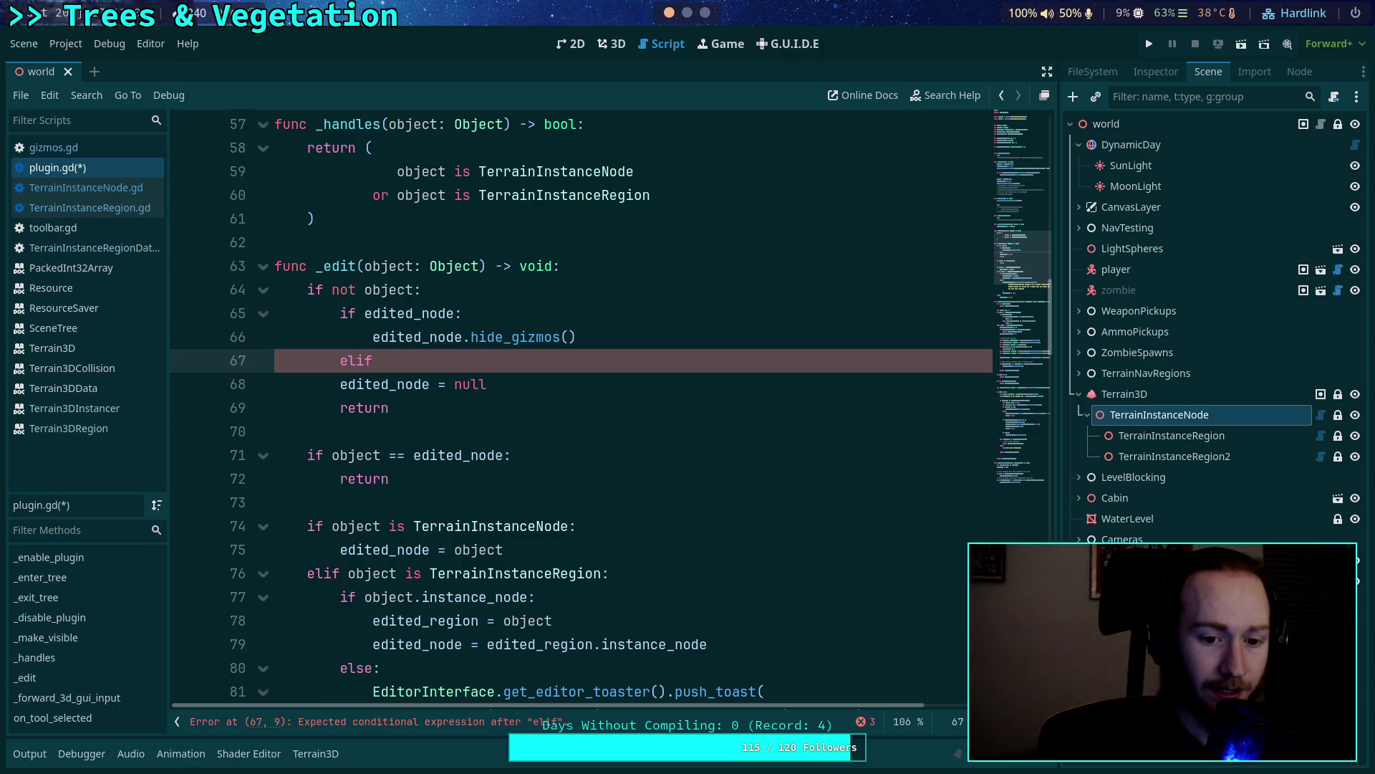
{"action": "type", "text": "edited_re"}
{"action": "key", "text": "Return"}
{"action": "type", "text": ":"}
{"action": "key", "text": "Return"}
{"action": "type", "text": "edited_node"}
{"action": "key", "text": "BackSpace"}
{"action": "key", "text": "BackSpace"}
{"action": "key", "text": "BackSpace"}
{"action": "key", "text": "BackSpace"}
{"action": "type", "text": "re"}
{"action": "key", "text": "Return"}
{"action": "type", "text": ".hed"}
{"action": "key", "text": "BackSpace"}
{"action": "key", "text": "BackSpace"}
{"action": "type", "text": "ide_gizmos("}
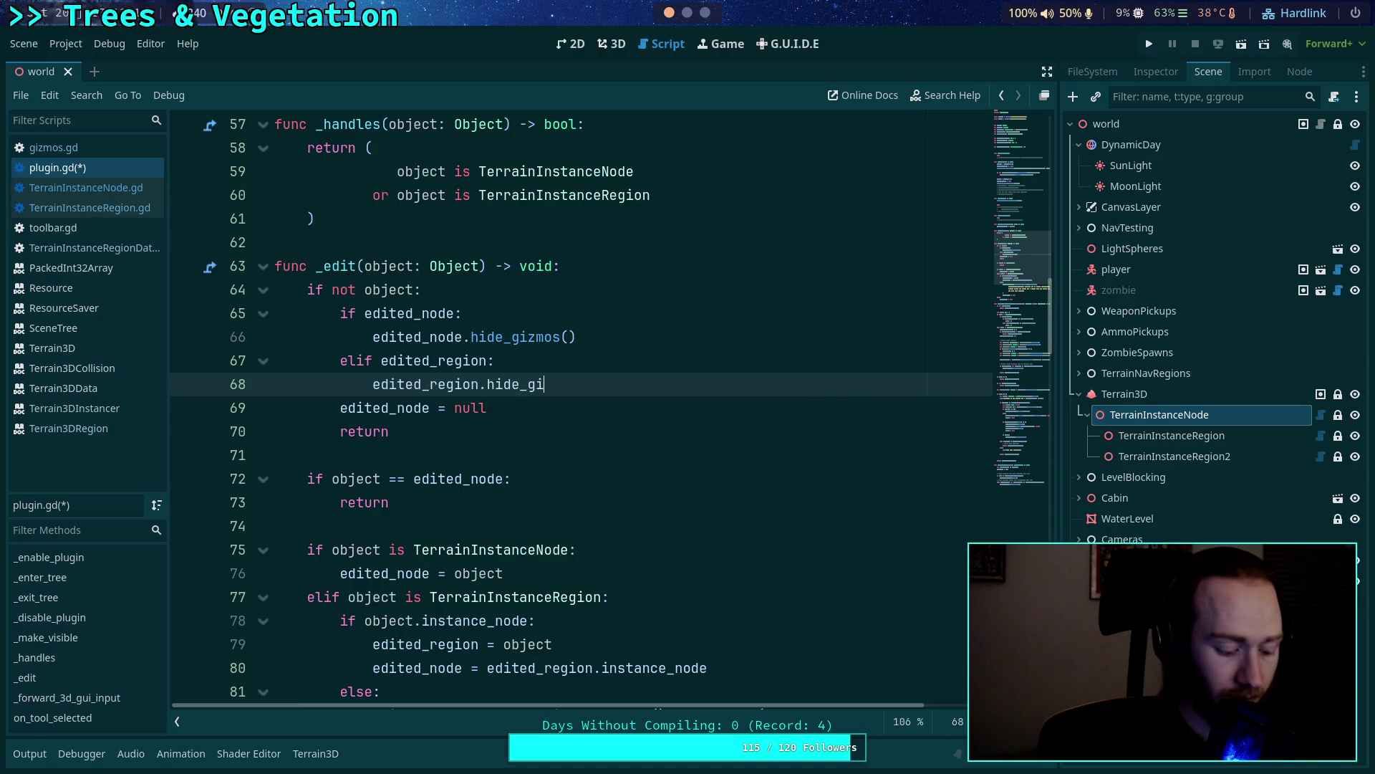
{"action": "key", "text": "End"}
{"action": "key", "text": "Return"}
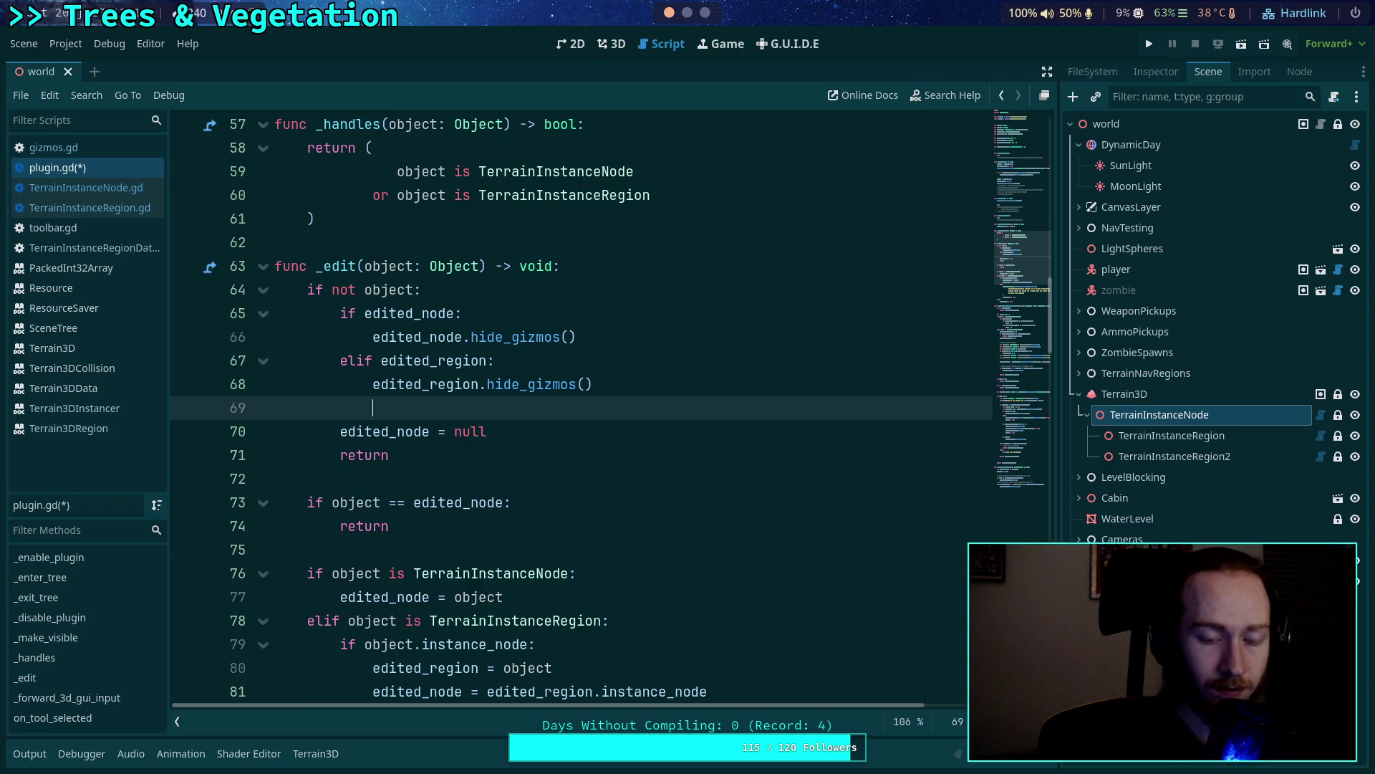
{"action": "key", "text": "BackSpace"}
{"action": "key", "text": "BackSpace"}
Duplicate the edited_node = null line and change the copy to edited_region = null.
{"action": "key", "text": "Down"}
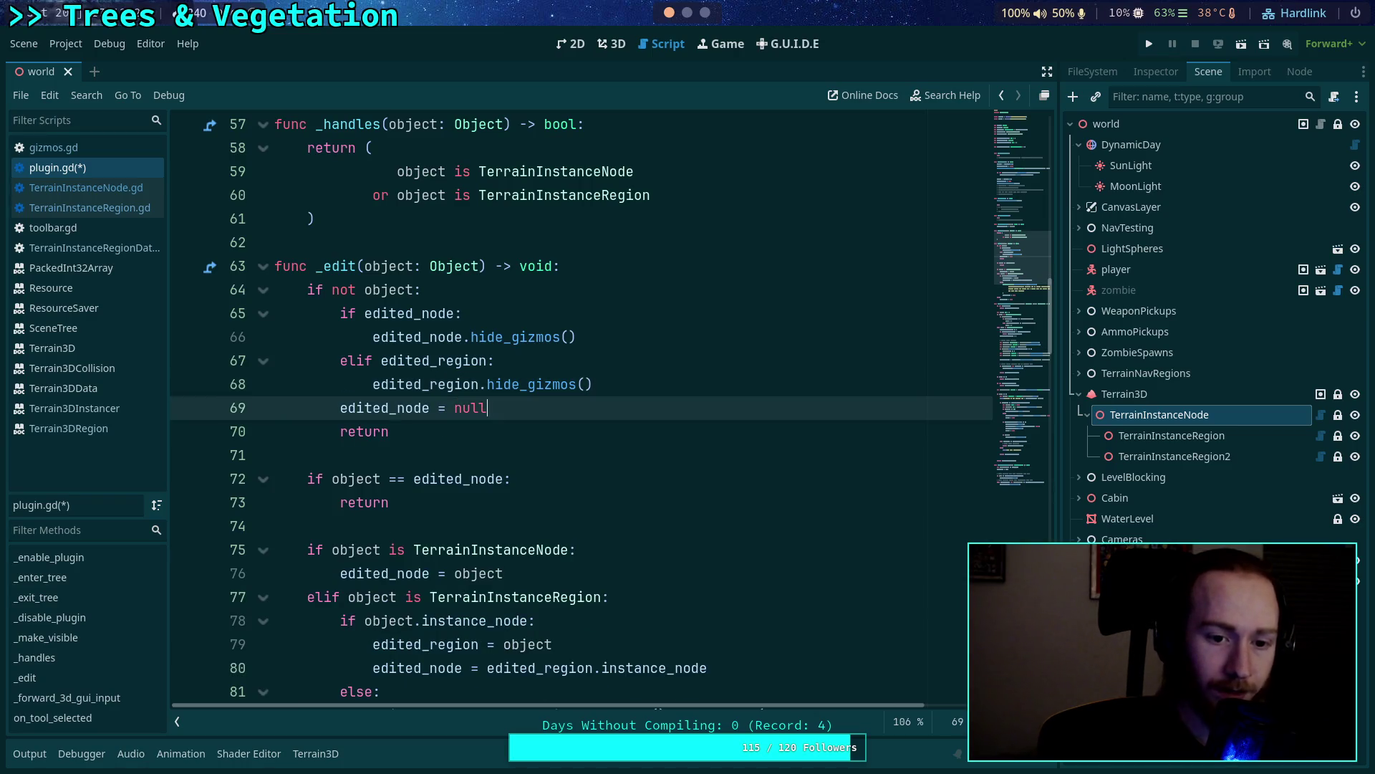
{"action": "key", "text": "ctrl+shift+d"}
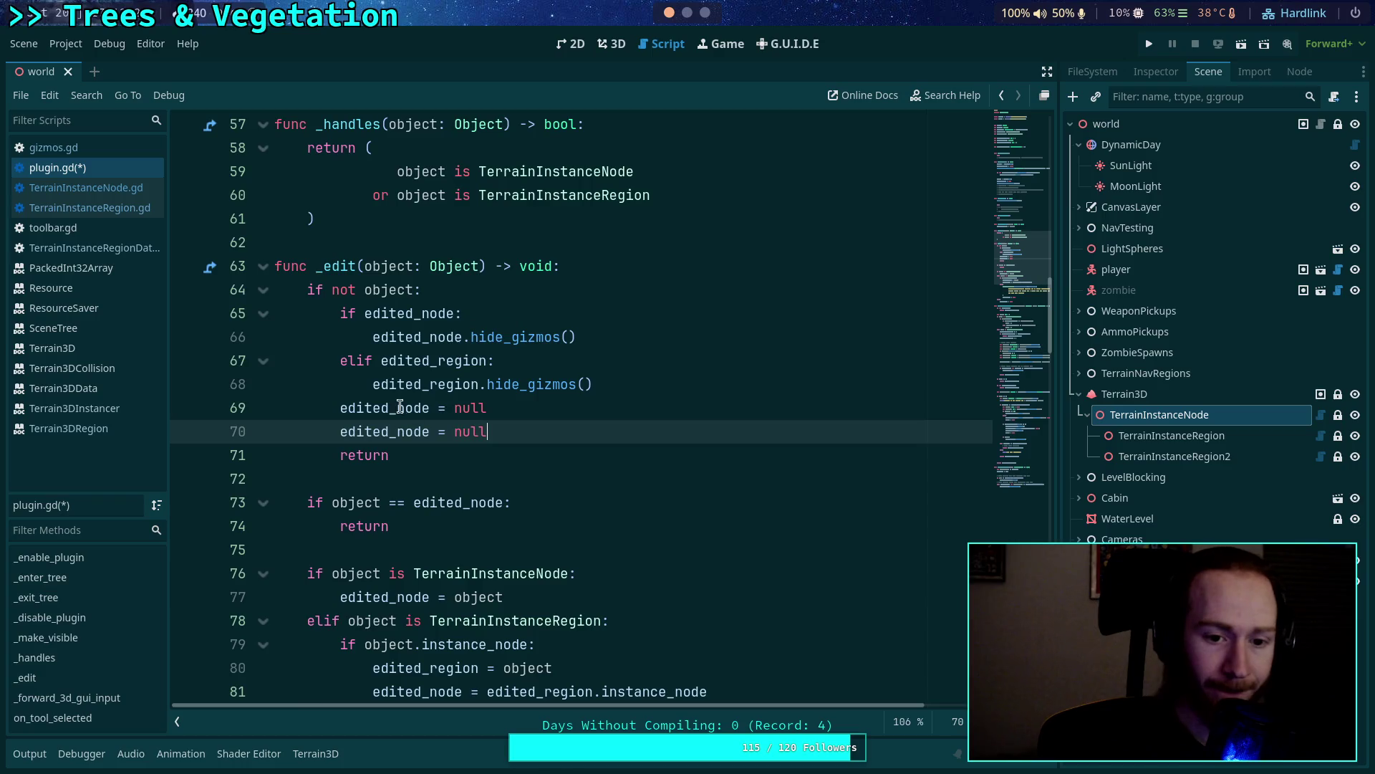
{"action": "double_click", "coordinate": [409, 384]}
{"action": "key", "text": "ctrl+c"}
{"action": "double_click", "coordinate": [400, 428]}
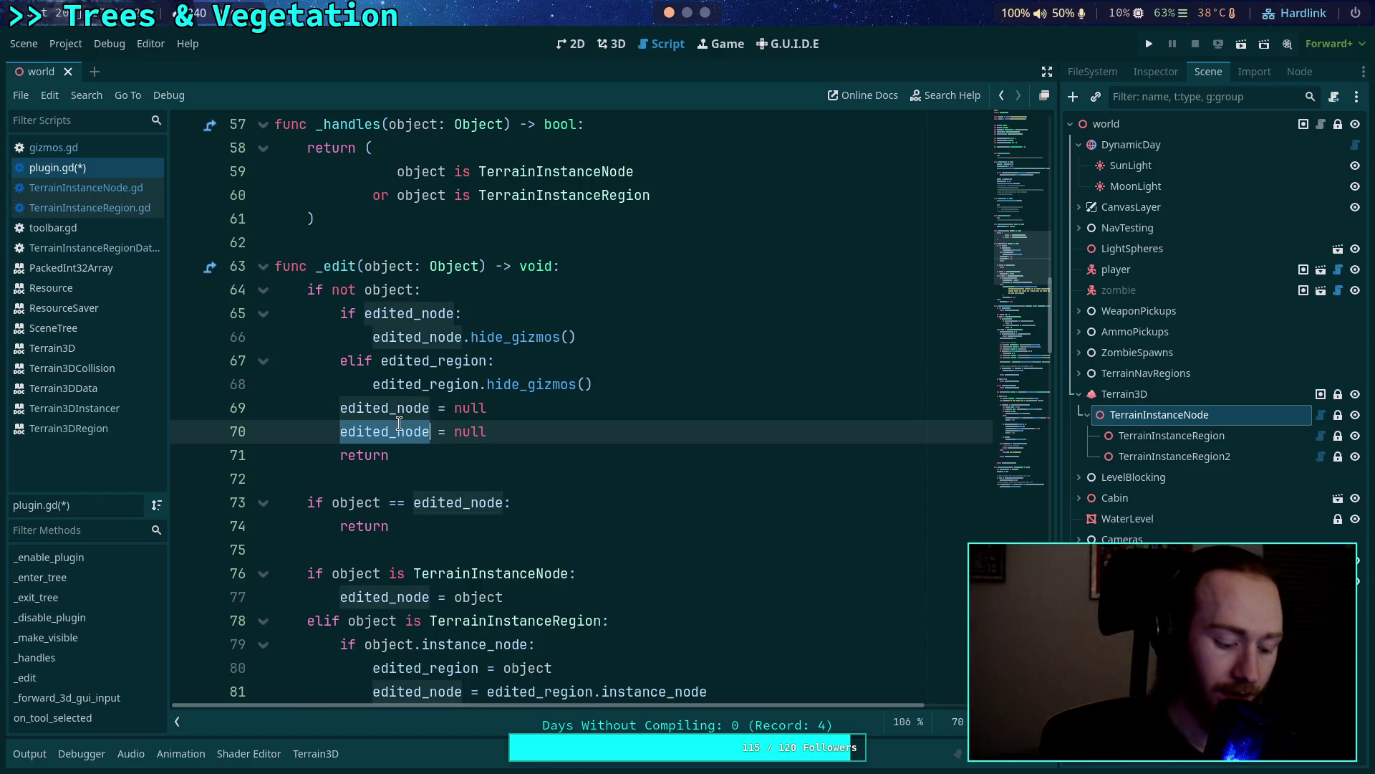
{"action": "key", "text": "ctrl+v"}
Place the caret at the end of the object == edited_node check on line 73.
{"action": "scroll", "coordinate": [494, 452], "scroll_direction": "down", "scroll_amount": 1}
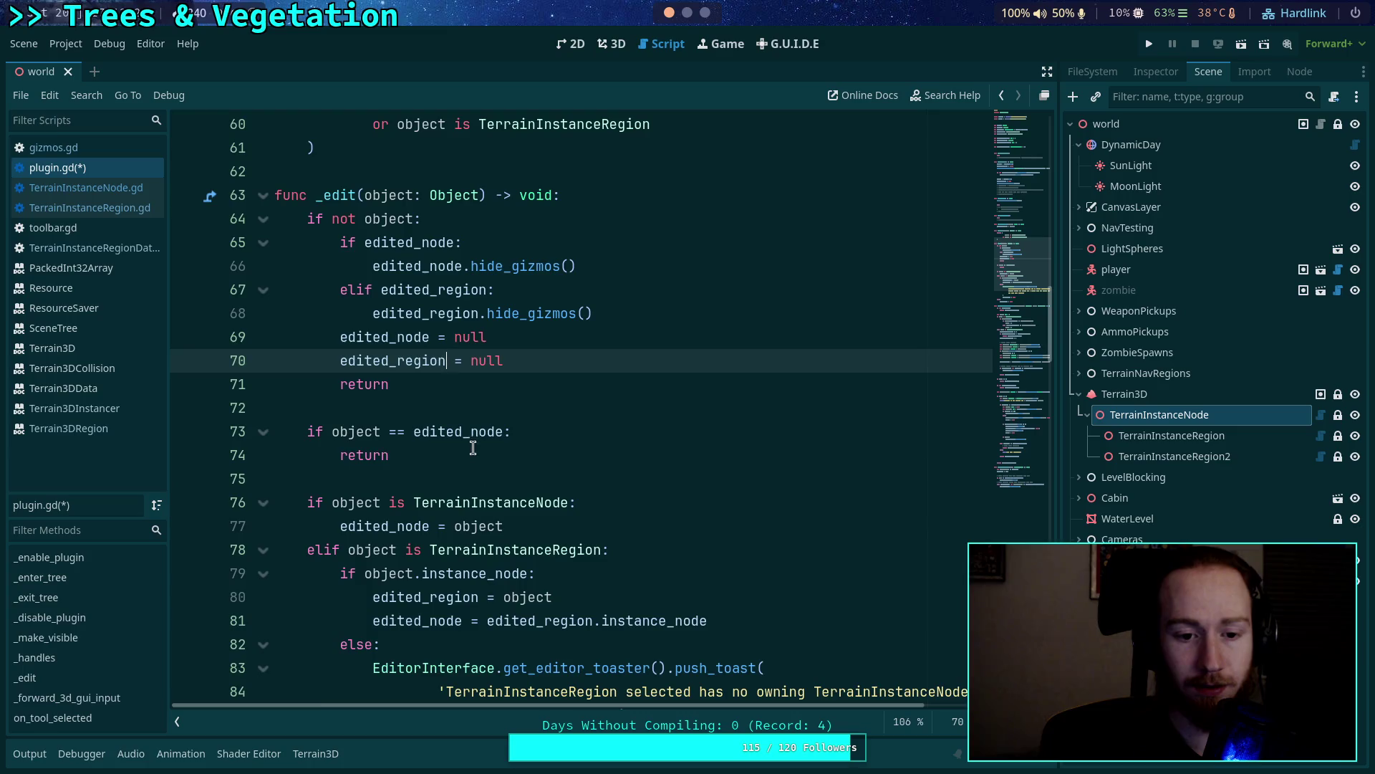
{"action": "scroll", "coordinate": [449, 437], "scroll_direction": "down", "scroll_amount": 1}
{"action": "left_click", "coordinate": [445, 361]}
{"action": "double_click", "coordinate": [445, 360]}
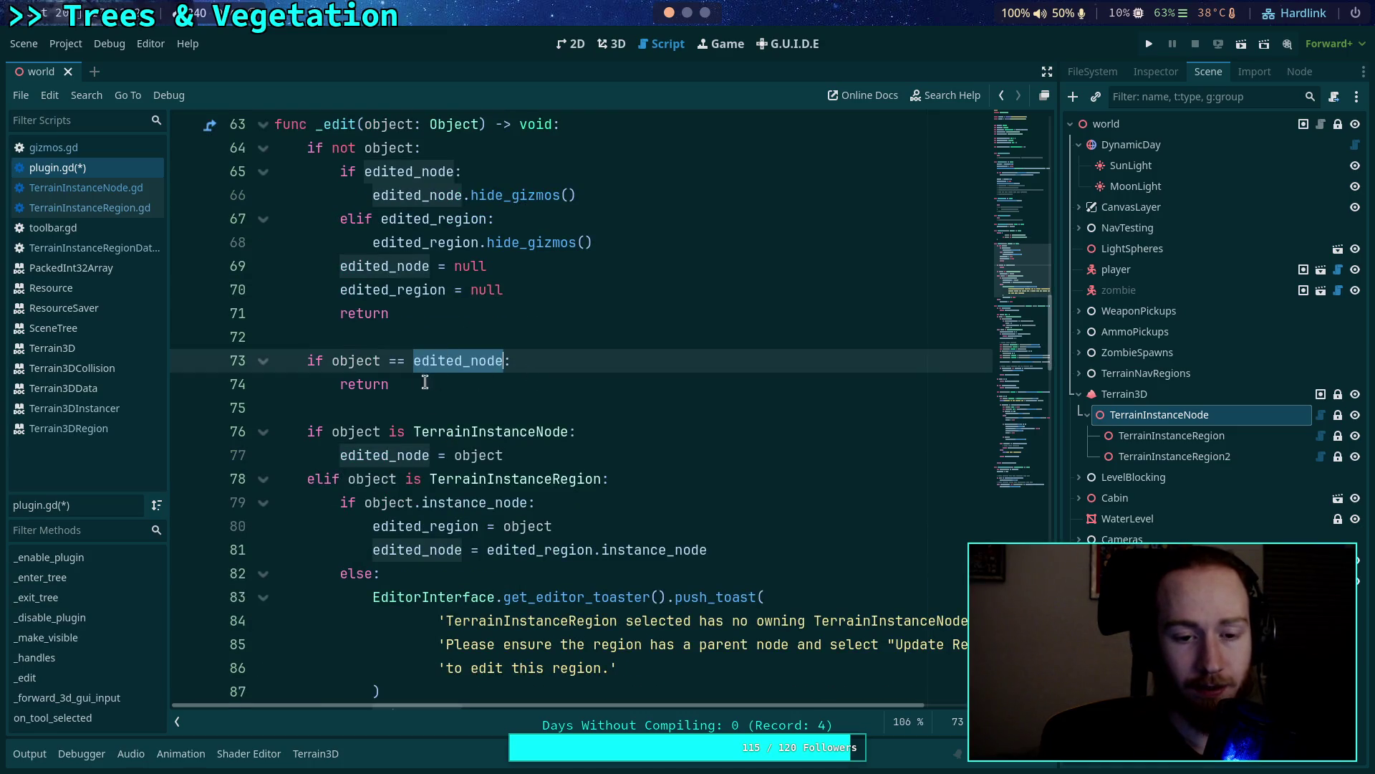
{"action": "left_click", "coordinate": [414, 379]}
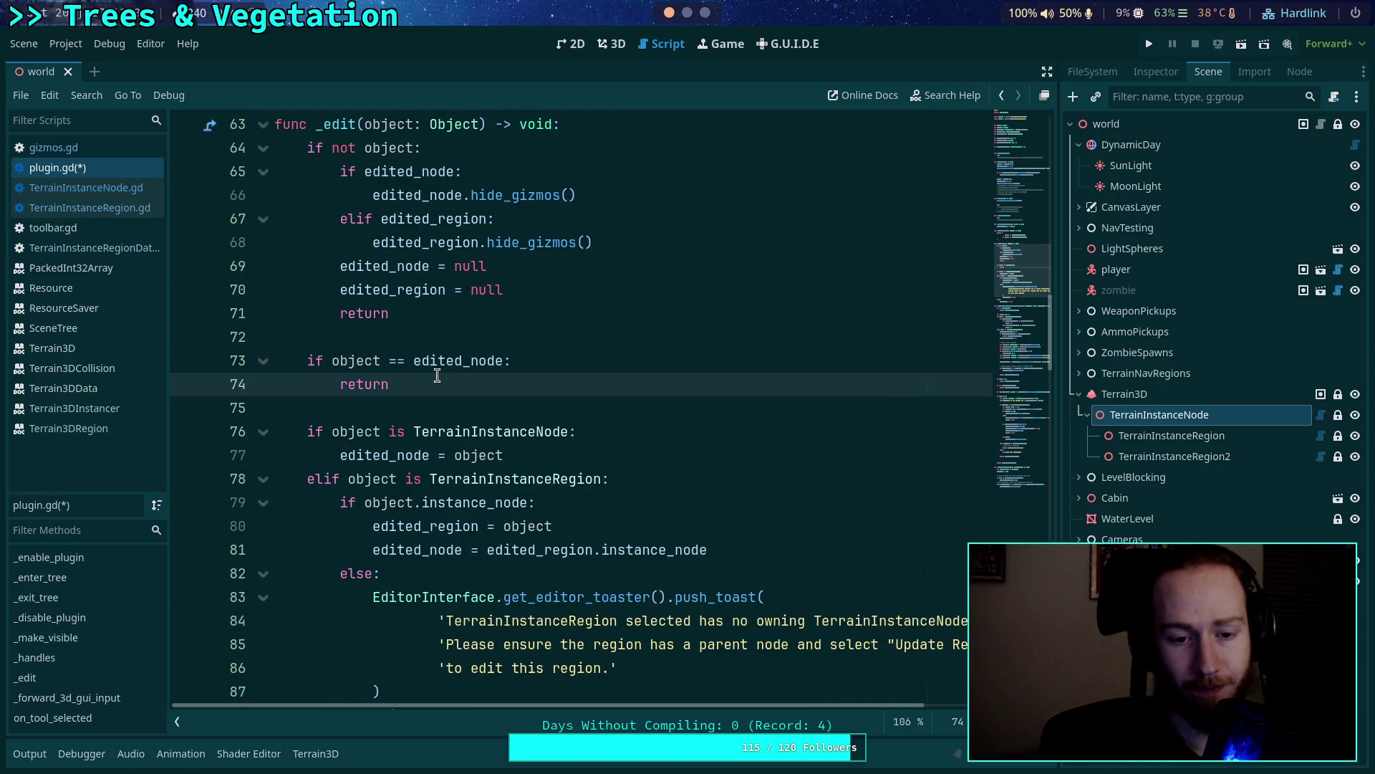
{"action": "left_click", "coordinate": [550, 362]}
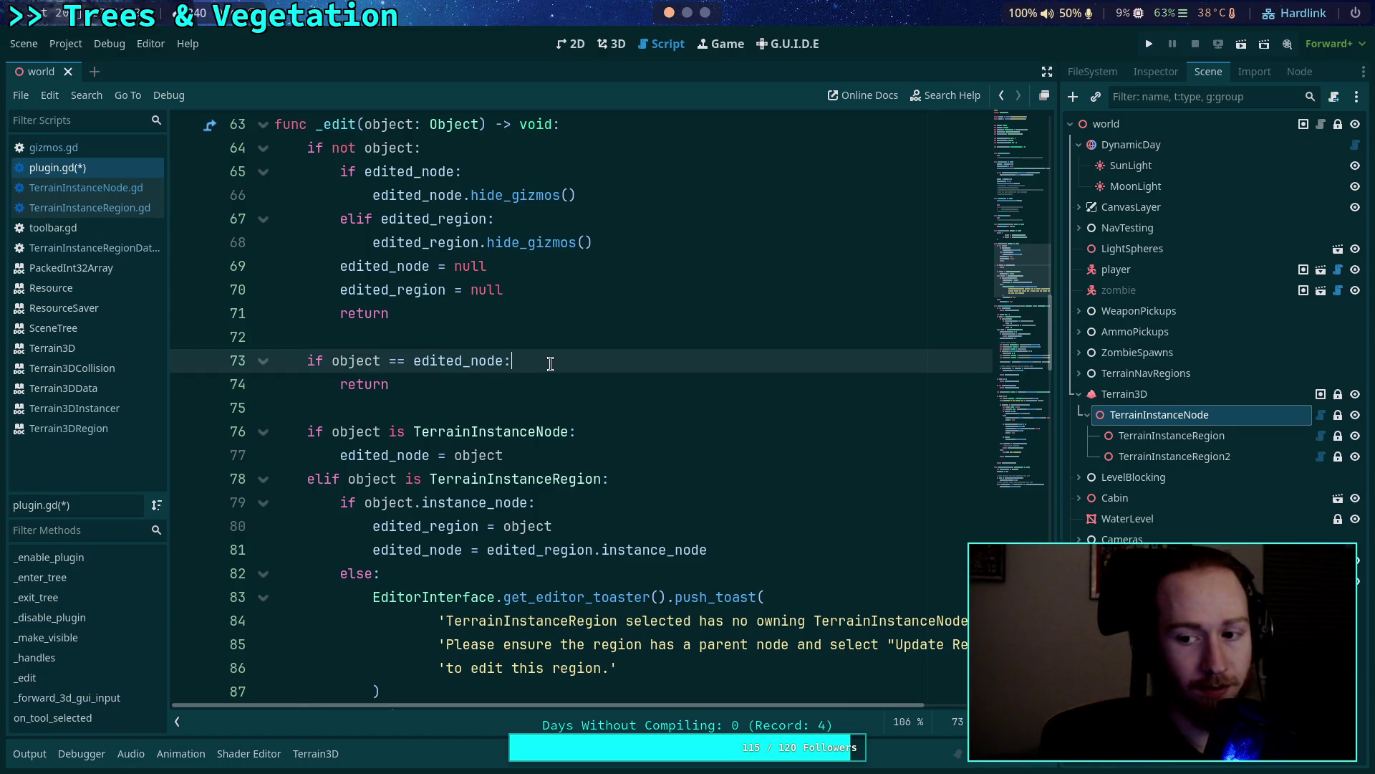
Add an edited_region = null line under the object == edited_node check.
{"action": "key", "text": "Return"}
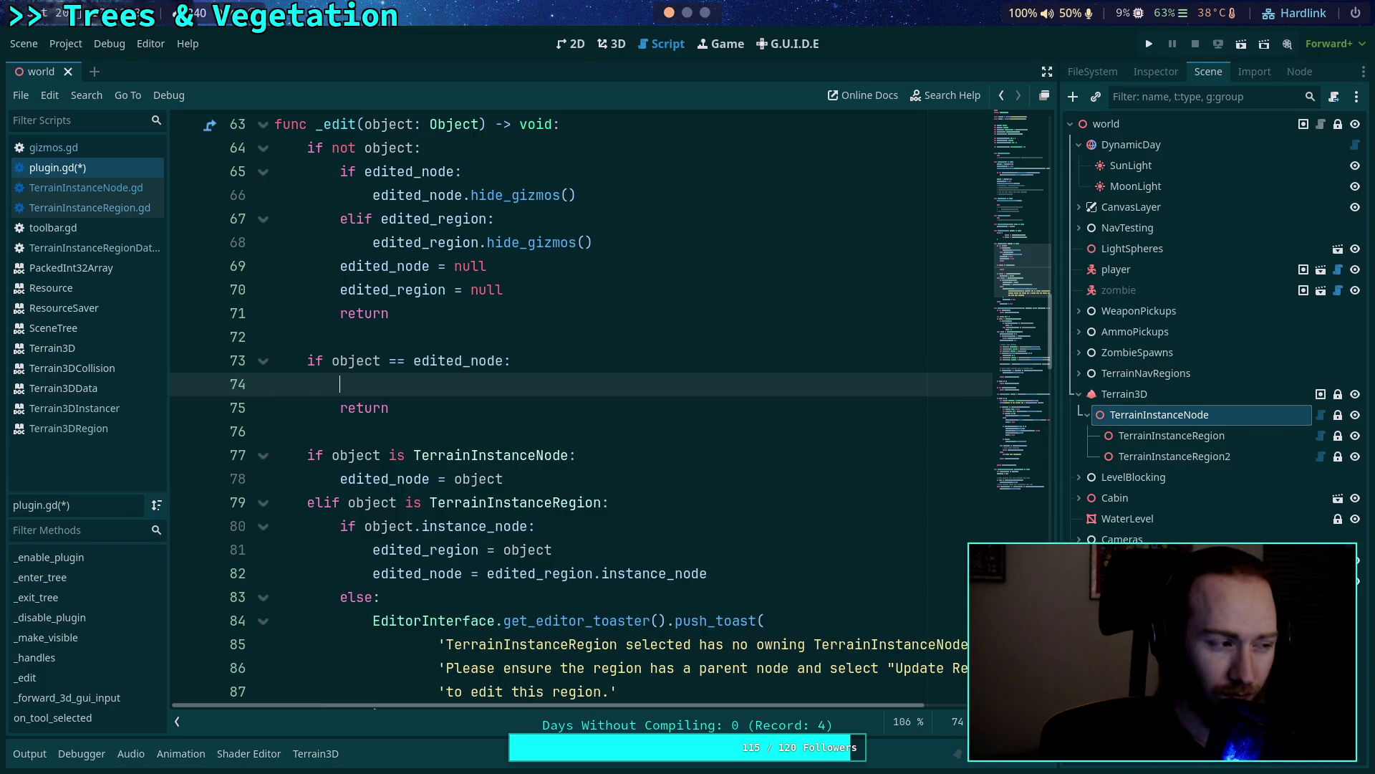
{"action": "type", "text": "edit"}
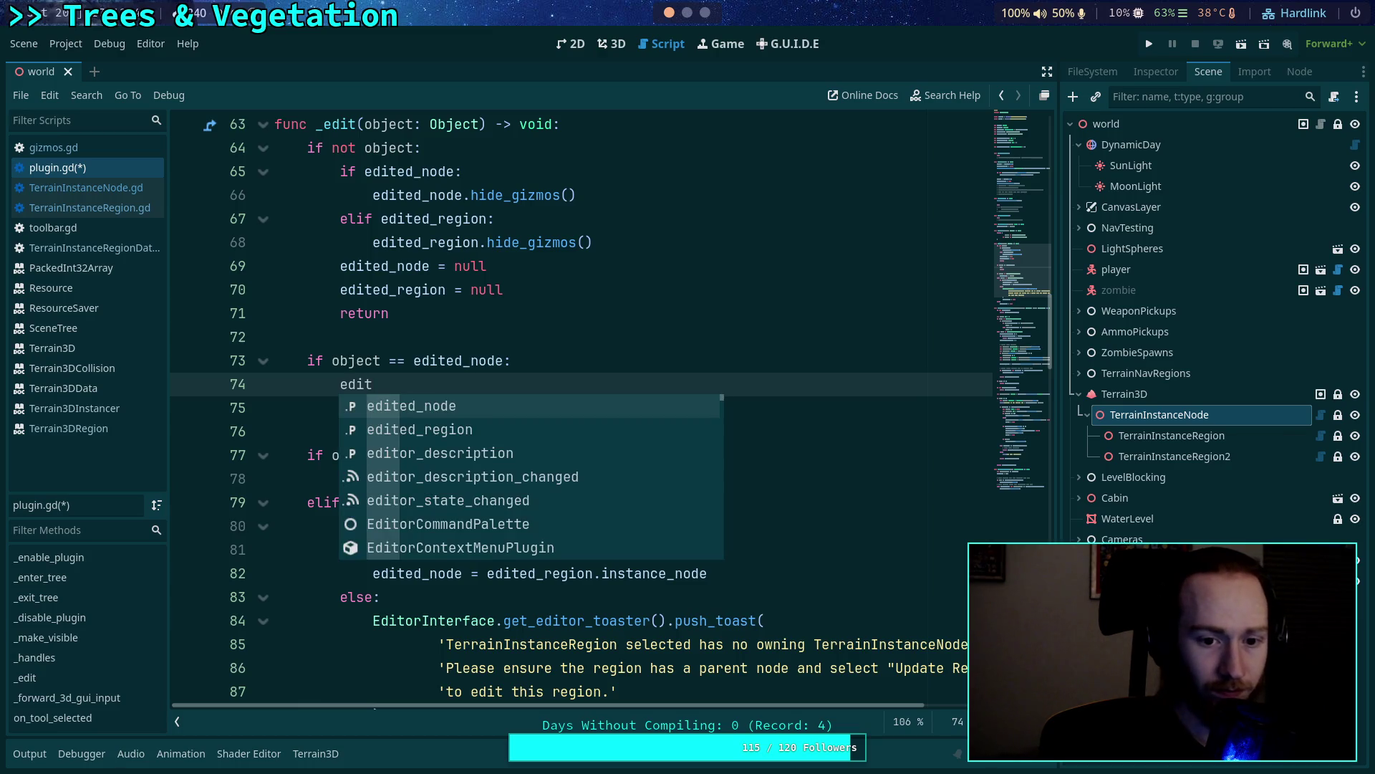
{"action": "type", "text": "ed_re"}
{"action": "key", "text": "Return"}
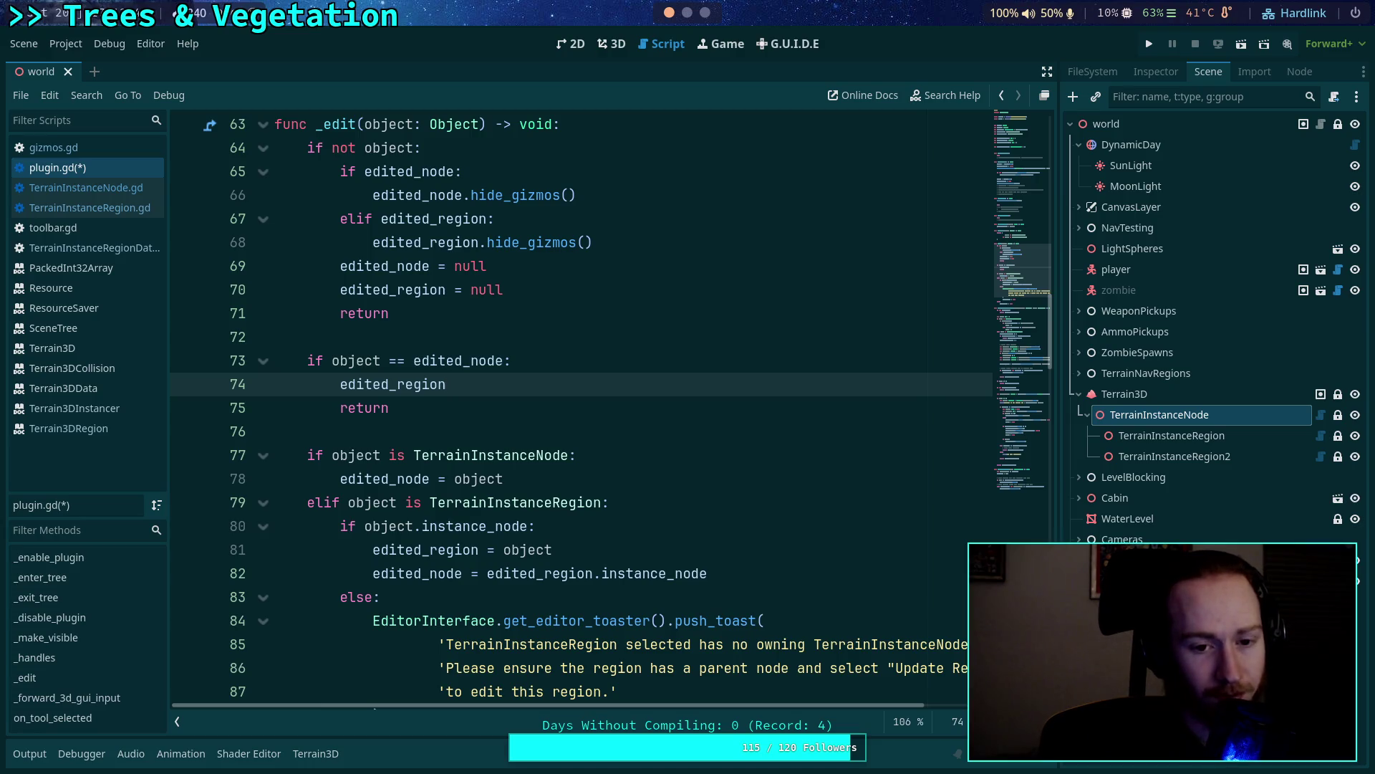
{"action": "type", "text": " = null"}
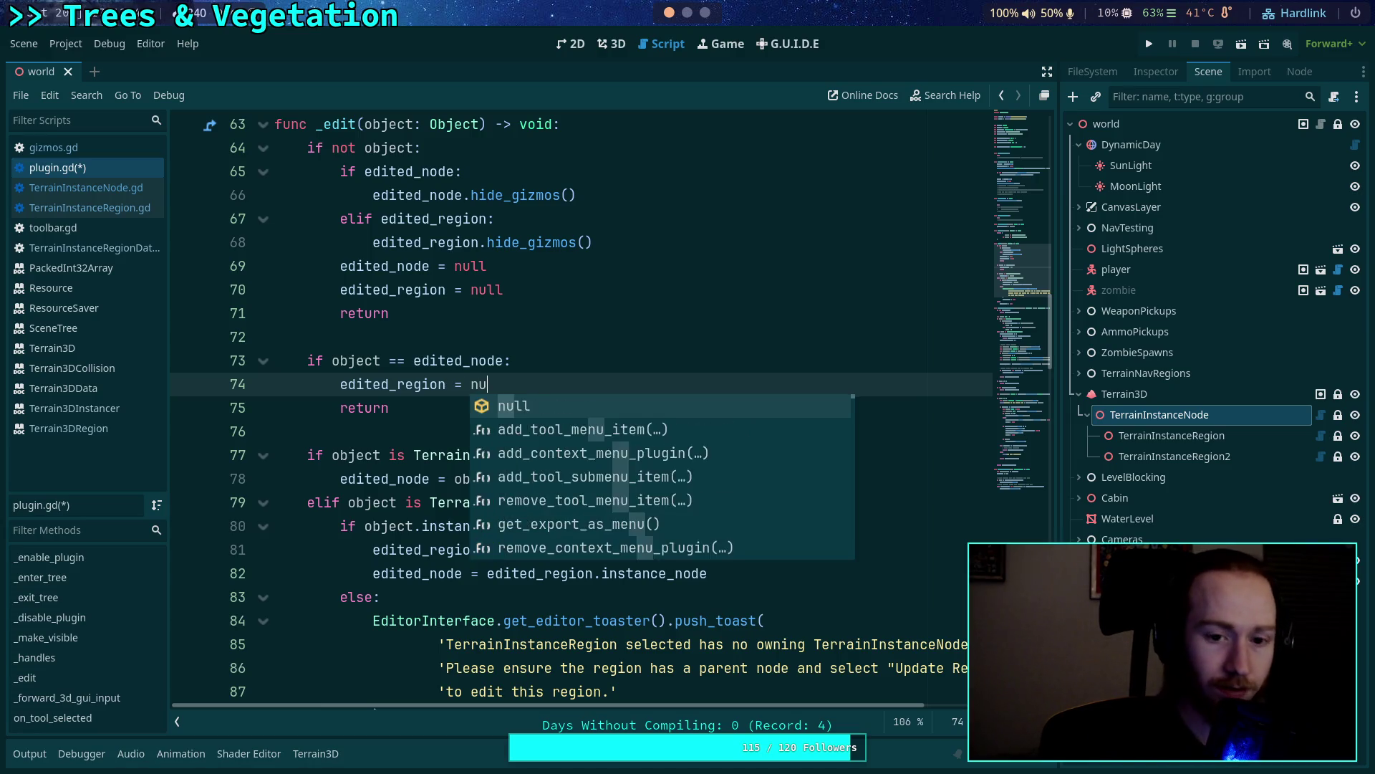
{"action": "key", "text": "Return"}
{"action": "left_click", "coordinate": [593, 364]}
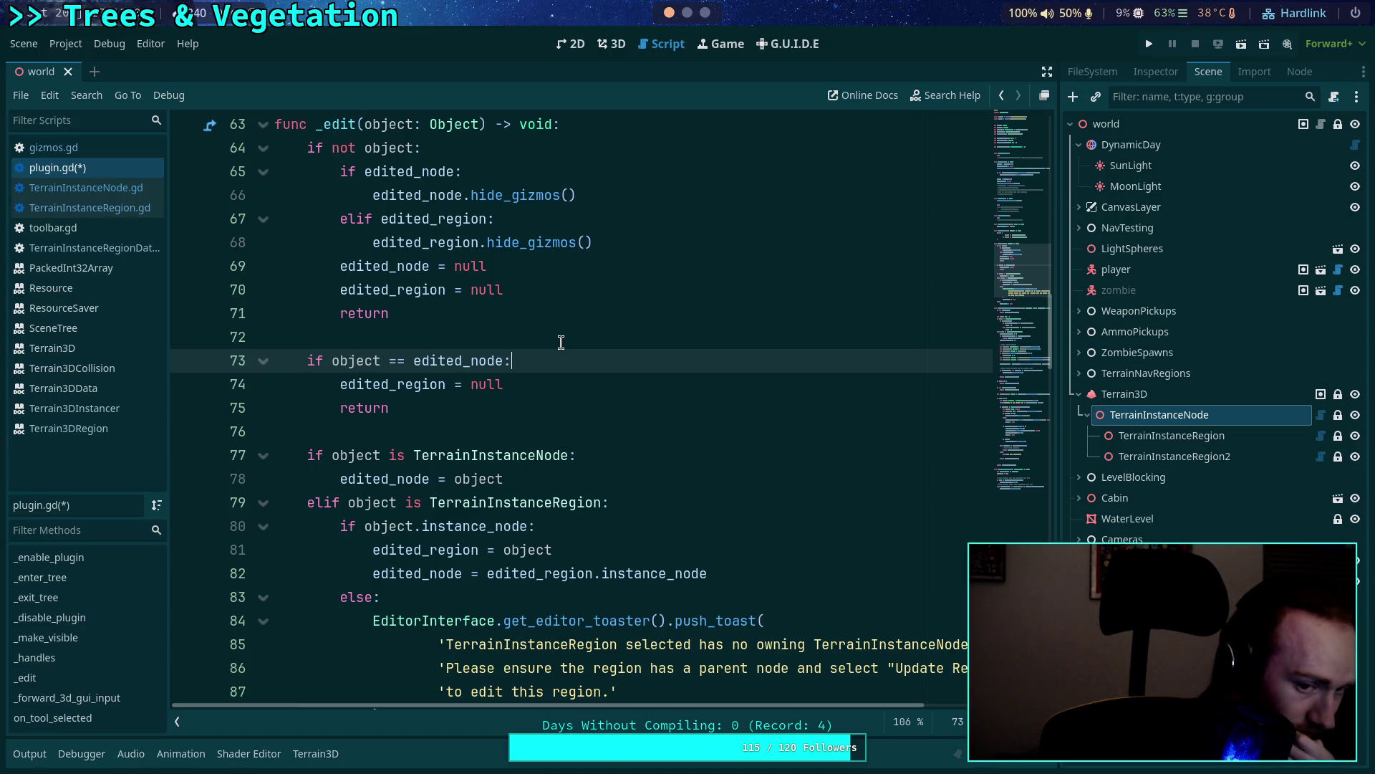
Wrap the null assignment in an 'if edited_region:' condition and remove stray lines.
{"action": "key", "text": "Return"}
{"action": "type", "text": "fi"}
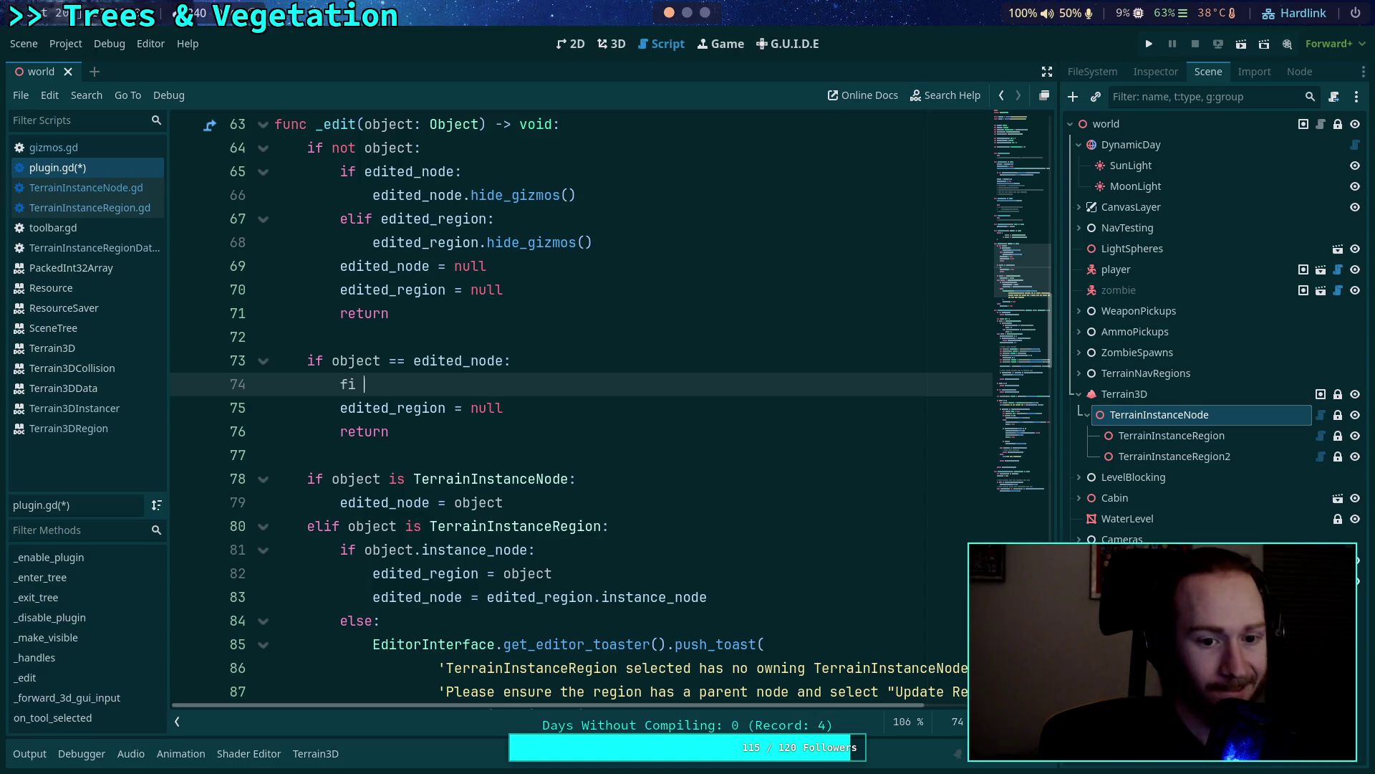
{"action": "key", "text": "BackSpace"}
{"action": "key", "text": "BackSpace"}
{"action": "type", "text": "if ed"}
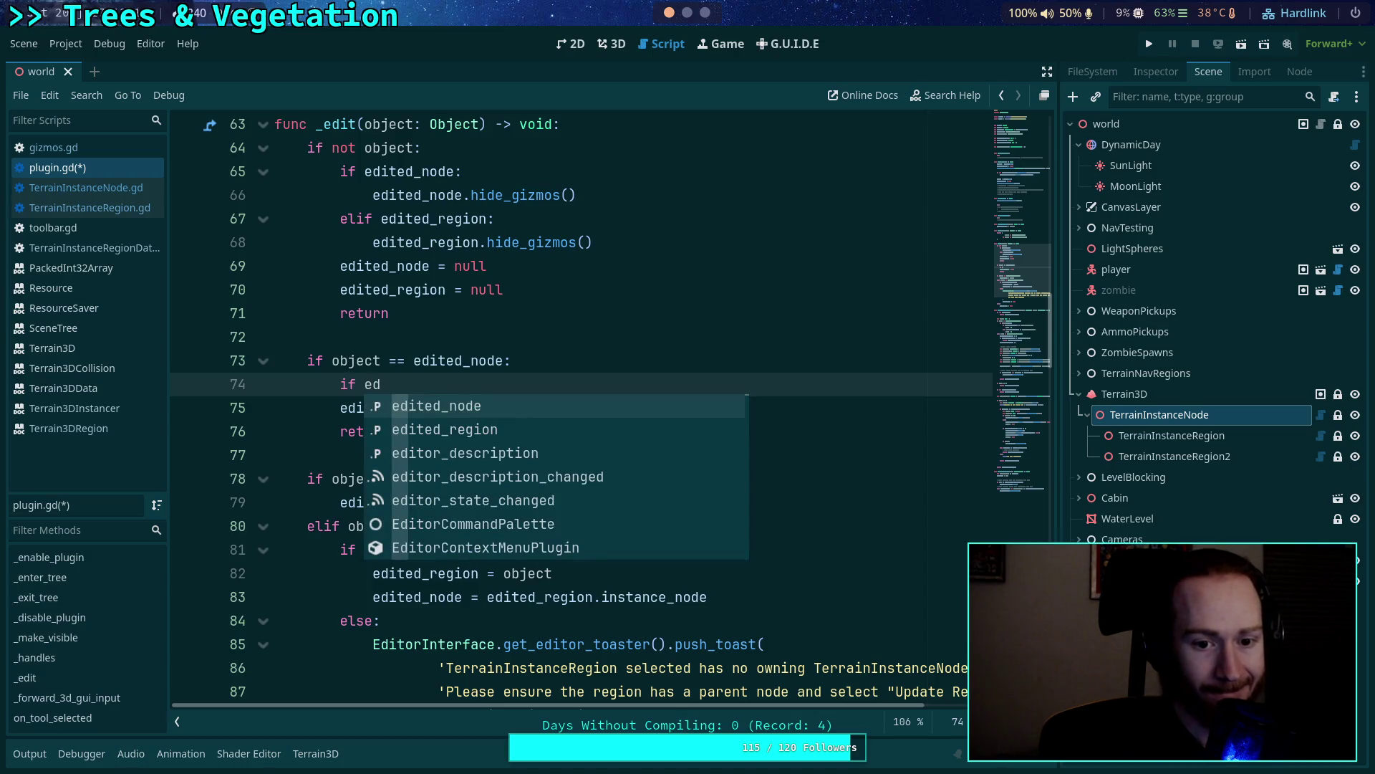
{"action": "key", "text": "Down"}
{"action": "key", "text": "Return"}
{"action": "key", "text": "Home"}
{"action": "key", "text": "Down"}
{"action": "key", "text": "Tab"}
{"action": "key", "text": "Up"}
{"action": "key", "text": "Return"}
{"action": "type", "text": "edited_region."}
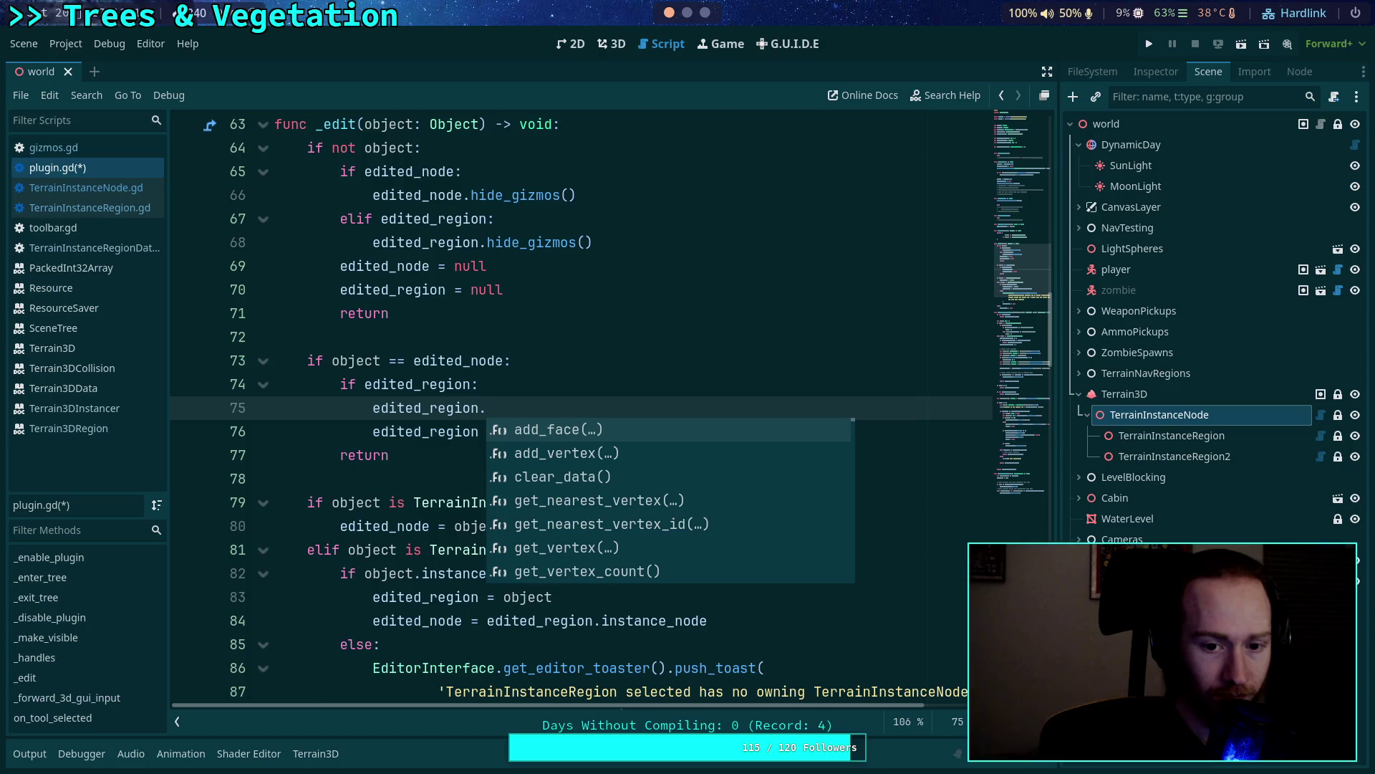
{"action": "type", "text": "hide_"}
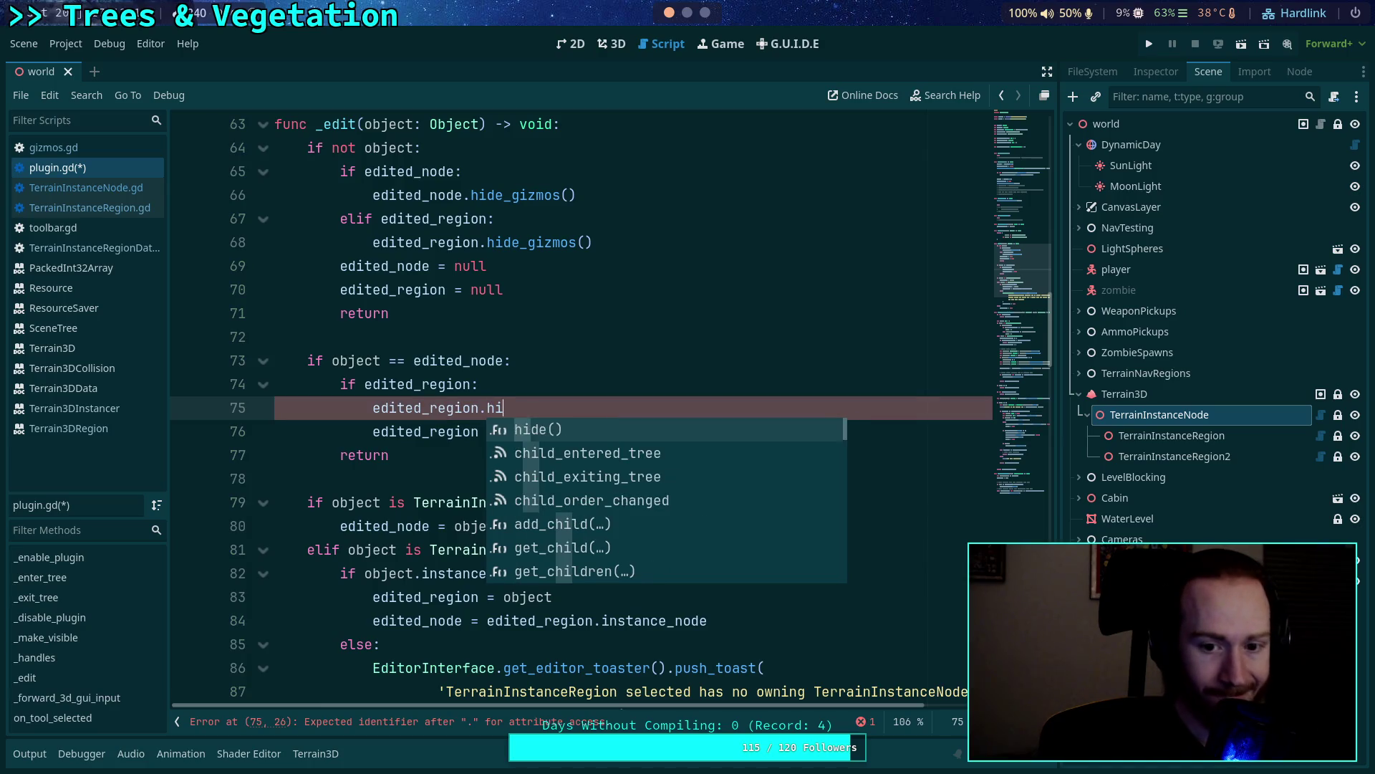
{"action": "key", "text": "BackSpace"}
{"action": "key", "text": "BackSpace"}
{"action": "key", "text": "BackSpace"}
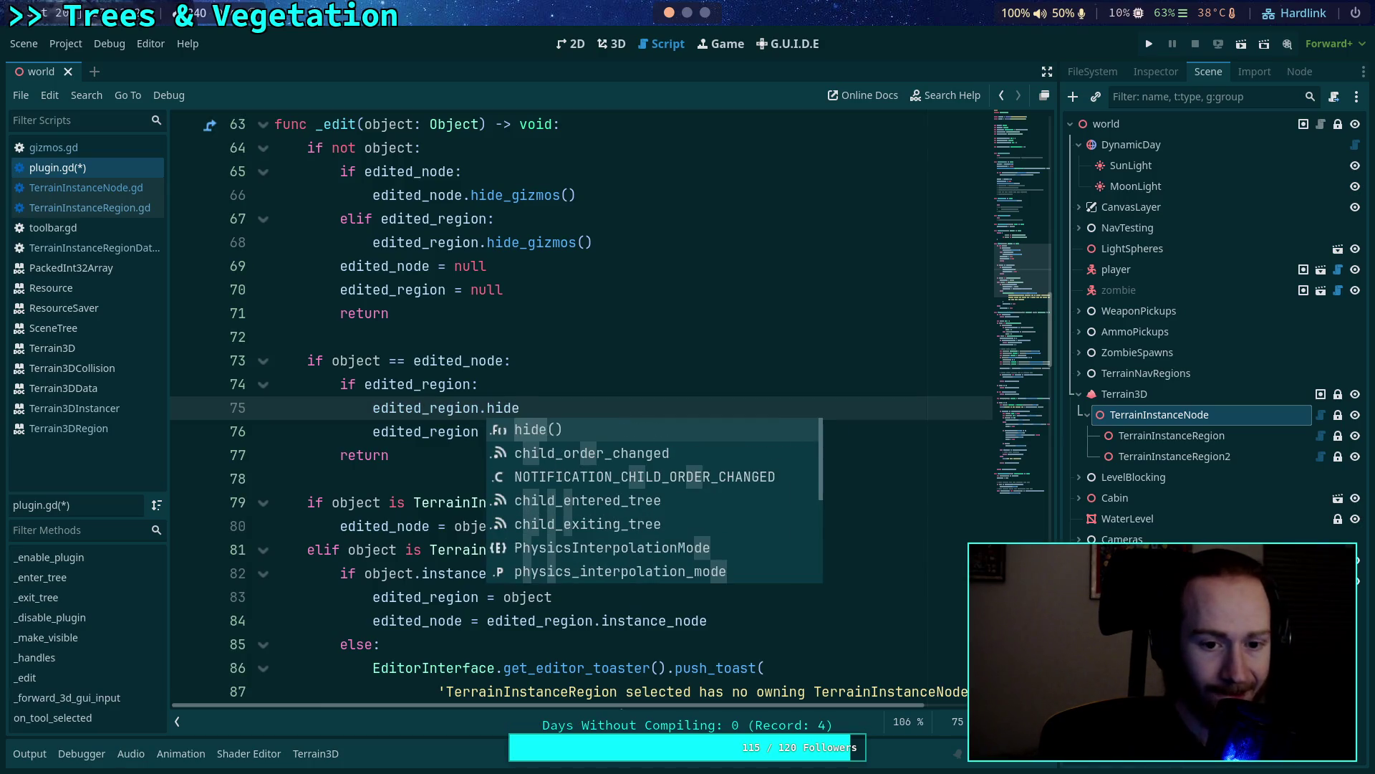
{"action": "key", "text": "BackSpace"}
{"action": "key", "text": "BackSpace"}
{"action": "key", "text": "BackSpace"}
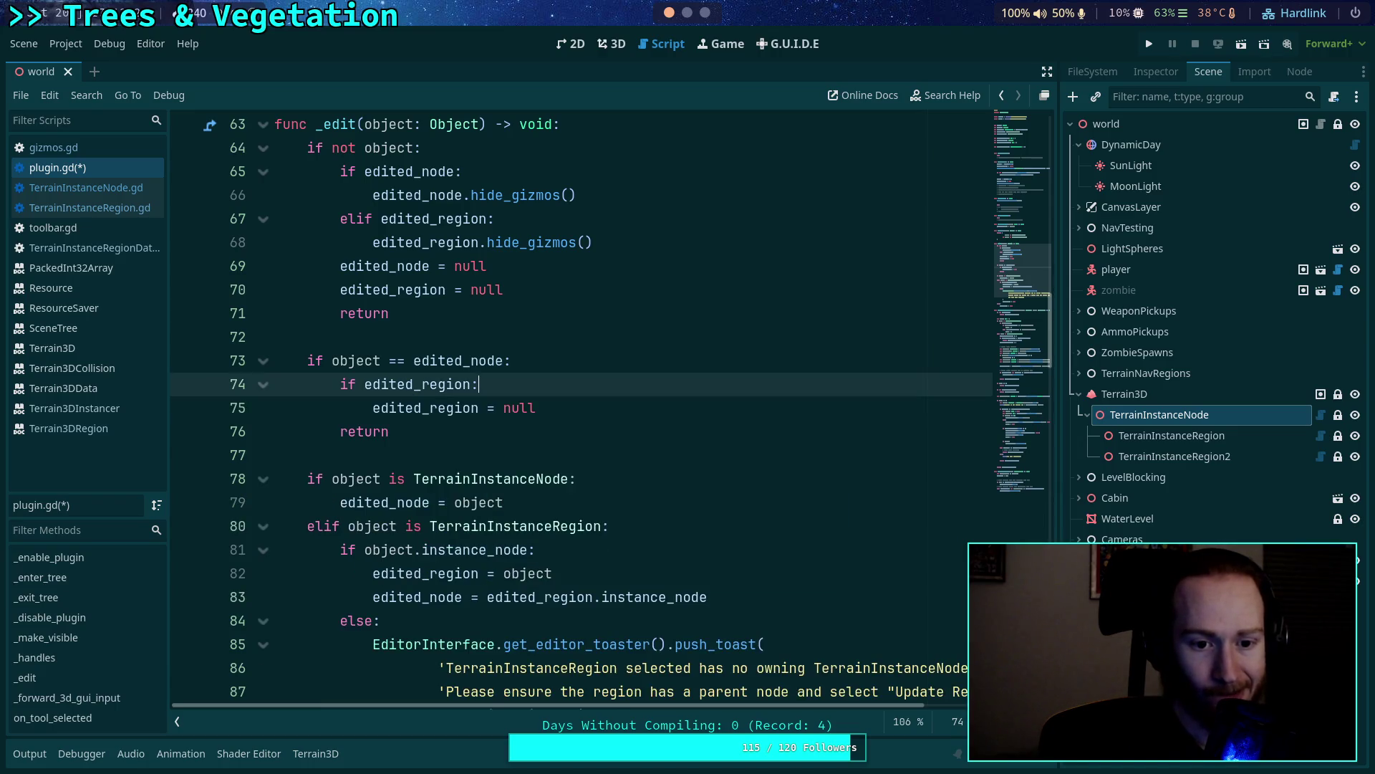
Add edited_node.show_gizmos() after the edited_region = null line, above return.
{"action": "left_click", "coordinate": [584, 402]}
{"action": "key", "text": "Return"}
{"action": "key", "text": "BackSpace"}
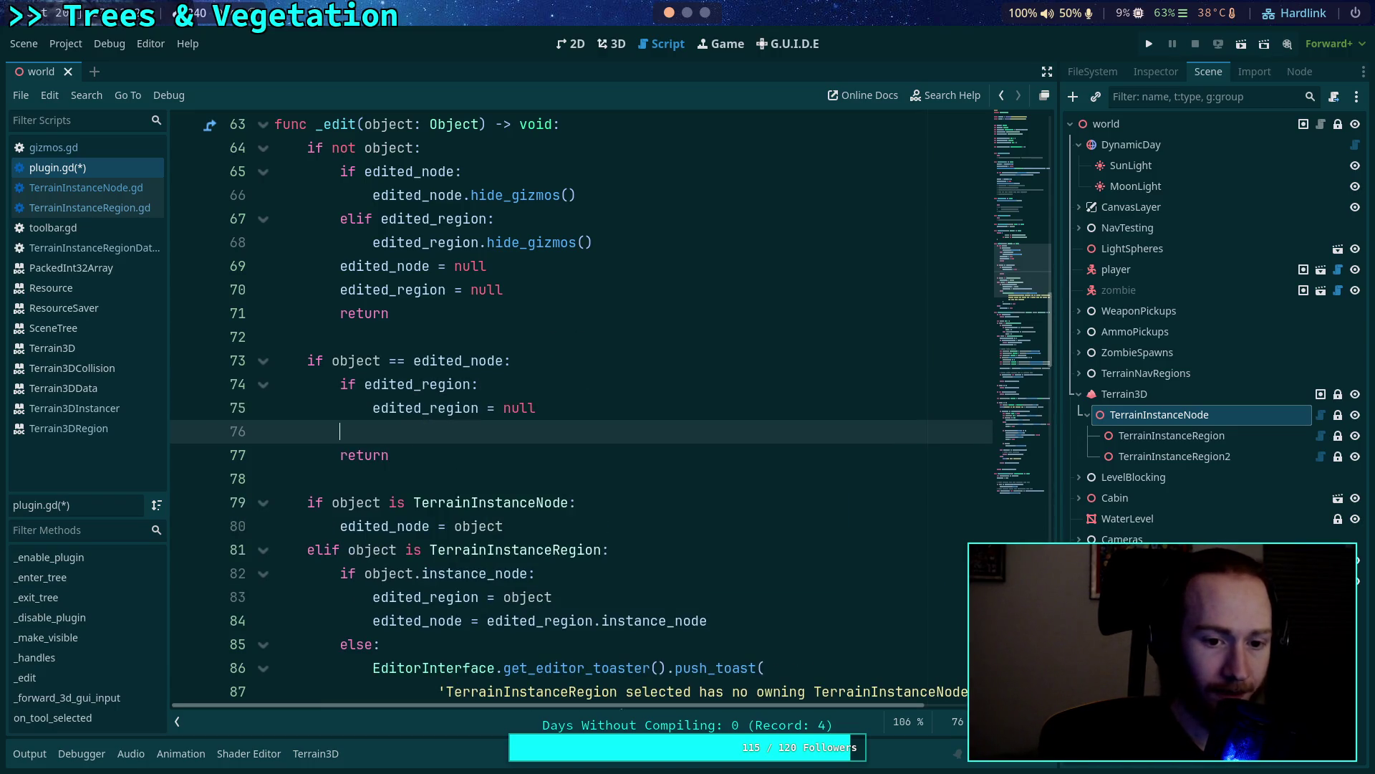
{"action": "type", "text": "edited_nod"}
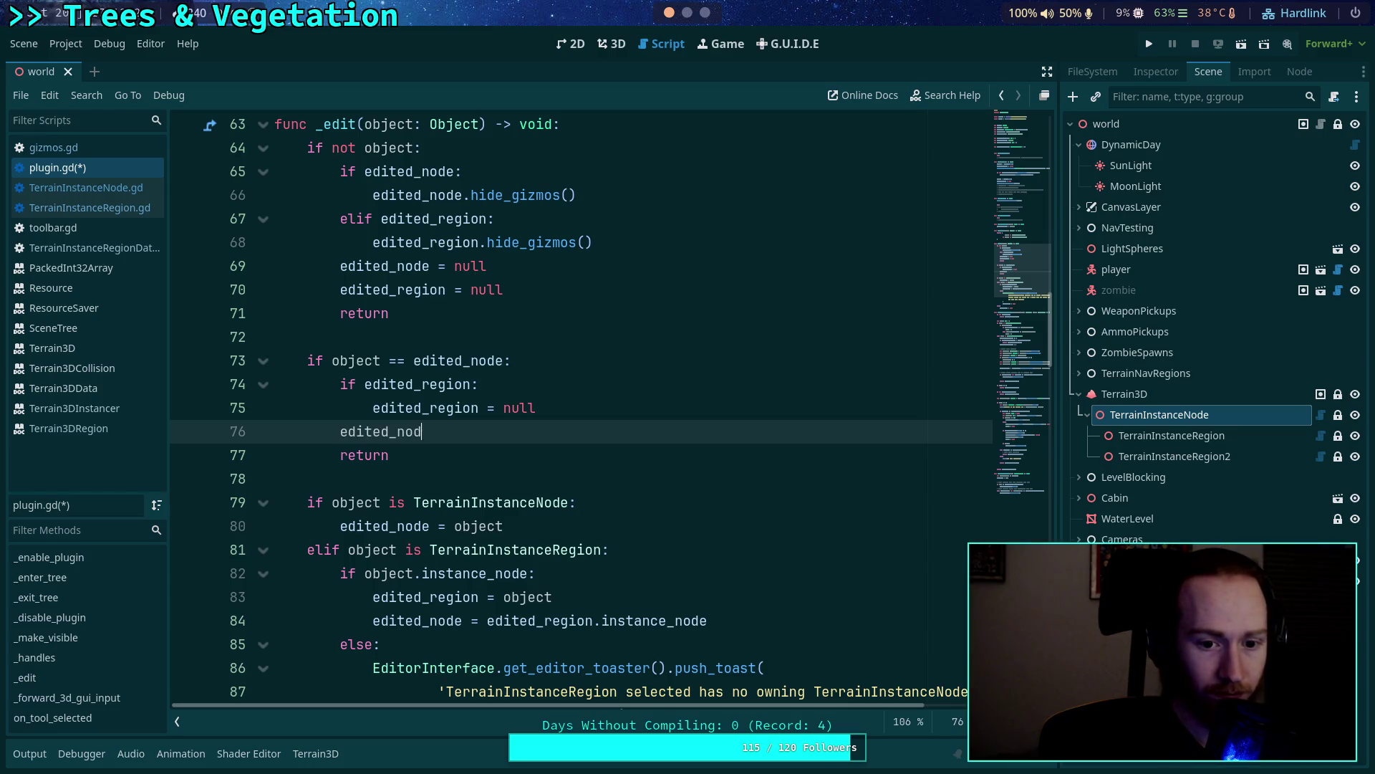
{"action": "type", "text": "e.sho"}
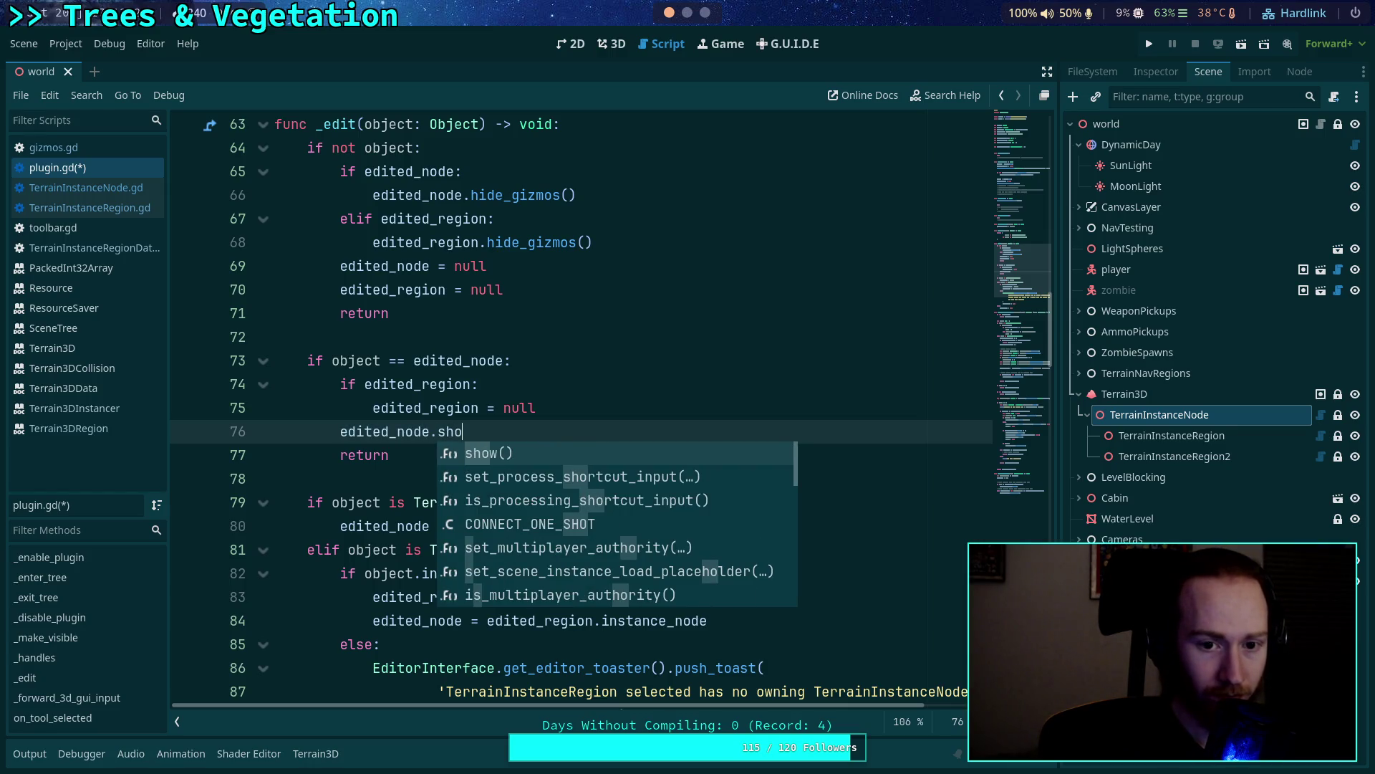
{"action": "type", "text": "w_gizmos()"}
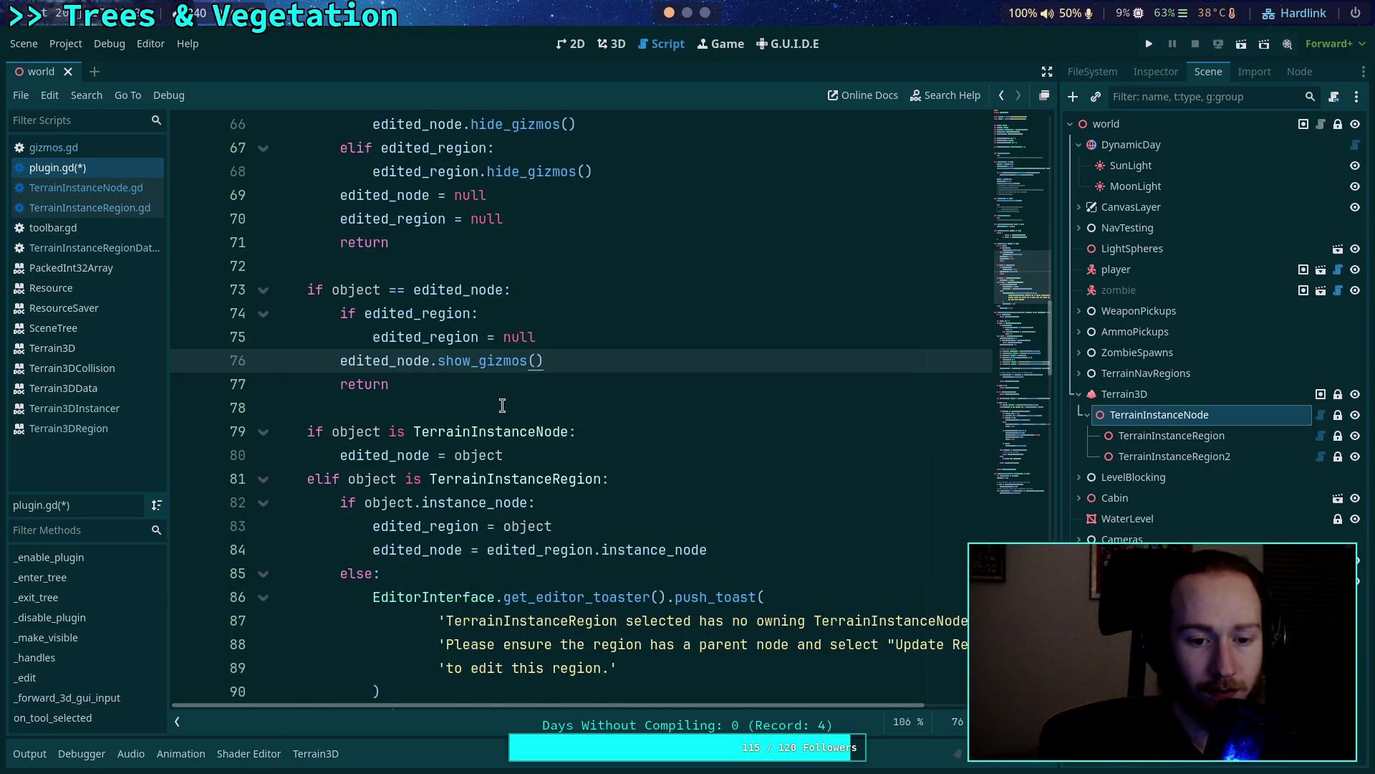
{"action": "left_click", "coordinate": [615, 456]}
{"action": "key", "text": "Return"}
{"action": "type", "text": "ited_node.show_gizm"}
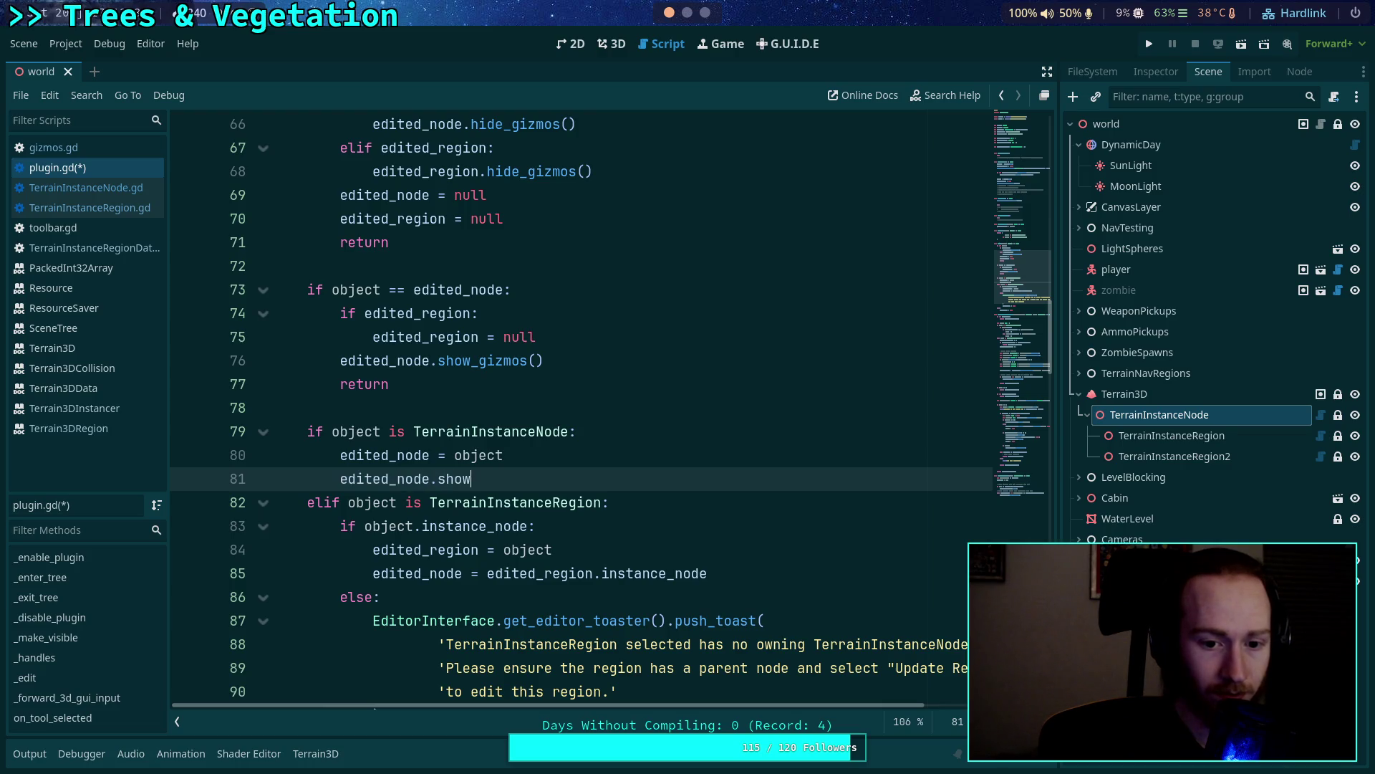
{"action": "type", "text": "os()"}
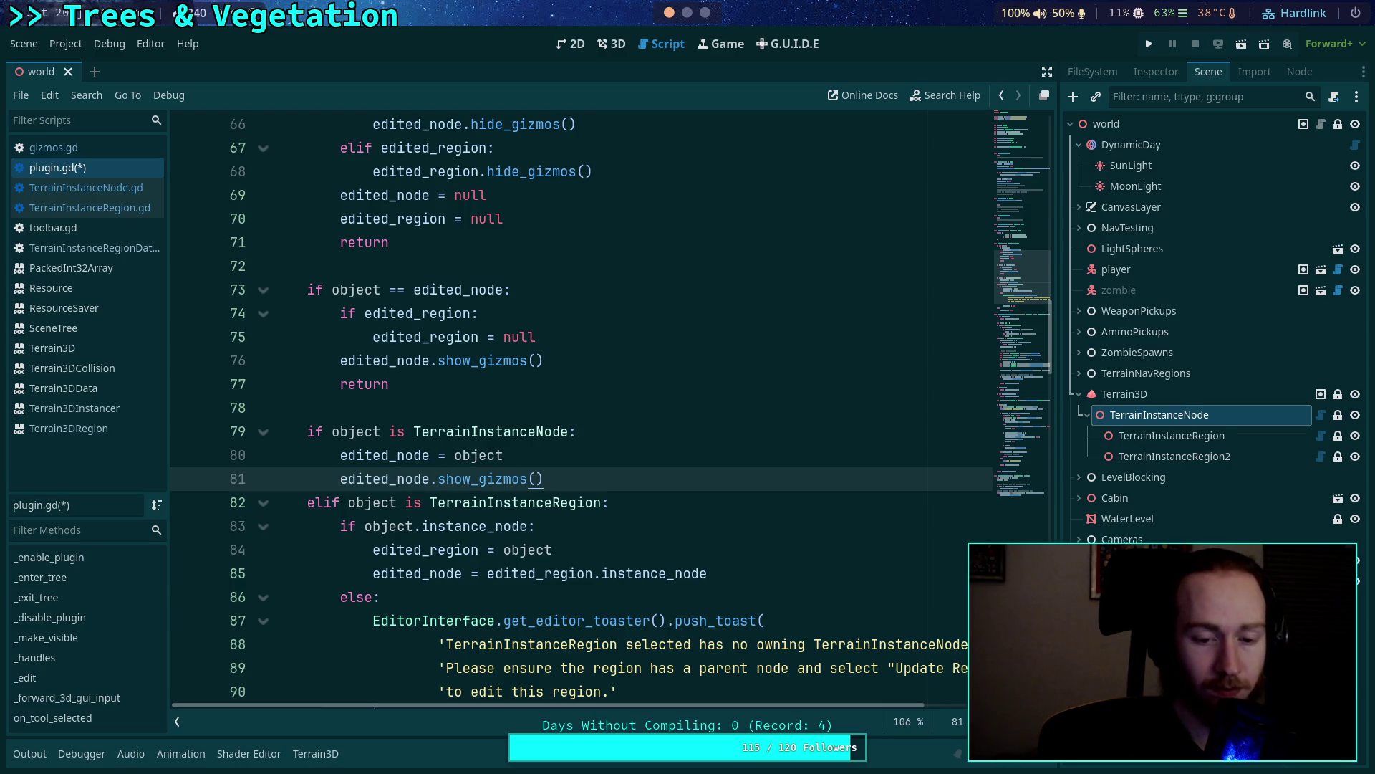
{"action": "scroll", "coordinate": [609, 455], "scroll_direction": "down", "scroll_amount": 1}
{"action": "left_click", "coordinate": [637, 487]}
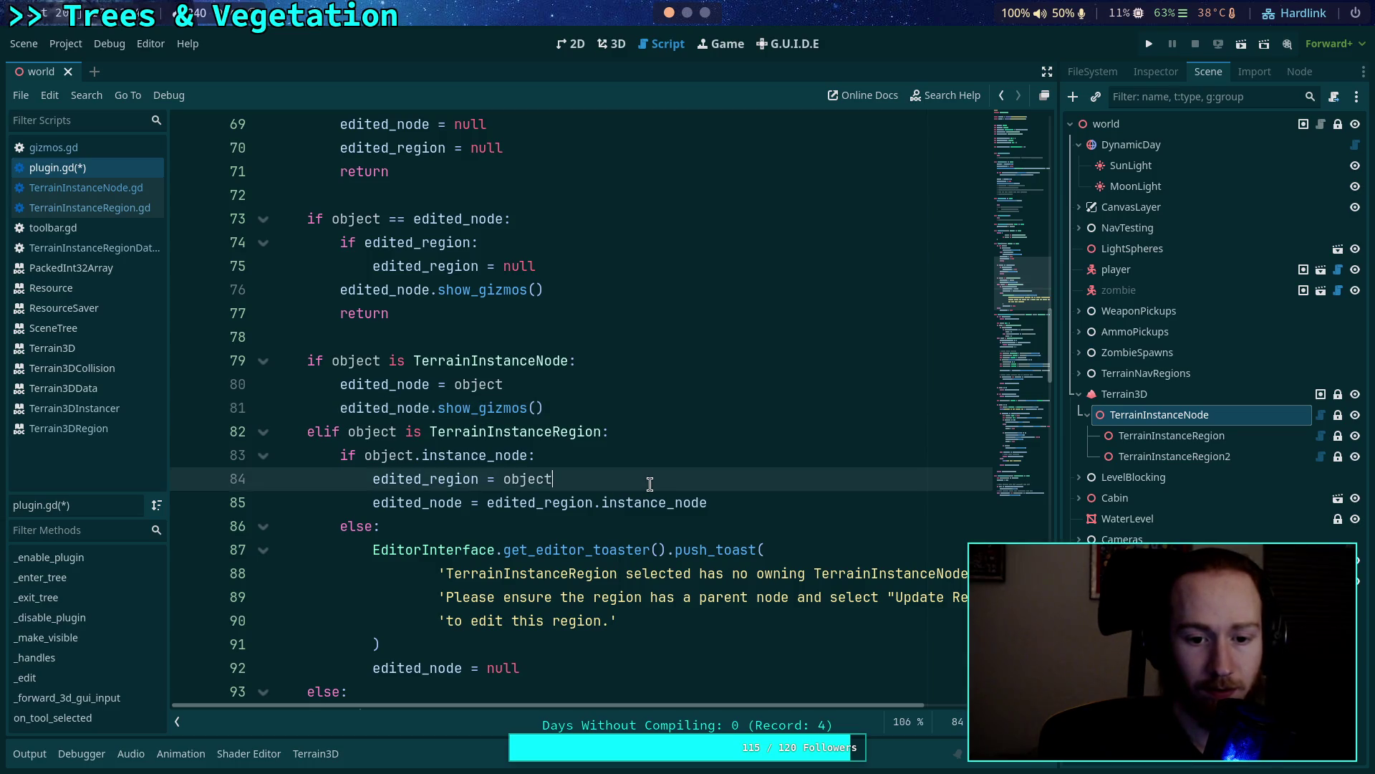
{"action": "key", "text": "Return"}
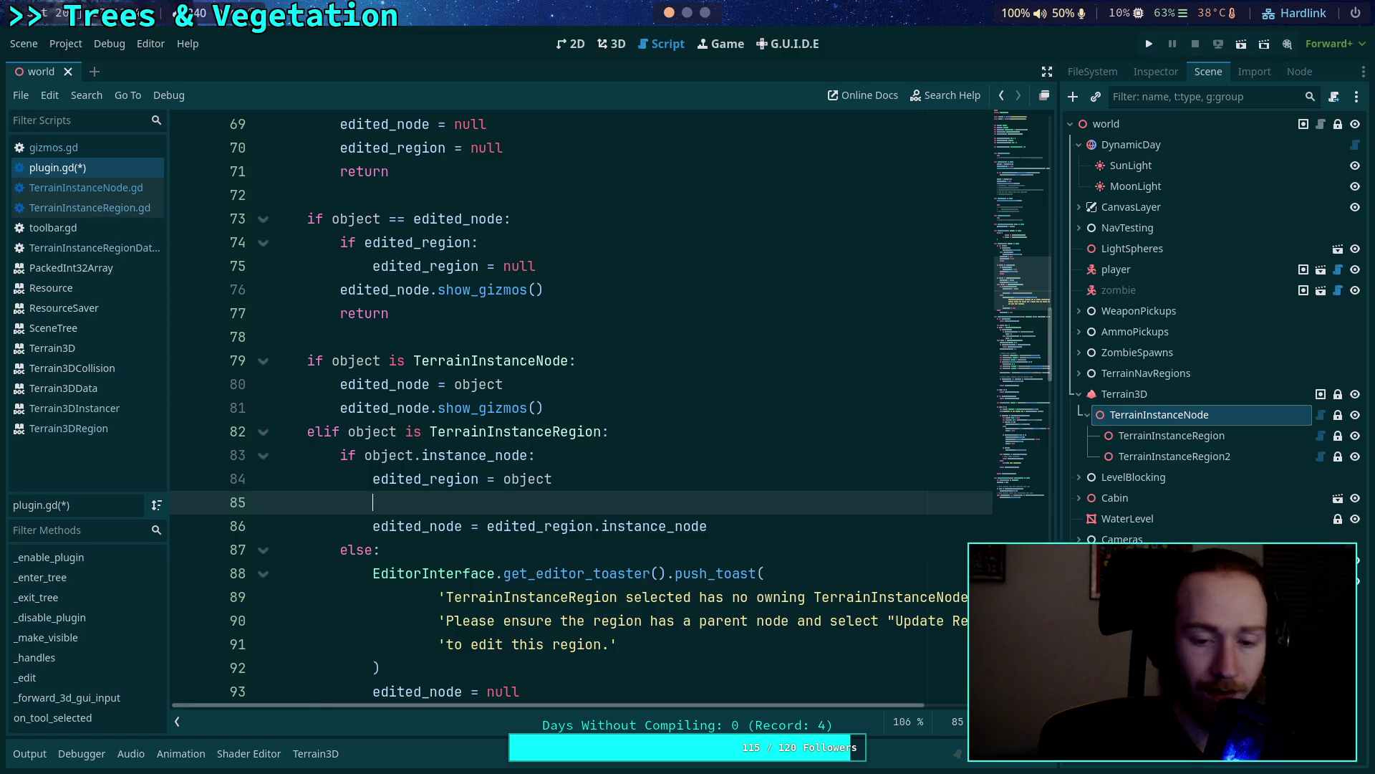
{"action": "type", "text": "editet"}
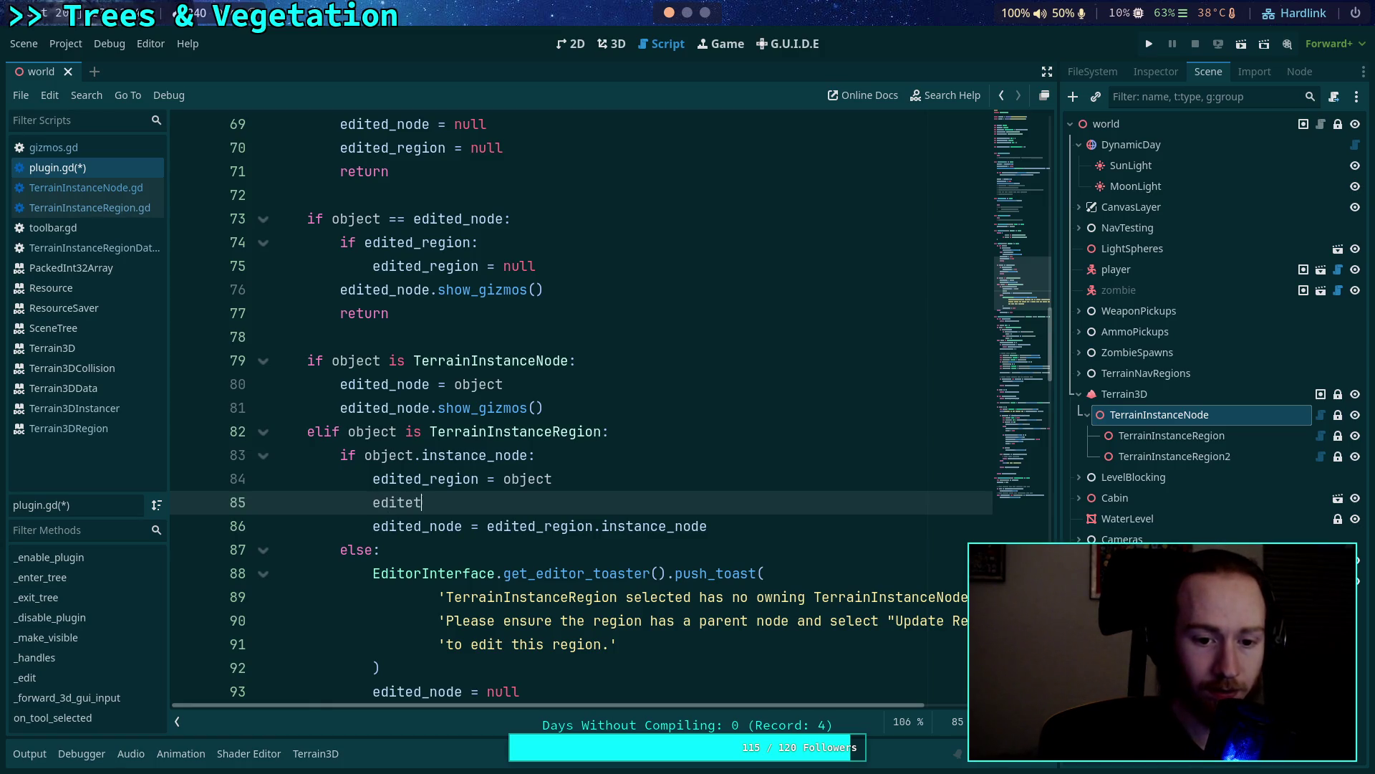
{"action": "key", "text": "BackSpace"}
{"action": "type", "text": "d_"}
{"action": "key", "text": "Down"}
{"action": "key", "text": "Return"}
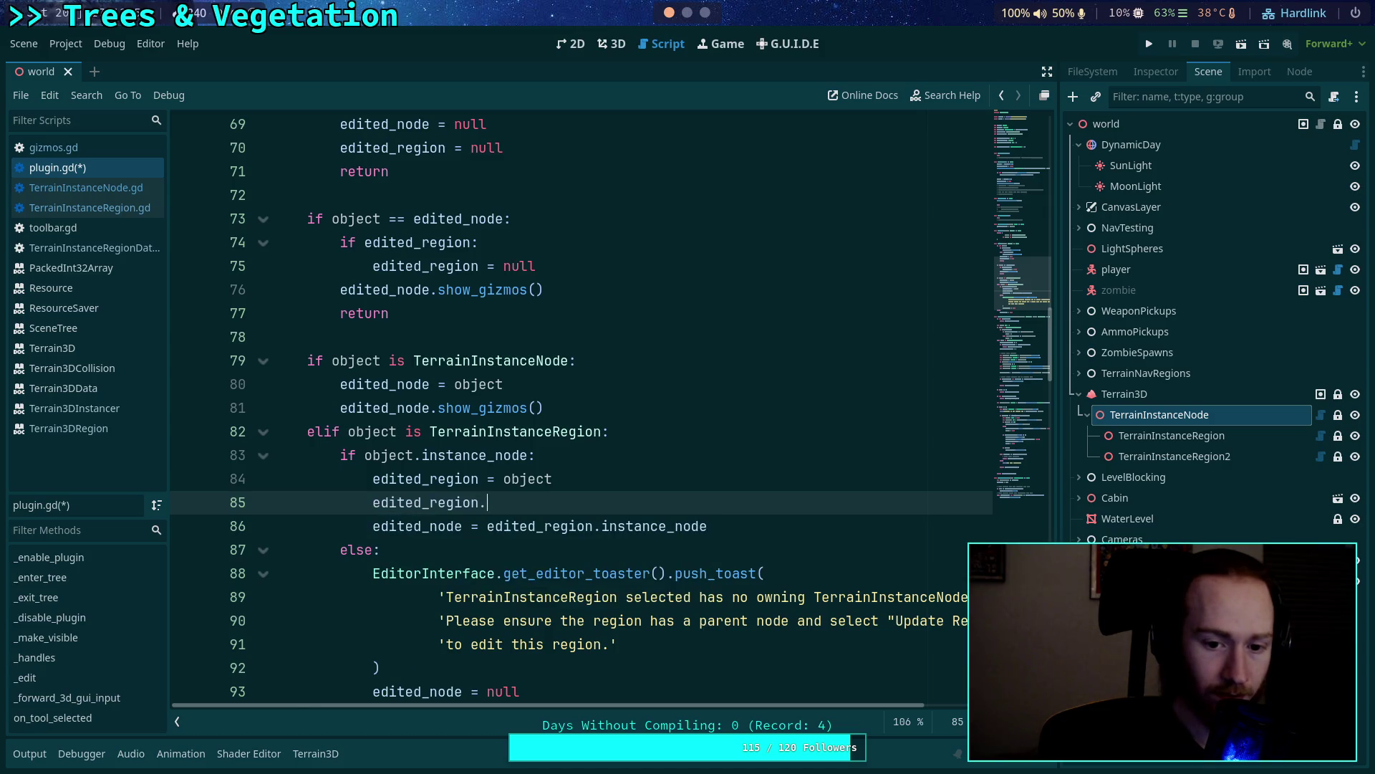
{"action": "type", "text": ".sho"}
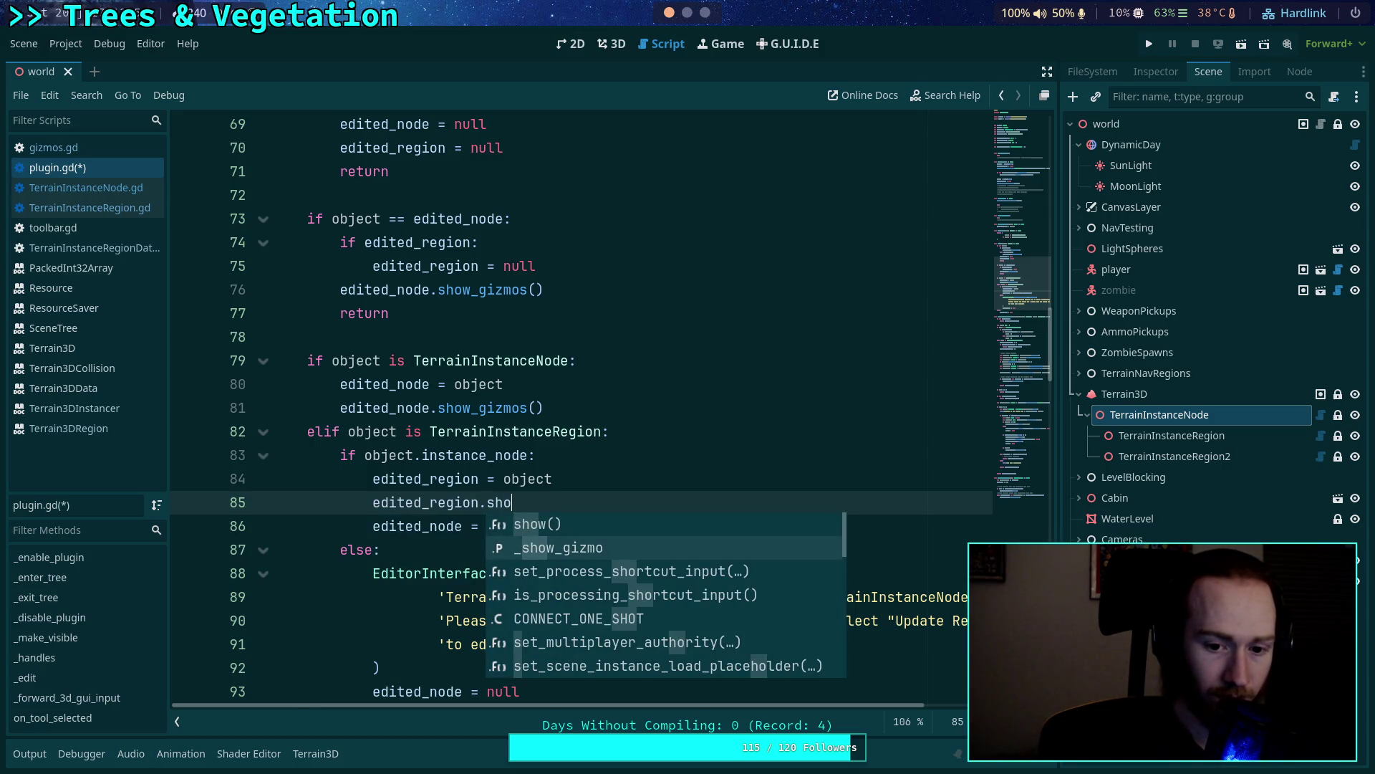
{"action": "key", "text": "BackSpace"}
{"action": "key", "text": "BackSpace"}
{"action": "key", "text": "BackSpace"}
{"action": "type", "text": "show_giz"}
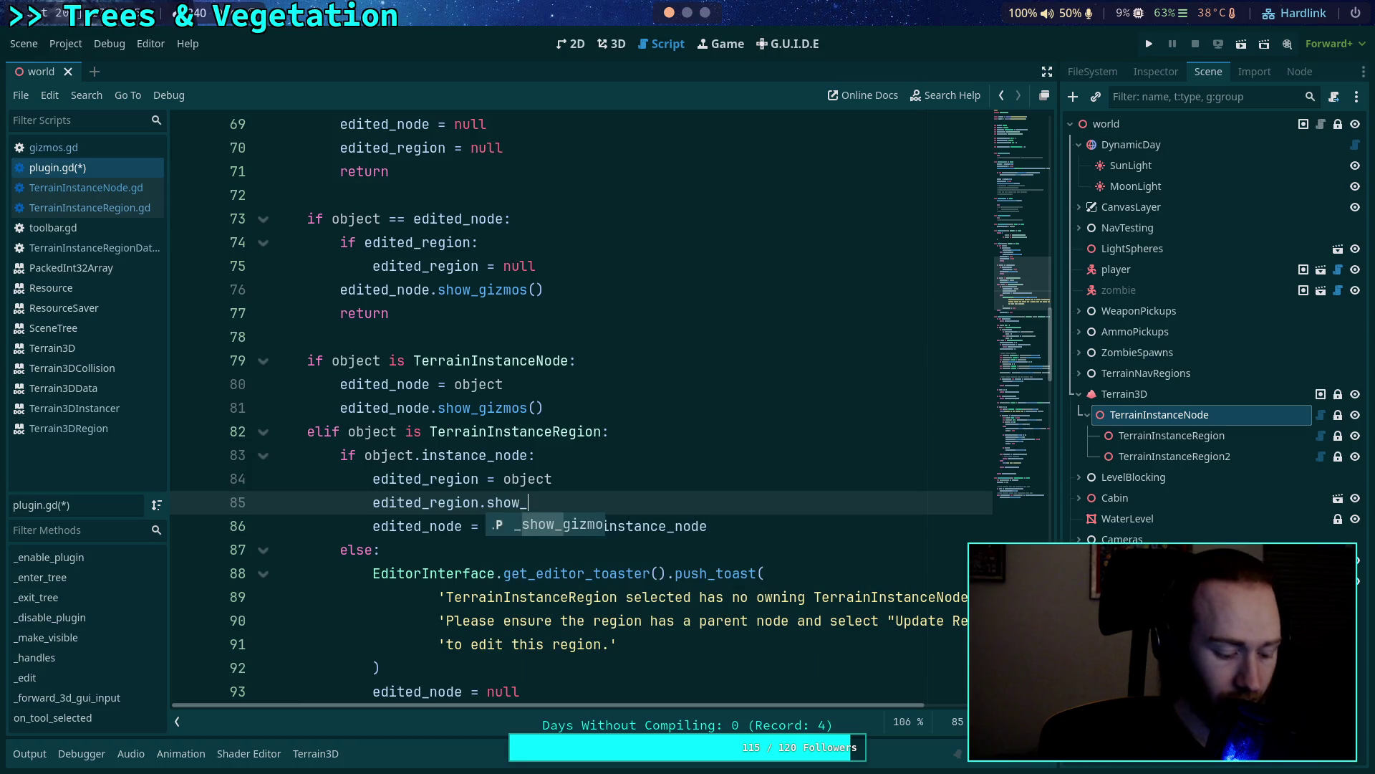
{"action": "key", "text": "Return"}
{"action": "scroll", "coordinate": [774, 501], "scroll_direction": "down", "scroll_amount": 2}
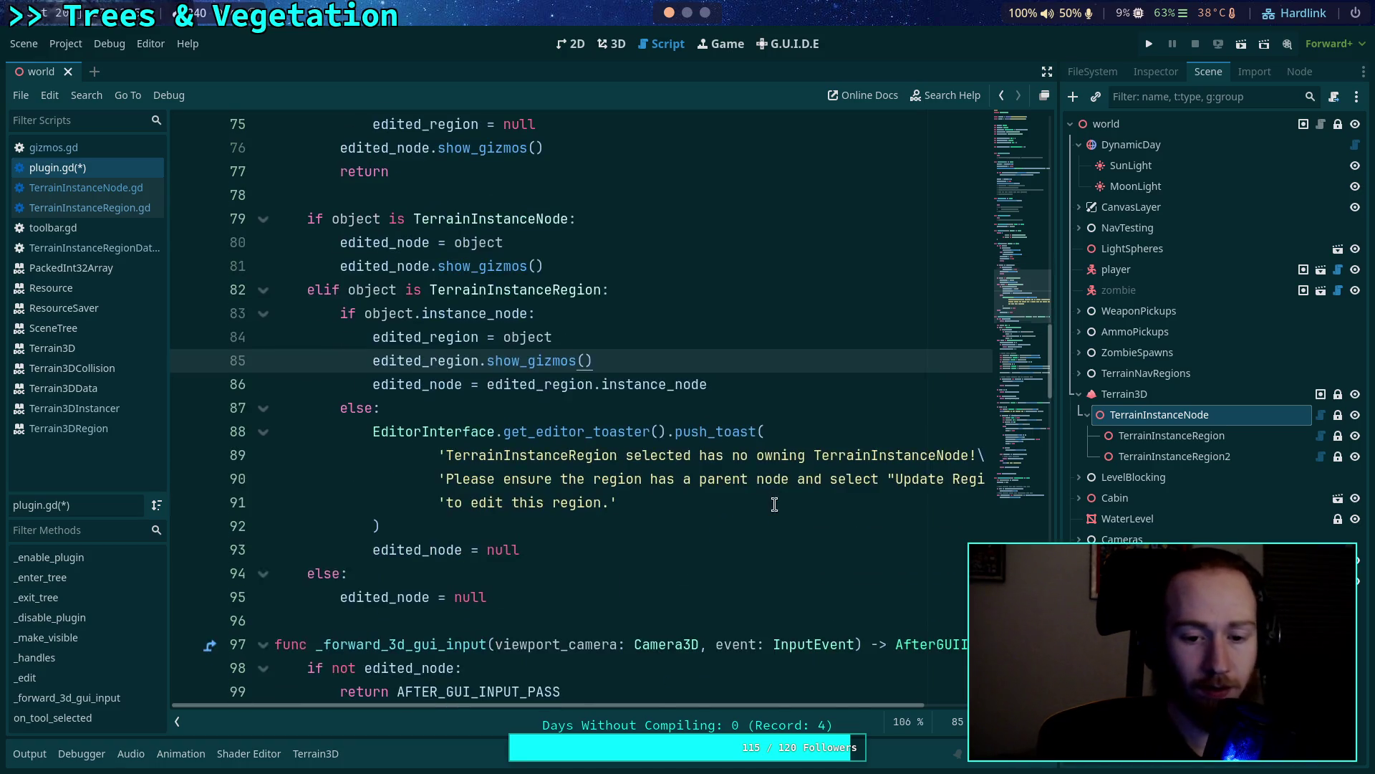
{"action": "left_click", "coordinate": [647, 552]}
{"action": "scroll", "coordinate": [648, 553], "scroll_direction": "up", "scroll_amount": 4}
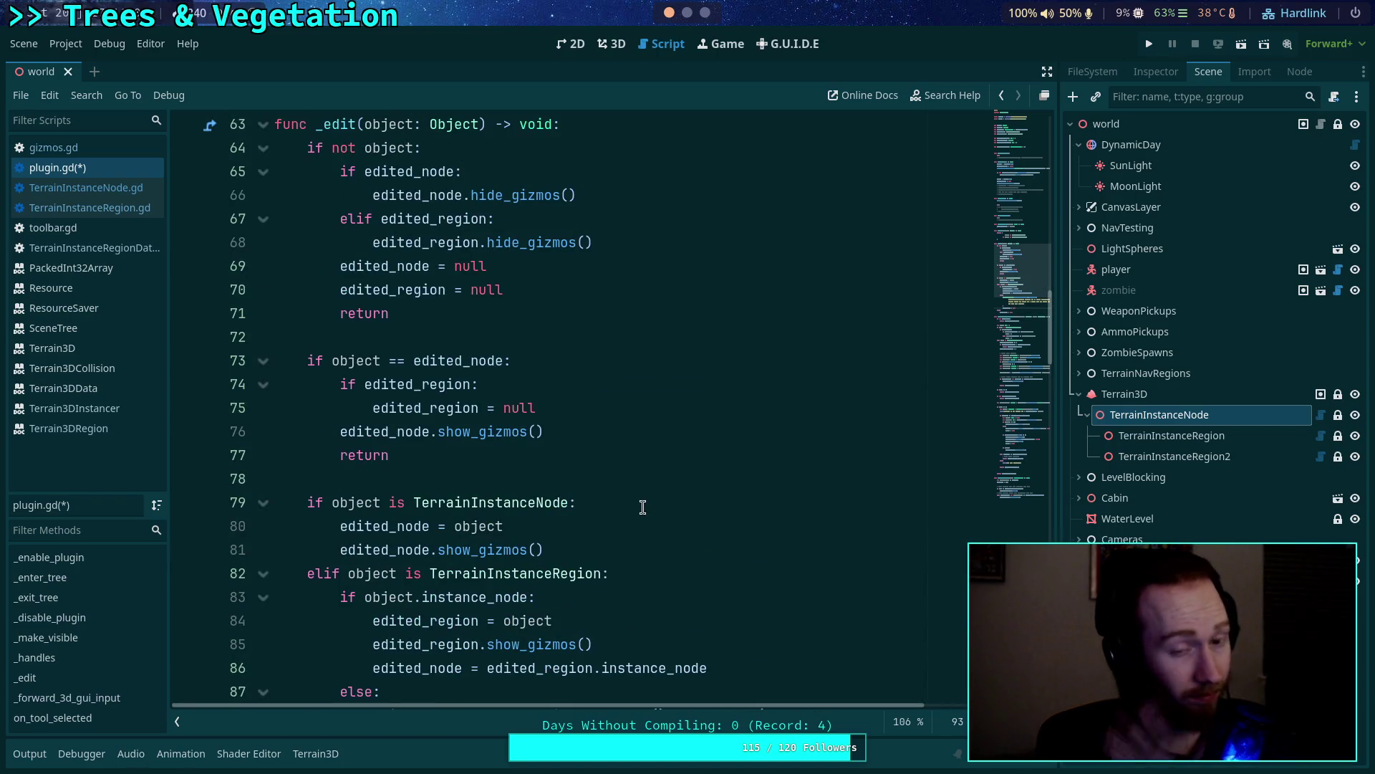
{"action": "scroll", "coordinate": [614, 463], "scroll_direction": "down", "scroll_amount": 3}
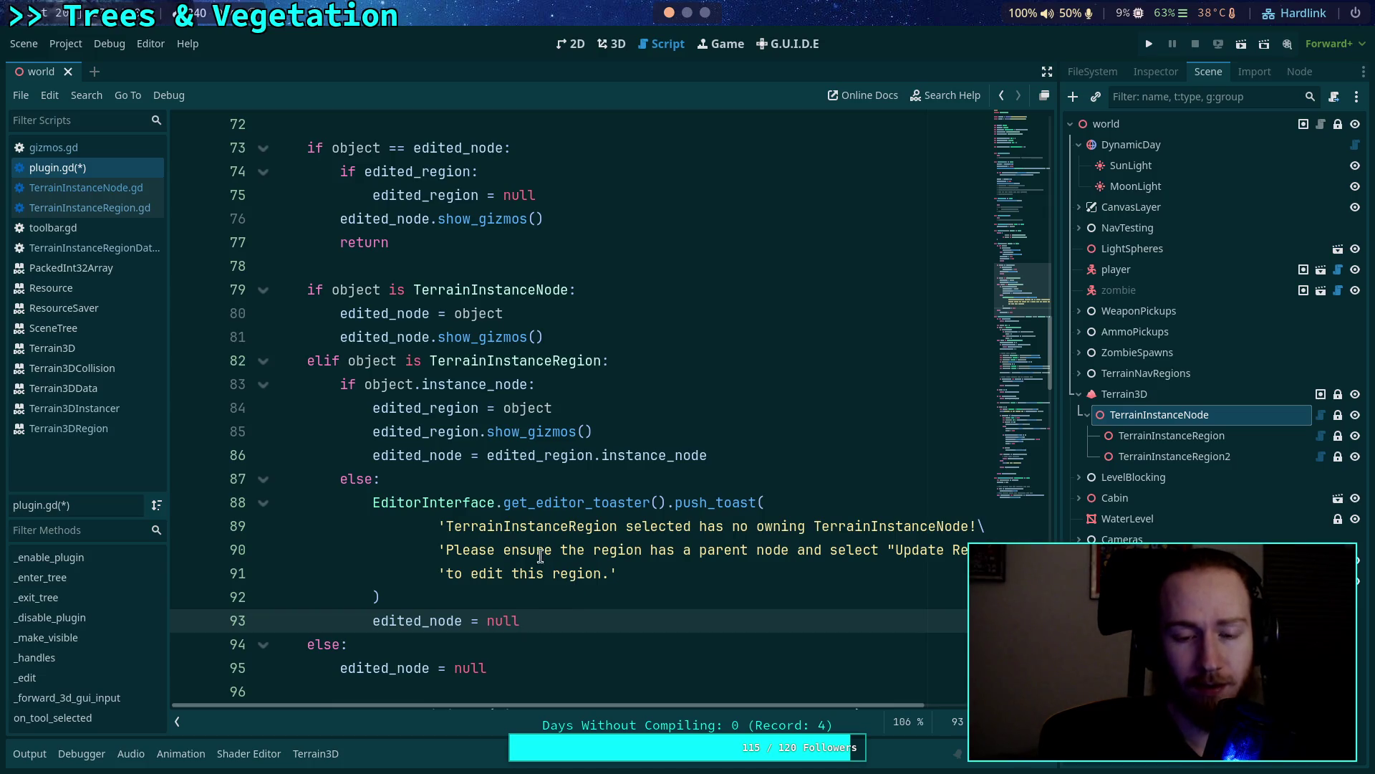
{"action": "left_click", "coordinate": [679, 359]}
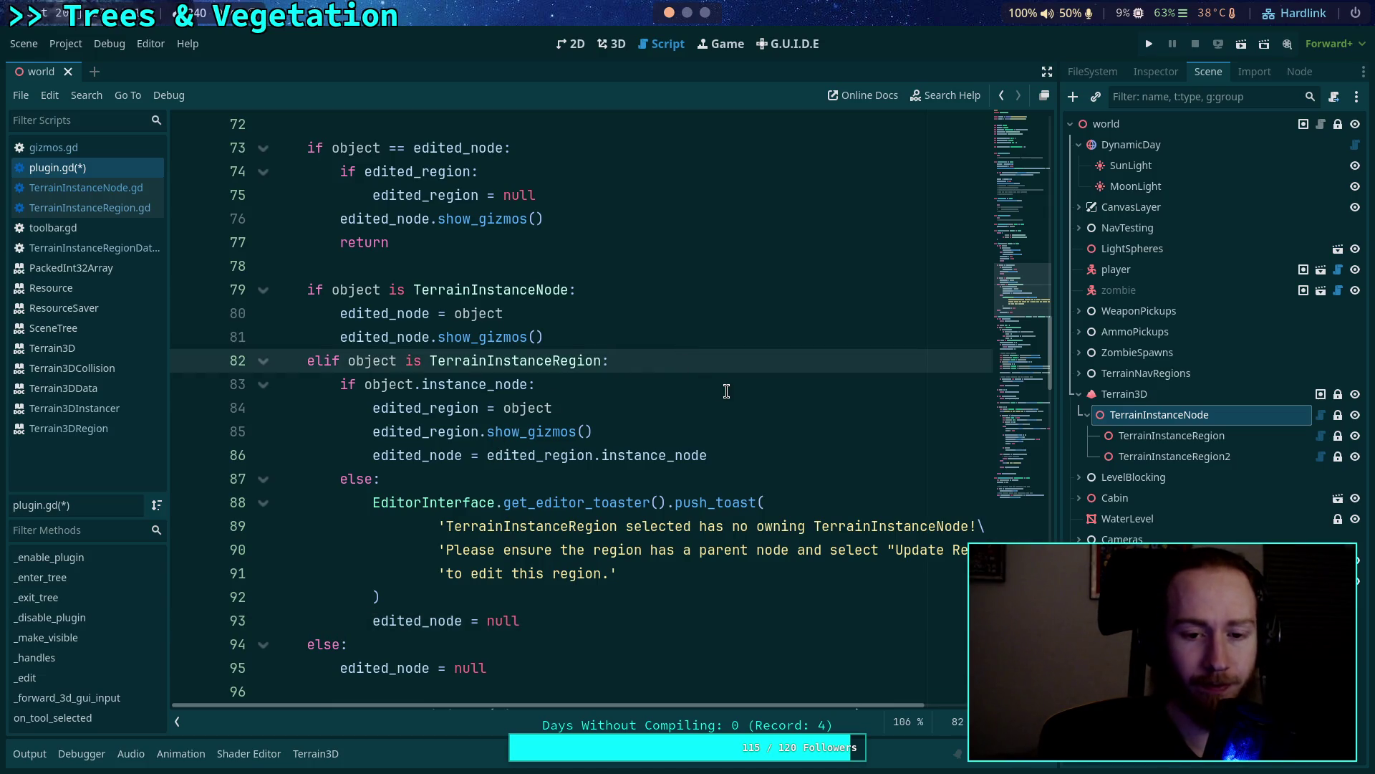
{"action": "scroll", "coordinate": [726, 390], "scroll_direction": "up", "scroll_amount": 4}
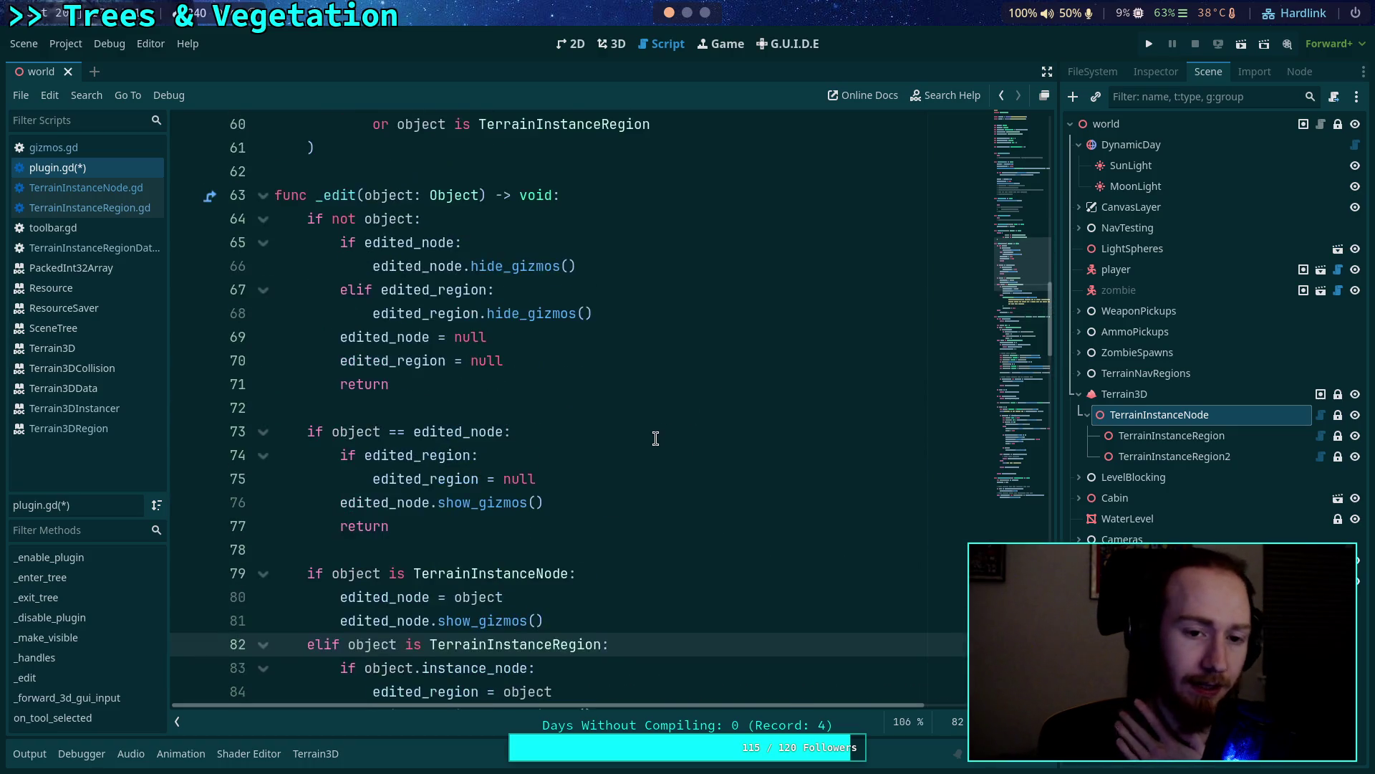
In the region branch, add an 'if edited_node:' block that hides its gizmos and nulls it.
{"action": "scroll", "coordinate": [655, 439], "scroll_direction": "down", "scroll_amount": 5}
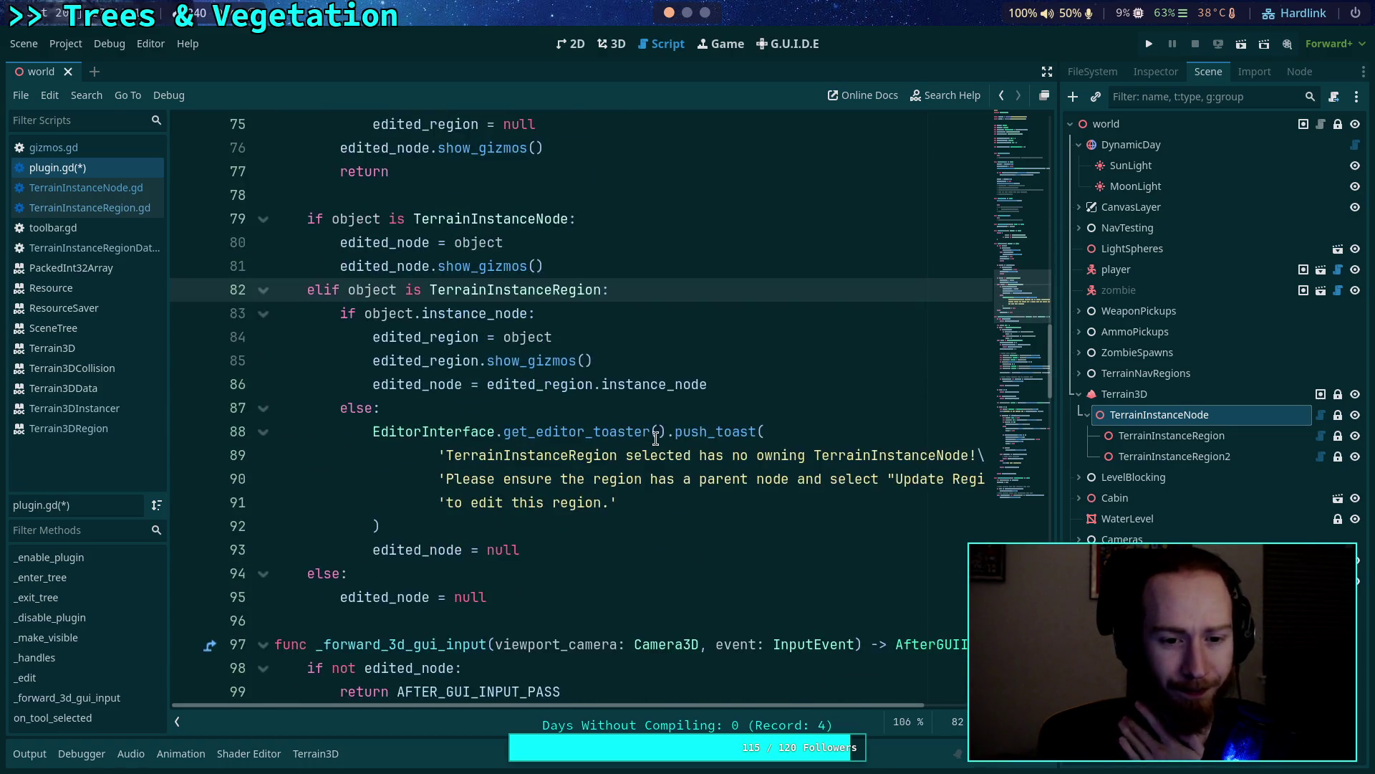
{"action": "key", "text": "Return"}
{"action": "key", "text": "Return"}
{"action": "key", "text": "Up"}
{"action": "type", "text": "it"}
{"action": "type", "text": "et"}
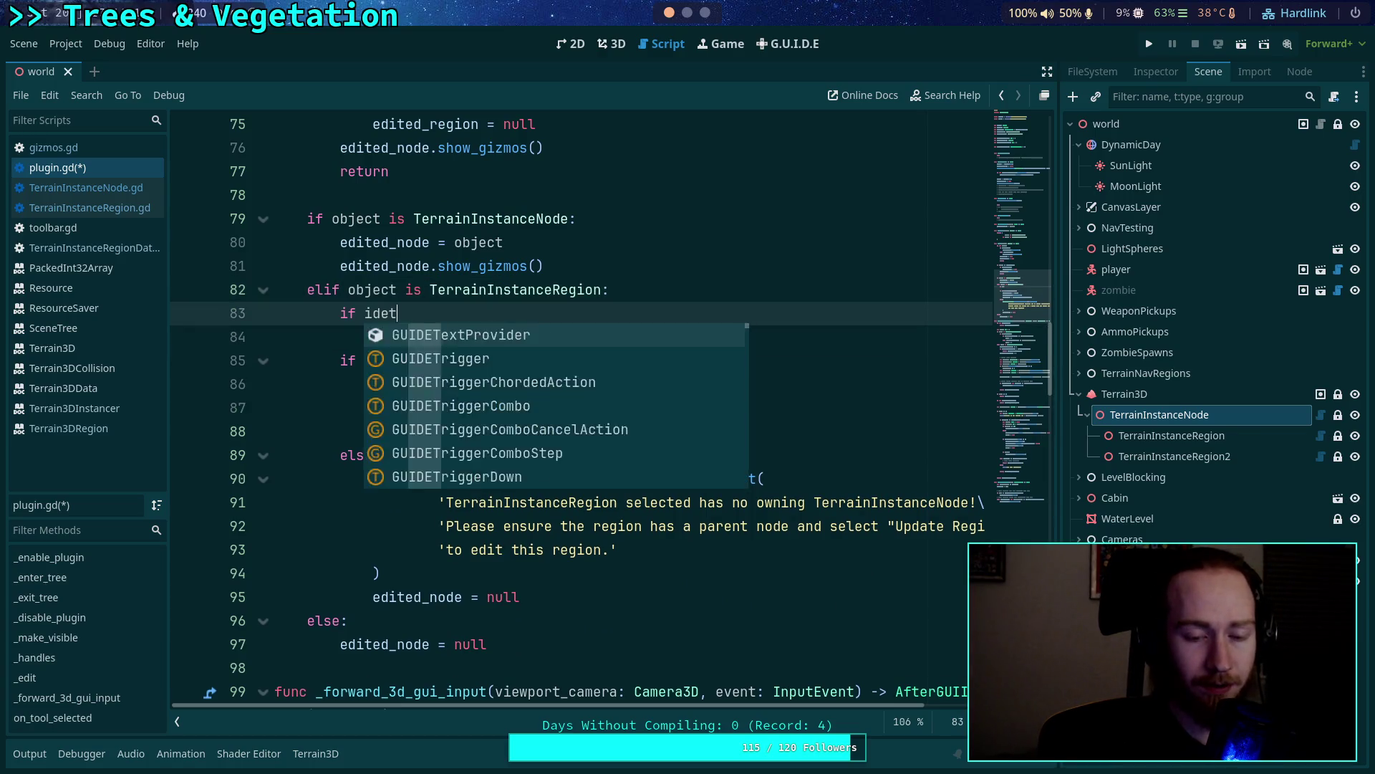
{"action": "key", "text": "BackSpace"}
{"action": "key", "text": "BackSpace"}
{"action": "key", "text": "BackSpace"}
{"action": "type", "text": "ed"}
{"action": "key", "text": "Return"}
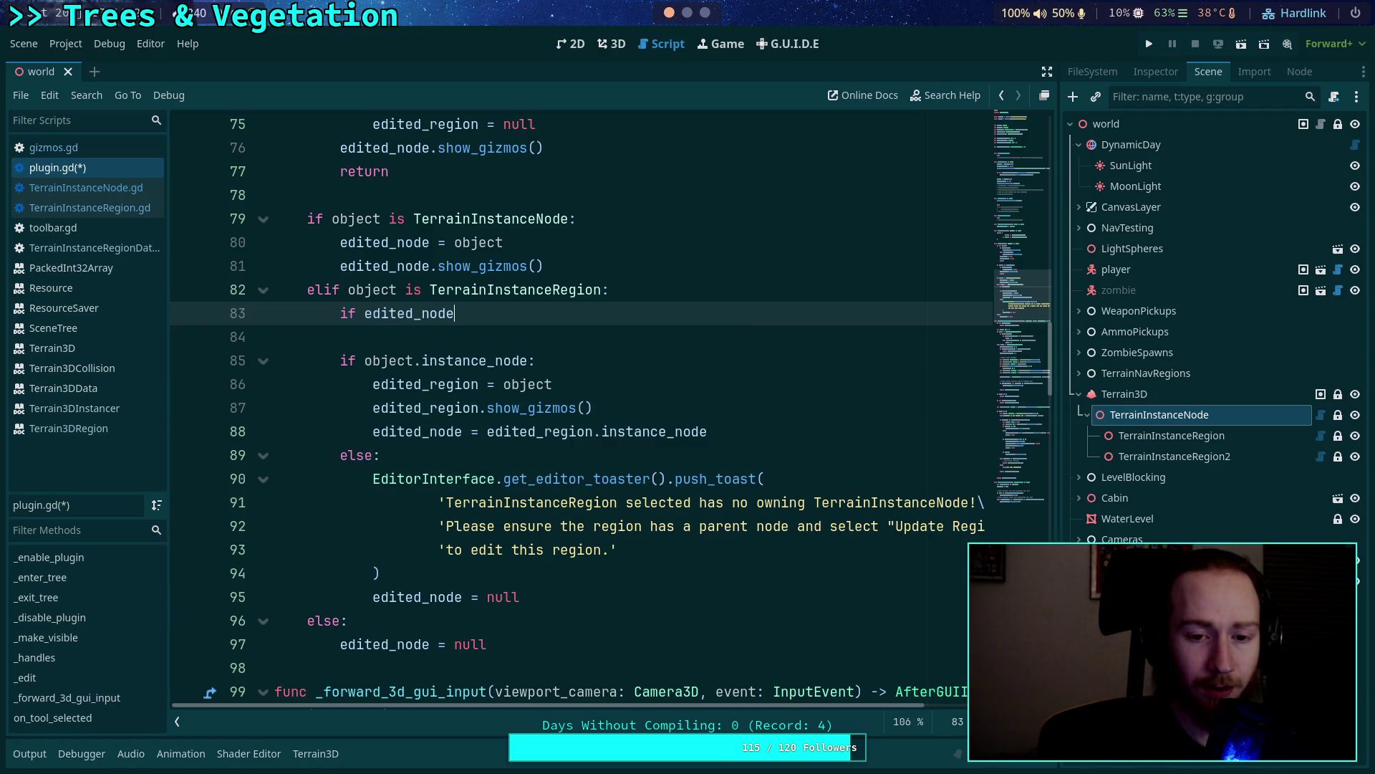
{"action": "type", "text": ":"}
{"action": "key", "text": "Return"}
{"action": "type", "text": "edited_n"}
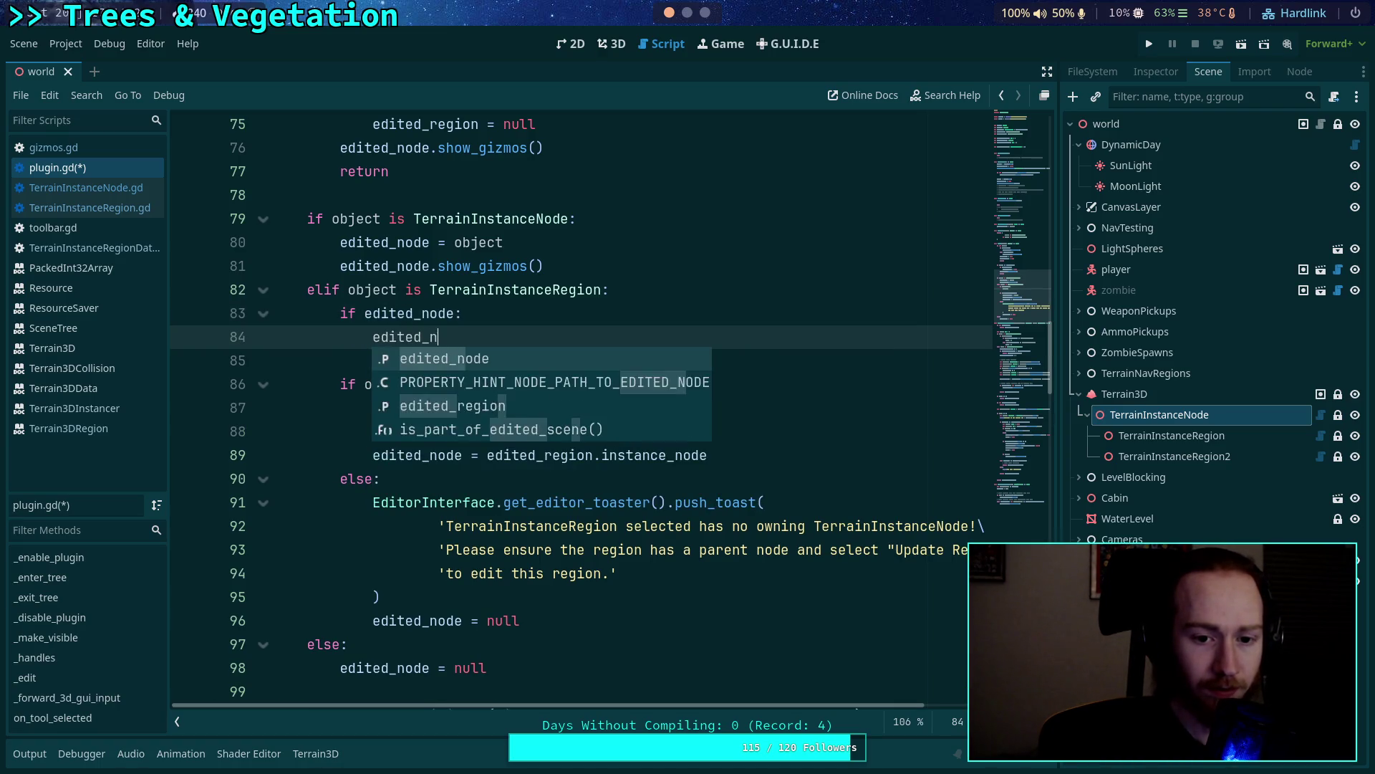
{"action": "type", "text": "ode.hid"}
{"action": "key", "text": "BackSpace"}
{"action": "key", "text": "BackSpace"}
{"action": "type", "text": "de.hide_gizmos()"}
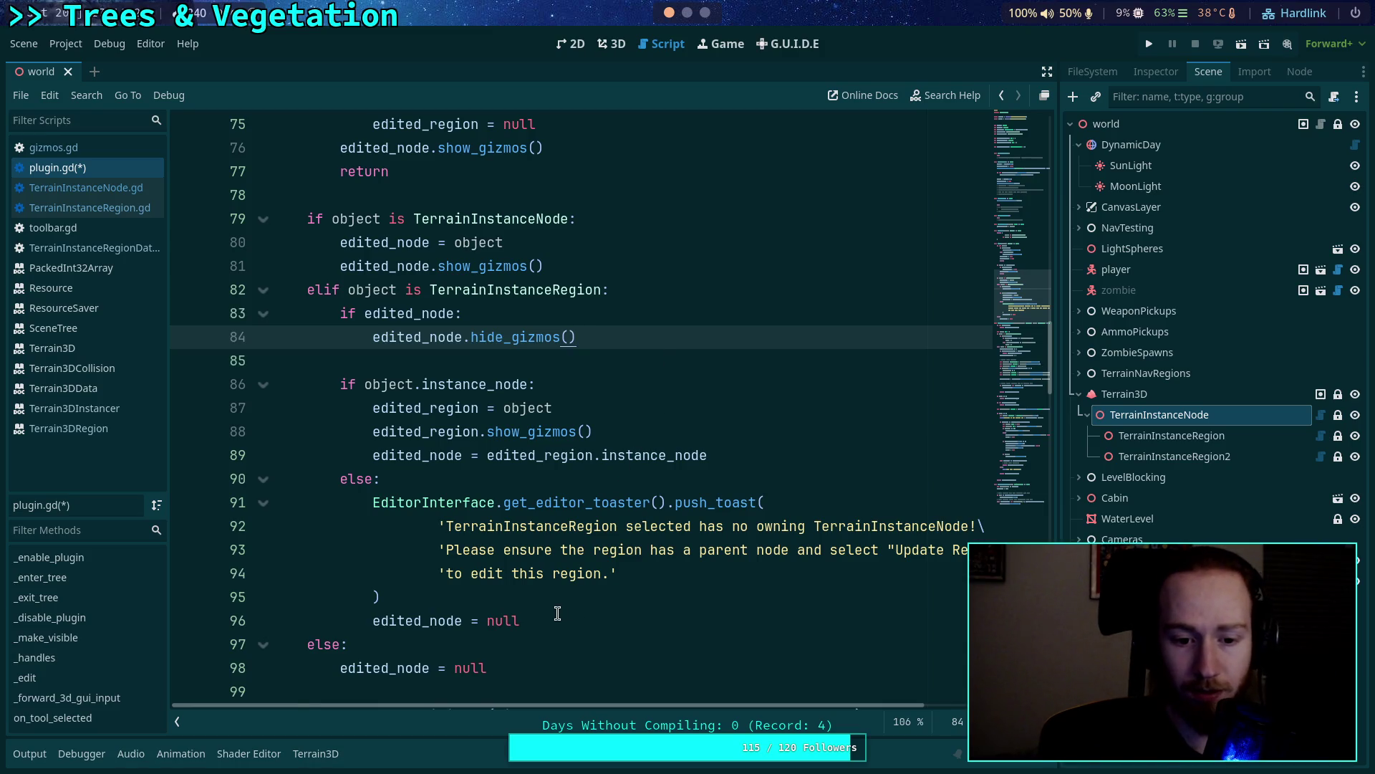
{"action": "key", "text": "Return"}
{"action": "type", "text": "edited"}
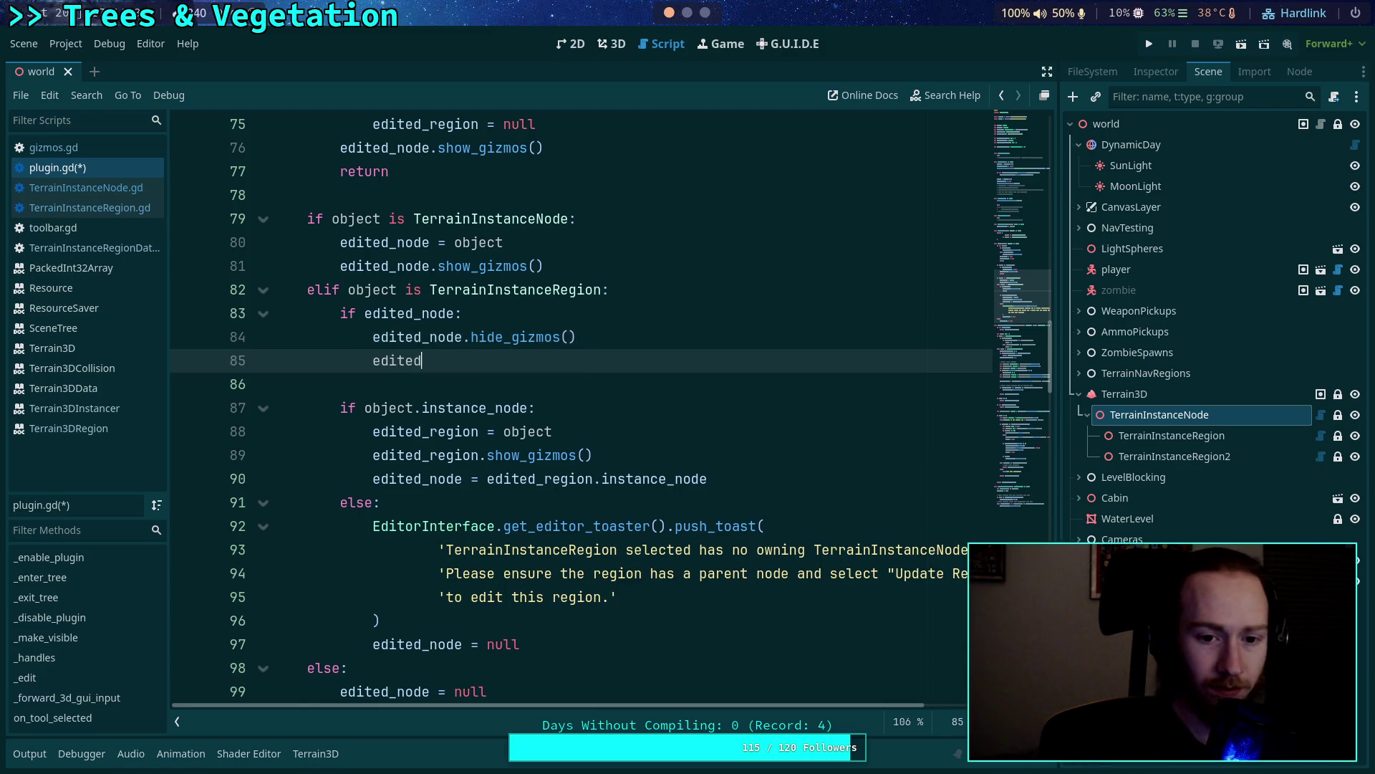
{"action": "key", "text": "BackSpace"}
{"action": "type", "text": "null"}
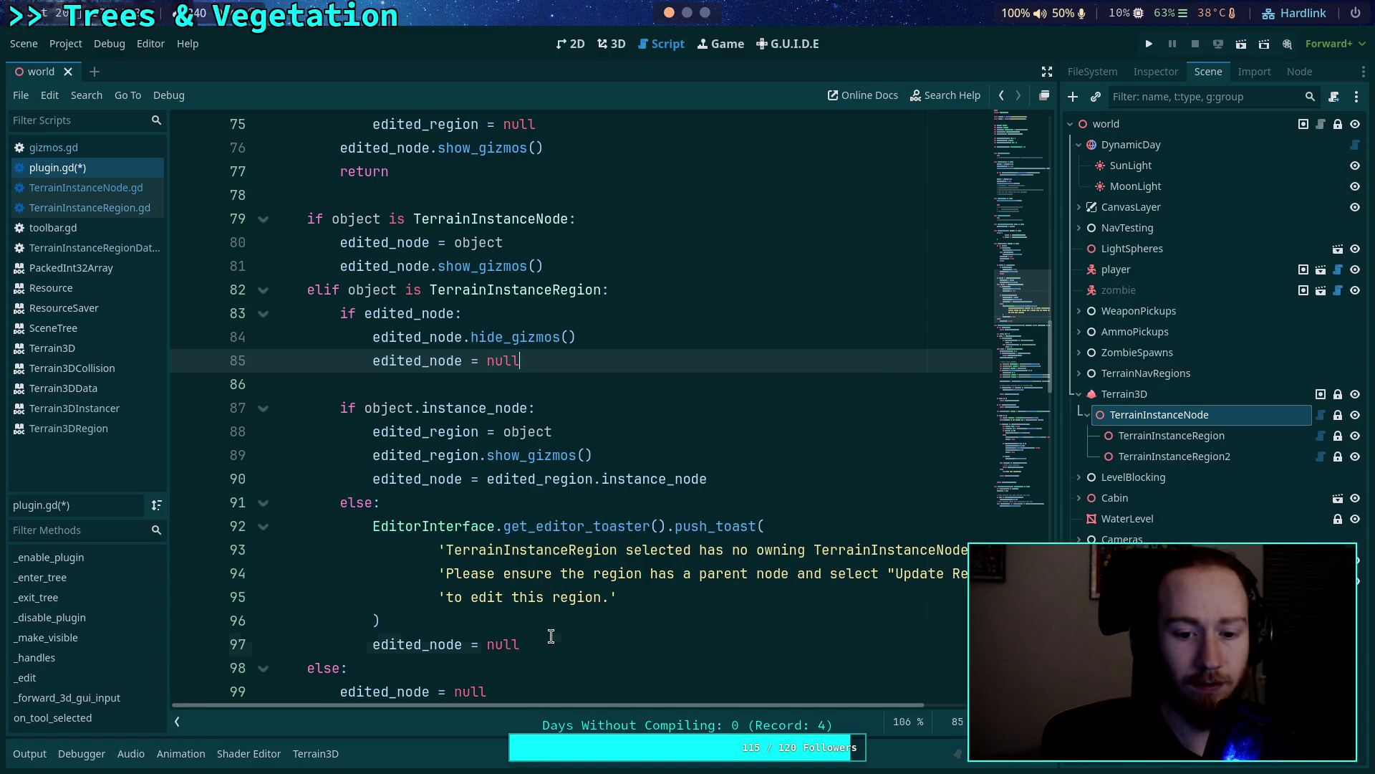
Delete the redundant edited_node reset; in the final else, hide edited_node's gizmos and null it.
{"action": "left_click", "coordinate": [553, 638]}
{"action": "key", "text": "ctrl+shift+k"}
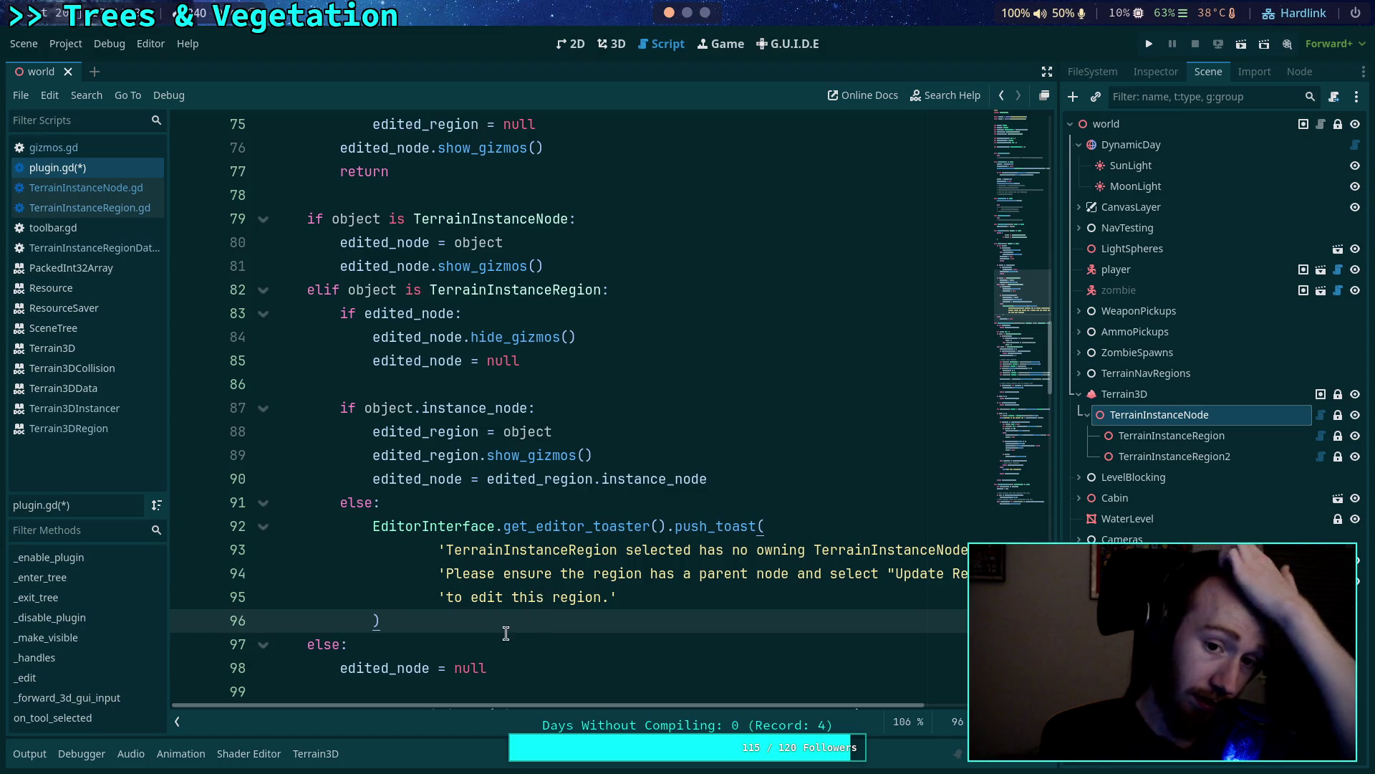
{"action": "key", "text": "Down"}
{"action": "scroll", "coordinate": [649, 618], "scroll_direction": "down", "scroll_amount": 1}
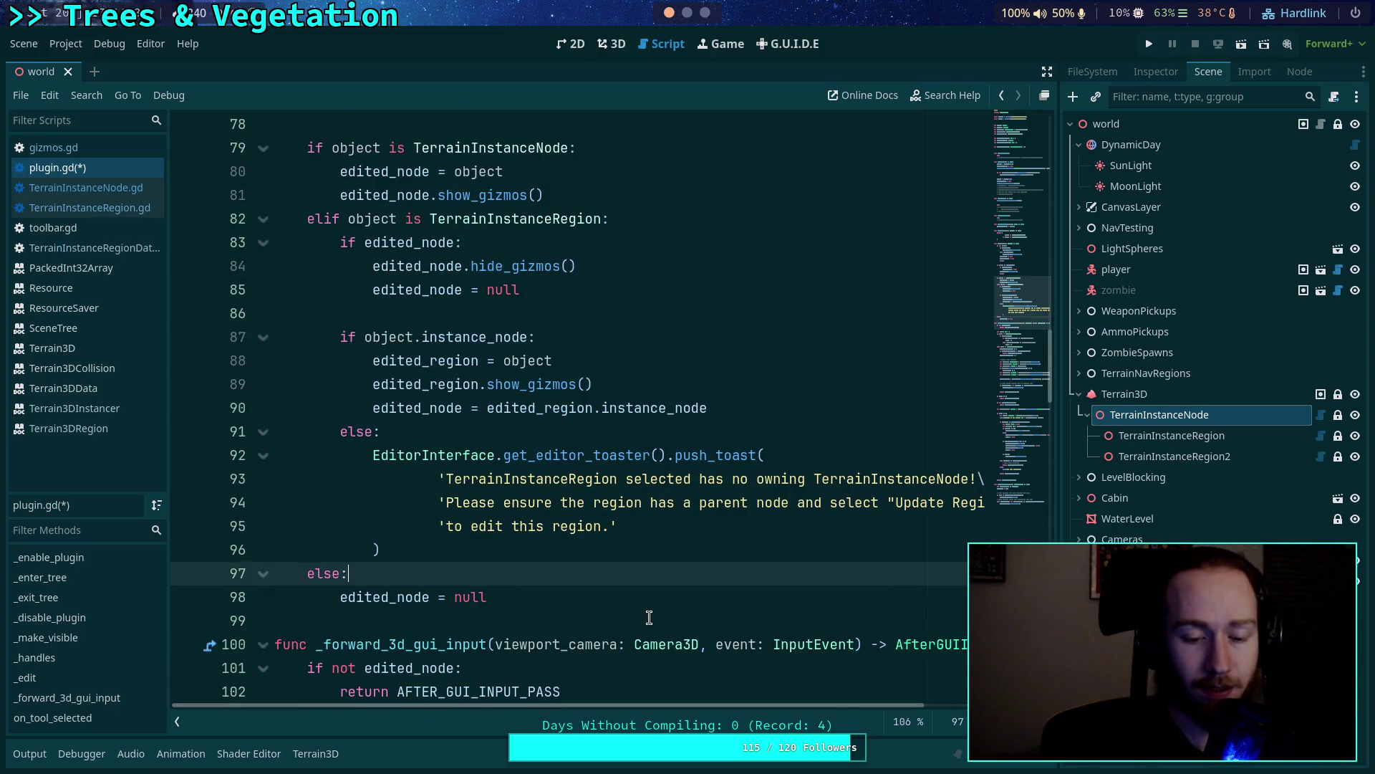
{"action": "left_click", "coordinate": [649, 618]}
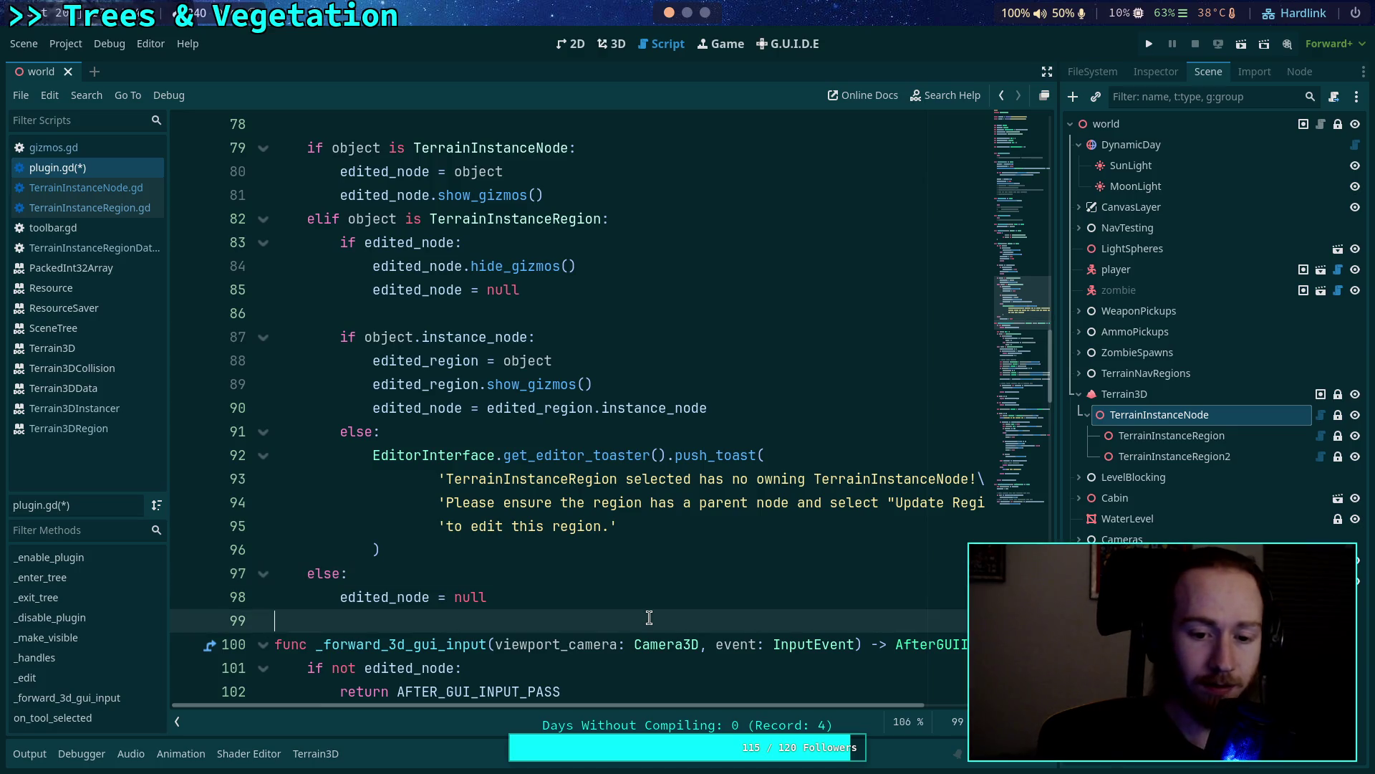
{"action": "key", "text": "Up"}
{"action": "key", "text": "Up"}
{"action": "key", "text": "Return"}
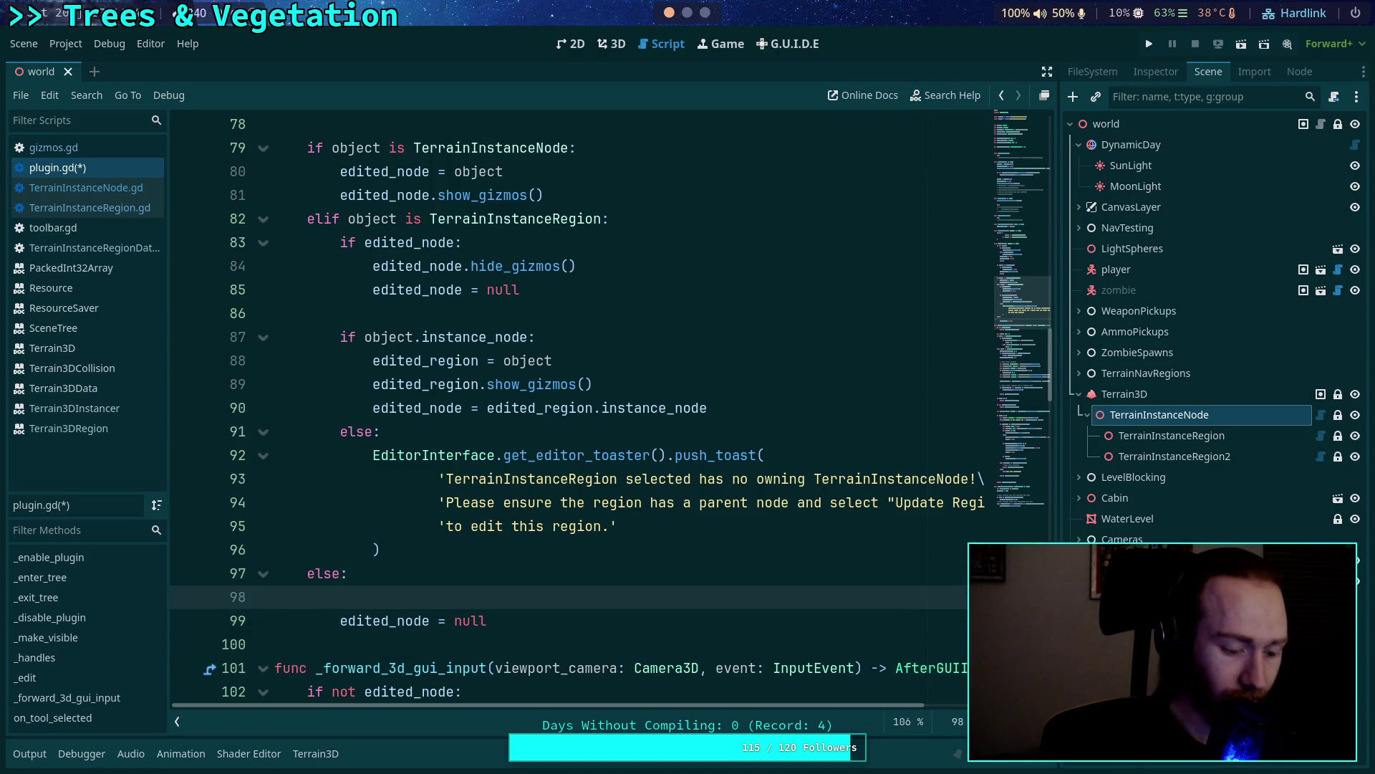
{"action": "type", "text": "edited_node:"}
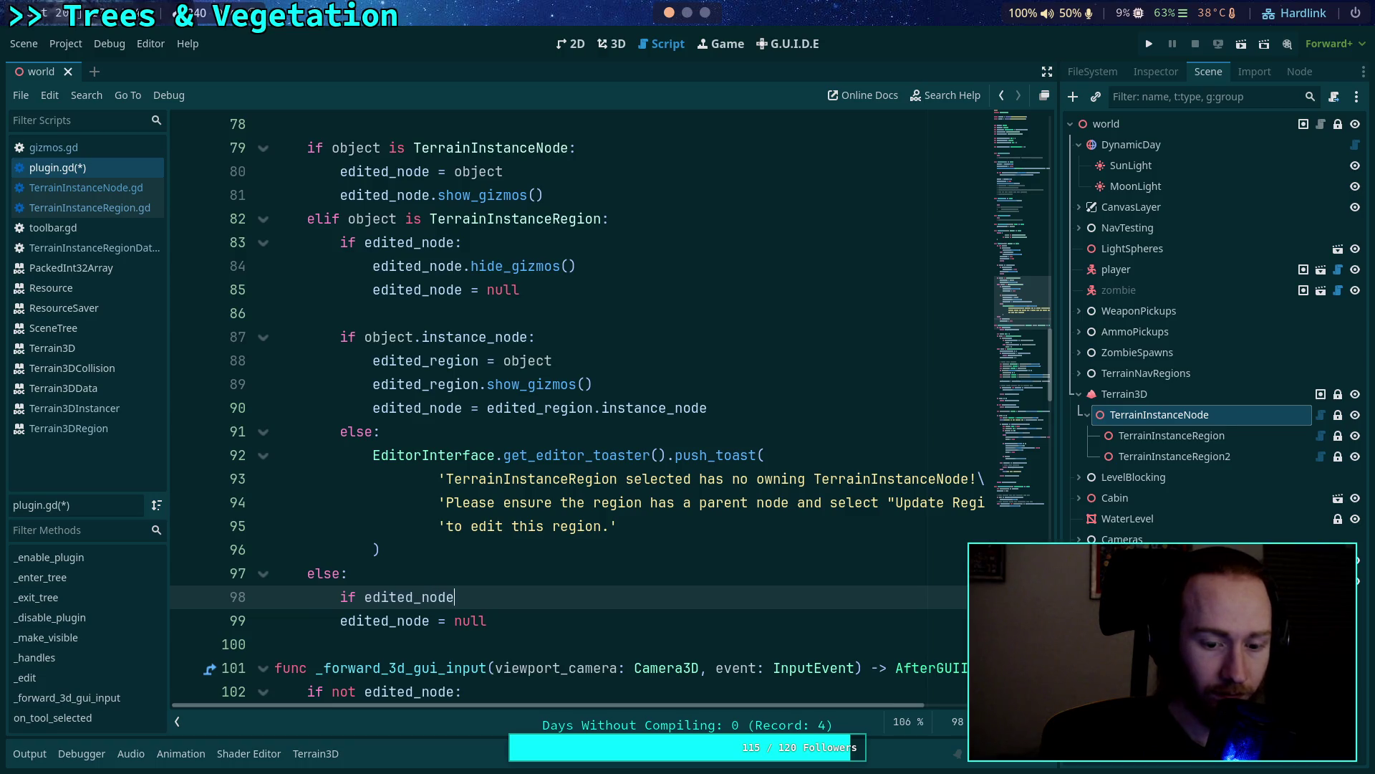
{"action": "key", "text": "Return"}
{"action": "type", "text": "edited_node.hide"}
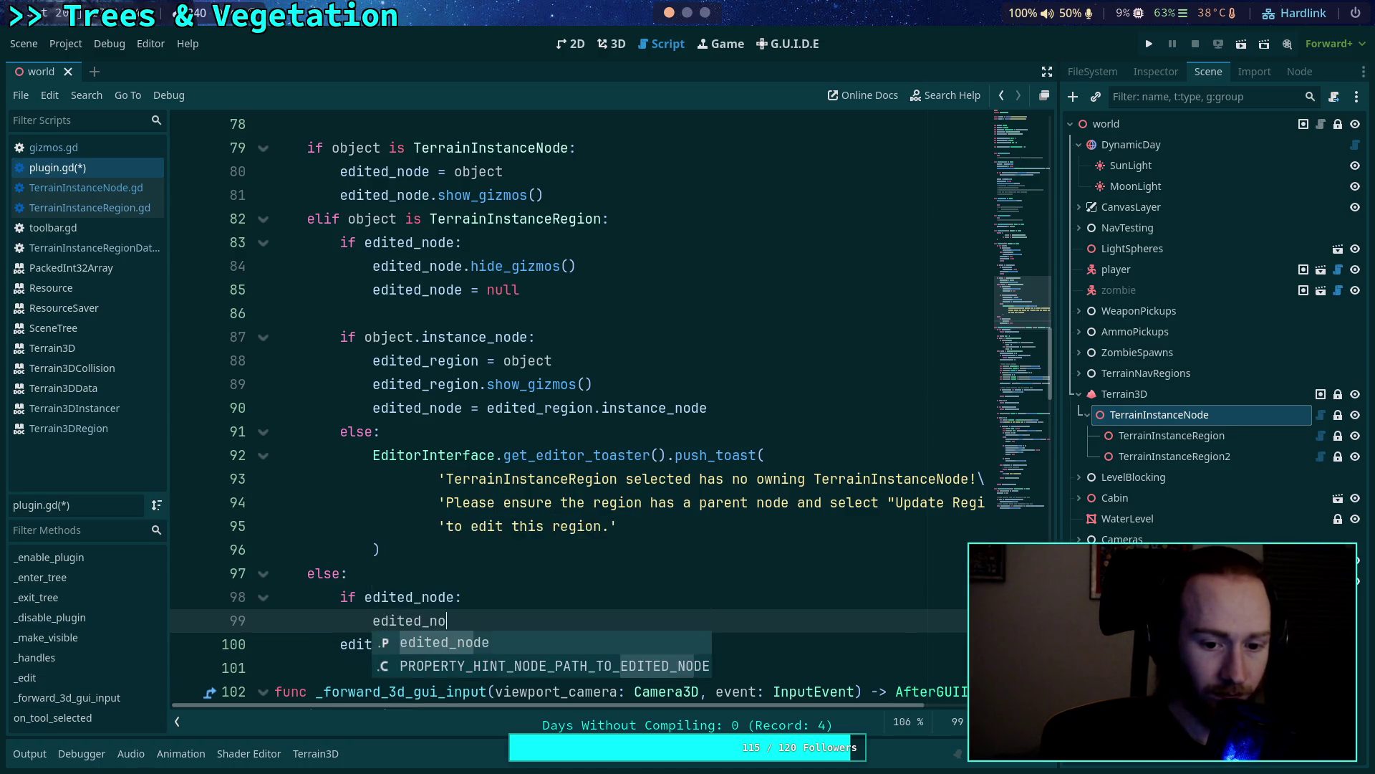
{"action": "type", "text": "_"}
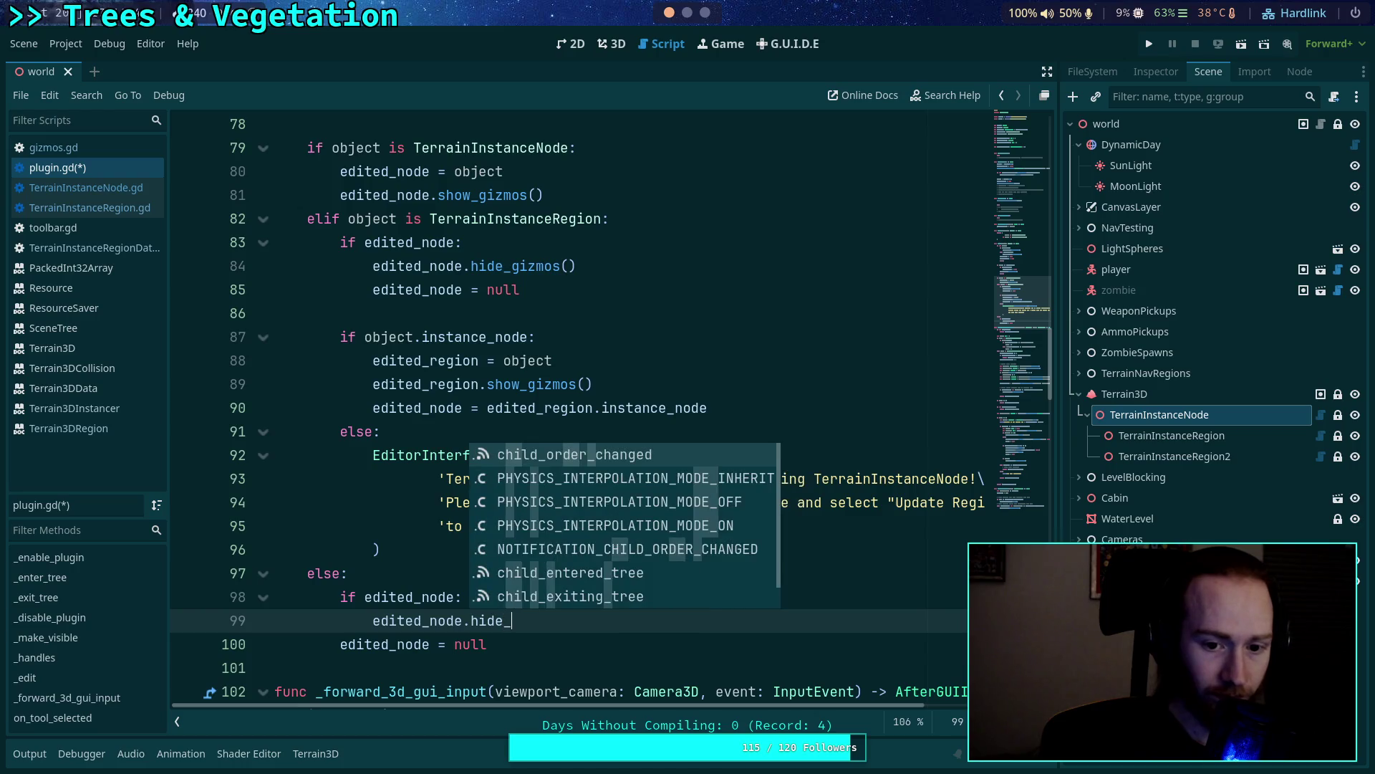
{"action": "type", "text": "gizmos()"}
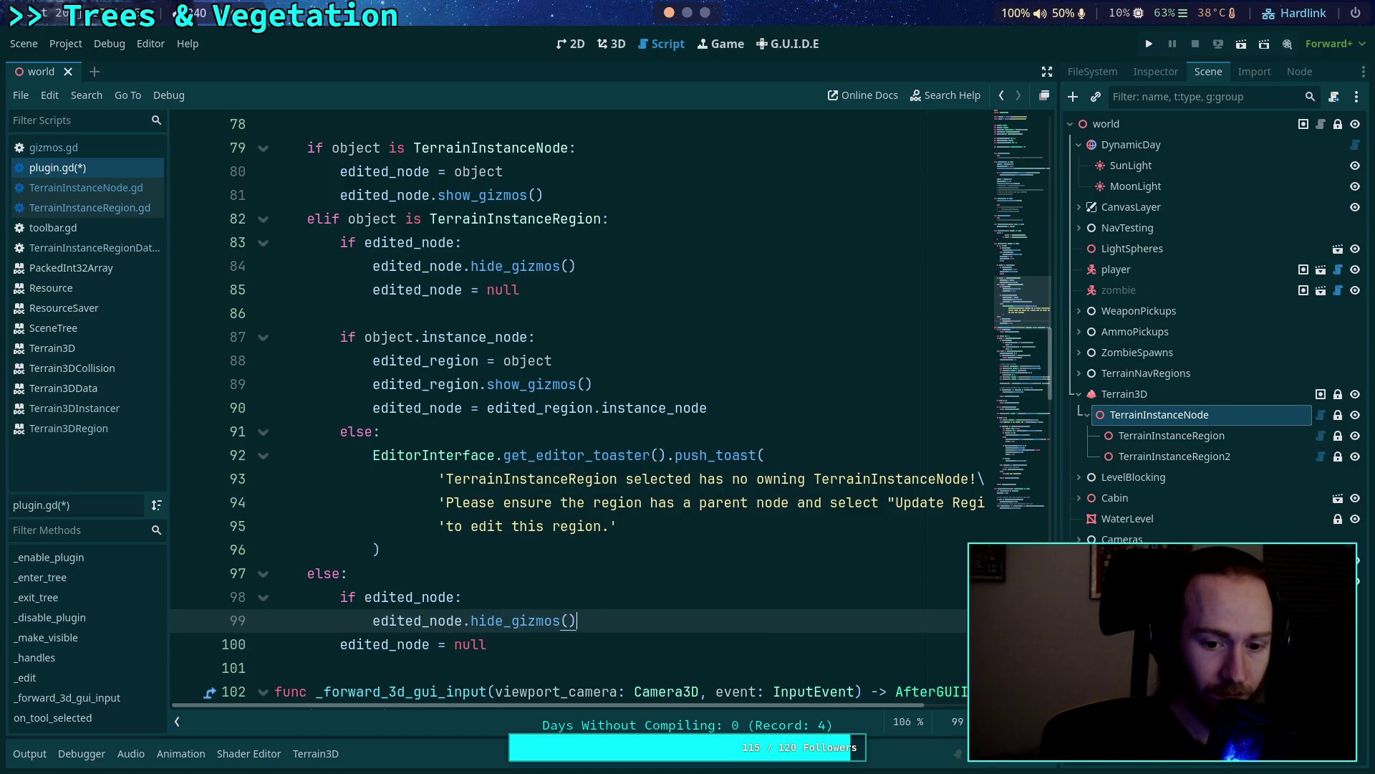
{"action": "key", "text": "Return"}
{"action": "key", "text": "Down"}
{"action": "key", "text": "Tab"}
{"action": "key", "text": "Up"}
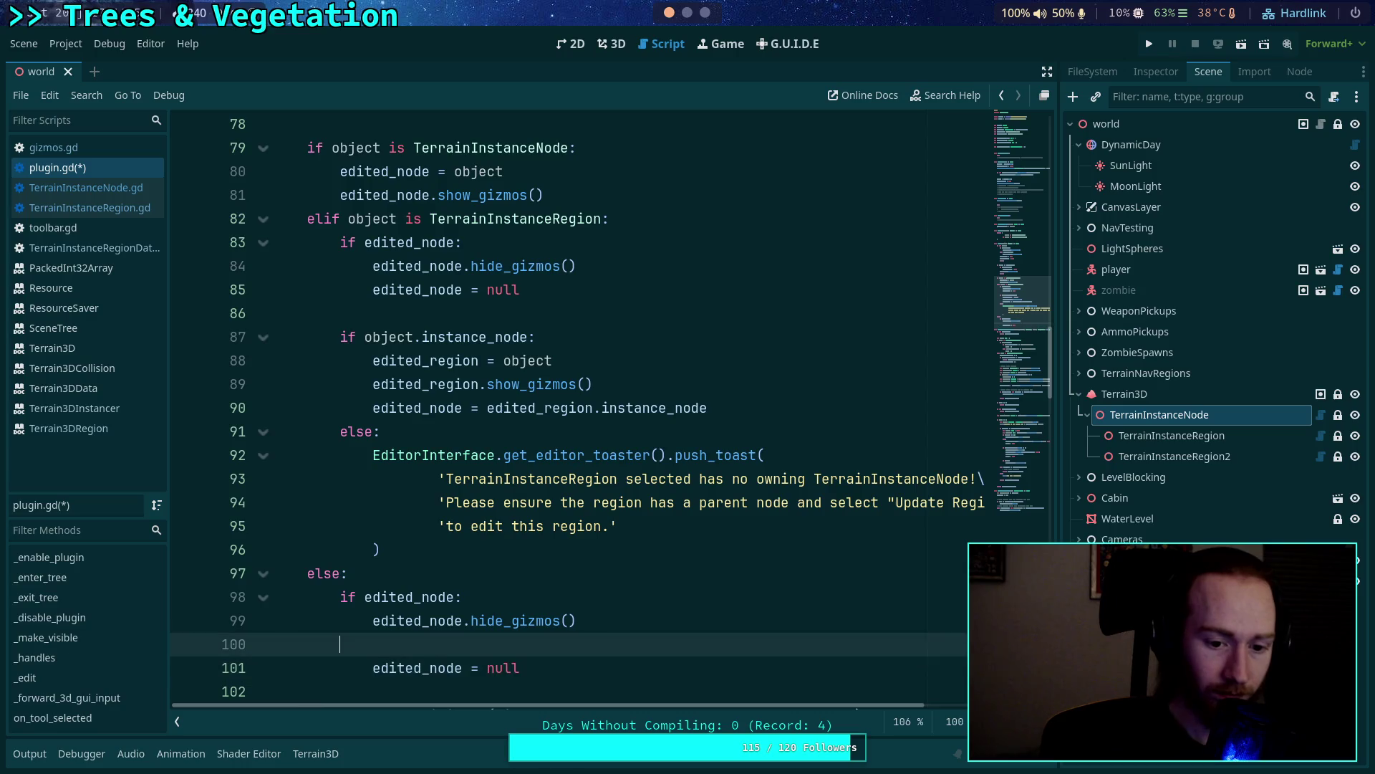
{"action": "key", "text": "BackSpace"}
{"action": "key", "text": "Down"}
{"action": "key", "text": "Down"}
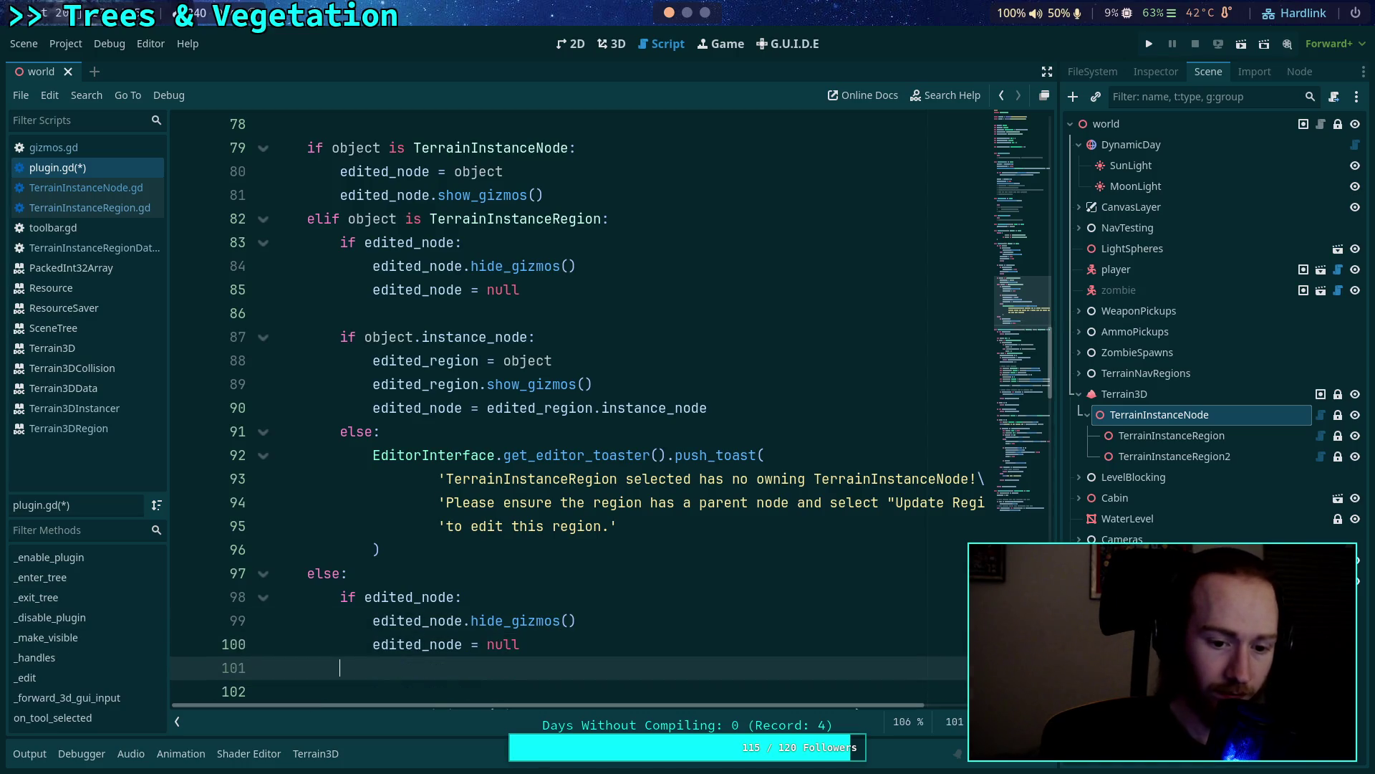
Add an 'if edited_region:' block hiding its gizmos and setting edited_region = null, then save.
{"action": "type", "text": "edited_region:"}
{"action": "key", "text": "Return"}
{"action": "type", "text": "edited_r"}
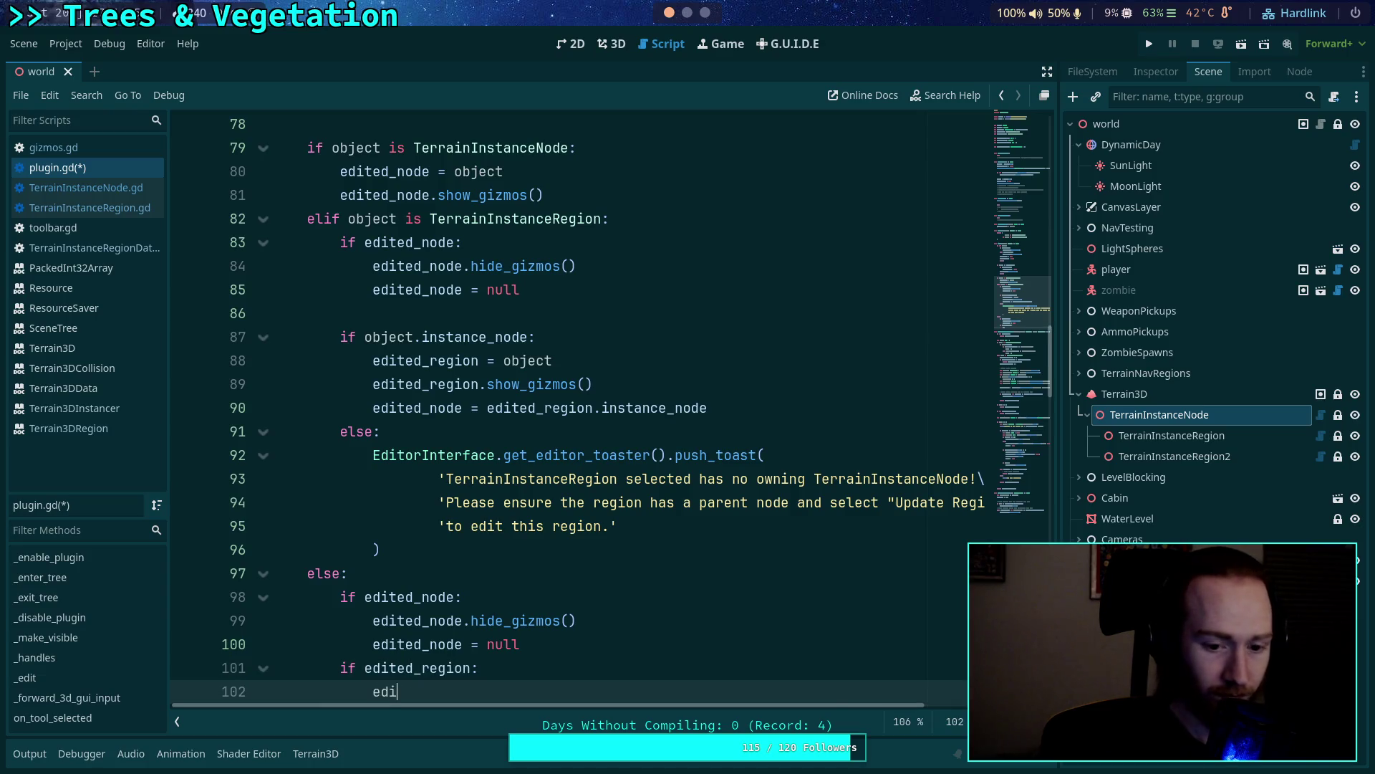
{"action": "type", "text": "egion.h"}
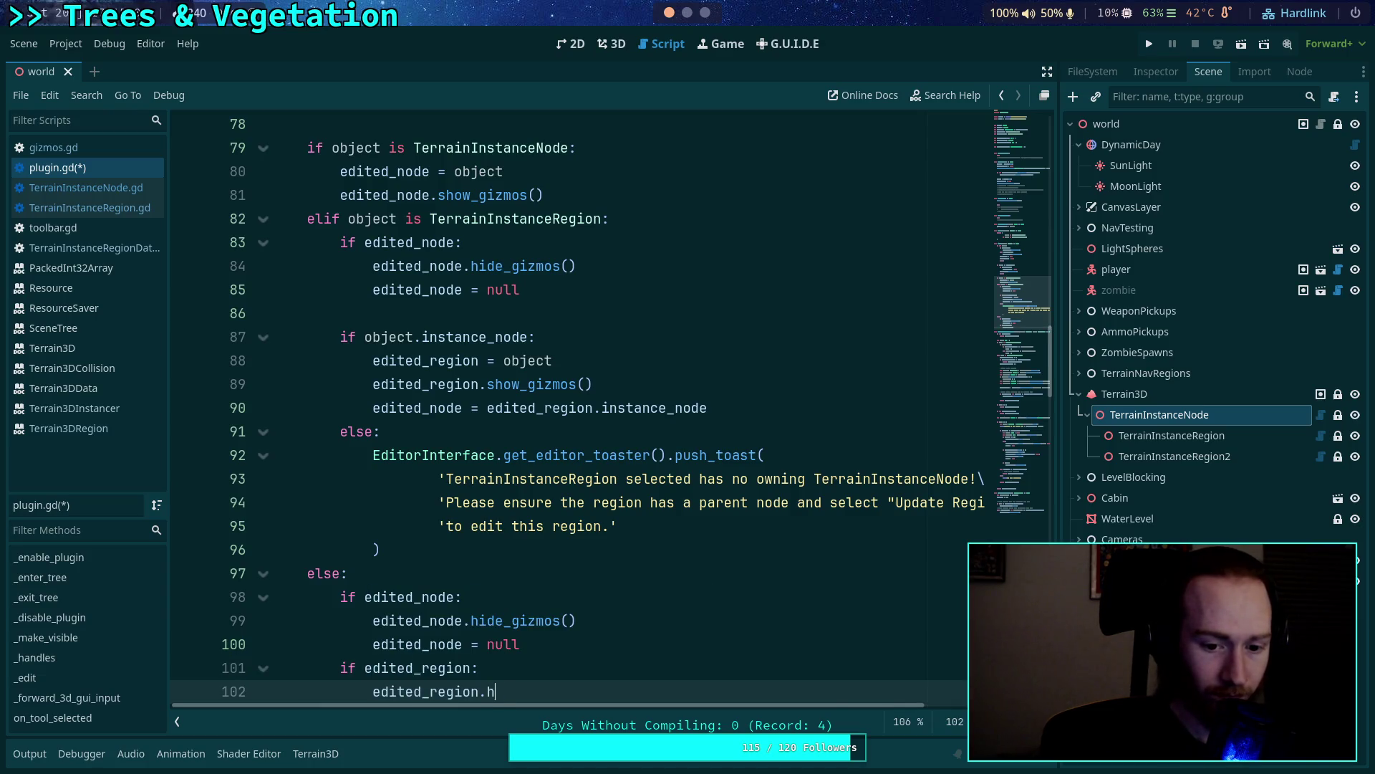
{"action": "type", "text": "ide_"}
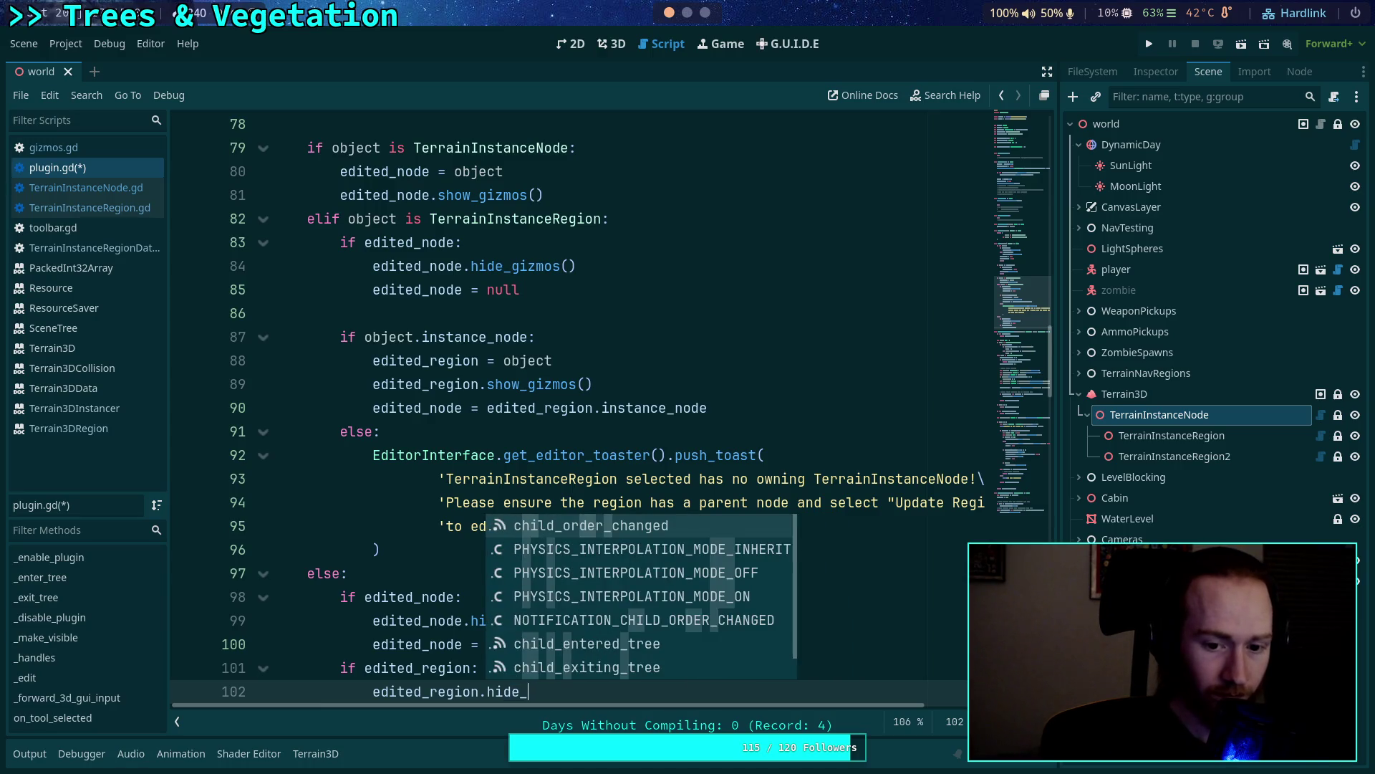
{"action": "type", "text": "giz"}
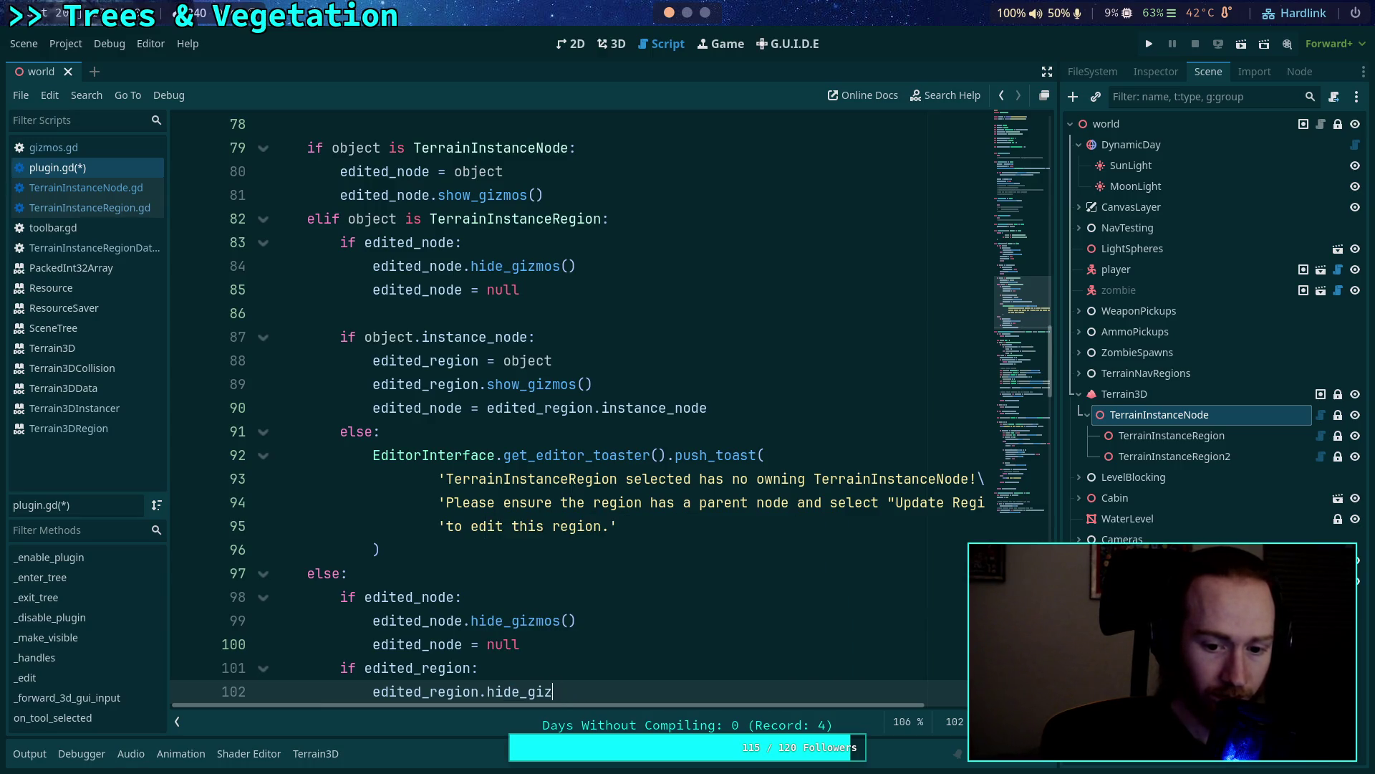
{"action": "type", "text": "emos()"}
{"action": "key", "text": "ctrl+s"}
{"action": "scroll", "coordinate": [650, 559], "scroll_direction": "down", "scroll_amount": 3}
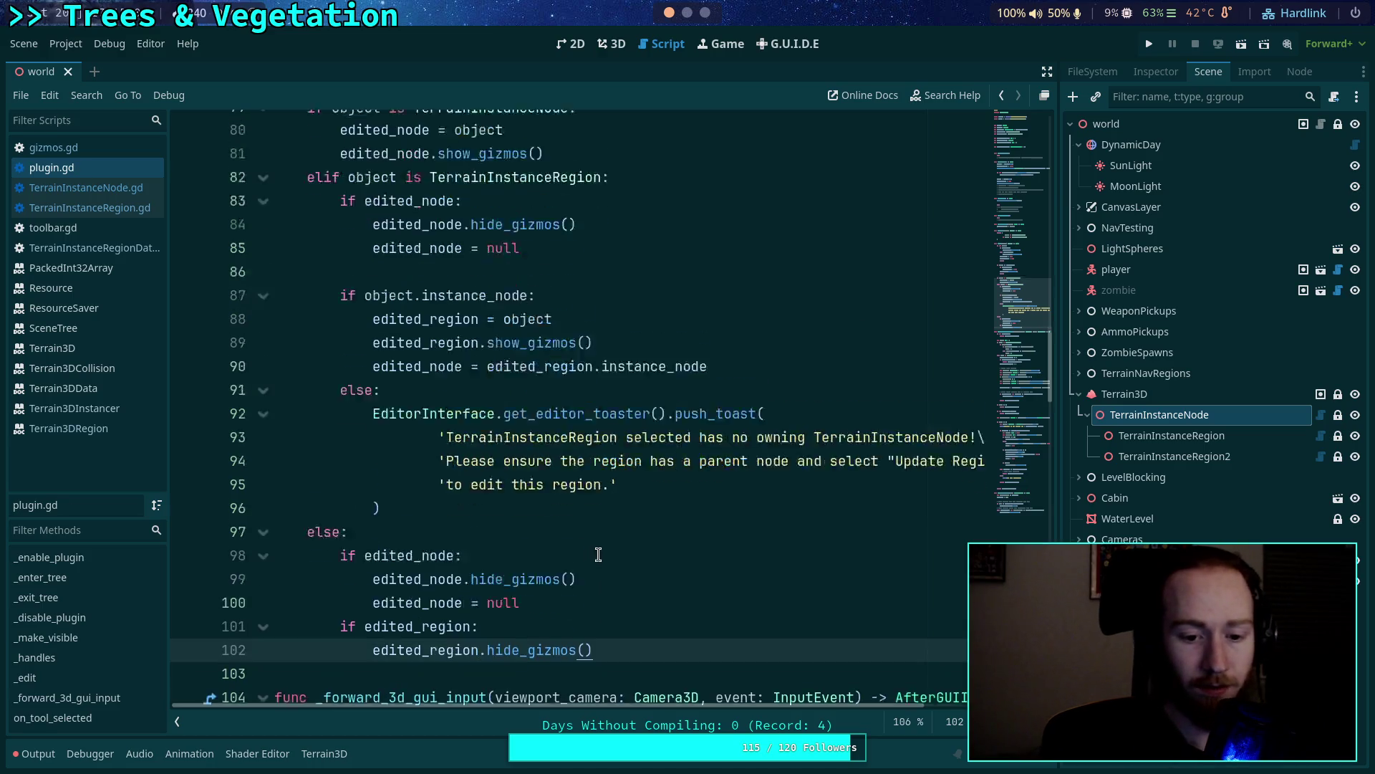
{"action": "key", "text": "Return"}
{"action": "type", "text": "edited_region = nul"}
{"action": "key", "text": "Return"}
{"action": "key", "text": "ctrl+s"}
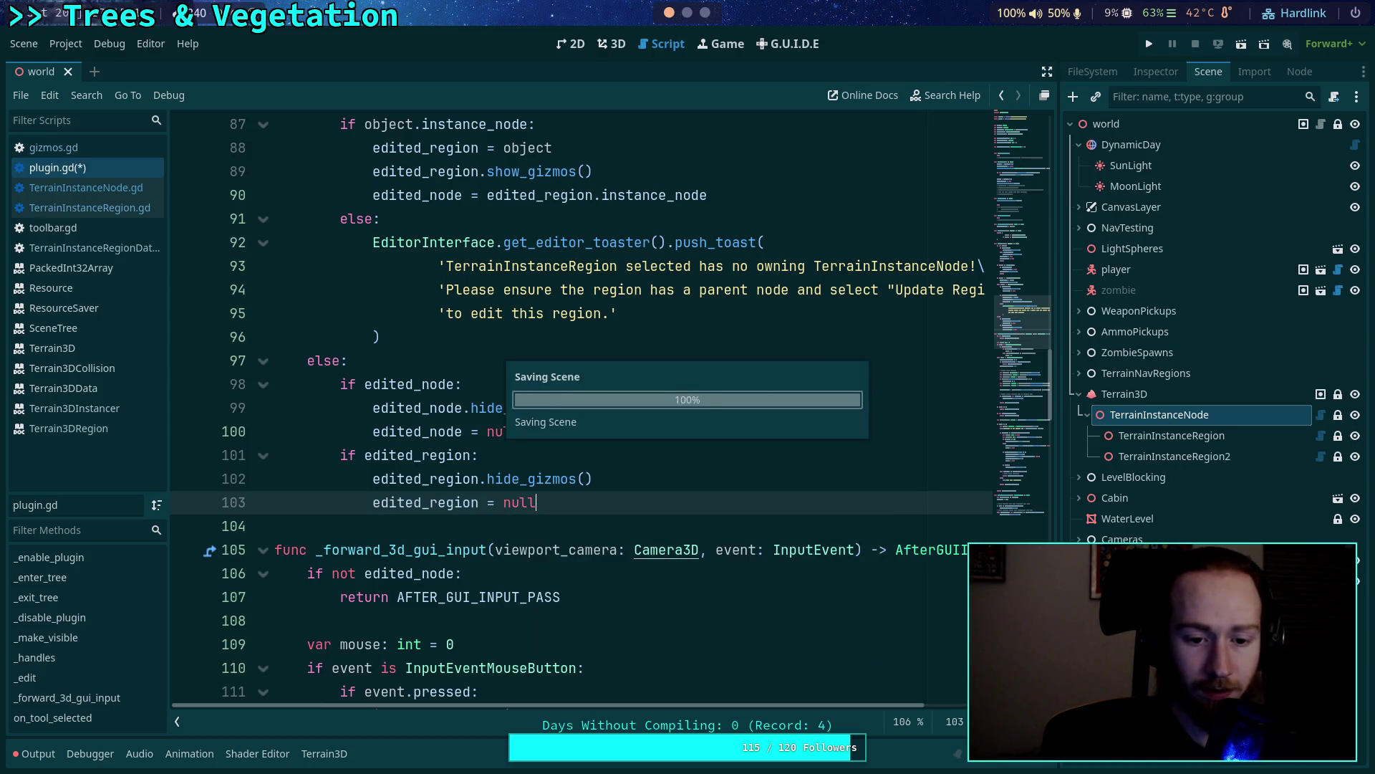
Open TerrainInstanceNode.gd and fold assign_region, setup_terrain, load_region_data and update_target_nodes.
{"action": "left_click", "coordinate": [86, 187]}
{"action": "scroll", "coordinate": [439, 458], "scroll_direction": "up", "scroll_amount": 8}
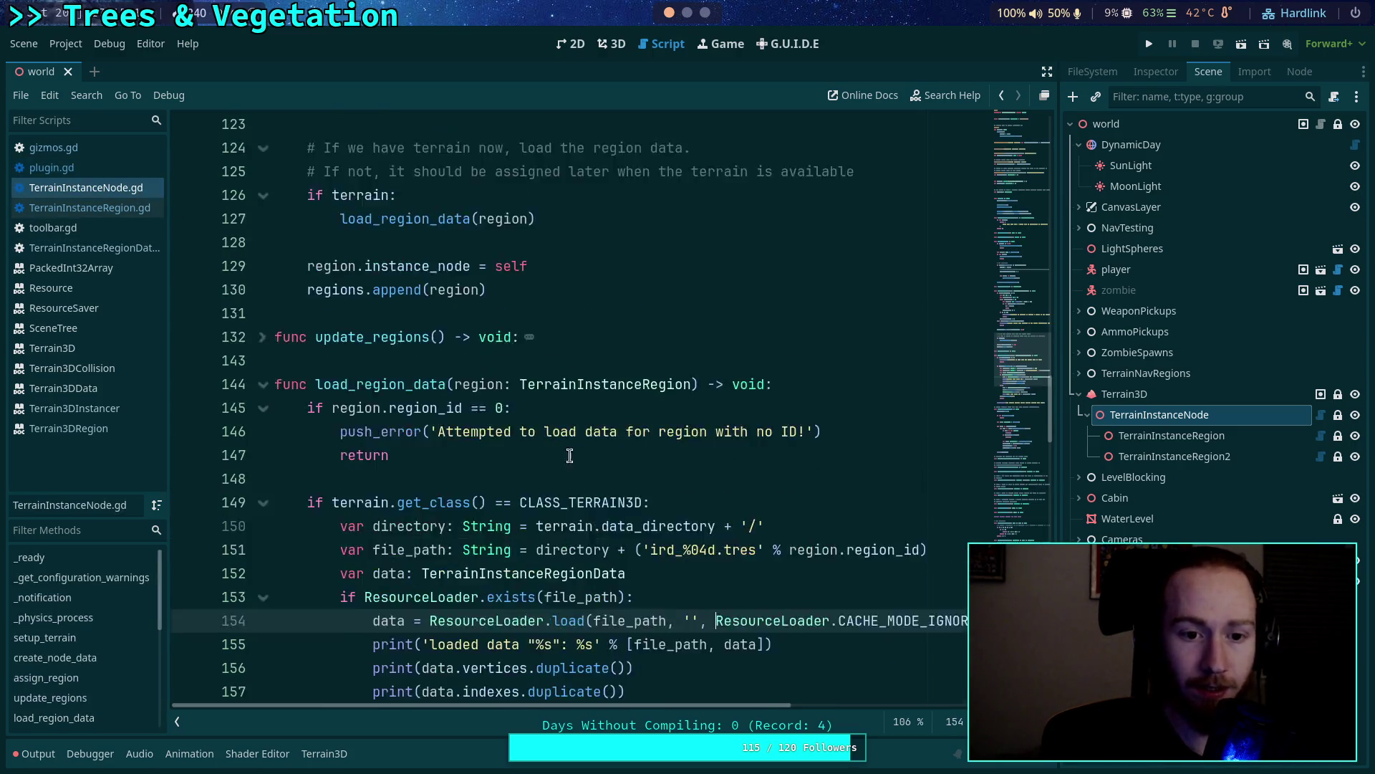
{"action": "scroll", "coordinate": [439, 459], "scroll_direction": "up", "scroll_amount": 2}
{"action": "left_click", "coordinate": [263, 453]}
{"action": "scroll", "coordinate": [301, 430], "scroll_direction": "up", "scroll_amount": 6}
{"action": "left_click", "coordinate": [264, 266]}
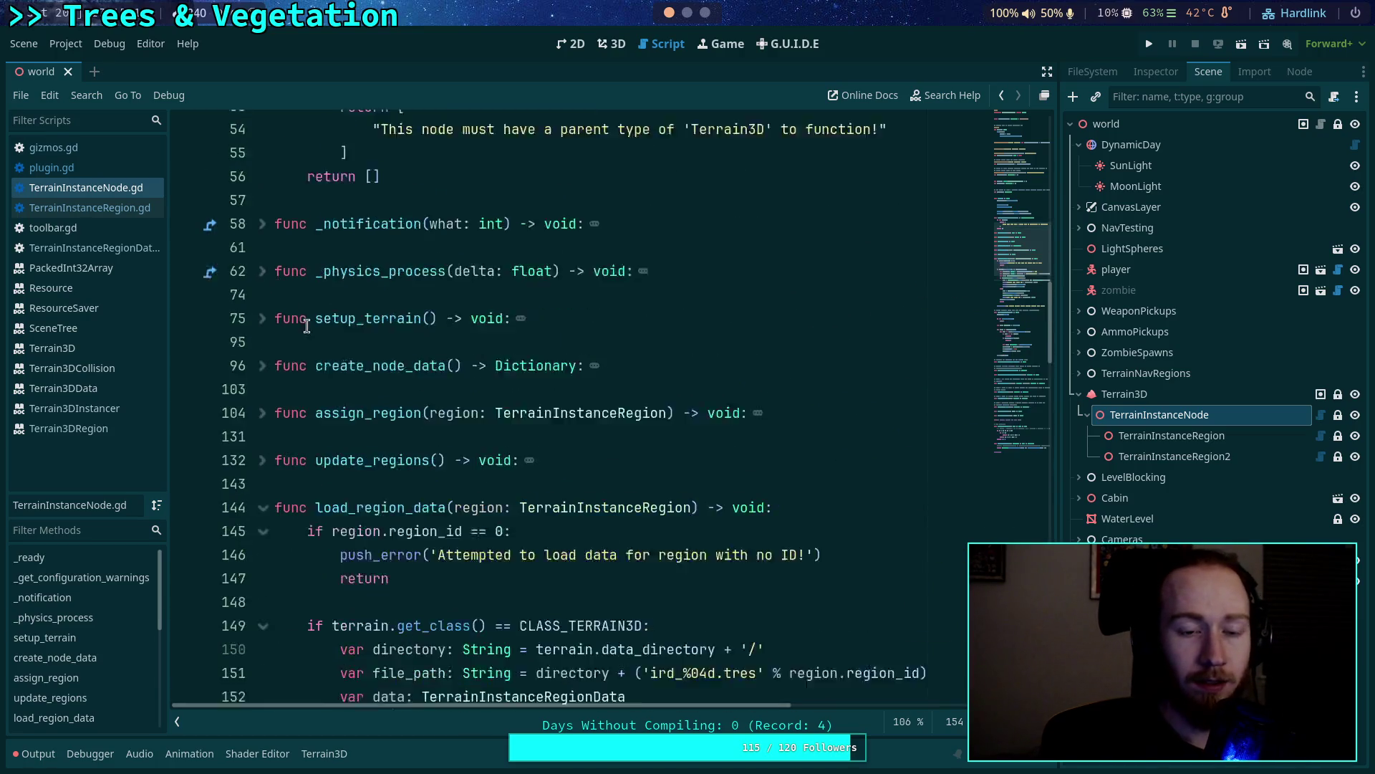
{"action": "scroll", "coordinate": [286, 497], "scroll_direction": "up", "scroll_amount": 1}
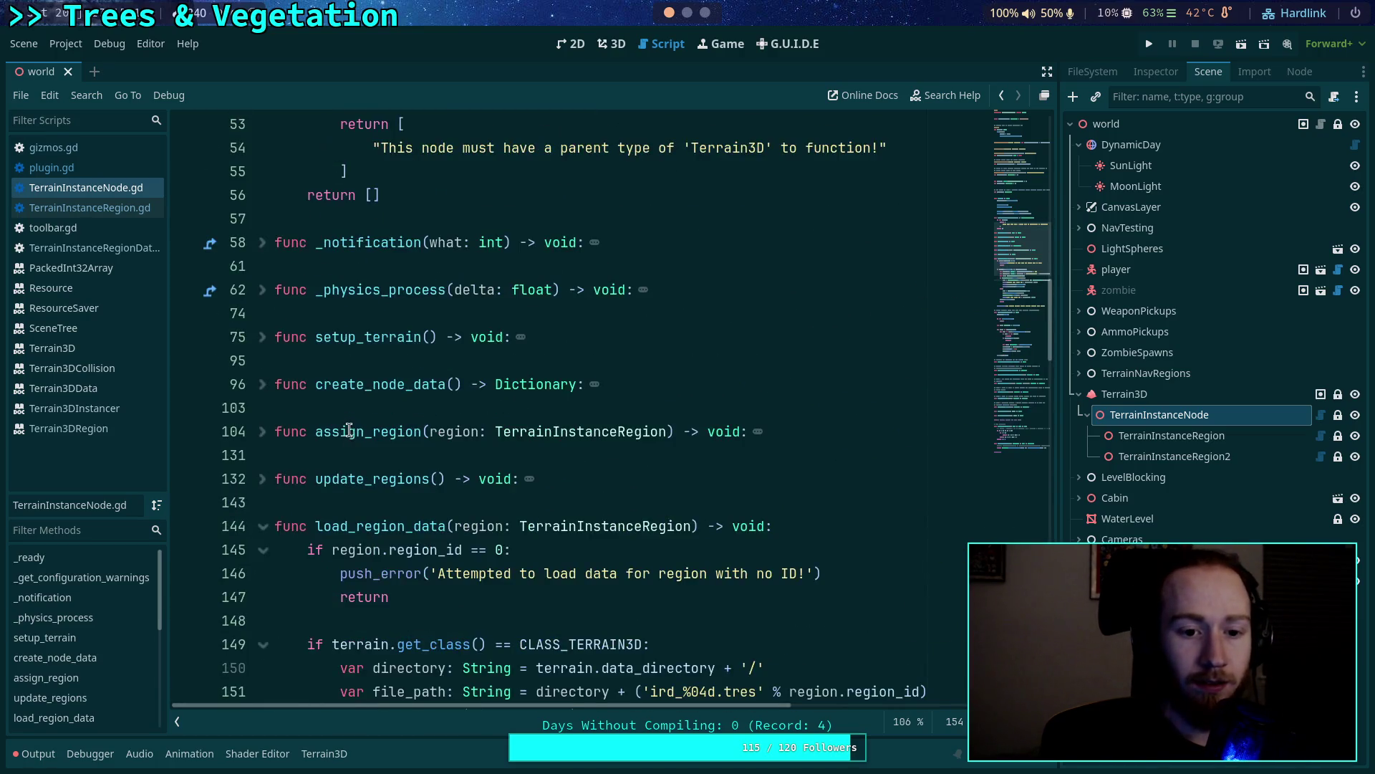
{"action": "left_click", "coordinate": [274, 528]}
{"action": "scroll", "coordinate": [273, 525], "scroll_direction": "down", "scroll_amount": 3}
{"action": "left_click", "coordinate": [264, 384]}
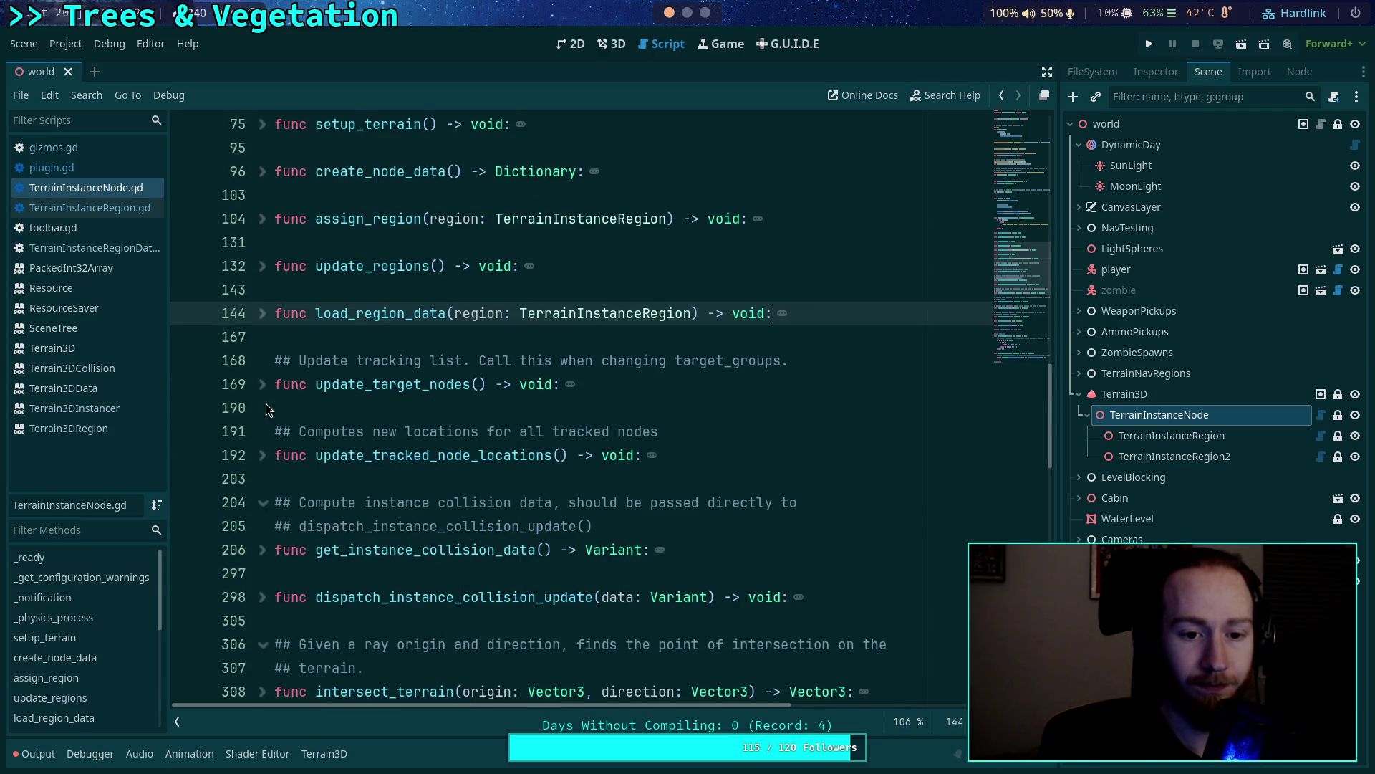
Insert blank lines after the snap_terrain function to make room for a new function.
{"action": "scroll", "coordinate": [312, 459], "scroll_direction": "down", "scroll_amount": 8}
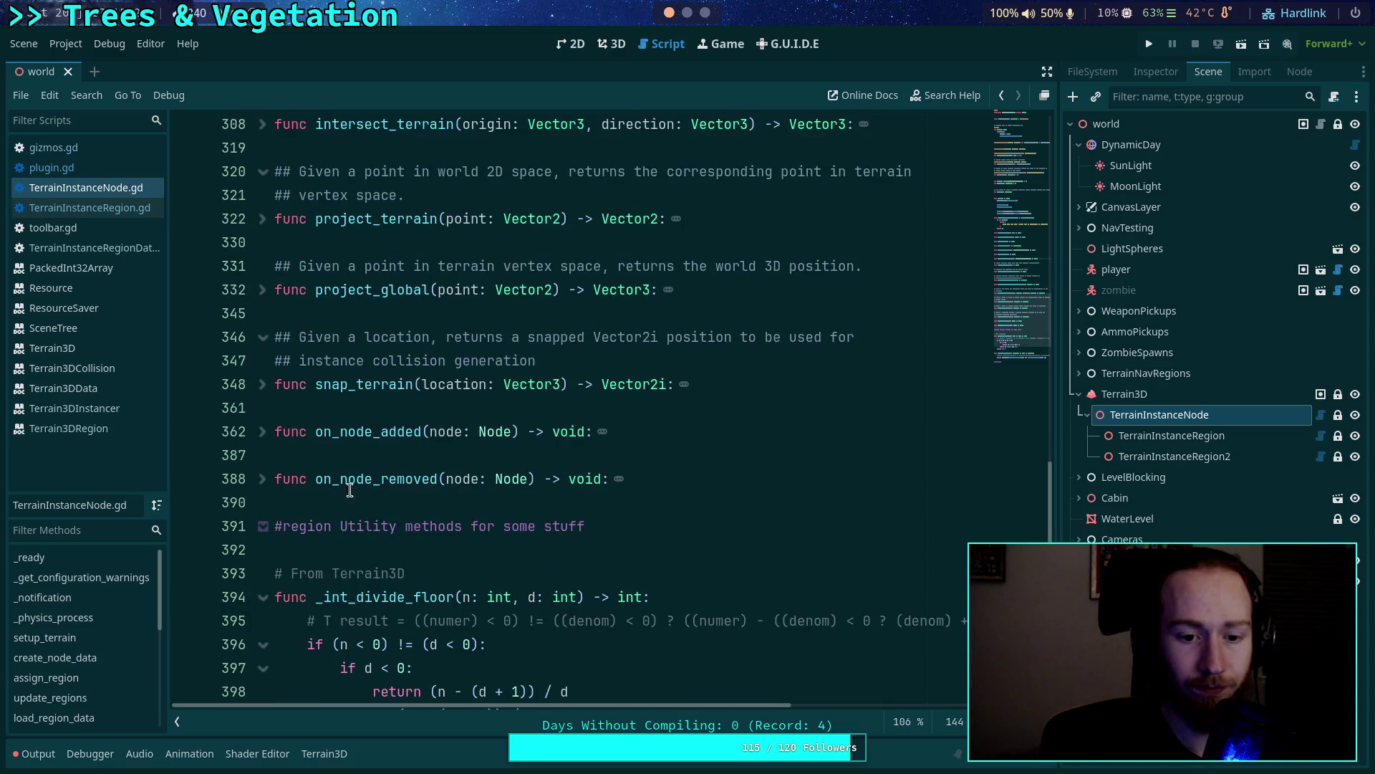
{"action": "scroll", "coordinate": [366, 491], "scroll_direction": "up", "scroll_amount": 1}
{"action": "left_click", "coordinate": [407, 458]}
{"action": "scroll", "coordinate": [463, 488], "scroll_direction": "down", "scroll_amount": 2}
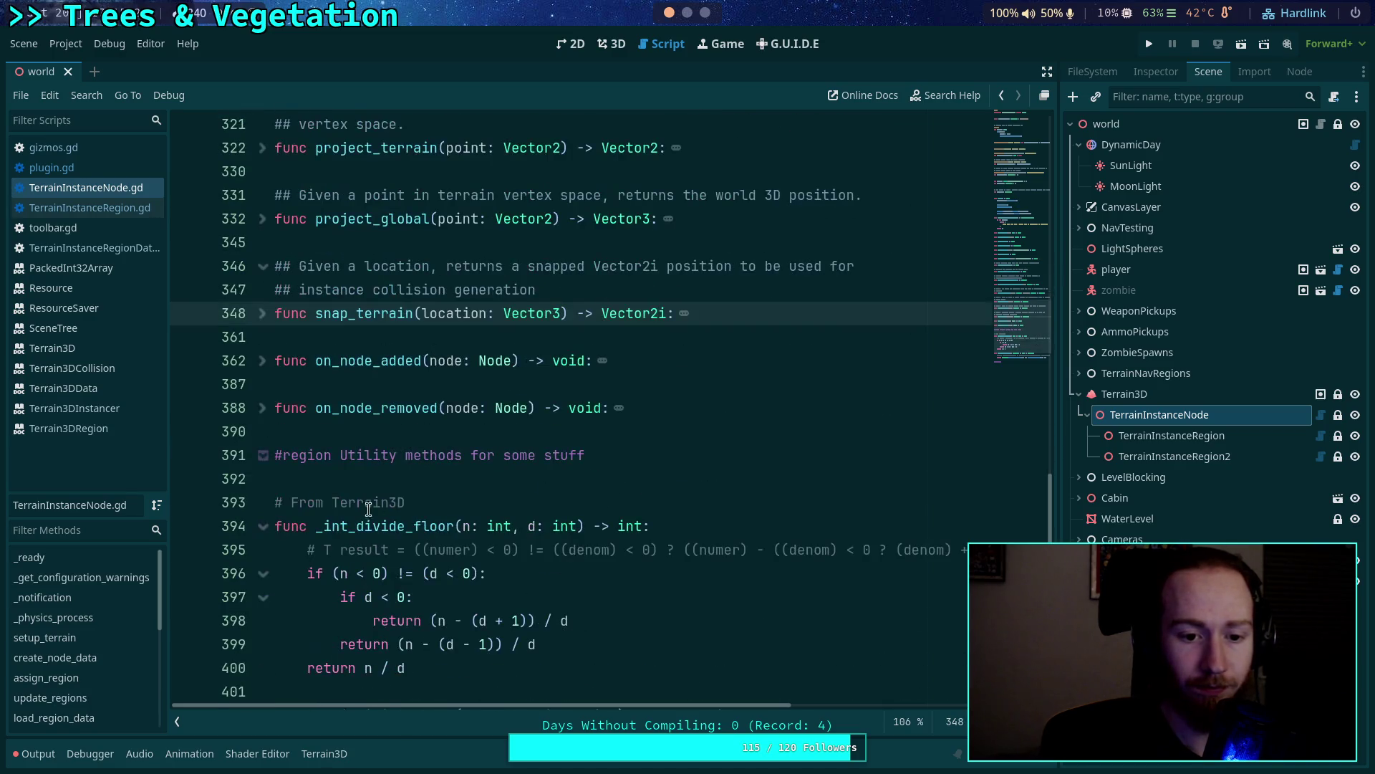
{"action": "left_click", "coordinate": [397, 340]}
{"action": "key", "text": "Return"}
{"action": "key", "text": "Return"}
{"action": "key", "text": "Up"}
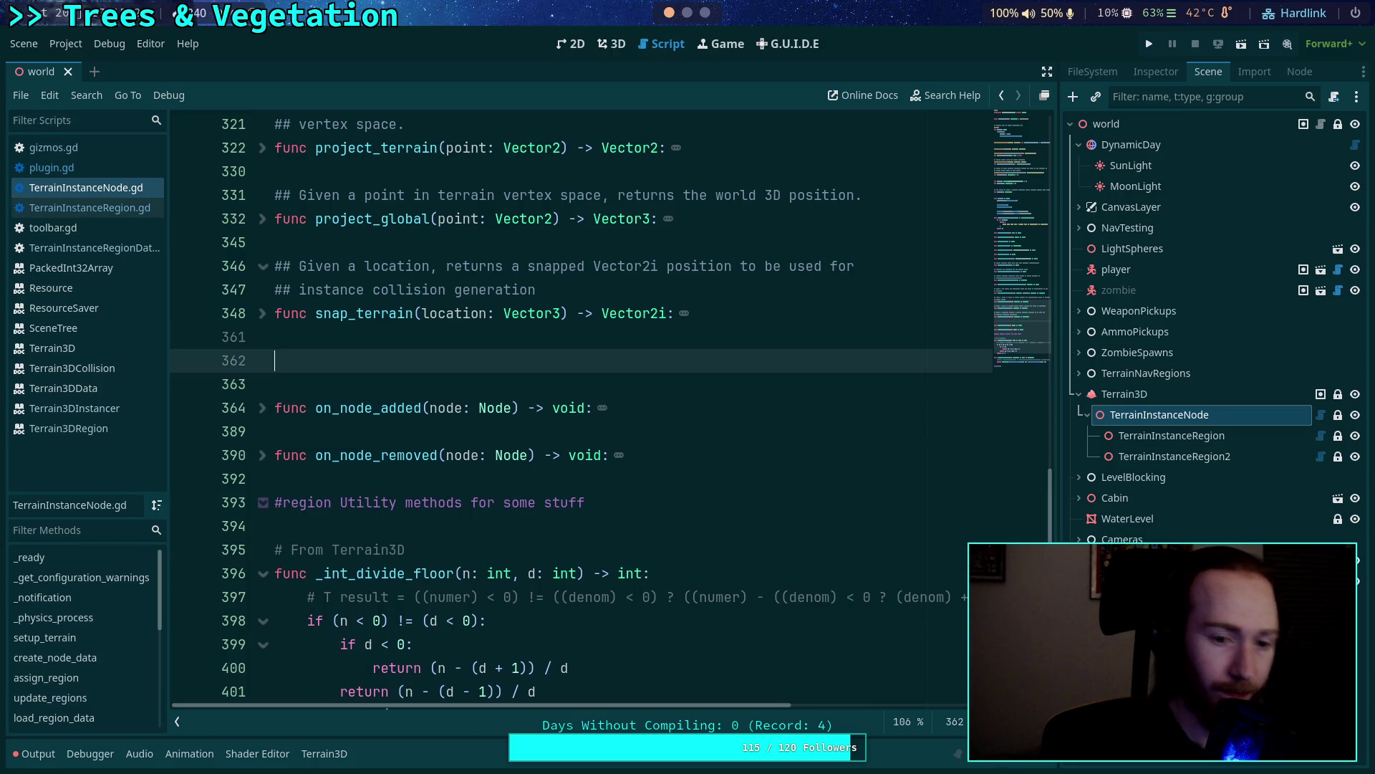
Write a show_gizmos() -> void function looping over regions calling region.show_gizmos().
{"action": "type", "text": "func "}
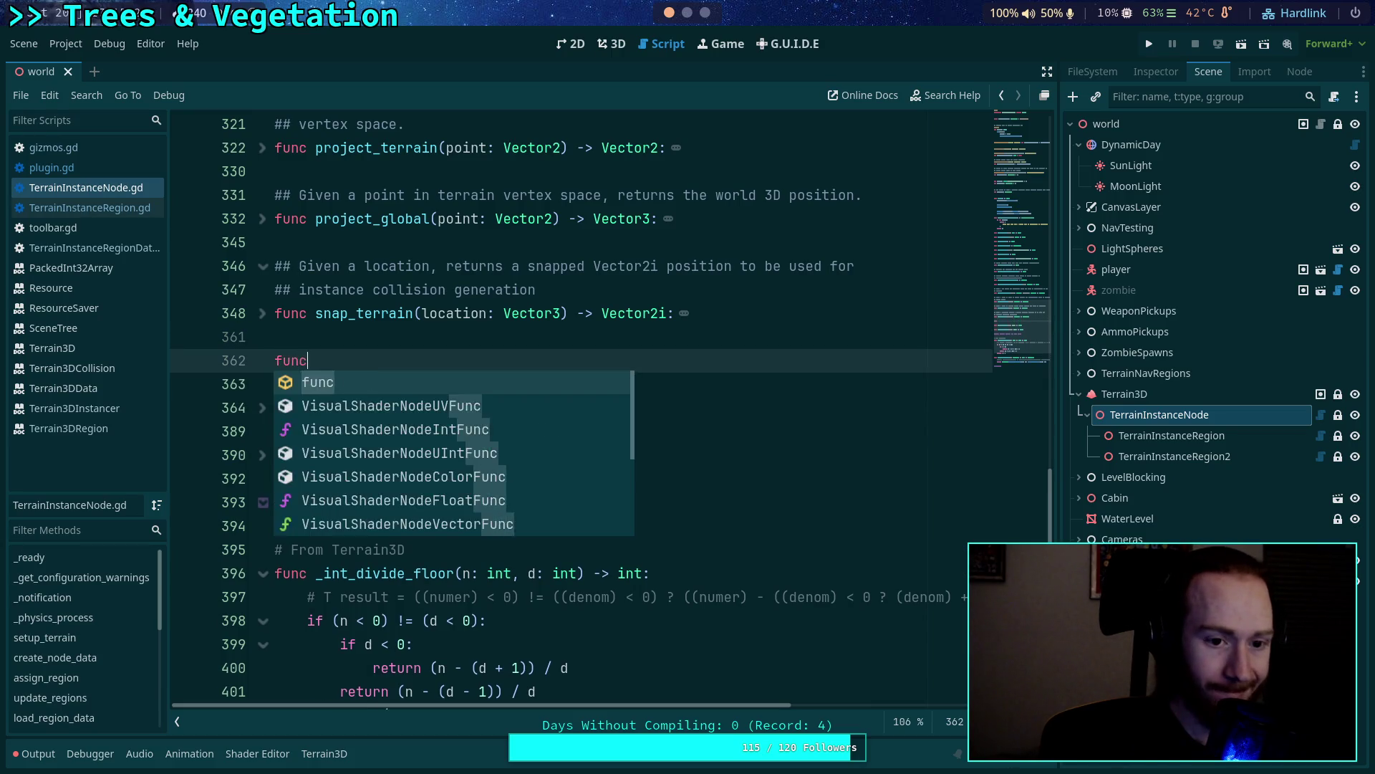
{"action": "type", "text": "show_giz"}
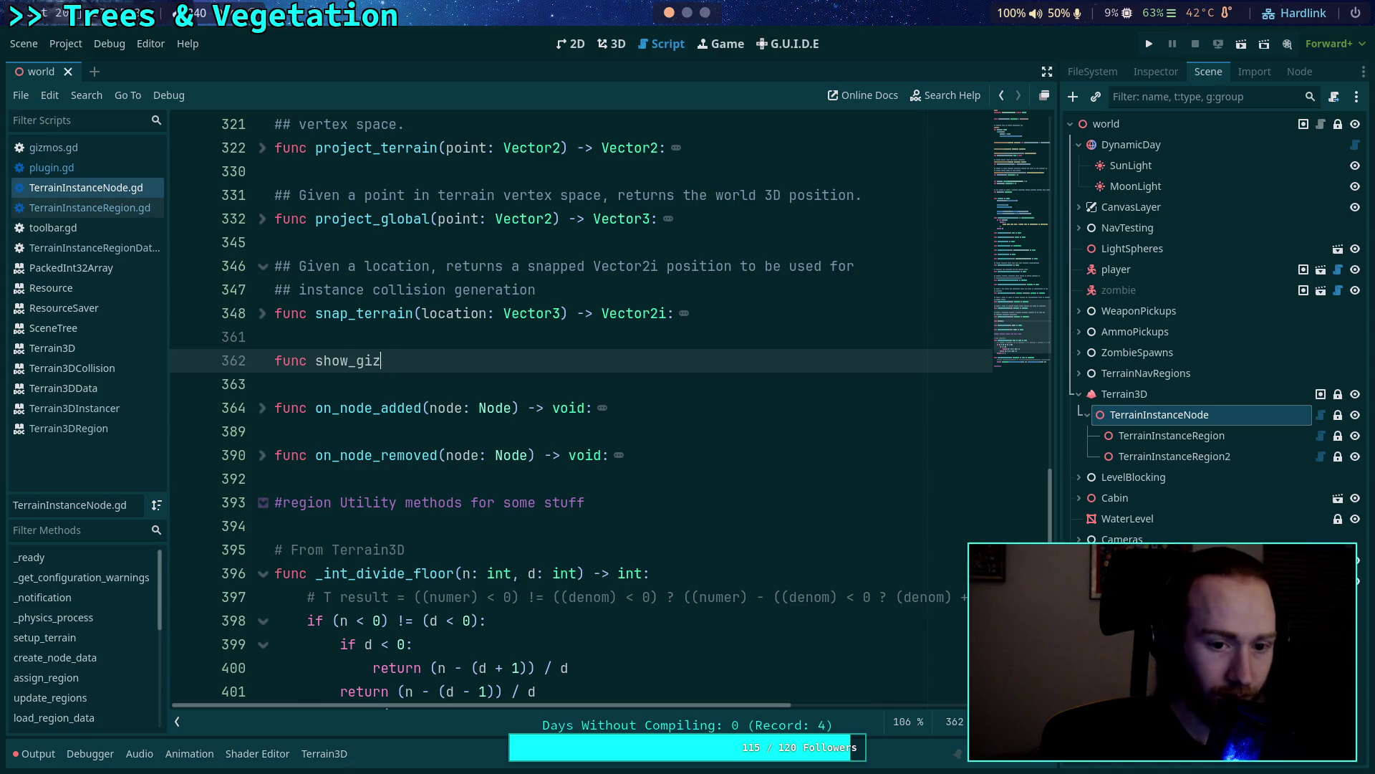
{"action": "type", "text": "mos() -> void:"}
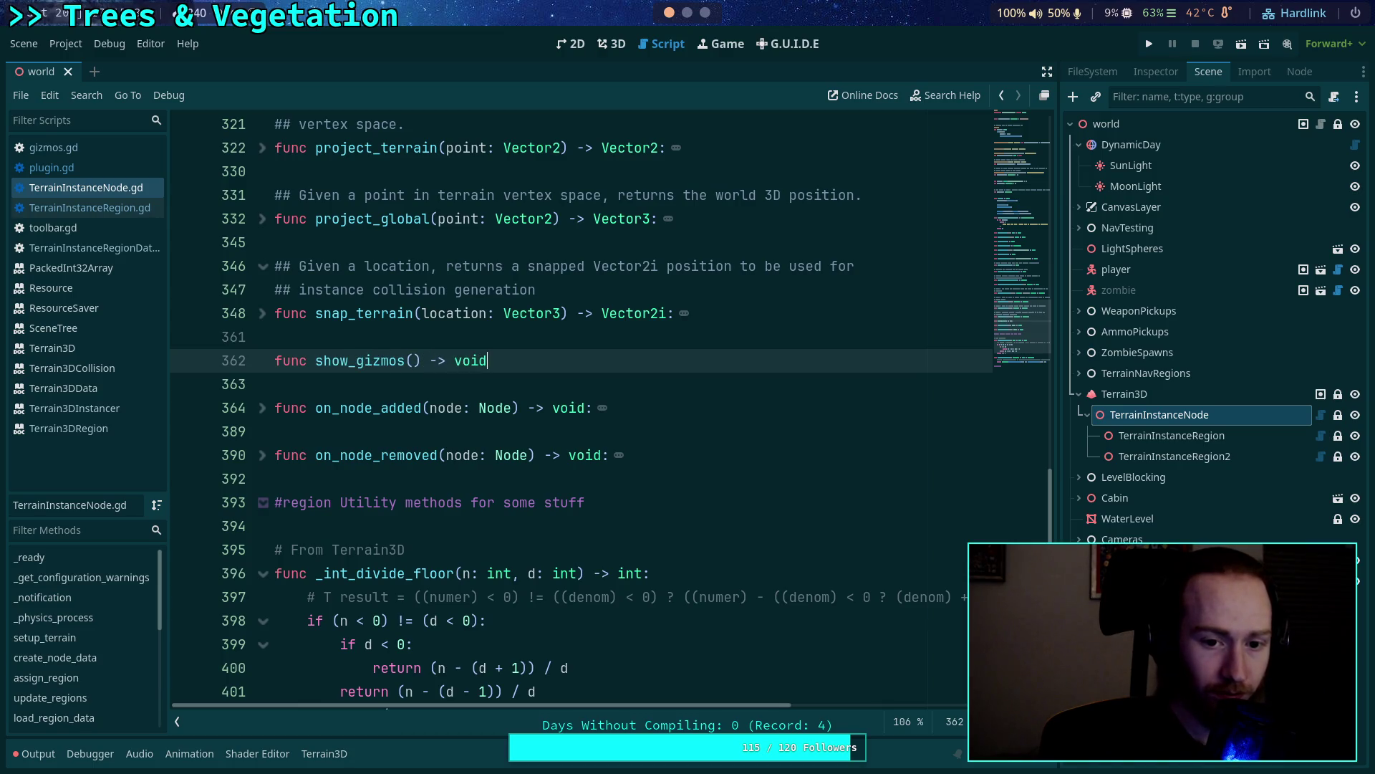
{"action": "key", "text": "Return"}
{"action": "type", "text": "or regi"}
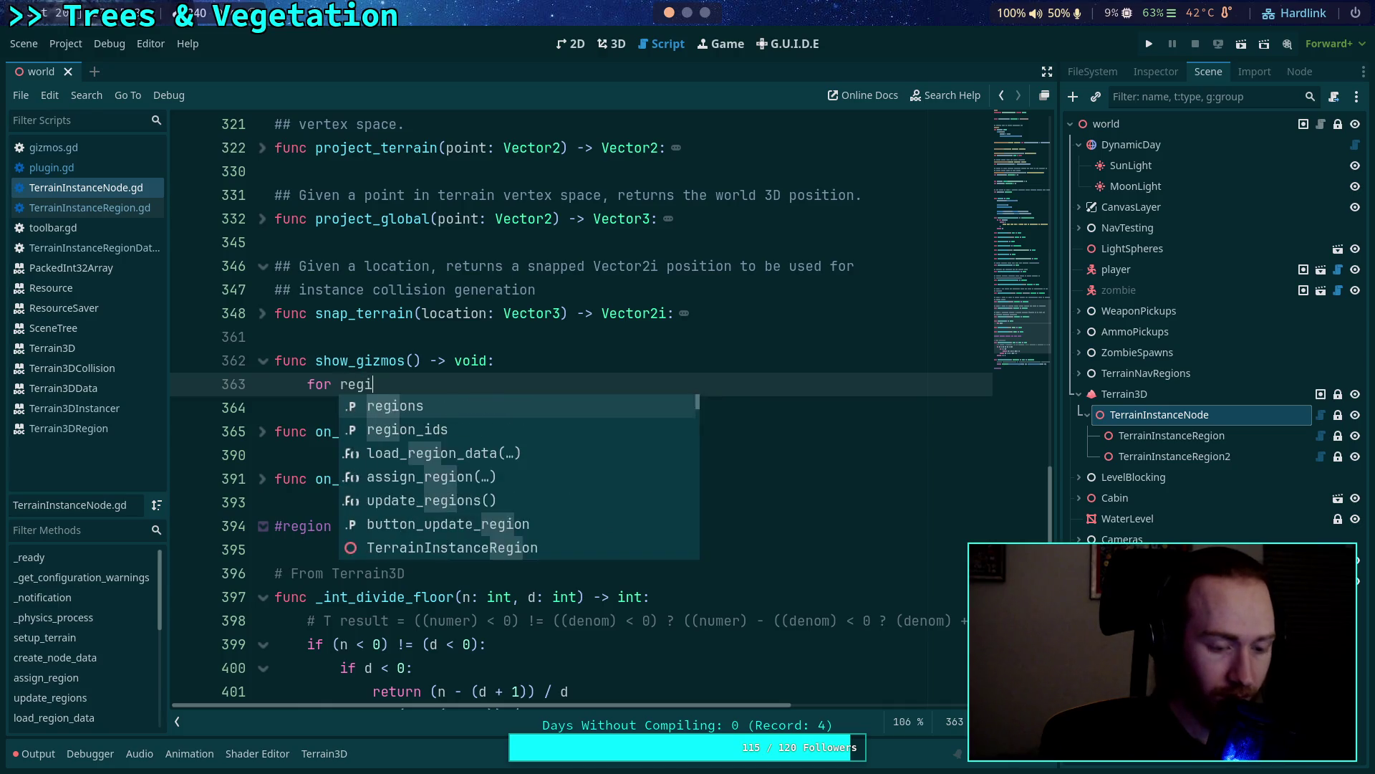
{"action": "type", "text": "on in regions:"}
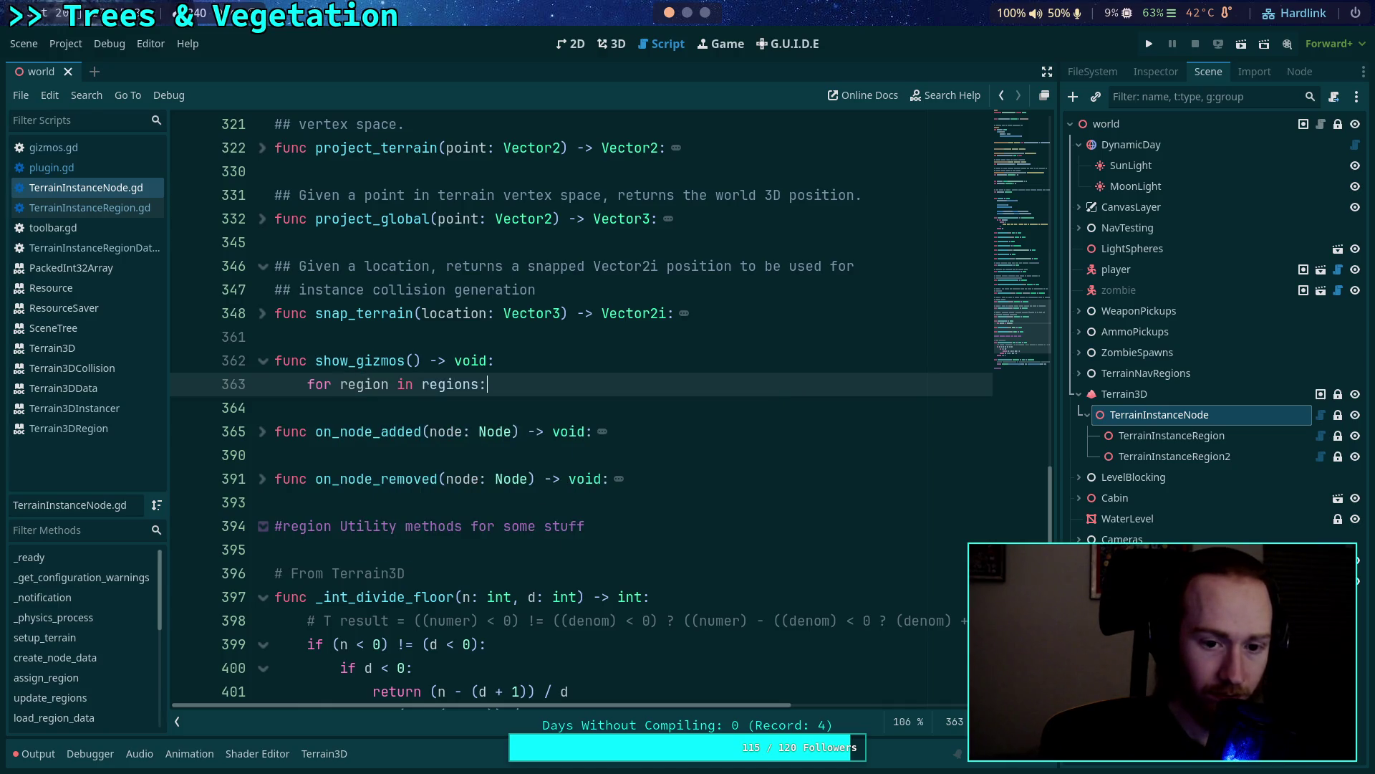
{"action": "key", "text": "Return"}
{"action": "type", "text": "region.sh"}
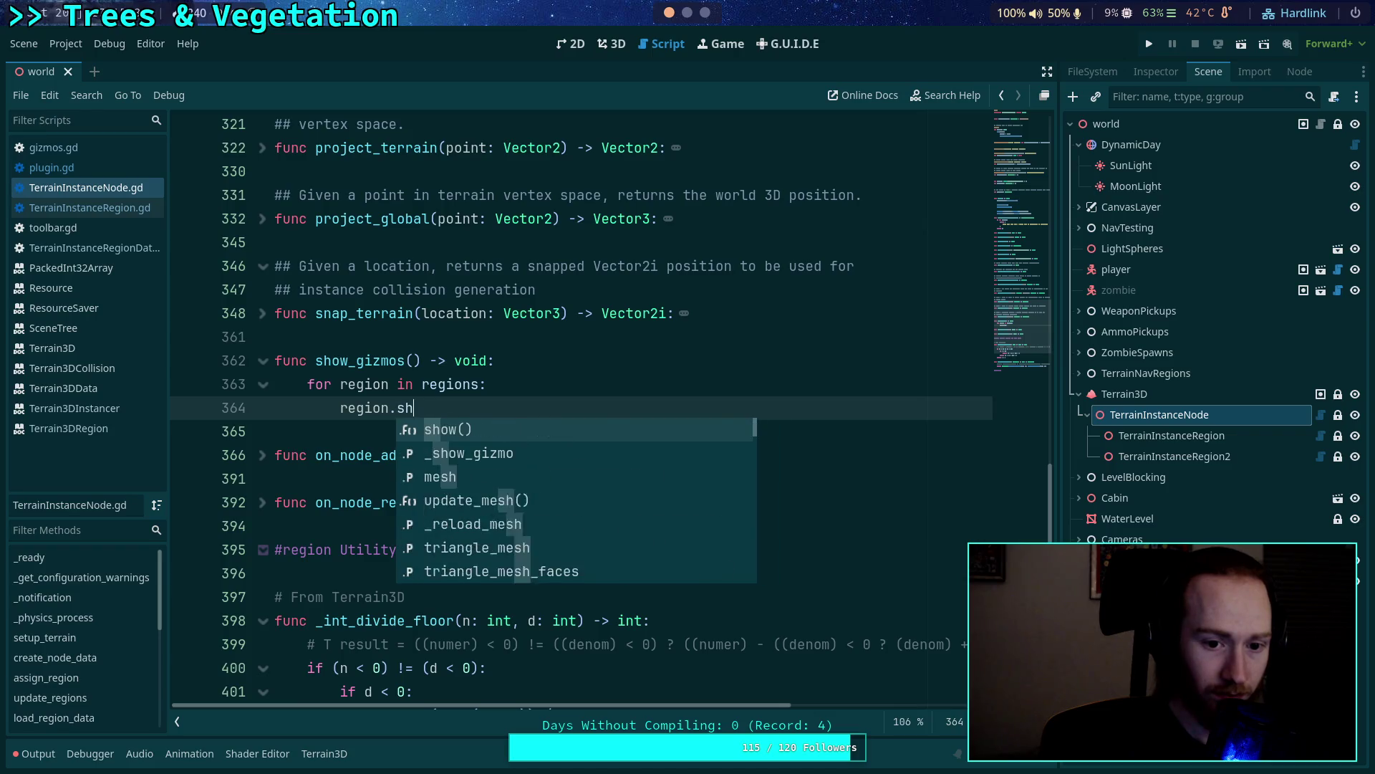
{"action": "type", "text": "ow_gizm"}
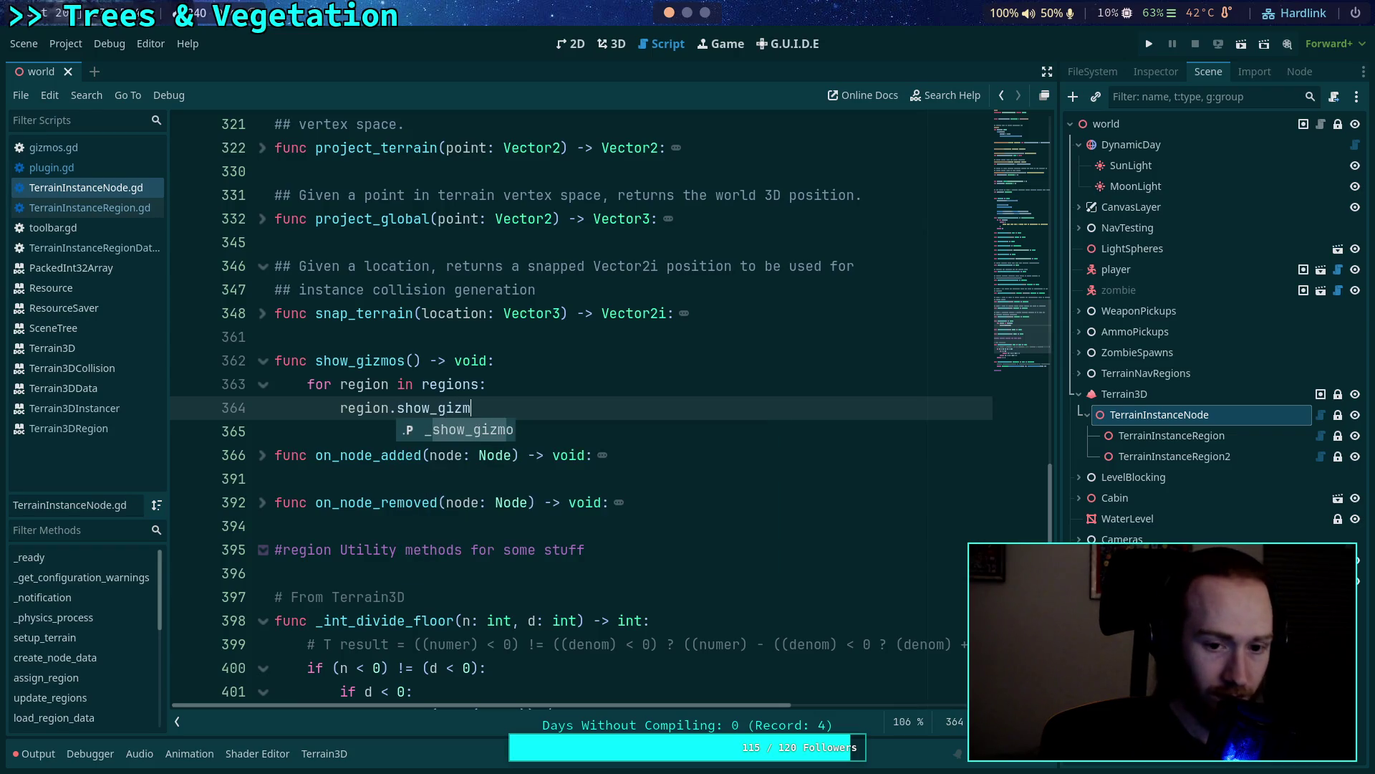
{"action": "type", "text": "os()"}
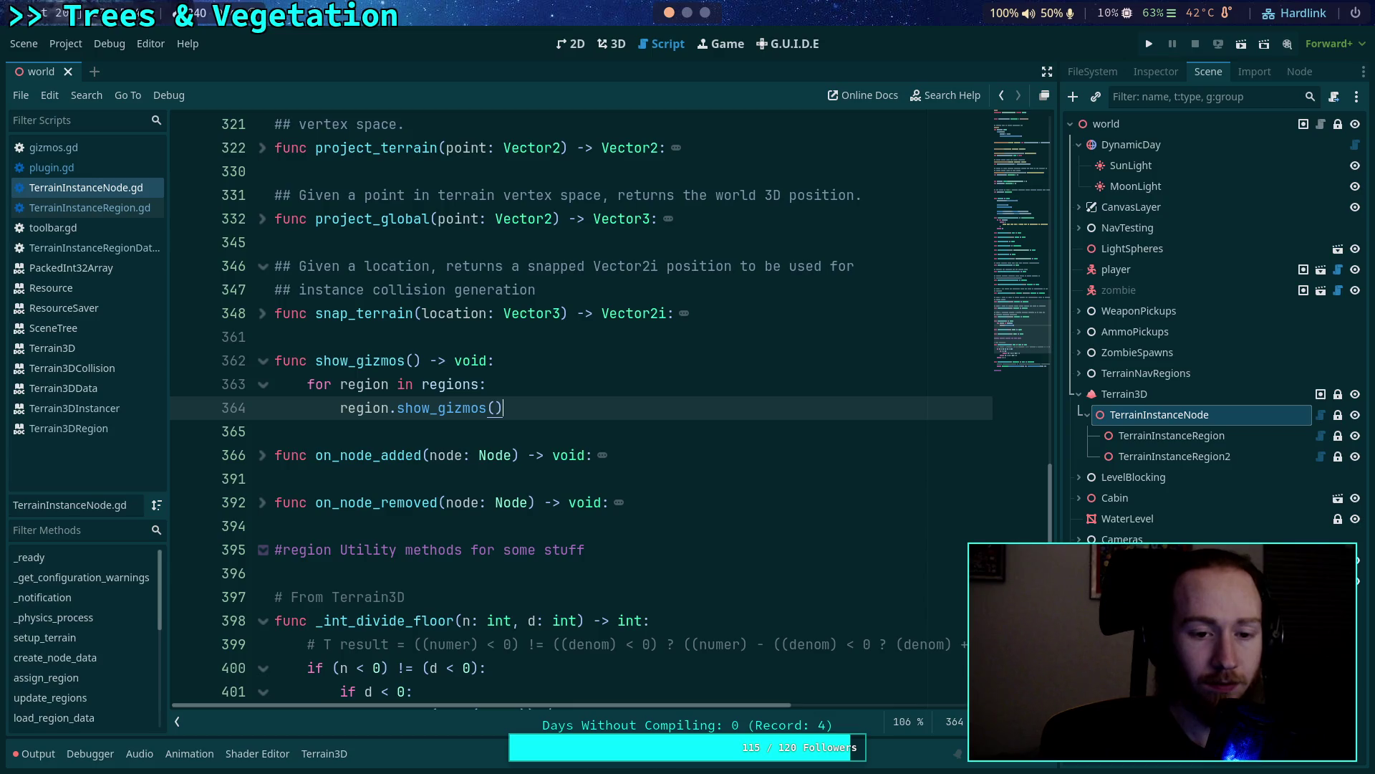
{"action": "key", "text": "Return"}
{"action": "key", "text": "BackSpace"}
{"action": "key", "text": "Return"}
Write a matching hide_gizmos() function calling region.hide_gizmos(), fix the typo, and save.
{"action": "type", "text": "func hide_gi"}
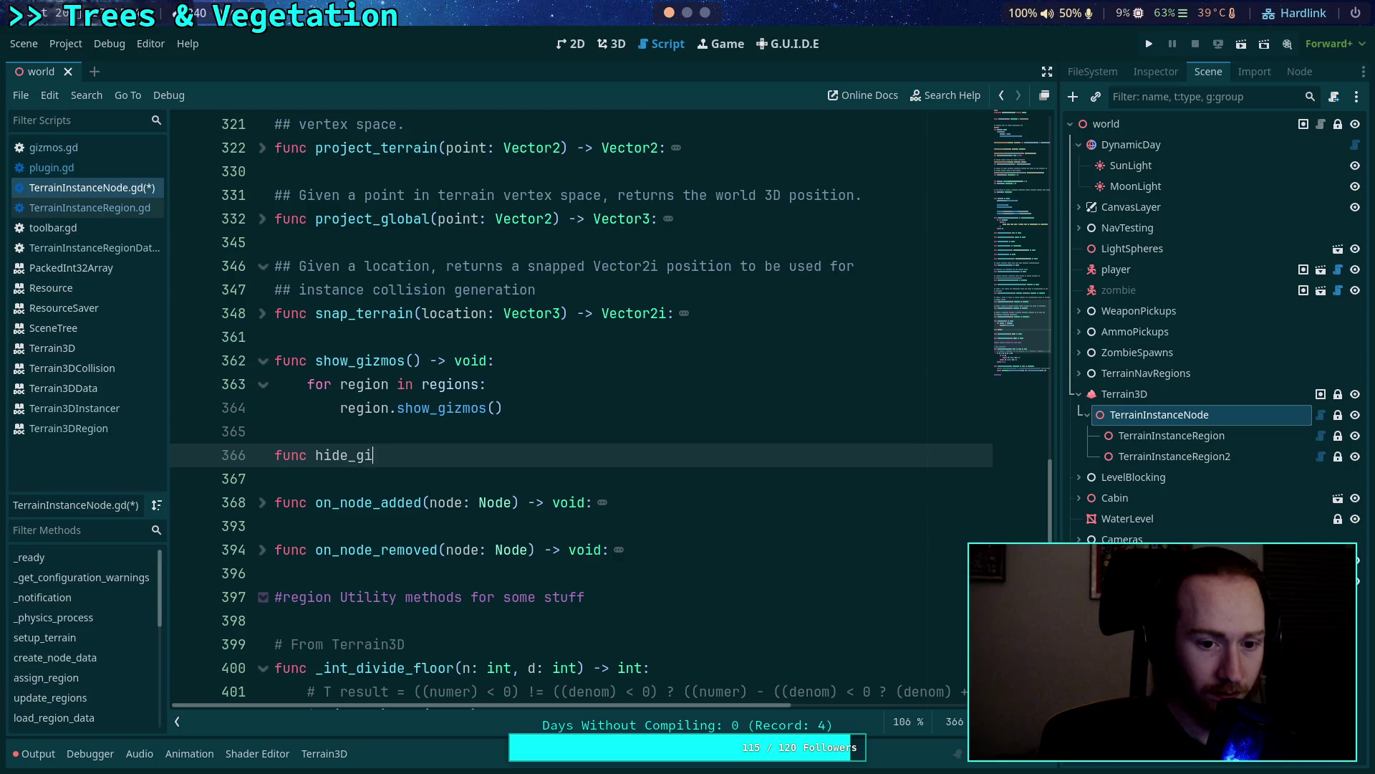
{"action": "type", "text": "zmos() -> void:"}
{"action": "key", "text": "Return"}
{"action": "type", "text": "re"}
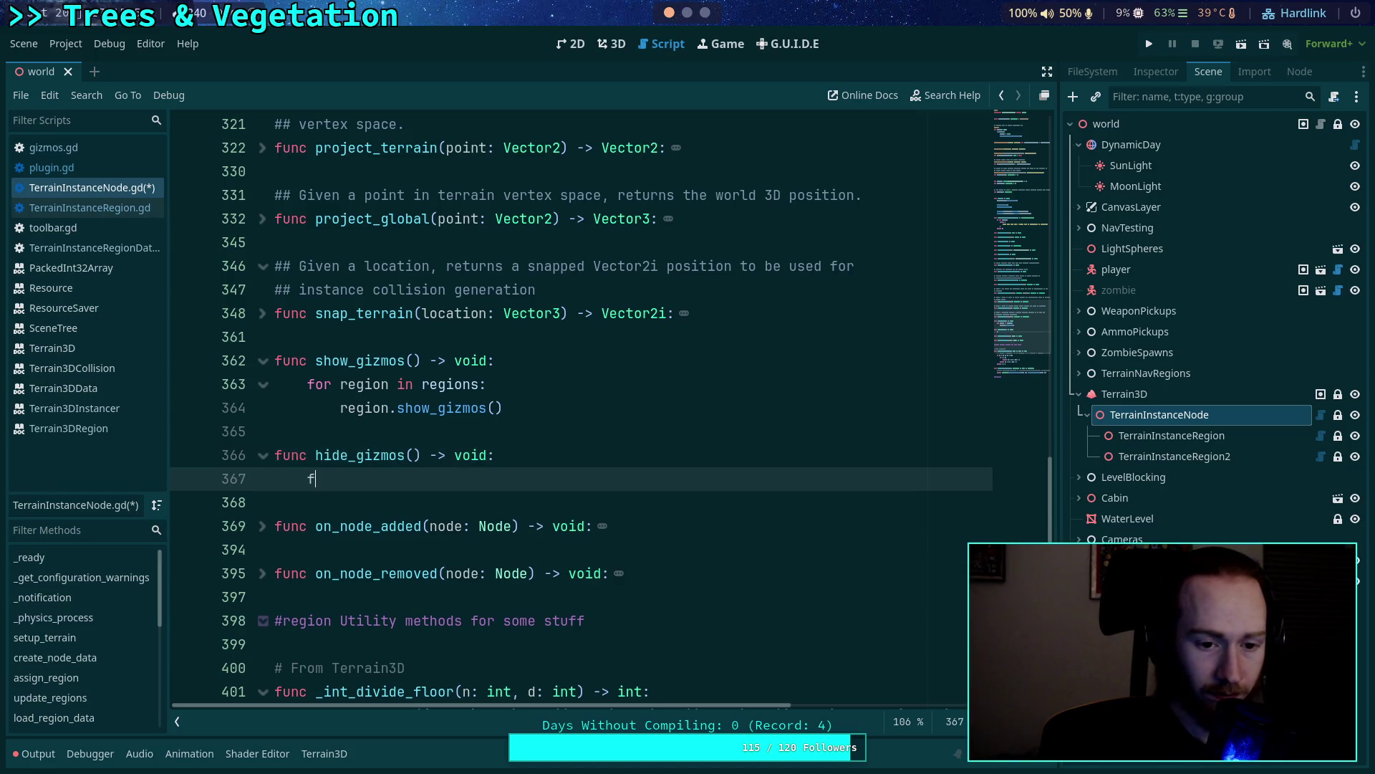
{"action": "type", "text": "gion in r"}
{"action": "type", "text": "egions:"}
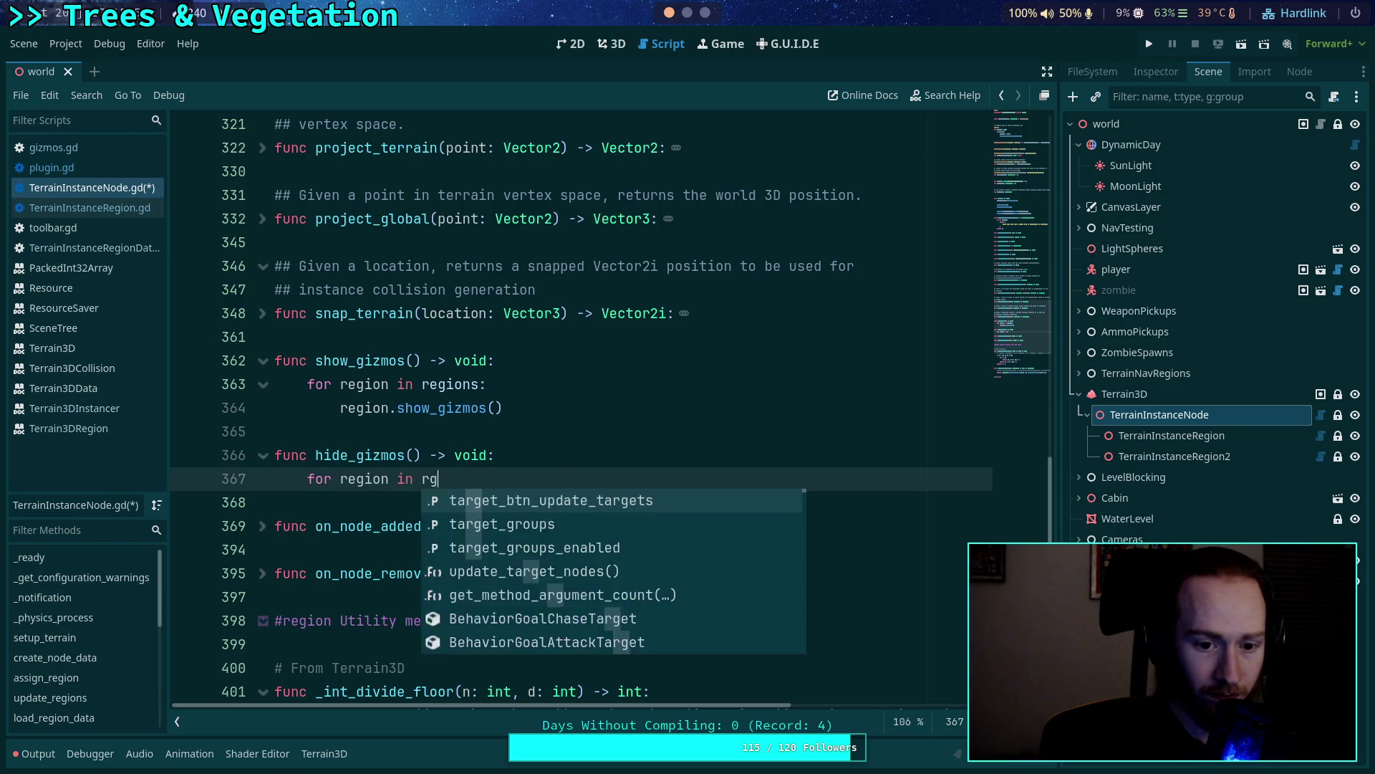
{"action": "key", "text": "Return"}
{"action": "type", "text": "regio"}
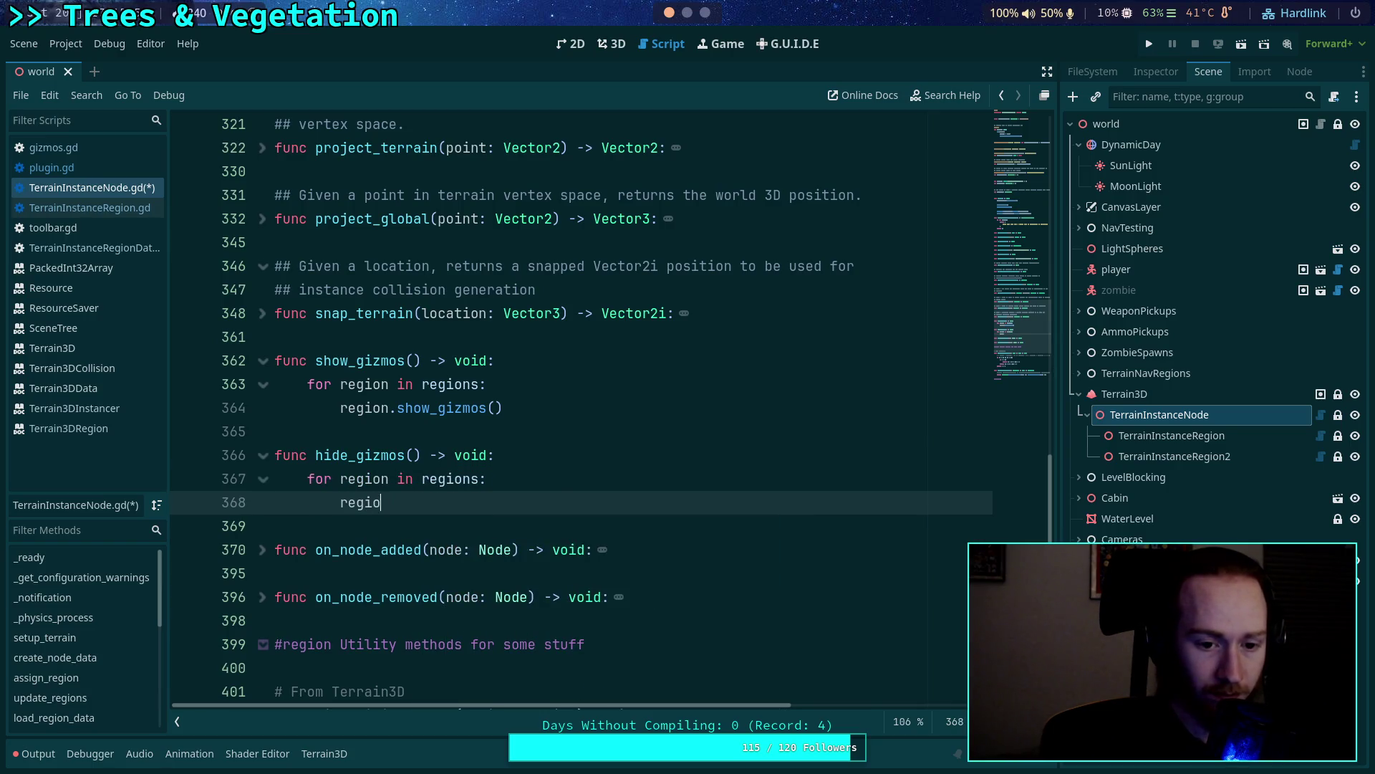
{"action": "type", "text": "n.hide_gizo"}
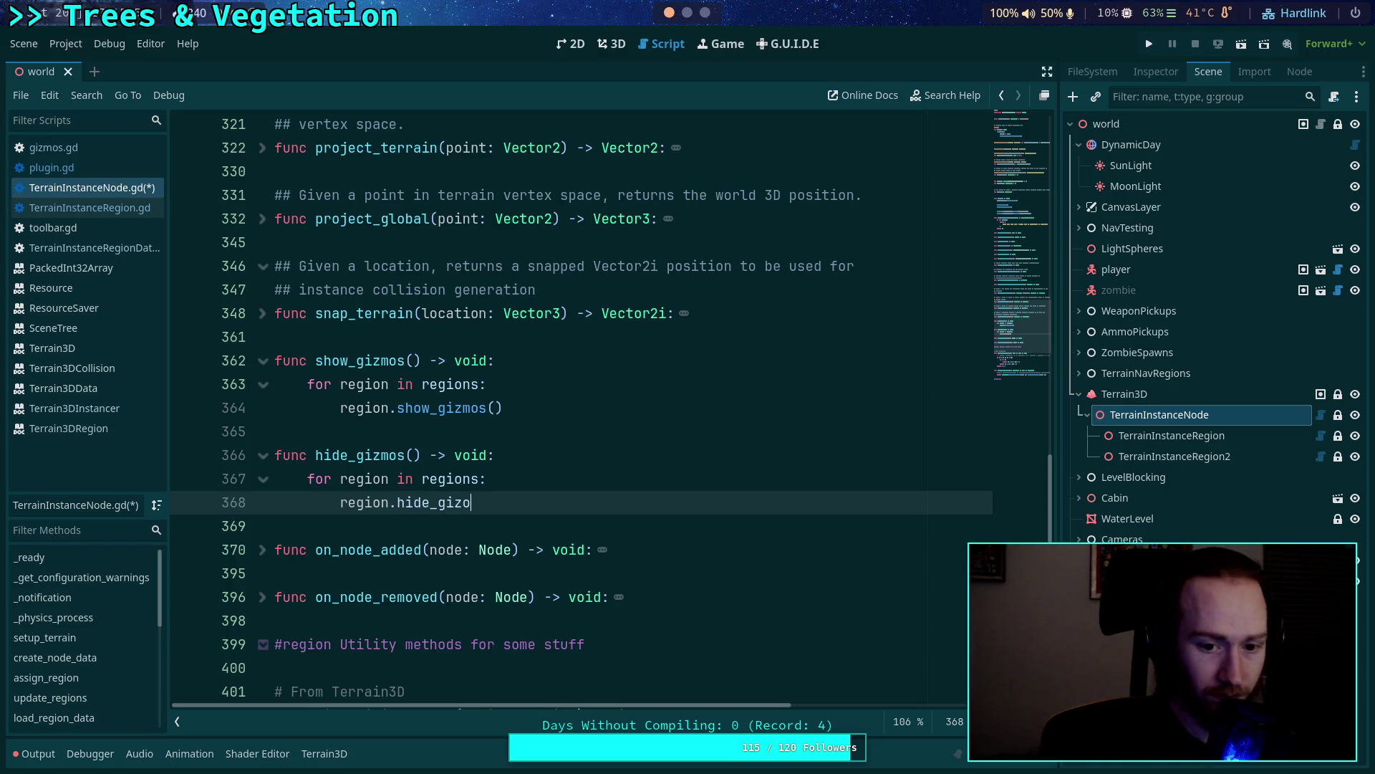
{"action": "type", "text": "ms()"}
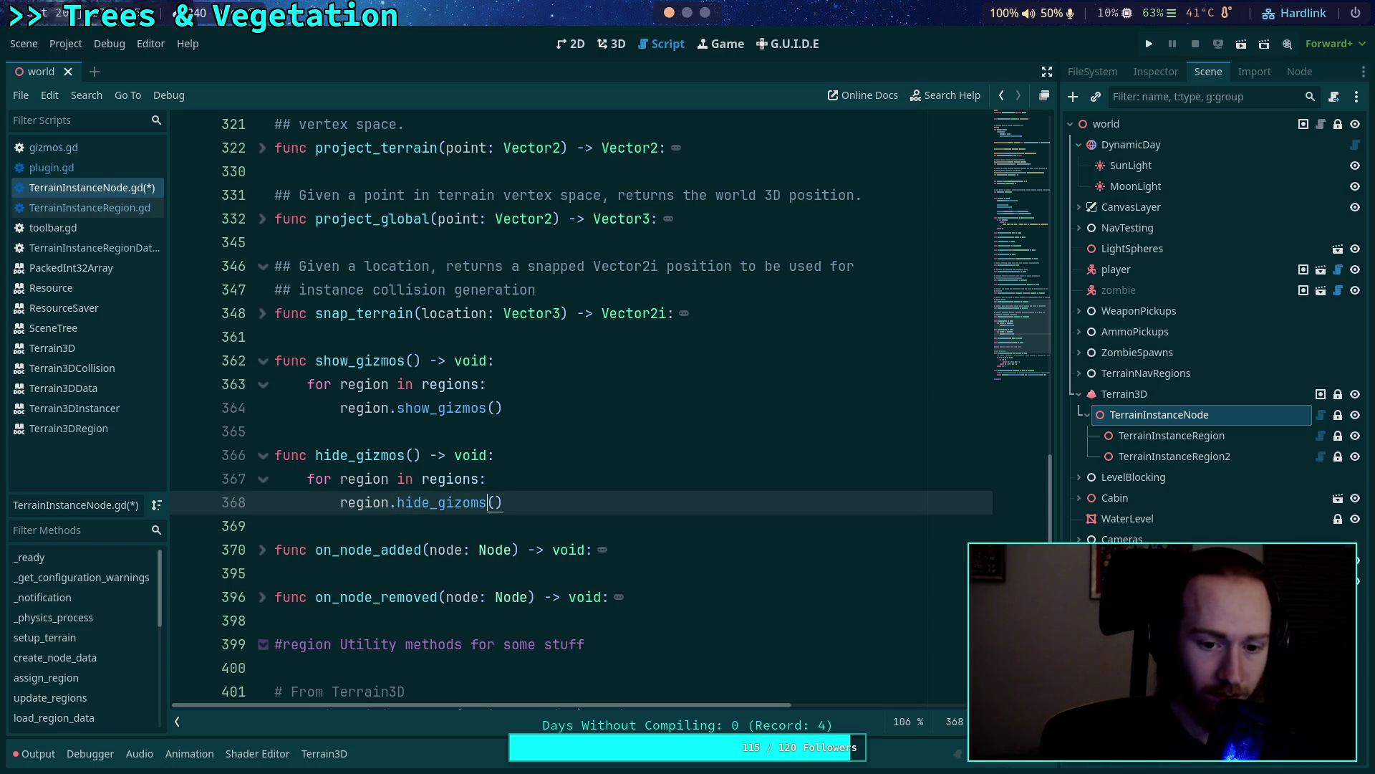
{"action": "key", "text": "Left"}
{"action": "key", "text": "BackSpace"}
{"action": "key", "text": "BackSpace"}
{"action": "type", "text": "mo"}
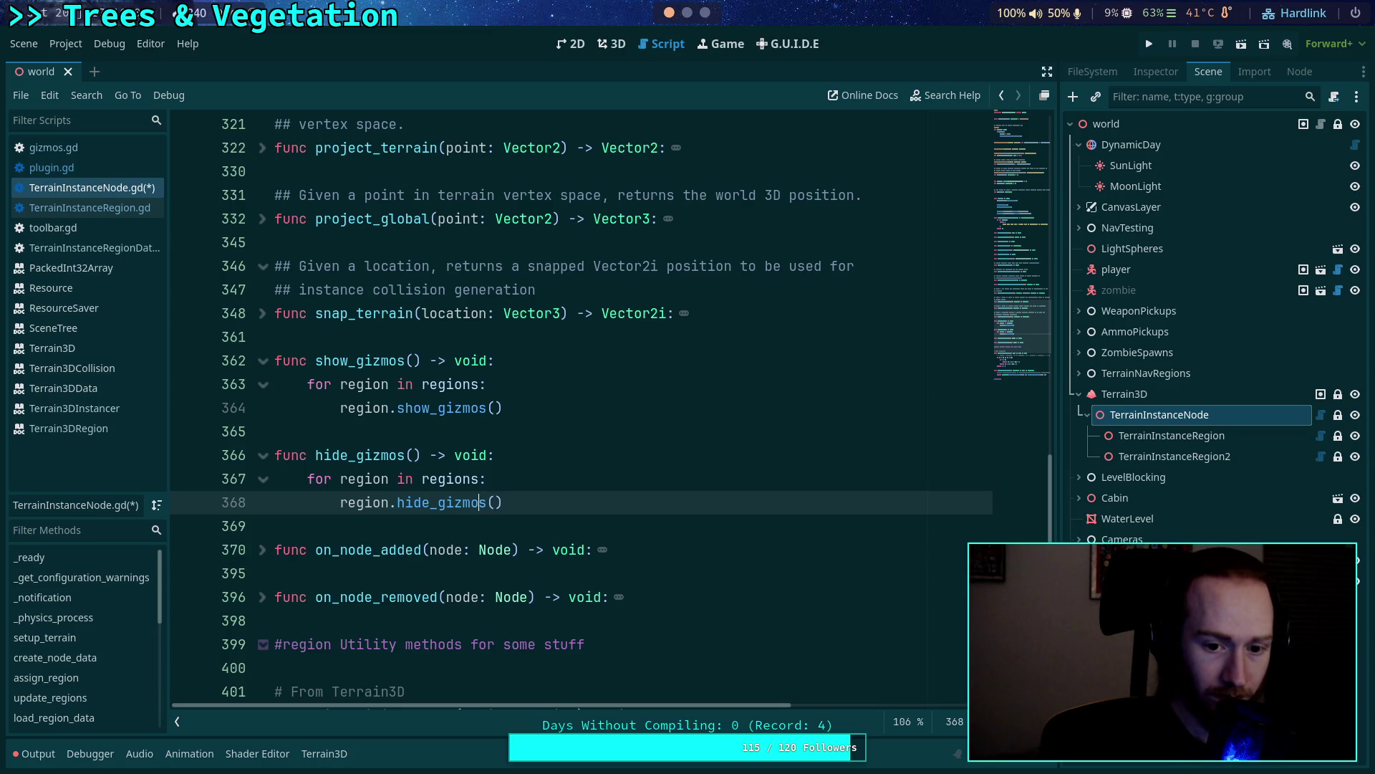
{"action": "key", "text": "ctrl+s"}
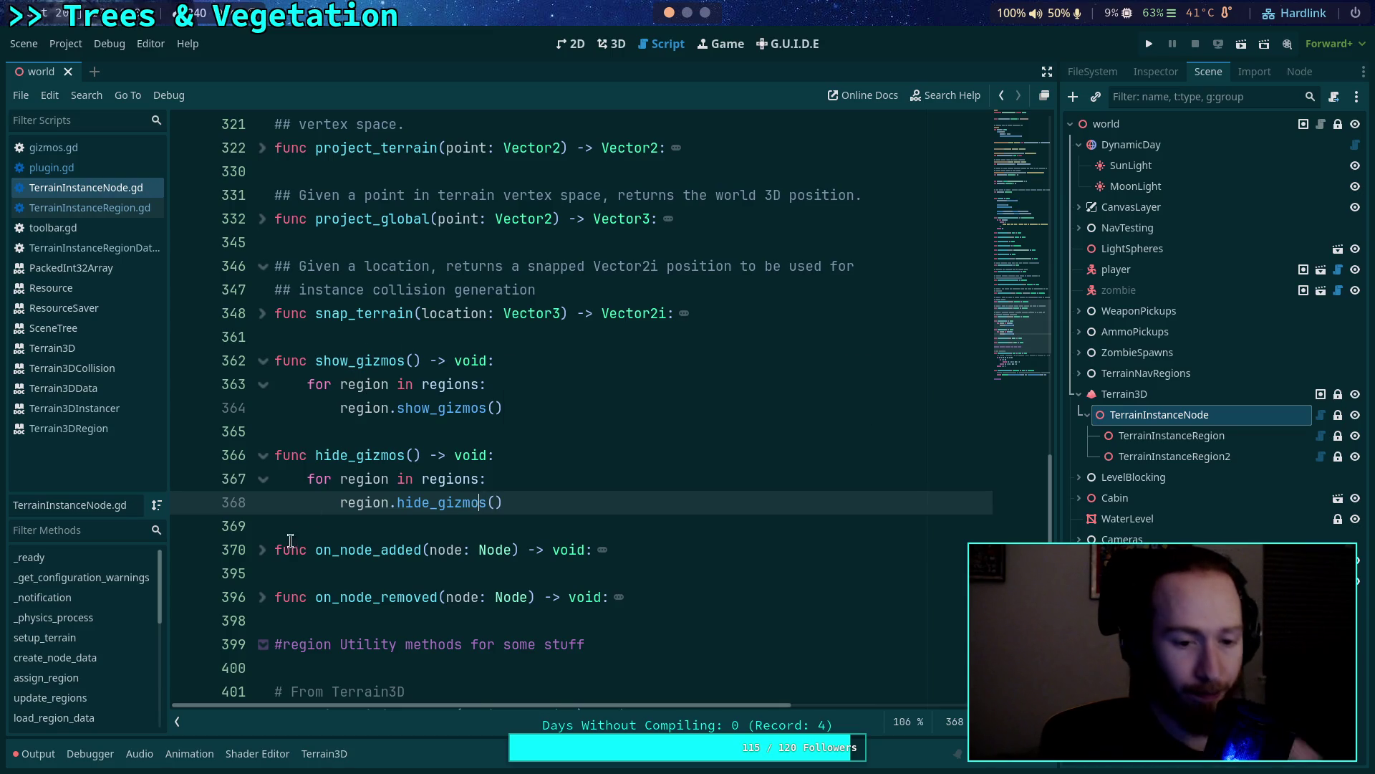
{"action": "left_click", "coordinate": [262, 550]}
{"action": "scroll", "coordinate": [293, 526], "scroll_direction": "down", "scroll_amount": 10}
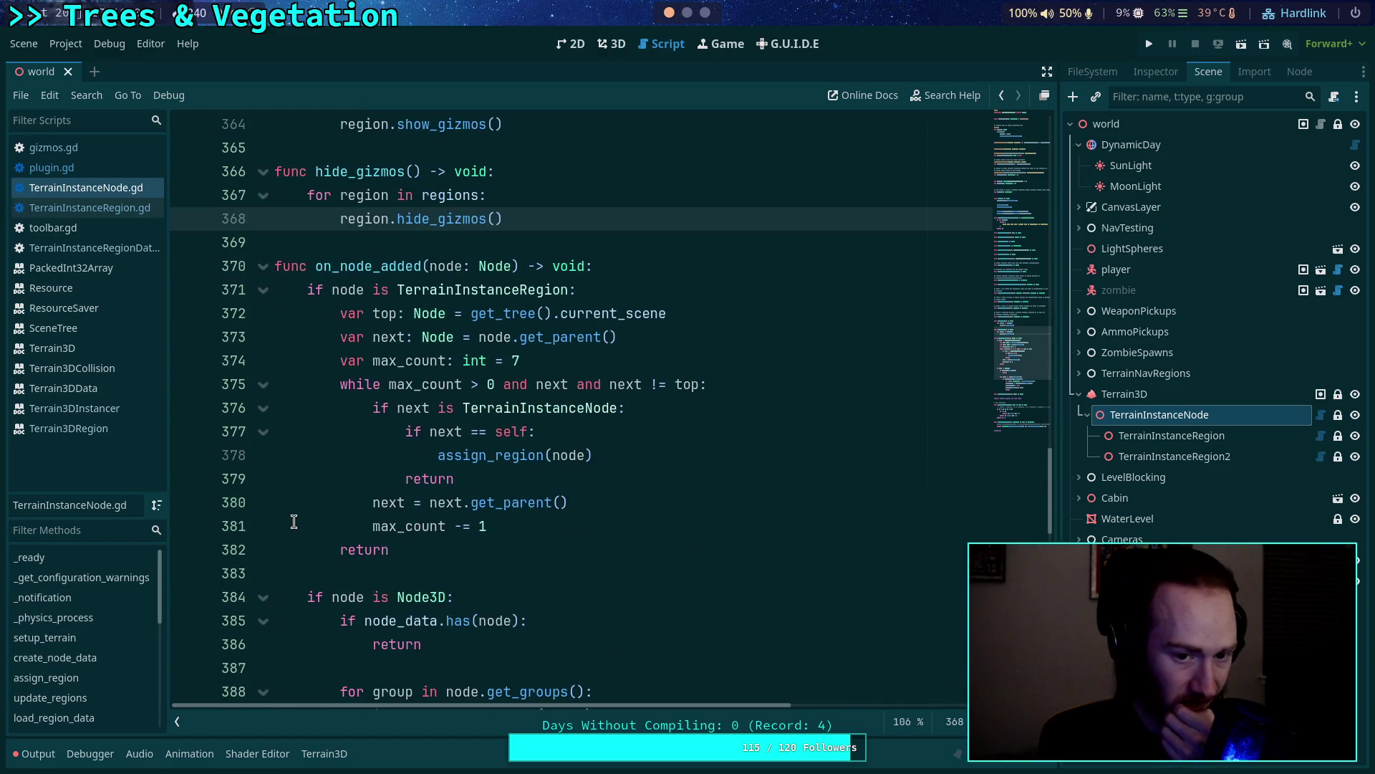
{"action": "scroll", "coordinate": [294, 521], "scroll_direction": "down", "scroll_amount": 1}
{"action": "scroll", "coordinate": [294, 521], "scroll_direction": "down", "scroll_amount": 2}
{"action": "scroll", "coordinate": [293, 516], "scroll_direction": "up", "scroll_amount": 4}
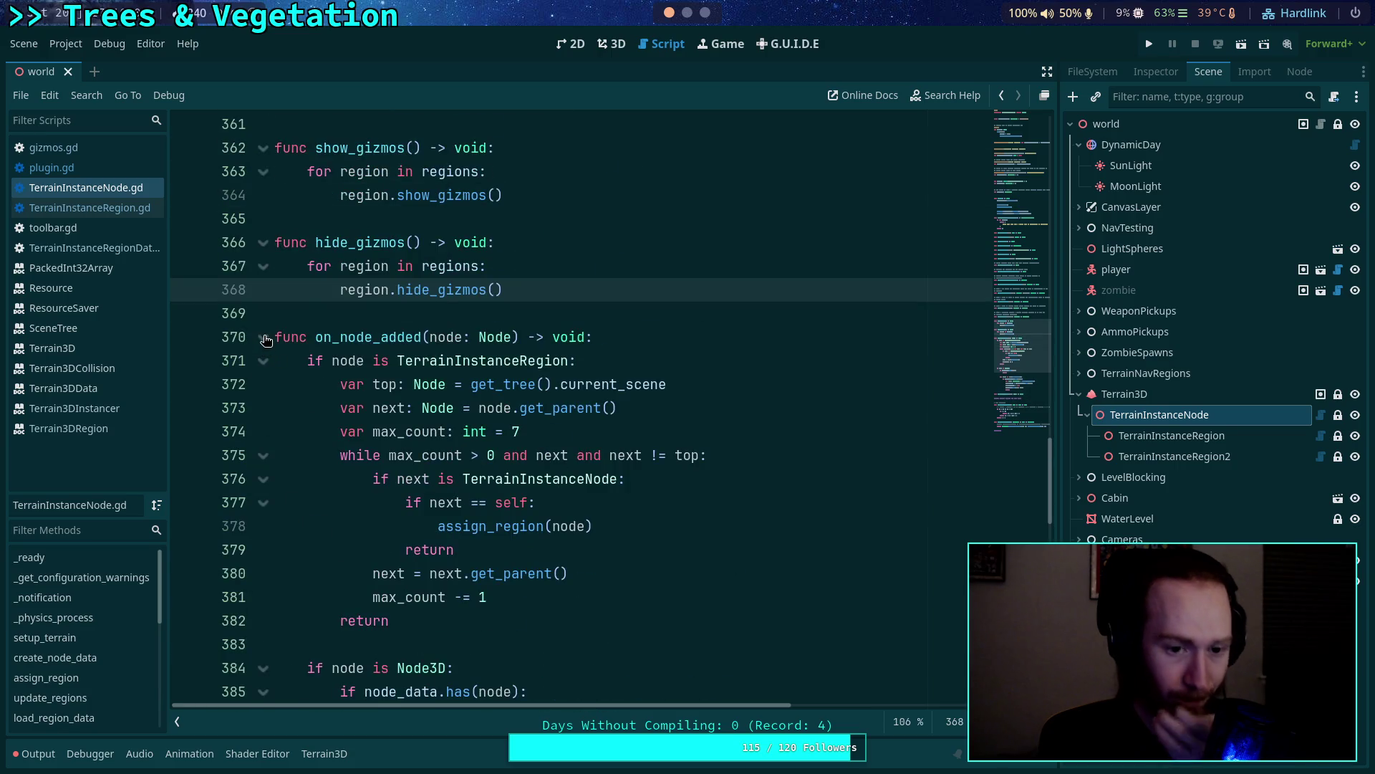
{"action": "scroll", "coordinate": [265, 339], "scroll_direction": "down", "scroll_amount": 4}
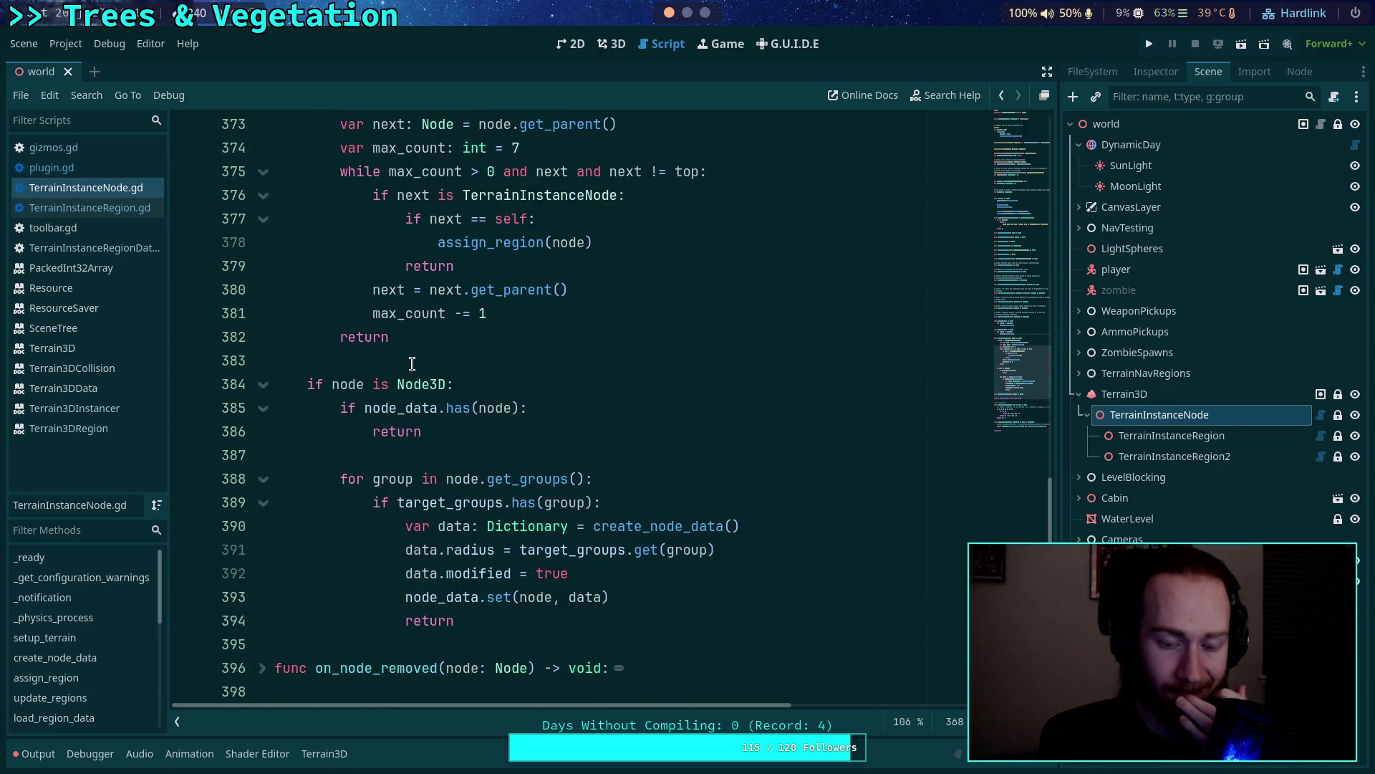
{"action": "scroll", "coordinate": [412, 368], "scroll_direction": "up", "scroll_amount": 3}
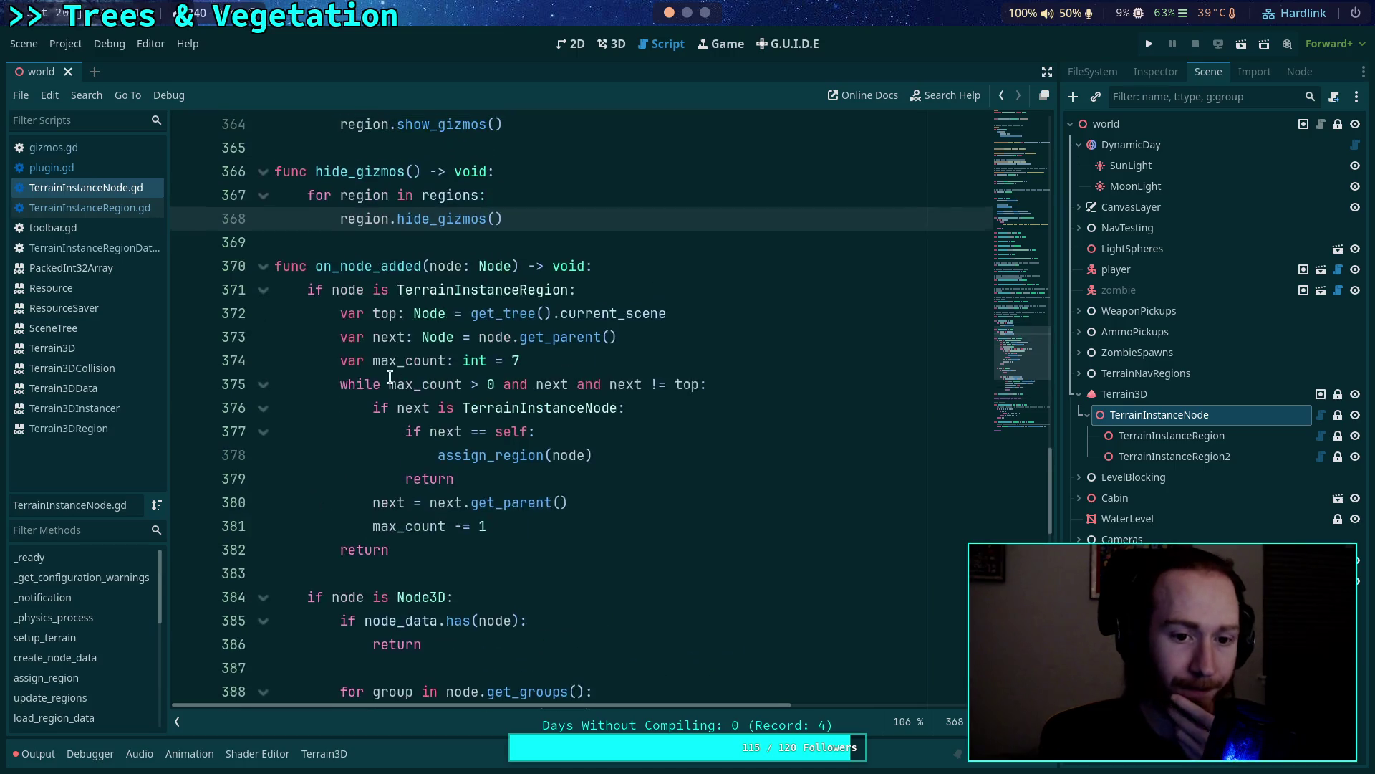
{"action": "left_click", "coordinate": [263, 266]}
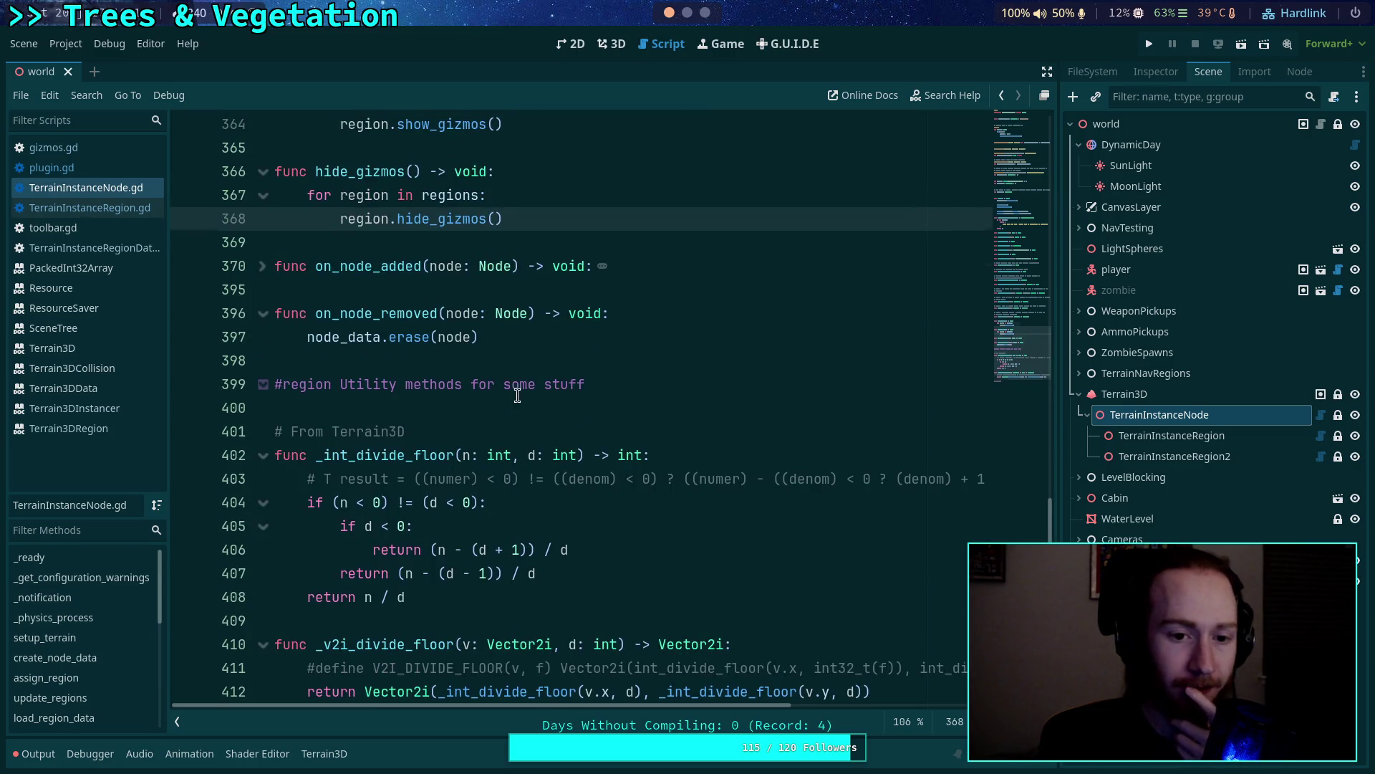
{"action": "scroll", "coordinate": [517, 395], "scroll_direction": "up", "scroll_amount": 2}
{"action": "left_click", "coordinate": [263, 456]}
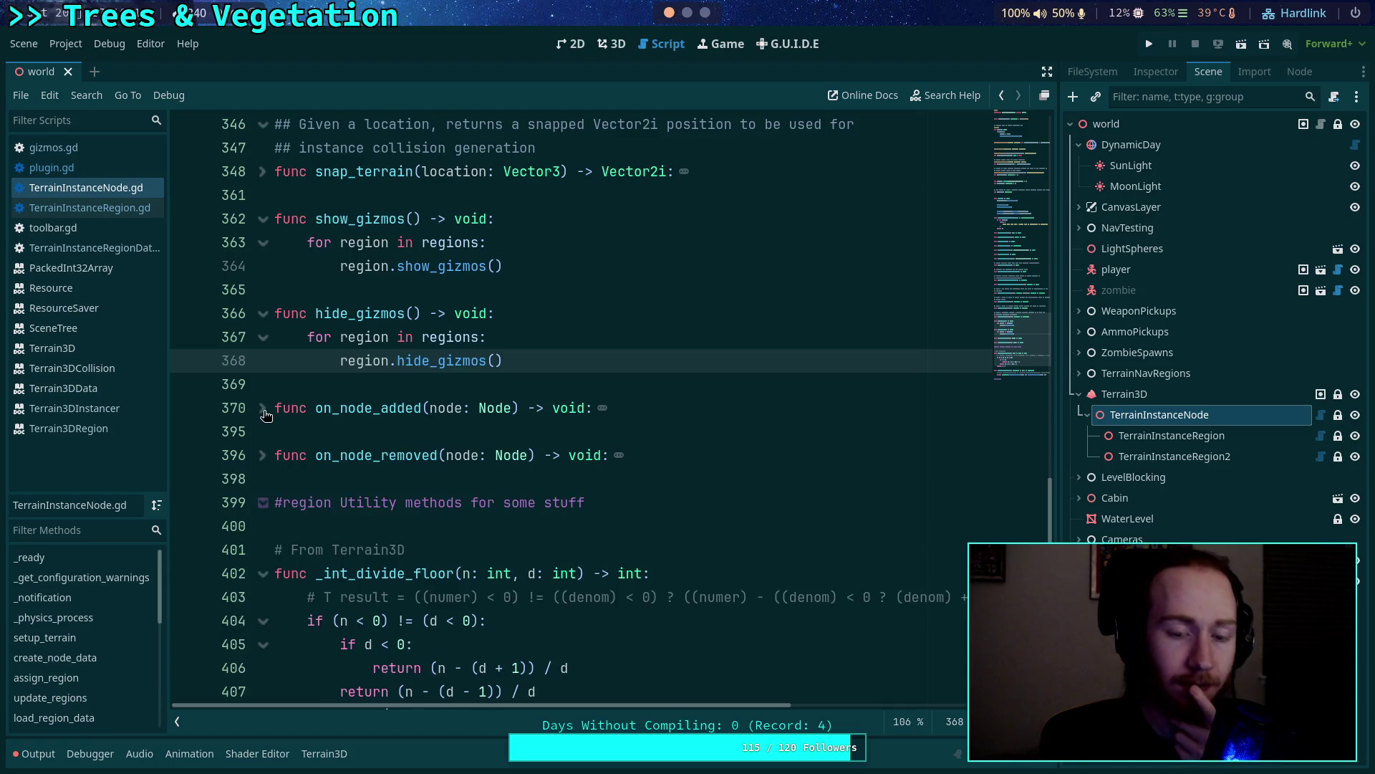
{"action": "scroll", "coordinate": [369, 434], "scroll_direction": "up", "scroll_amount": 20}
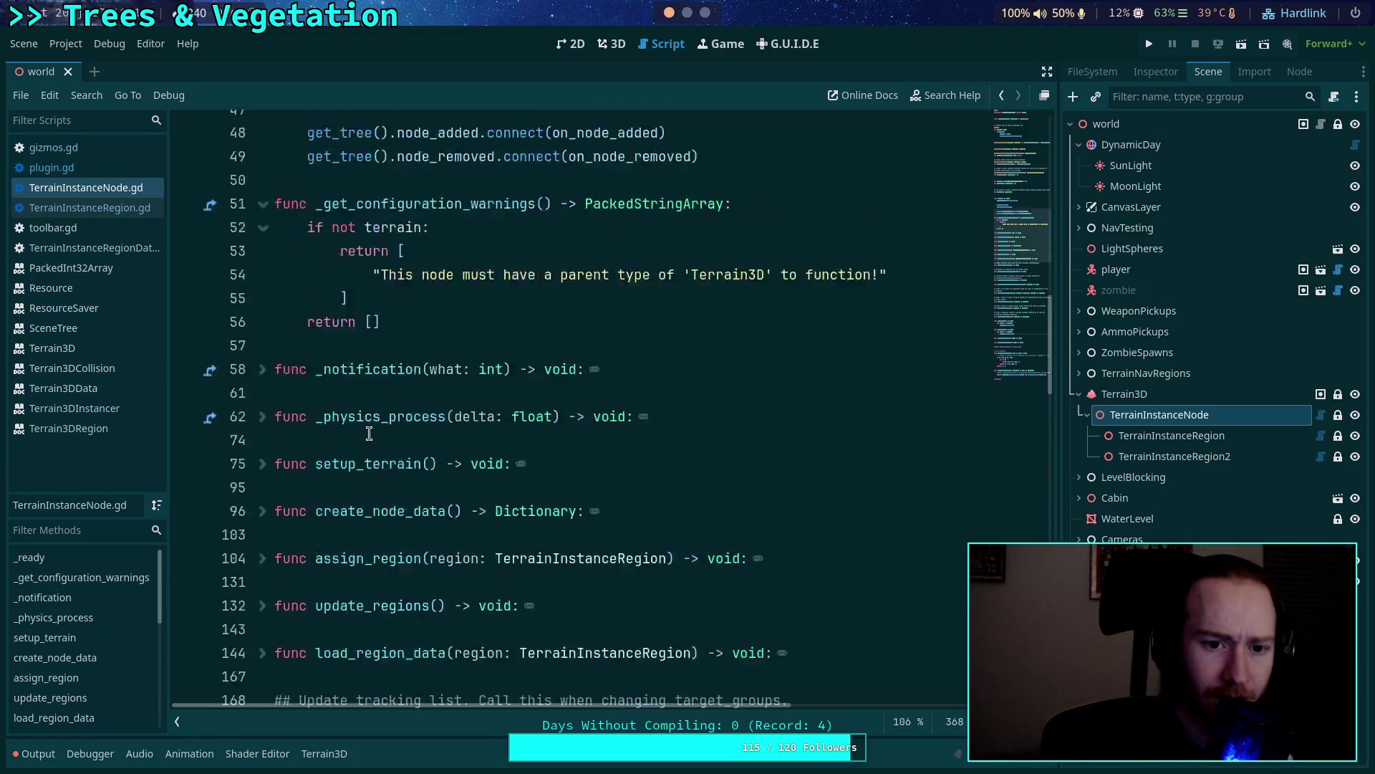
{"action": "scroll", "coordinate": [369, 434], "scroll_direction": "up", "scroll_amount": 8}
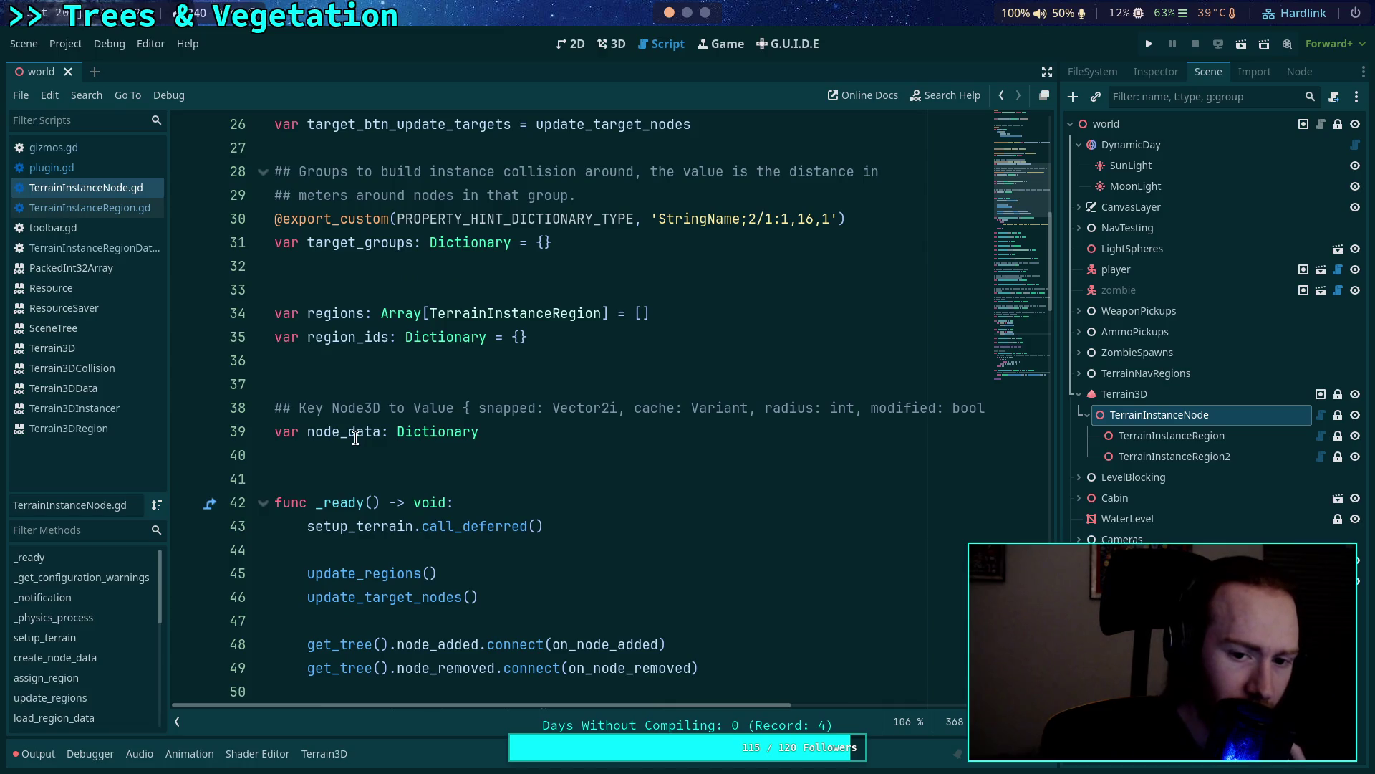
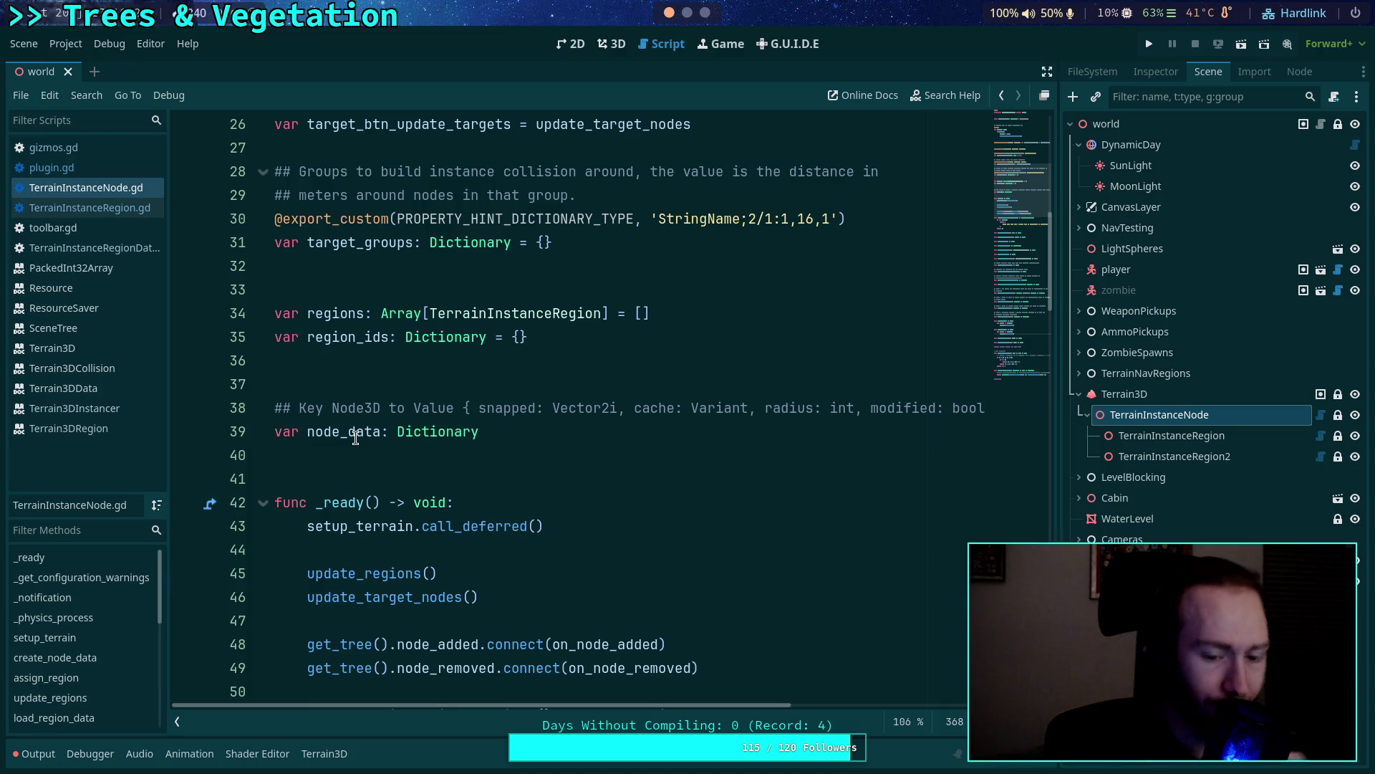
Unfold the on_node_added function body in TerrainInstanceNode.gd.
{"action": "scroll", "coordinate": [358, 440], "scroll_direction": "down", "scroll_amount": 15}
{"action": "scroll", "coordinate": [388, 489], "scroll_direction": "down", "scroll_amount": 7}
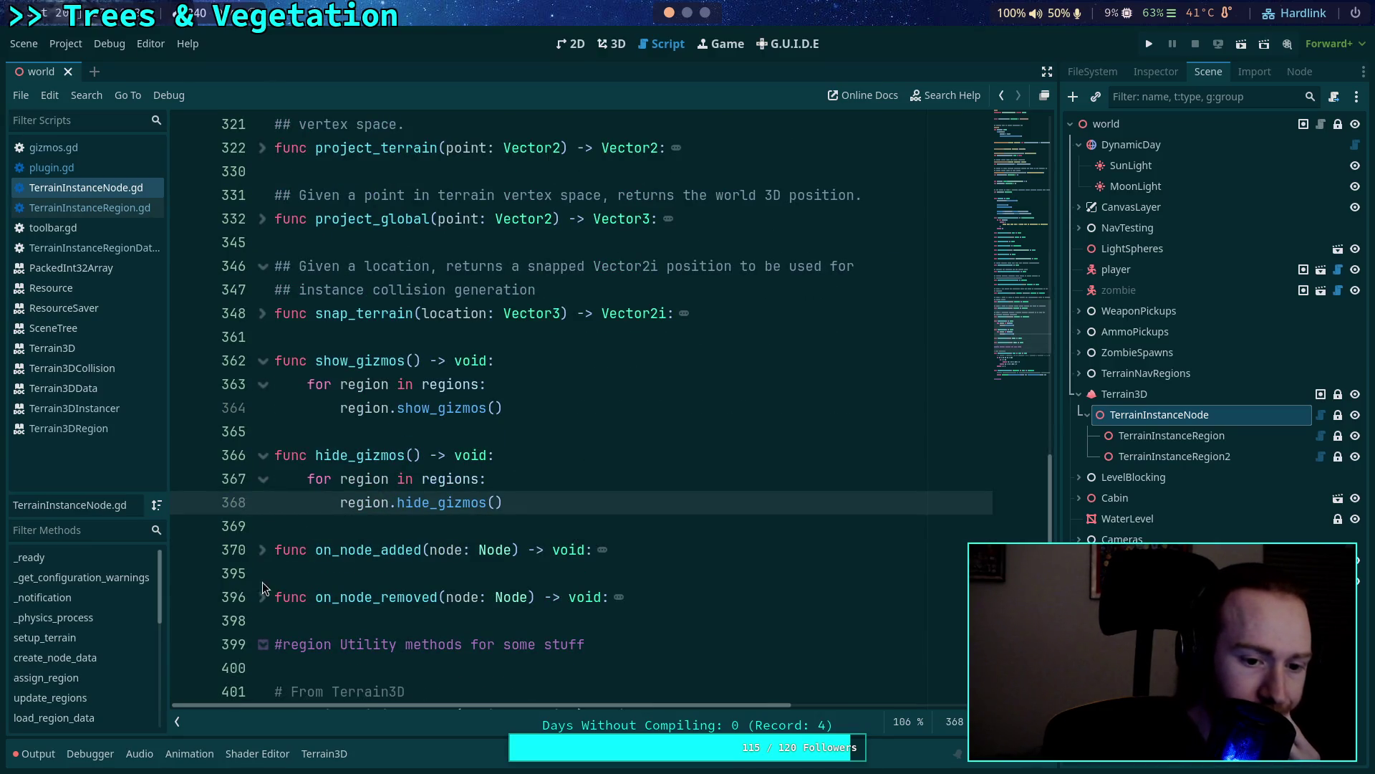
{"action": "left_click", "coordinate": [263, 549]}
{"action": "scroll", "coordinate": [384, 553], "scroll_direction": "down", "scroll_amount": 4}
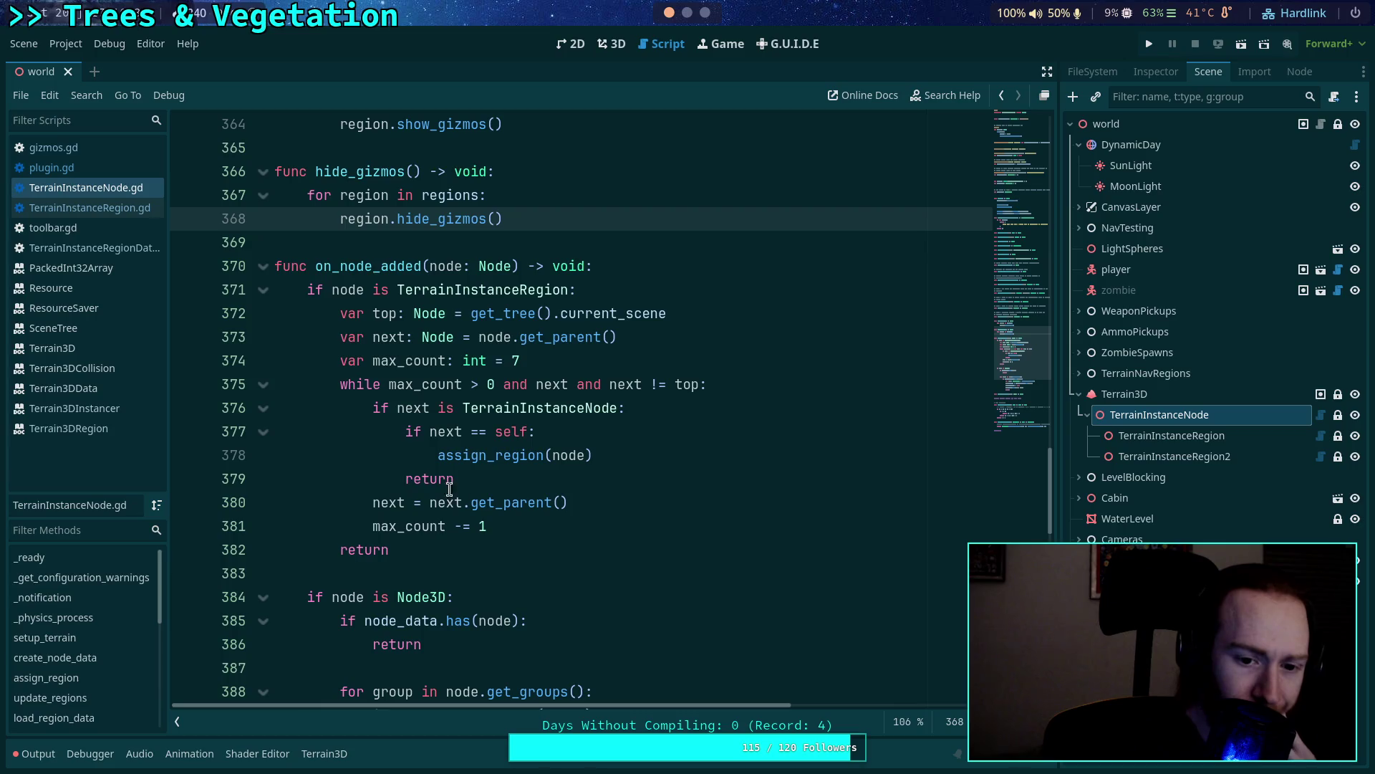
{"action": "scroll", "coordinate": [494, 453], "scroll_direction": "up", "scroll_amount": 20}
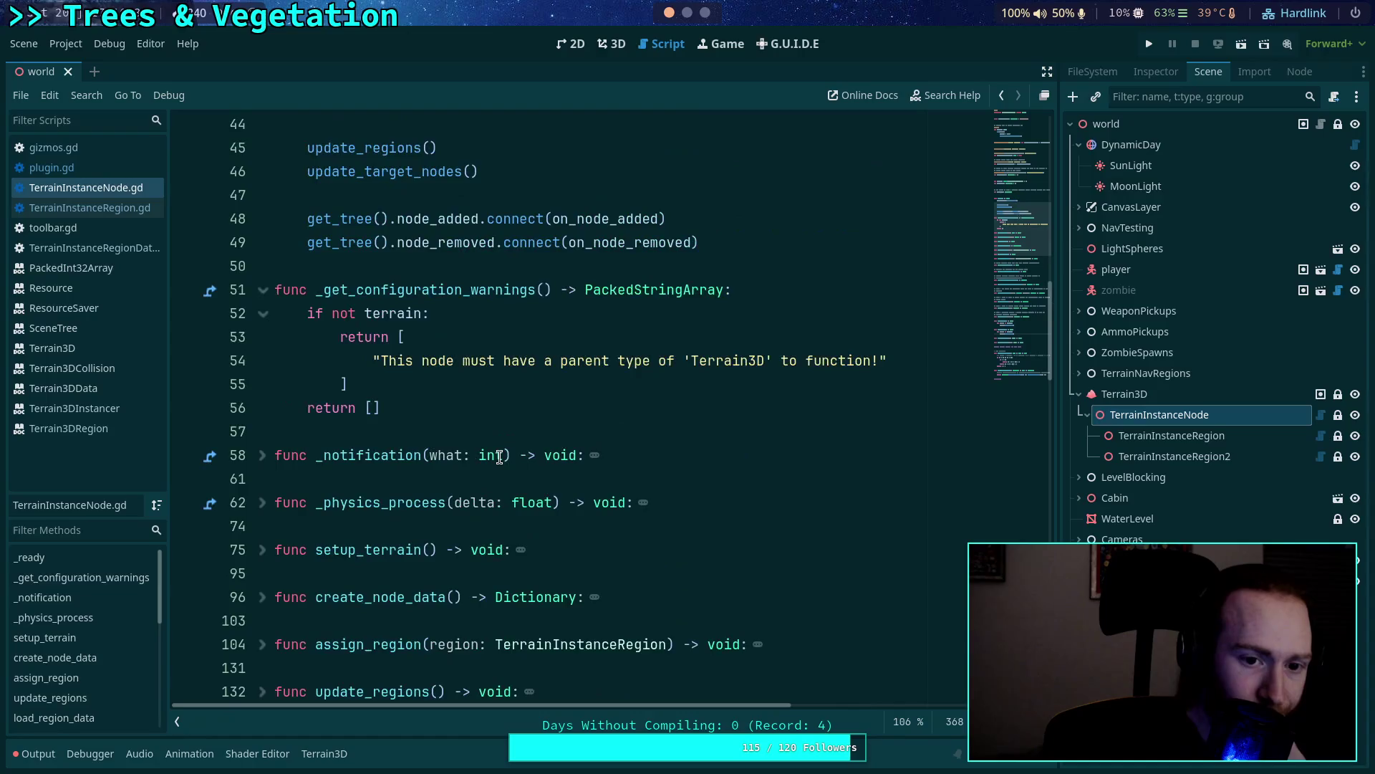
{"action": "scroll", "coordinate": [499, 458], "scroll_direction": "up", "scroll_amount": 4}
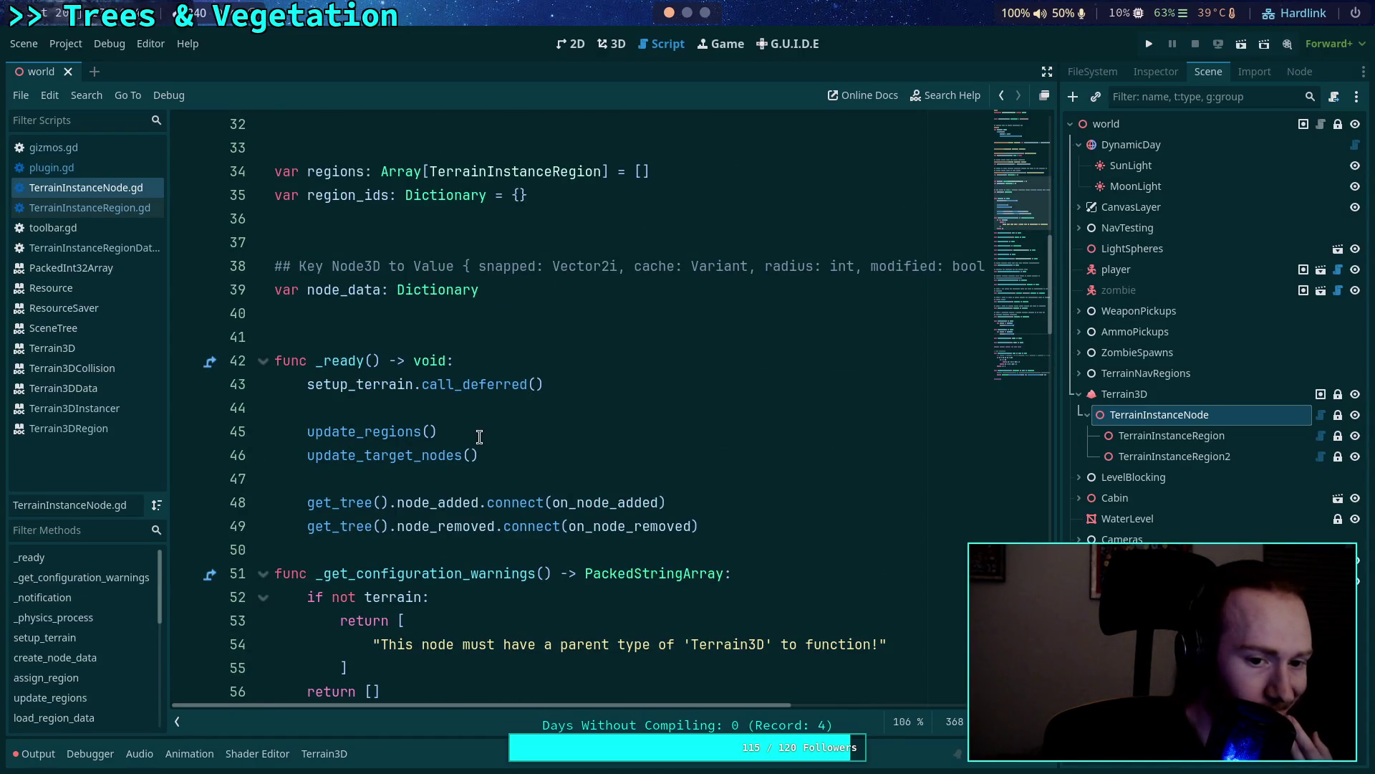
{"action": "scroll", "coordinate": [473, 439], "scroll_direction": "up", "scroll_amount": 2}
Open TerrainInstanceRegion.gd and fold update_mesh, add_vertex, add_face, get_vertex_count and get_vertex.
{"action": "left_click", "coordinate": [82, 207]}
{"action": "scroll", "coordinate": [501, 386], "scroll_direction": "down", "scroll_amount": 3}
{"action": "scroll", "coordinate": [520, 402], "scroll_direction": "down", "scroll_amount": 4}
{"action": "left_click", "coordinate": [262, 266]}
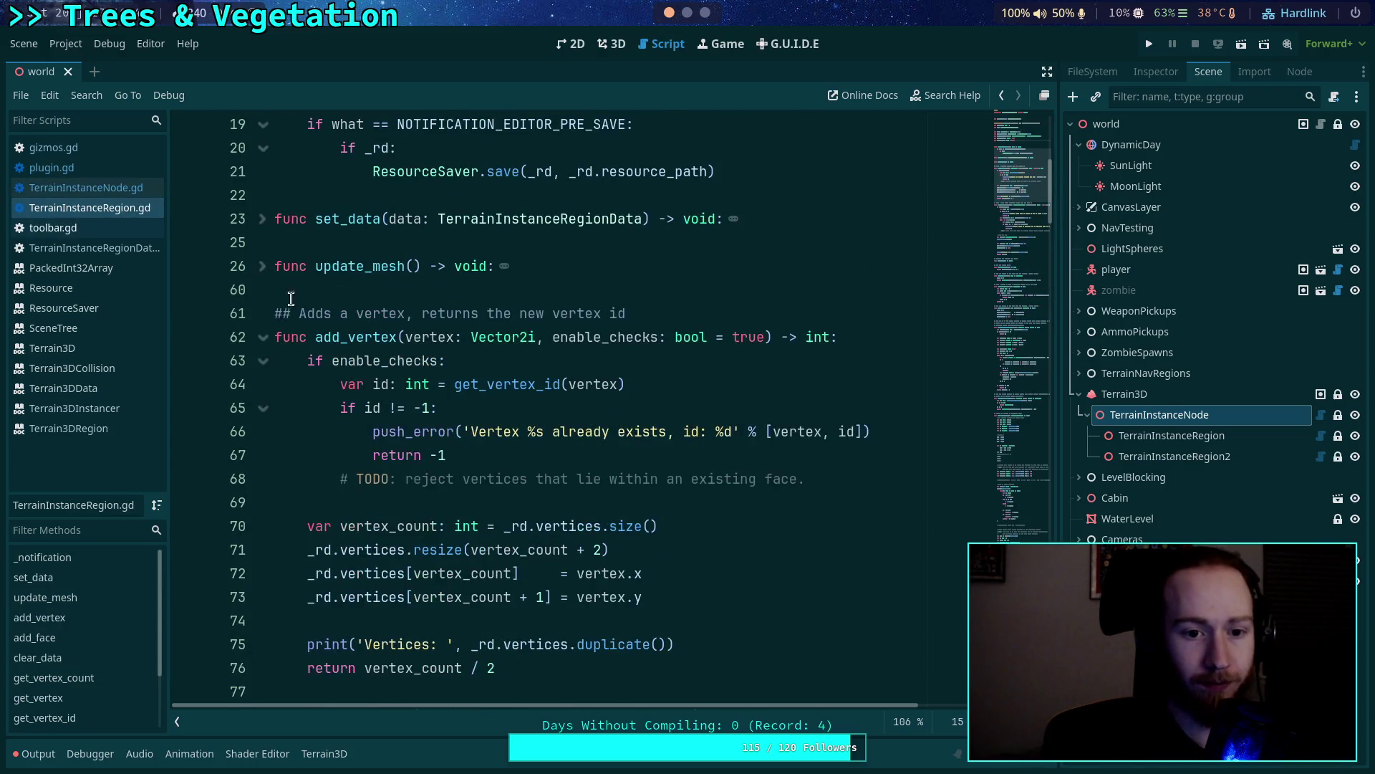
{"action": "left_click", "coordinate": [263, 337]}
{"action": "scroll", "coordinate": [314, 355], "scroll_direction": "down", "scroll_amount": 1}
{"action": "left_click", "coordinate": [264, 338]}
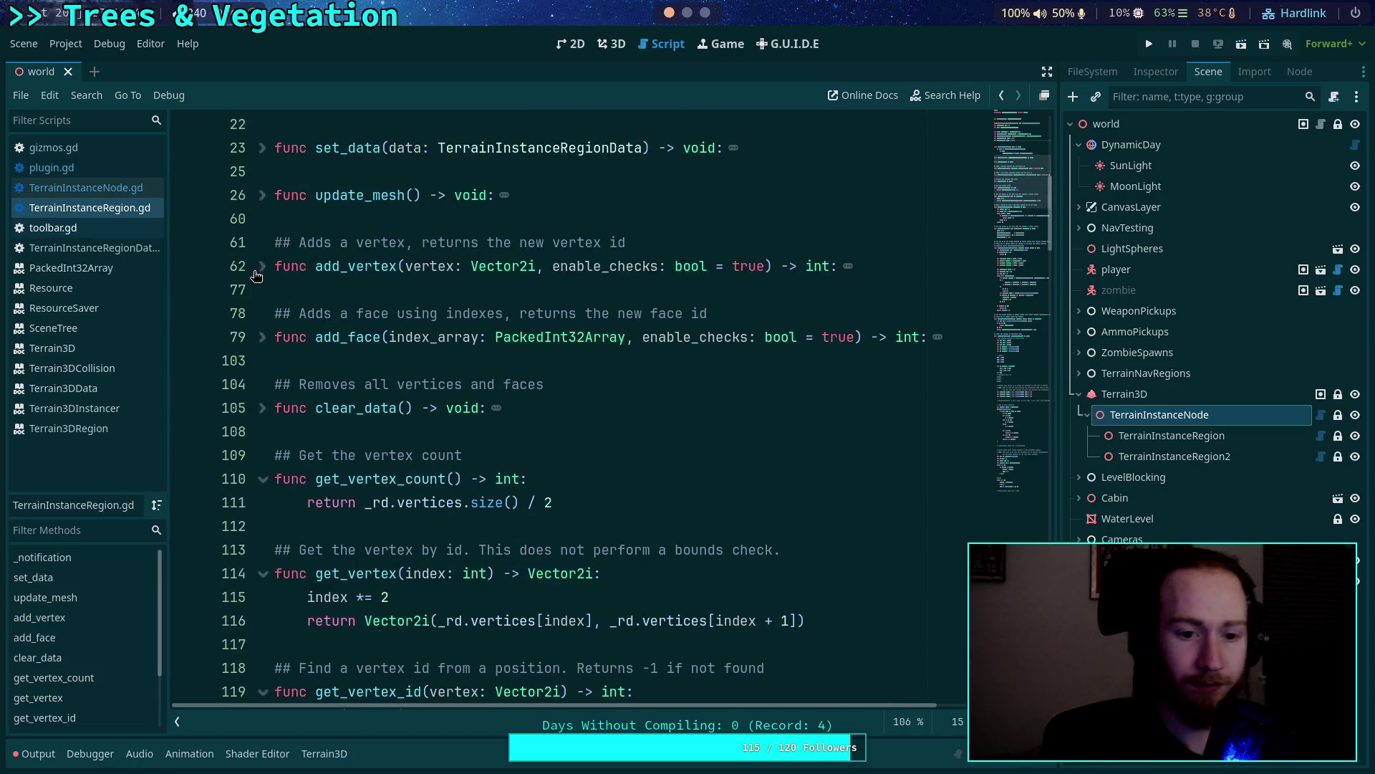
{"action": "left_click", "coordinate": [263, 479]}
{"action": "left_click", "coordinate": [263, 550]}
Fold get_vertex_id, set_vertex and the functions at lines 138, 171 and 179.
{"action": "left_click", "coordinate": [262, 621]}
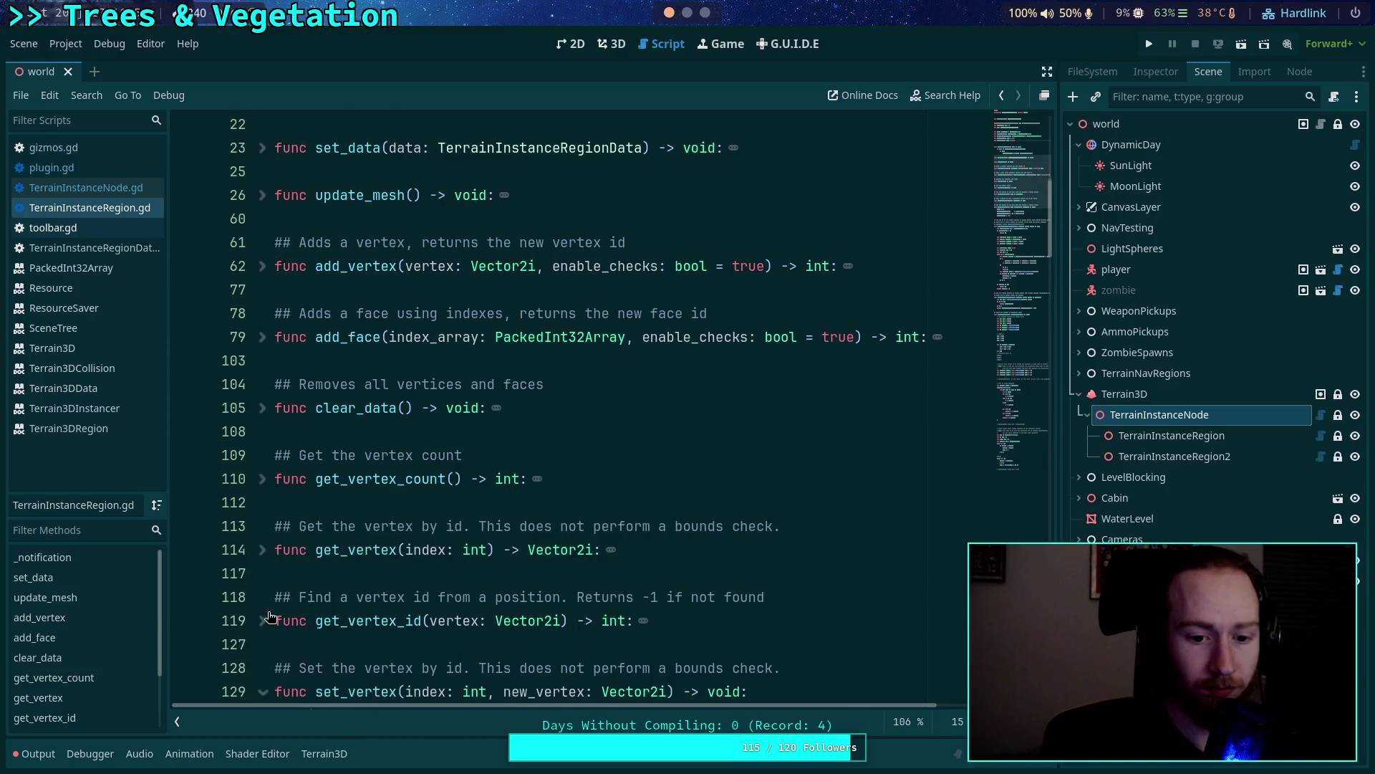
{"action": "scroll", "coordinate": [264, 557], "scroll_direction": "down", "scroll_amount": 2}
{"action": "left_click", "coordinate": [263, 549]}
{"action": "left_click", "coordinate": [262, 530]}
{"action": "left_click", "coordinate": [263, 620]}
{"action": "scroll", "coordinate": [258, 501], "scroll_direction": "down", "scroll_amount": 3}
{"action": "left_click", "coordinate": [262, 479]}
{"action": "scroll", "coordinate": [280, 487], "scroll_direction": "up", "scroll_amount": 10}
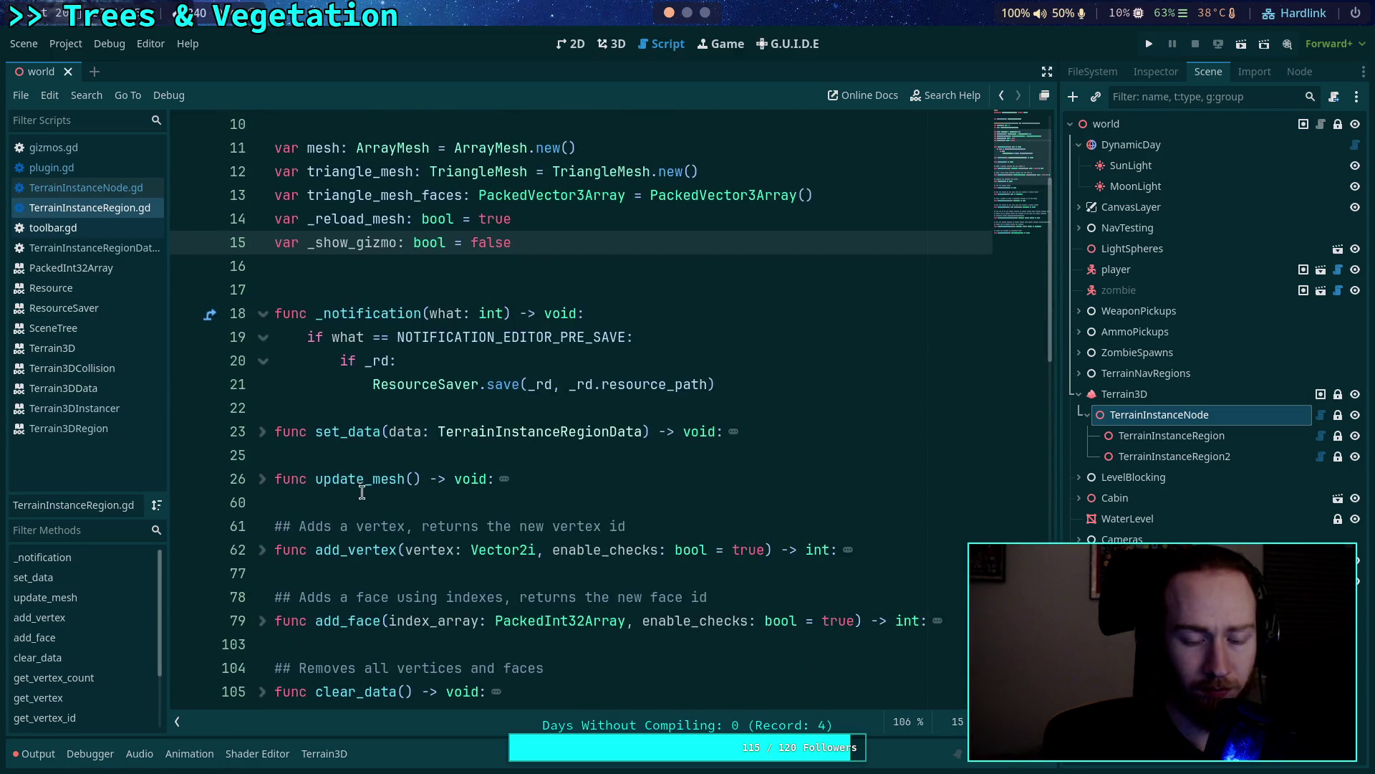
{"action": "left_click", "coordinate": [399, 456]}
Below set_data, write show_gizmos() -> void that sets _show_gizmo = true and calls update_gizmos().
{"action": "key", "text": "Return"}
{"action": "key", "text": "Return"}
{"action": "key", "text": "Up"}
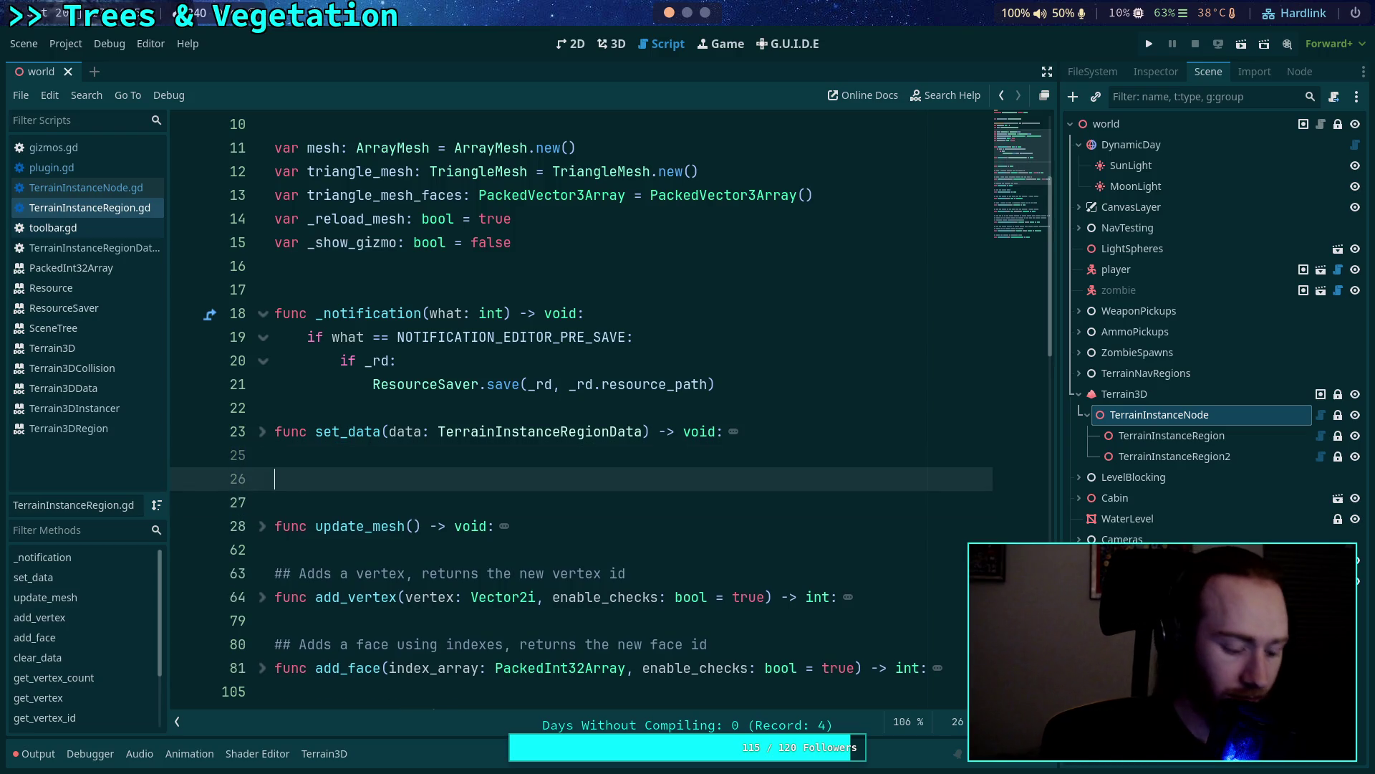
{"action": "type", "text": "nc show_gizmo"}
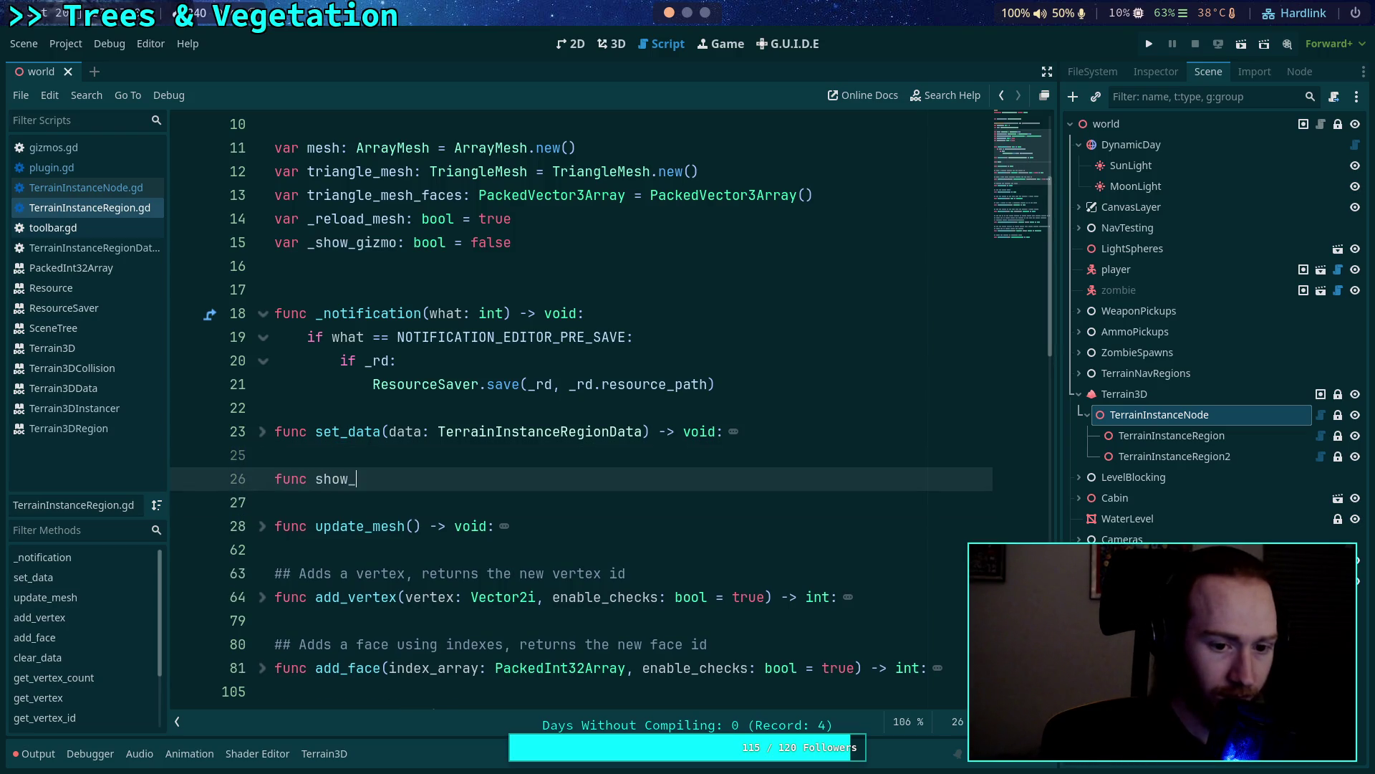
{"action": "type", "text": "s() -> void:"}
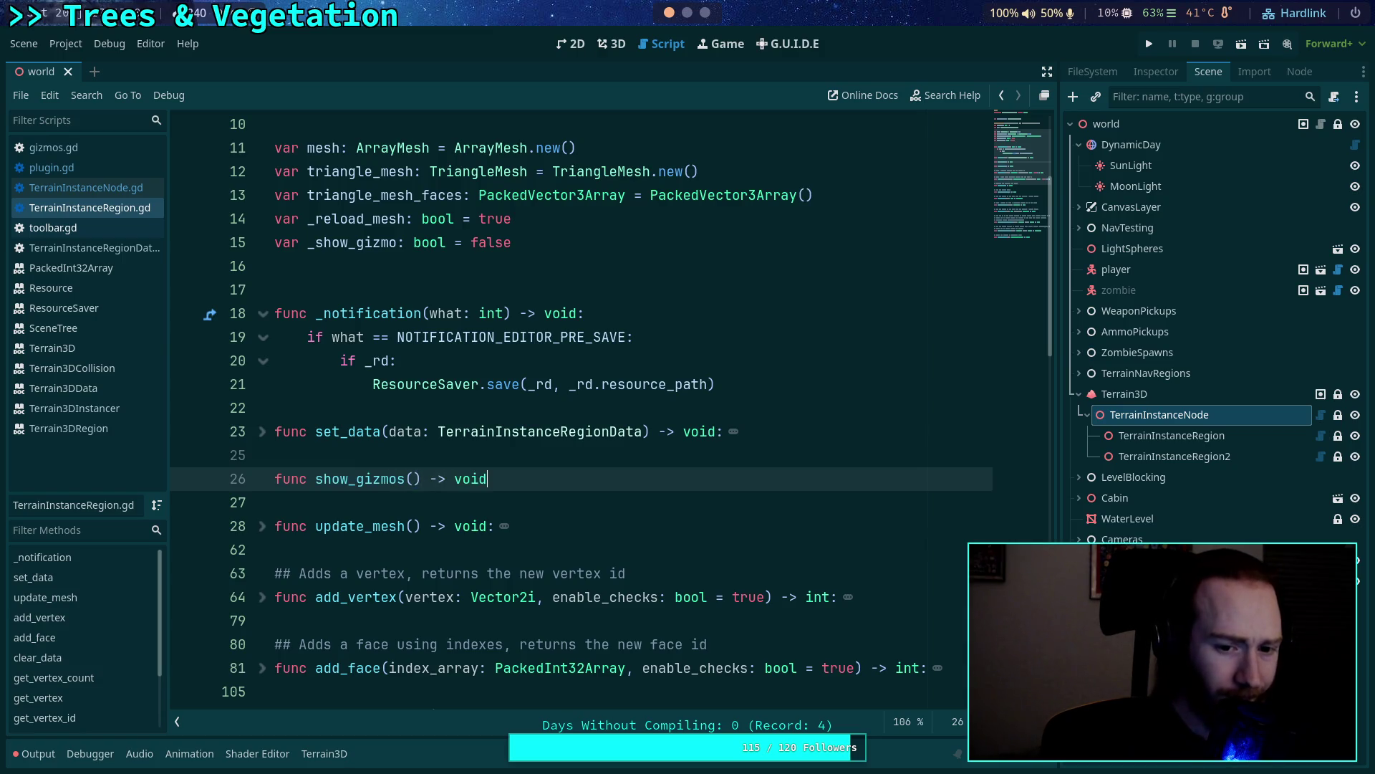
{"action": "key", "text": "Return"}
{"action": "type", "text": "_show"}
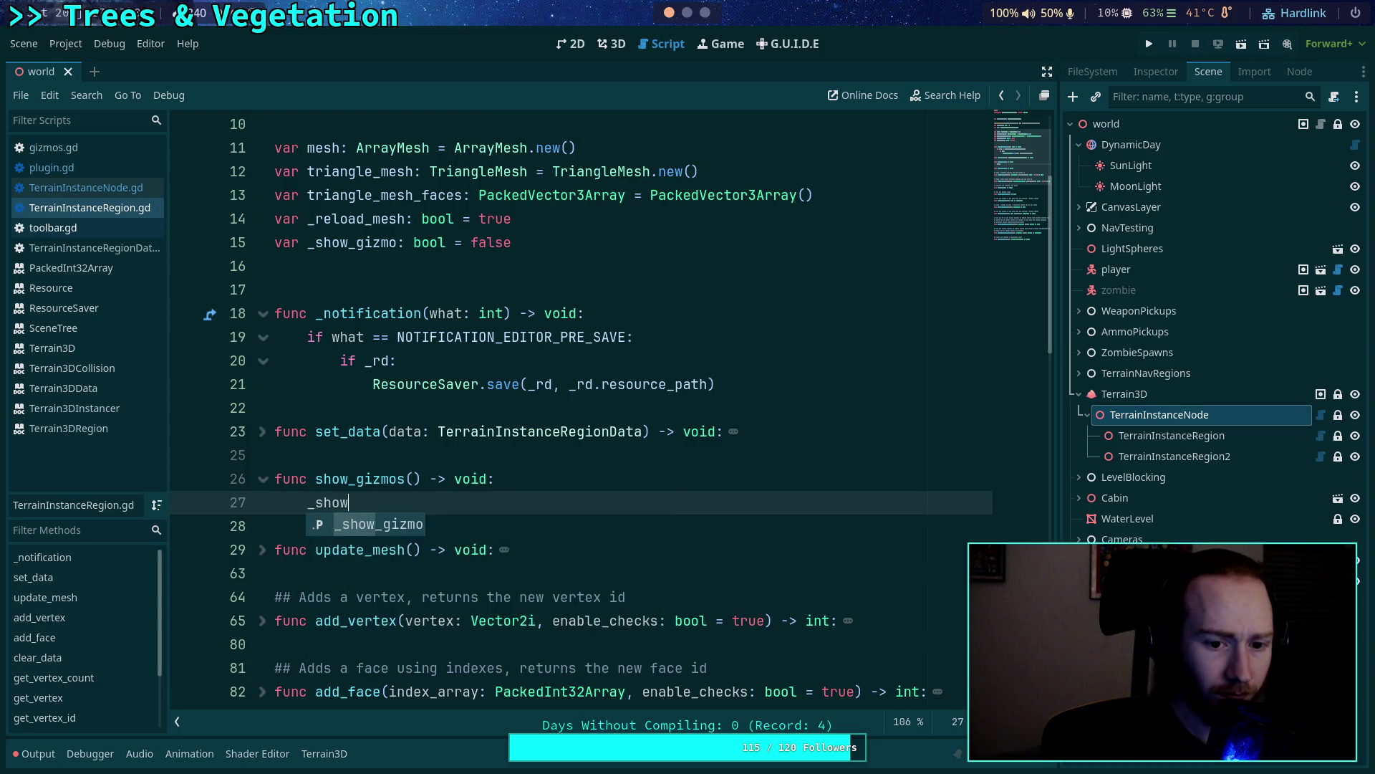
{"action": "key", "text": "Return"}
{"action": "type", "text": "= true"}
{"action": "key", "text": "Return"}
{"action": "type", "text": "update_gi"}
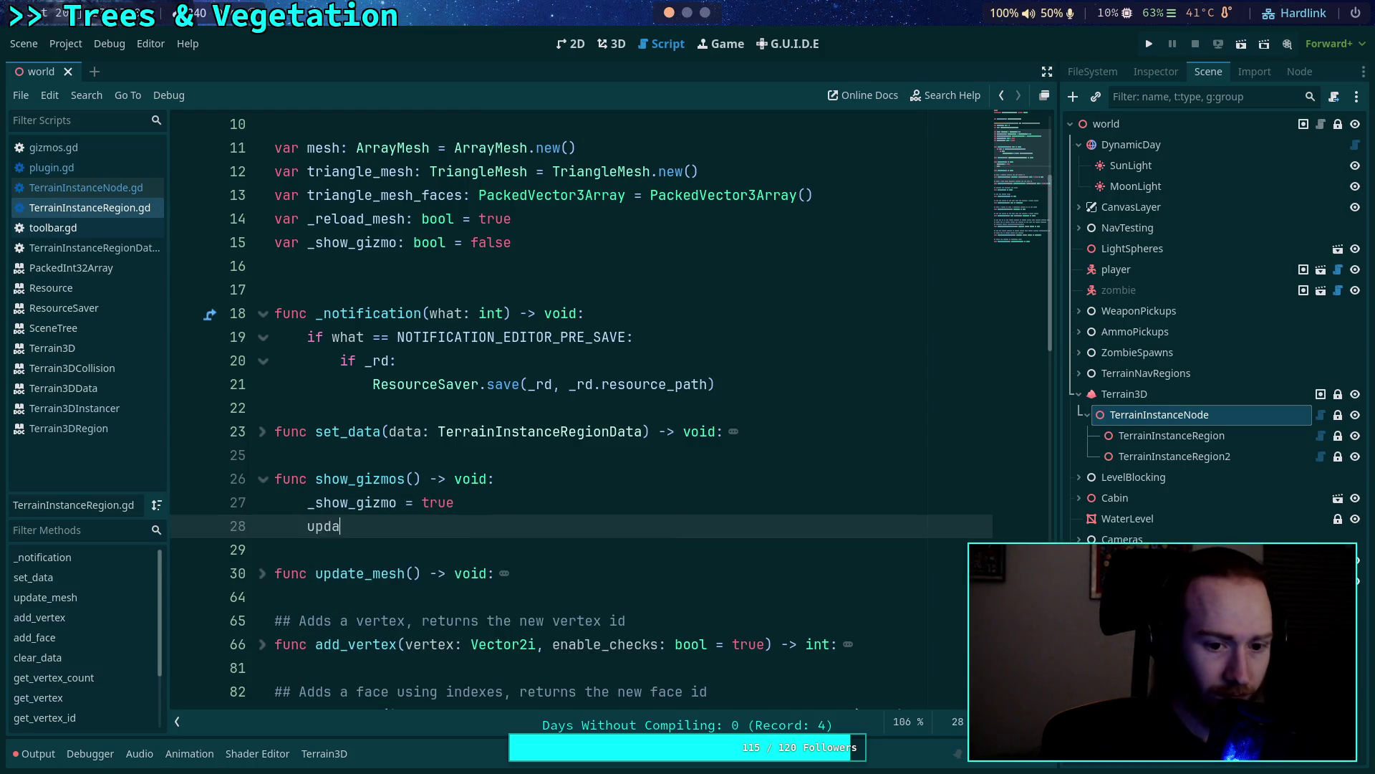
{"action": "key", "text": "Return"}
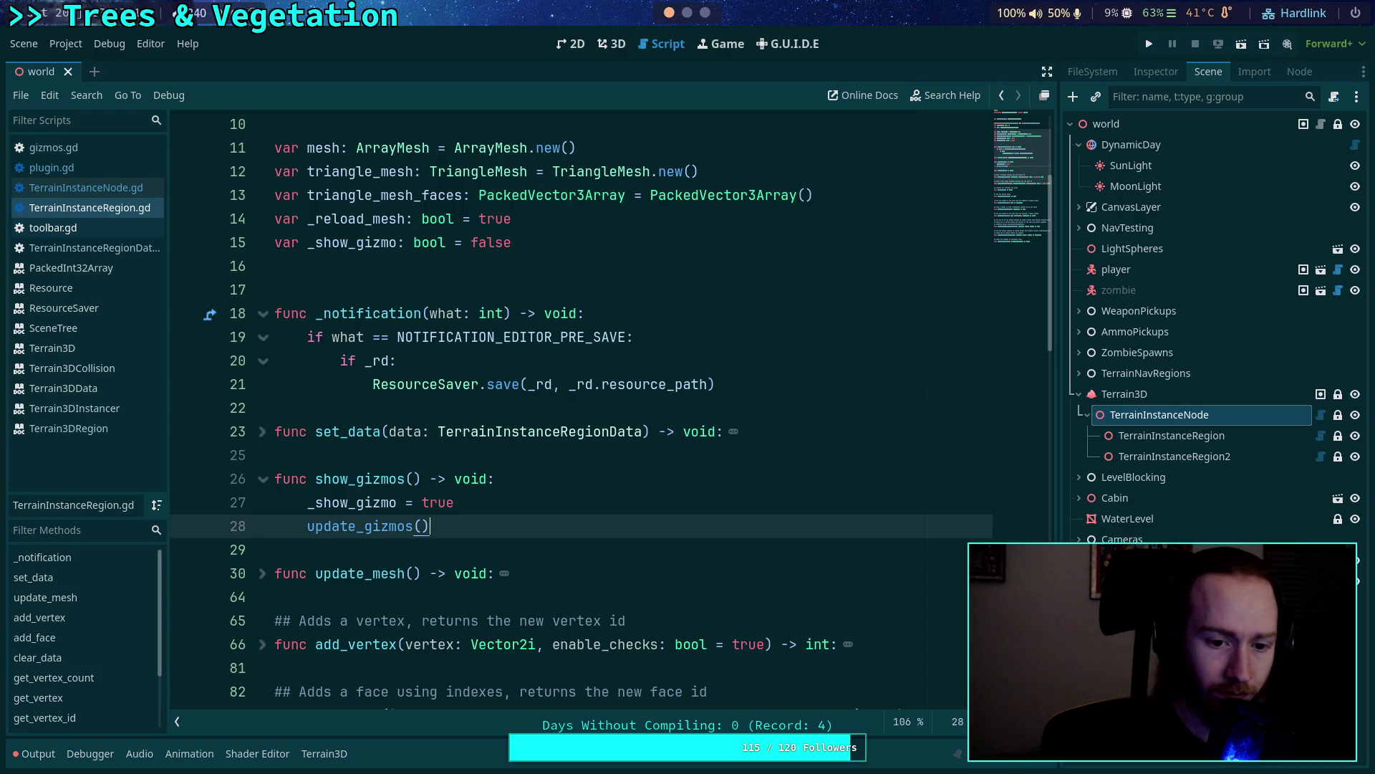
Add hide_gizmos() -> void that sets _show_gizmo = false and calls update_gizmos().
{"action": "key", "text": "Down"}
{"action": "key", "text": "Return"}
{"action": "key", "text": "Up"}
{"action": "key", "text": "Return"}
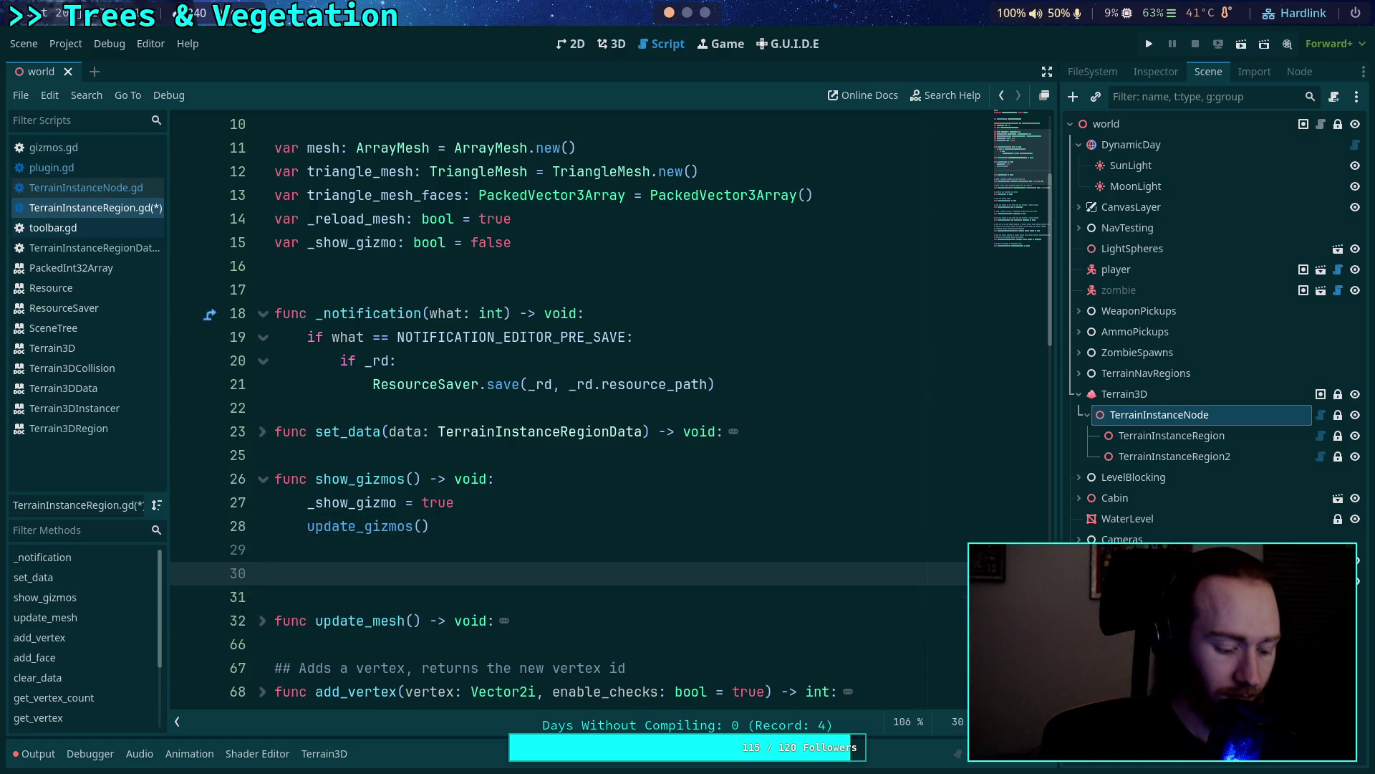
{"action": "type", "text": "func hide_giz"}
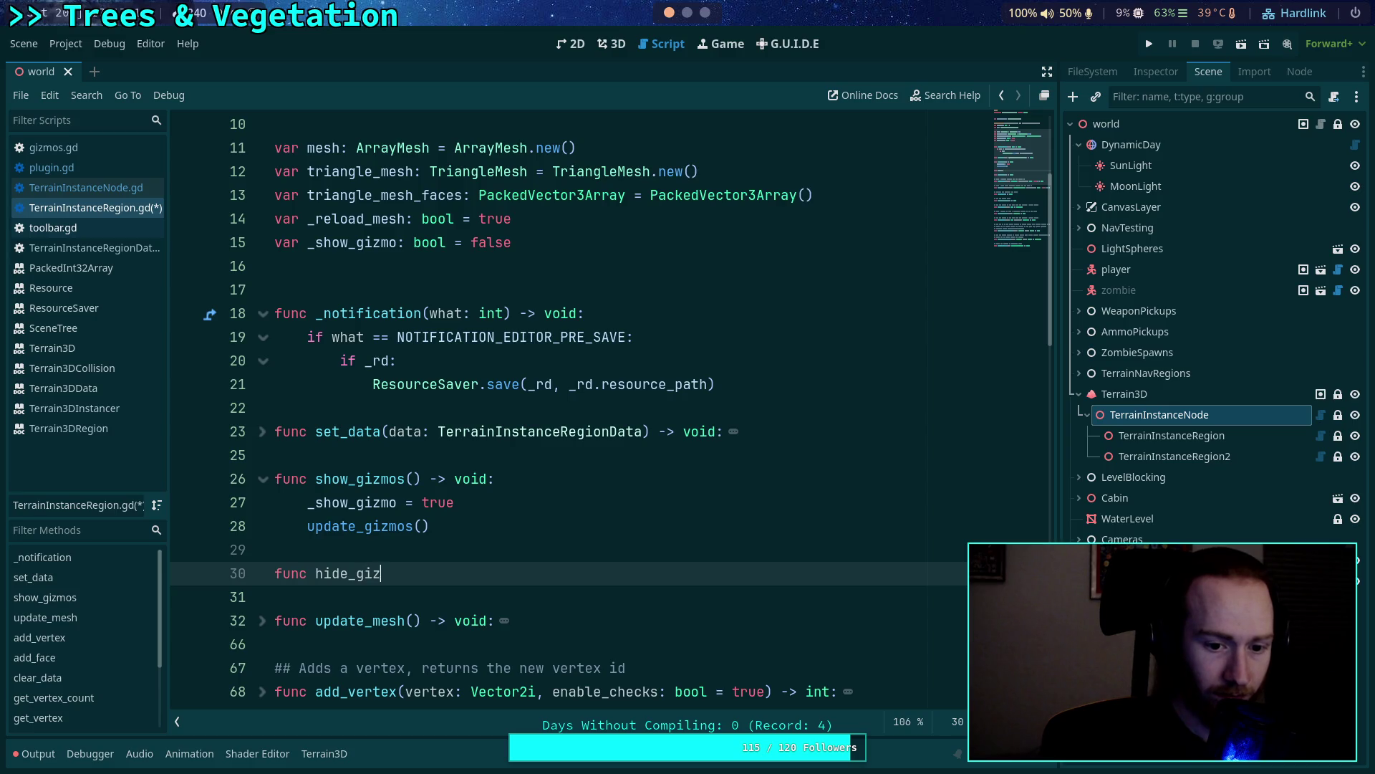
{"action": "type", "text": "mos() -> void:"}
{"action": "key", "text": "Return"}
{"action": "type", "text": "sh"}
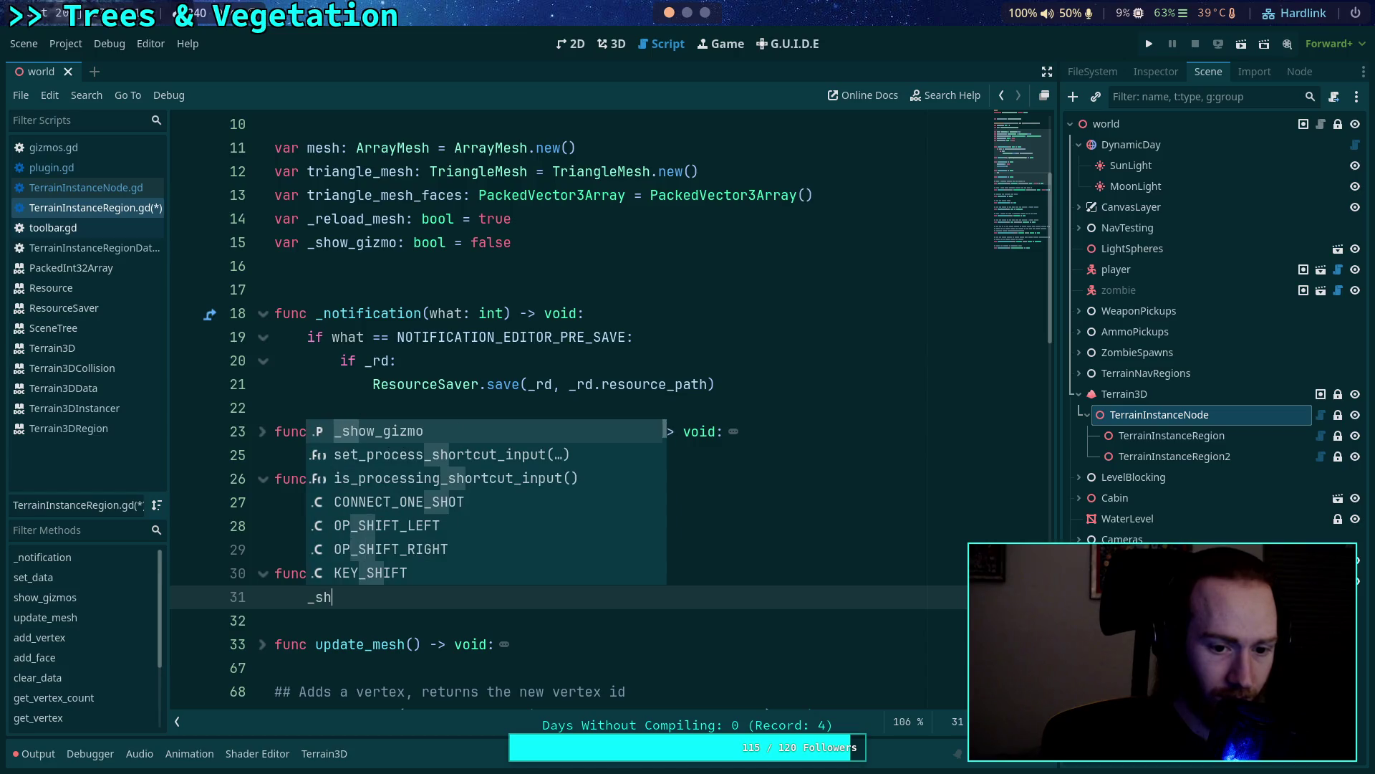
{"action": "key", "text": "Return"}
{"action": "type", "text": "= false"}
{"action": "key", "text": "Return"}
{"action": "type", "text": "date_gizmos"}
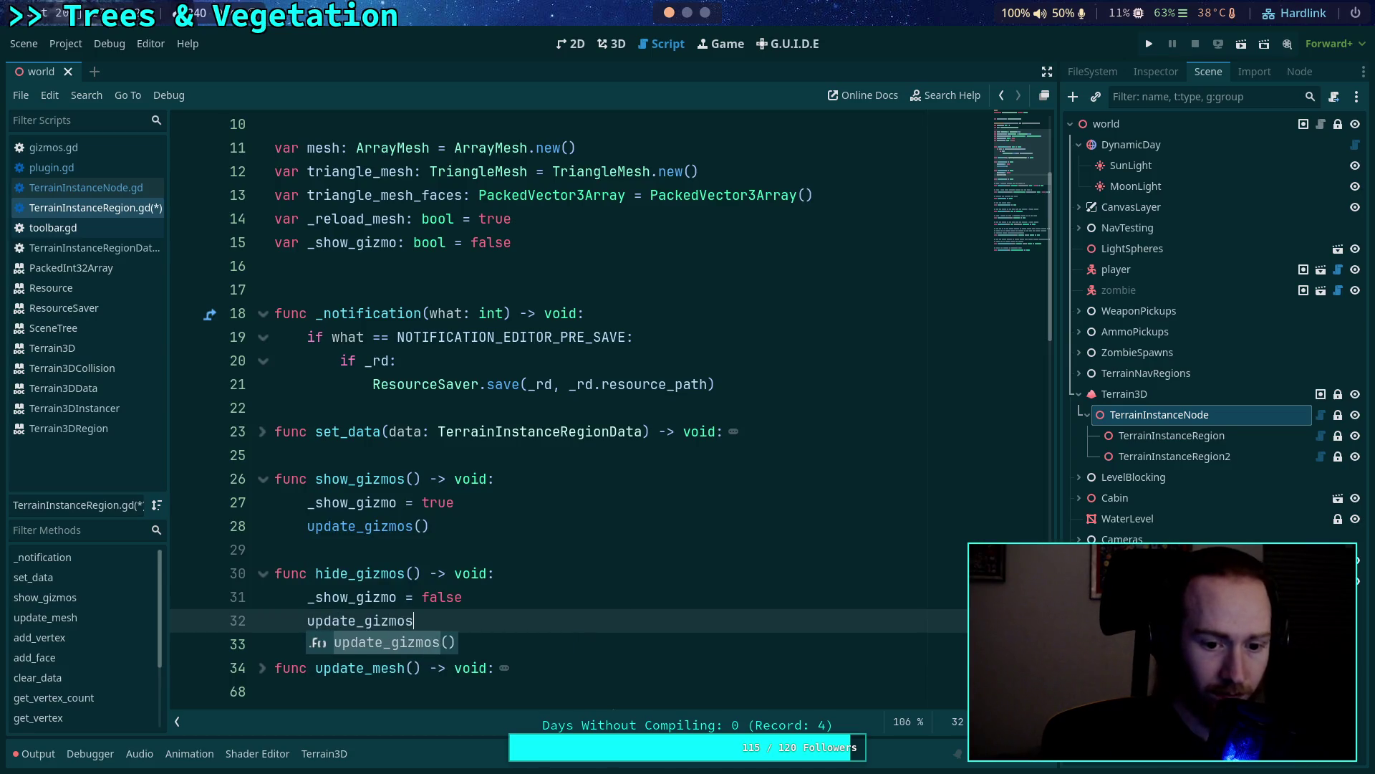
{"action": "key", "text": "Return"}
Save the script with Ctrl+S and fold the hide_gizmos function.
{"action": "scroll", "coordinate": [273, 518], "scroll_direction": "down", "scroll_amount": 5}
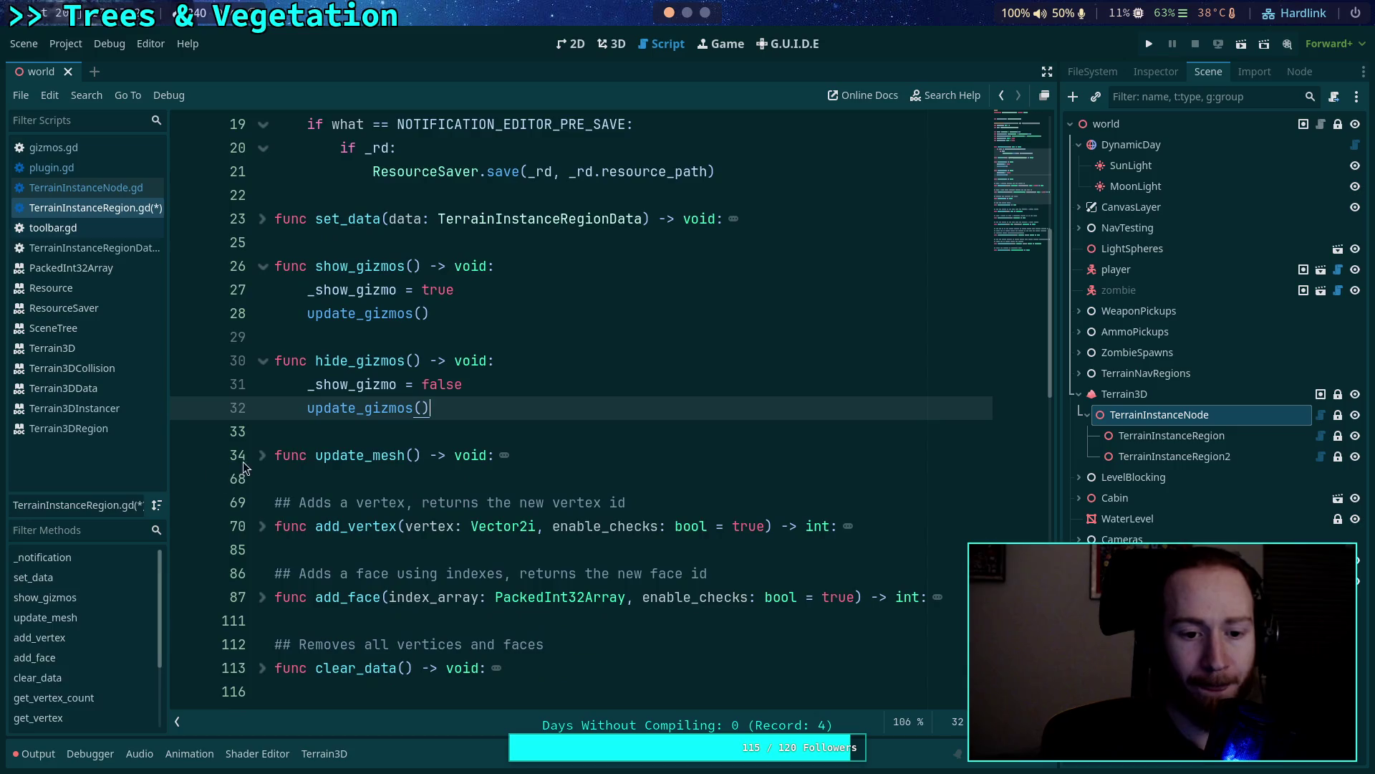
{"action": "scroll", "coordinate": [274, 519], "scroll_direction": "up", "scroll_amount": 3}
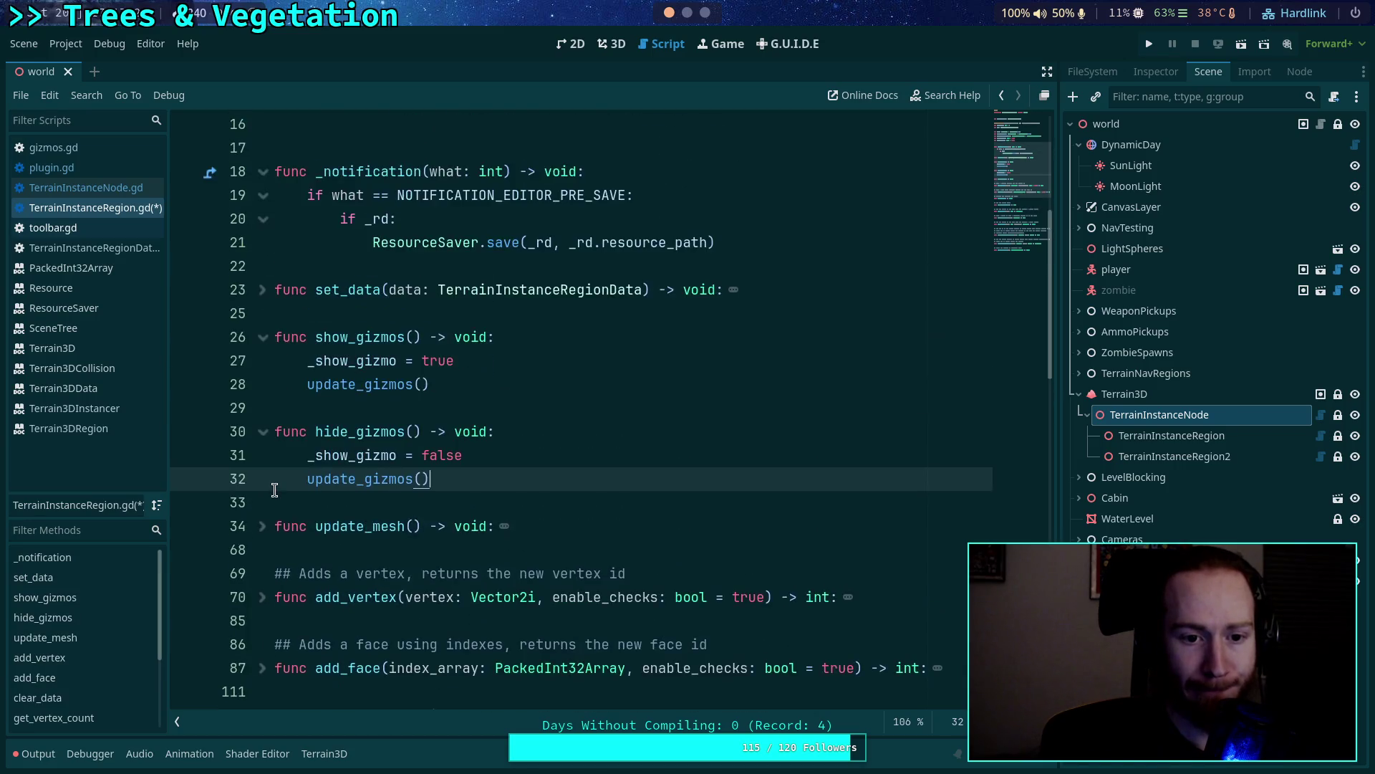
{"action": "key", "text": "ctrl+s"}
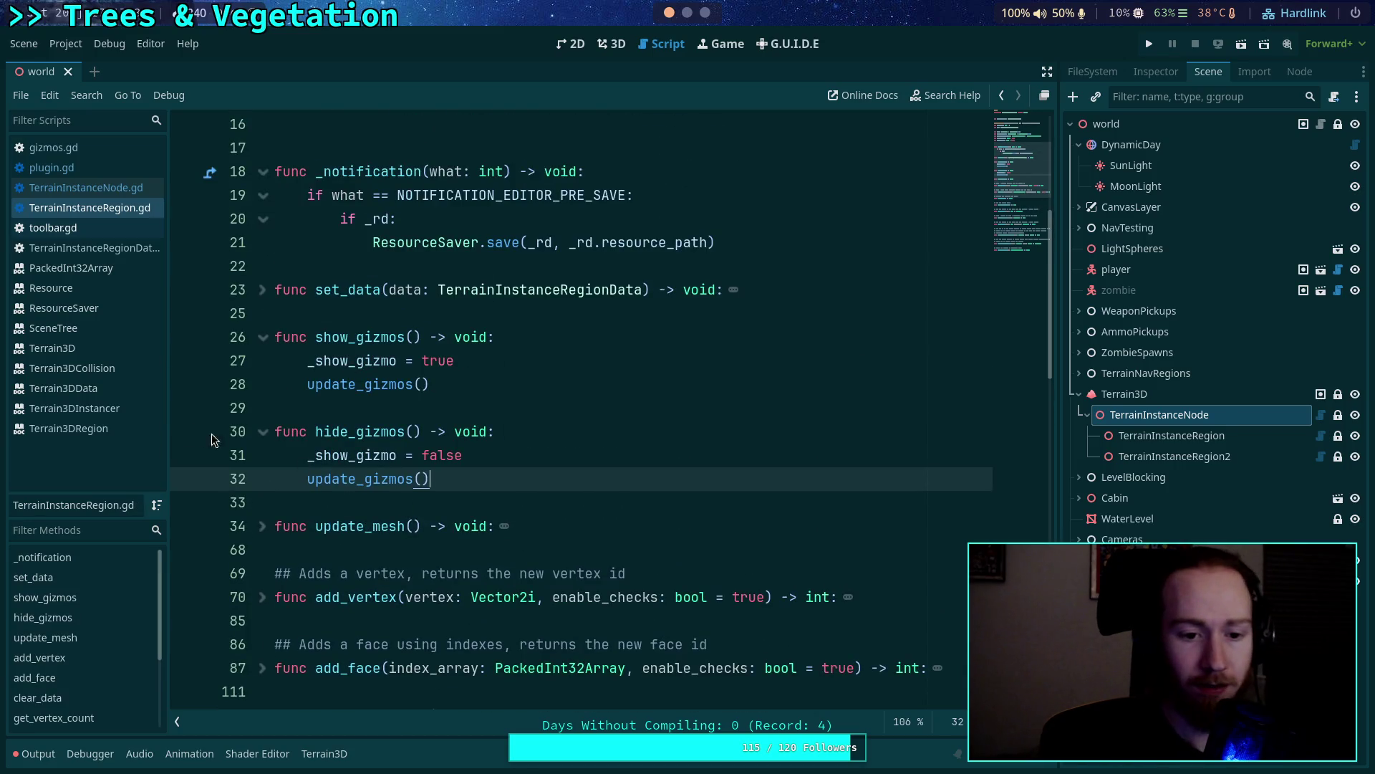
{"action": "left_click", "coordinate": [263, 431]}
Fold show_gizmos and switch to the _redraw function in gizmos.gd.
{"action": "left_click", "coordinate": [263, 337]}
{"action": "left_click", "coordinate": [64, 147]}
{"action": "scroll", "coordinate": [449, 409], "scroll_direction": "down", "scroll_amount": 12}
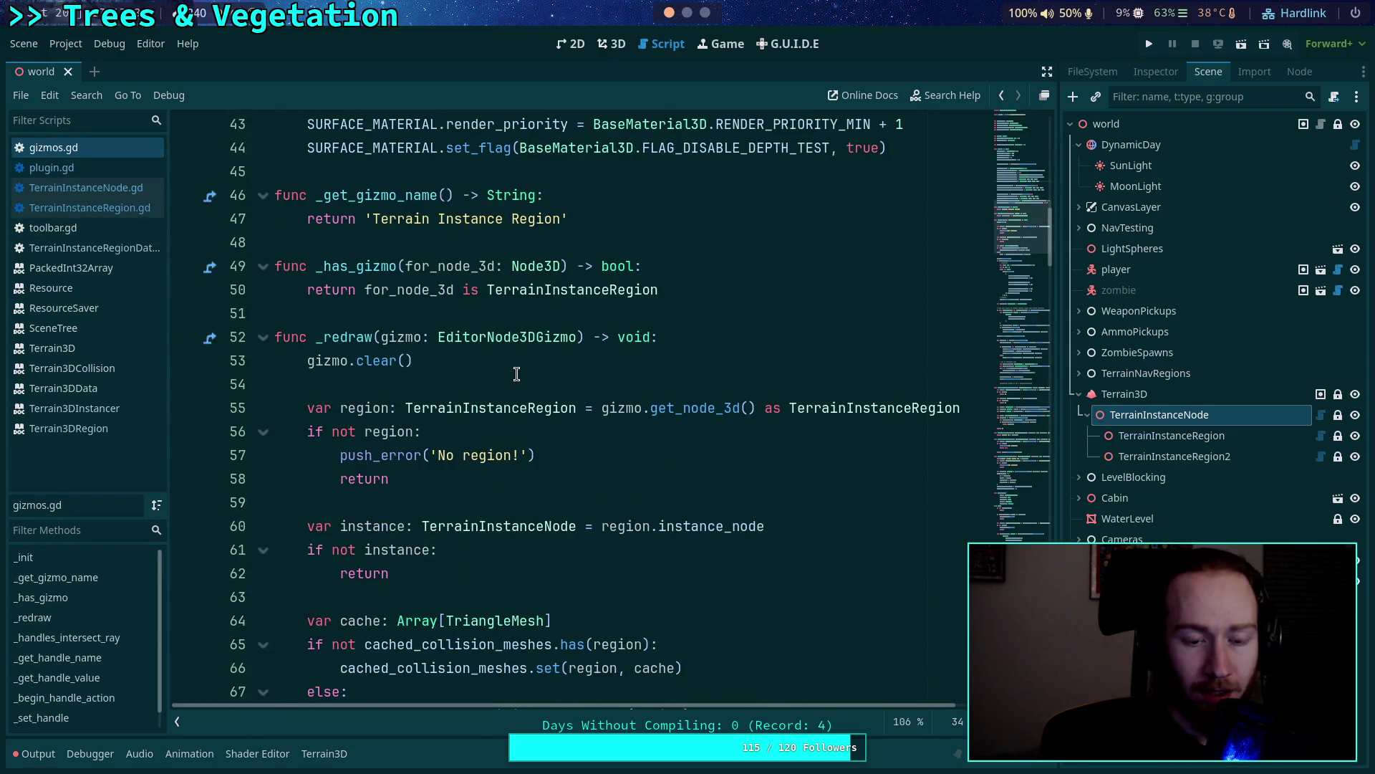
{"action": "scroll", "coordinate": [516, 374], "scroll_direction": "down", "scroll_amount": 1}
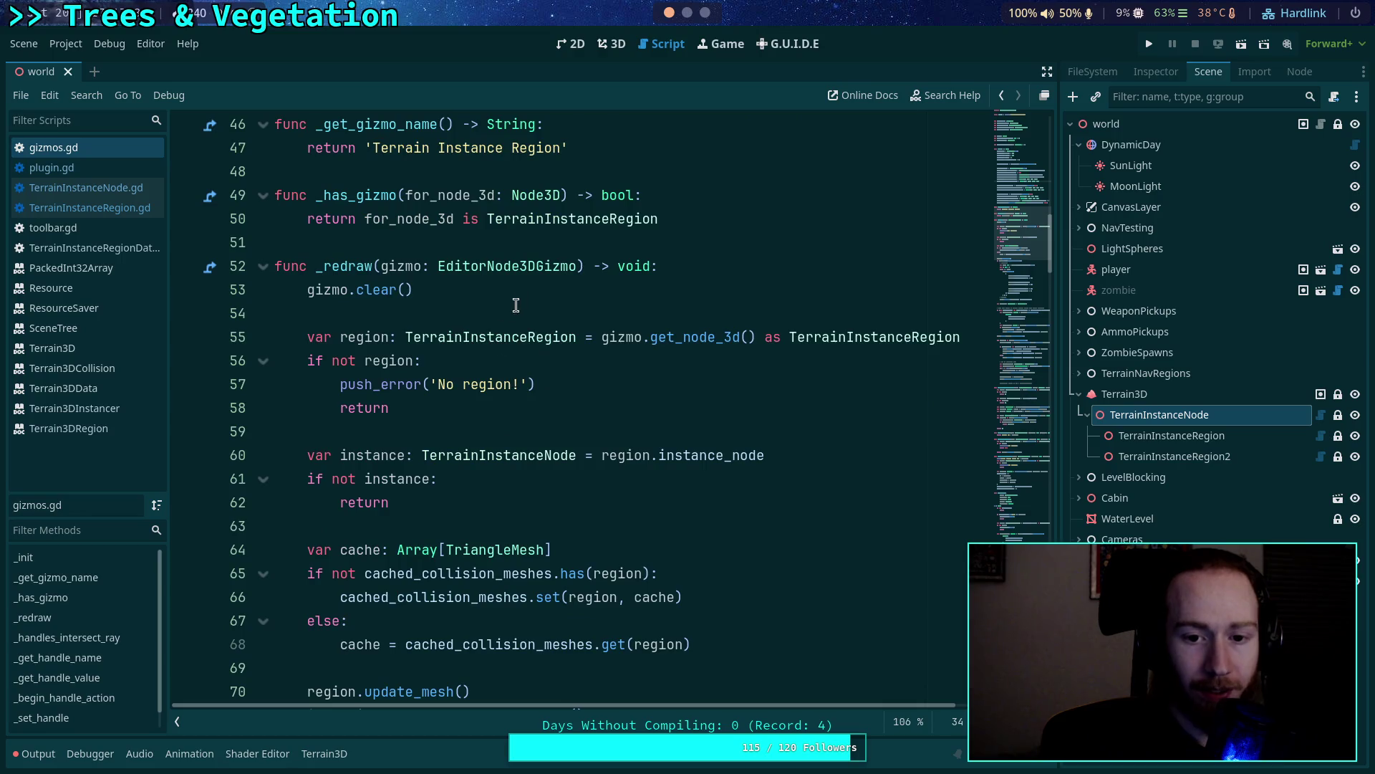
In _redraw, add an 'if not region._show_gizmo: return' check and save.
{"action": "left_click", "coordinate": [487, 425]}
{"action": "scroll", "coordinate": [688, 473], "scroll_direction": "down", "scroll_amount": 1}
{"action": "key", "text": "Return"}
{"action": "key", "text": "Return"}
{"action": "key", "text": "Up"}
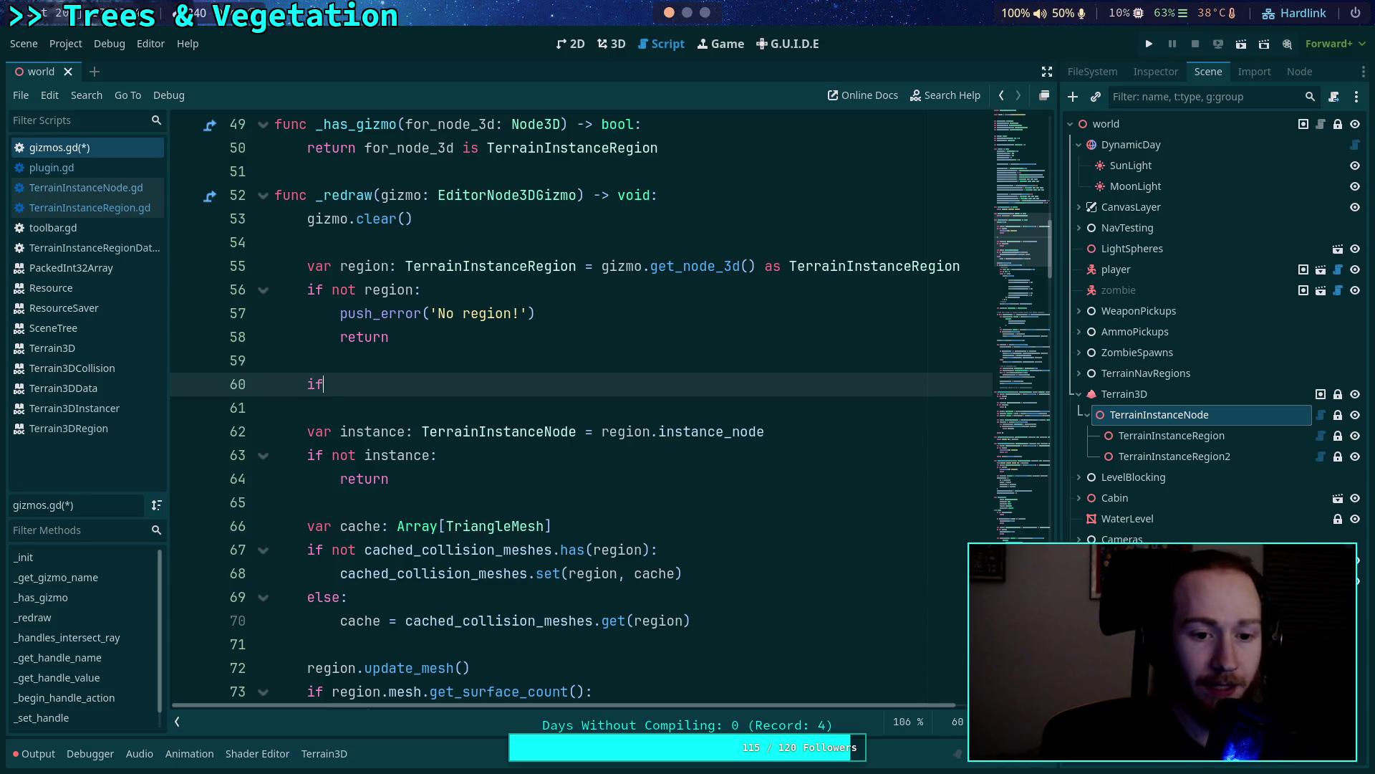
{"action": "type", "text": " r"}
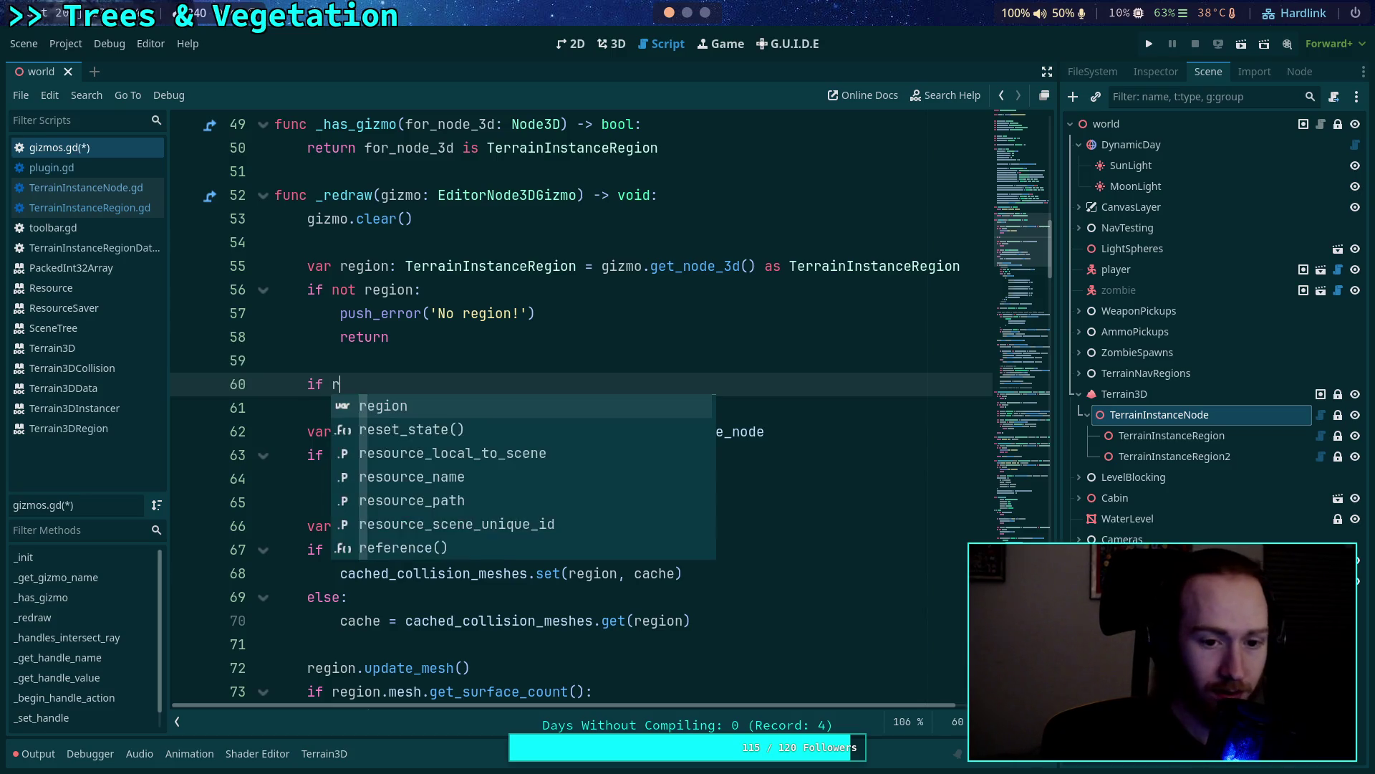
{"action": "type", "text": "egion._sh"}
{"action": "key", "text": "Return"}
{"action": "type", "text": ":"}
{"action": "key", "text": "Return"}
{"action": "type", "text": "return"}
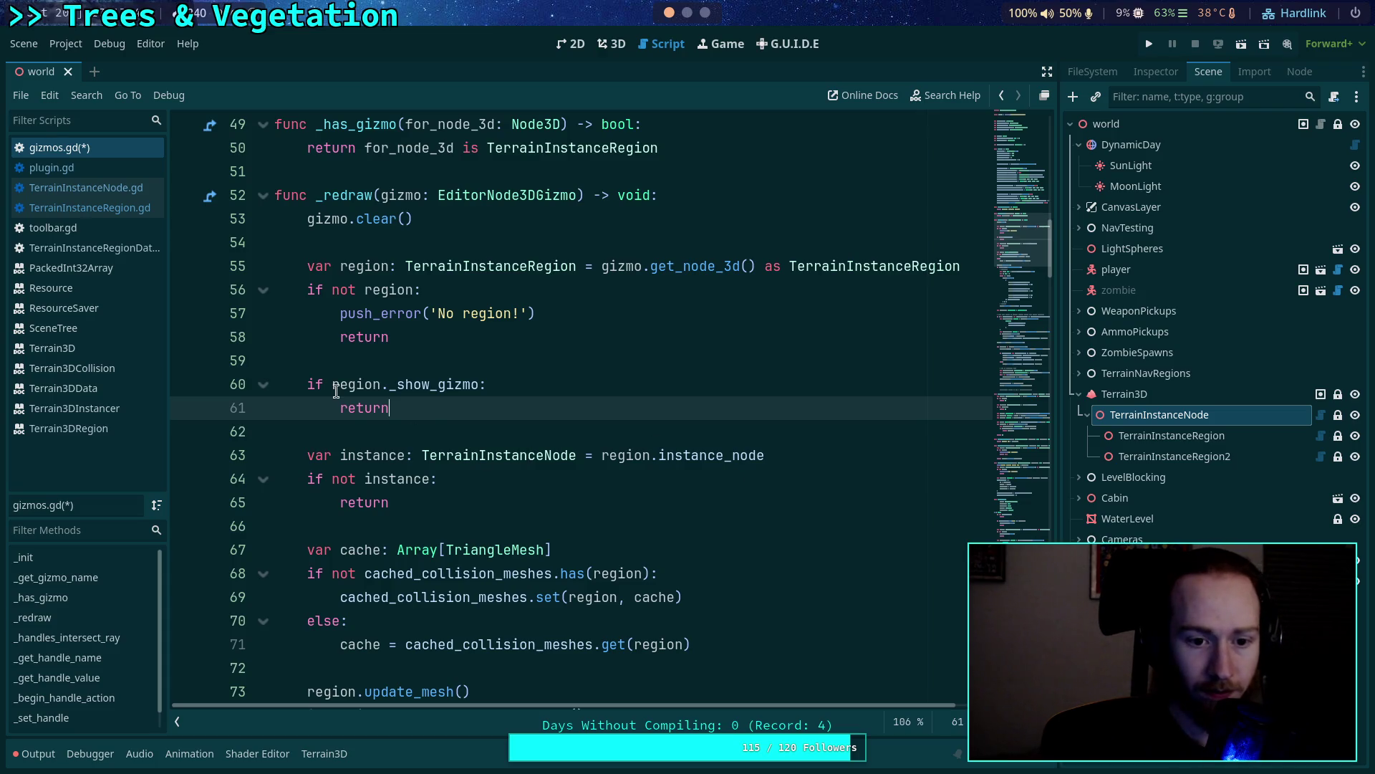
{"action": "left_click", "coordinate": [333, 384]}
{"action": "type", "text": "not"}
{"action": "key", "text": "ctrl+s"}
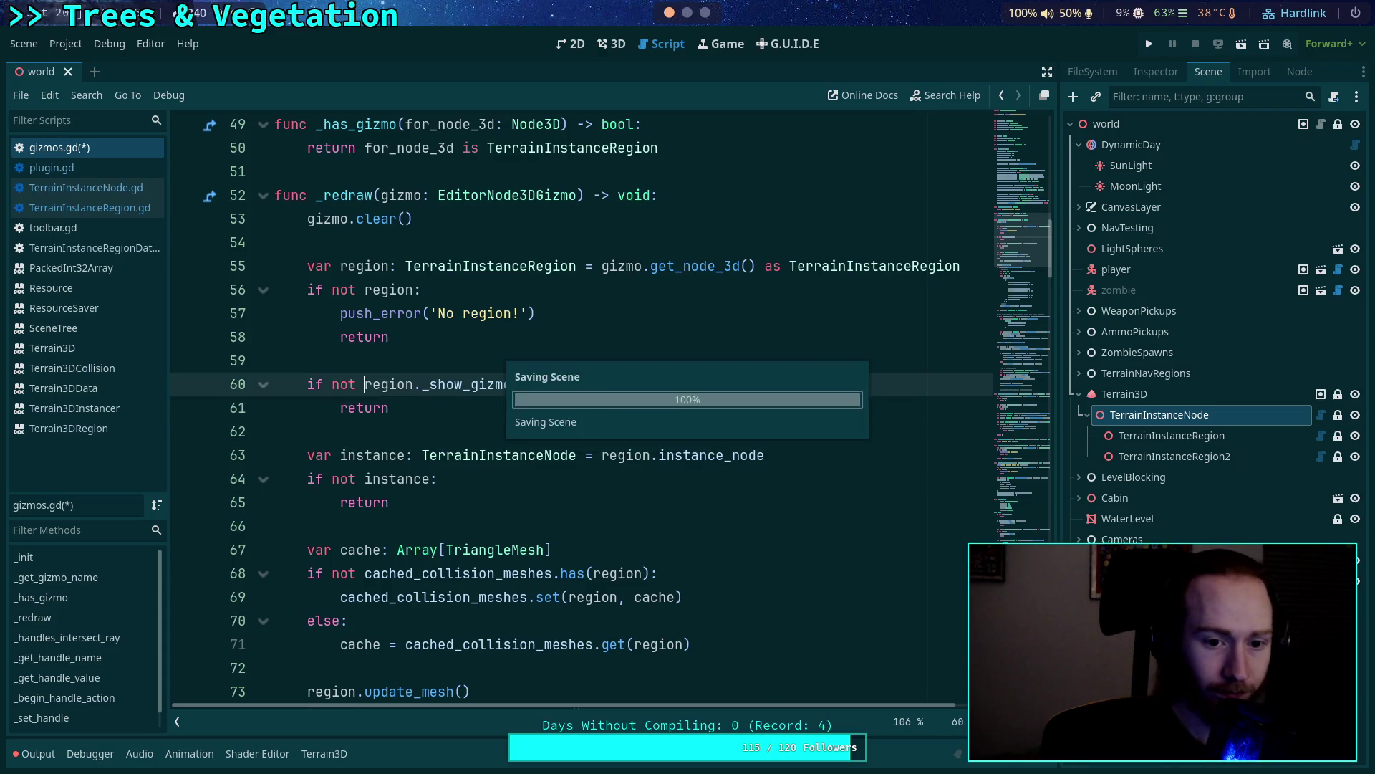
Move the _show_gizmo and instance early-return checks below the cache lookup.
{"action": "scroll", "coordinate": [341, 481], "scroll_direction": "down", "scroll_amount": 1}
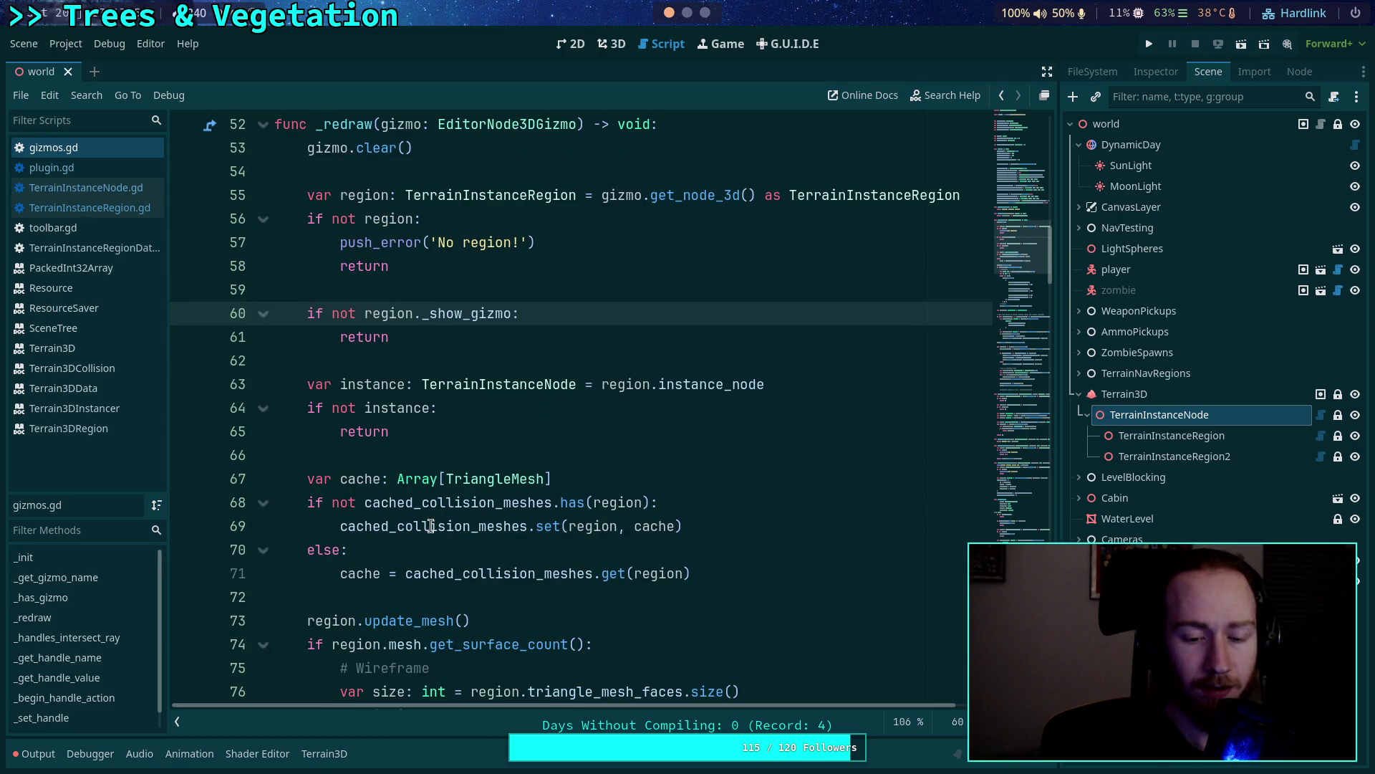
{"action": "scroll", "coordinate": [428, 441], "scroll_direction": "down", "scroll_amount": 3}
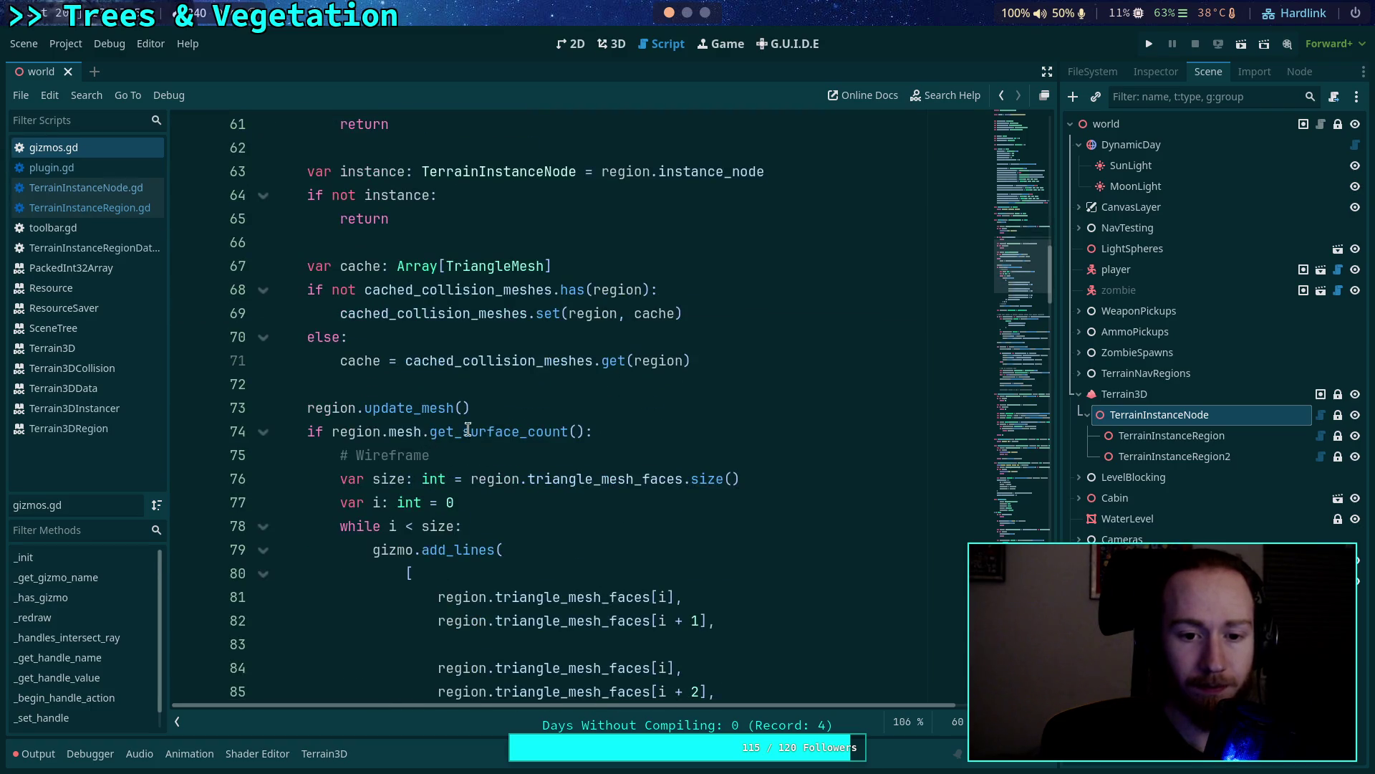
{"action": "scroll", "coordinate": [717, 494], "scroll_direction": "up", "scroll_amount": 2}
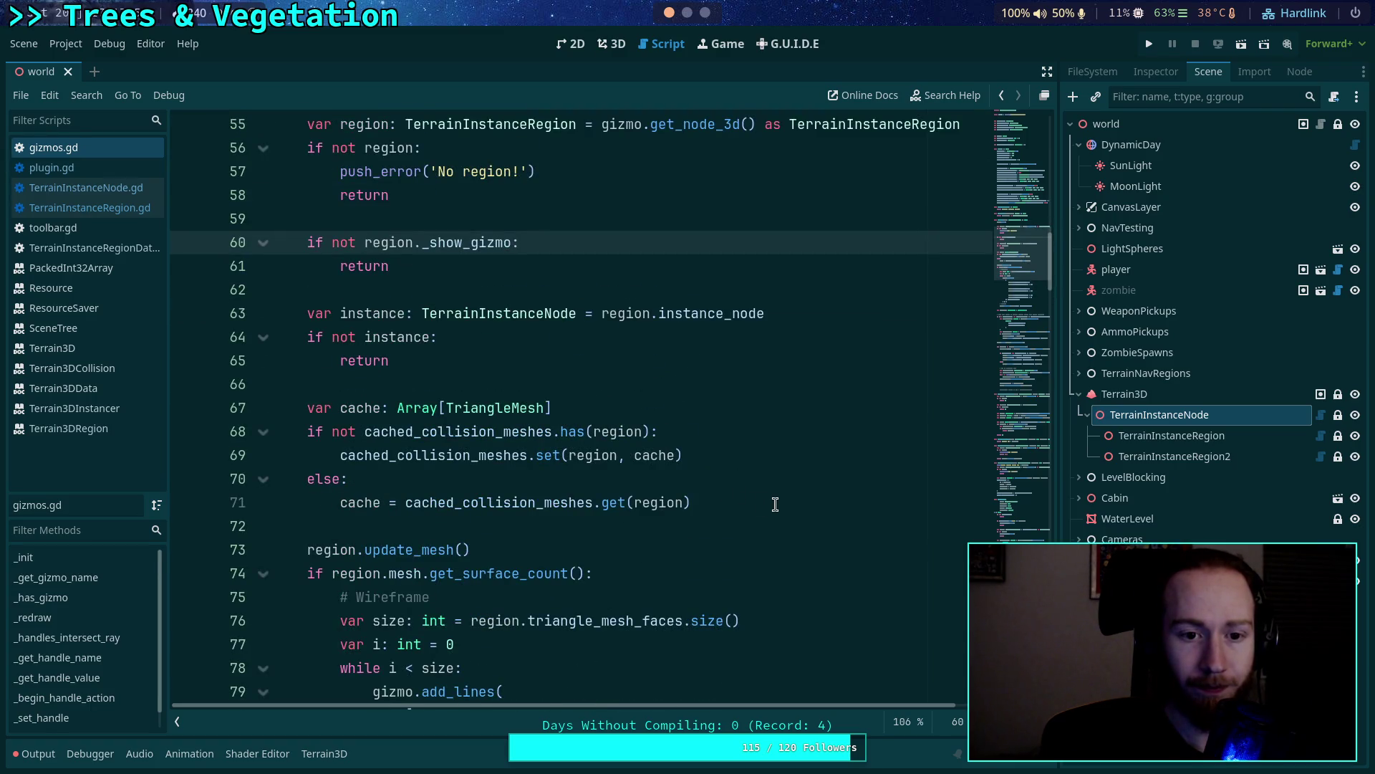
{"action": "left_click_drag", "start_coordinate": [424, 351], "coordinate": [316, 219]}
{"action": "key", "text": "ctrl+c"}
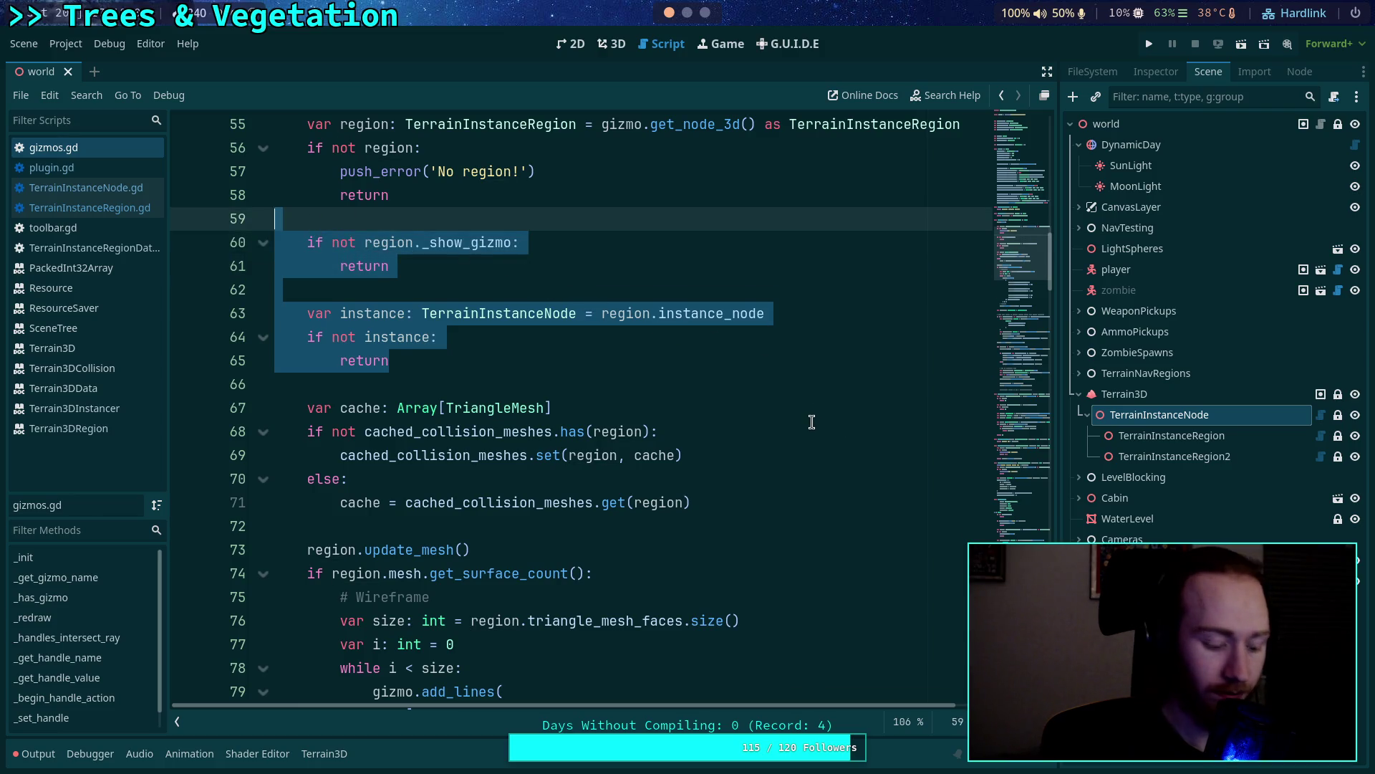
{"action": "key", "text": "Delete"}
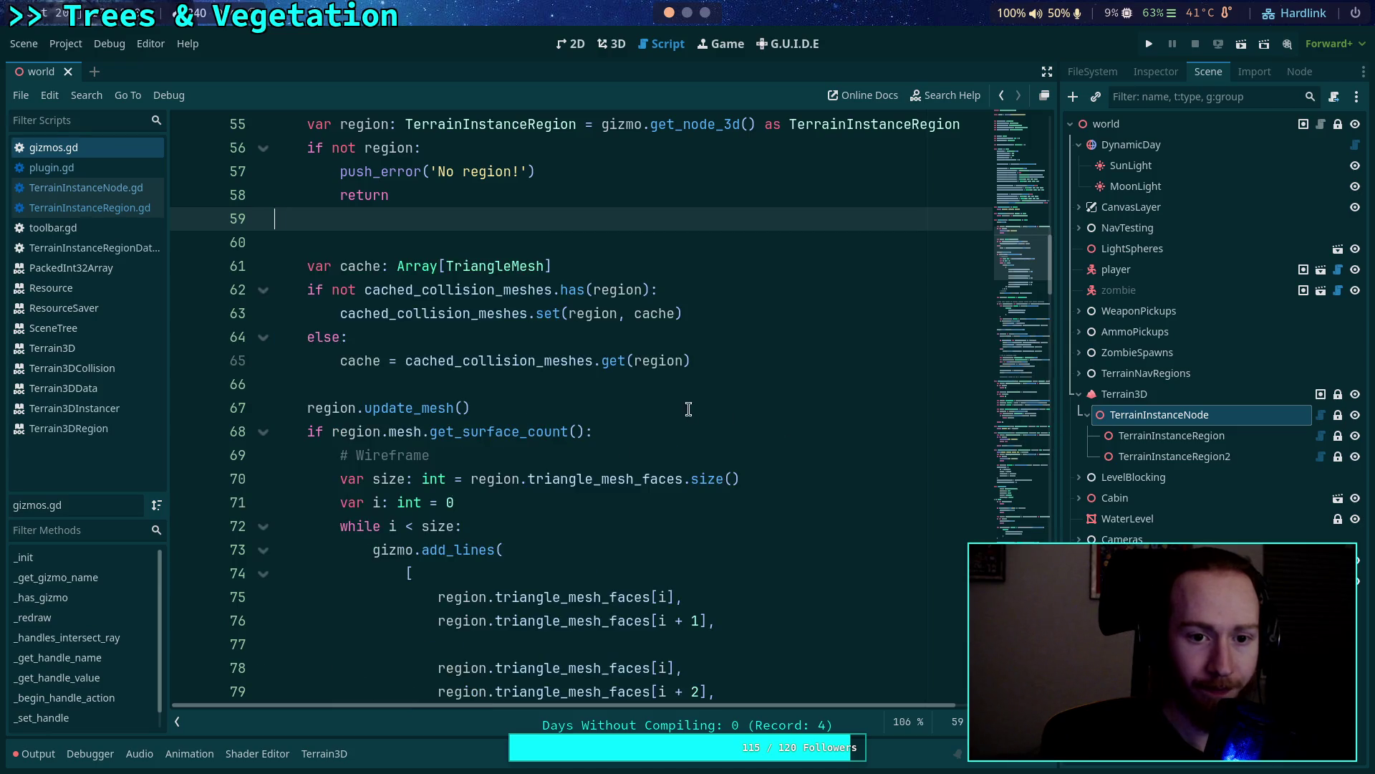
{"action": "key", "text": "BackSpace"}
{"action": "left_click", "coordinate": [582, 368]}
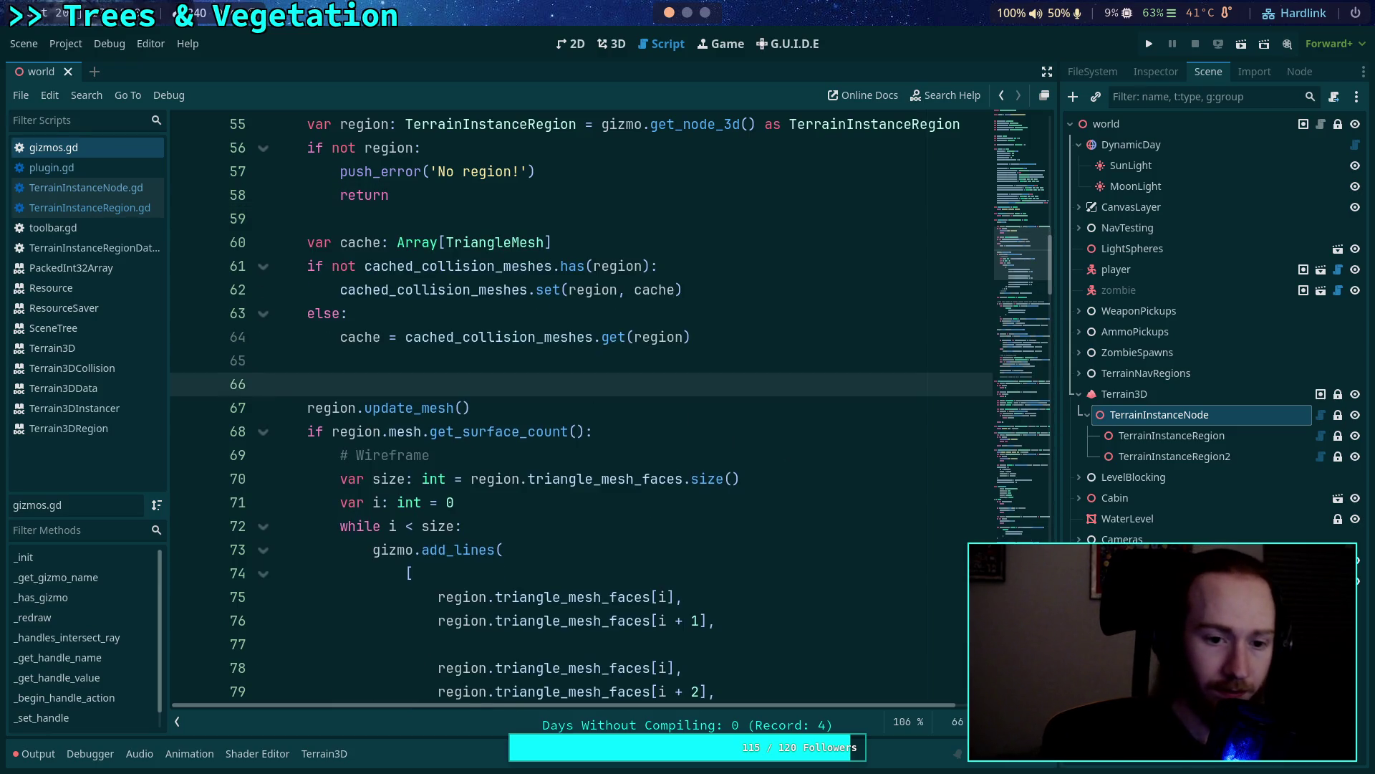
{"action": "key", "text": "Return"}
{"action": "key", "text": "ctrl+v"}
Add cache.clear() before both early returns, remove the extra blank line, and save.
{"action": "left_click", "coordinate": [581, 409]}
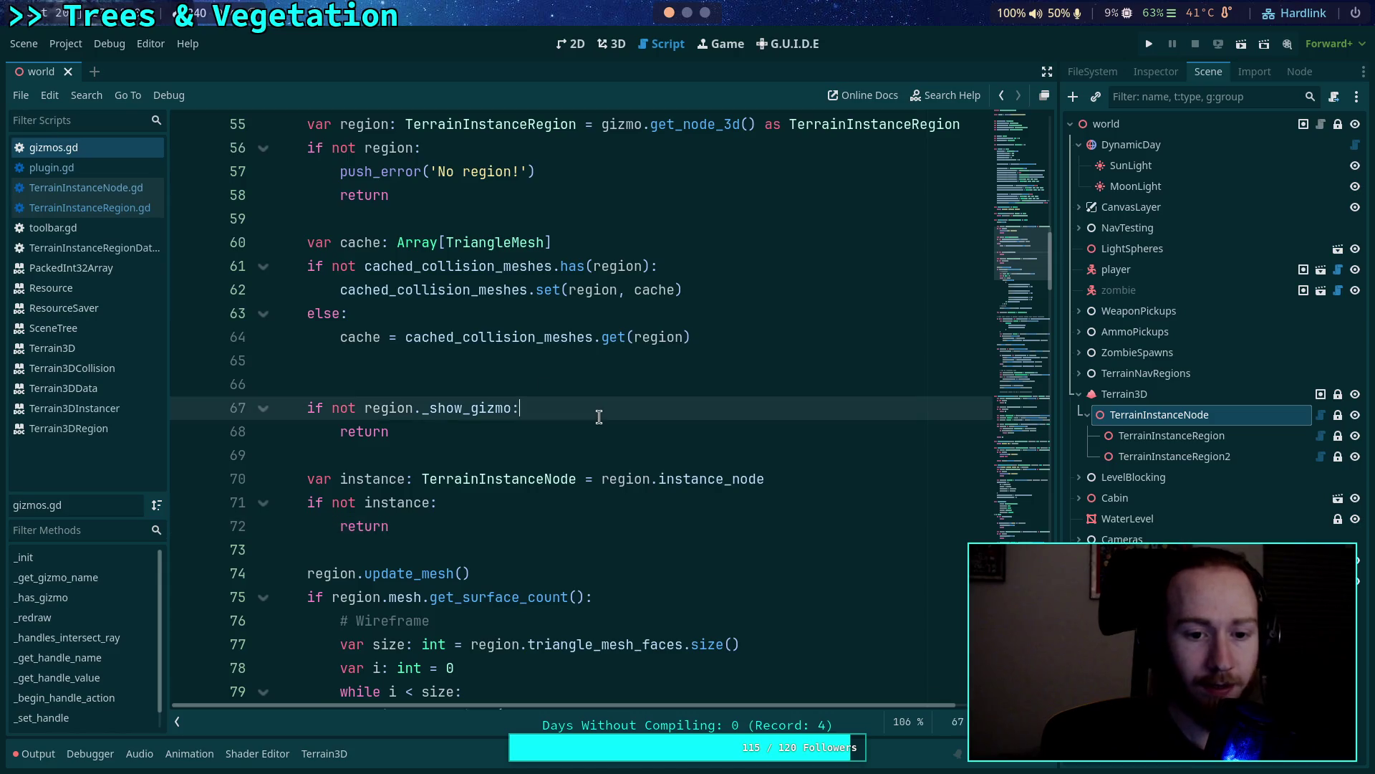
{"action": "key", "text": "Return"}
{"action": "type", "text": "cache.clear"}
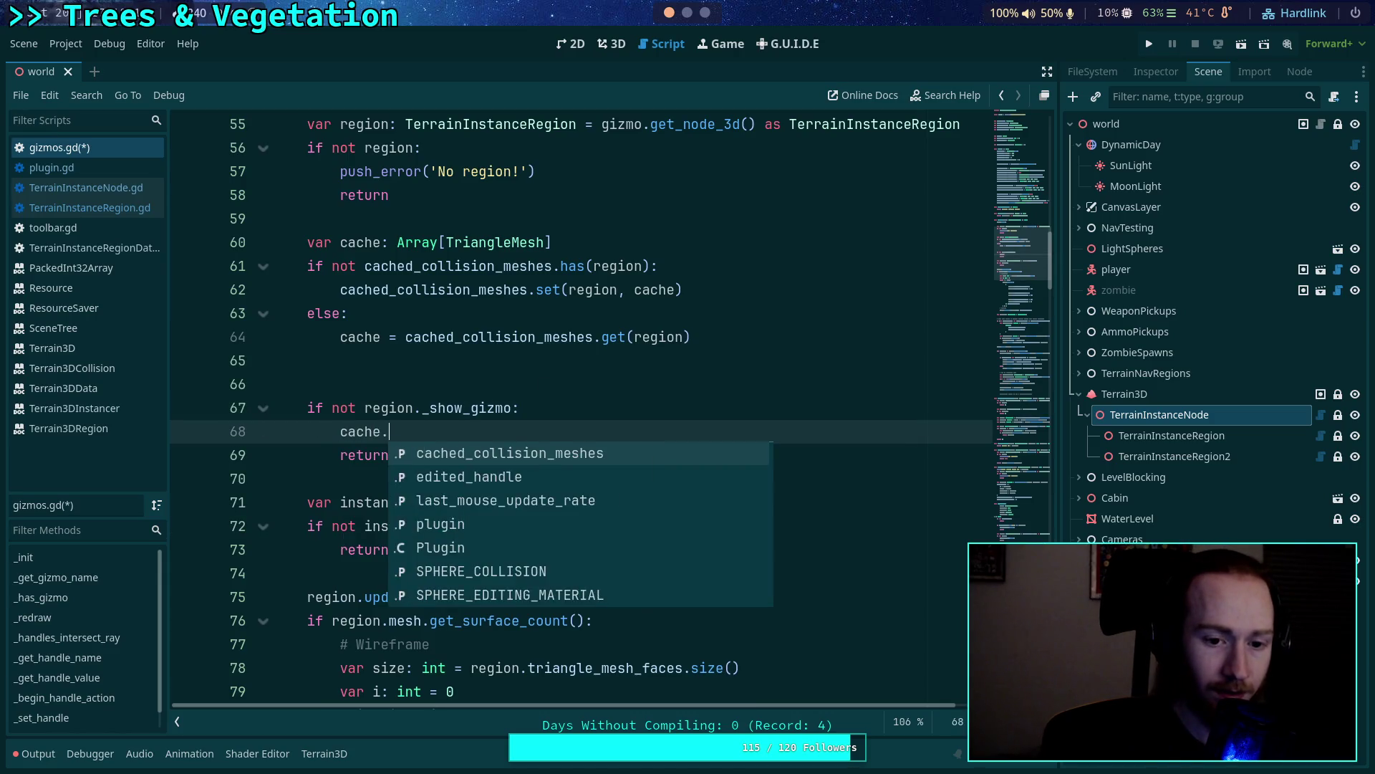
{"action": "key", "text": "Return"}
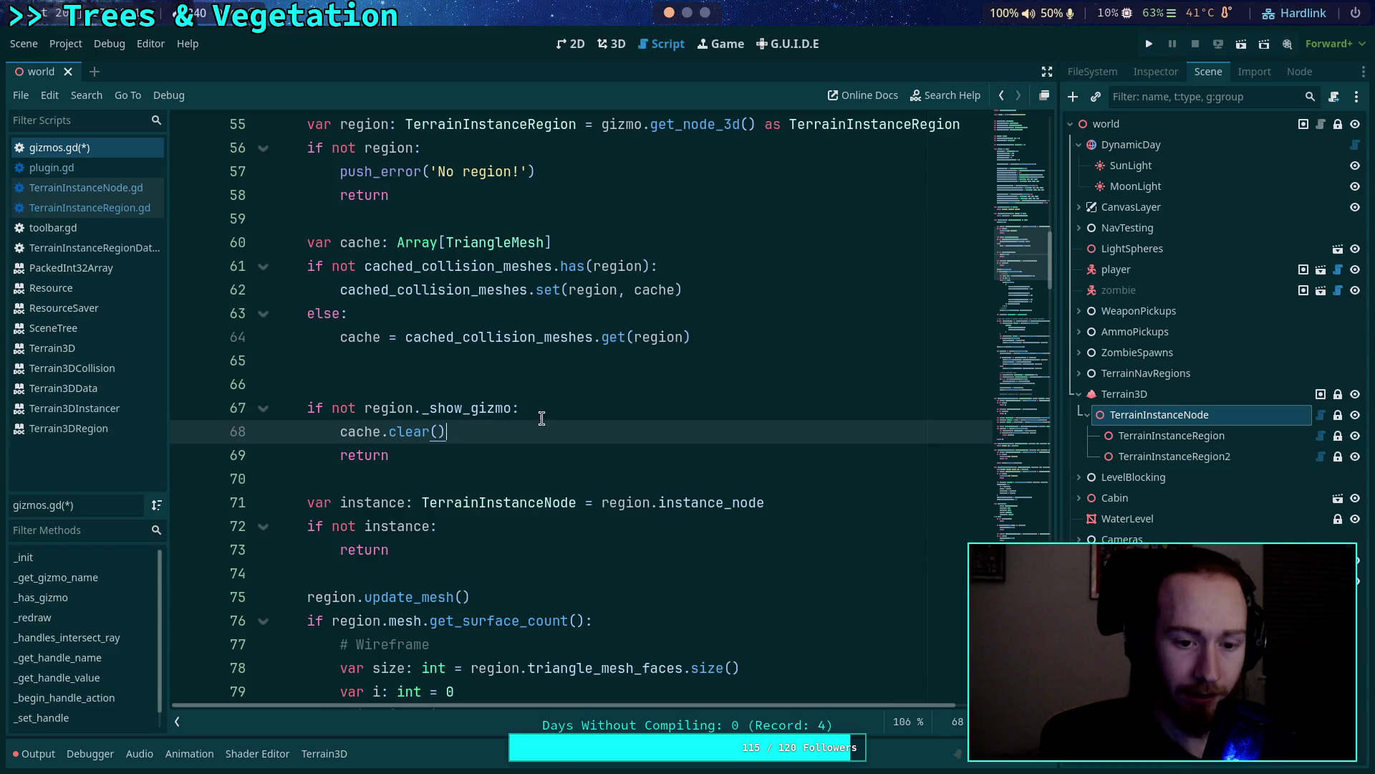
{"action": "left_click", "coordinate": [530, 526]}
{"action": "key", "text": "Return"}
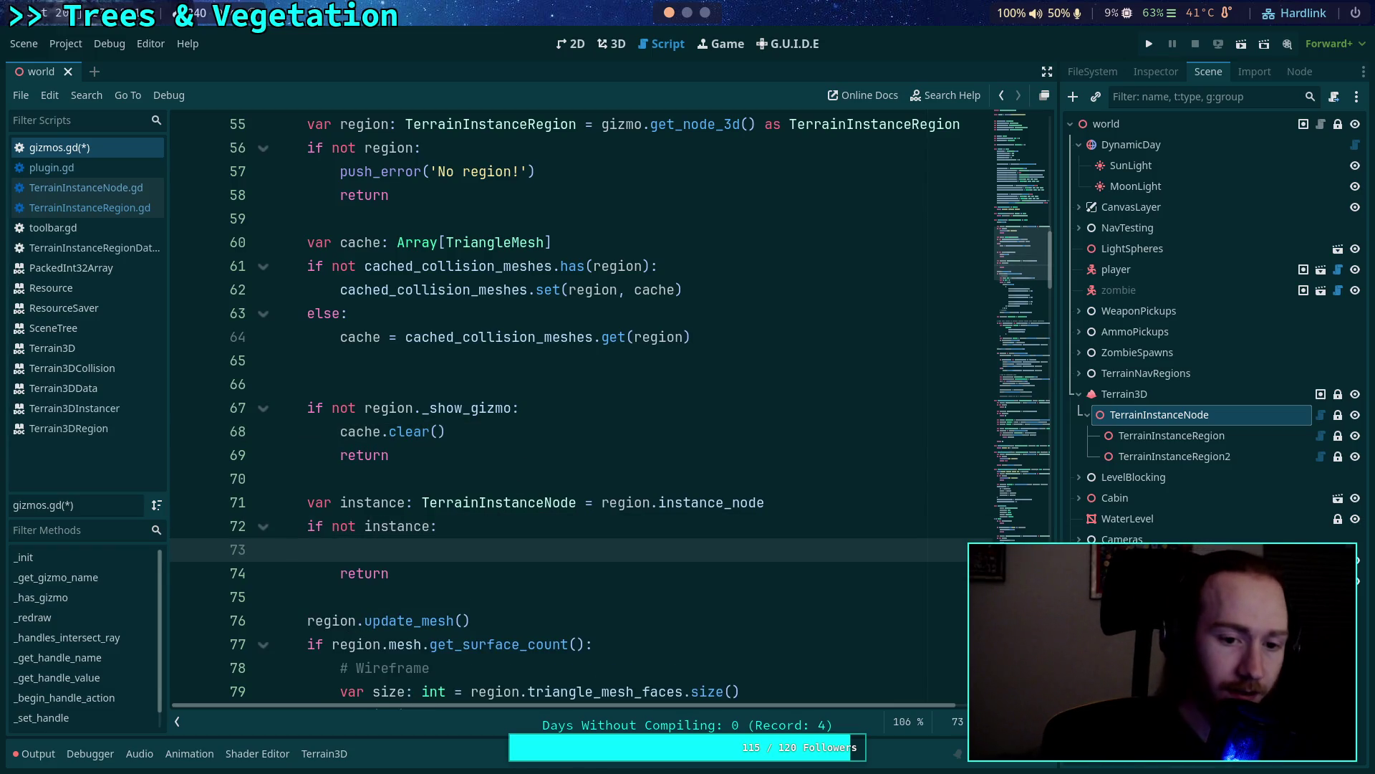
{"action": "type", "text": "cache.clear"}
{"action": "key", "text": "Return"}
{"action": "key", "text": "ctrl+s"}
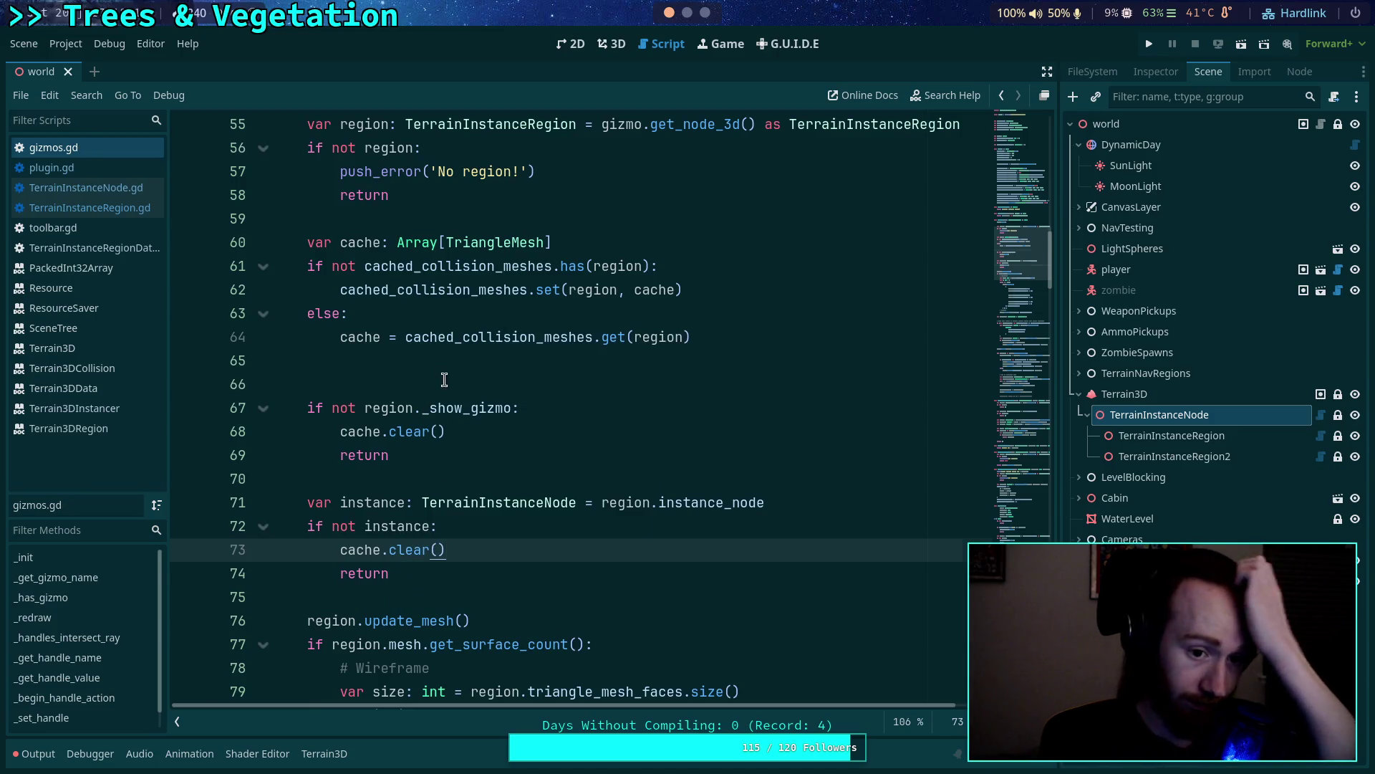
{"action": "left_click", "coordinate": [444, 379]}
{"action": "key", "text": "BackSpace"}
{"action": "key", "text": "ctrl+s"}
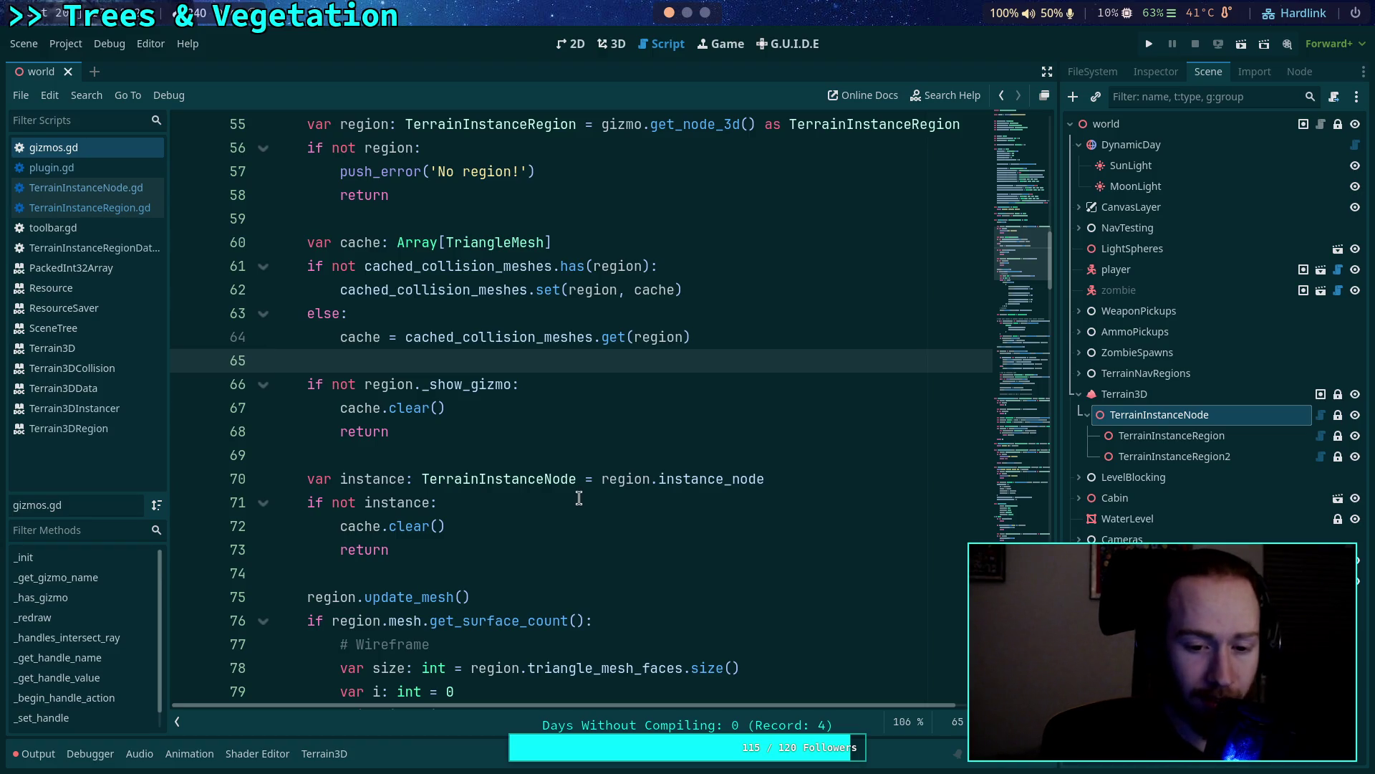
Highlight cached_collision_meshes and the cache variable to review their uses in _redraw.
{"action": "scroll", "coordinate": [475, 531], "scroll_direction": "down", "scroll_amount": 1}
{"action": "double_click", "coordinate": [476, 266]}
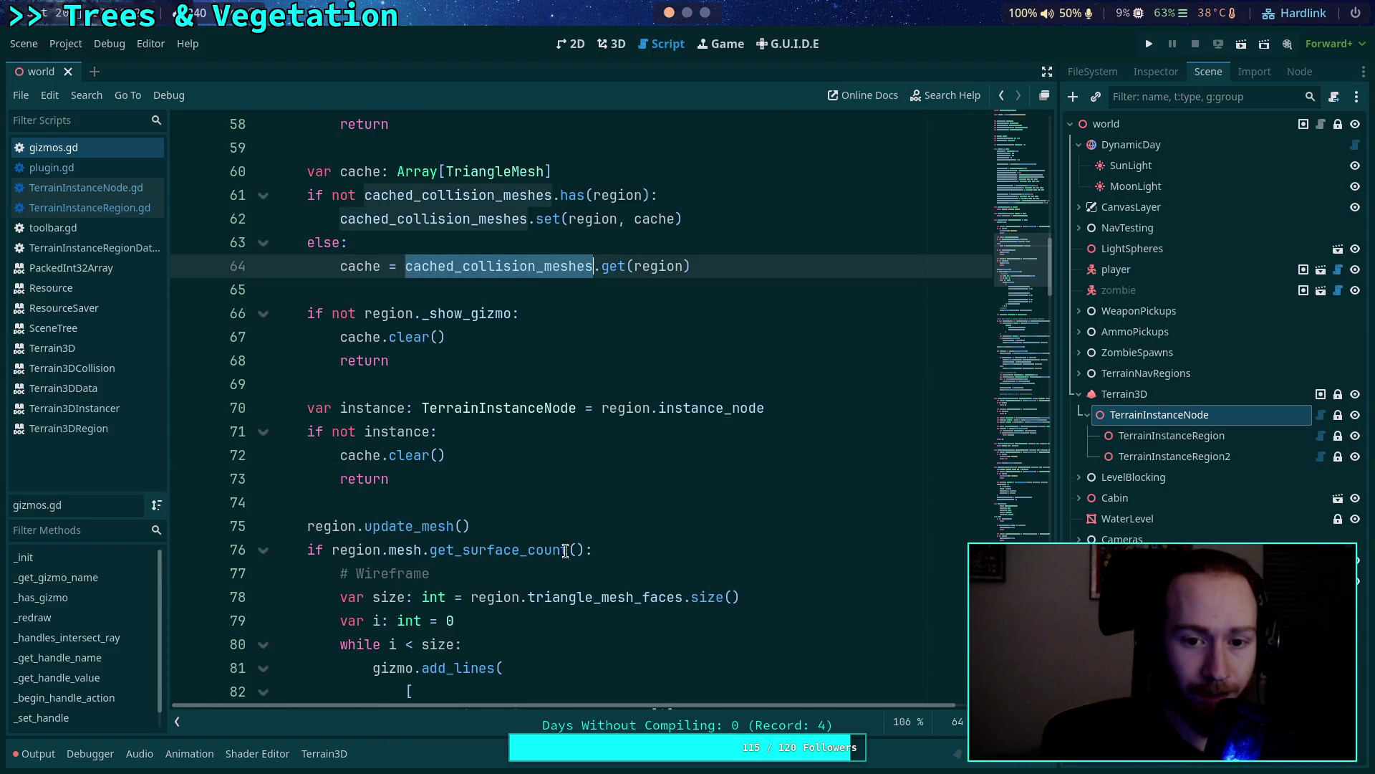
{"action": "left_click", "coordinate": [540, 500]}
{"action": "scroll", "coordinate": [493, 516], "scroll_direction": "up", "scroll_amount": 1}
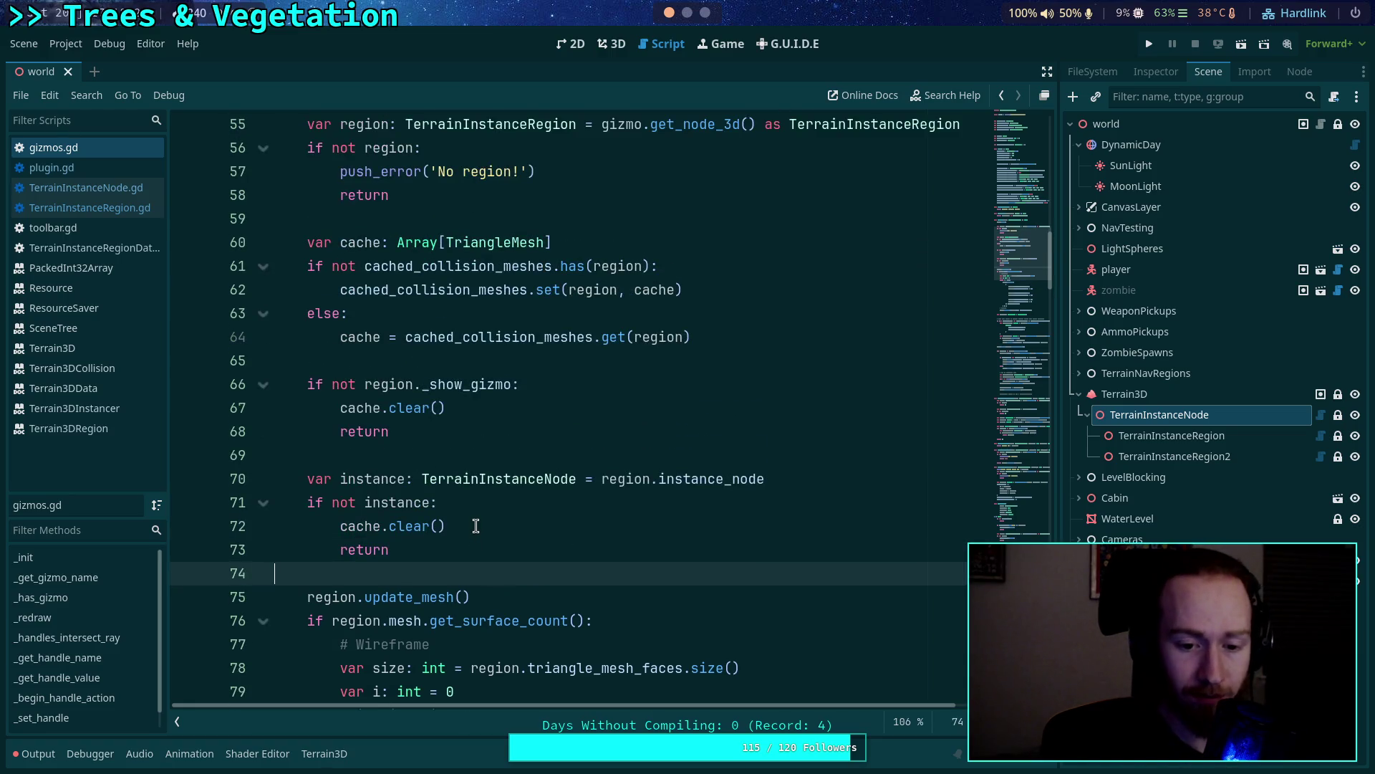
{"action": "scroll", "coordinate": [469, 555], "scroll_direction": "up", "scroll_amount": 2}
{"action": "scroll", "coordinate": [471, 523], "scroll_direction": "down", "scroll_amount": 1}
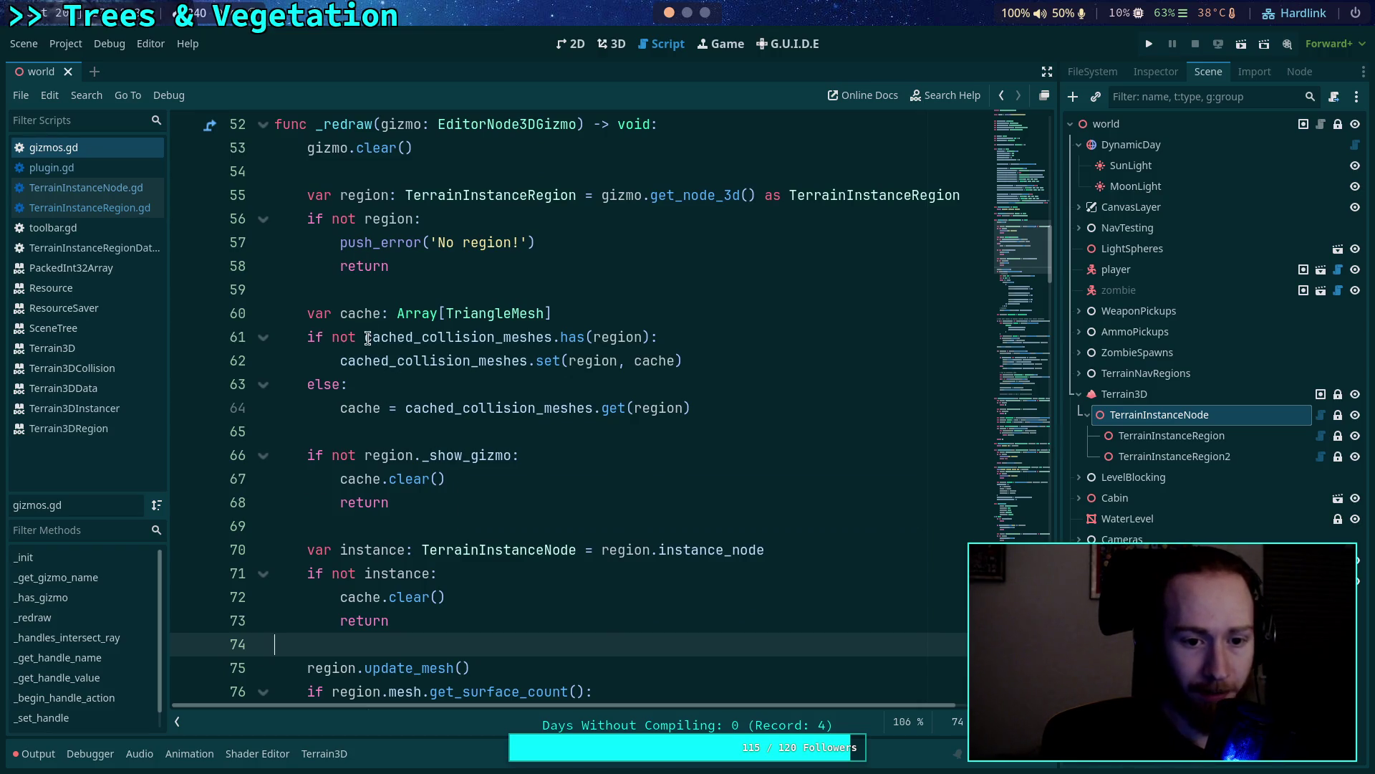
{"action": "double_click", "coordinate": [355, 313]}
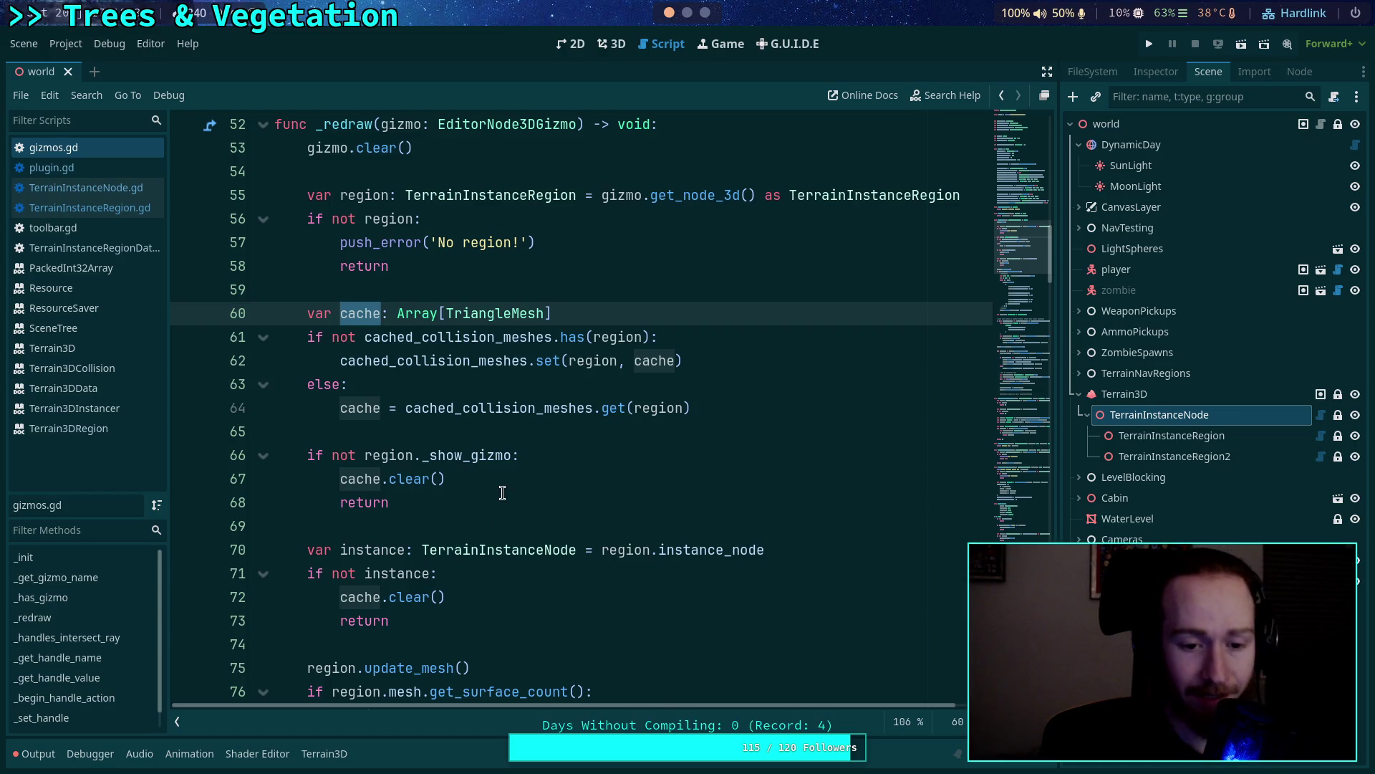
{"action": "scroll", "coordinate": [504, 494], "scroll_direction": "down", "scroll_amount": 13}
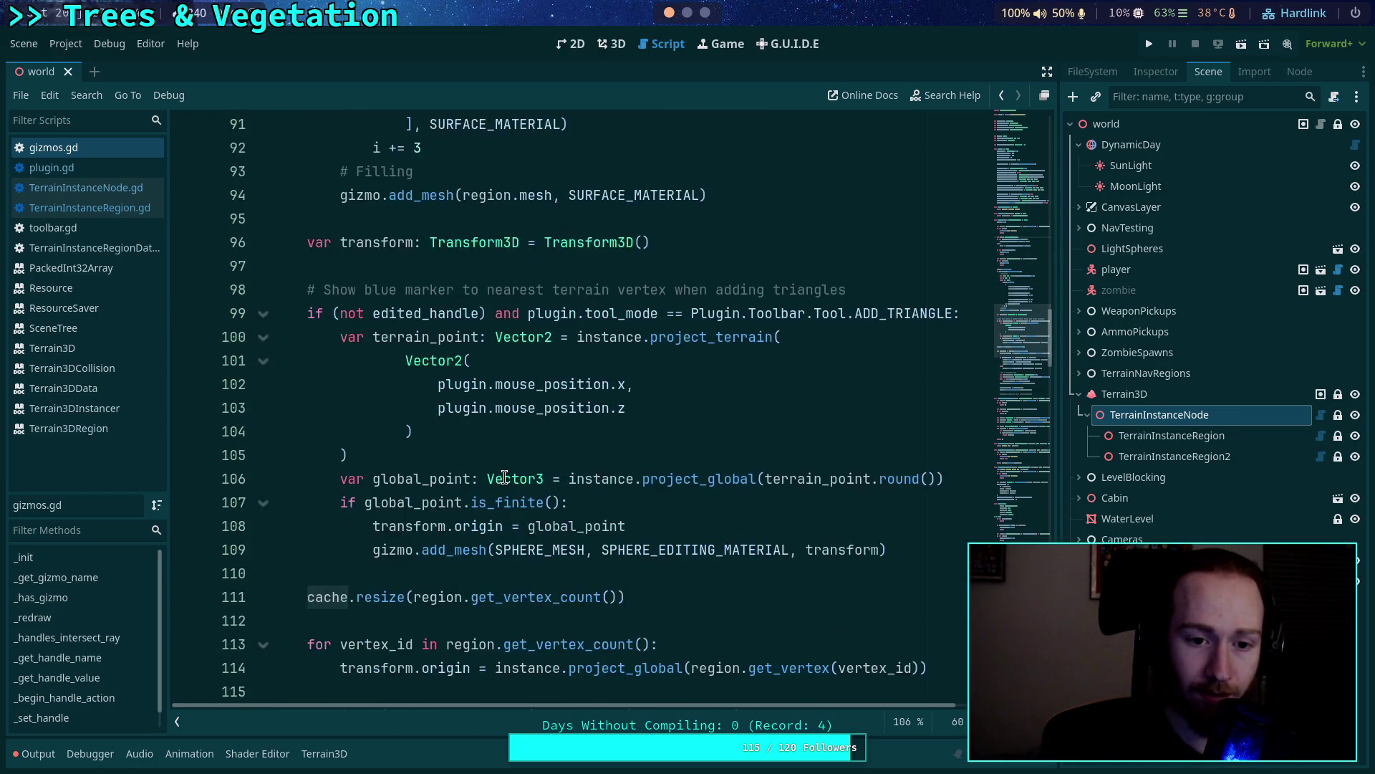
{"action": "scroll", "coordinate": [504, 475], "scroll_direction": "down", "scroll_amount": 3}
{"action": "scroll", "coordinate": [502, 473], "scroll_direction": "up", "scroll_amount": 3}
{"action": "scroll", "coordinate": [501, 468], "scroll_direction": "down", "scroll_amount": 5}
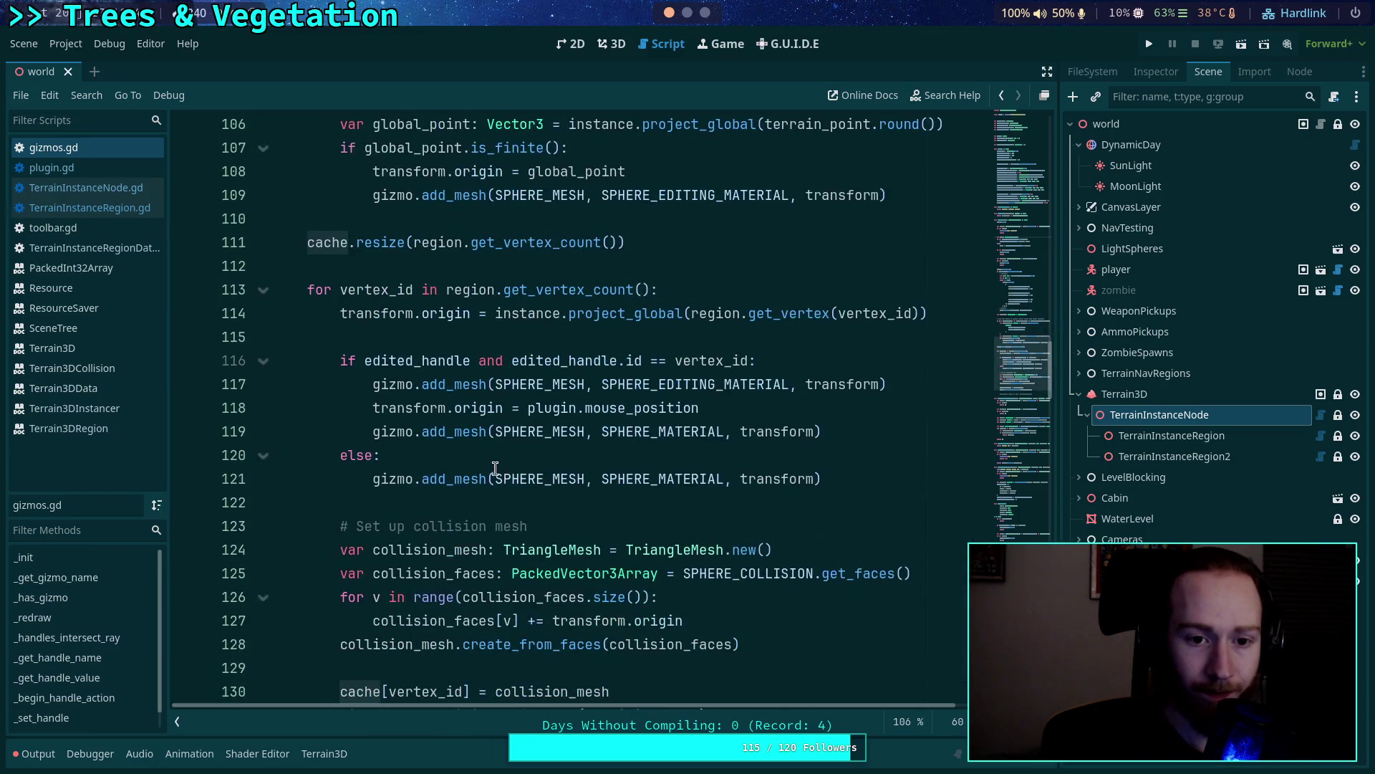
{"action": "scroll", "coordinate": [376, 409], "scroll_direction": "down", "scroll_amount": 4}
{"action": "scroll", "coordinate": [353, 408], "scroll_direction": "up", "scroll_amount": 3}
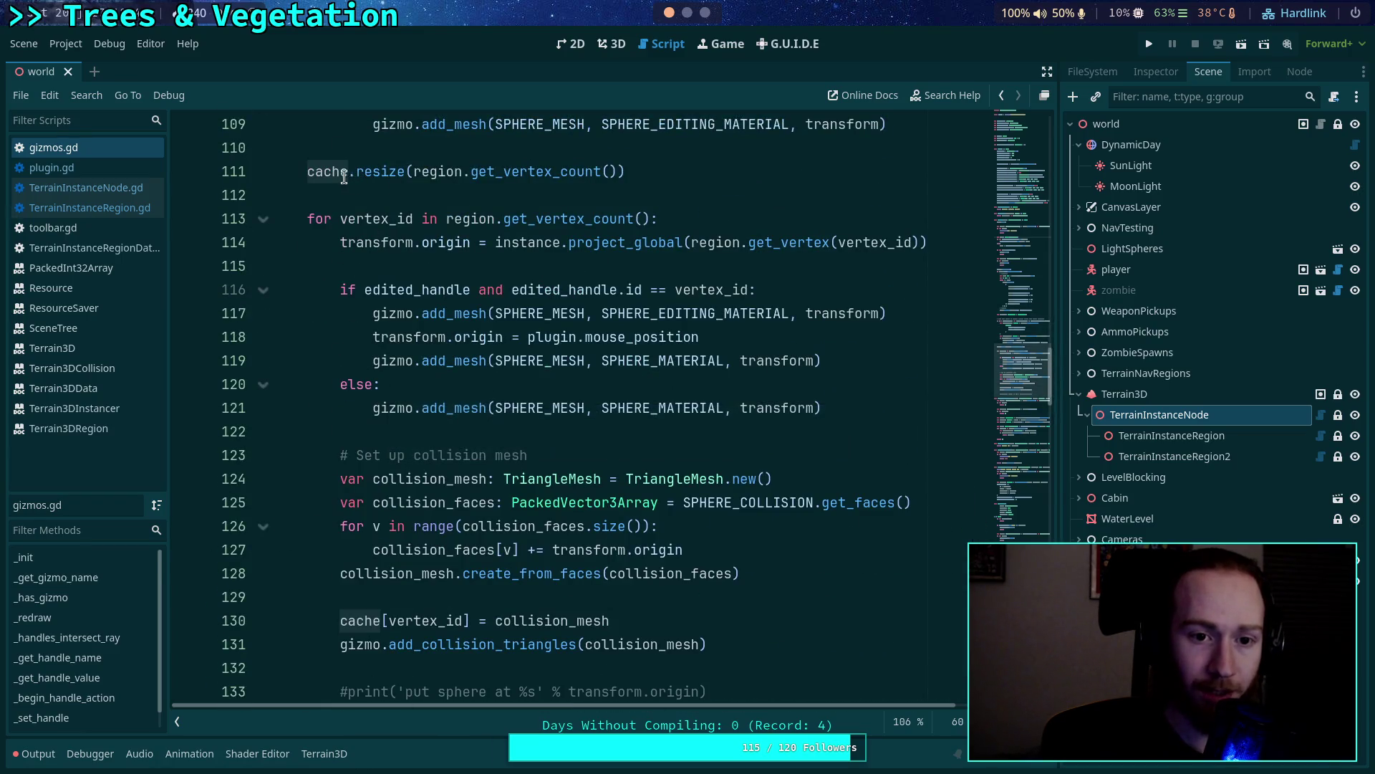
{"action": "scroll", "coordinate": [501, 464], "scroll_direction": "down", "scroll_amount": 2}
{"action": "scroll", "coordinate": [557, 462], "scroll_direction": "up", "scroll_amount": 2}
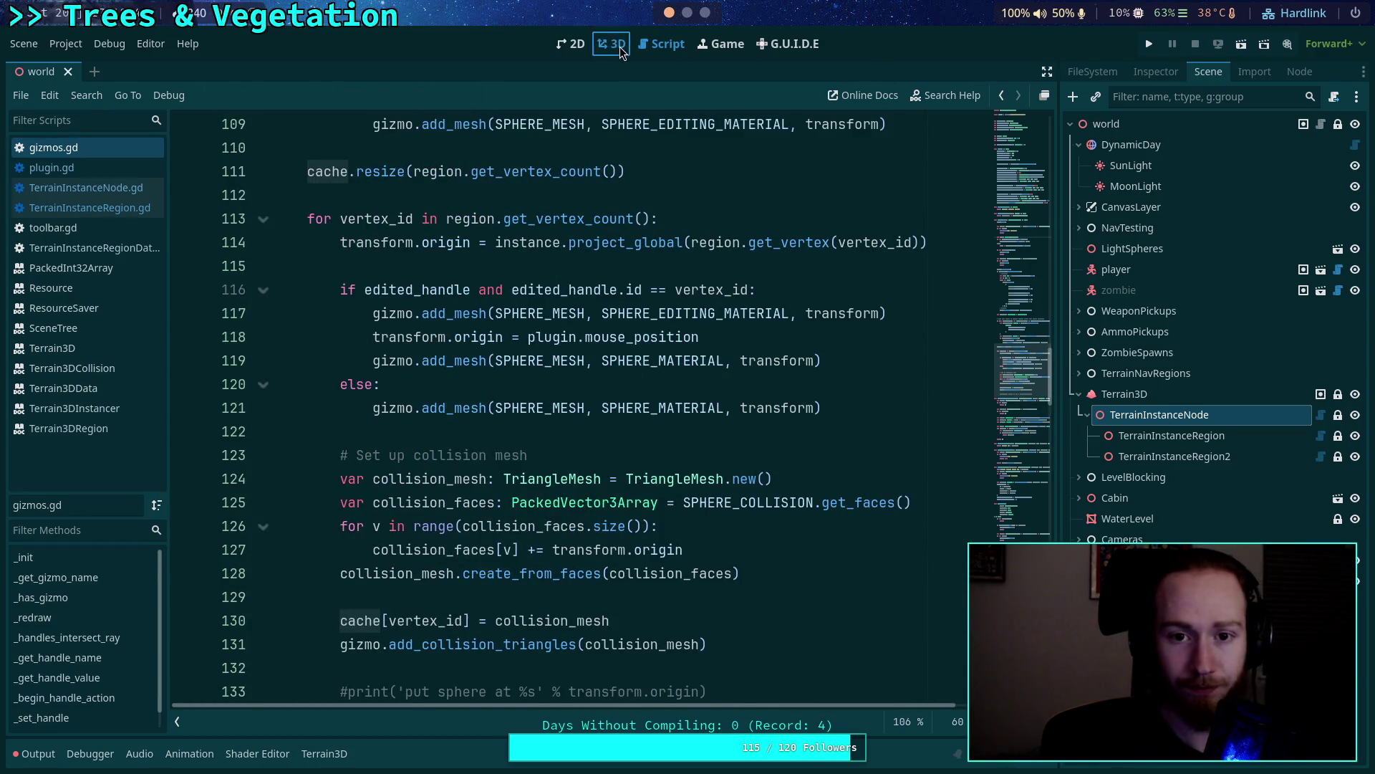
In the 3D viewport, alternate between TerrainInstanceNode and each region to compare the triangle gizmos shown.
{"action": "left_click", "coordinate": [621, 49]}
{"action": "left_click", "coordinate": [1146, 400]}
{"action": "left_click", "coordinate": [1149, 416]}
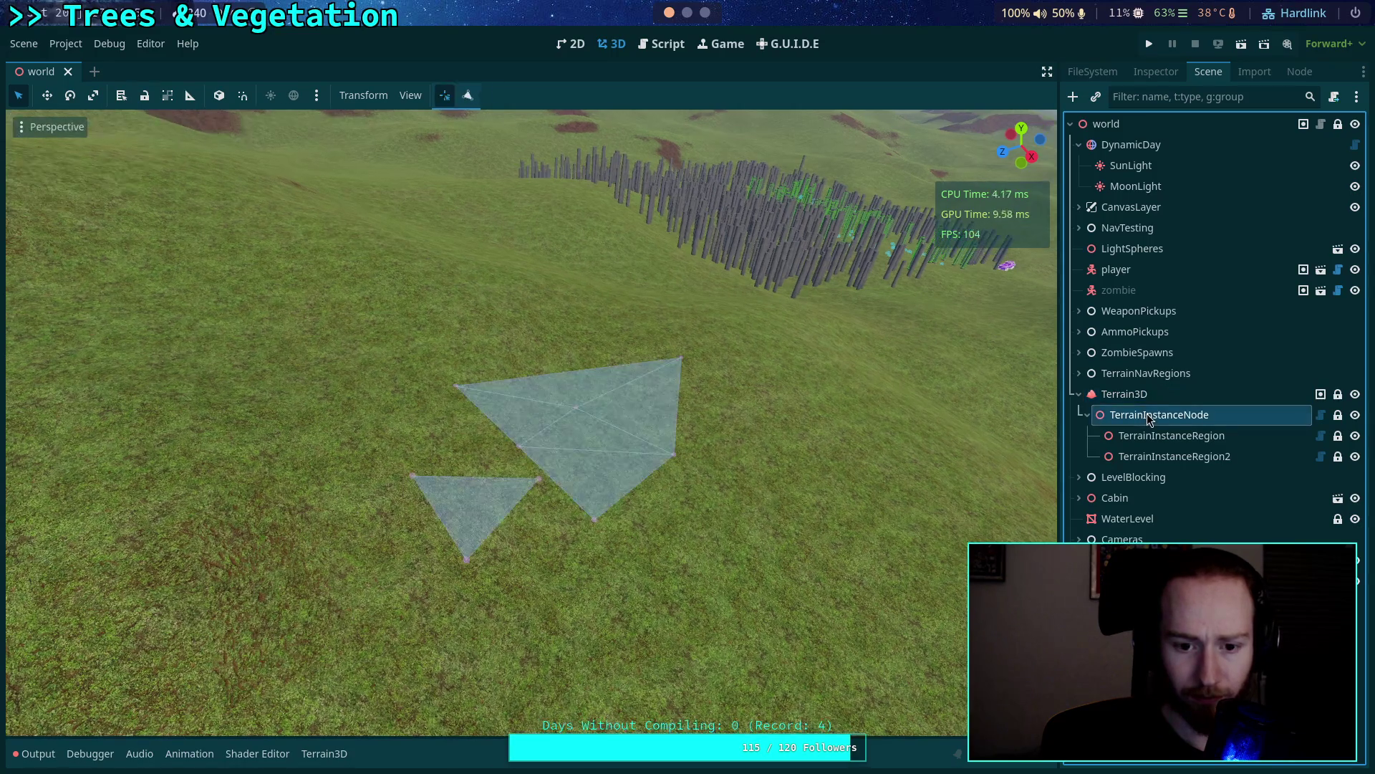
{"action": "left_click", "coordinate": [1154, 437]}
{"action": "left_click", "coordinate": [1167, 456]}
{"action": "left_click", "coordinate": [1160, 435]}
{"action": "left_click", "coordinate": [1161, 415]}
{"action": "left_click", "coordinate": [1159, 456]}
{"action": "left_click", "coordinate": [1158, 414]}
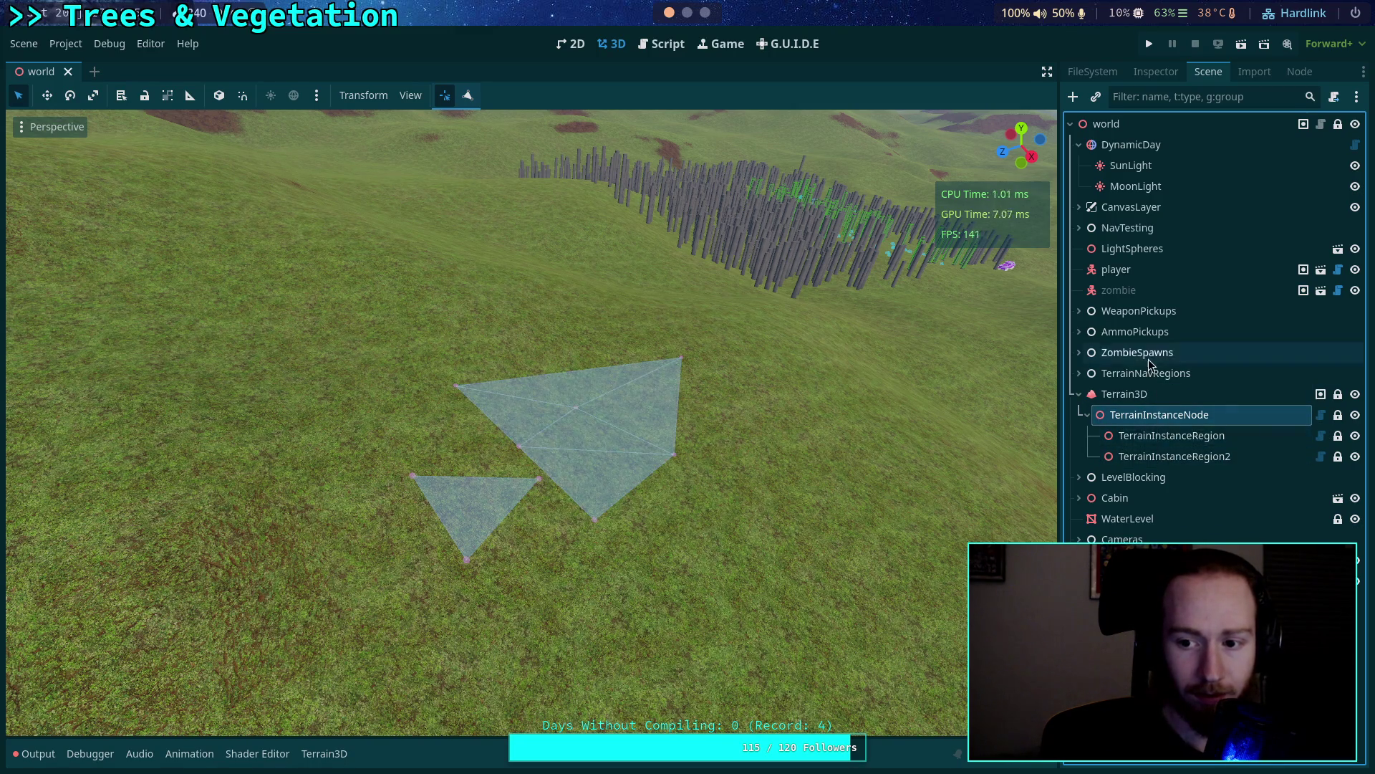
Confirm gizmos hide when ZombieSpawns is selected, end on TerrainInstanceNode, and show the Output log.
{"action": "left_click", "coordinate": [1148, 355]}
{"action": "left_click", "coordinate": [1151, 437]}
{"action": "left_click", "coordinate": [1149, 352]}
{"action": "left_click", "coordinate": [1140, 459]}
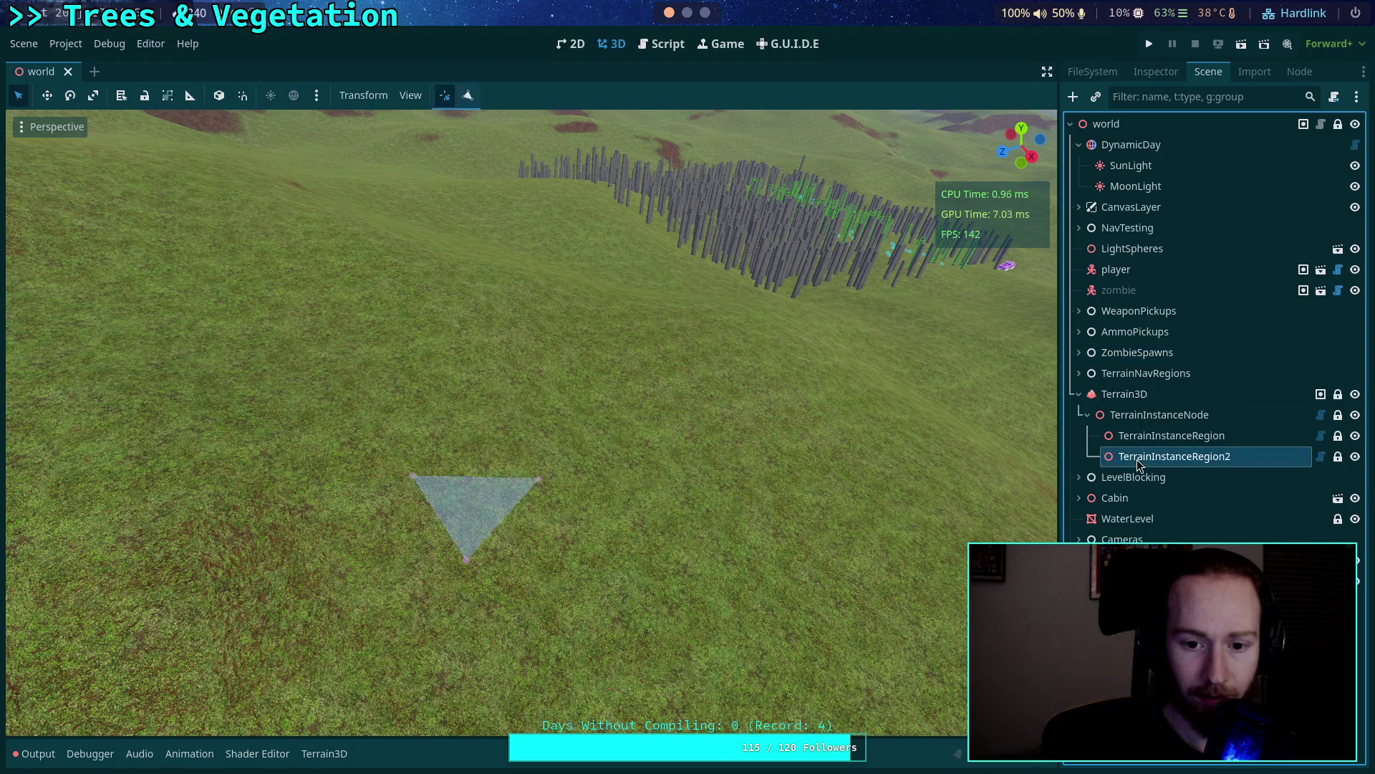
{"action": "left_click", "coordinate": [1147, 415]}
{"action": "left_click", "coordinate": [1142, 437]}
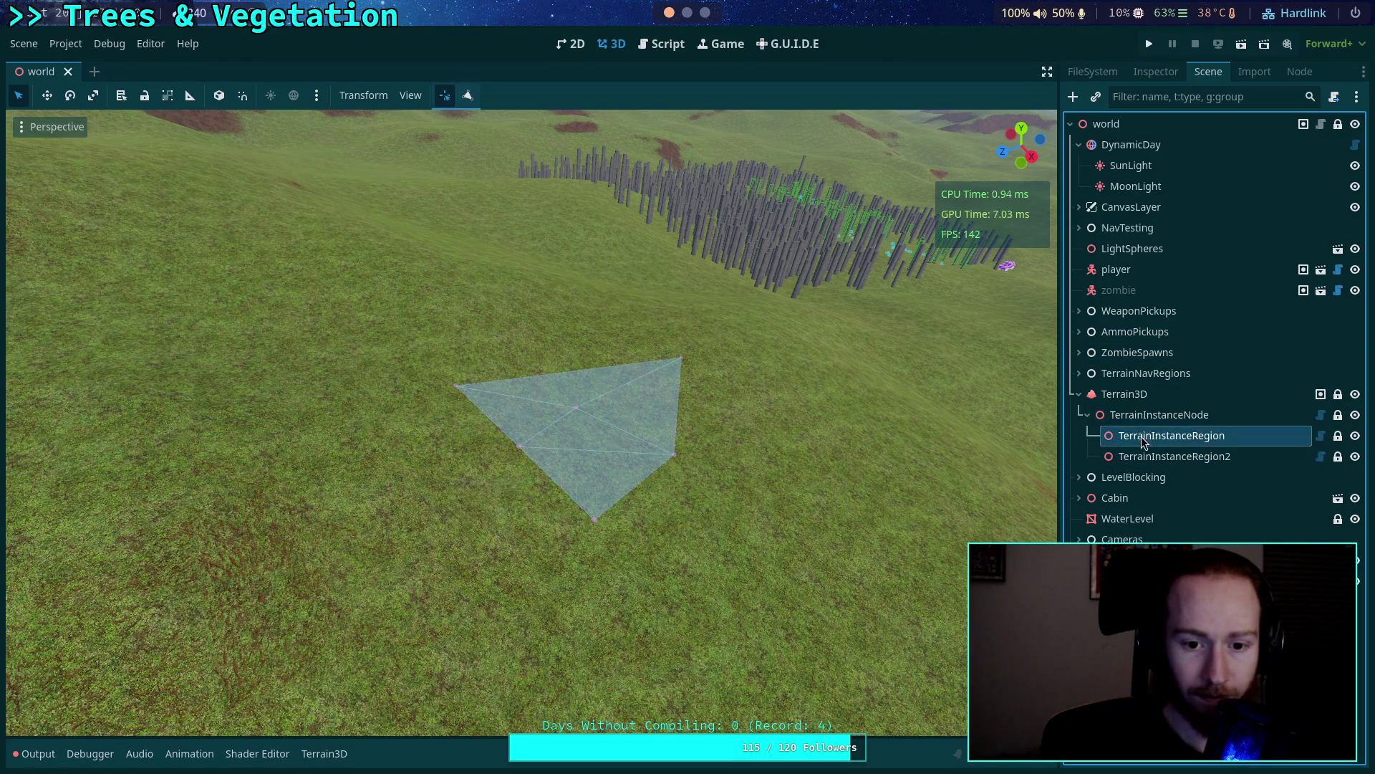
{"action": "left_click", "coordinate": [1141, 457]}
{"action": "left_click", "coordinate": [1146, 353]}
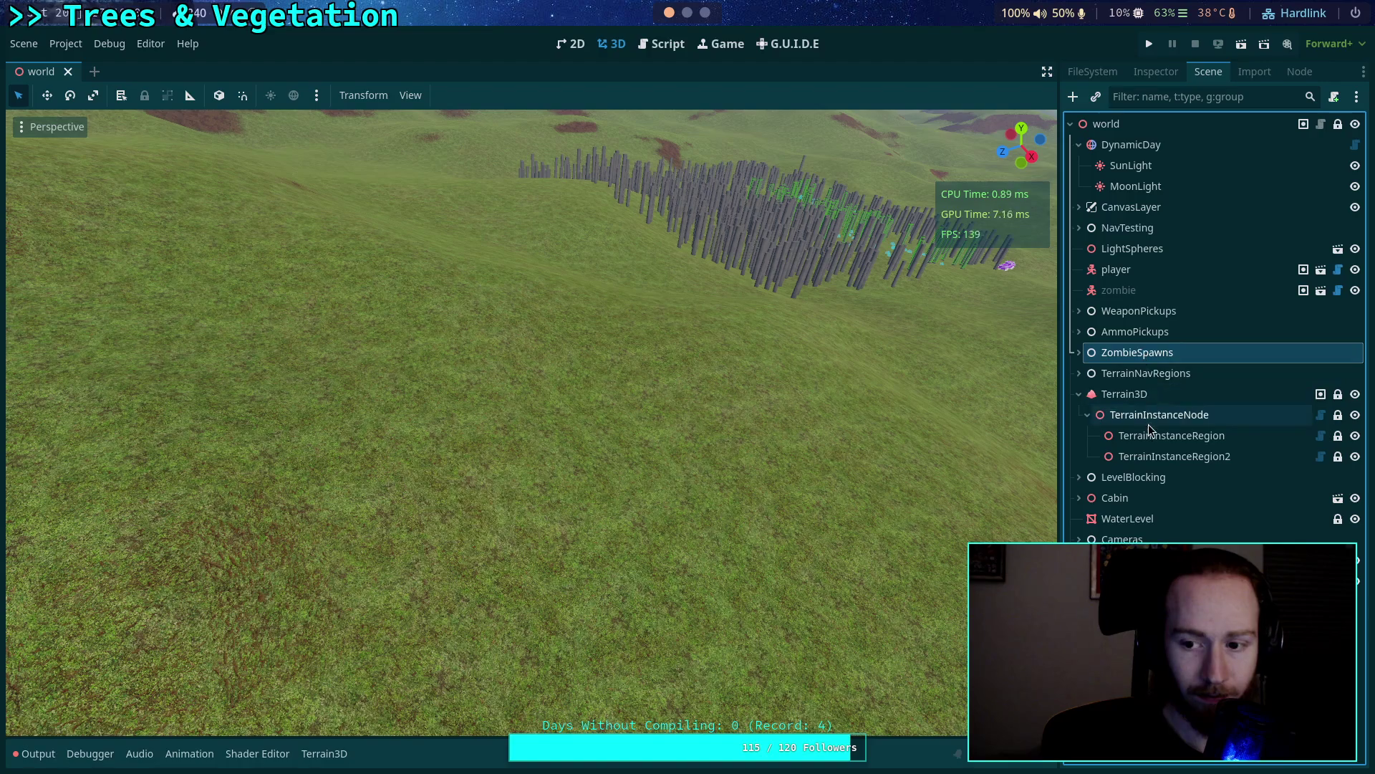
{"action": "left_click", "coordinate": [1151, 437]}
{"action": "left_click", "coordinate": [1150, 455]}
{"action": "left_click", "coordinate": [1146, 354]}
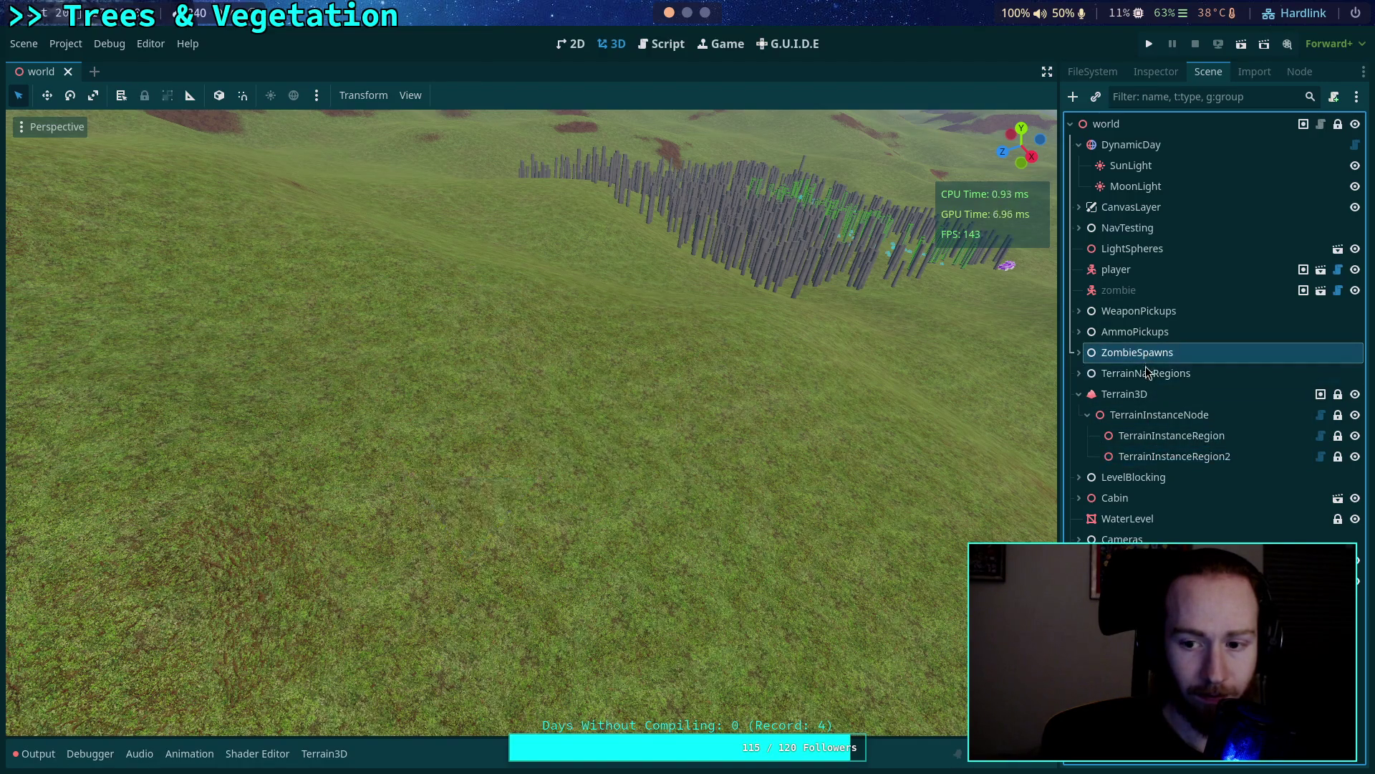
{"action": "left_click", "coordinate": [1128, 414]}
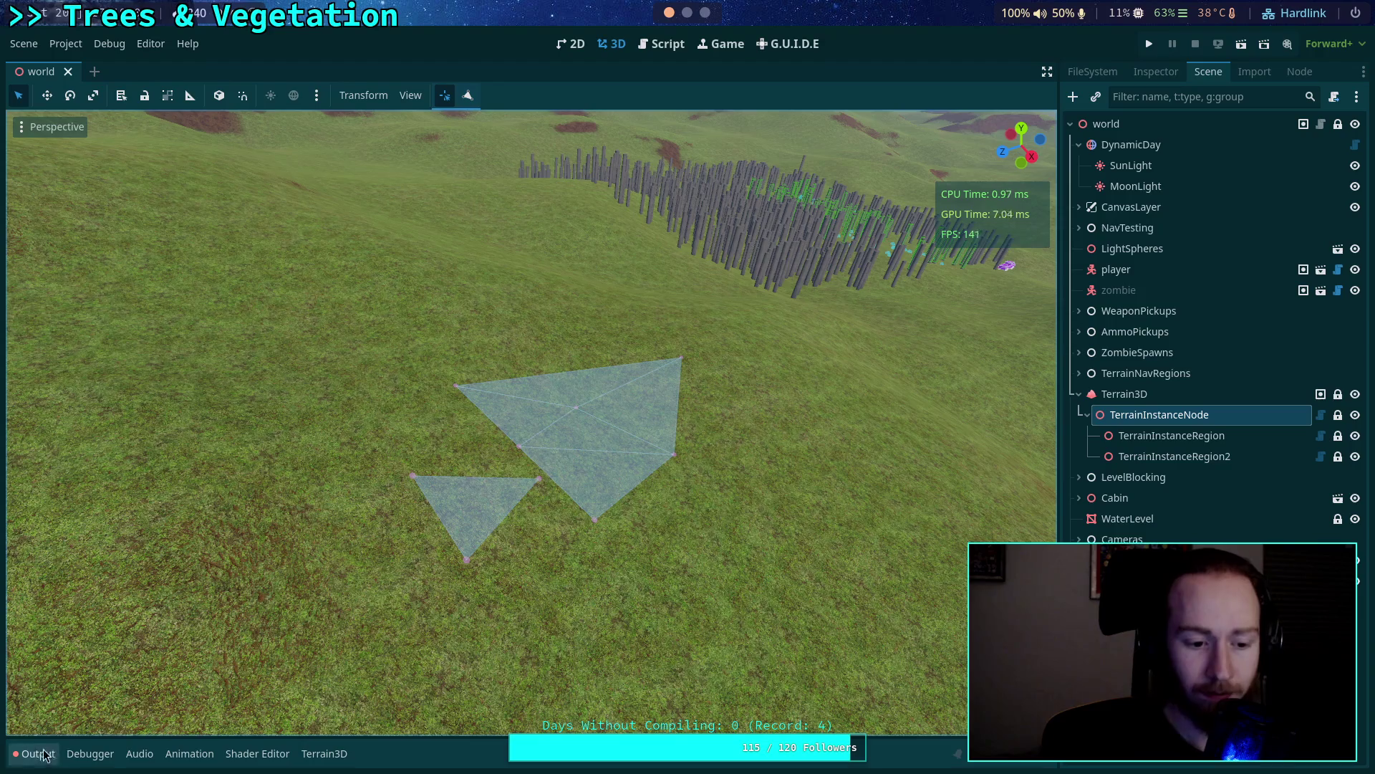
{"action": "left_click", "coordinate": [44, 753]}
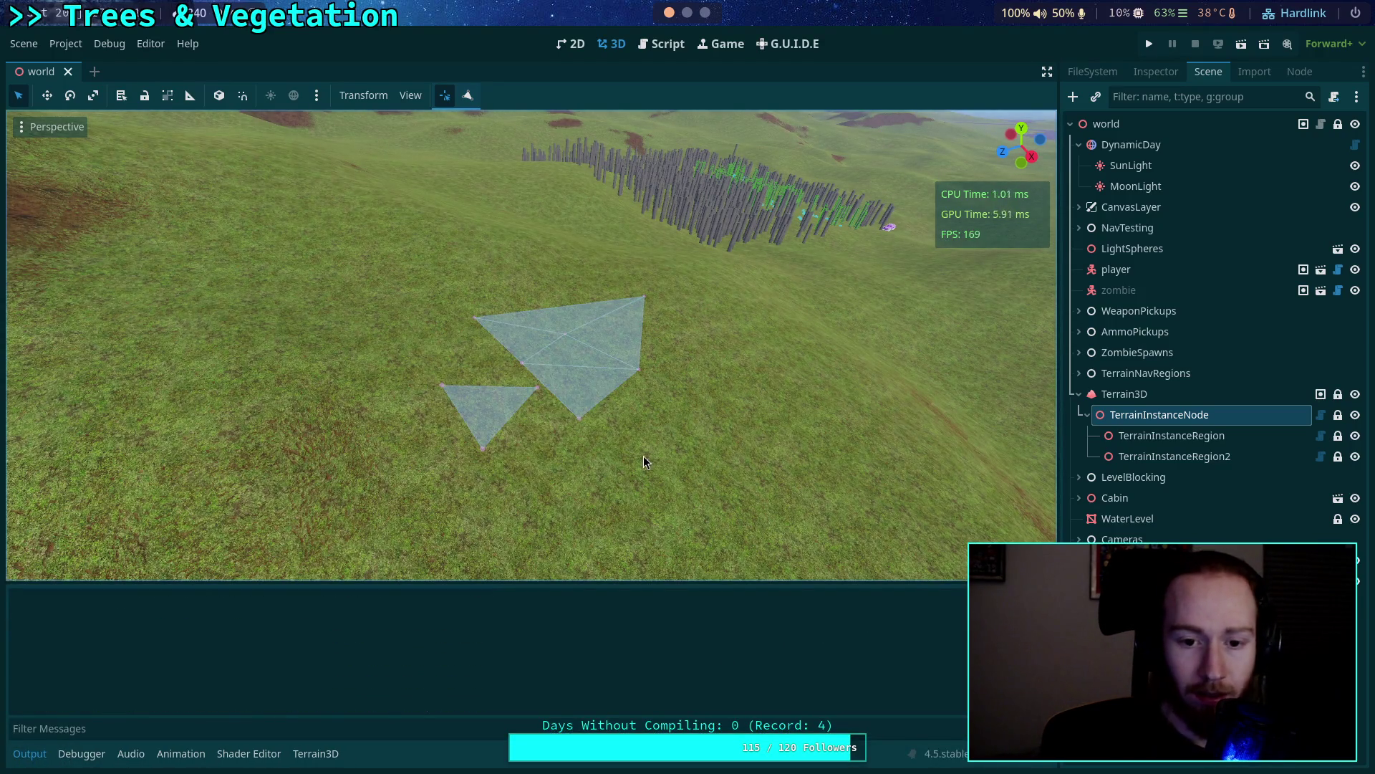
Collapse the Output log, then select TerrainNavRegions and each region node to check its triangle gizmo.
{"action": "scroll", "coordinate": [653, 461], "scroll_direction": "up", "scroll_amount": 5}
{"action": "left_click", "coordinate": [37, 745]}
{"action": "scroll", "coordinate": [702, 402], "scroll_direction": "up", "scroll_amount": 3}
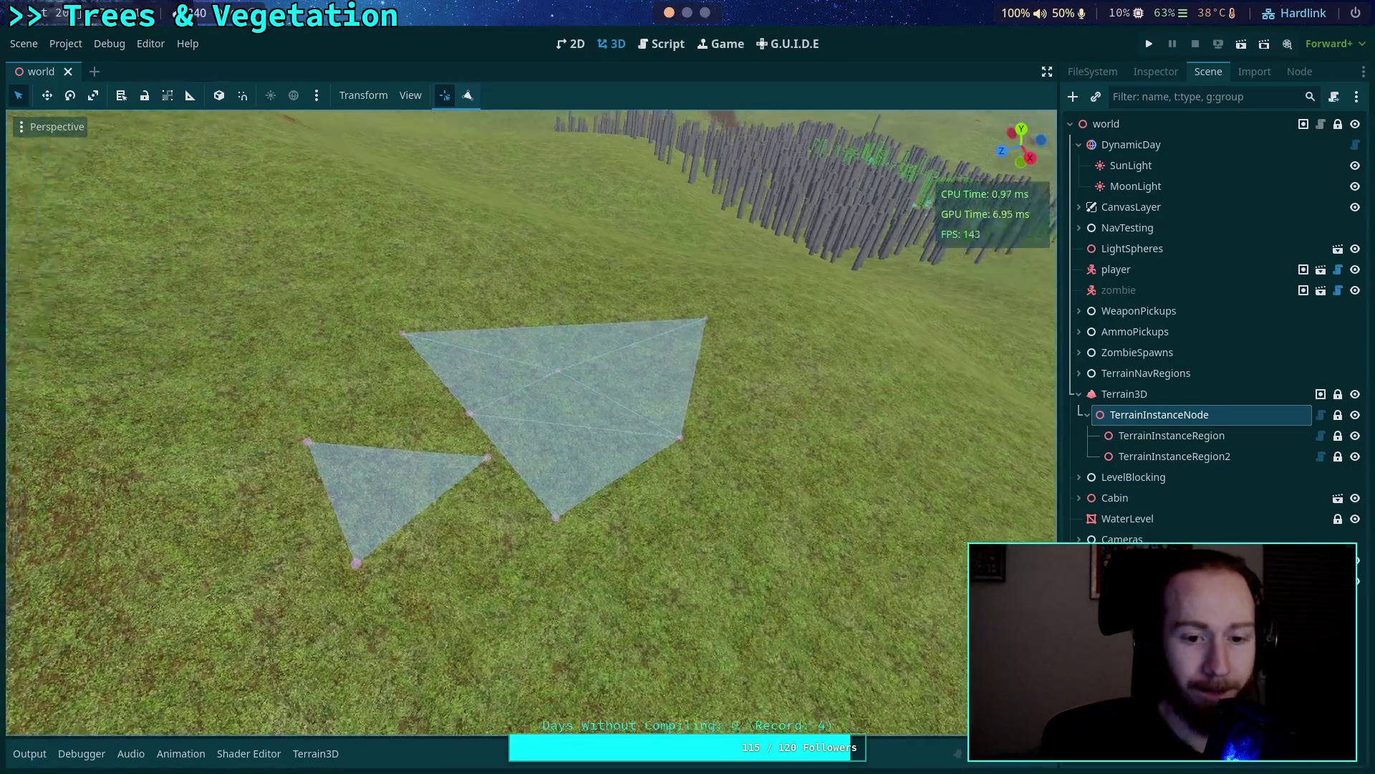
{"action": "left_click", "coordinate": [1259, 373]}
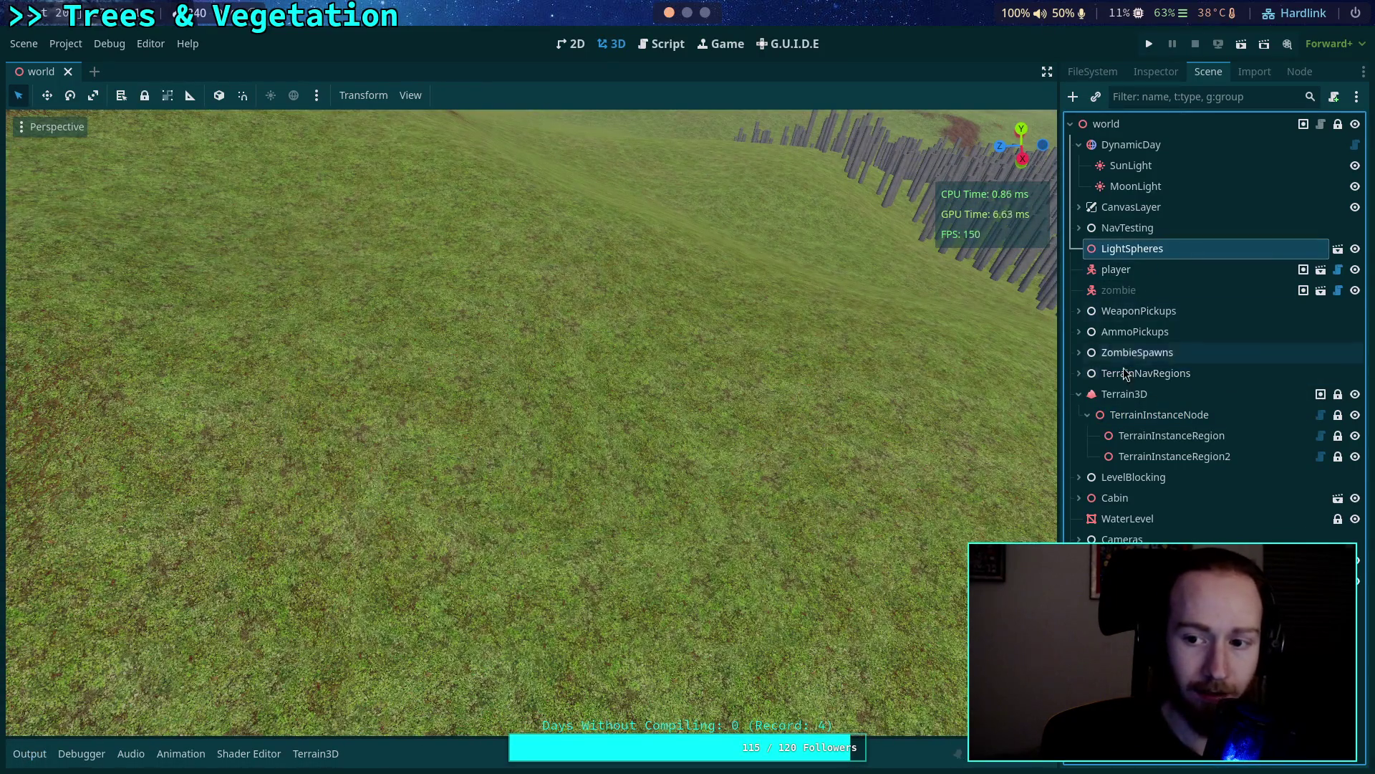
{"action": "left_click", "coordinate": [1129, 439]}
{"action": "left_click", "coordinate": [1155, 459]}
{"action": "left_click", "coordinate": [1163, 433]}
Toggle between TerrainInstanceNode, TerrainNavRegions and Terrain3D to confirm gizmos hide, then clear the selection.
{"action": "left_click", "coordinate": [1160, 414]}
{"action": "left_click", "coordinate": [1145, 373]}
{"action": "left_click", "coordinate": [1129, 414]}
{"action": "left_click", "coordinate": [1141, 393]}
{"action": "left_click", "coordinate": [1128, 415]}
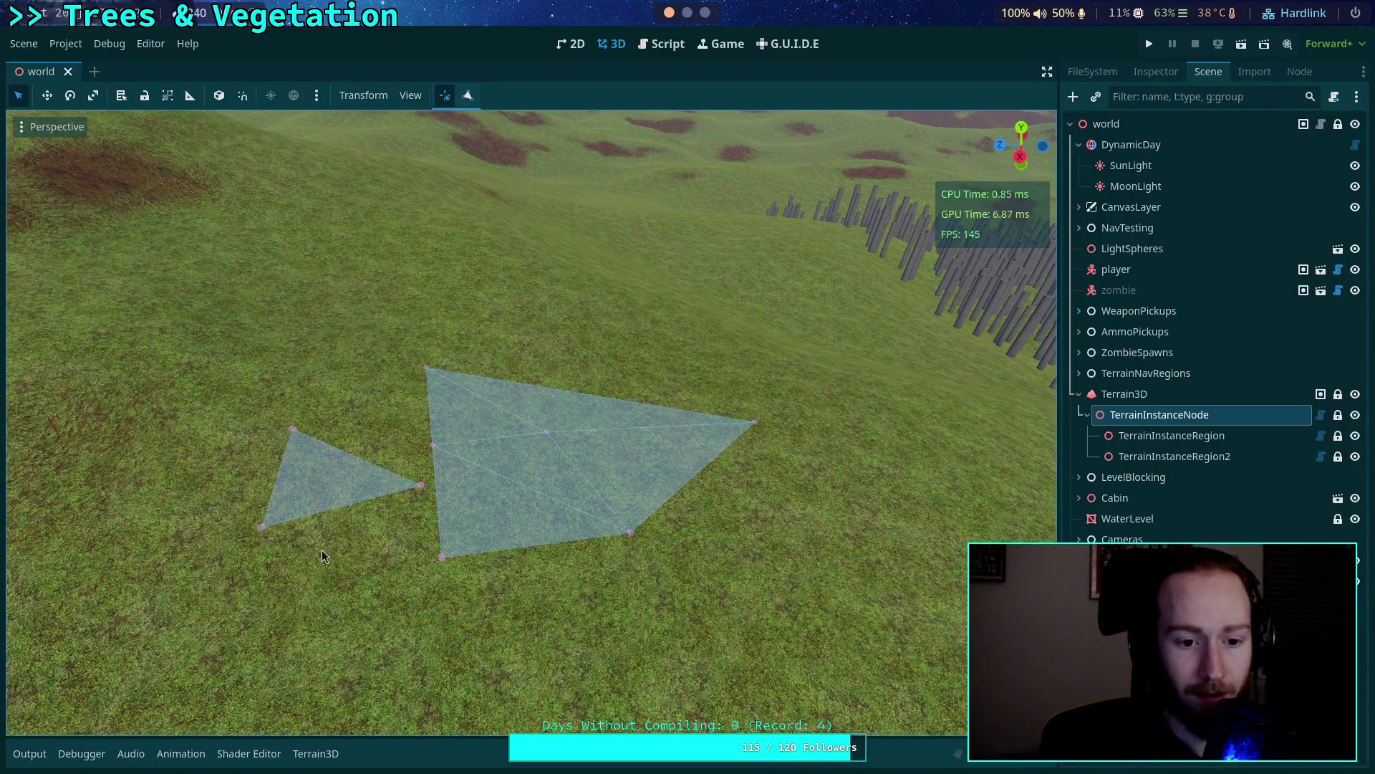
{"action": "left_click", "coordinate": [335, 377]}
Reopen the Output log, reselect TerrainInstanceNode to show both regions, and save the scene.
{"action": "left_click", "coordinate": [33, 758]}
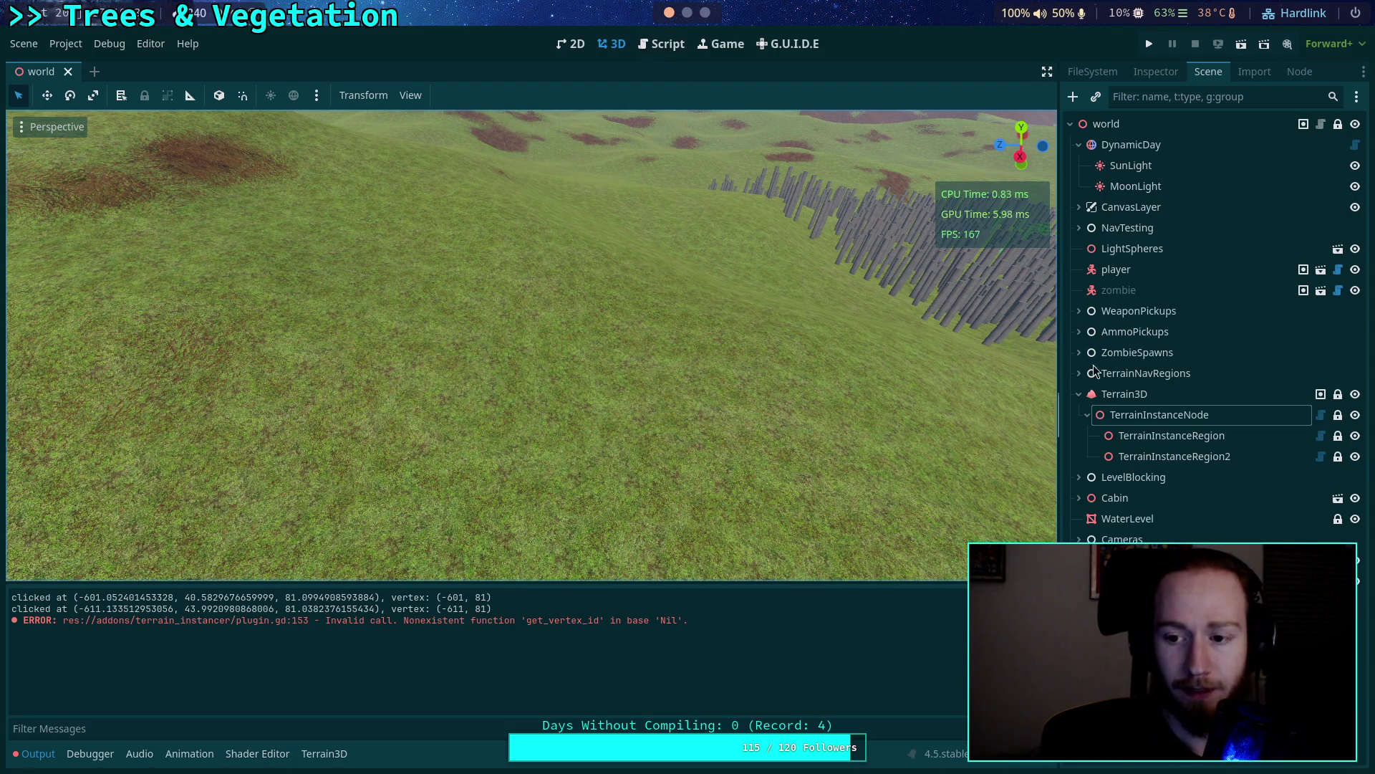
{"action": "left_click", "coordinate": [1128, 415]}
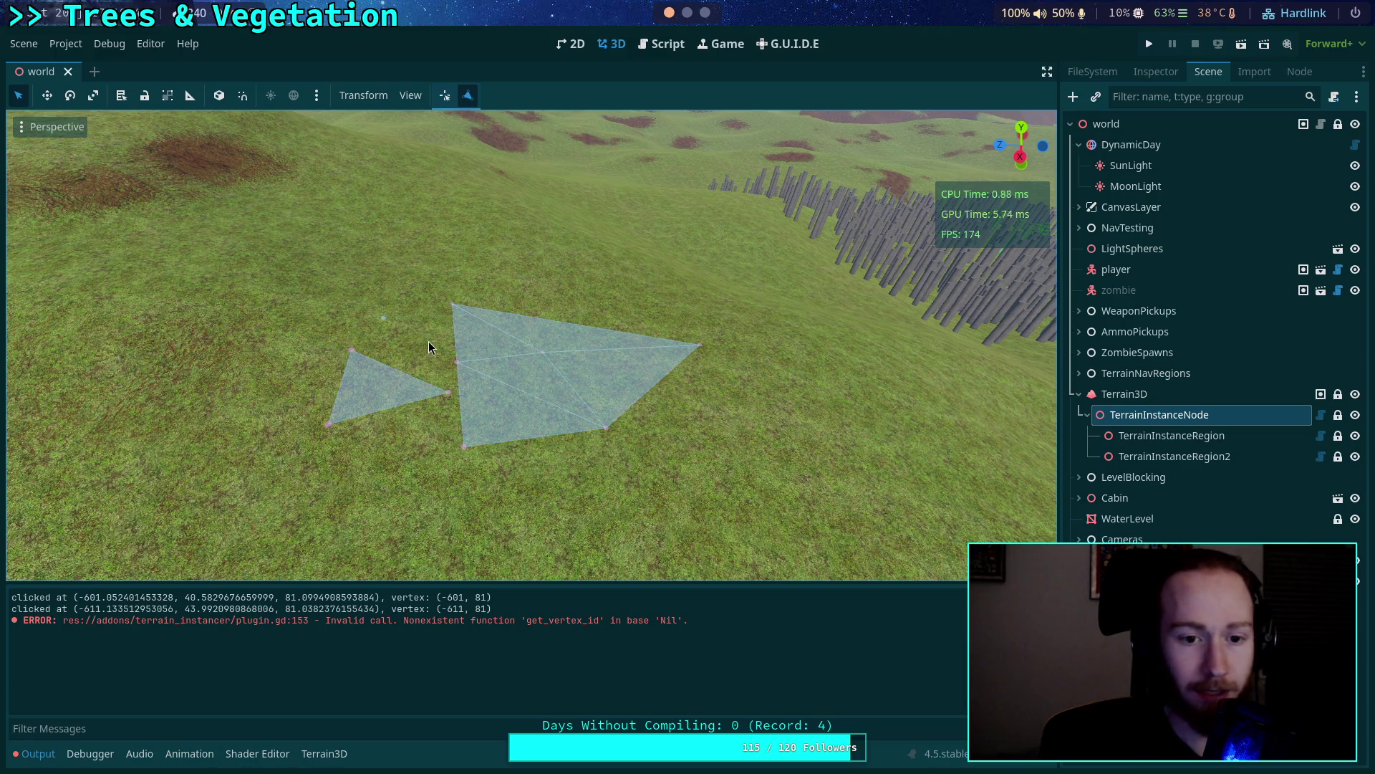
{"action": "scroll", "coordinate": [429, 341], "scroll_direction": "up", "scroll_amount": 3}
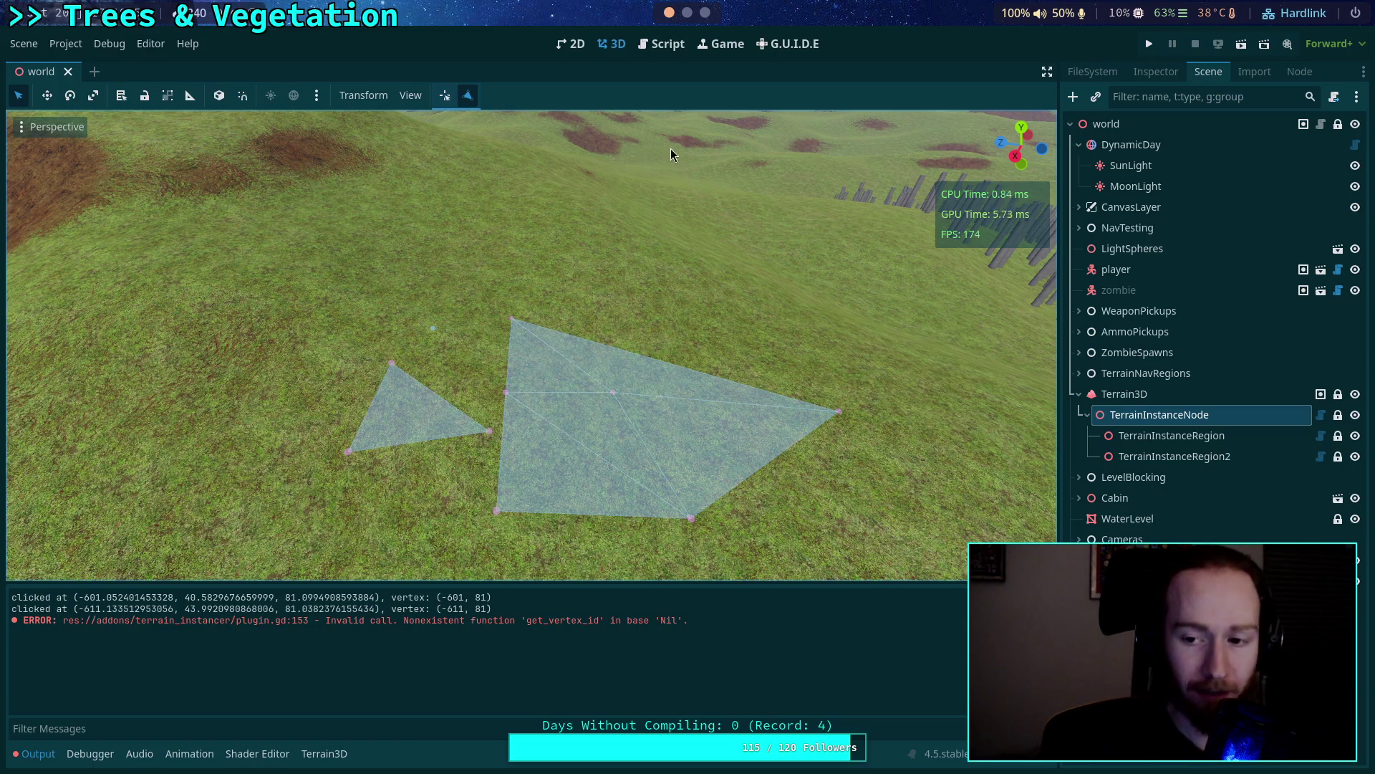
{"action": "key", "text": "ctrl+s"}
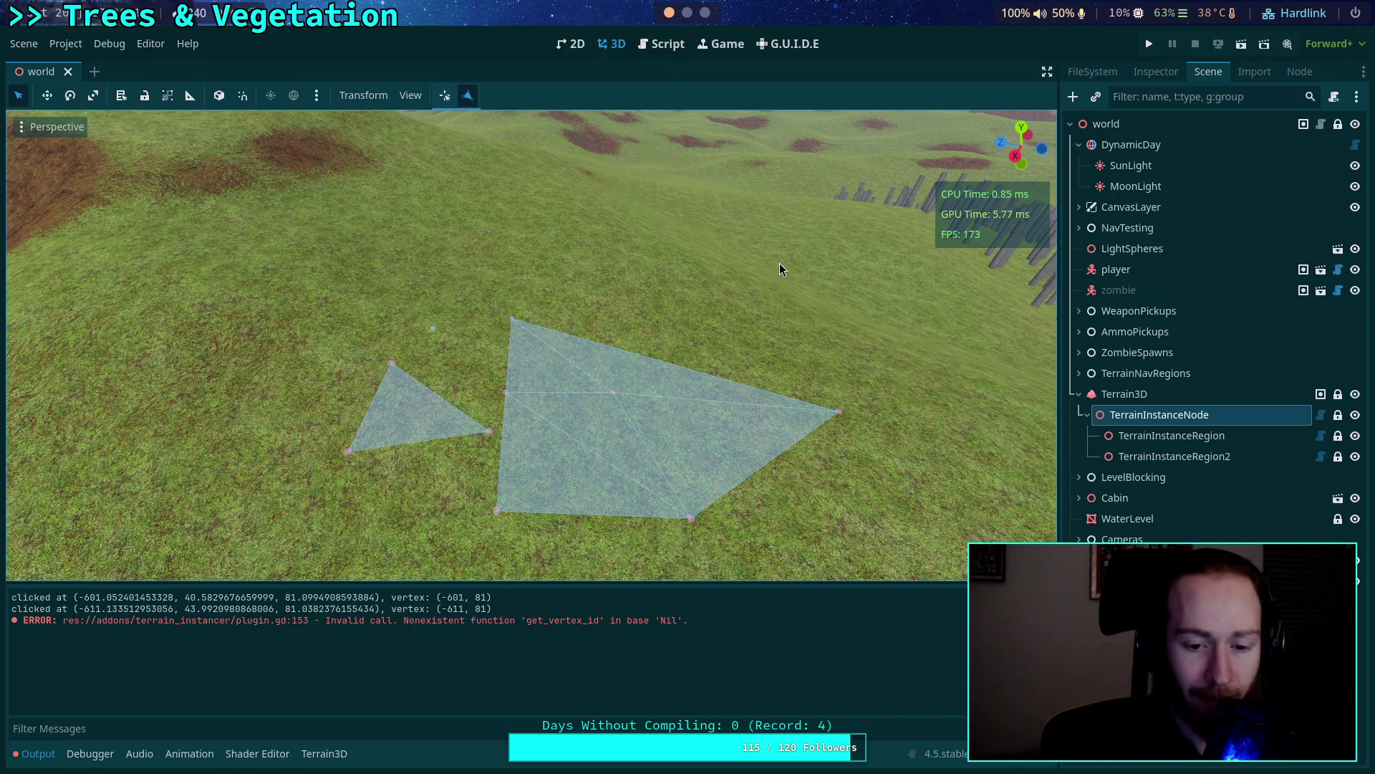
{"action": "left_click_drag", "start_coordinate": [763, 264], "coordinate": [931, 186]}
Fly the camera over the tree field to the triangle regions, then show TerrainInstanceNode in the Inspector.
{"action": "key", "text": "w"}
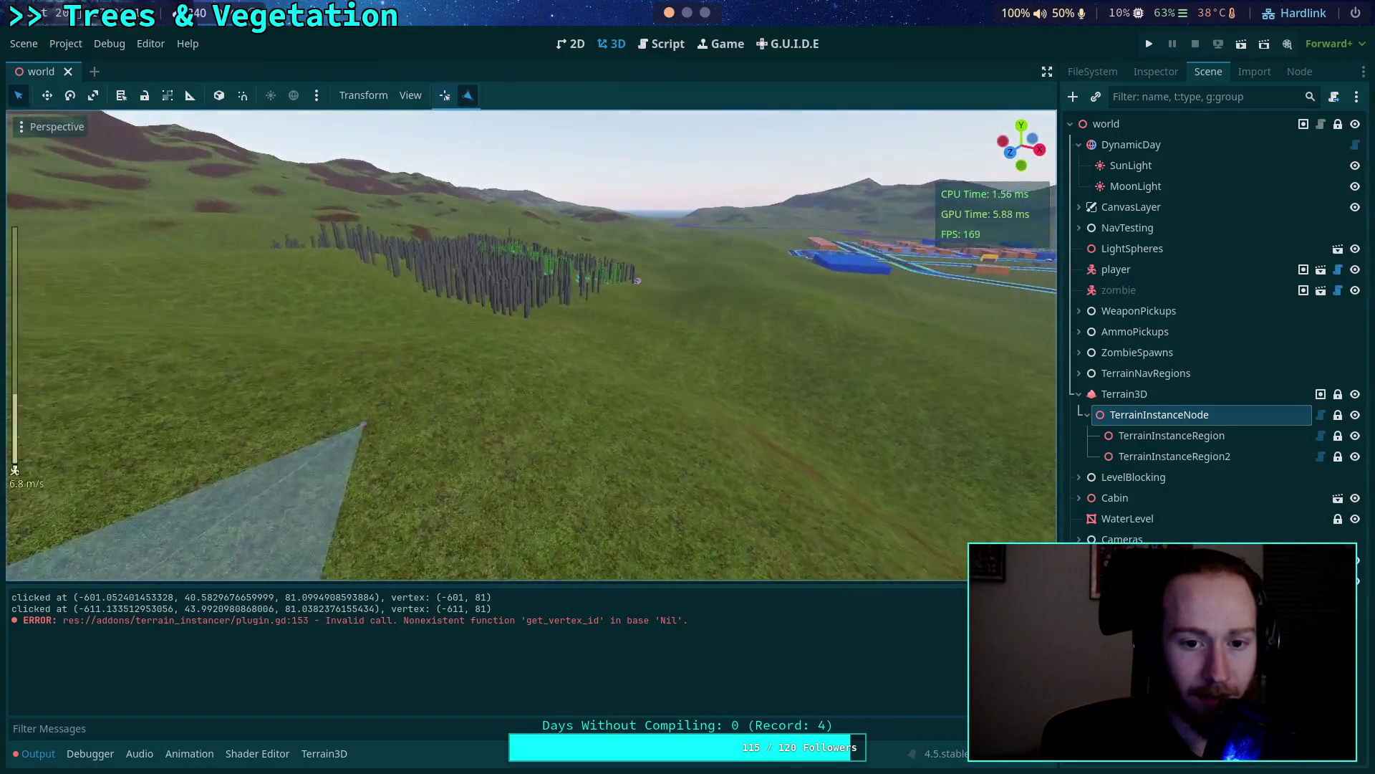
{"action": "key", "text": "w"}
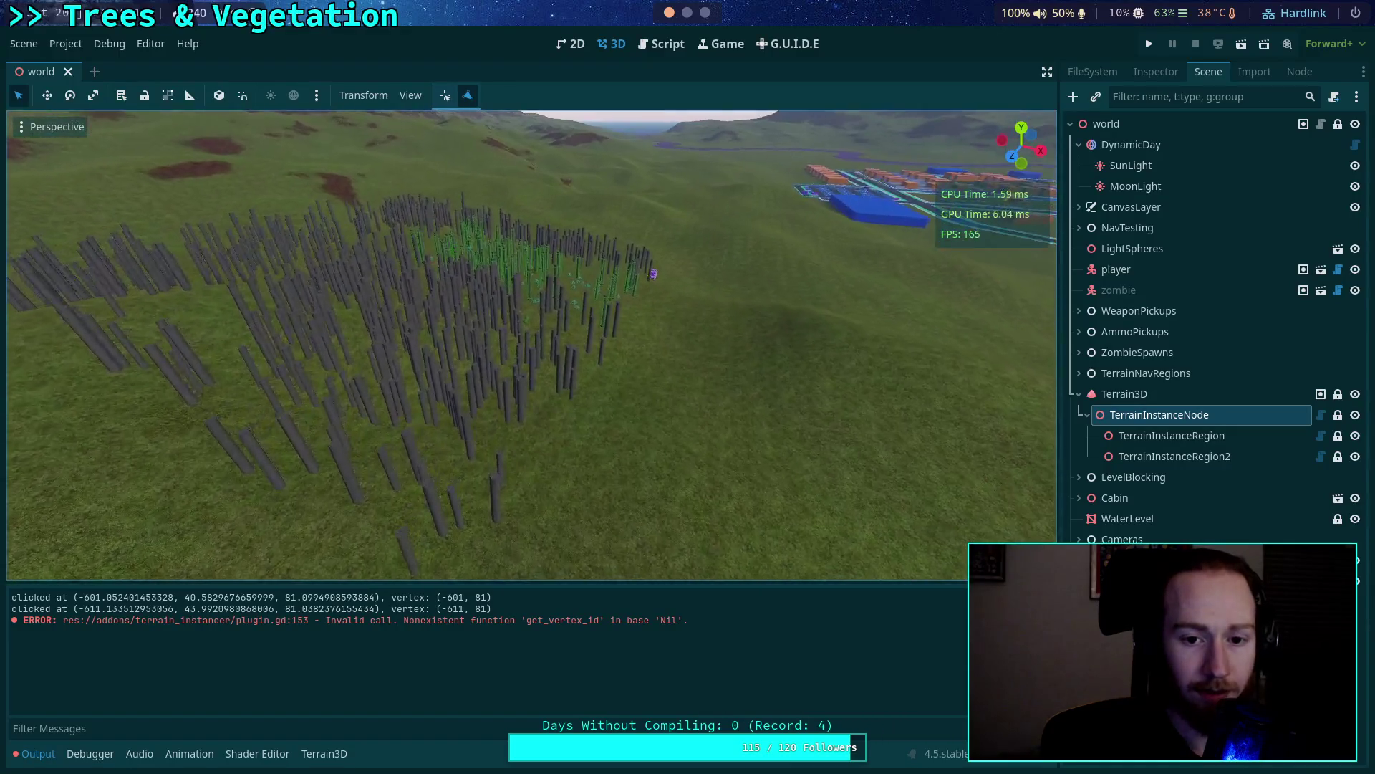
{"action": "key", "text": "w"}
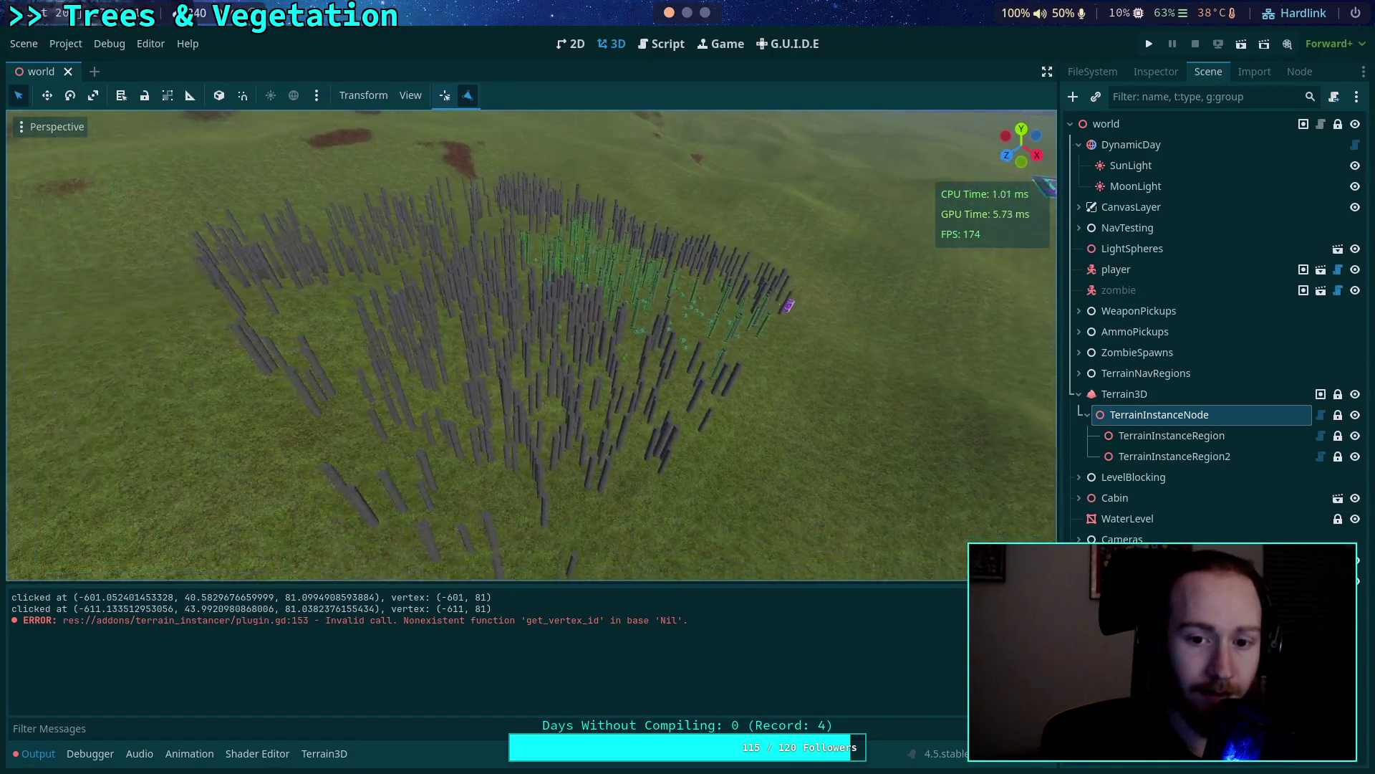
{"action": "key", "text": "w"}
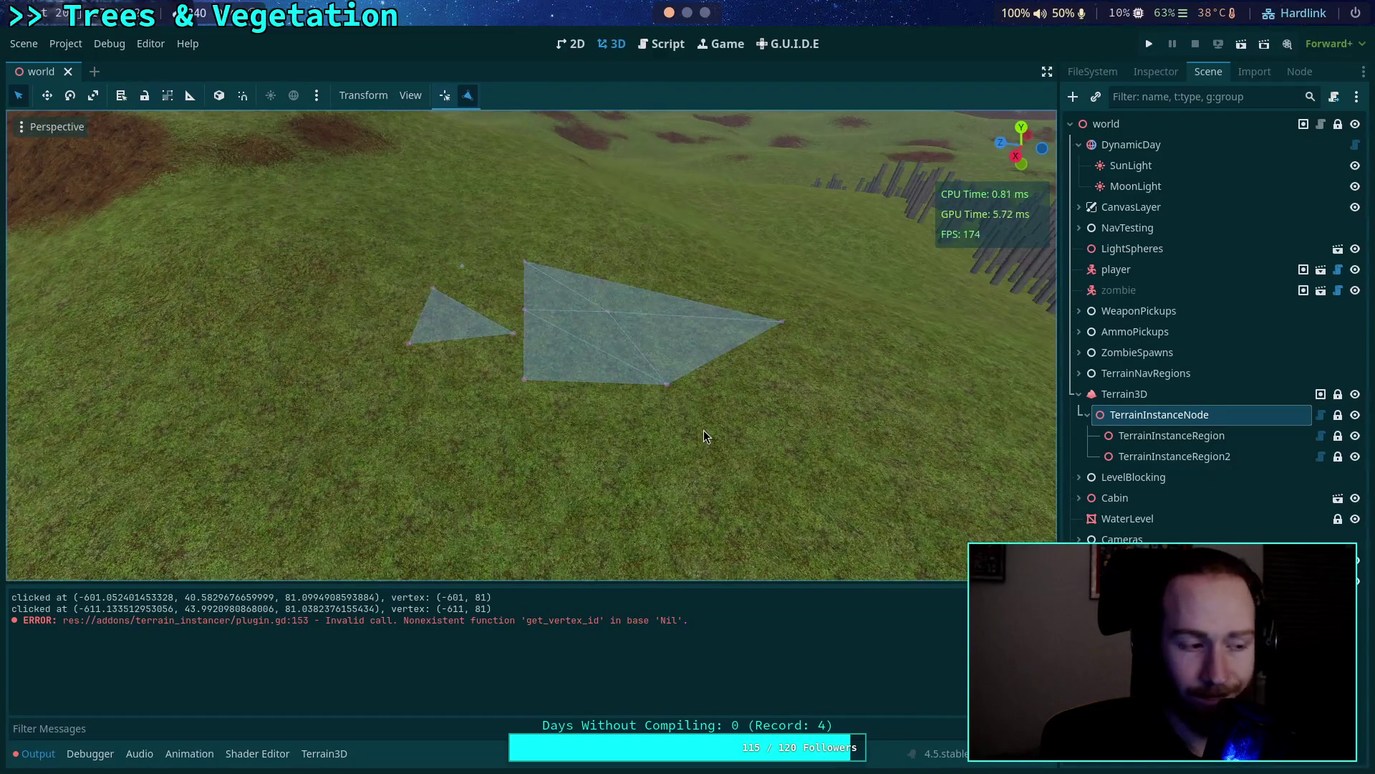
{"action": "left_click", "coordinate": [1182, 73]}
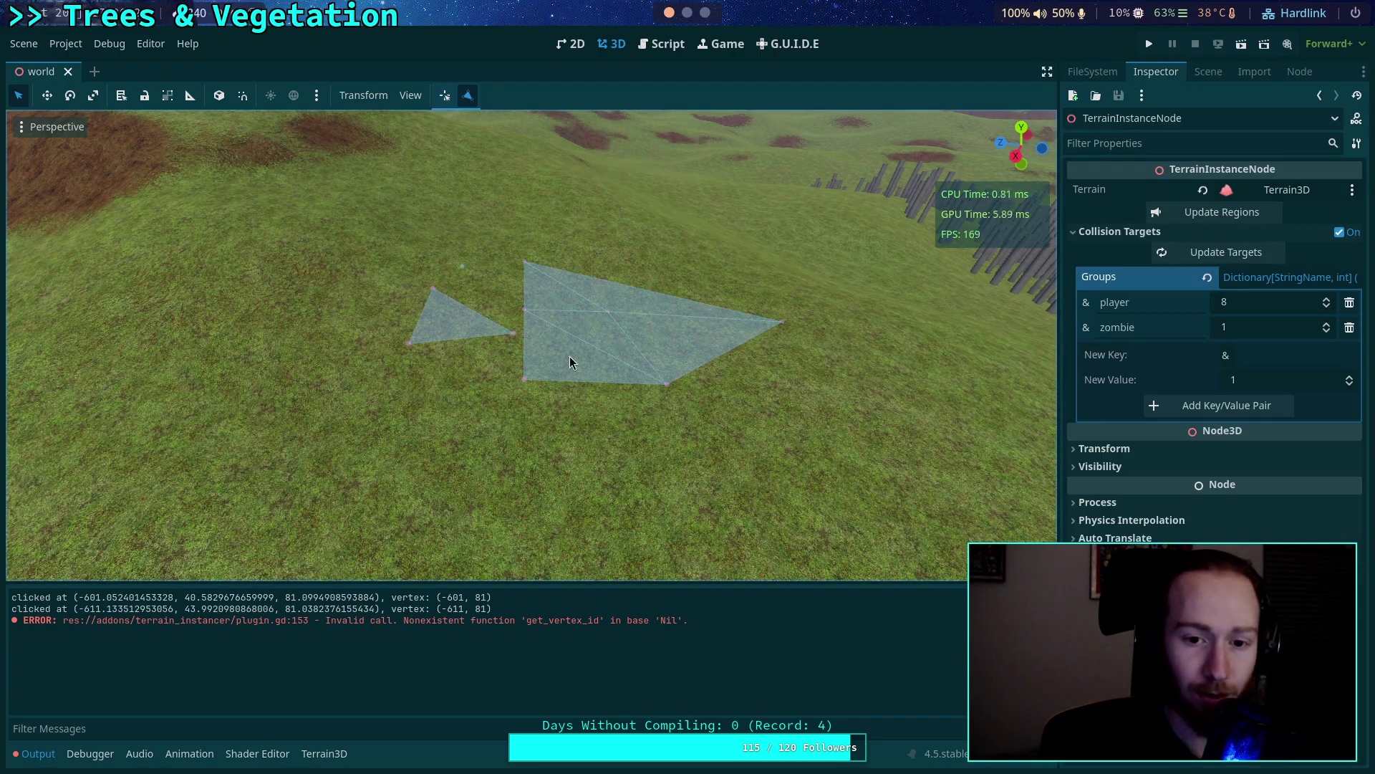
Select TerrainInstanceRegion, drag its vertex 1 out and back, then select TerrainInstanceNode.
{"action": "left_click_drag", "start_coordinate": [571, 361], "coordinate": [442, 98]}
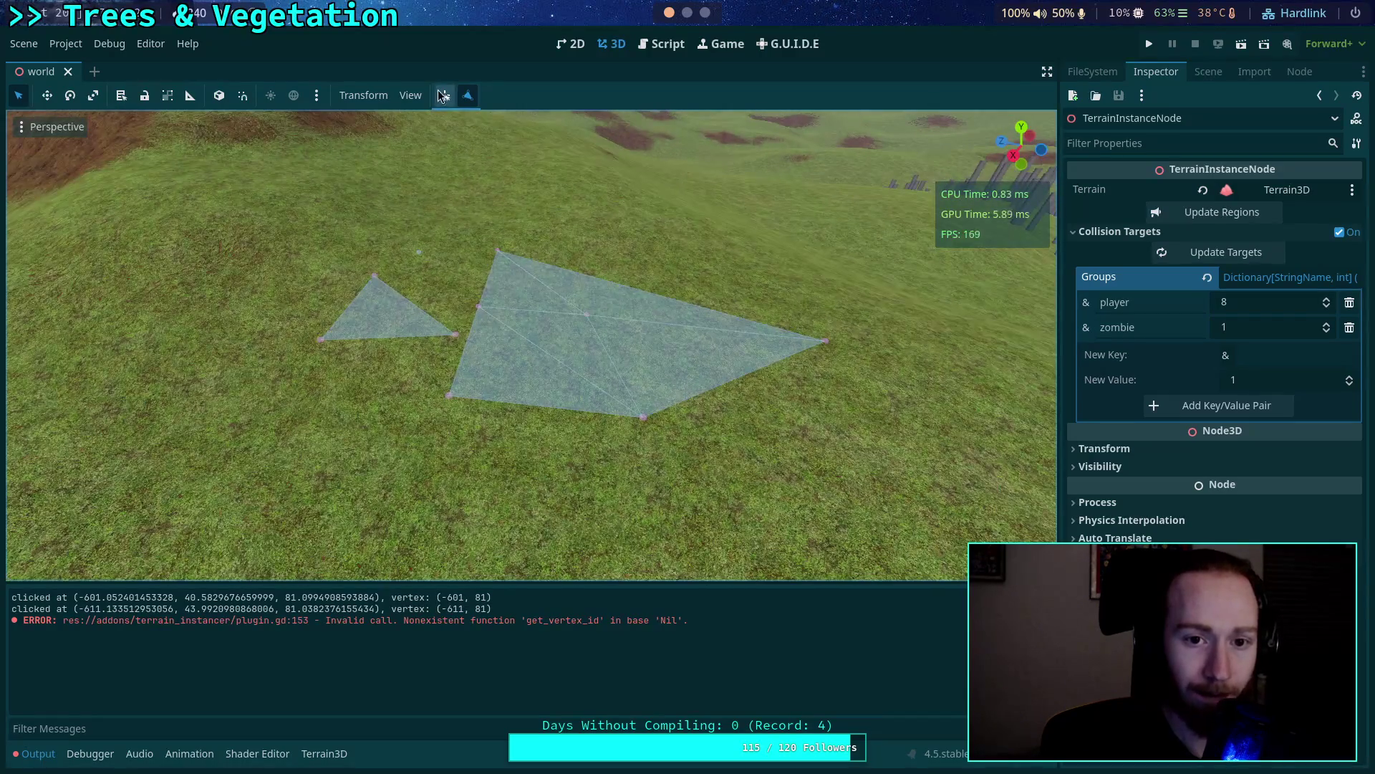
{"action": "left_click", "coordinate": [452, 118]}
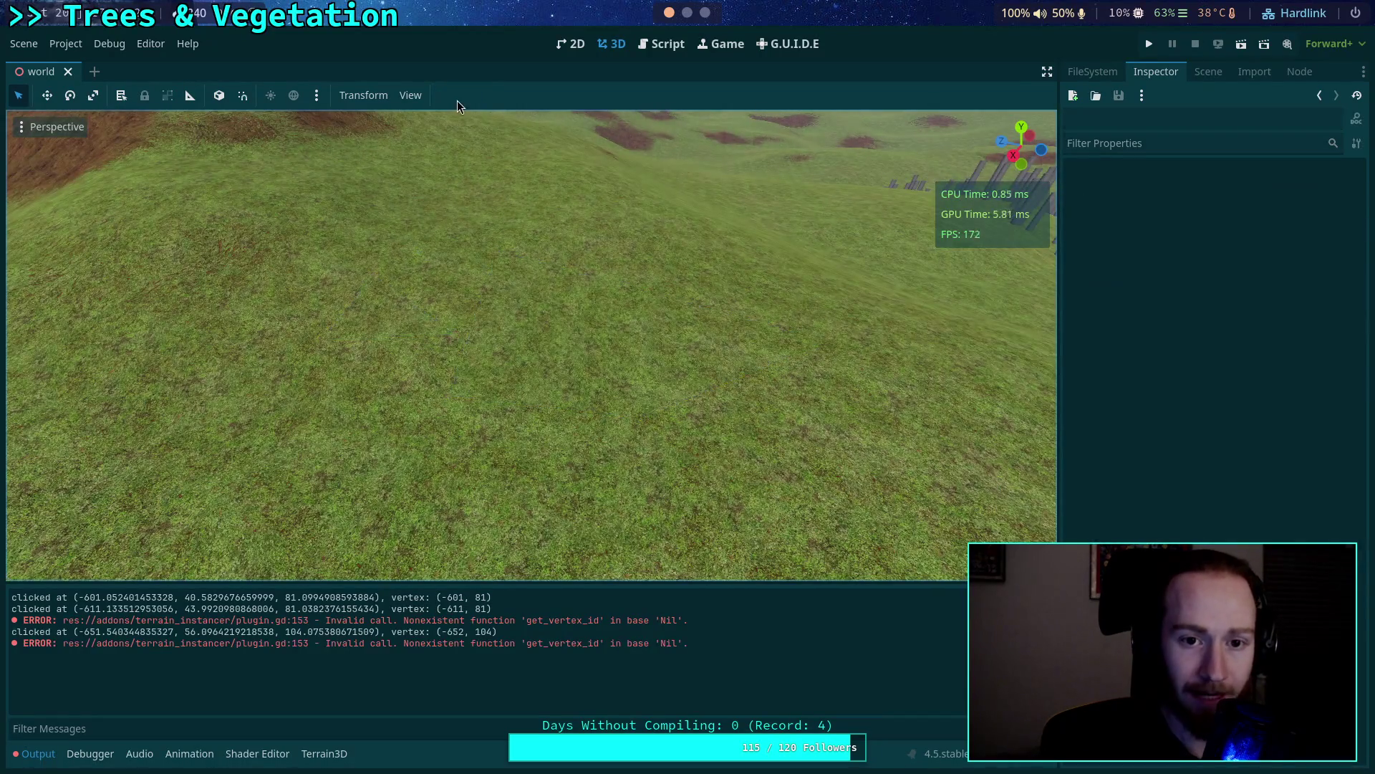
{"action": "left_click", "coordinate": [1206, 72]}
{"action": "left_click", "coordinate": [1172, 436]}
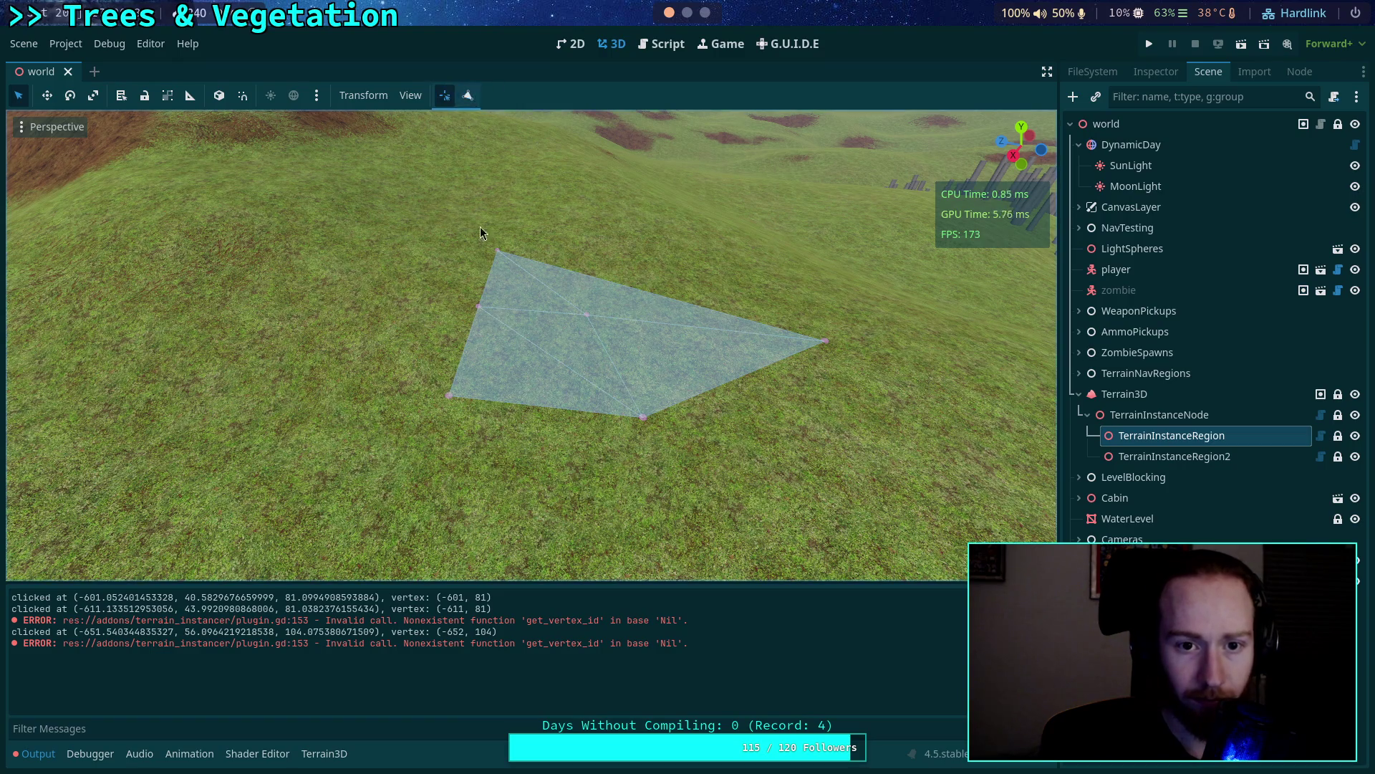
{"action": "mouse_move", "coordinate": [479, 305]}
{"action": "left_mouse_down"}
{"action": "mouse_move", "coordinate": [430, 313]}
{"action": "mouse_move", "coordinate": [484, 334]}
{"action": "mouse_move", "coordinate": [483, 305]}
{"action": "mouse_move", "coordinate": [504, 302]}
{"action": "mouse_move", "coordinate": [467, 316]}
{"action": "left_mouse_up"}
{"action": "scroll", "coordinate": [482, 305], "scroll_direction": "up", "scroll_amount": 2}
{"action": "left_click", "coordinate": [473, 319]}
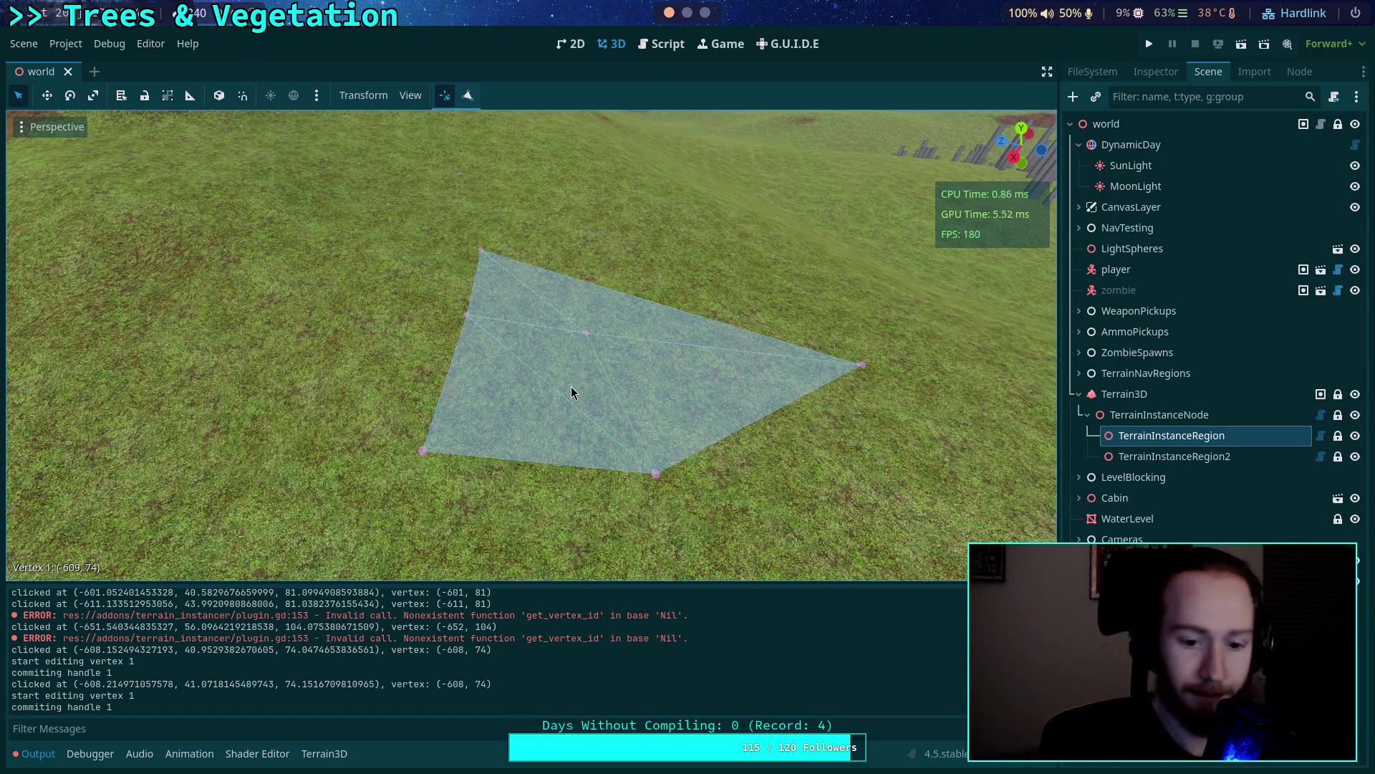
{"action": "left_click", "coordinate": [738, 359]}
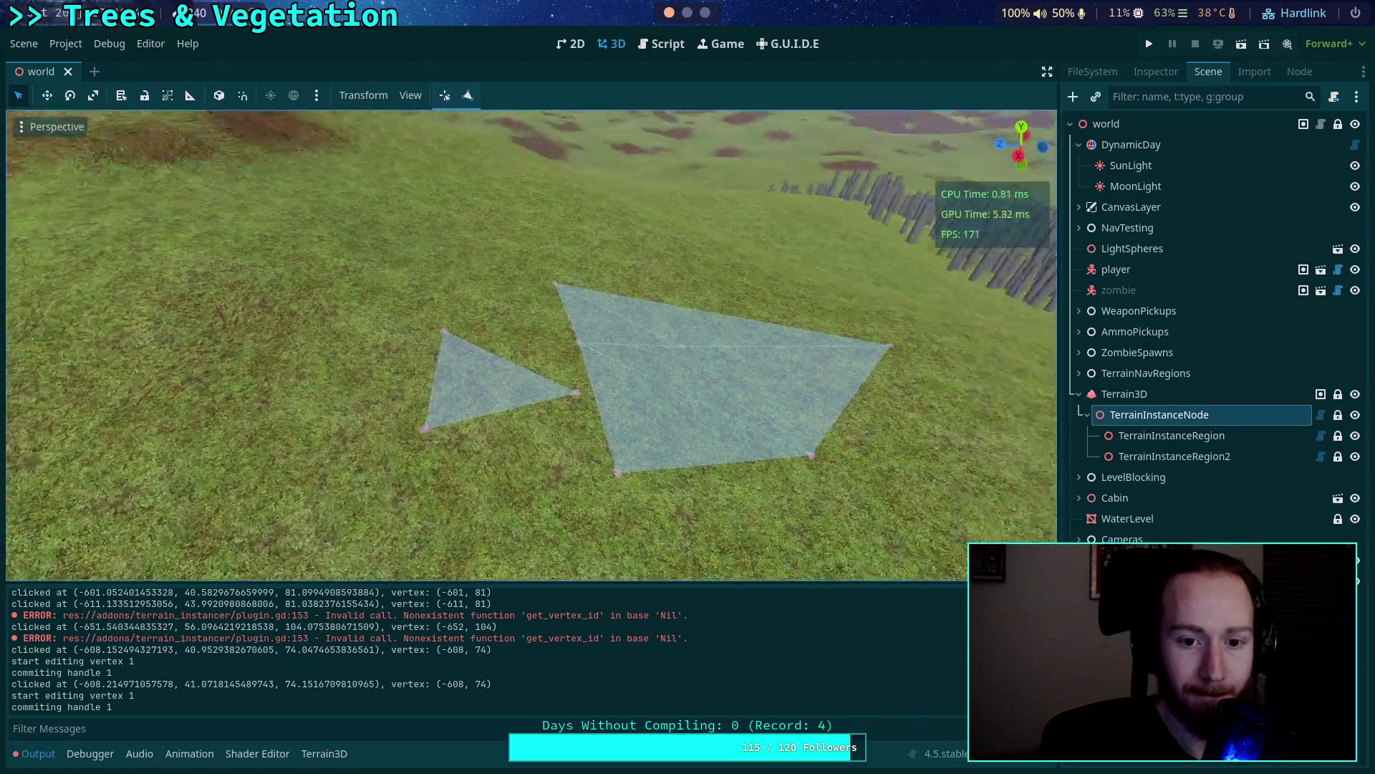
Switch to the gizmos.gd script and scroll up to the region gizmo drawing code.
{"action": "left_click", "coordinate": [669, 45]}
{"action": "left_click", "coordinate": [625, 331]}
{"action": "left_click", "coordinate": [580, 269]}
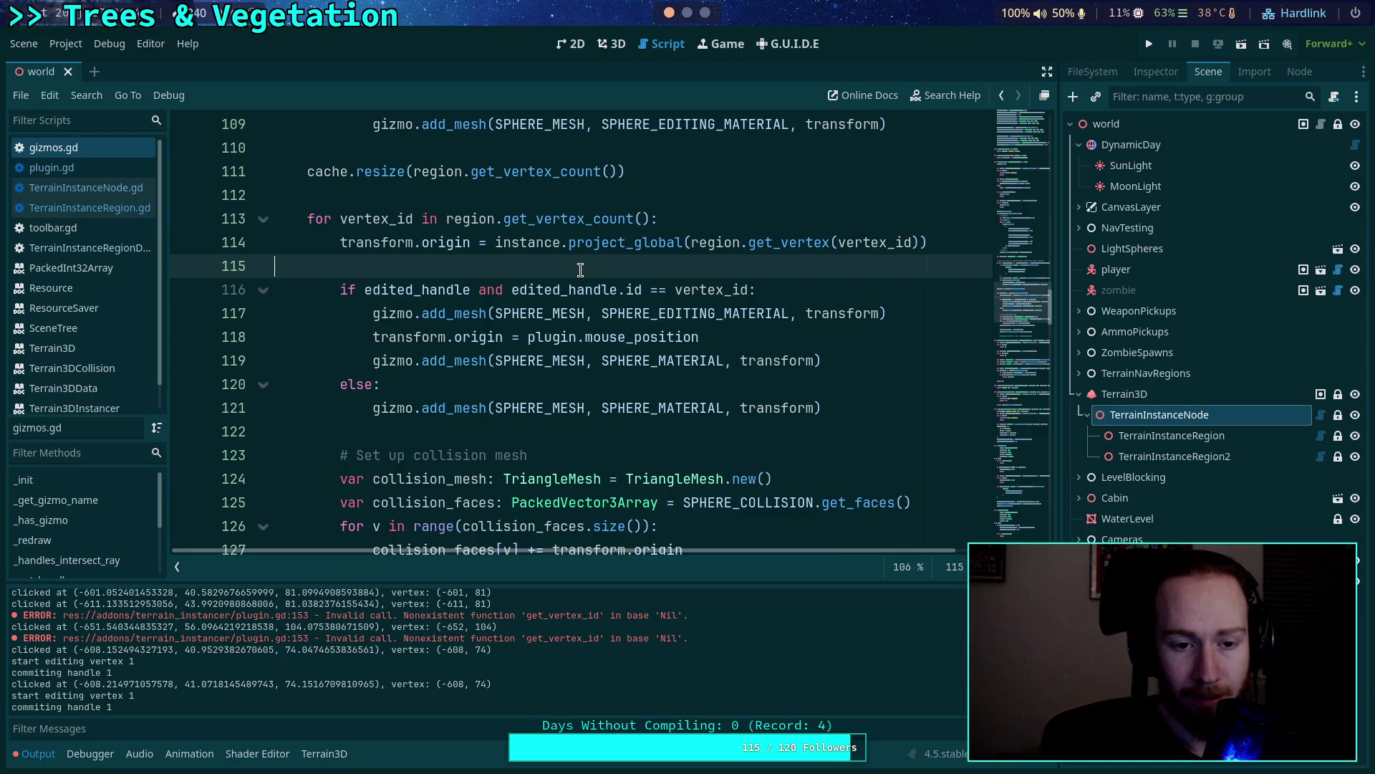
{"action": "scroll", "coordinate": [580, 269], "scroll_direction": "up", "scroll_amount": 3}
{"action": "left_click", "coordinate": [553, 356]}
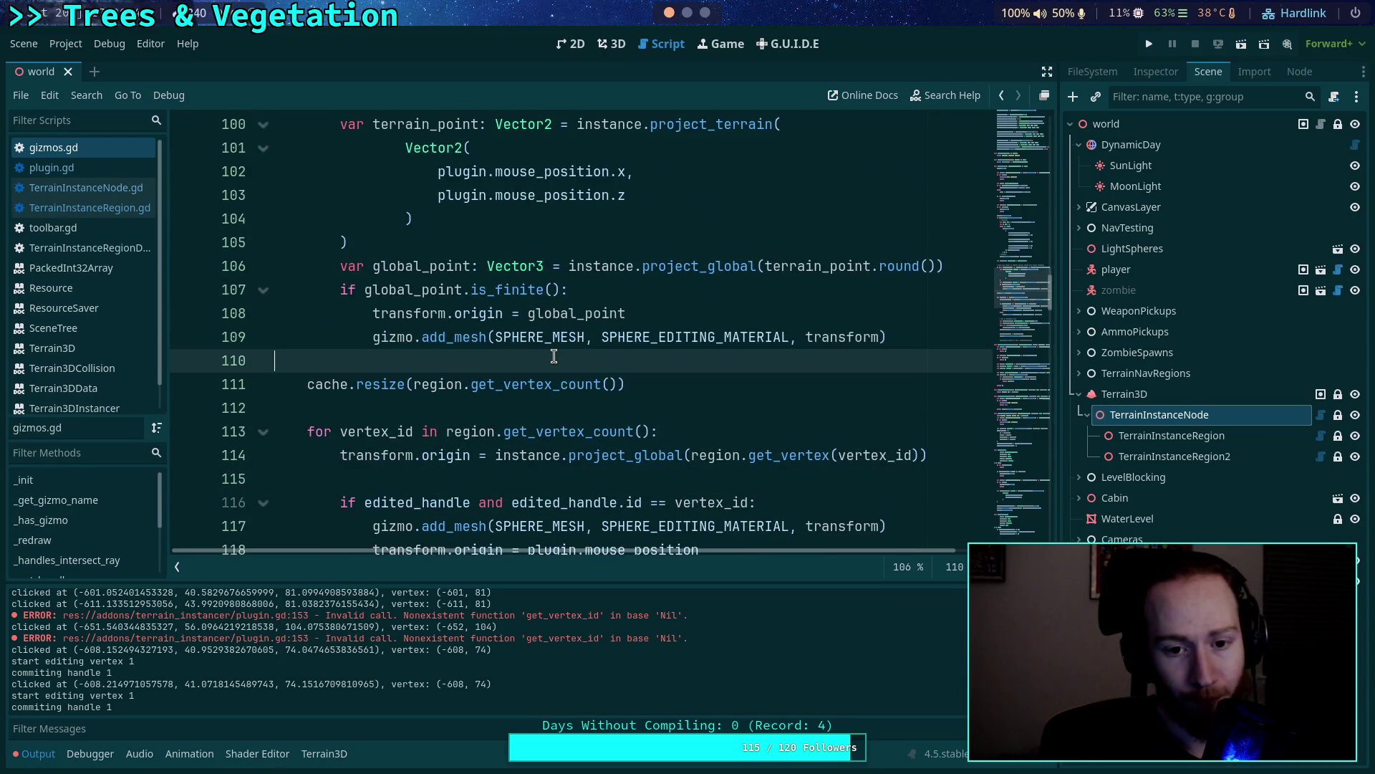
{"action": "scroll", "coordinate": [586, 363], "scroll_direction": "up", "scroll_amount": 5}
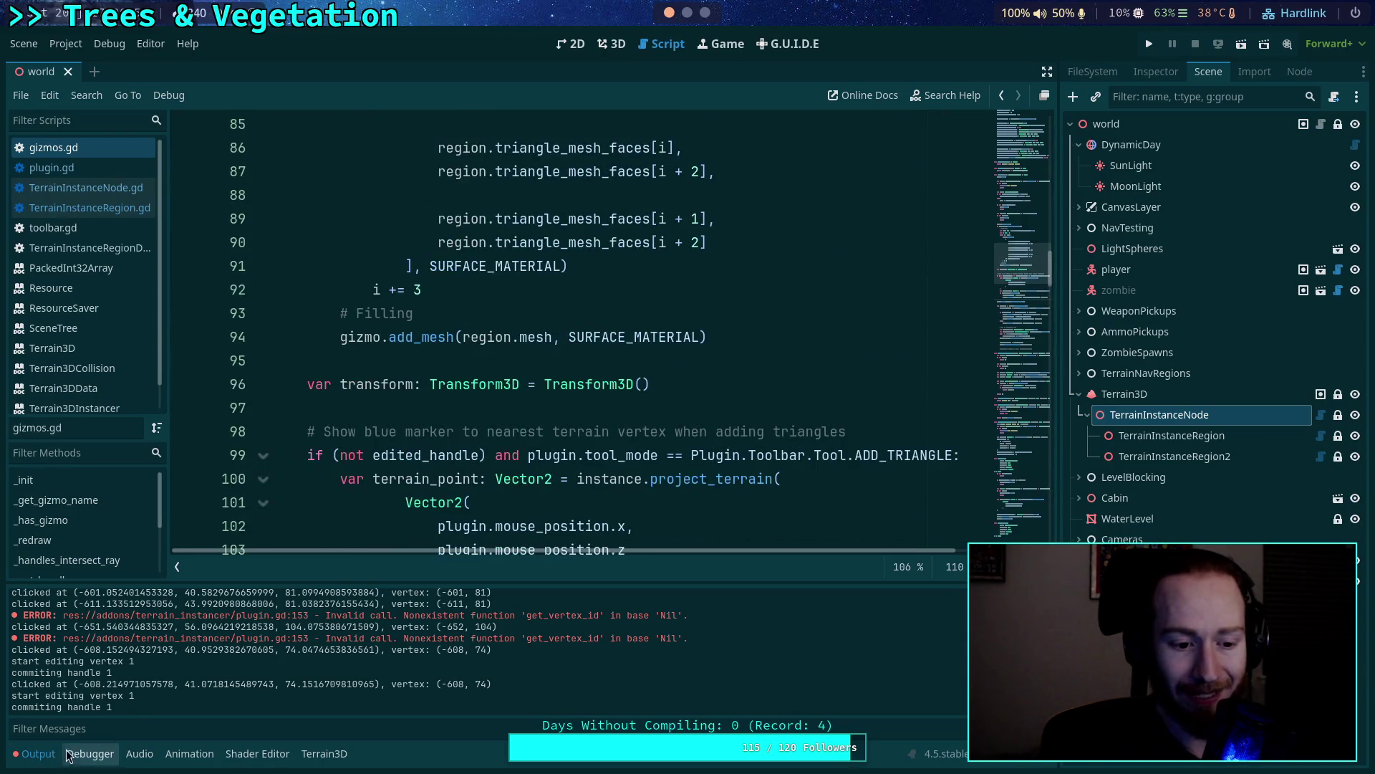